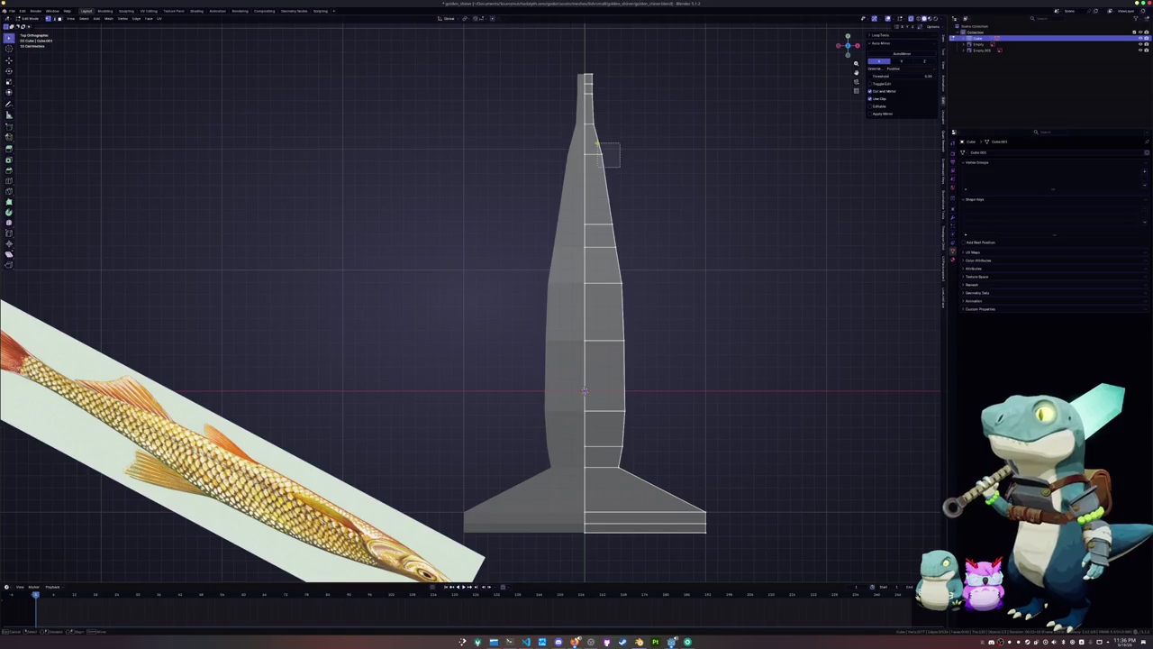
Flatten the bottom flange by moving its vertex along the X axis
{"action": "left_click", "coordinate": [592, 142]}
{"action": "middle_click_drag", "start_coordinate": [720, 512], "coordinate": [702, 404], "text": "shift"}
Shift the right-side edges near the flange slightly along X
{"action": "key", "text": "g"}
{"action": "key", "text": "x"}
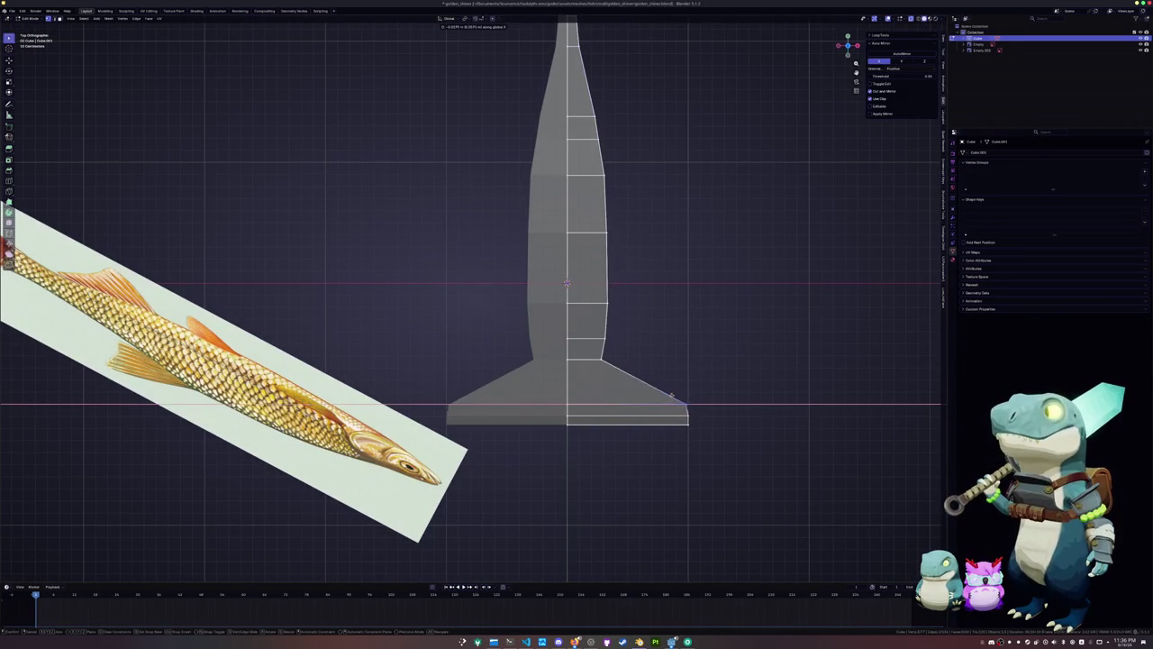
{"action": "left_click", "coordinate": [581, 400]}
{"action": "left_click_drag", "start_coordinate": [627, 384], "coordinate": [585, 333]}
{"action": "key", "text": "g"}
{"action": "key", "text": "x"}
{"action": "left_click", "coordinate": [632, 377]}
{"action": "key", "text": "g"}
{"action": "key", "text": "x"}
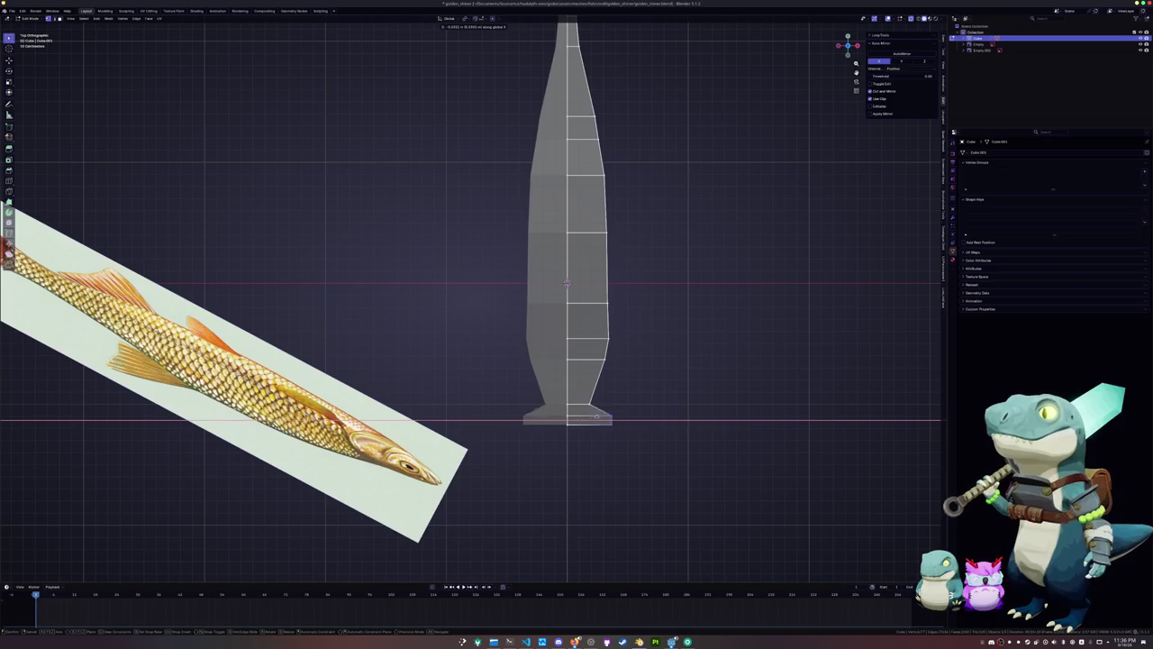
{"action": "left_click", "coordinate": [567, 422]}
Move the selected vertex vertically along the Y axis
{"action": "scroll", "coordinate": [577, 451], "scroll_direction": "up", "scroll_amount": 5}
{"action": "scroll", "coordinate": [576, 406], "scroll_direction": "up", "scroll_amount": 2}
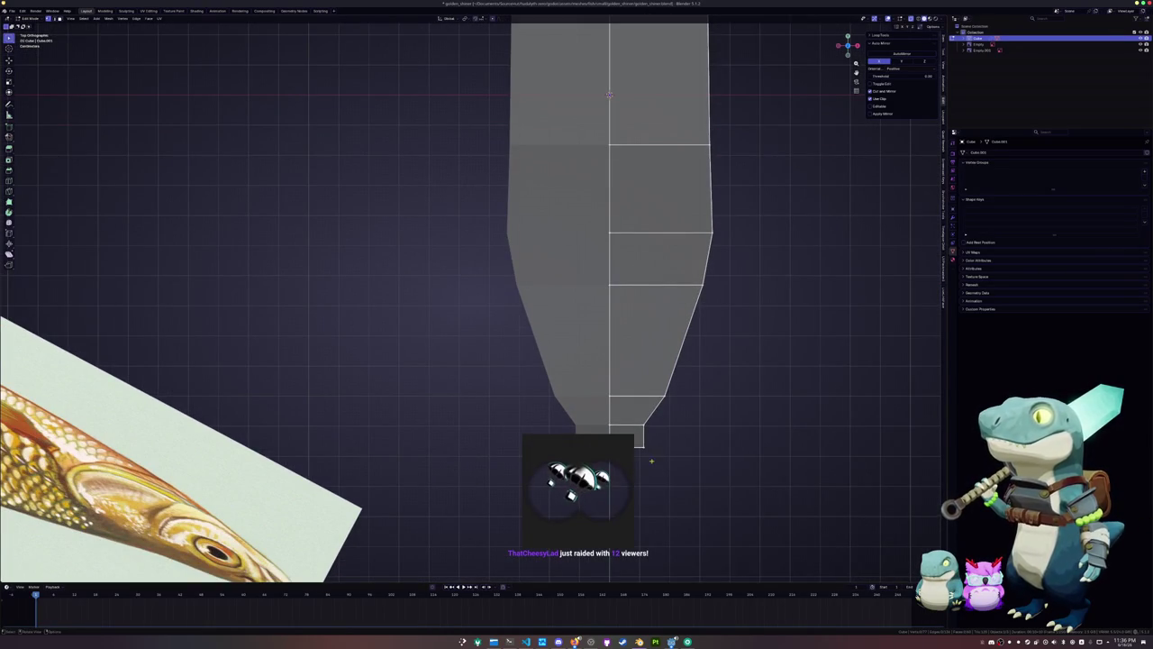
{"action": "key", "text": "g"}
{"action": "key", "text": "y"}
{"action": "left_click", "coordinate": [611, 448]}
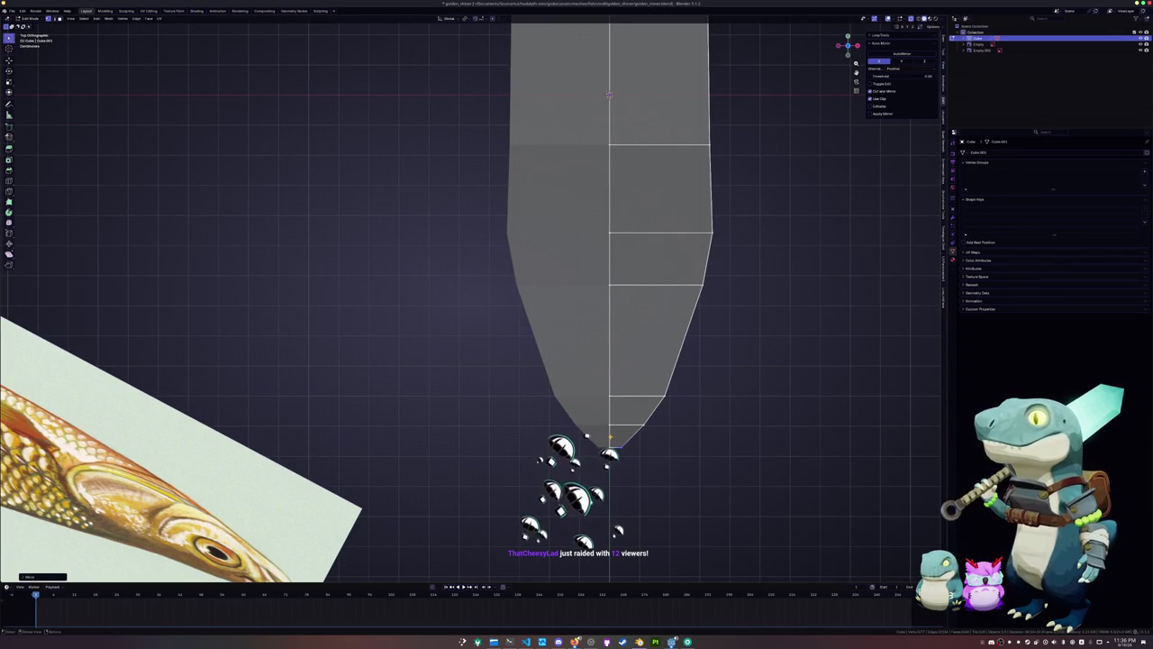
Reposition an upper outline edge along the X axis
{"action": "scroll", "coordinate": [592, 436], "scroll_direction": "up", "scroll_amount": 1}
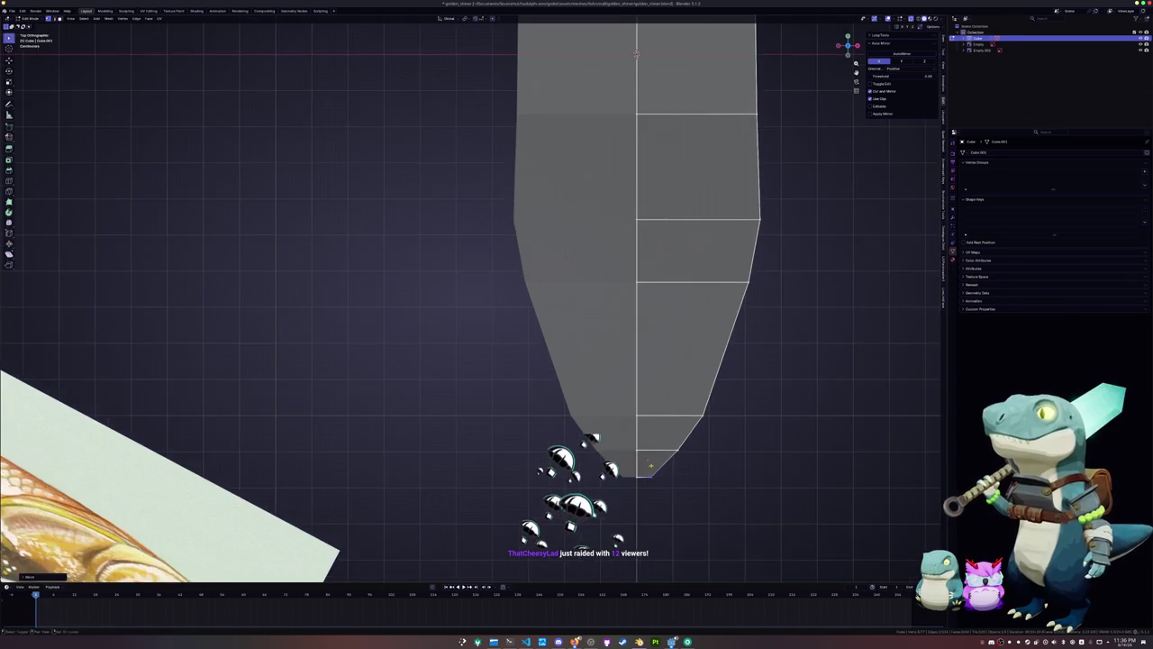
{"action": "middle_click_drag", "start_coordinate": [592, 436], "coordinate": [546, 437], "text": "shift"}
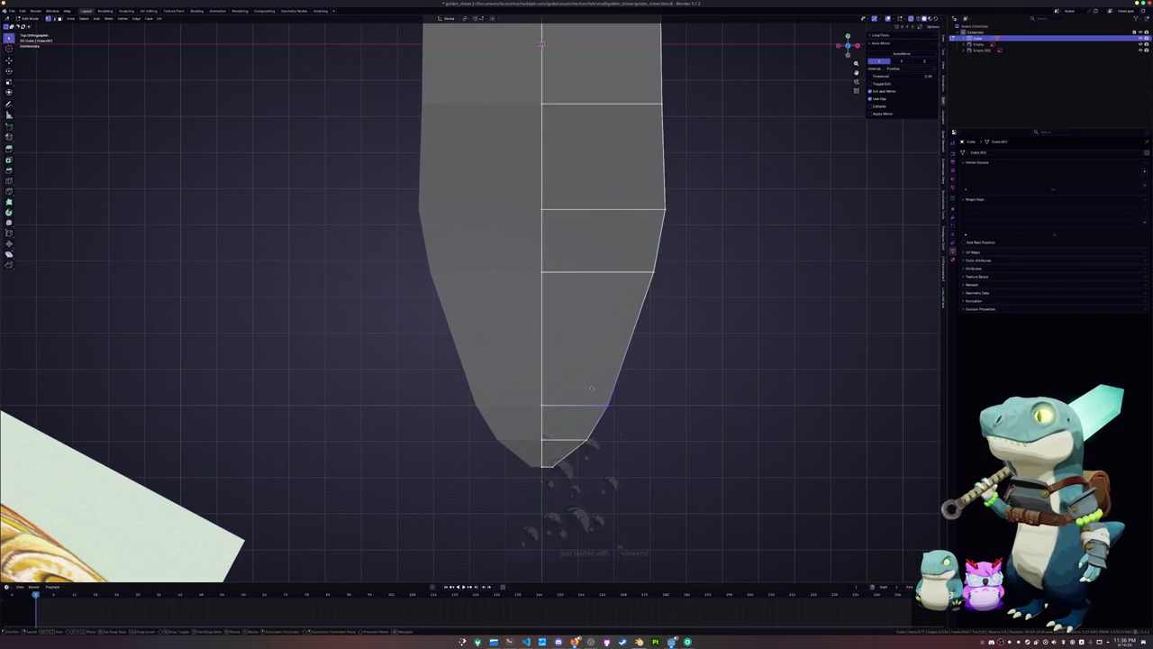
{"action": "scroll", "coordinate": [597, 389], "scroll_direction": "down", "scroll_amount": 1}
{"action": "scroll", "coordinate": [596, 389], "scroll_direction": "up", "scroll_amount": 1}
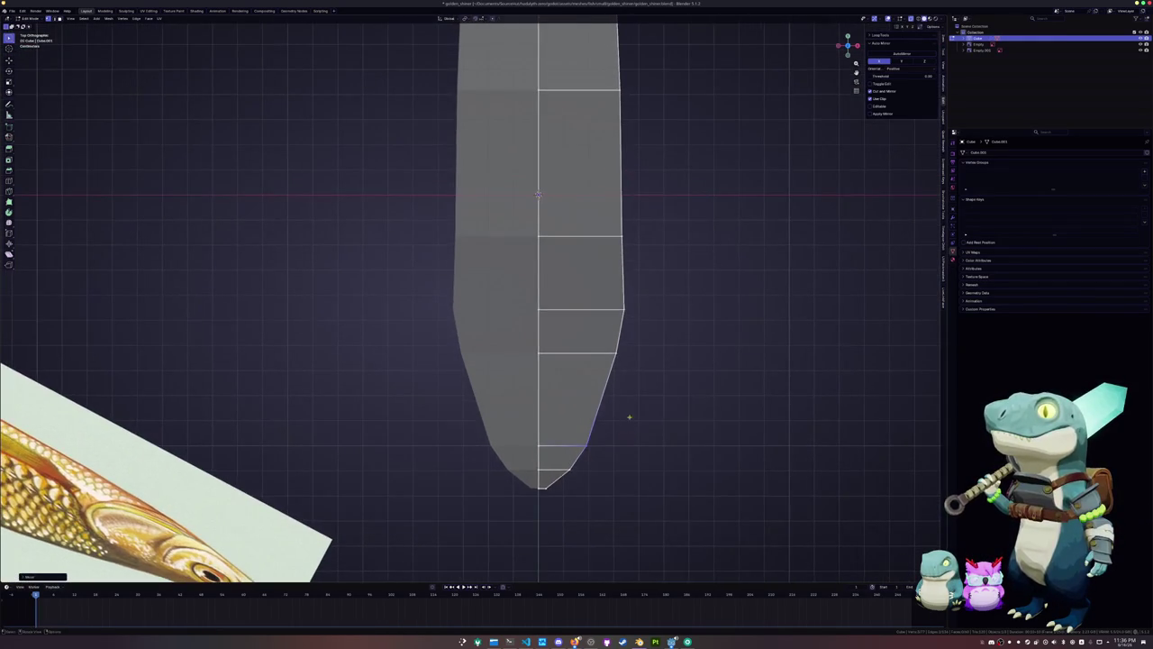
{"action": "key", "text": "g"}
{"action": "key", "text": "x"}
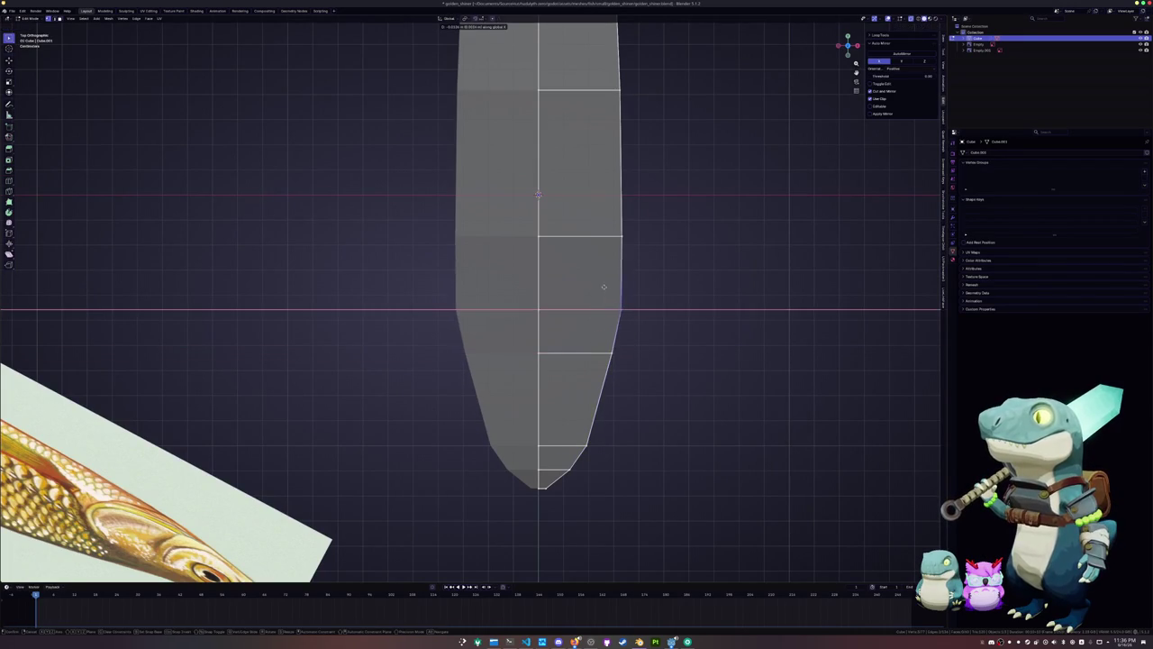
{"action": "left_click", "coordinate": [600, 285]}
{"action": "middle_click_drag", "start_coordinate": [600, 285], "coordinate": [593, 327], "text": "shift"}
Move an edge on the body's side along X
{"action": "left_click_drag", "start_coordinate": [571, 373], "coordinate": [639, 432]}
{"action": "key", "text": "g"}
{"action": "key", "text": "x"}
{"action": "scroll", "coordinate": [573, 367], "scroll_direction": "down", "scroll_amount": 3}
{"action": "middle_click_drag", "start_coordinate": [573, 368], "coordinate": [602, 366], "text": "shift"}
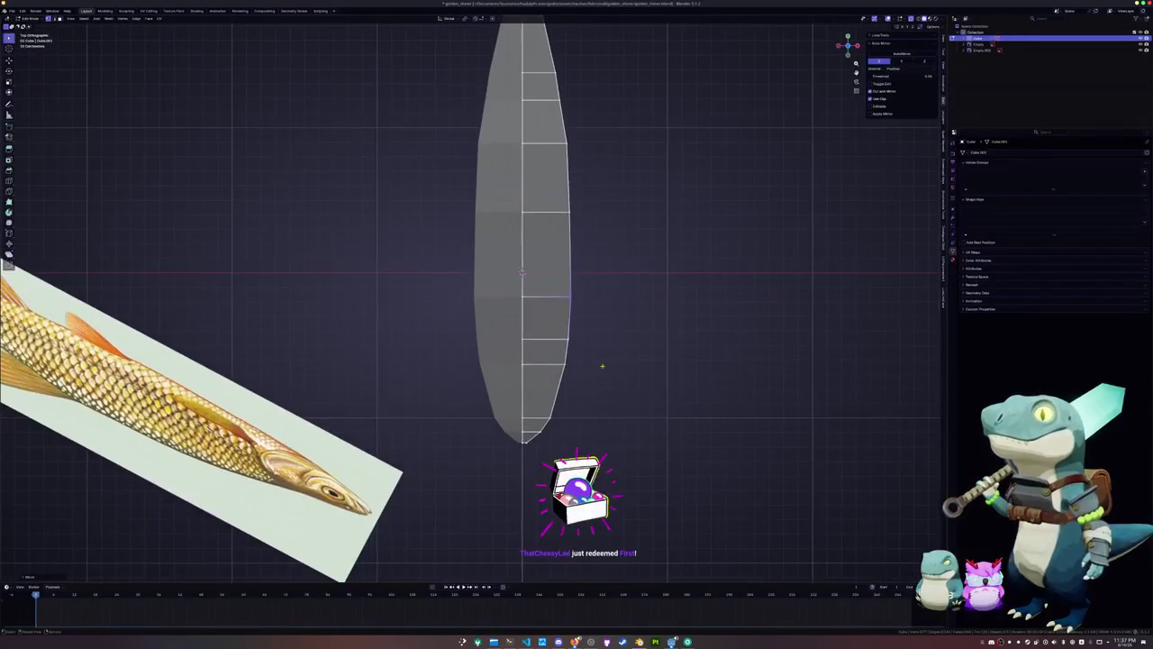
Move the lower-body edge along X to narrow the upper outline
{"action": "left_click_drag", "start_coordinate": [618, 379], "coordinate": [548, 321]}
{"action": "key", "text": "g"}
{"action": "key", "text": "x"}
{"action": "left_click", "coordinate": [596, 331]}
{"action": "middle_click_drag", "start_coordinate": [589, 337], "coordinate": [571, 386], "text": "shift"}
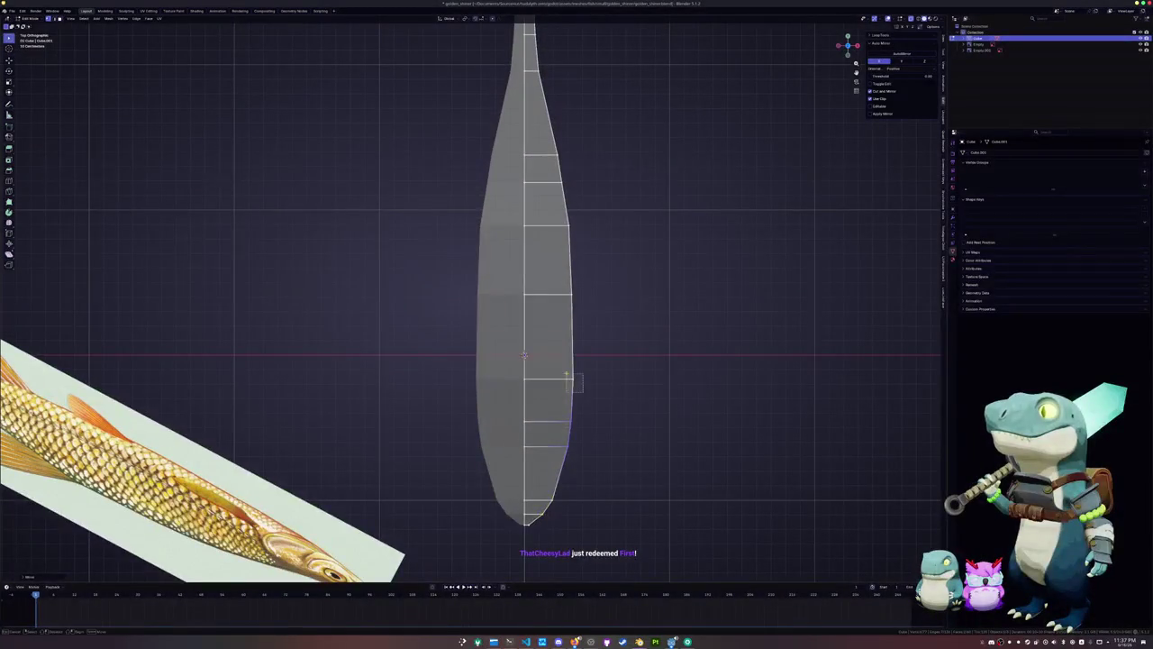
{"action": "left_click", "coordinate": [552, 355]}
Slide another edge loop along X into its new position
{"action": "key", "text": "g"}
{"action": "key", "text": "x"}
{"action": "left_click", "coordinate": [582, 339]}
{"action": "middle_click_drag", "start_coordinate": [583, 291], "coordinate": [590, 338], "text": "shift"}
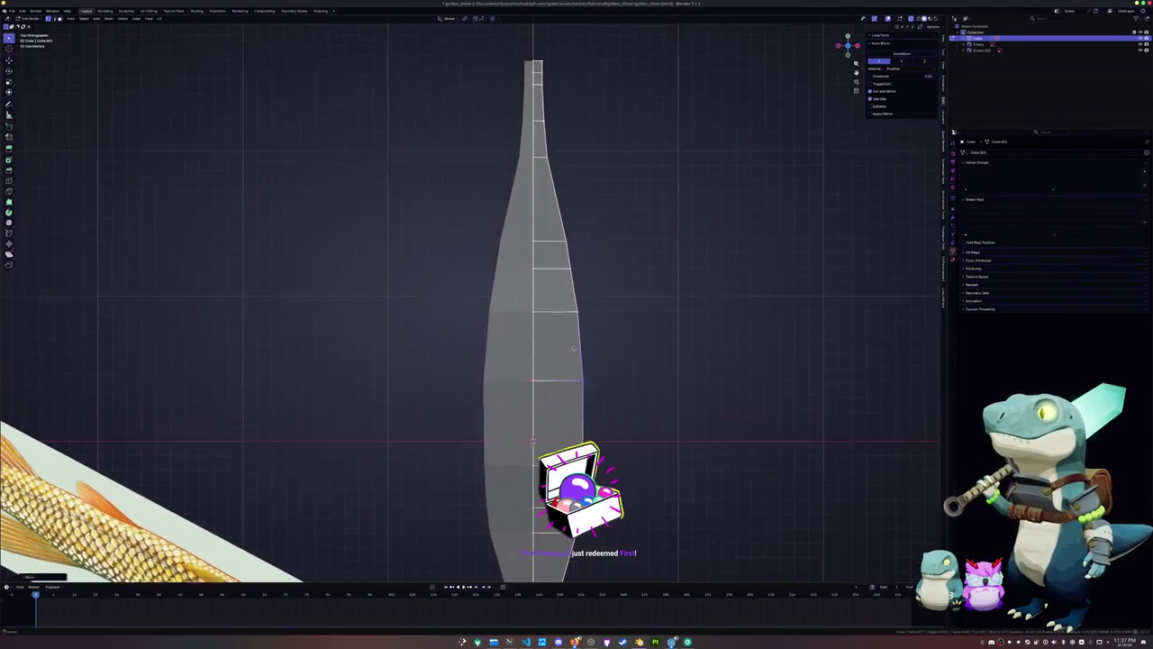
{"action": "left_click", "coordinate": [586, 335], "text": "alt"}
Move the selected edges and two mid-body edges inward along X
{"action": "key", "text": "g"}
{"action": "key", "text": "x"}
{"action": "left_click", "coordinate": [571, 294]}
{"action": "left_click_drag", "start_coordinate": [581, 302], "coordinate": [554, 259]}
{"action": "key", "text": "g"}
{"action": "key", "text": "x"}
{"action": "left_click", "coordinate": [562, 248]}
Move the lower-body edge along X, then frame the whole body with the reference
{"action": "middle_click_drag", "start_coordinate": [564, 257], "coordinate": [592, 327], "text": "shift"}
{"action": "left_click_drag", "start_coordinate": [592, 326], "coordinate": [562, 296]}
{"action": "key", "text": "g"}
{"action": "key", "text": "x"}
{"action": "left_click", "coordinate": [591, 287]}
{"action": "scroll", "coordinate": [571, 375], "scroll_direction": "down", "scroll_amount": 3}
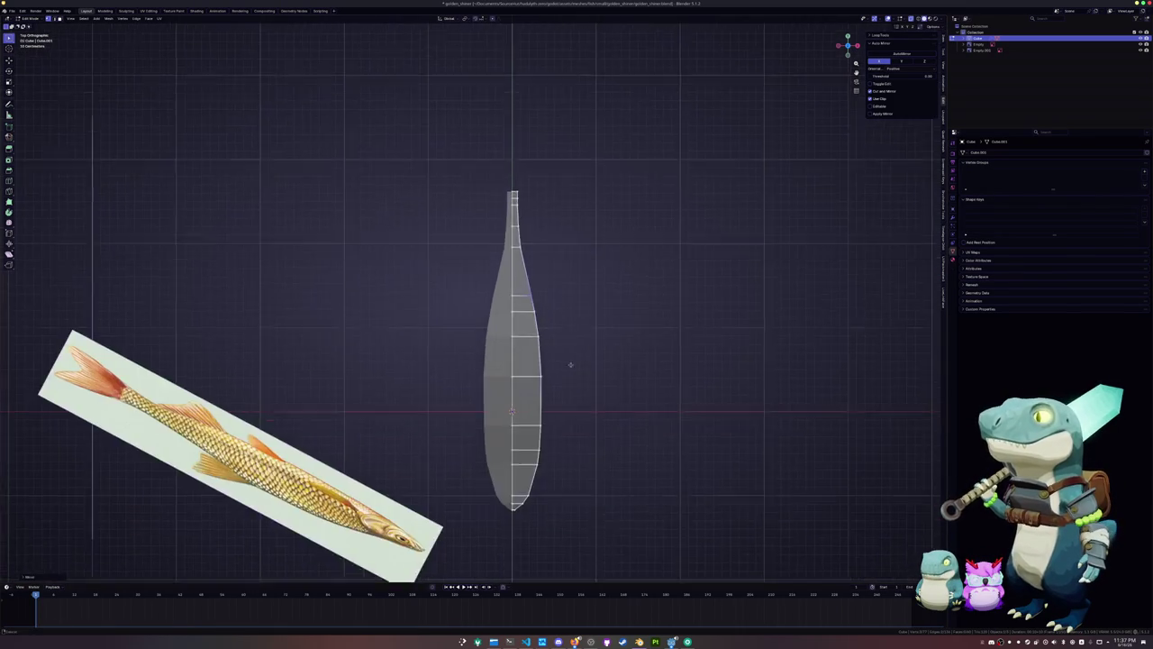
{"action": "middle_click_drag", "start_coordinate": [571, 376], "coordinate": [577, 268], "text": "shift"}
Scale the body's right-side vertices inward and shift them along X
{"action": "left_click_drag", "start_coordinate": [581, 425], "coordinate": [516, 173]}
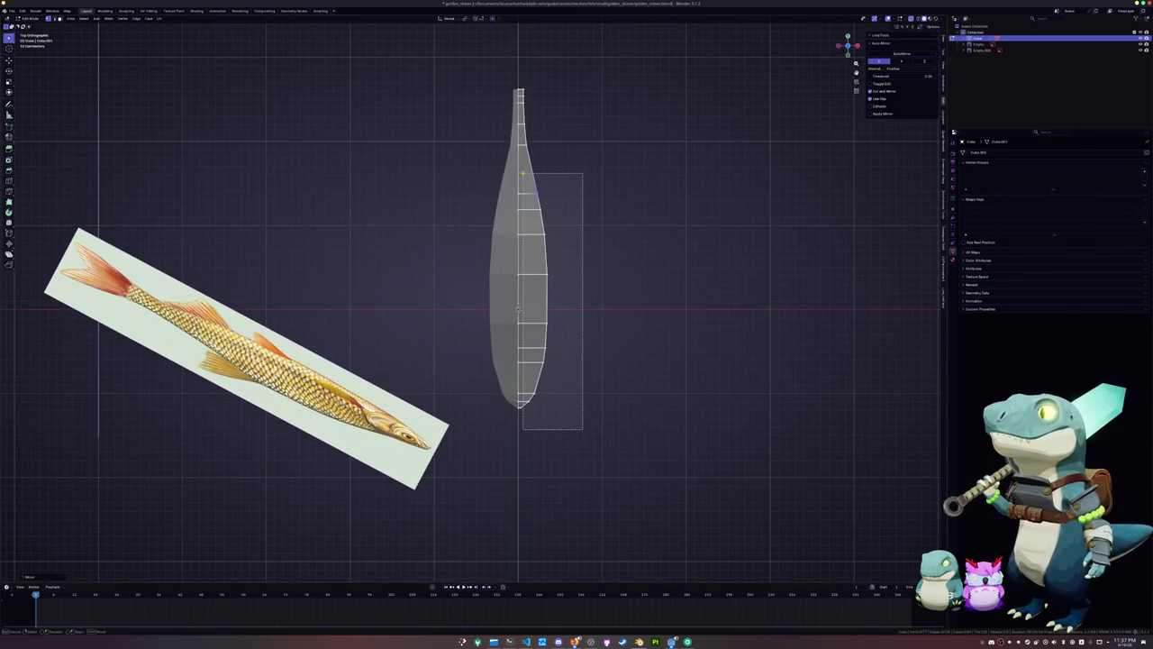
{"action": "key", "text": "s"}
{"action": "left_click", "coordinate": [644, 282]}
{"action": "key", "text": "g"}
{"action": "key", "text": "x"}
{"action": "left_click", "coordinate": [639, 280]}
Narrow the right side further with an X-only scale and a final X shift
{"action": "scroll", "coordinate": [640, 280], "scroll_direction": "up", "scroll_amount": 1}
{"action": "key", "text": "s"}
{"action": "key", "text": "x"}
{"action": "left_click", "coordinate": [645, 282]}
{"action": "key", "text": "g"}
{"action": "key", "text": "x"}
{"action": "left_click", "coordinate": [646, 282]}
{"action": "middle_click_drag", "start_coordinate": [644, 278], "coordinate": [578, 268]}
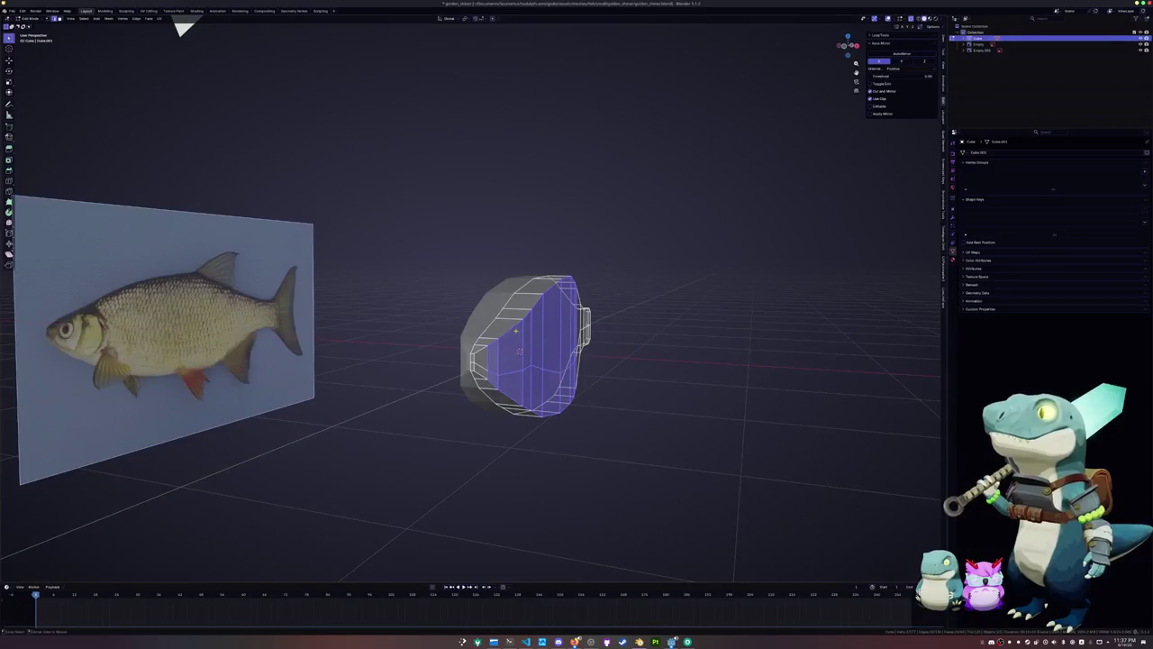
Edge-slide two body edge loops to respace them along the fish
{"action": "left_click", "coordinate": [520, 356], "text": "alt"}
{"action": "scroll", "coordinate": [519, 355], "scroll_direction": "up", "scroll_amount": 2}
{"action": "key", "text": "g"}
{"action": "key", "text": "g"}
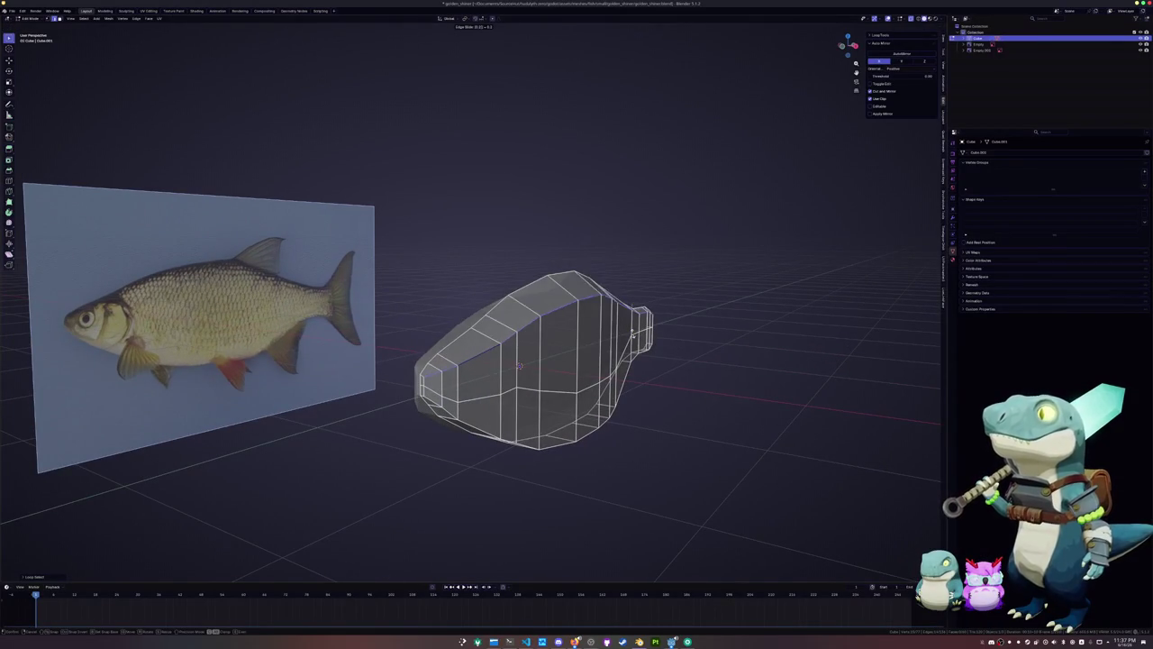
{"action": "key", "text": "Return"}
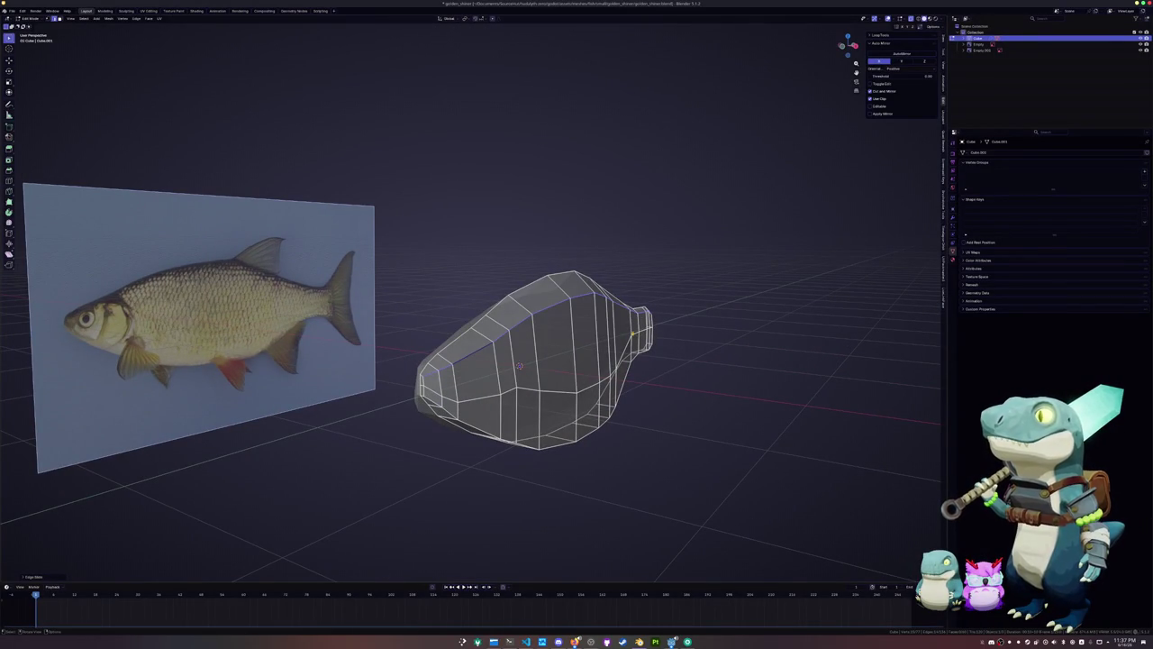
{"action": "left_click", "coordinate": [590, 423], "text": "alt"}
{"action": "key", "text": "g"}
{"action": "key", "text": "g"}
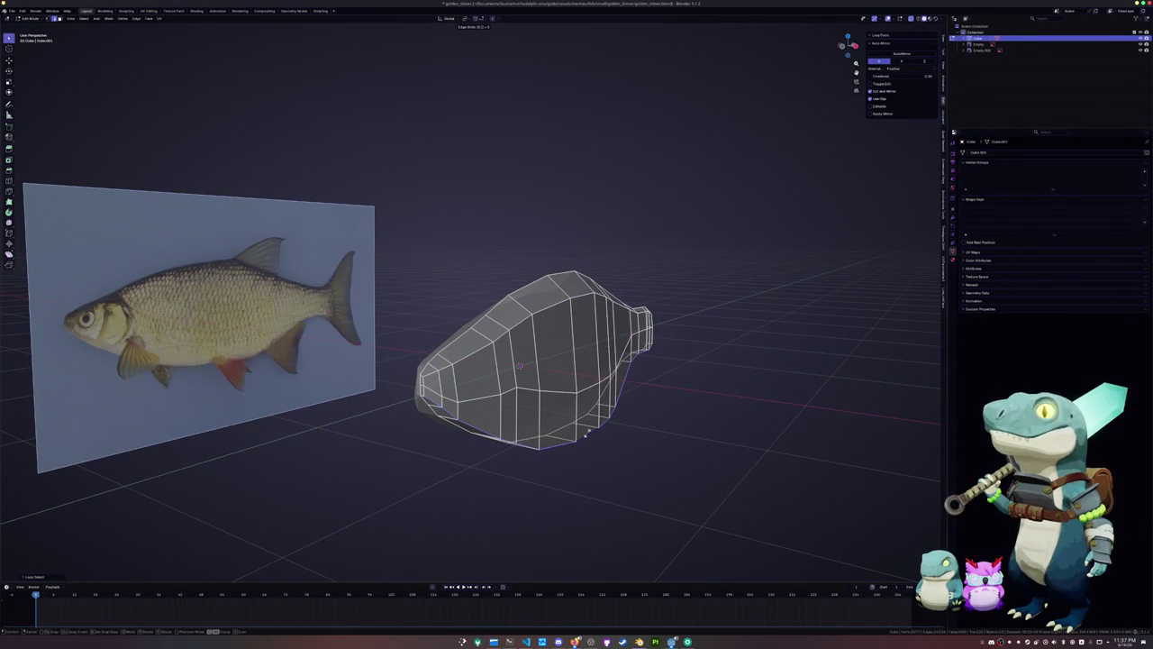
{"action": "left_click", "coordinate": [587, 432]}
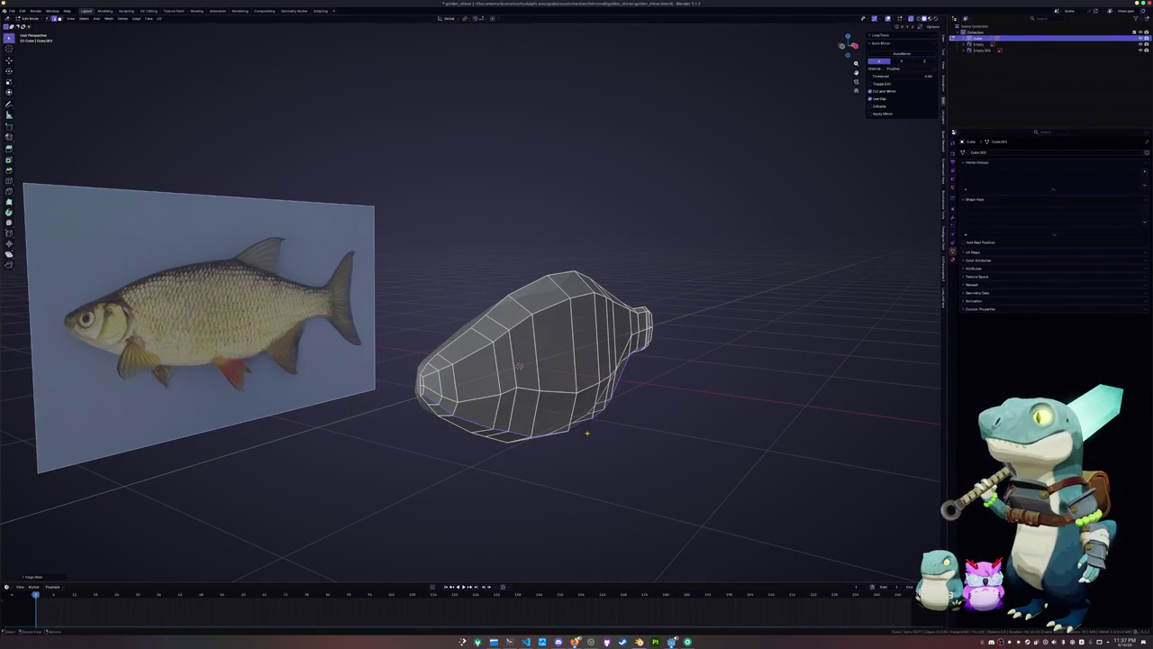
Inspect the body from several angles, then switch to Right Orthographic view
{"action": "mouse_move", "coordinate": [519, 365]}
{"action": "middle_mouse_down"}
{"action": "mouse_move", "coordinate": [321, 30]}
{"action": "mouse_move", "coordinate": [259, 36]}
{"action": "middle_mouse_up"}
{"action": "middle_click_drag", "start_coordinate": [577, 361], "coordinate": [396, 360]}
{"action": "middle_click_drag", "start_coordinate": [530, 381], "coordinate": [518, 364]}
{"action": "scroll", "coordinate": [469, 307], "scroll_direction": "up", "scroll_amount": 2}
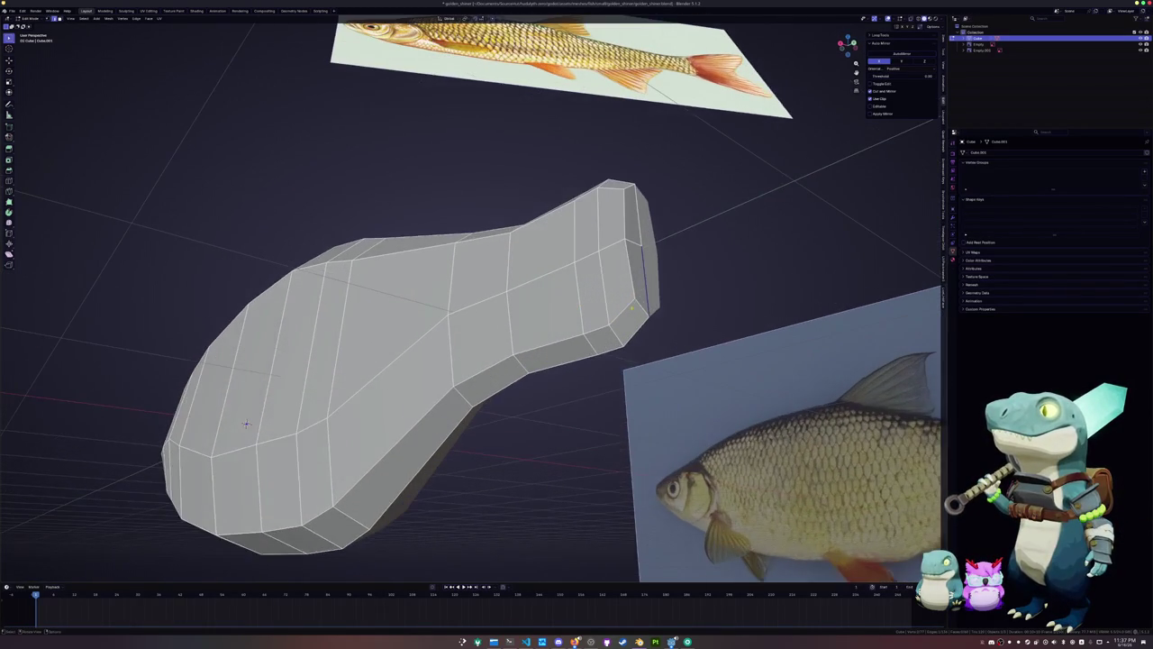
{"action": "left_click", "coordinate": [644, 305]}
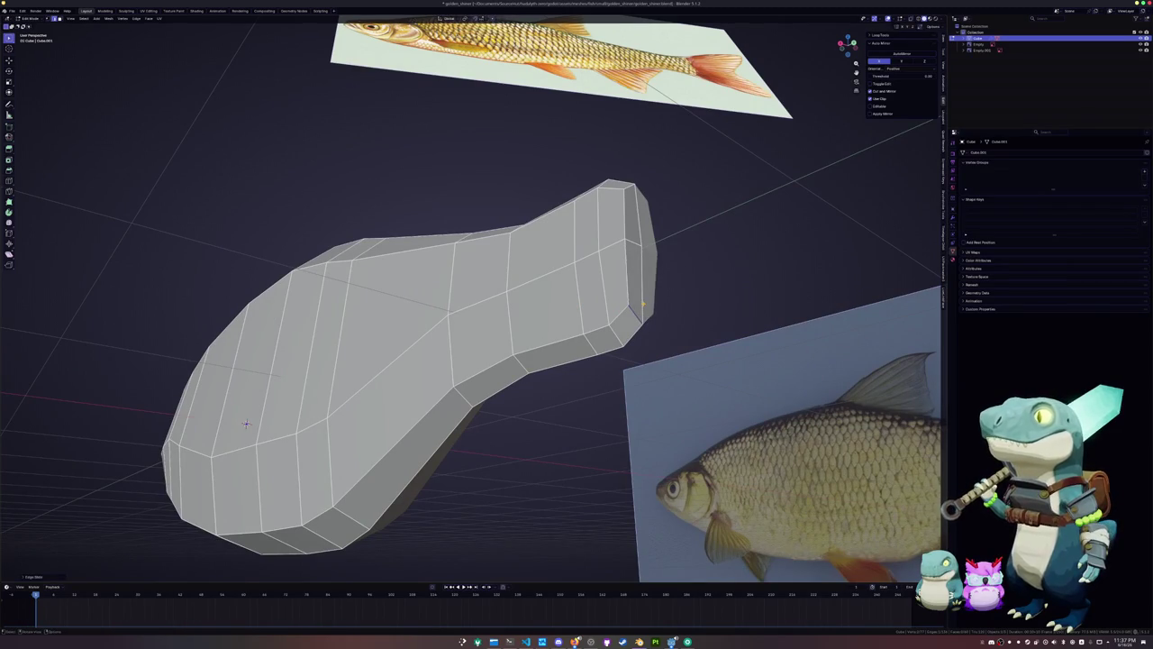
{"action": "middle_click_drag", "start_coordinate": [643, 306], "coordinate": [641, 306]}
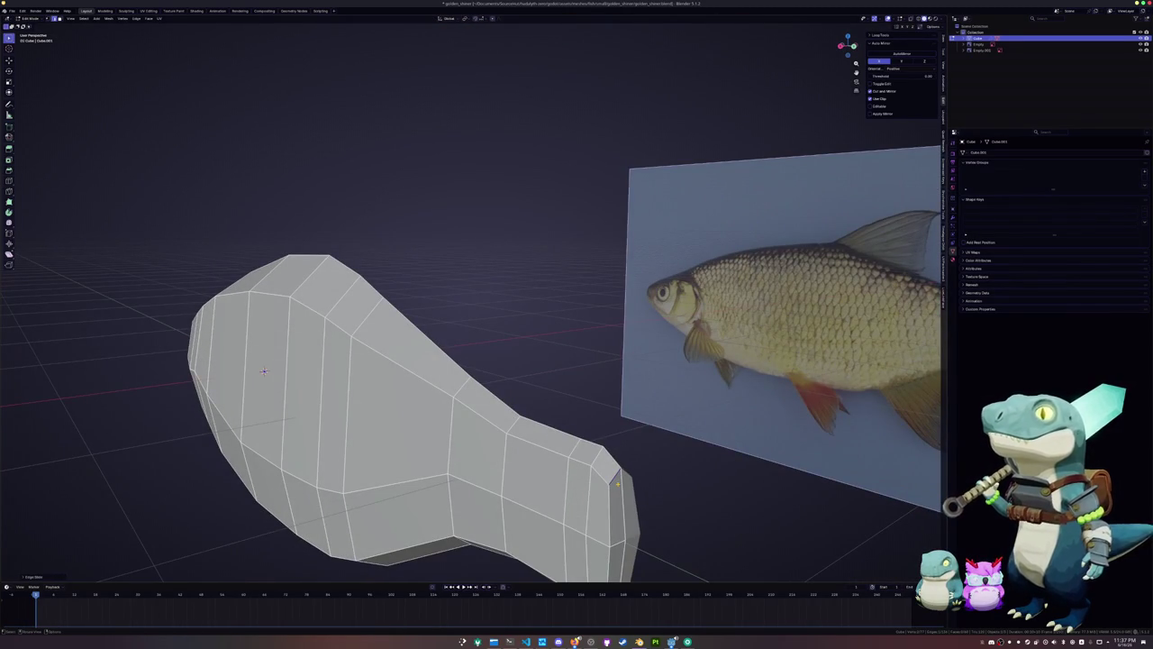
{"action": "key", "text": "KP_3"}
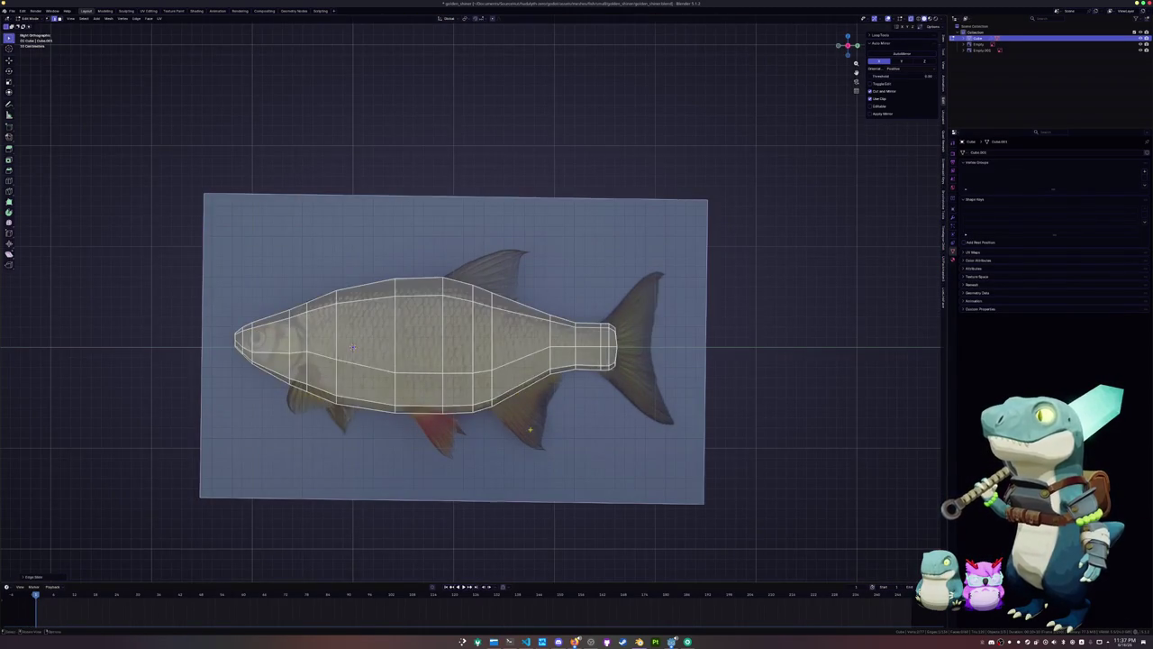
Frame the tail and slide the tail-end edge loop into place
{"action": "middle_click_drag", "start_coordinate": [505, 433], "coordinate": [389, 434], "text": "shift"}
{"action": "scroll", "coordinate": [465, 410], "scroll_direction": "up", "scroll_amount": 6}
{"action": "scroll", "coordinate": [465, 409], "scroll_direction": "up", "scroll_amount": 1}
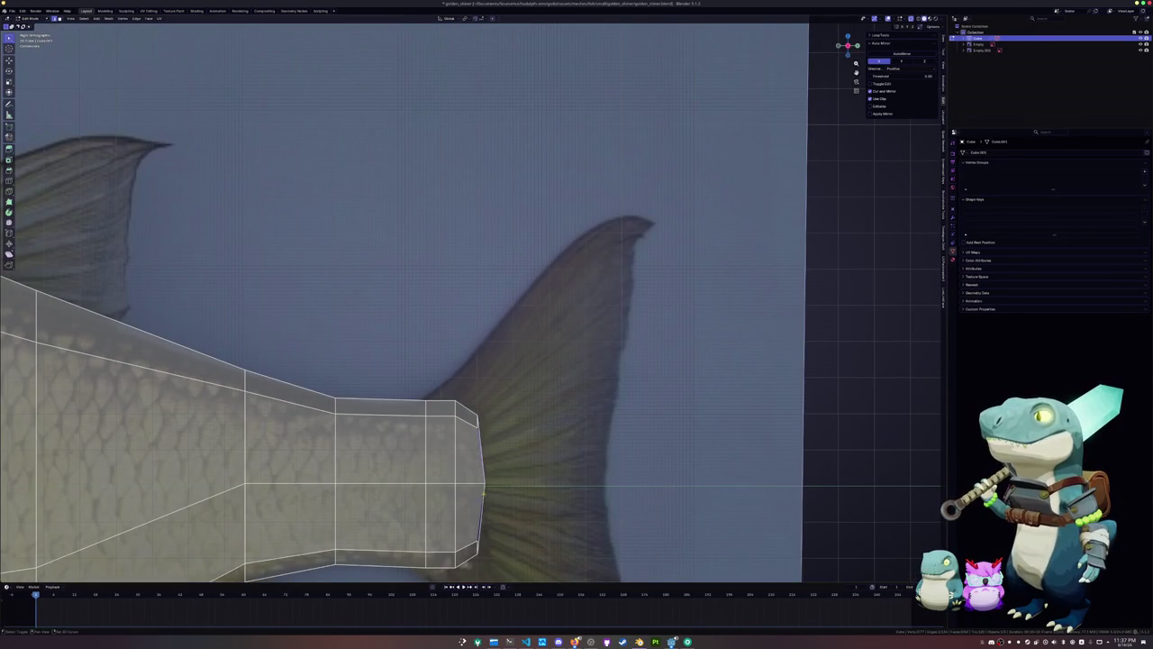
{"action": "middle_click_drag", "start_coordinate": [480, 497], "coordinate": [537, 421], "text": "shift"}
{"action": "key", "text": "g"}
{"action": "key", "text": "g"}
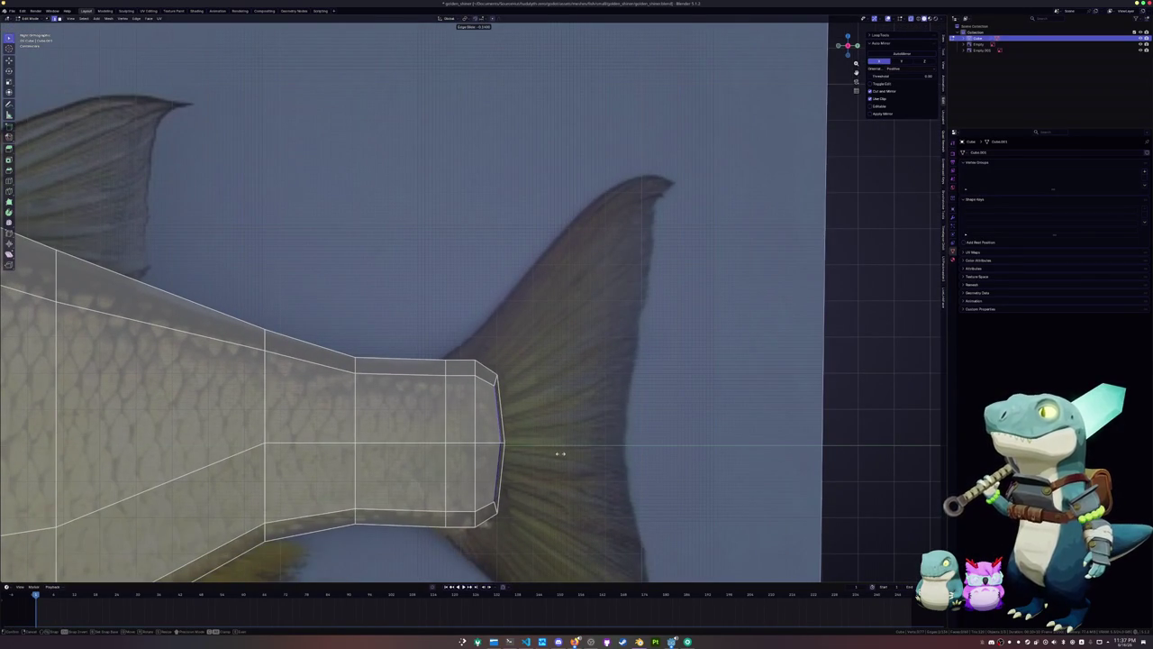
{"action": "left_click", "coordinate": [541, 453]}
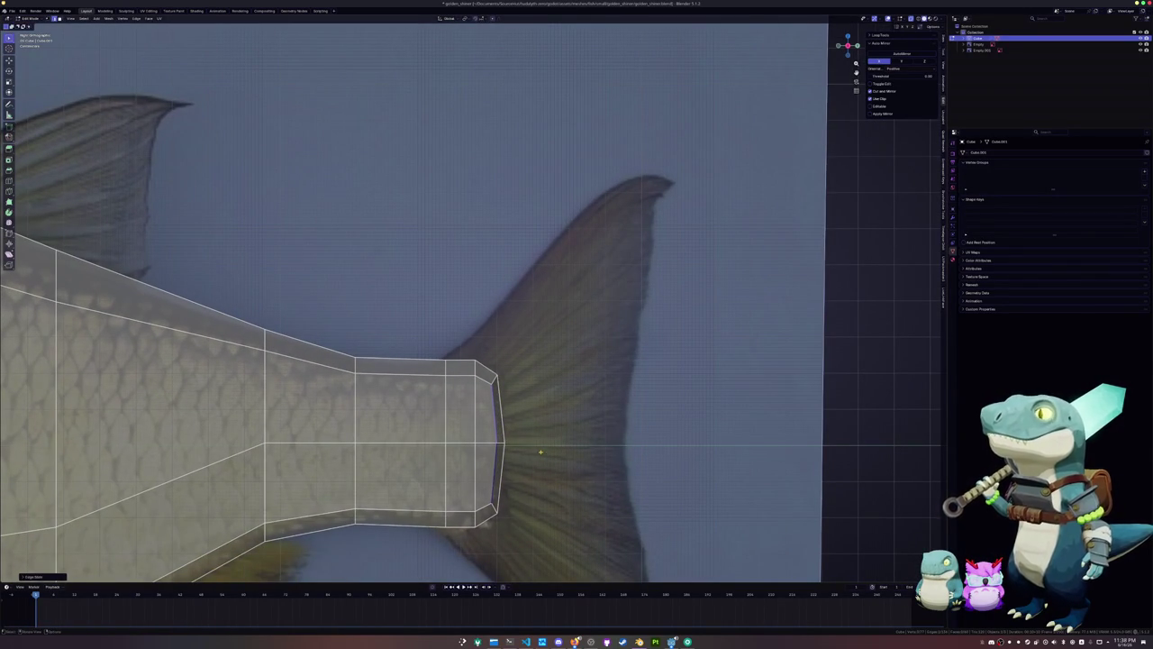
Select the tail-end edges and separate them into their own object
{"action": "left_click", "coordinate": [509, 445], "text": "alt"}
{"action": "left_click", "coordinate": [460, 521], "text": "ctrl"}
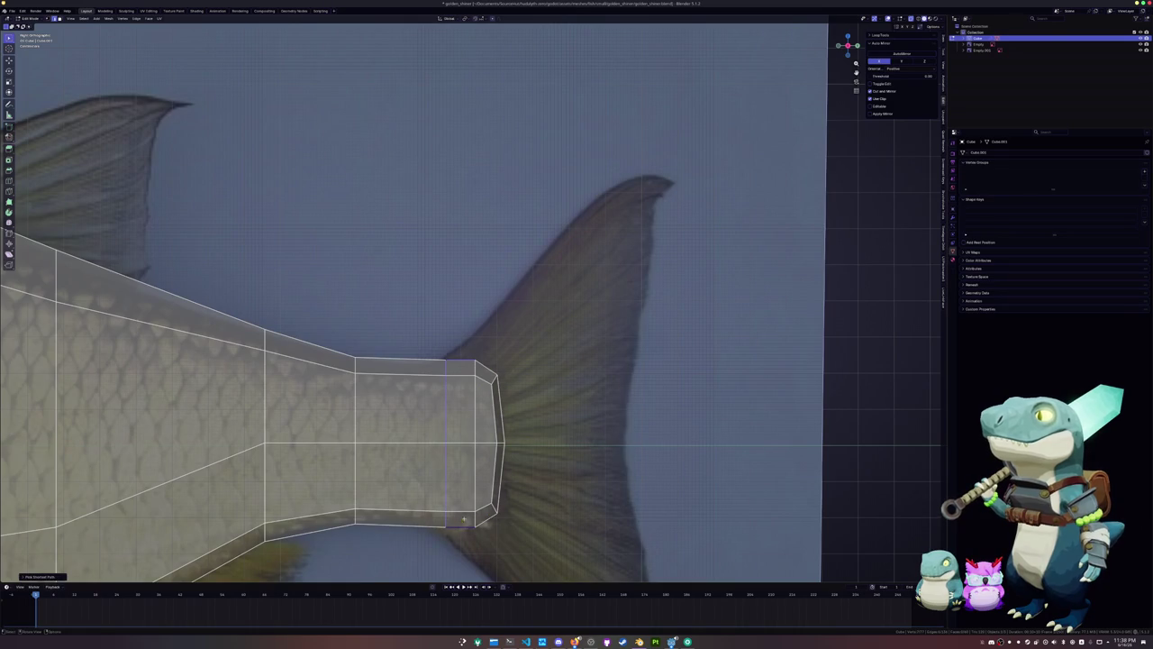
{"action": "left_click", "coordinate": [482, 520], "text": "ctrl"}
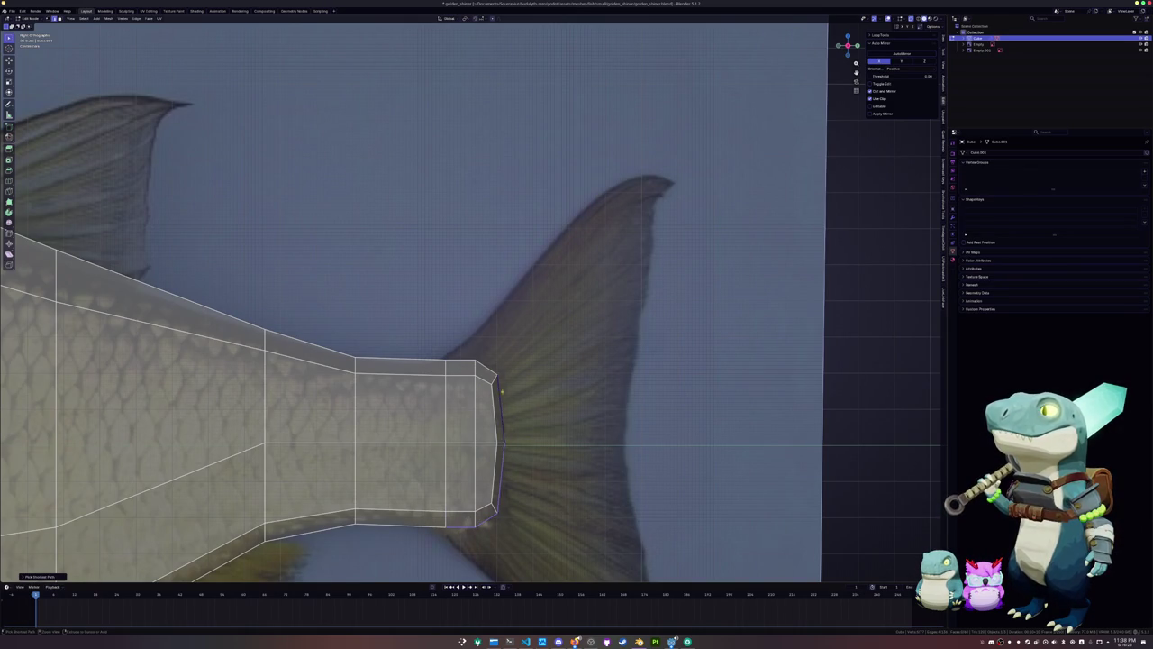
{"action": "scroll", "coordinate": [466, 363], "scroll_direction": "down", "scroll_amount": 3}
{"action": "key", "text": "ctrl+e"}
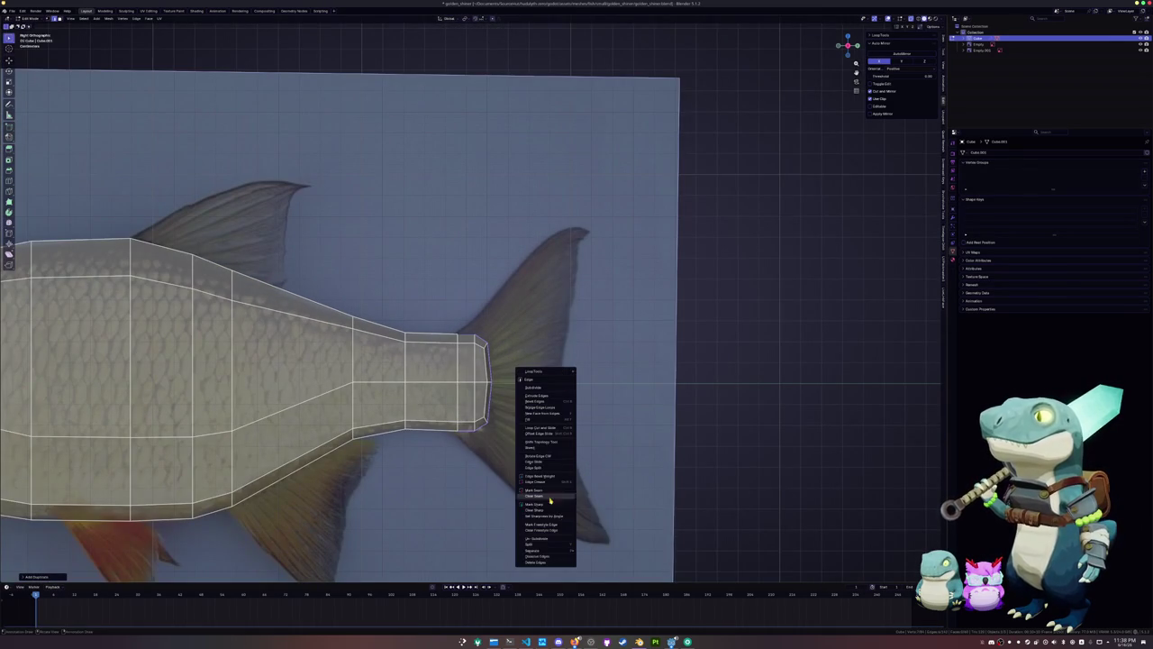
{"action": "left_click", "coordinate": [592, 549]}
{"action": "key", "text": "ctrl+Tab"}
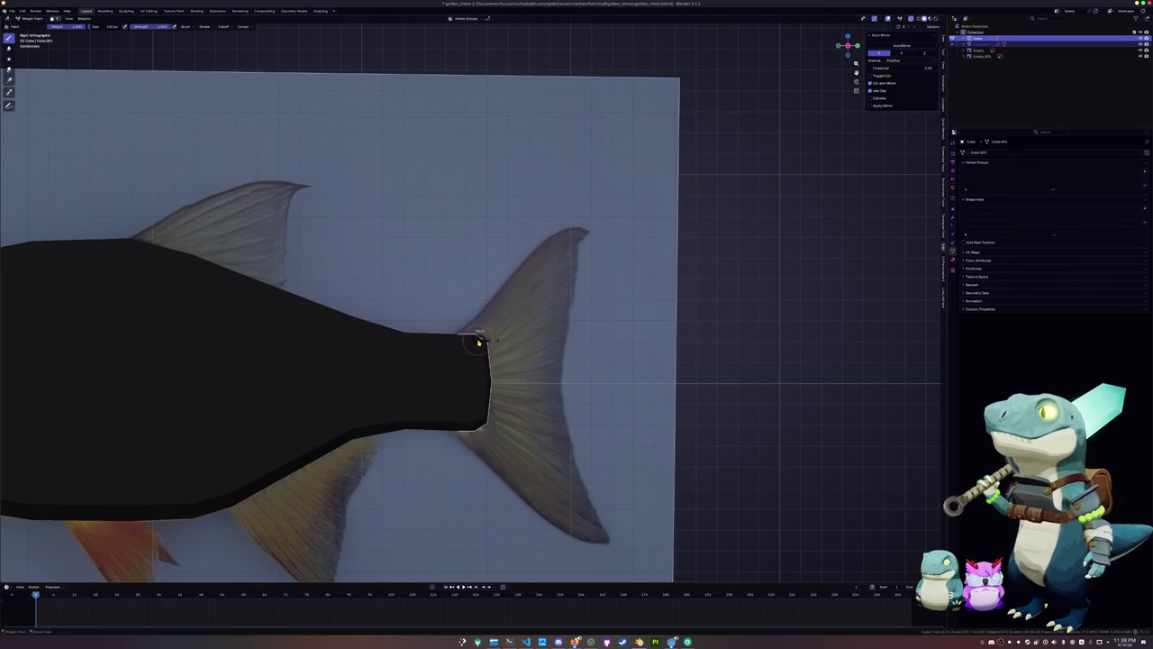
{"action": "key", "text": "ctrl+Tab"}
In the separated tail piece, move the tail edges along Y
{"action": "key", "text": "Tab"}
{"action": "key", "text": "g"}
{"action": "key", "text": "y"}
{"action": "left_click", "coordinate": [606, 363]}
Extrude the tail end outward and scale it into a fan-shaped fin
{"action": "key", "text": "e"}
{"action": "left_click", "coordinate": [654, 363]}
{"action": "key", "text": "s"}
{"action": "left_click", "coordinate": [716, 371]}
{"action": "key", "text": "ctrl+z"}
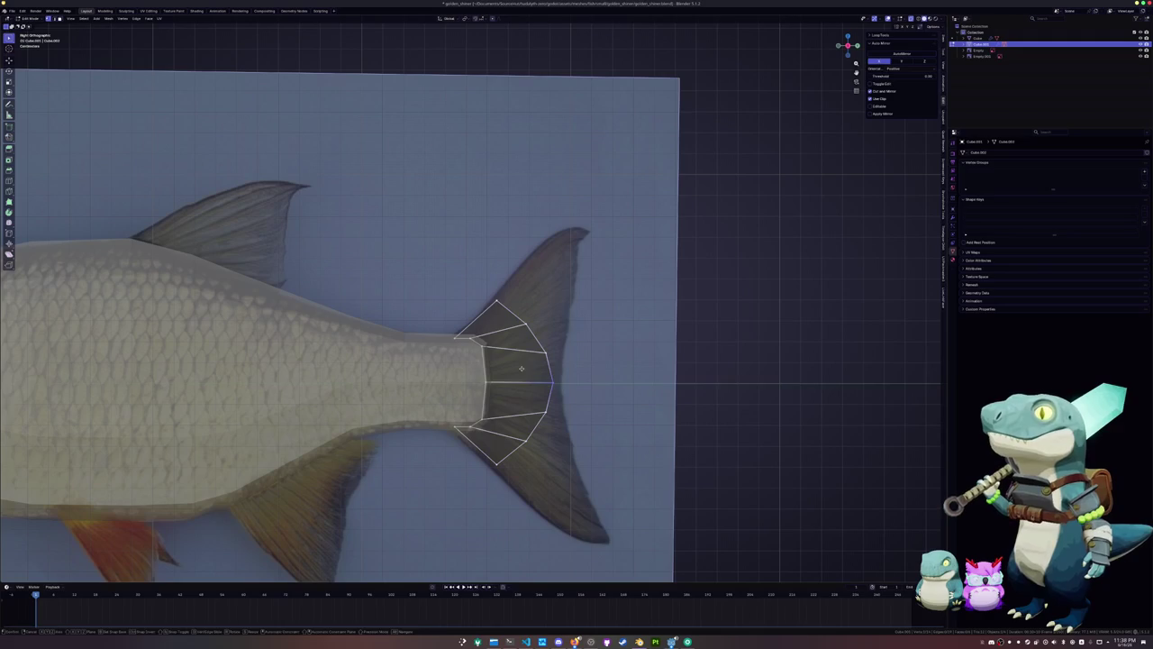
Vertex-slide the top and bottom tail vertices along their edges
{"action": "left_click", "coordinate": [527, 365]}
{"action": "left_click", "coordinate": [153, 386]}
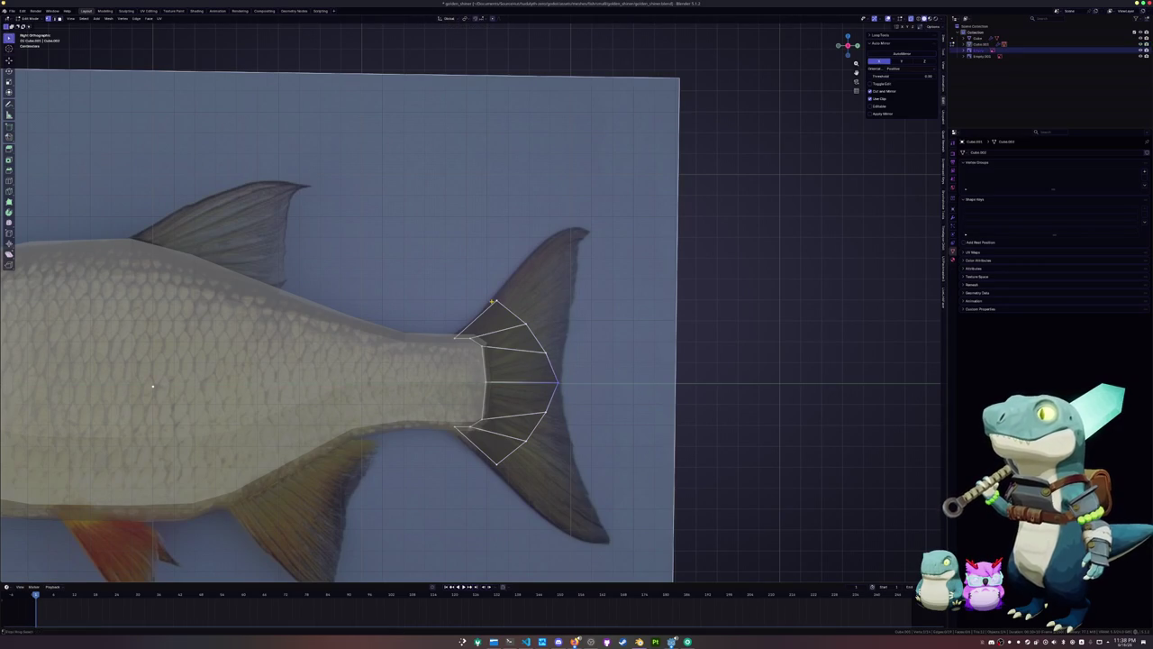
{"action": "left_click", "coordinate": [152, 386], "text": "ctrl"}
{"action": "left_click", "coordinate": [507, 325]}
{"action": "key", "text": "shift+v"}
{"action": "left_click", "coordinate": [506, 308]}
{"action": "key", "text": "shift+v"}
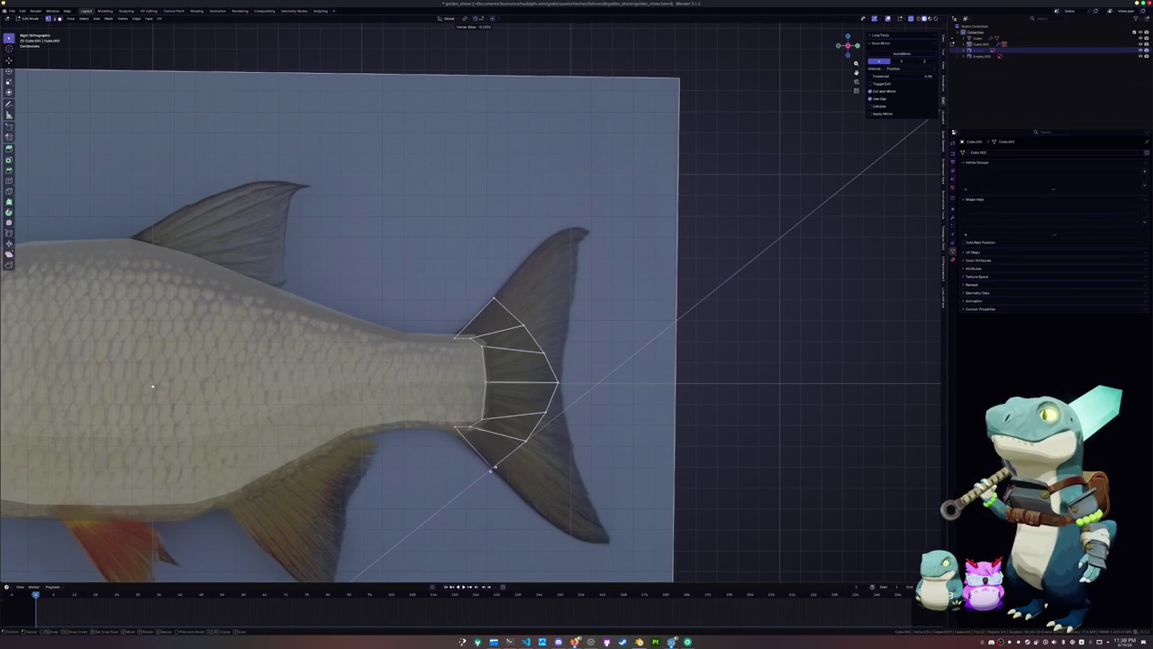
{"action": "left_click", "coordinate": [492, 467]}
Cut a new loop across the tail fan and push the tip vertex outward along X
{"action": "left_click", "coordinate": [510, 457], "text": "alt"}
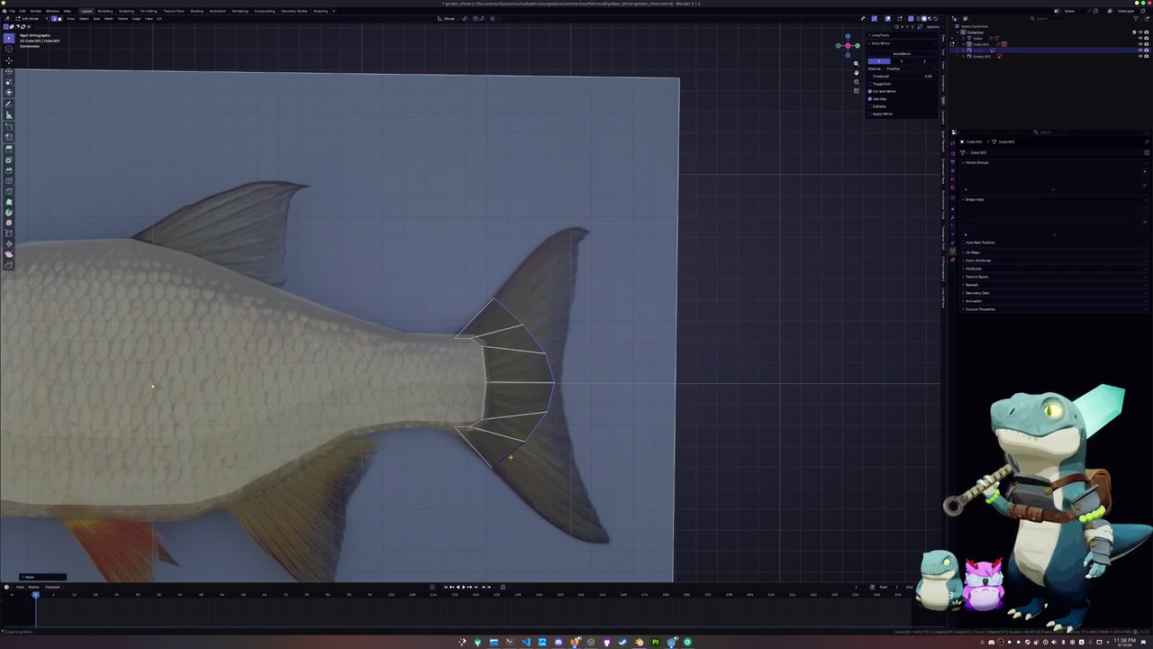
{"action": "key", "text": "ctrl+r"}
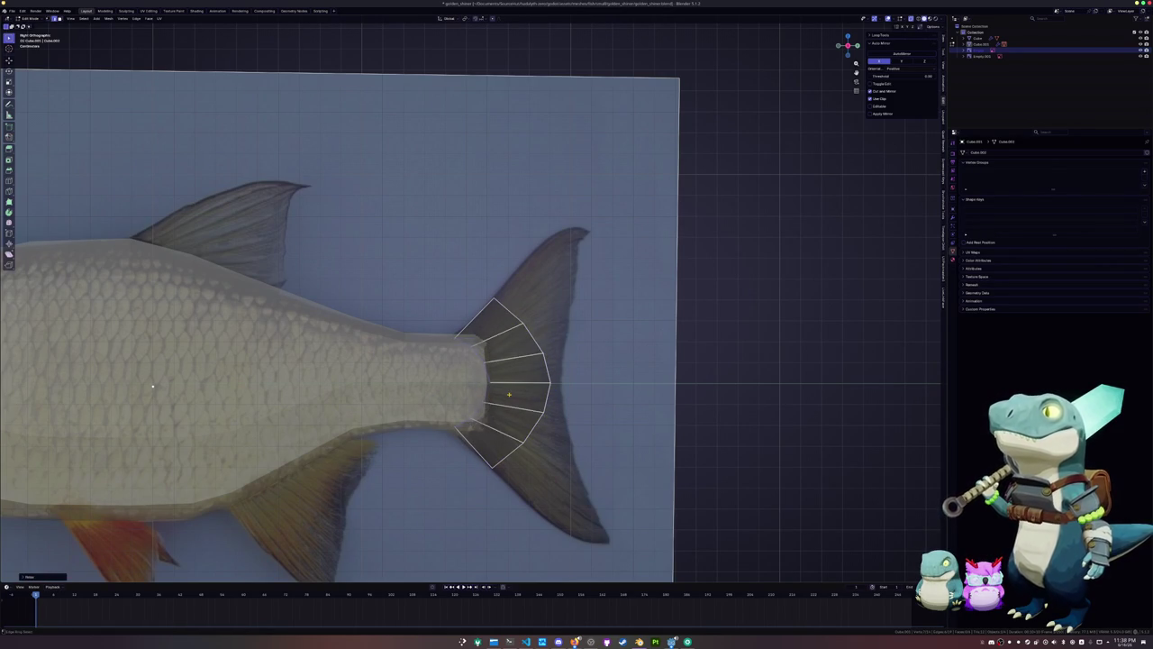
{"action": "left_click", "coordinate": [153, 385]}
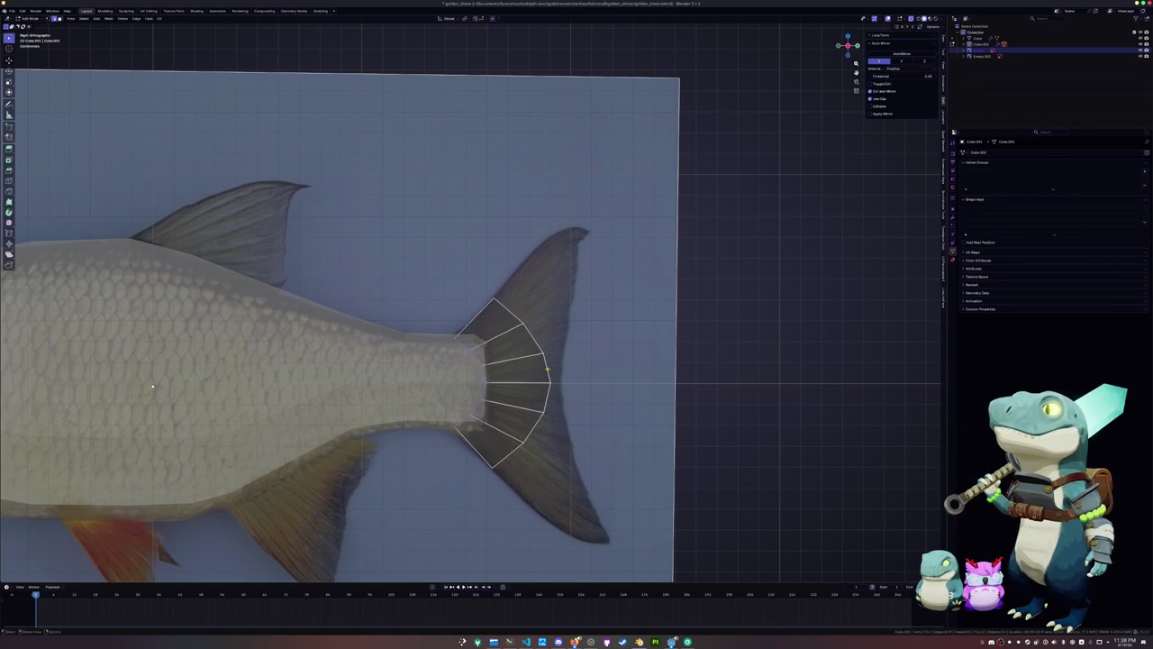
{"action": "key", "text": "g"}
{"action": "key", "text": "x"}
{"action": "left_click", "coordinate": [562, 386]}
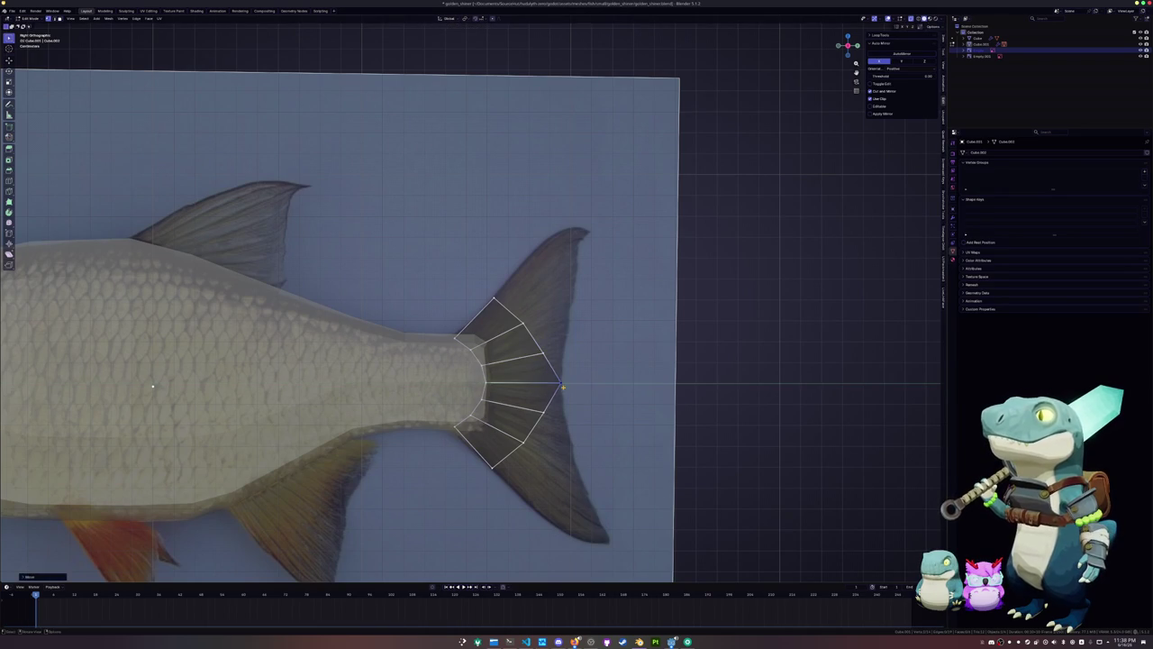
Extrude the top tail edges up over the upper lobe
{"action": "key", "text": "e"}
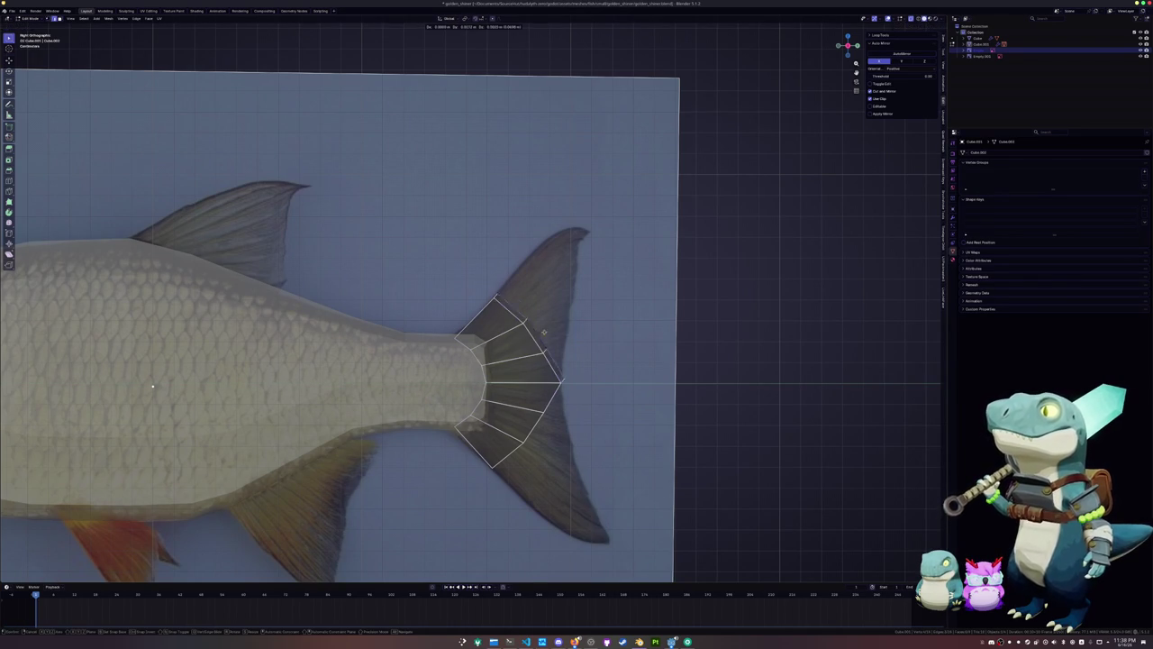
{"action": "left_click", "coordinate": [607, 267]}
{"action": "scroll", "coordinate": [606, 267], "scroll_direction": "up", "scroll_amount": 3}
Slide the upper lobe's tip vertex and merge the outer corner into it for a point
{"action": "scroll", "coordinate": [606, 267], "scroll_direction": "up", "scroll_amount": 2}
{"action": "key", "text": "shift+v"}
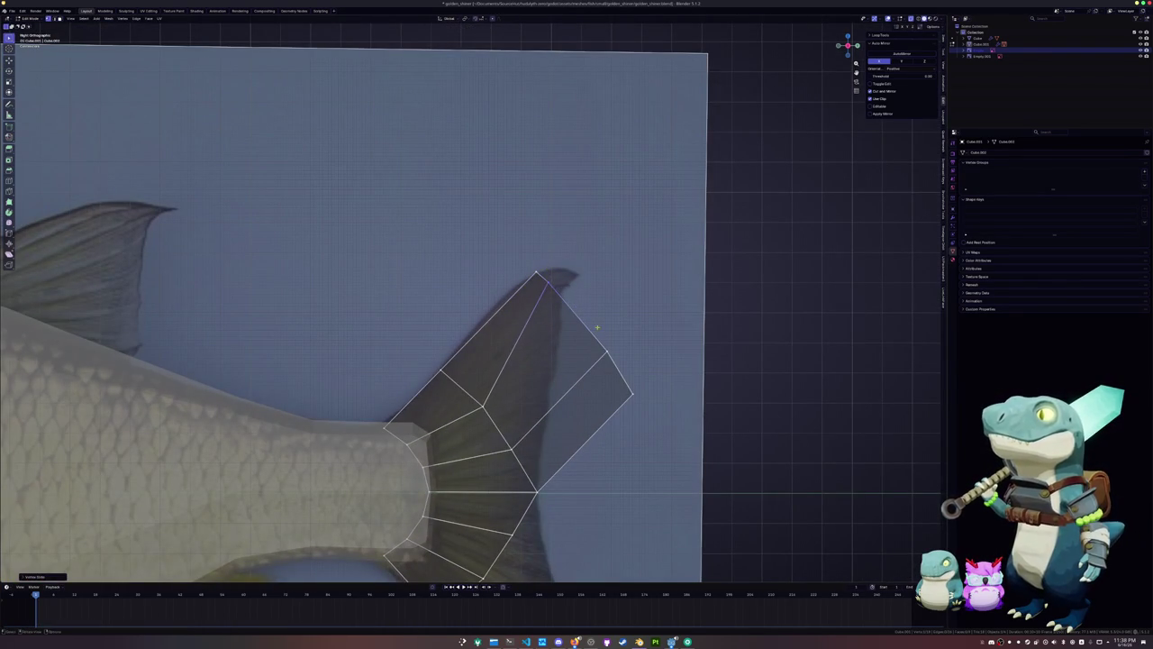
{"action": "left_click", "coordinate": [556, 293]}
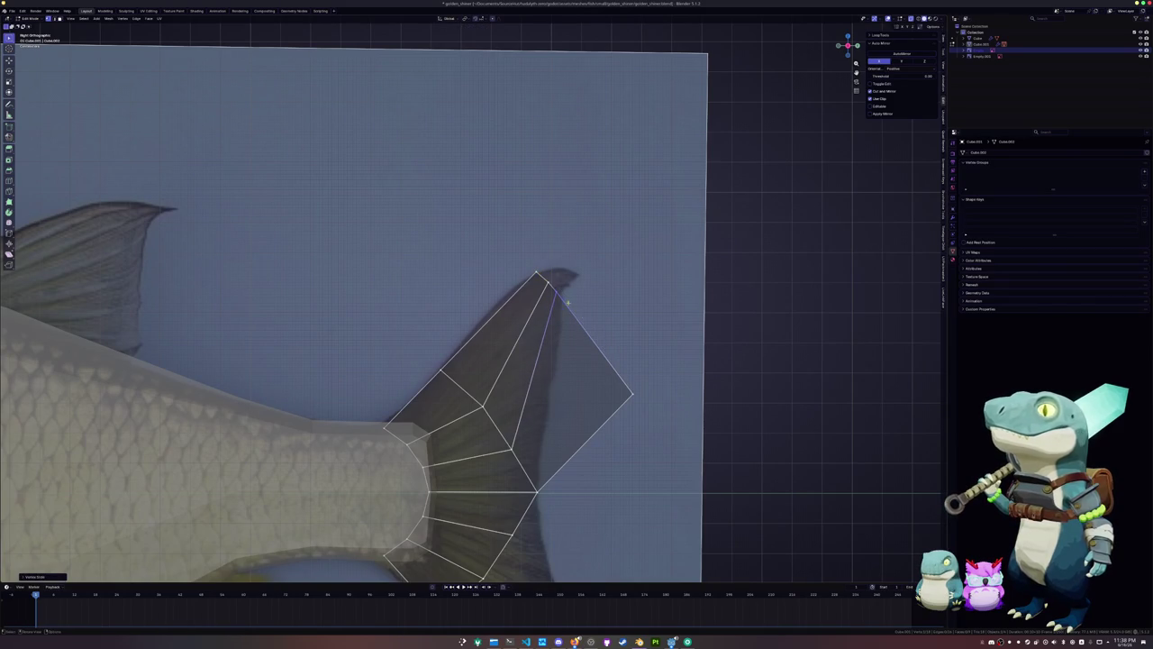
{"action": "key", "text": "g"}
{"action": "left_click", "coordinate": [581, 318]}
{"action": "key", "text": "g"}
{"action": "key", "text": "g"}
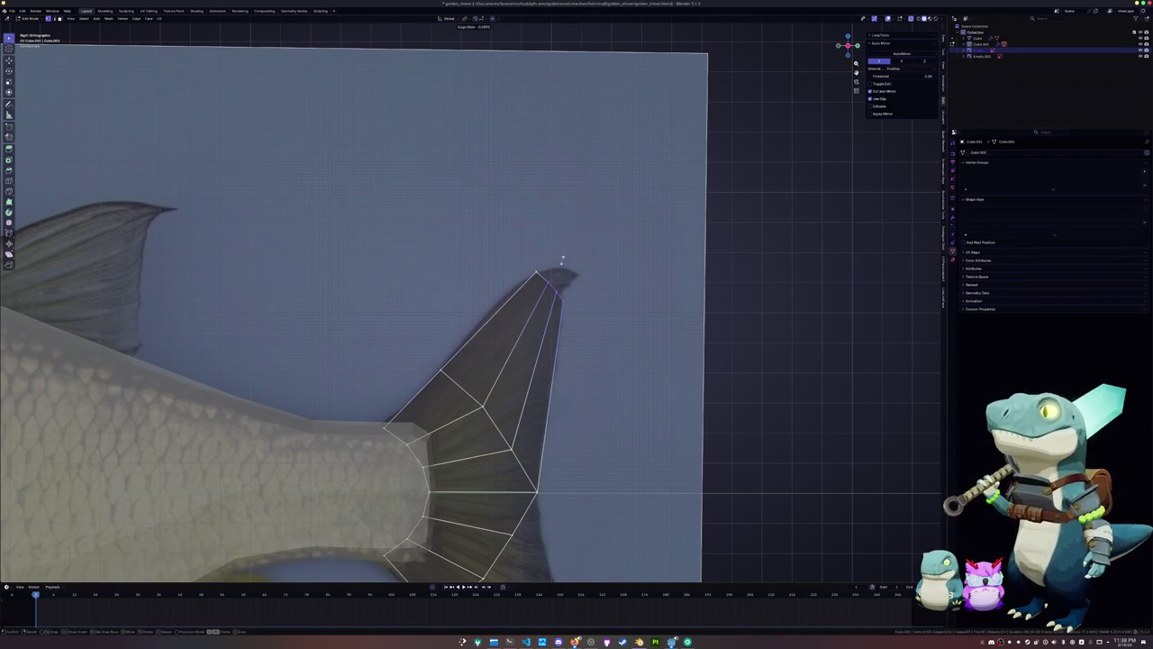
{"action": "key", "text": "g"}
{"action": "left_click", "coordinate": [571, 259]}
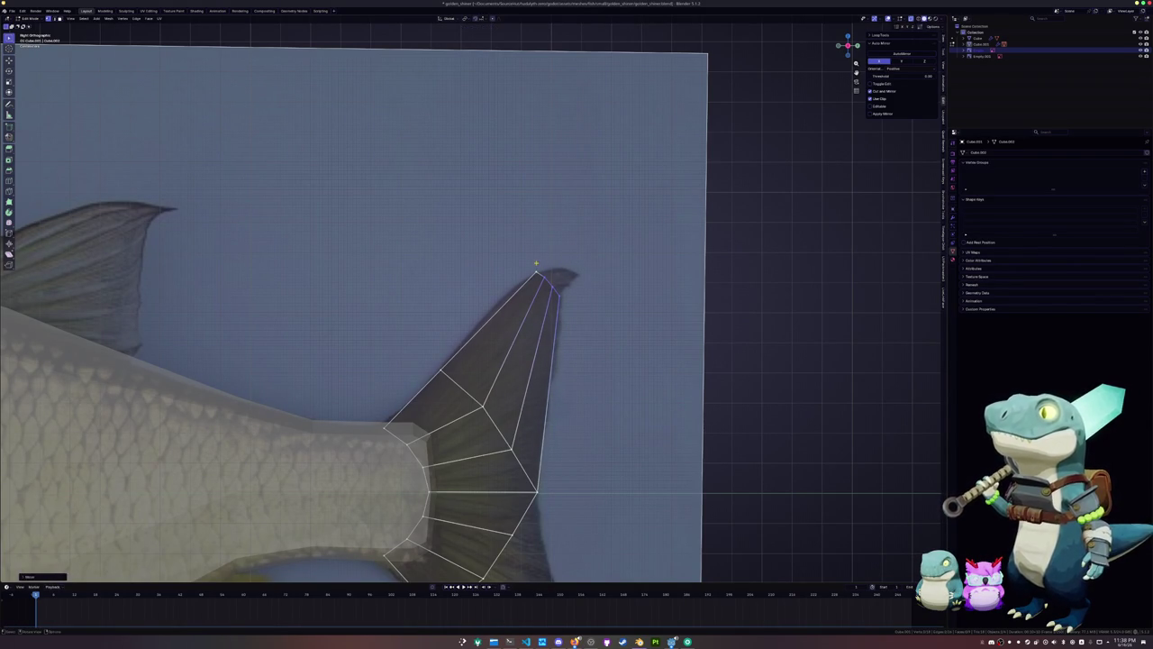
Add a loop cut across the upper tail lobe and move it into position
{"action": "key", "text": "ctrl+r"}
{"action": "left_click", "coordinate": [475, 317]}
{"action": "left_click", "coordinate": [501, 301]}
{"action": "key", "text": "g"}
{"action": "left_click", "coordinate": [419, 350]}
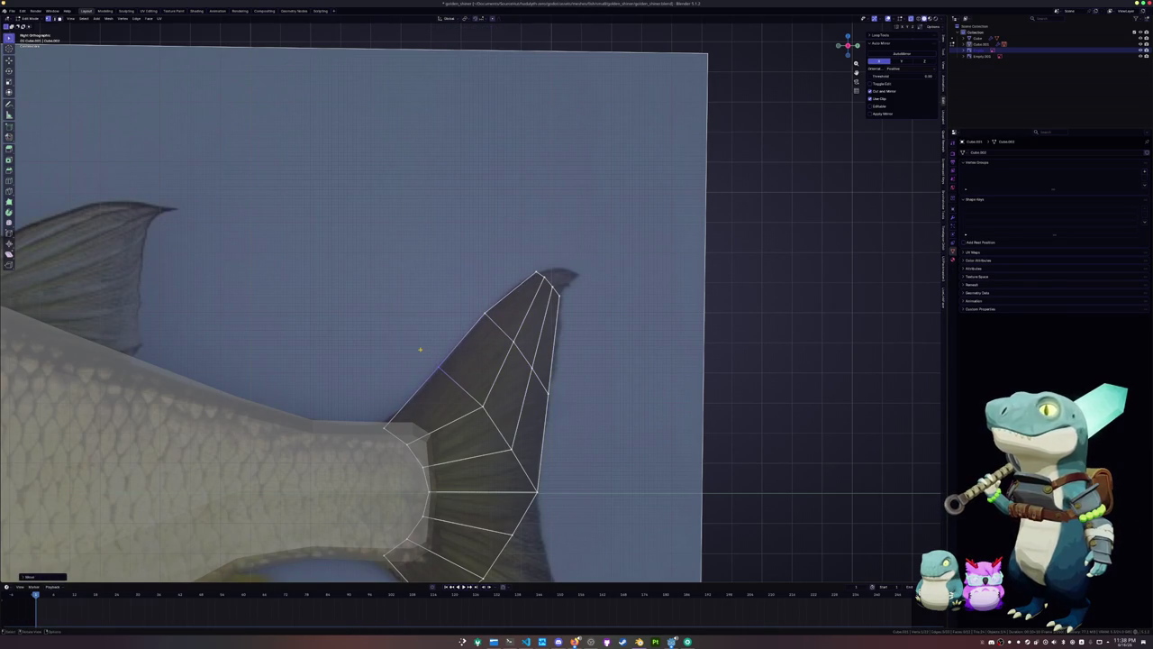
Rotate and scale the box-selected fin-tip vertices to follow the reference fin
{"action": "scroll", "coordinate": [468, 302], "scroll_direction": "up", "scroll_amount": 2}
{"action": "left_click_drag", "start_coordinate": [576, 342], "coordinate": [491, 290]}
{"action": "key", "text": "r"}
{"action": "left_click", "coordinate": [602, 293]}
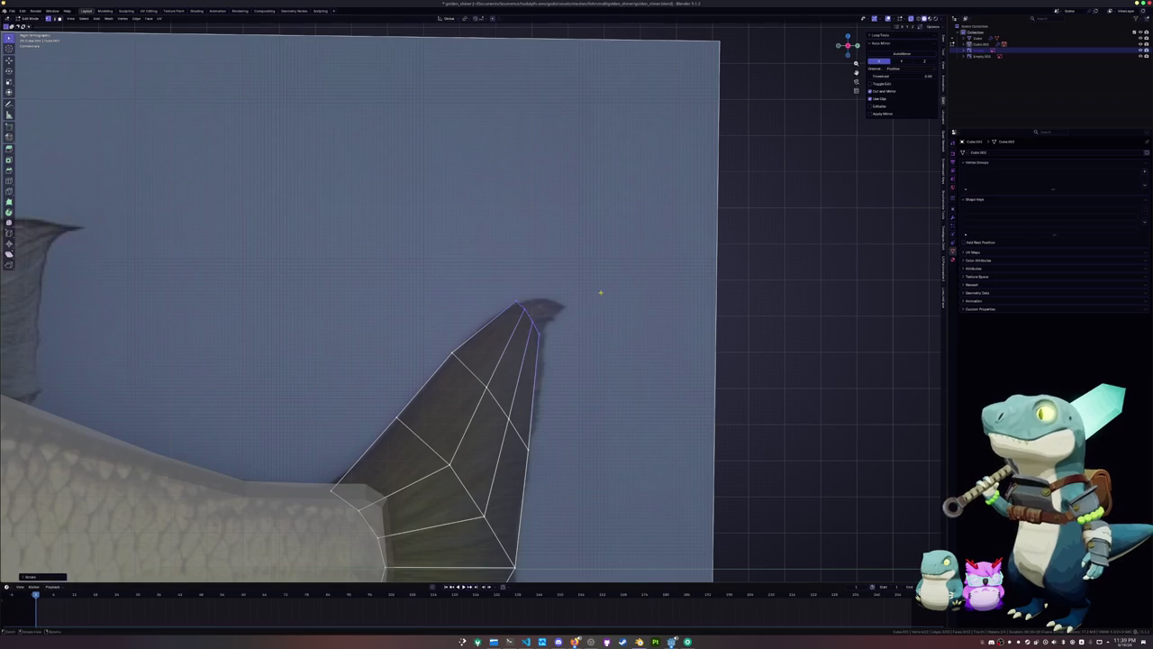
{"action": "key", "text": "s"}
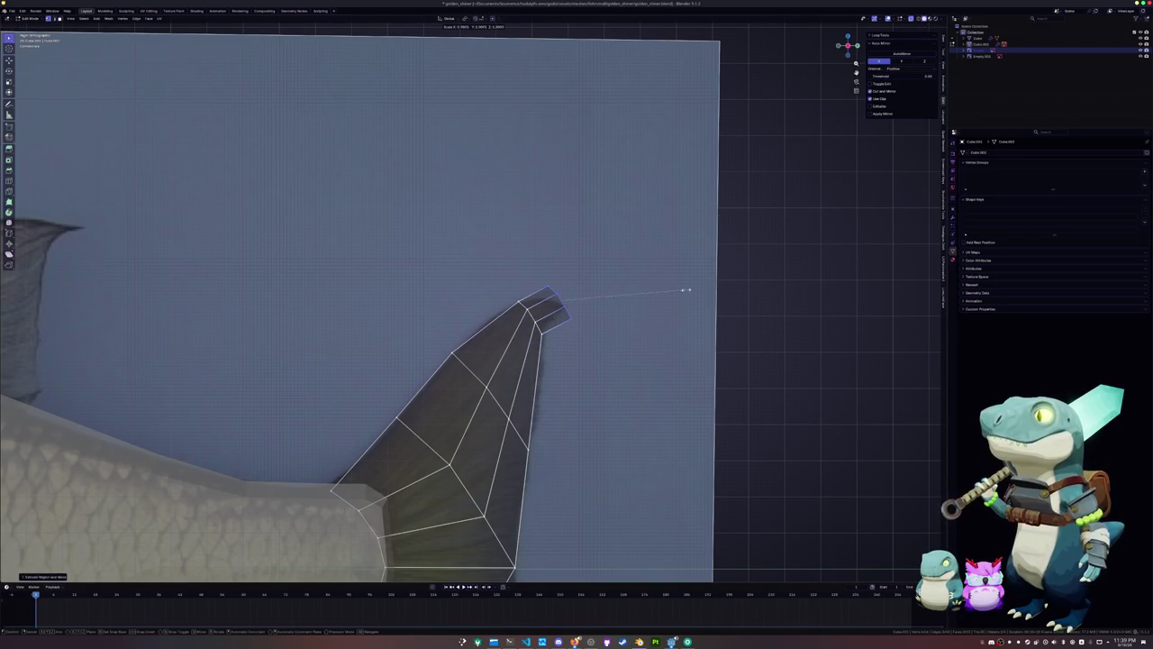
{"action": "key", "text": "g"}
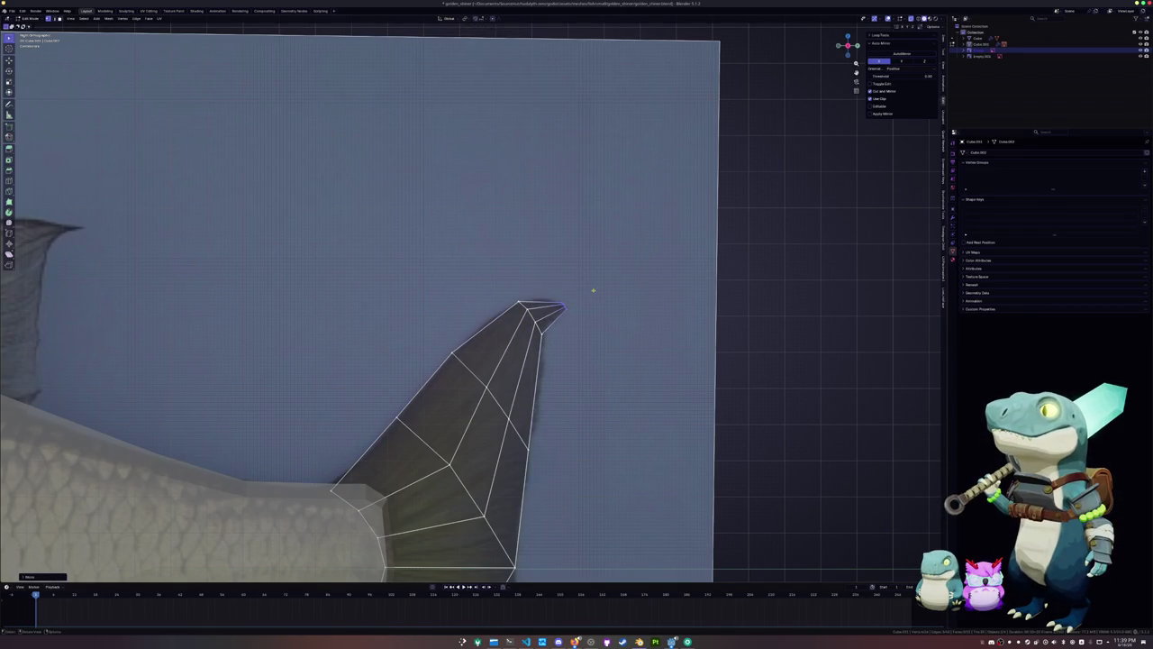
{"action": "key", "text": "Escape"}
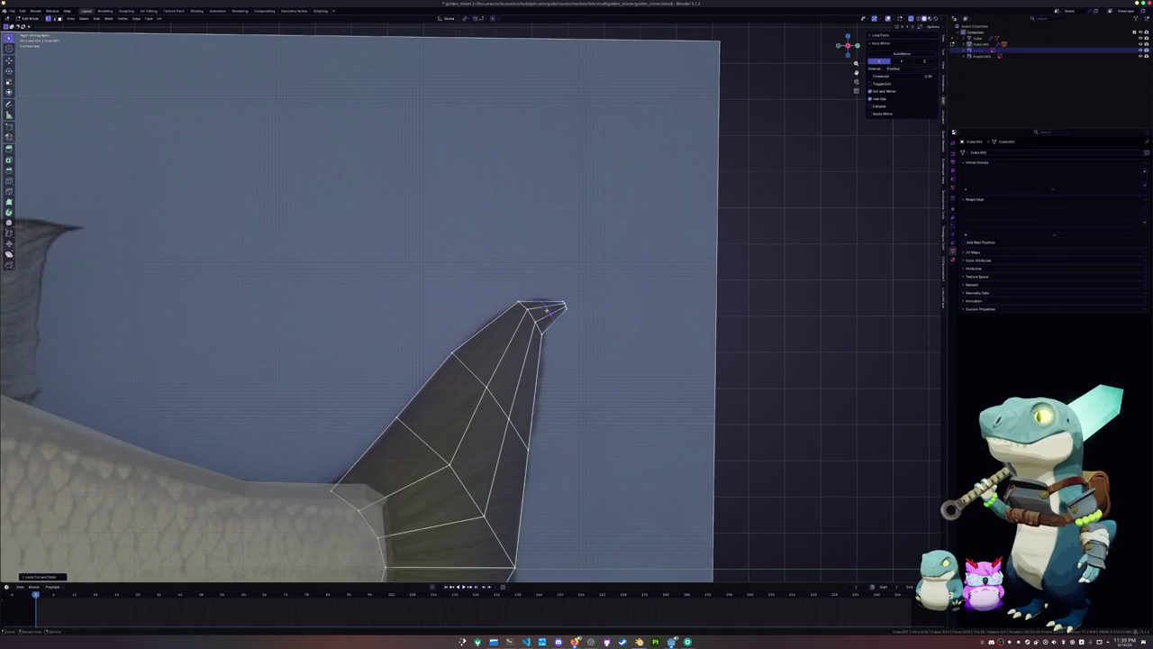
{"action": "scroll", "coordinate": [473, 304], "scroll_direction": "up", "scroll_amount": 4}
Edge-slide the vertices near the upper lobe tip to match the reference outline
{"action": "key", "text": "g"}
{"action": "key", "text": "g"}
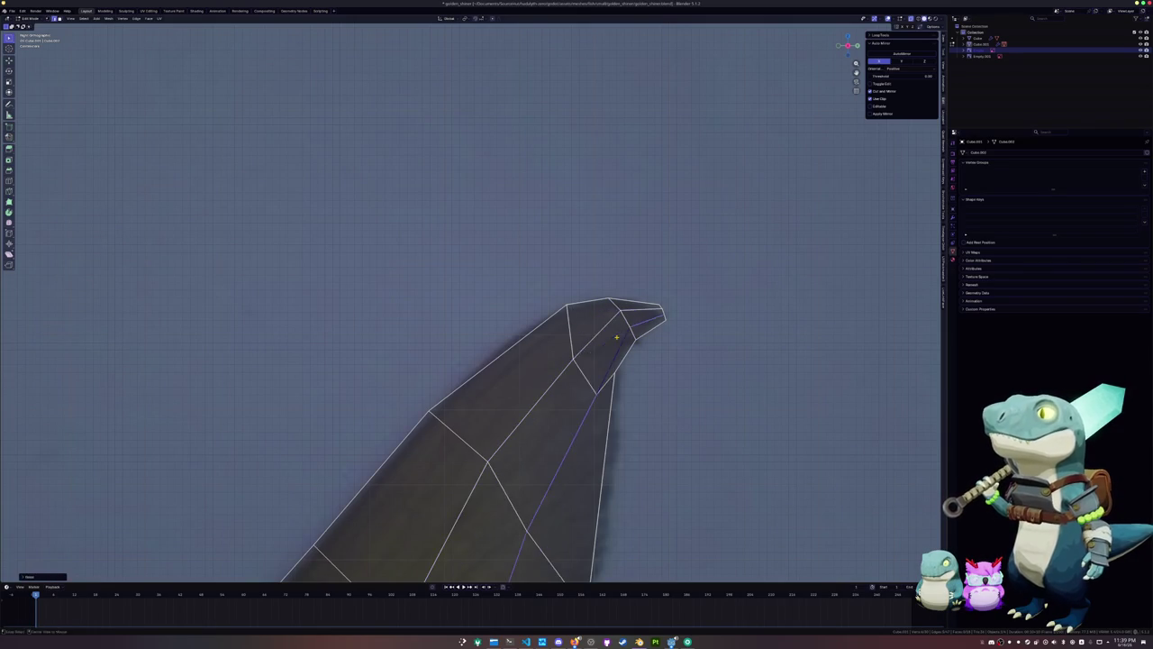
{"action": "scroll", "coordinate": [616, 337], "scroll_direction": "down", "scroll_amount": 3}
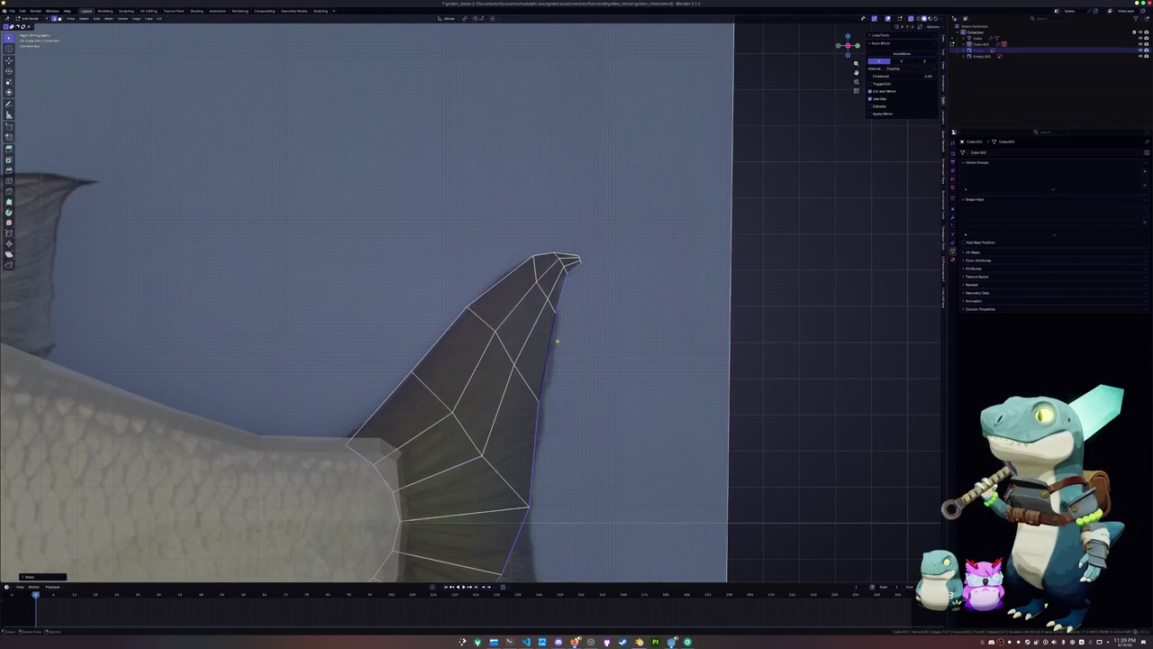
{"action": "scroll", "coordinate": [564, 335], "scroll_direction": "up", "scroll_amount": 2}
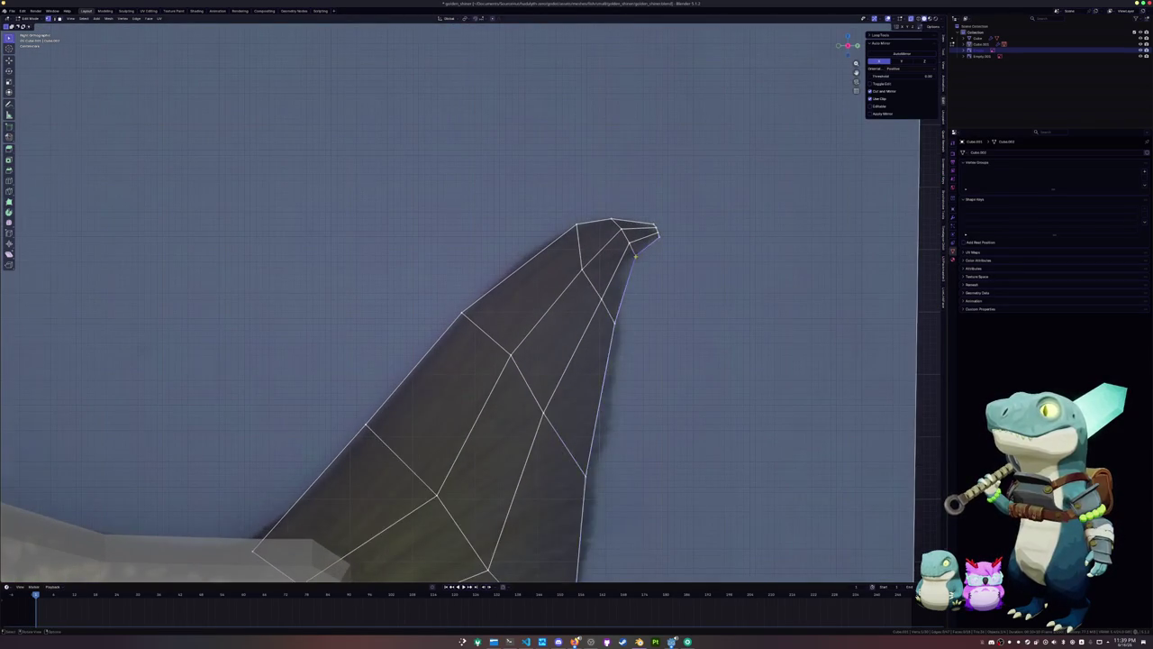
{"action": "scroll", "coordinate": [622, 266], "scroll_direction": "up", "scroll_amount": 2}
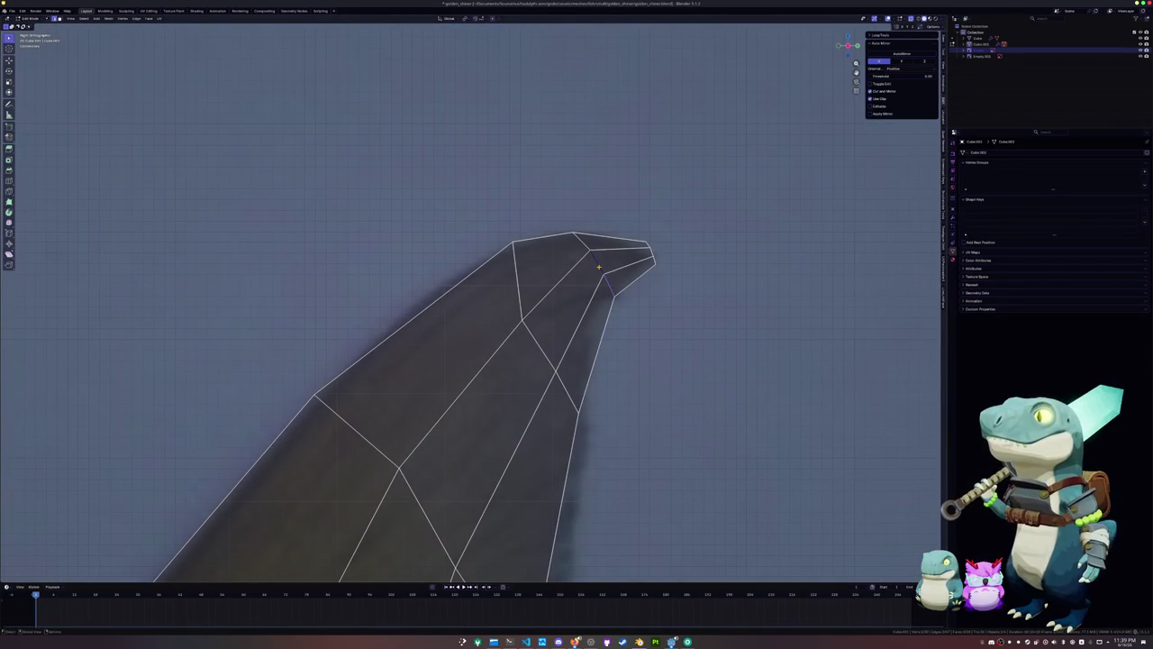
{"action": "key", "text": "g"}
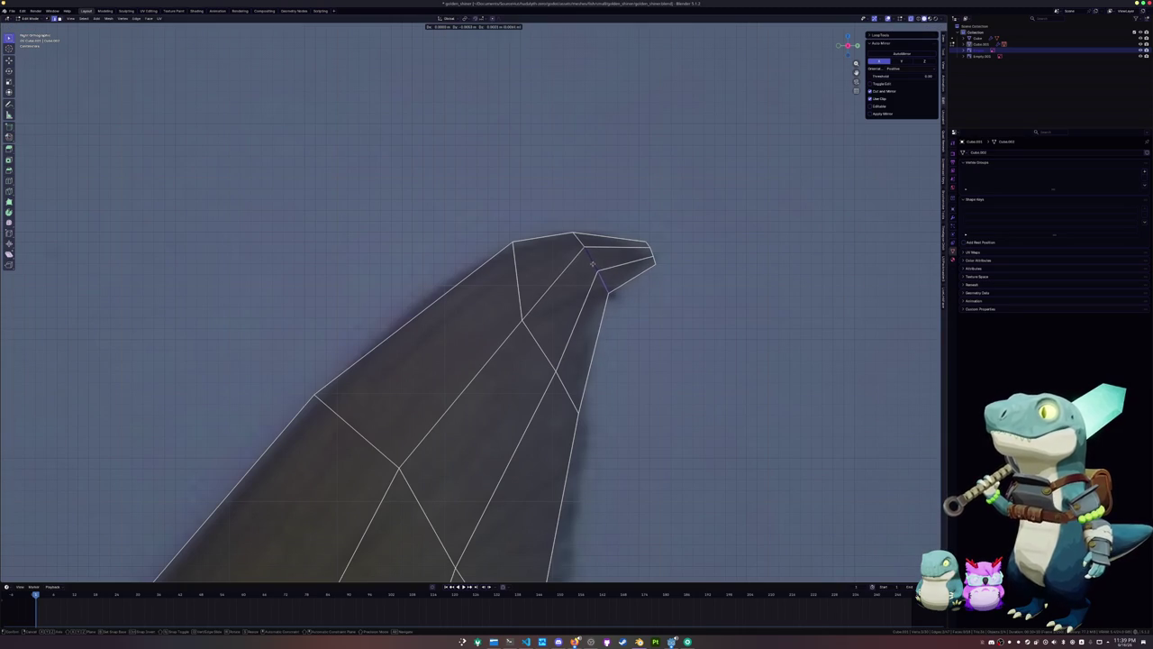
{"action": "left_click", "coordinate": [596, 273]}
{"action": "key", "text": "g"}
{"action": "key", "text": "Escape"}
{"action": "key", "text": "g"}
{"action": "key", "text": "g"}
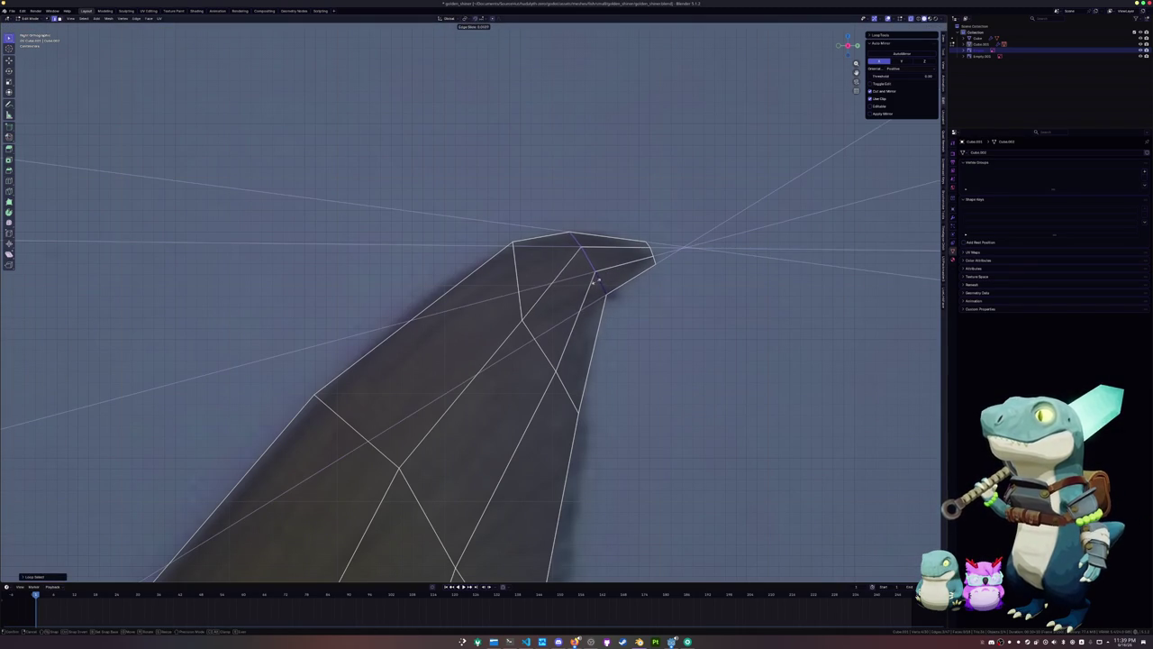
{"action": "left_click", "coordinate": [595, 280]}
Nudge a loop near the fin tip toward the lower right, then check the tip loops
{"action": "scroll", "coordinate": [559, 280], "scroll_direction": "down", "scroll_amount": 2}
{"action": "left_click", "coordinate": [494, 307]}
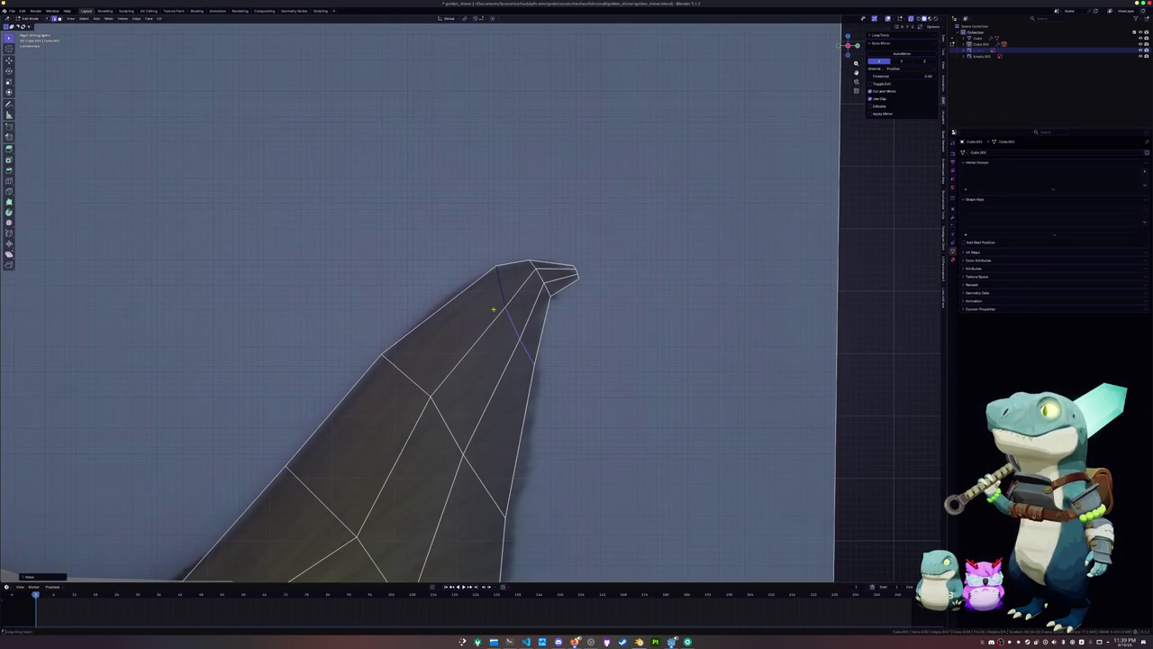
{"action": "scroll", "coordinate": [465, 375], "scroll_direction": "down", "scroll_amount": 3}
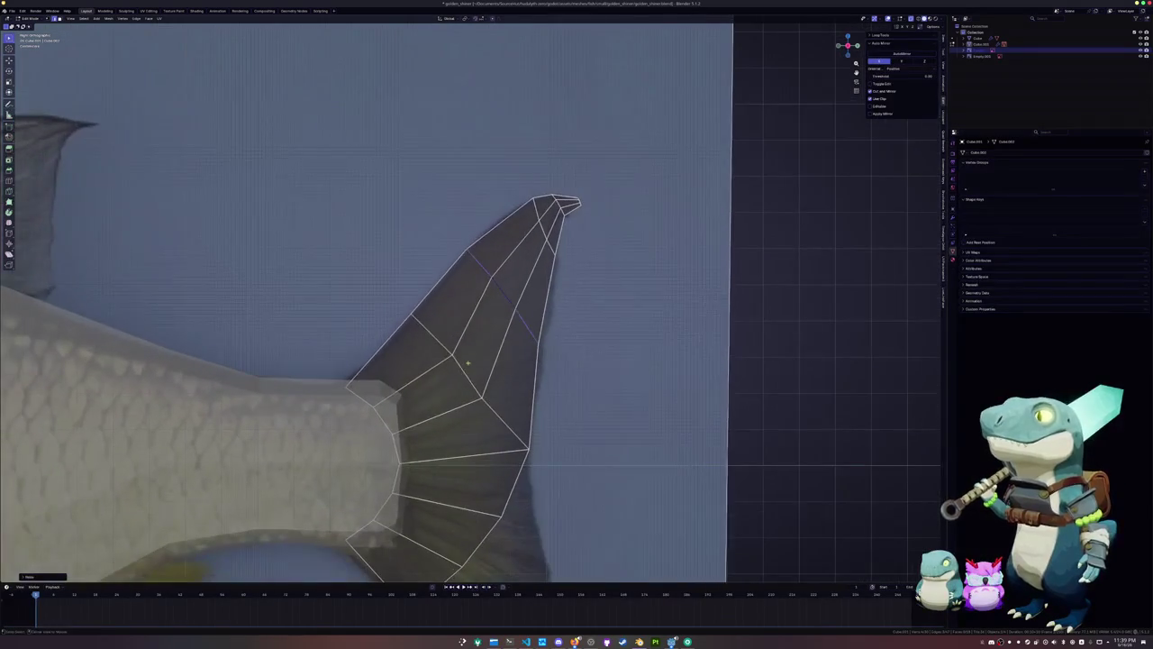
{"action": "key", "text": "g"}
{"action": "key", "text": "g"}
{"action": "left_click", "coordinate": [467, 378]}
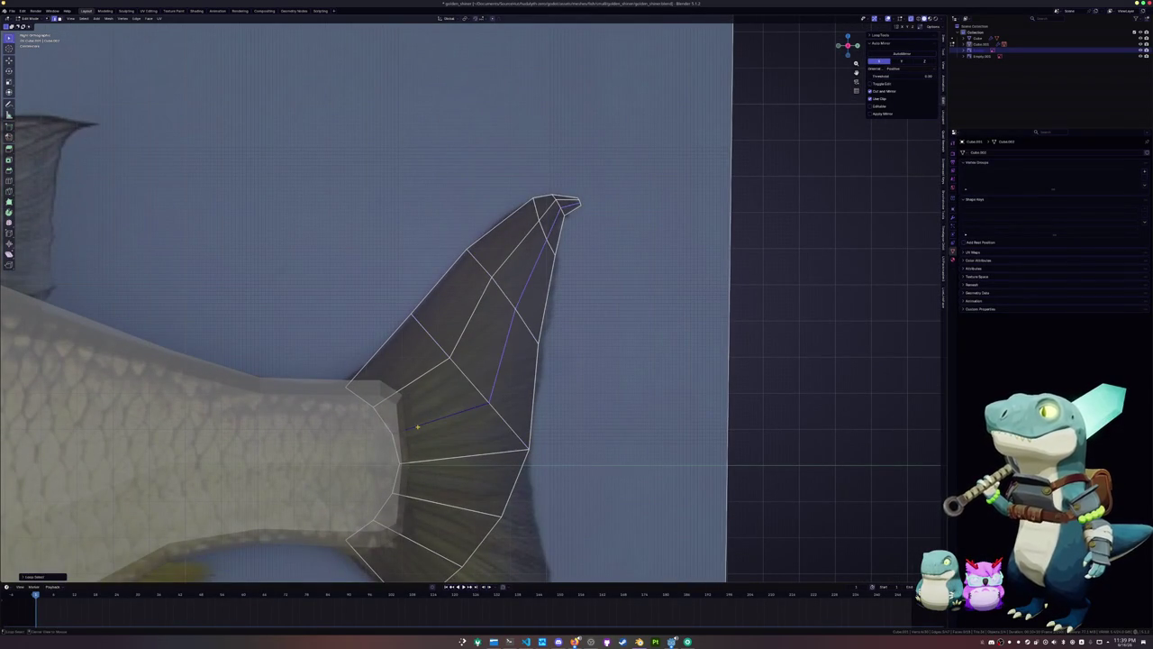
{"action": "left_click", "coordinate": [427, 418], "text": "alt"}
{"action": "left_click", "coordinate": [498, 331], "text": "alt"}
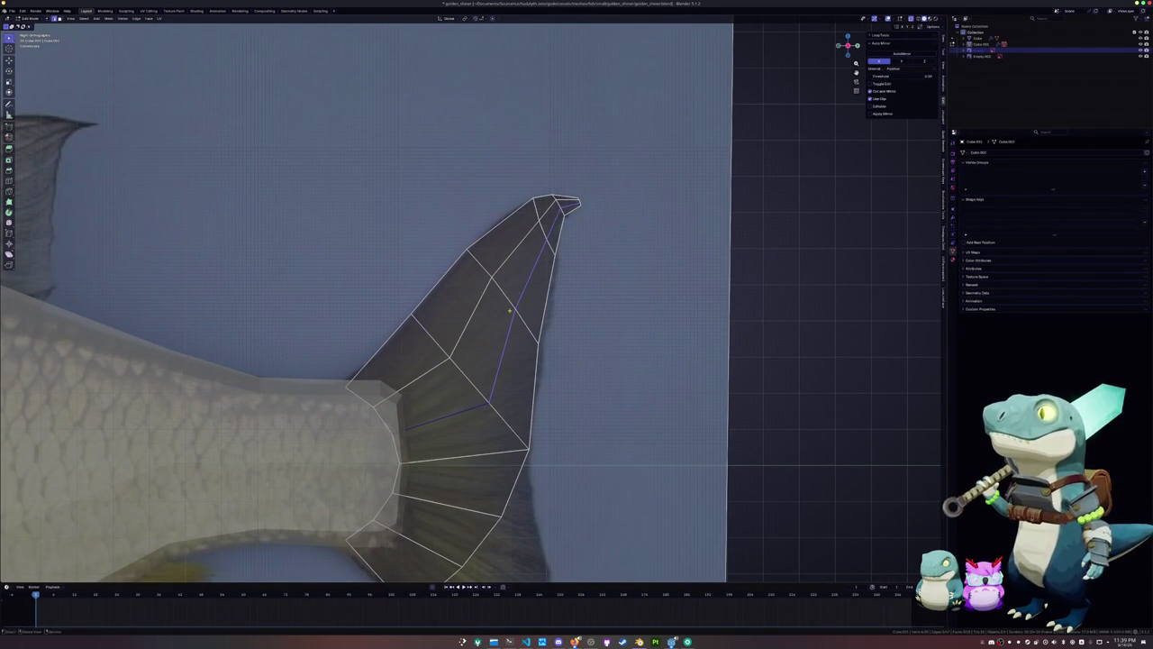
{"action": "left_click", "coordinate": [558, 207], "text": "alt"}
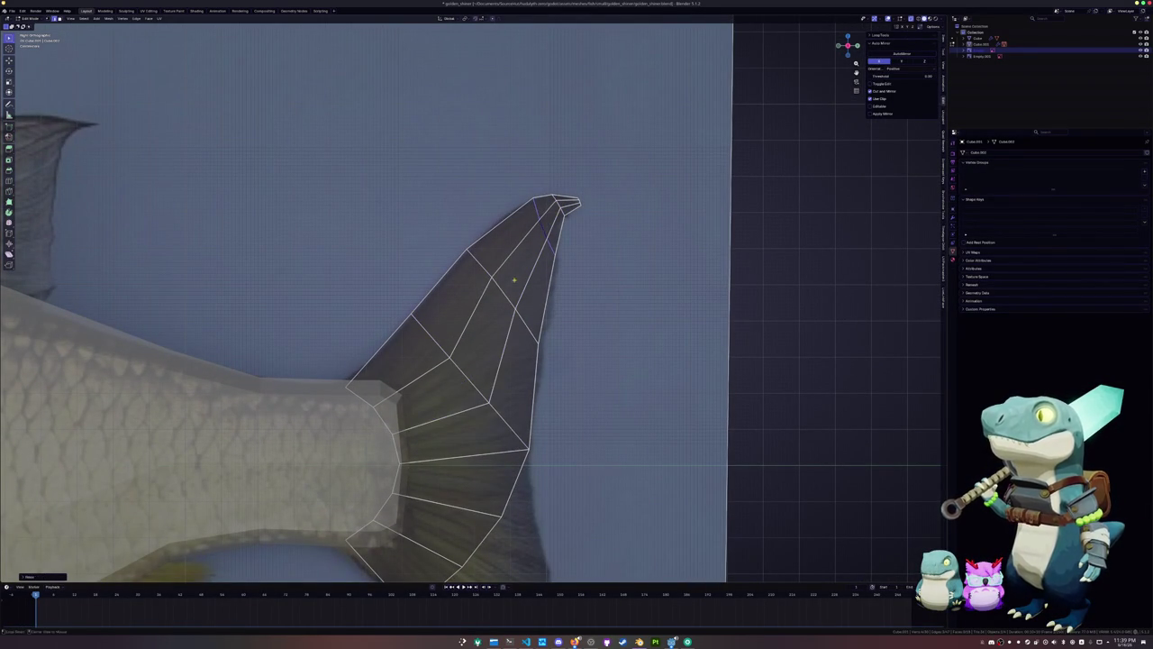
{"action": "mouse_move", "coordinate": [461, 375]}
{"action": "middle_mouse_down", "text": "shift"}
{"action": "mouse_move", "coordinate": [490, 366]}
{"action": "mouse_move", "coordinate": [468, 320]}
{"action": "middle_mouse_up", "text": "shift"}
Extrude the lower tail edge in two rows of faces over the reference's lower lobe
{"action": "left_click", "coordinate": [422, 365]}
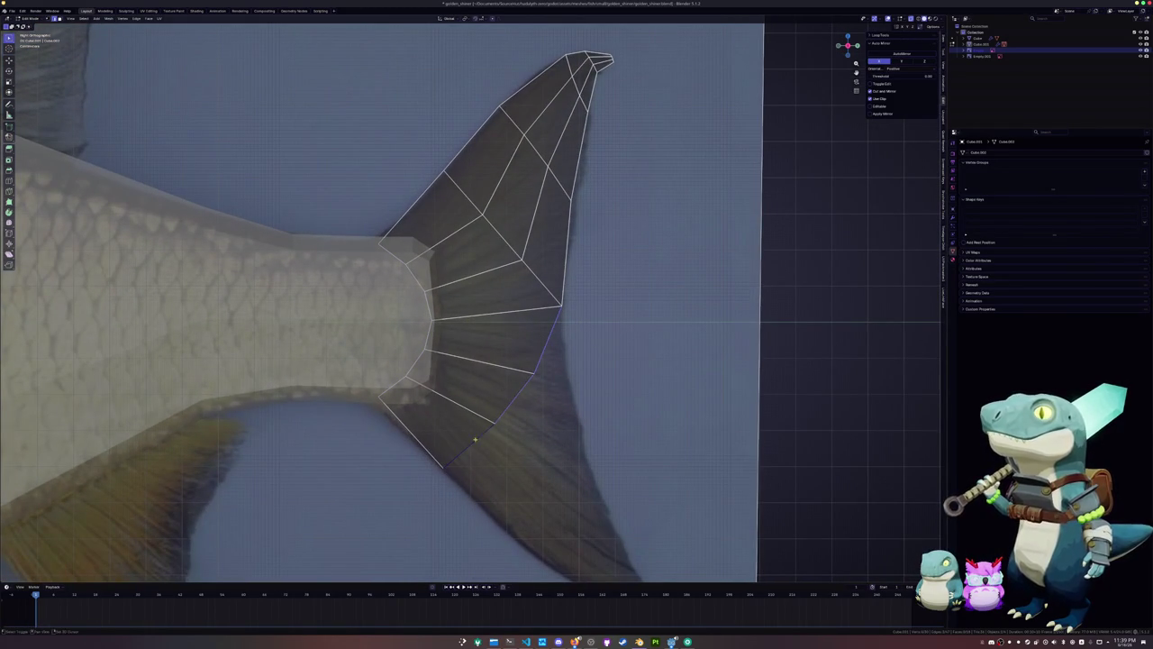
{"action": "middle_click_drag", "start_coordinate": [537, 427], "coordinate": [504, 338], "text": "shift"}
{"action": "key", "text": "Escape"}
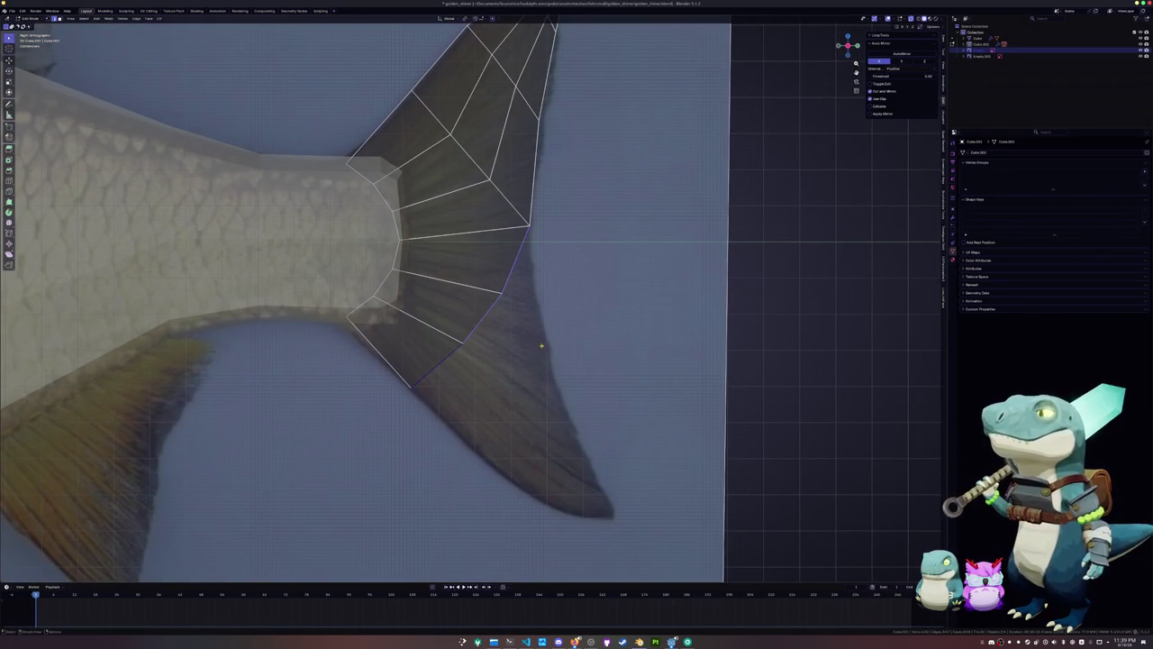
{"action": "key", "text": "e"}
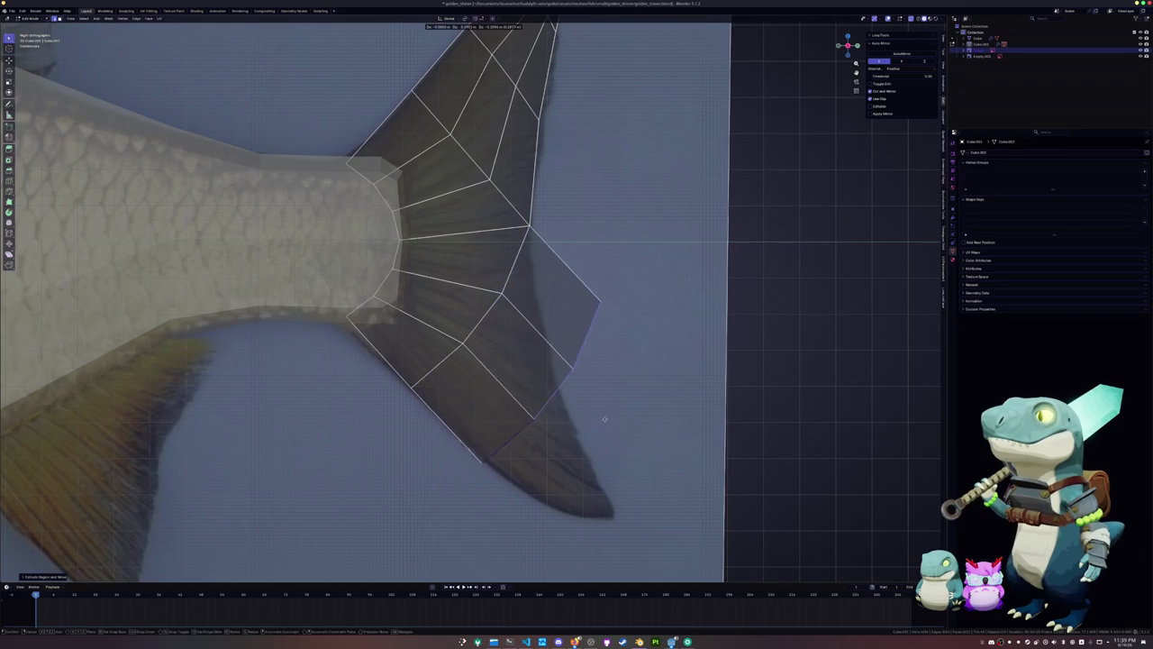
{"action": "left_click", "coordinate": [590, 400]}
{"action": "key", "text": "g"}
{"action": "key", "text": "g"}
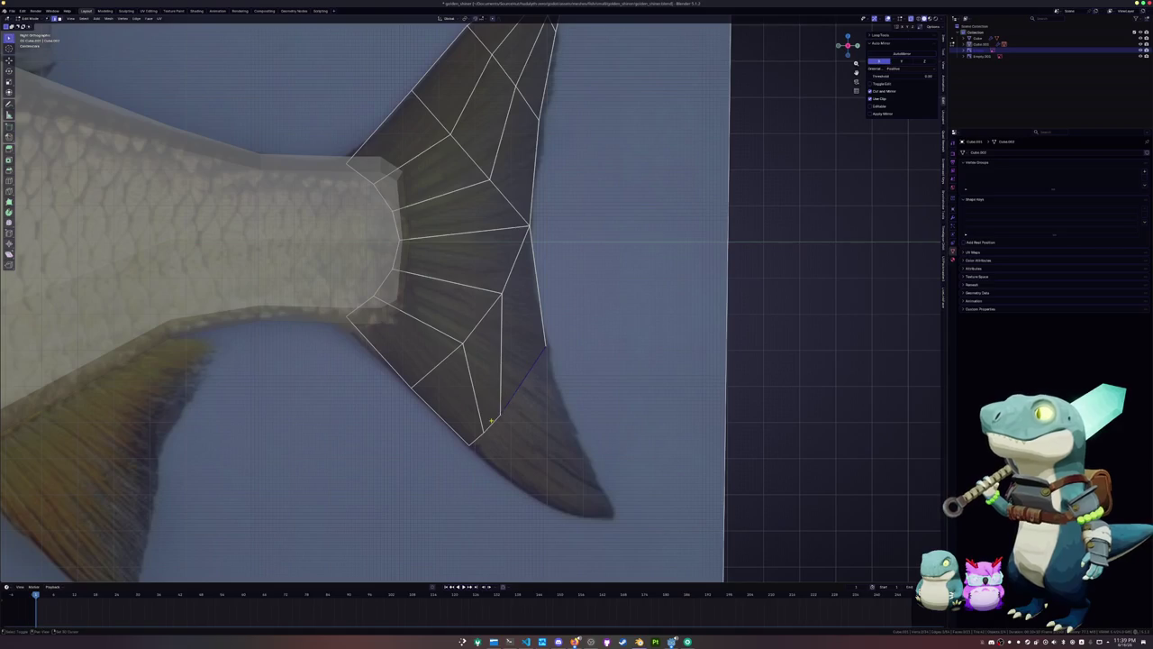
{"action": "key", "text": "e"}
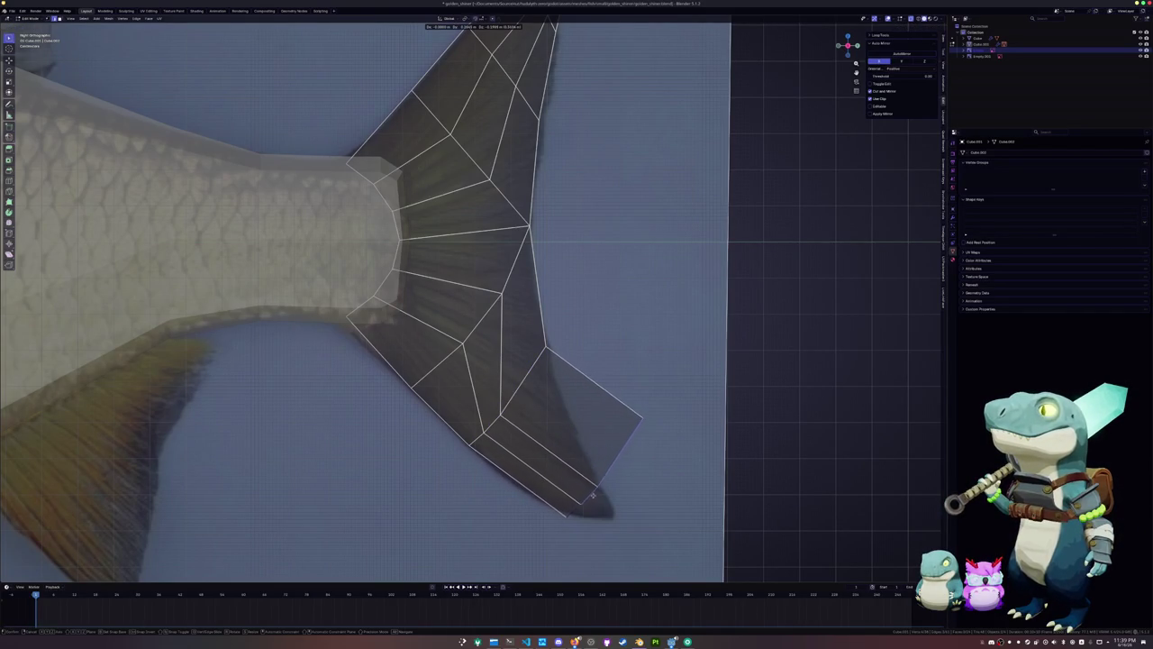
{"action": "left_click", "coordinate": [613, 513]}
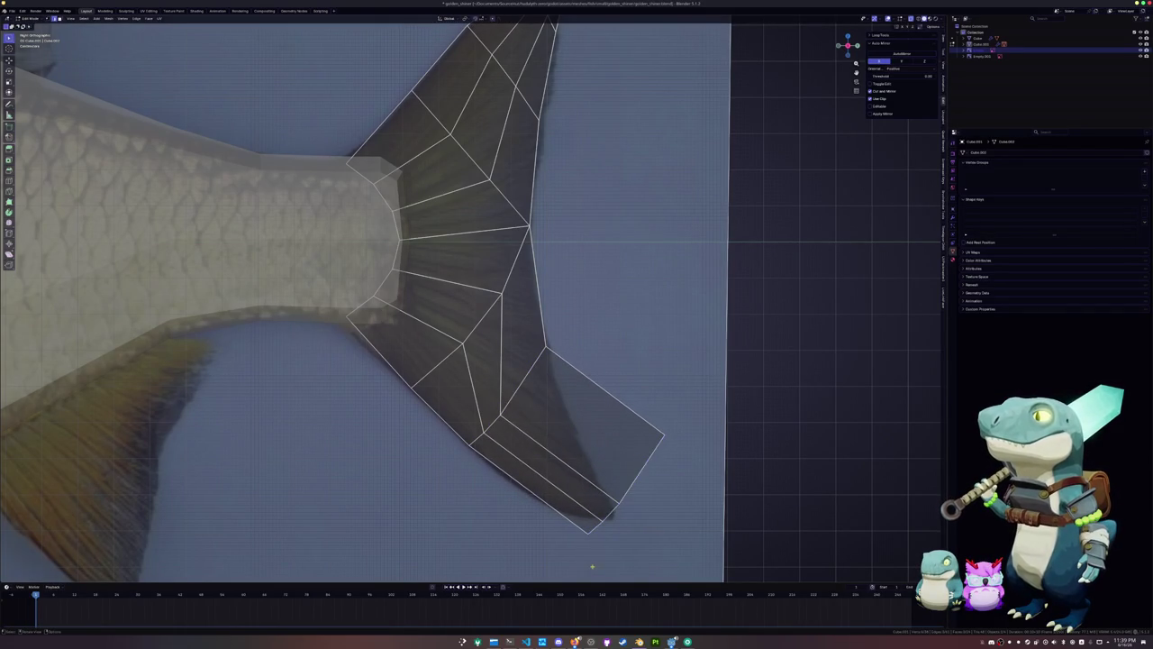
{"action": "scroll", "coordinate": [608, 486], "scroll_direction": "up", "scroll_amount": 3}
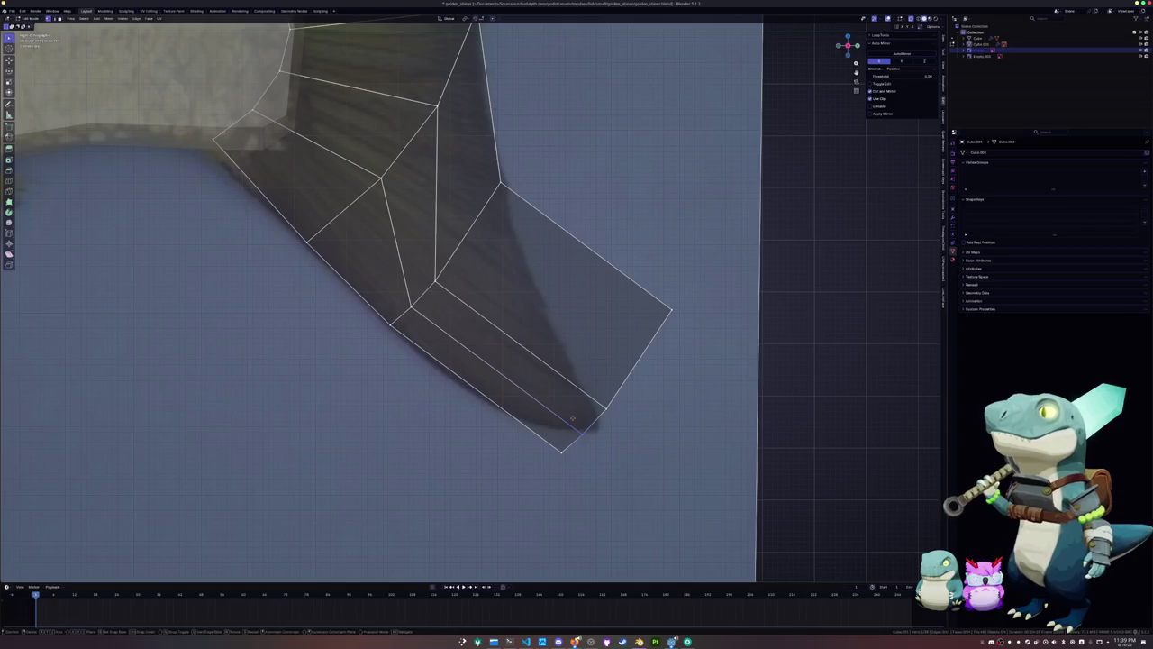
Slide and merge the lower lobe's corner vertices into one pointed fin tip
{"action": "left_click", "coordinate": [606, 407]}
{"action": "key", "text": "g"}
{"action": "key", "text": "g"}
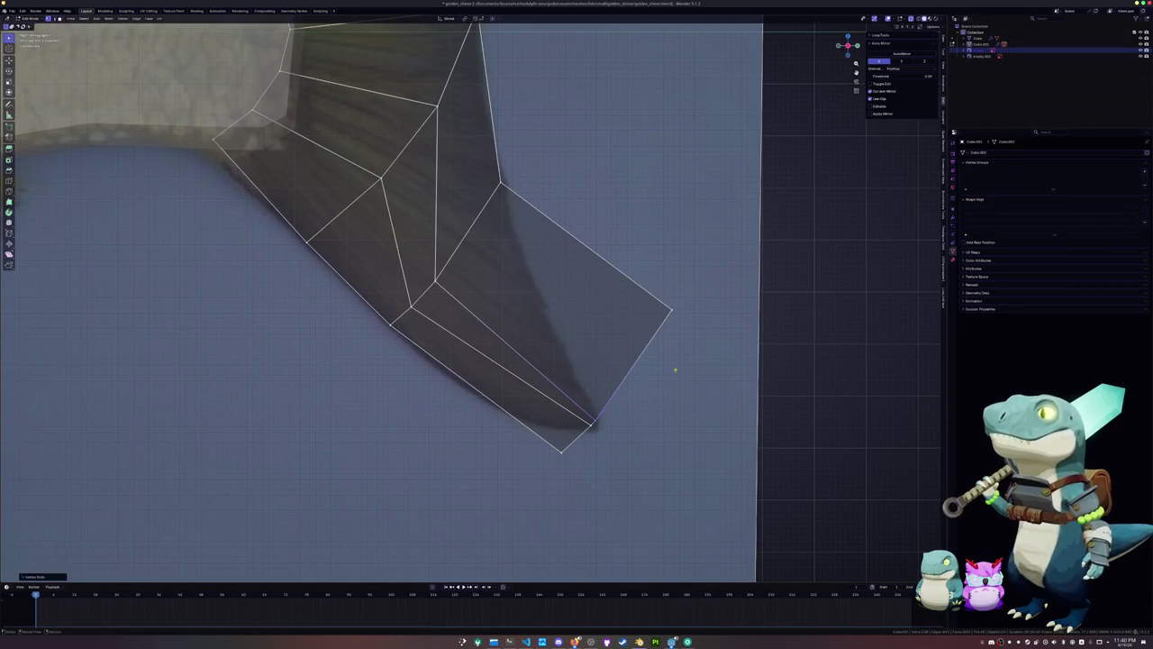
{"action": "left_click", "coordinate": [570, 383]}
{"action": "left_click", "coordinate": [562, 452]}
{"action": "key", "text": "g"}
{"action": "key", "text": "g"}
{"action": "left_click", "coordinate": [599, 421]}
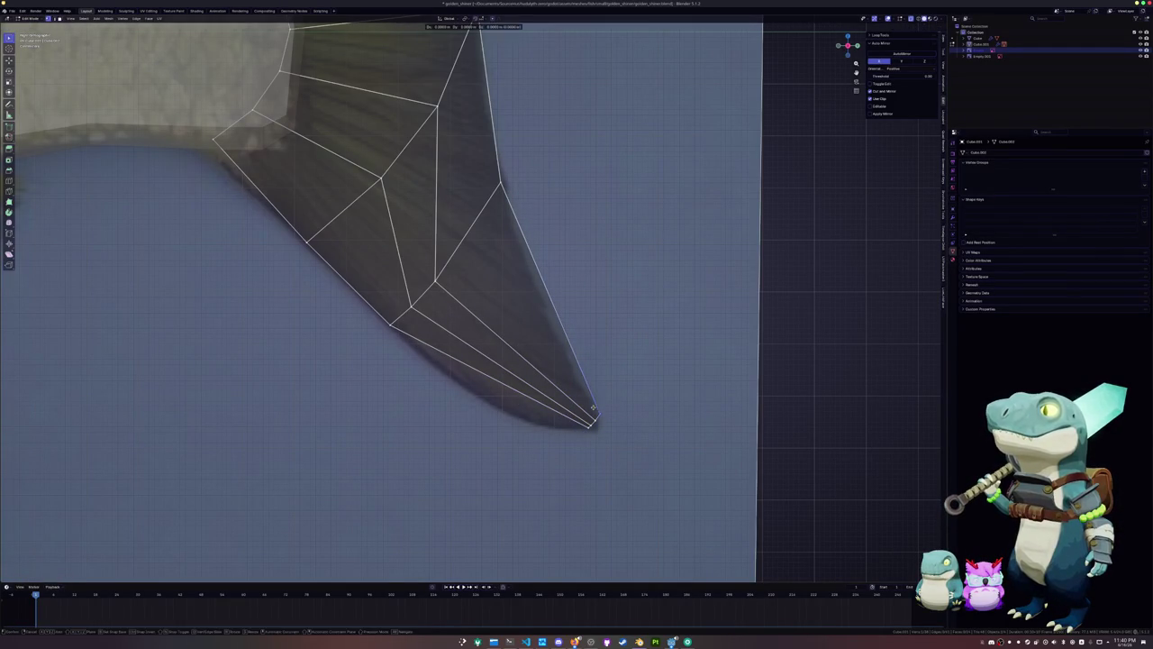
{"action": "left_click", "coordinate": [588, 425]}
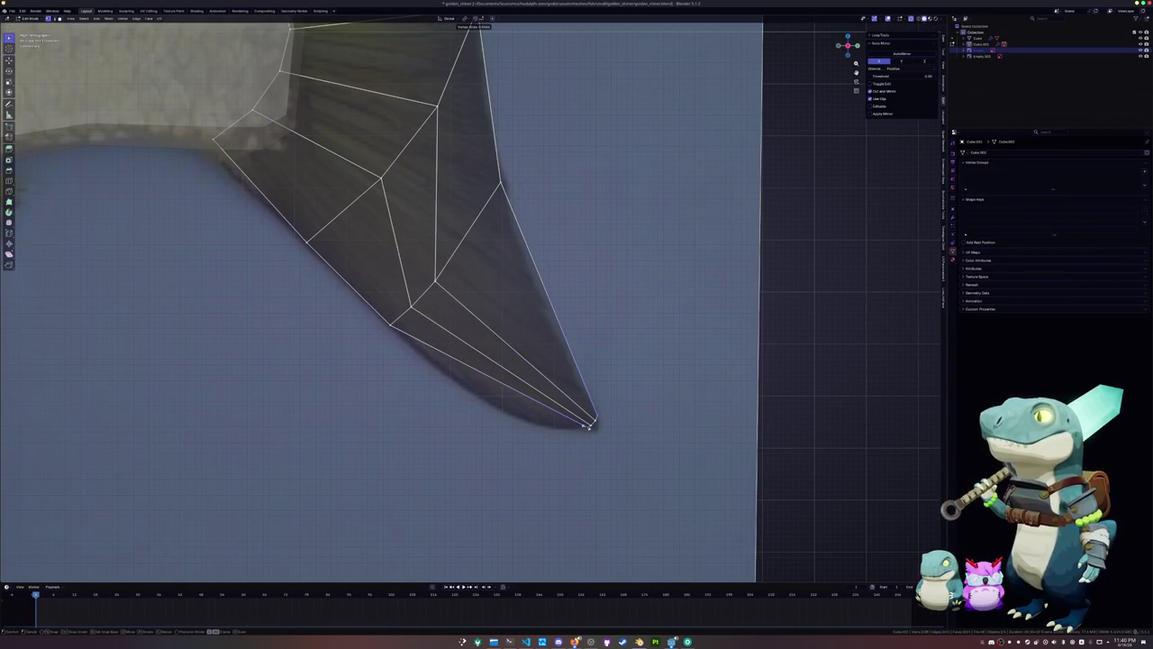
{"action": "key", "text": "g"}
{"action": "left_click", "coordinate": [567, 398]}
Try a loop cut across the lower lobe, slide it, then undo it
{"action": "key", "text": "ctrl+r"}
{"action": "left_click", "coordinate": [576, 378]}
{"action": "left_click", "coordinate": [582, 370]}
{"action": "key", "text": "g"}
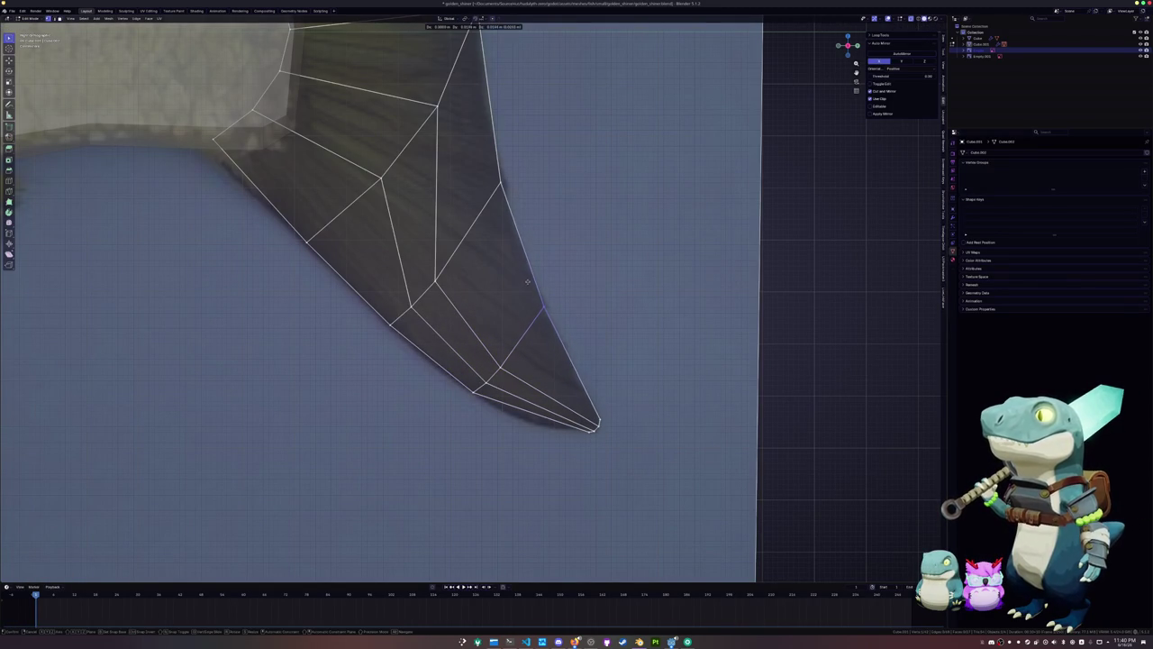
{"action": "key", "text": "g"}
{"action": "key", "text": "g"}
{"action": "left_click", "coordinate": [514, 356]}
{"action": "key", "text": "g"}
{"action": "key", "text": "g"}
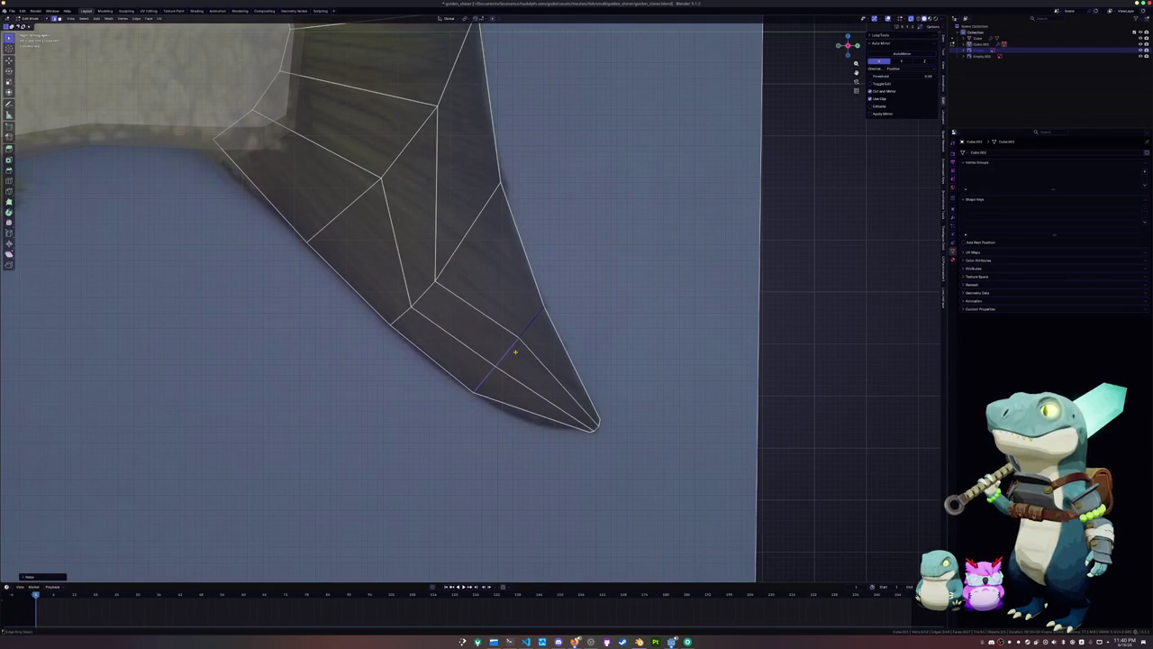
{"action": "key", "text": "ctrl+z"}
Add edge loops across and along the tail fin, including one along its right edge
{"action": "key", "text": "ctrl+r"}
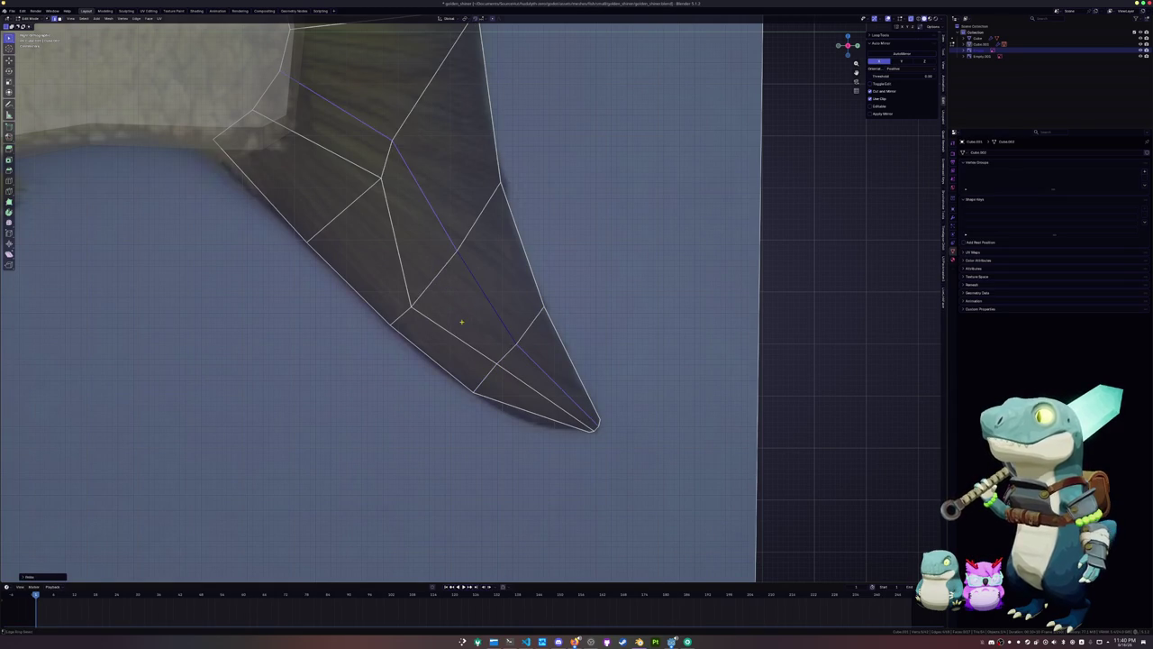
{"action": "left_click", "coordinate": [404, 267]}
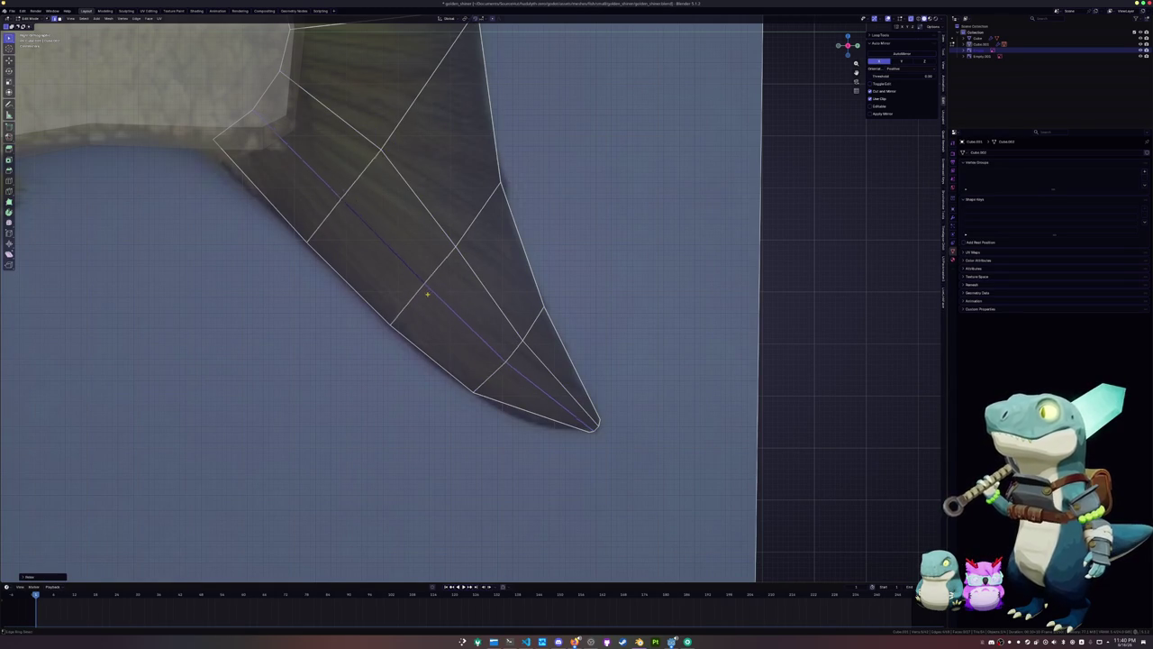
{"action": "left_click", "coordinate": [469, 275]}
{"action": "left_click", "coordinate": [531, 317]}
{"action": "left_click", "coordinate": [530, 323]}
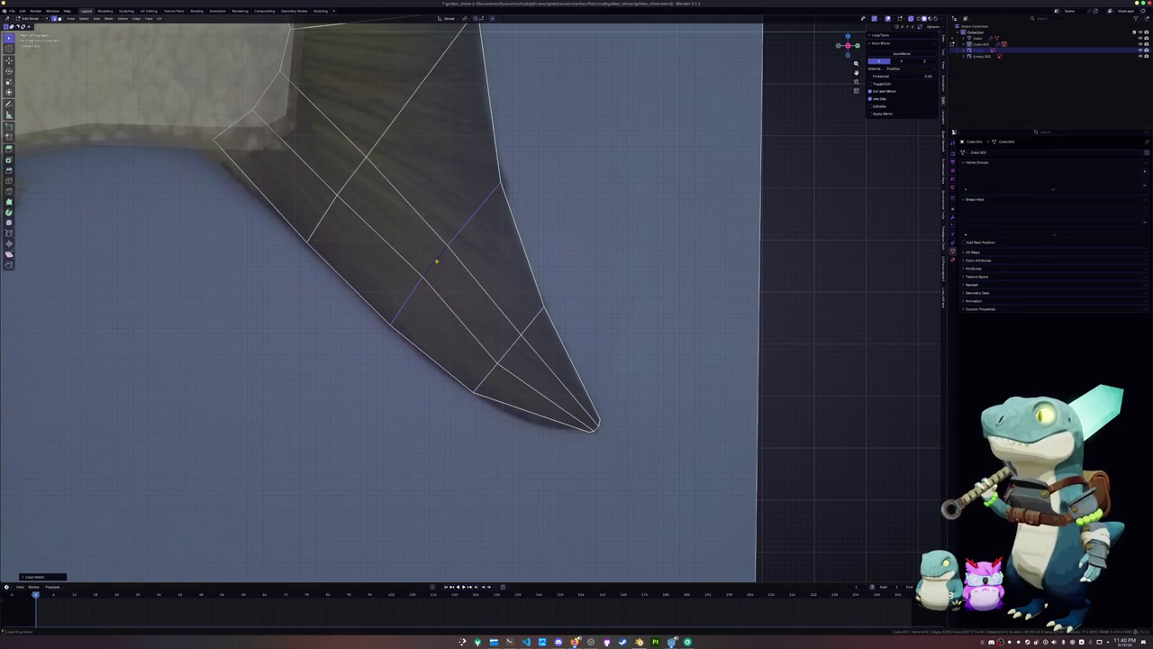
{"action": "left_click_drag", "start_coordinate": [414, 229], "coordinate": [387, 202]}
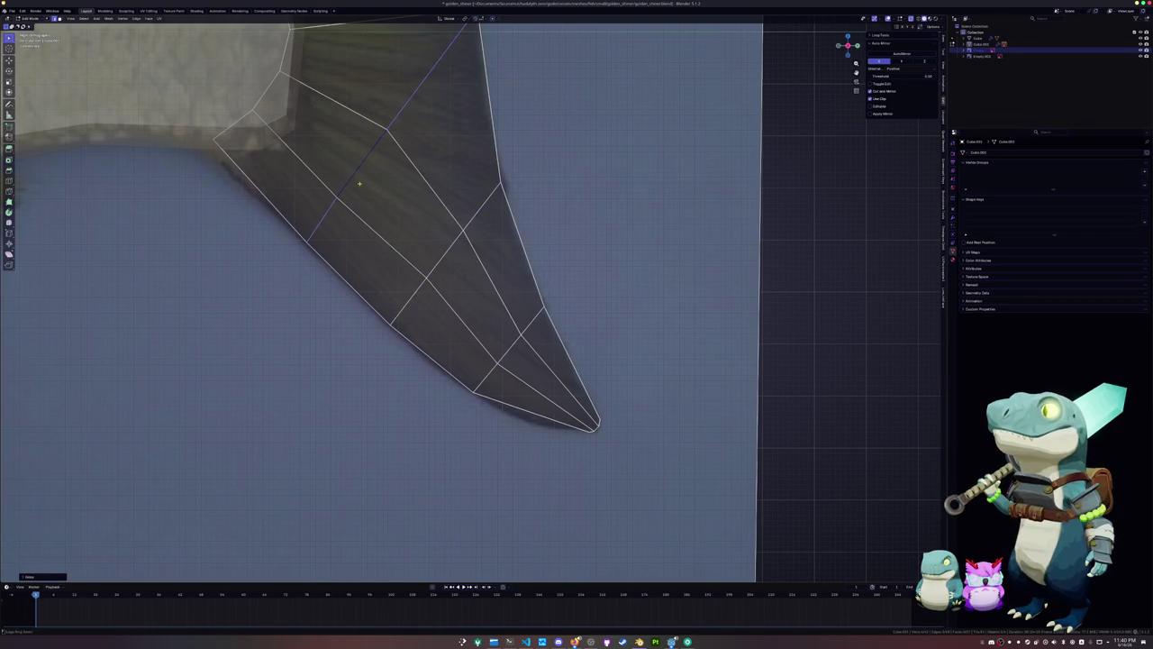
{"action": "scroll", "coordinate": [388, 202], "scroll_direction": "down", "scroll_amount": 3}
{"action": "scroll", "coordinate": [455, 278], "scroll_direction": "up", "scroll_amount": 1}
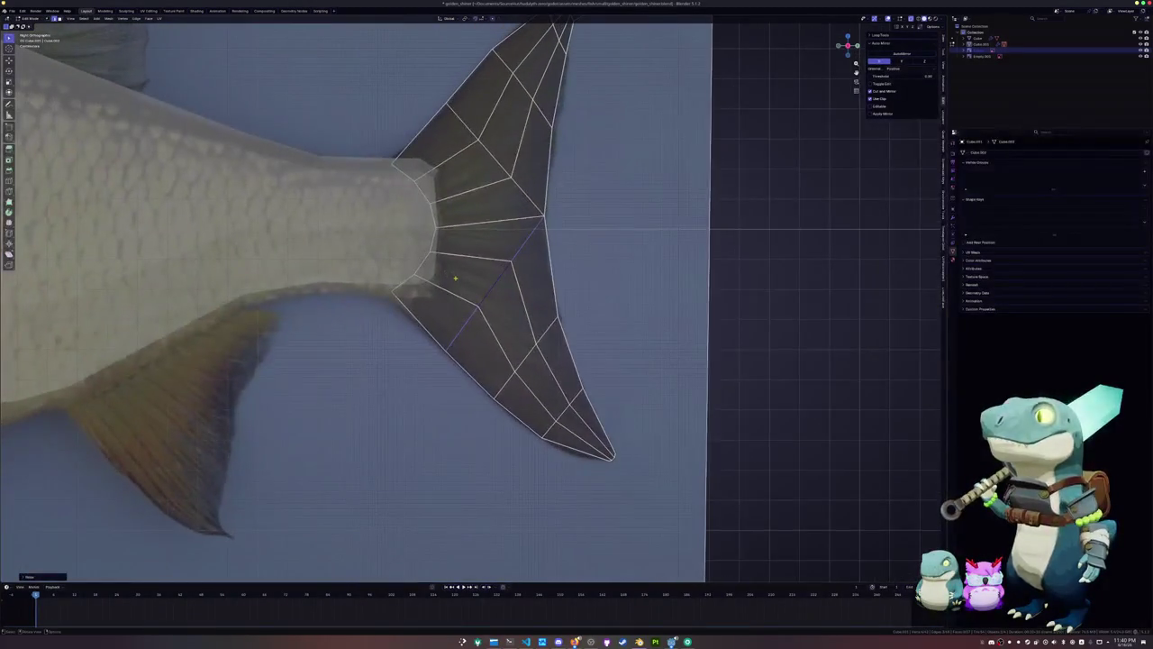
{"action": "middle_click_drag", "start_coordinate": [455, 277], "coordinate": [401, 189], "text": "shift"}
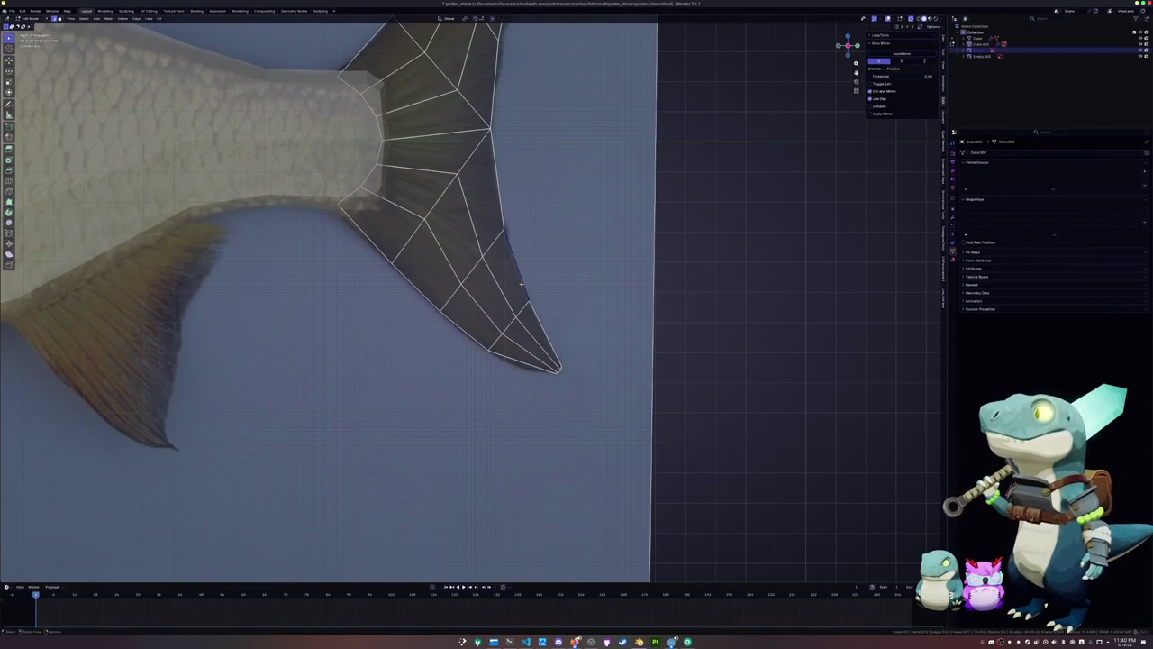
{"action": "left_click", "coordinate": [484, 169]}
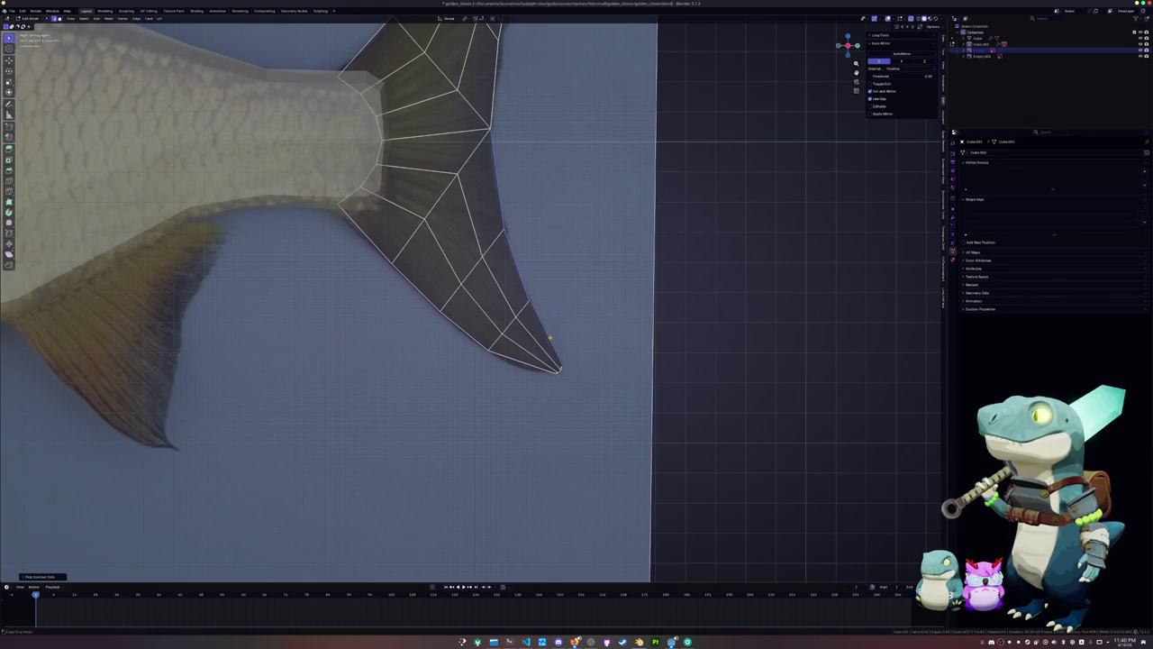
Leave the tail in object mode and enter edit mode on the fish body mesh
{"action": "key", "text": "Tab"}
{"action": "scroll", "coordinate": [471, 309], "scroll_direction": "down", "scroll_amount": 3}
{"action": "scroll", "coordinate": [541, 298], "scroll_direction": "up", "scroll_amount": 1}
{"action": "scroll", "coordinate": [563, 291], "scroll_direction": "up", "scroll_amount": 1}
{"action": "scroll", "coordinate": [563, 291], "scroll_direction": "down", "scroll_amount": 1}
{"action": "scroll", "coordinate": [451, 270], "scroll_direction": "down", "scroll_amount": 2}
{"action": "left_click", "coordinate": [349, 249]}
{"action": "key", "text": "Tab"}
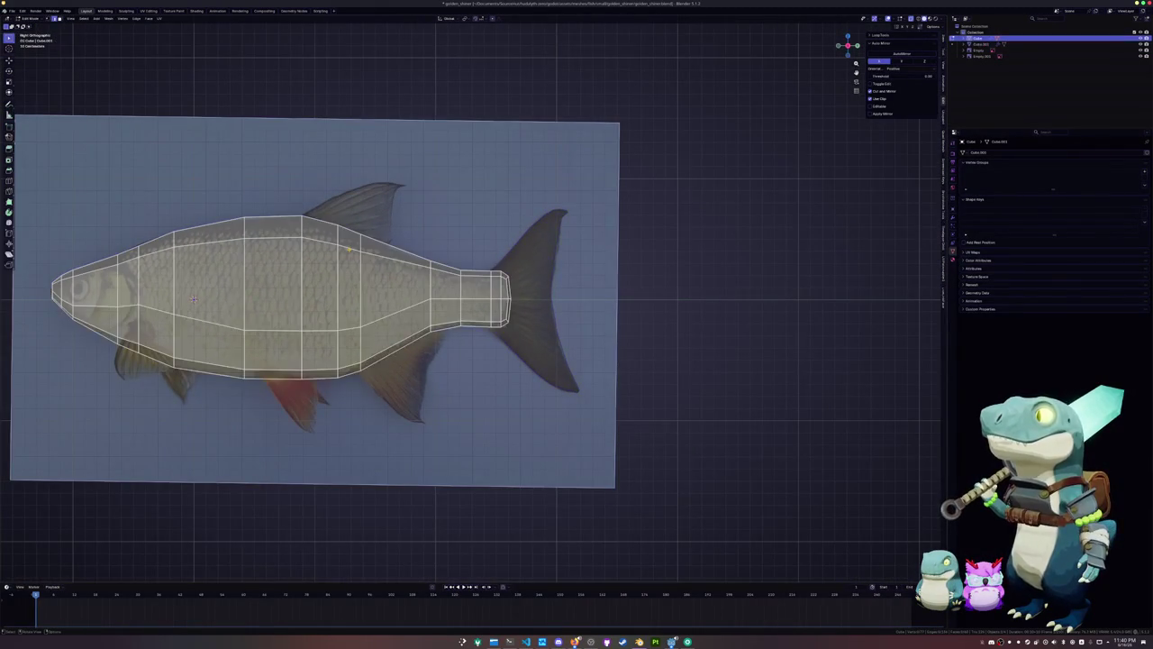
Duplicate the body's top edges and separate them into a new object for the dorsal fin
{"action": "key", "text": "shift+d"}
{"action": "right_click", "coordinate": [360, 226]}
{"action": "left_click", "coordinate": [419, 224]}
{"action": "key", "text": "Tab"}
{"action": "left_click", "coordinate": [334, 226]}
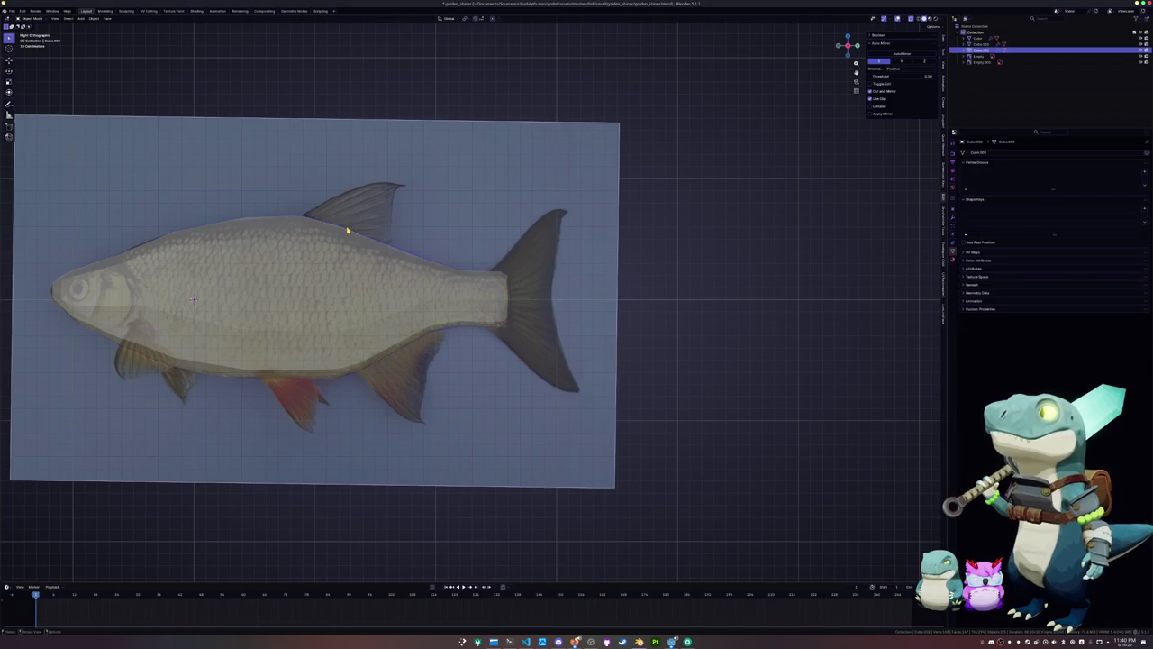
{"action": "scroll", "coordinate": [333, 227], "scroll_direction": "up", "scroll_amount": 3}
{"action": "middle_click_drag", "start_coordinate": [334, 227], "coordinate": [416, 233], "text": "shift"}
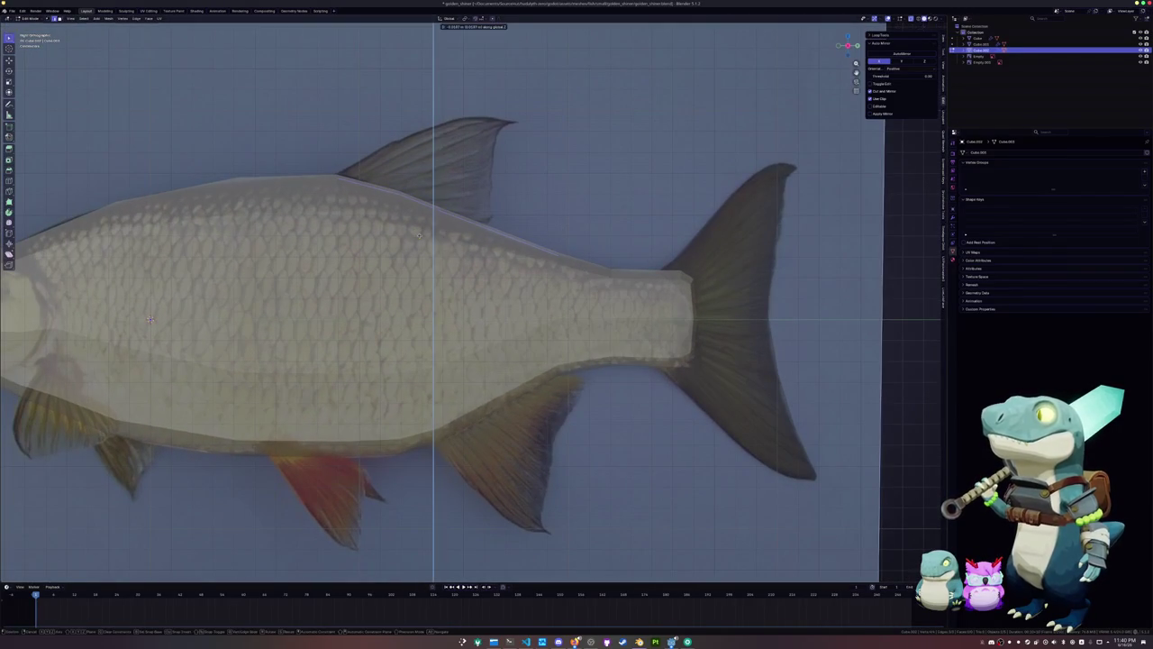
Extrude the dorsal fin's base edges upward into a strip over the reference fin
{"action": "key", "text": "shift+v"}
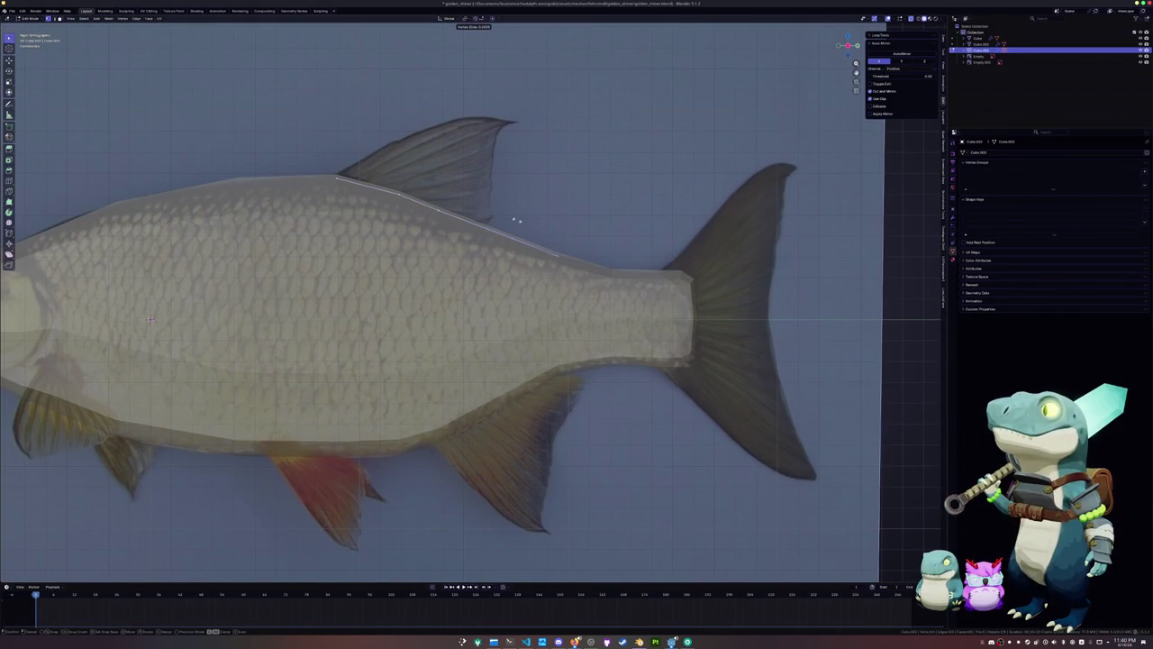
{"action": "left_click", "coordinate": [445, 203]}
{"action": "right_click_drag", "start_coordinate": [437, 213], "coordinate": [424, 207], "text": "ctrl"}
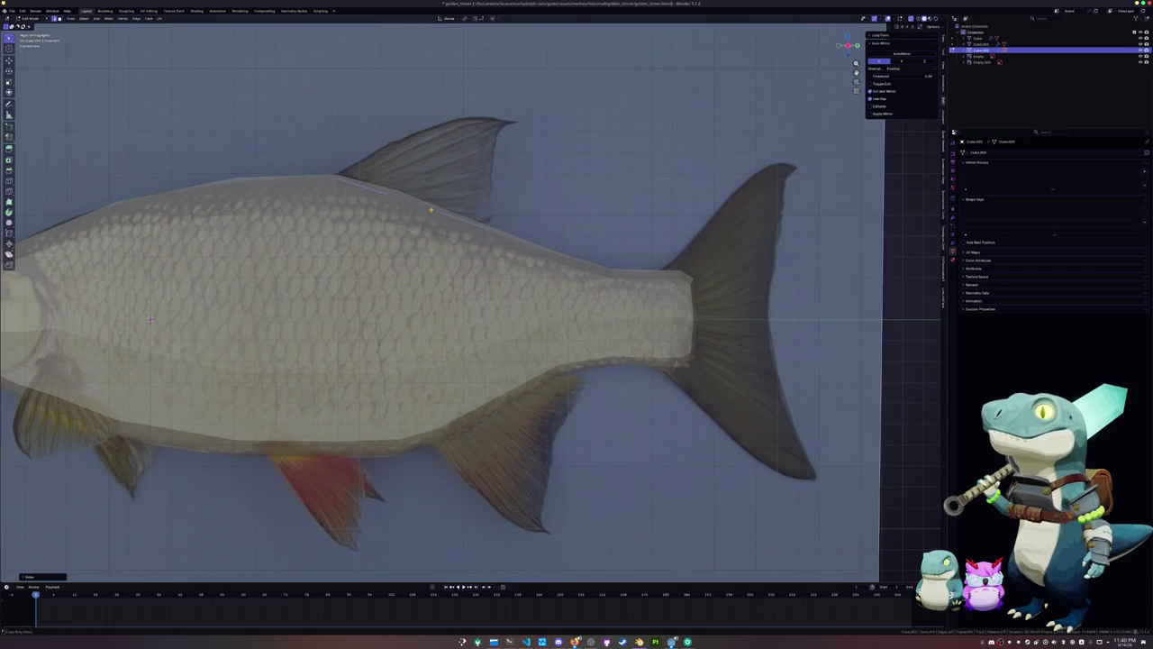
{"action": "middle_click_drag", "start_coordinate": [468, 191], "coordinate": [436, 230], "text": "shift"}
{"action": "key", "text": "g"}
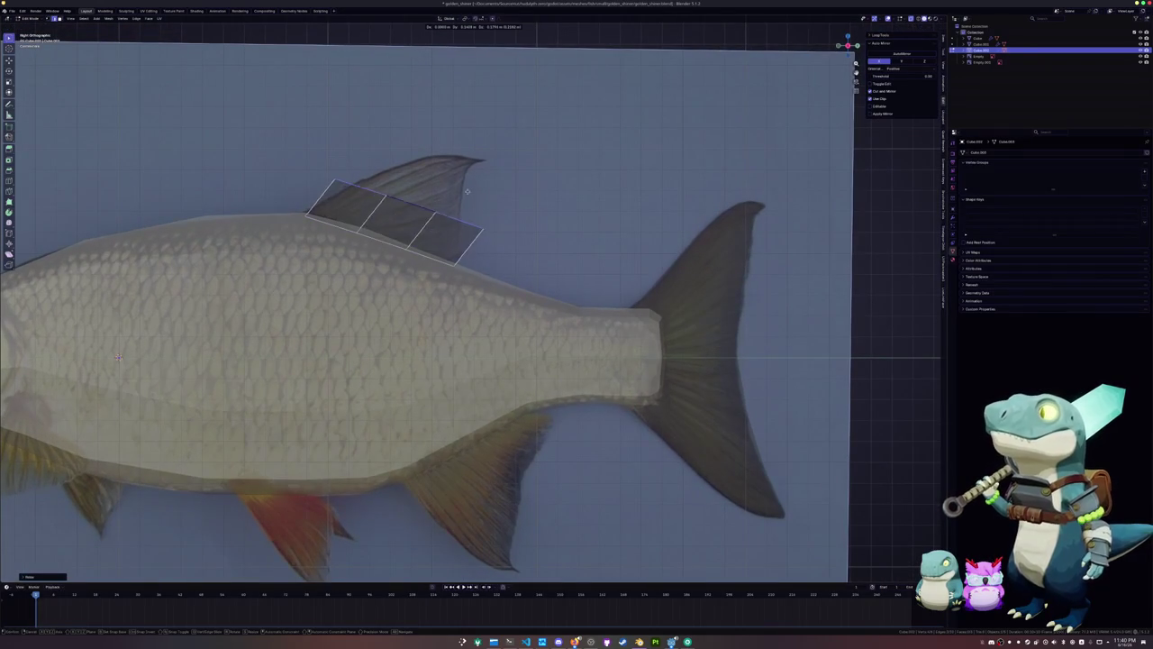
{"action": "left_click", "coordinate": [488, 192]}
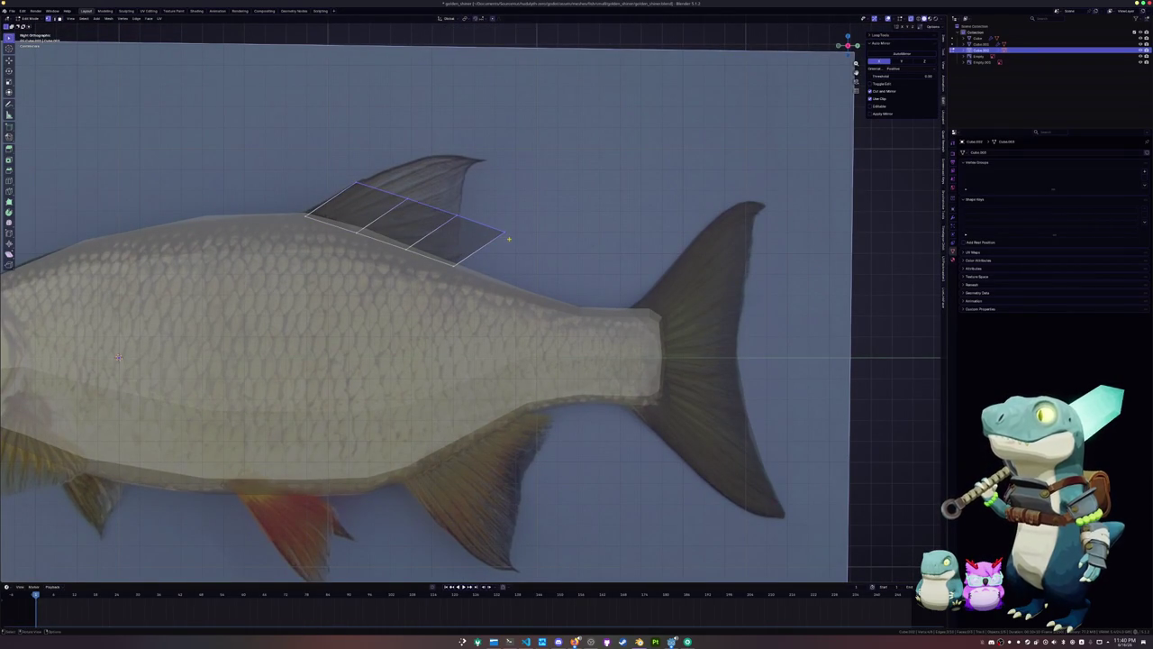
Slide the dorsal strip's outer vertices along their edges toward the fin tip
{"action": "key", "text": "shift+v"}
{"action": "left_click", "coordinate": [459, 206]}
{"action": "left_click", "coordinate": [432, 209]}
{"action": "key", "text": "shift+v"}
{"action": "left_click", "coordinate": [711, 203]}
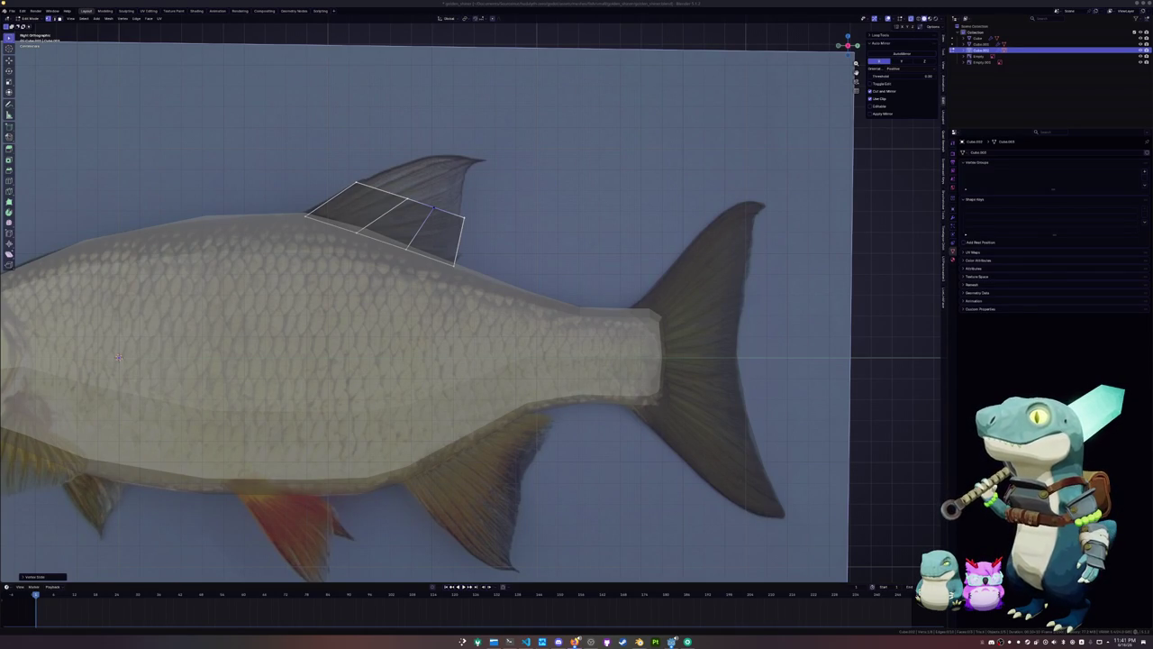
{"action": "scroll", "coordinate": [801, 366], "scroll_direction": "down", "scroll_amount": 2}
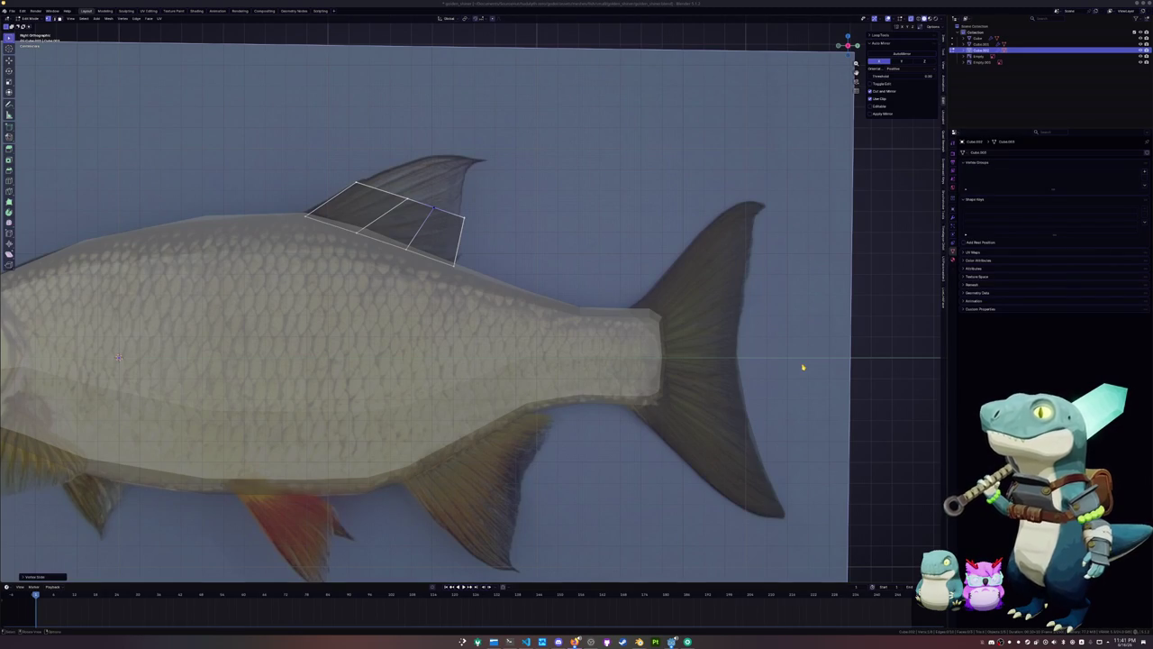
Extrude another row of faces up from the dorsal fin's top edges
{"action": "scroll", "coordinate": [801, 365], "scroll_direction": "down", "scroll_amount": 2}
{"action": "scroll", "coordinate": [500, 387], "scroll_direction": "up", "scroll_amount": 6}
{"action": "left_click", "coordinate": [468, 394], "text": "alt"}
{"action": "key", "text": "e"}
{"action": "left_click", "coordinate": [434, 312]}
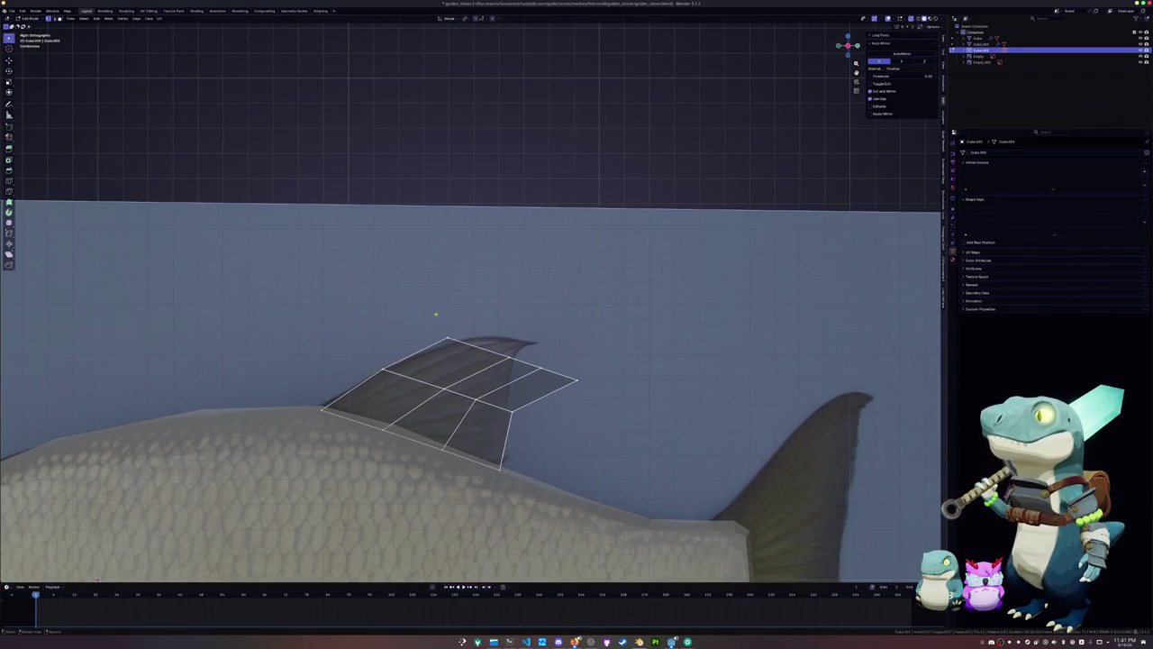
Slide the fin's top and right corner vertices along their edges to sweep the fin back
{"action": "key", "text": "shift+v"}
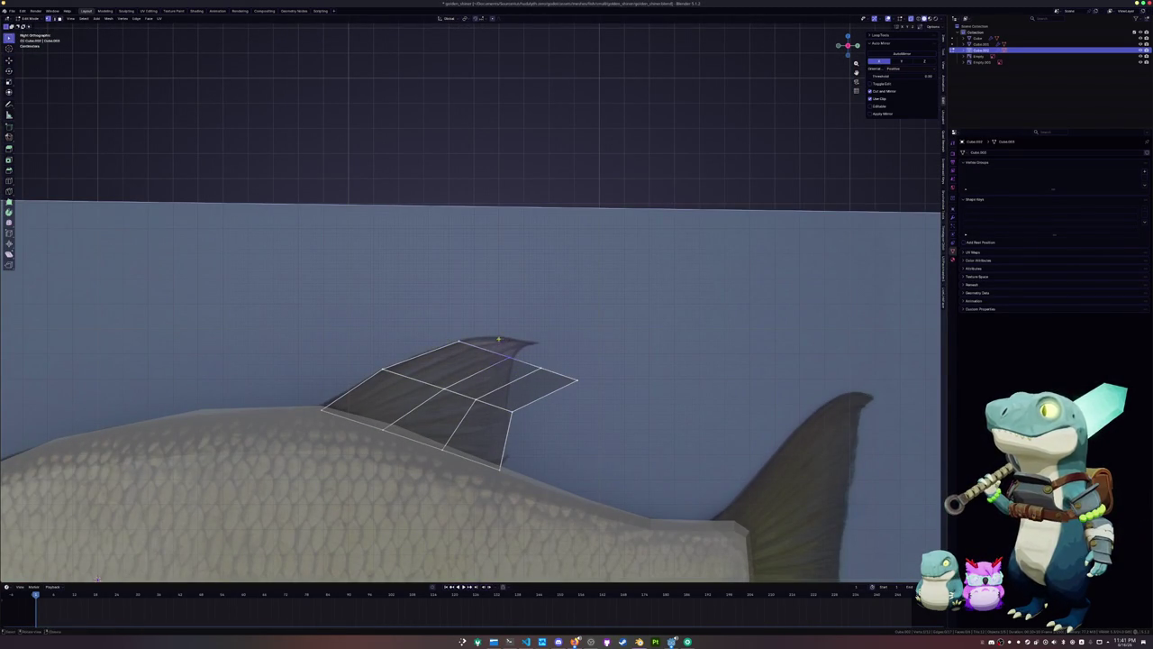
{"action": "left_click", "coordinate": [466, 327]}
{"action": "key", "text": "shift+v"}
{"action": "left_click", "coordinate": [479, 337]}
{"action": "key", "text": "shift+v"}
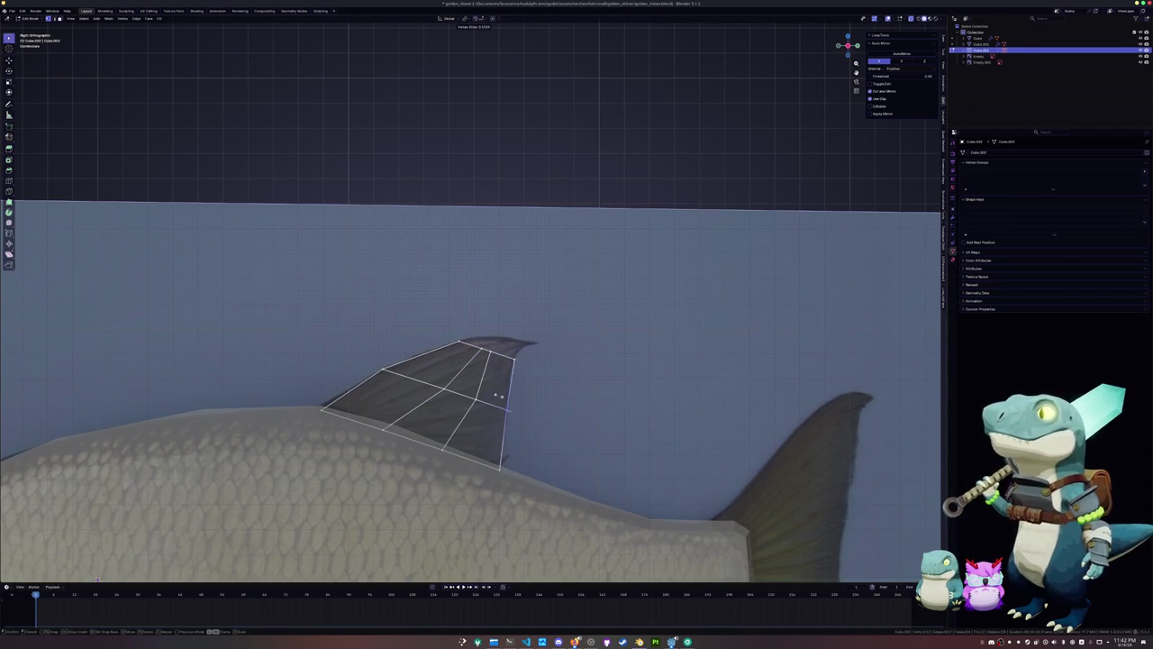
{"action": "left_click", "coordinate": [493, 393]}
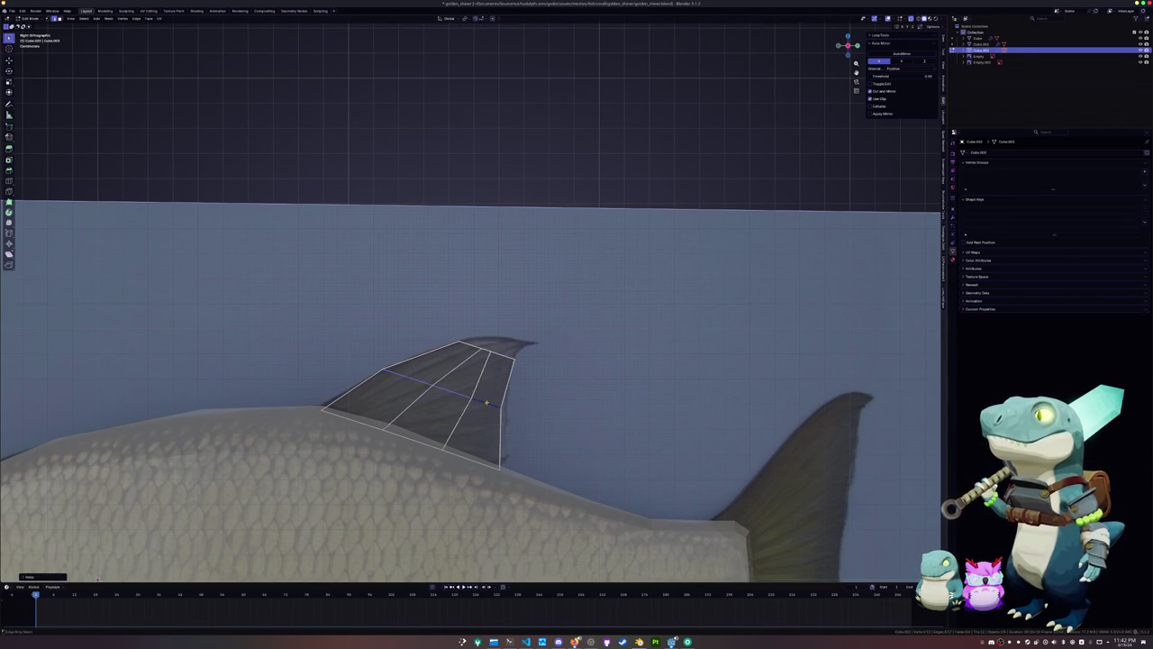
Add an edge loop inside the fin, then extrude its top edge into a narrowed tip
{"action": "left_click", "coordinate": [498, 351]}
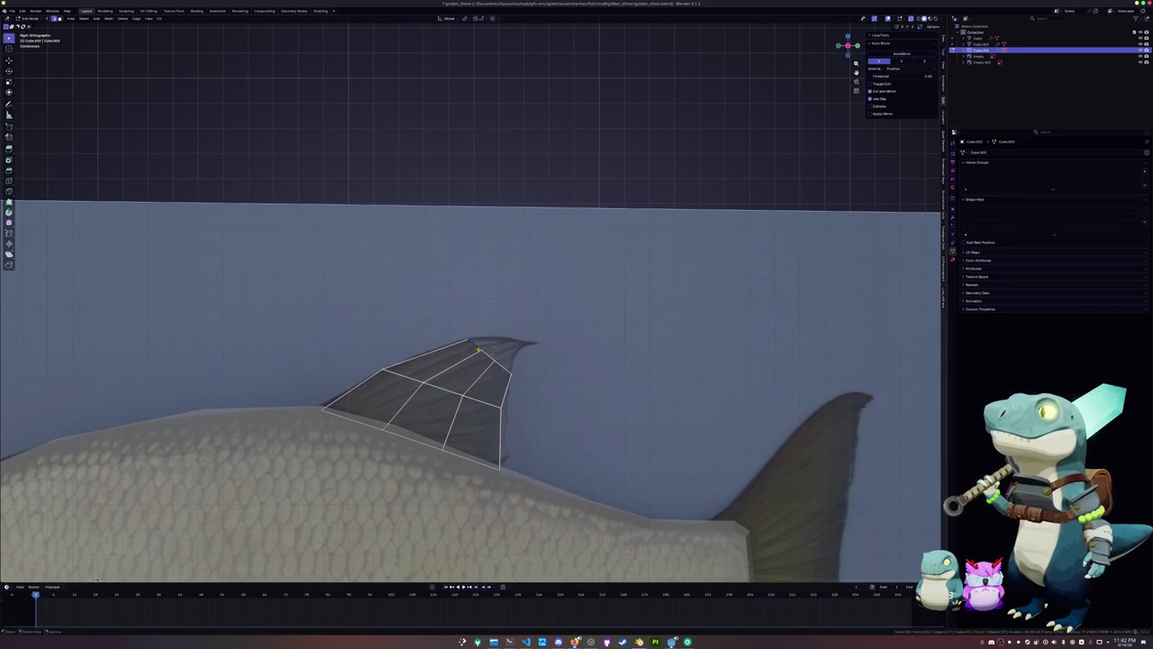
{"action": "key", "text": "e"}
{"action": "left_click", "coordinate": [530, 344]}
{"action": "key", "text": "s"}
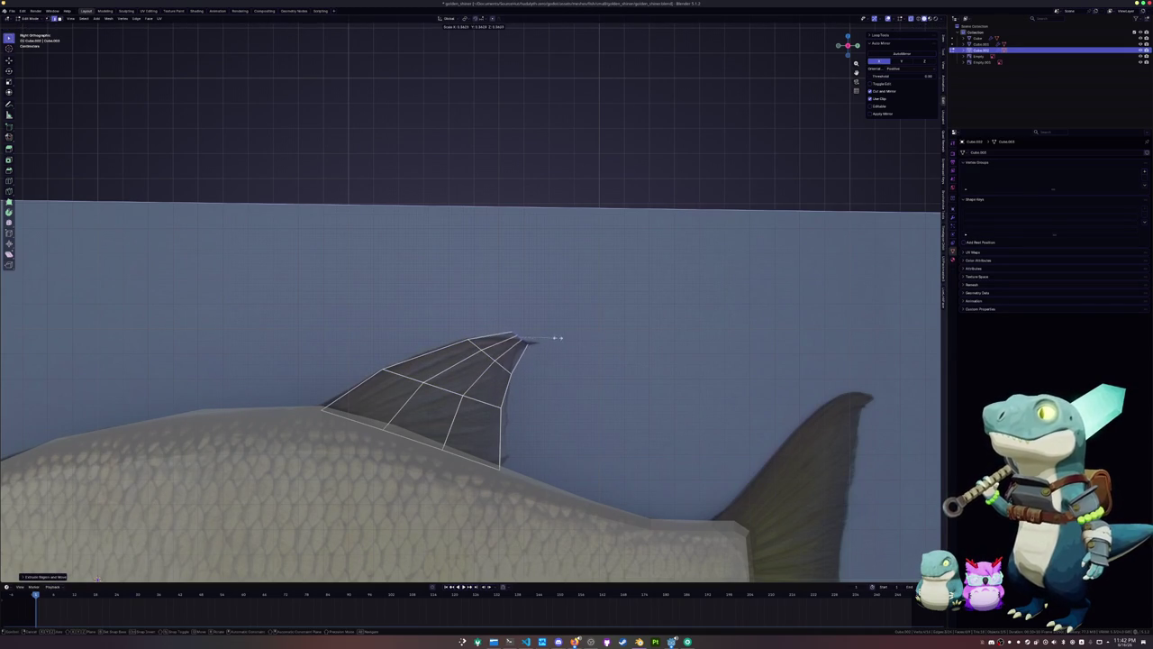
{"action": "left_click", "coordinate": [549, 354]}
Move the new fin tip back into position over the reference
{"action": "scroll", "coordinate": [548, 354], "scroll_direction": "up", "scroll_amount": 3}
{"action": "scroll", "coordinate": [594, 360], "scroll_direction": "up", "scroll_amount": 2}
{"action": "scroll", "coordinate": [567, 338], "scroll_direction": "up", "scroll_amount": 2}
{"action": "key", "text": "g"}
{"action": "left_click", "coordinate": [593, 343]}
Scale and reposition the fin tip vertices into a hooked point
{"action": "left_click", "coordinate": [586, 395]}
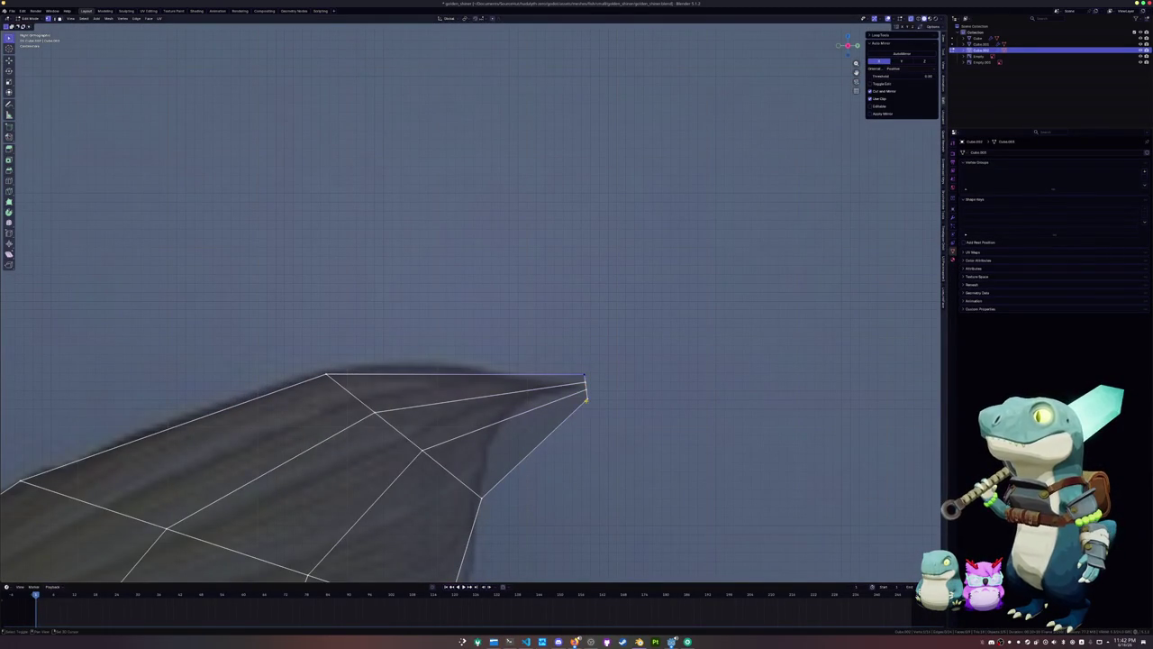
{"action": "key", "text": "s"}
{"action": "left_click", "coordinate": [619, 359]}
{"action": "key", "text": "g"}
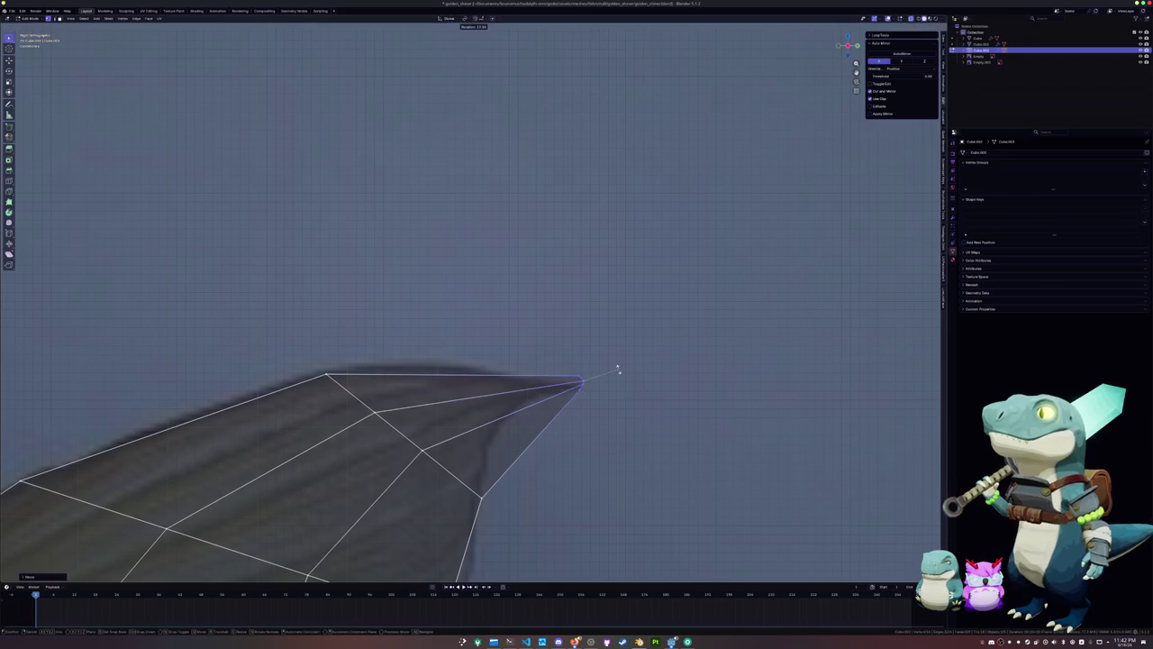
{"action": "left_click", "coordinate": [620, 372]}
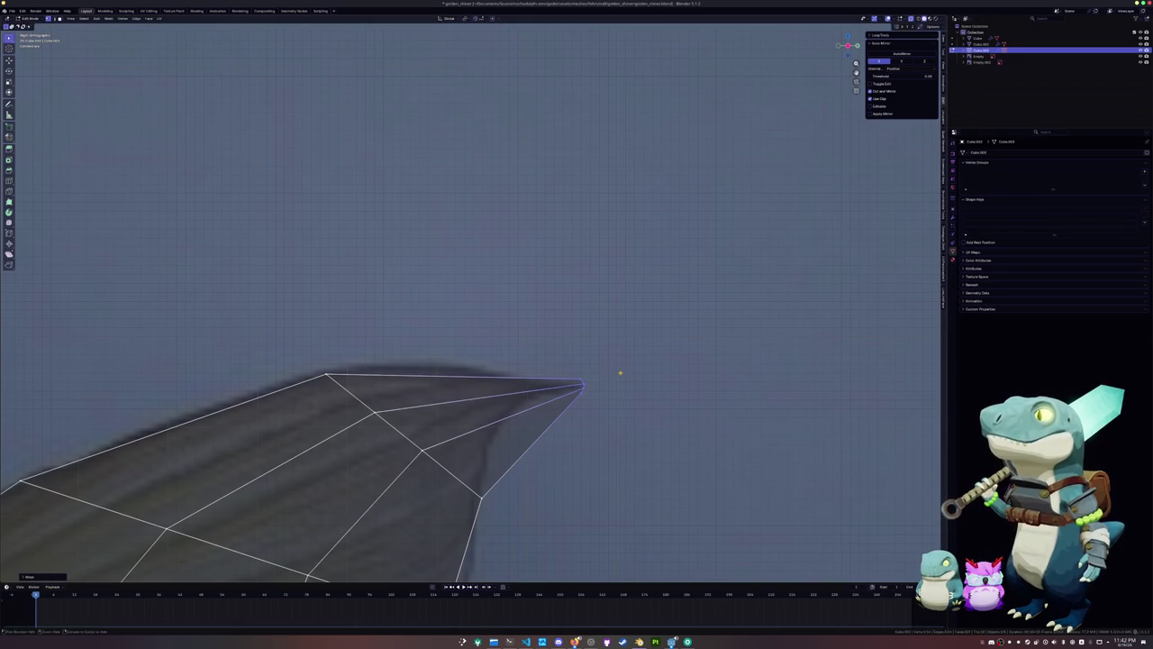
Loop cut across the fin tip and adjust a vertex on the new loop
{"action": "key", "text": "ctrl+r"}
{"action": "left_click", "coordinate": [562, 419]}
{"action": "left_click", "coordinate": [550, 437]}
{"action": "left_click", "coordinate": [471, 387]}
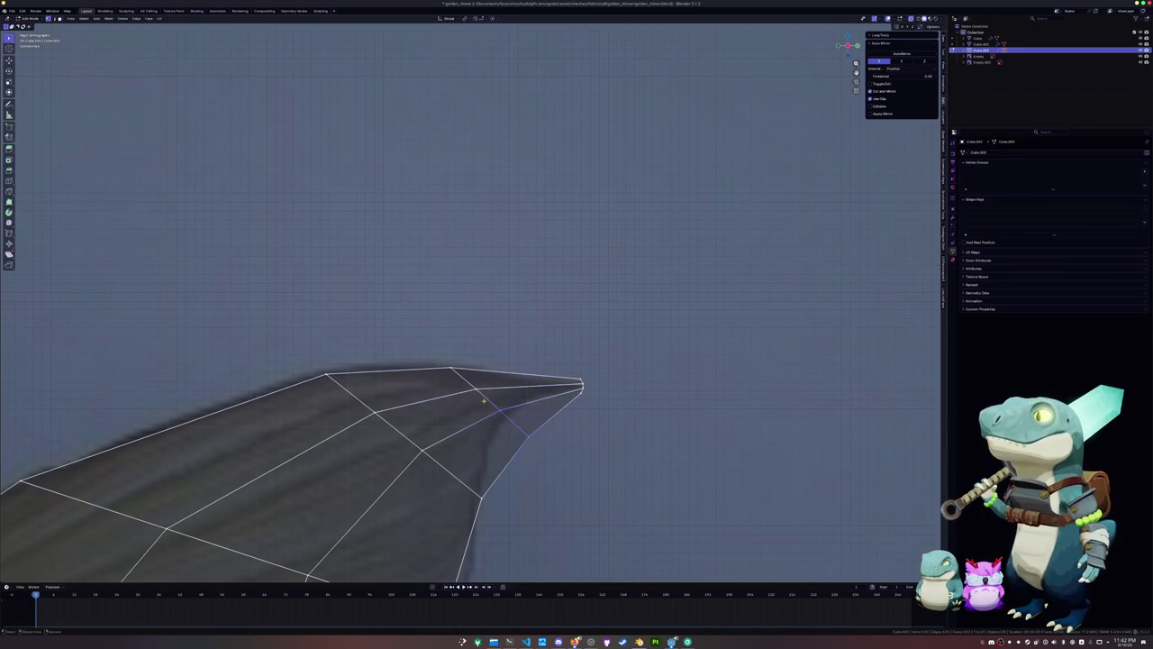
{"action": "key", "text": "g"}
{"action": "key", "text": "g"}
{"action": "left_click", "coordinate": [469, 384]}
Move the vertex on the fin's lower edge into place
{"action": "left_click", "coordinate": [528, 437]}
{"action": "key", "text": "g"}
{"action": "left_click", "coordinate": [505, 417]}
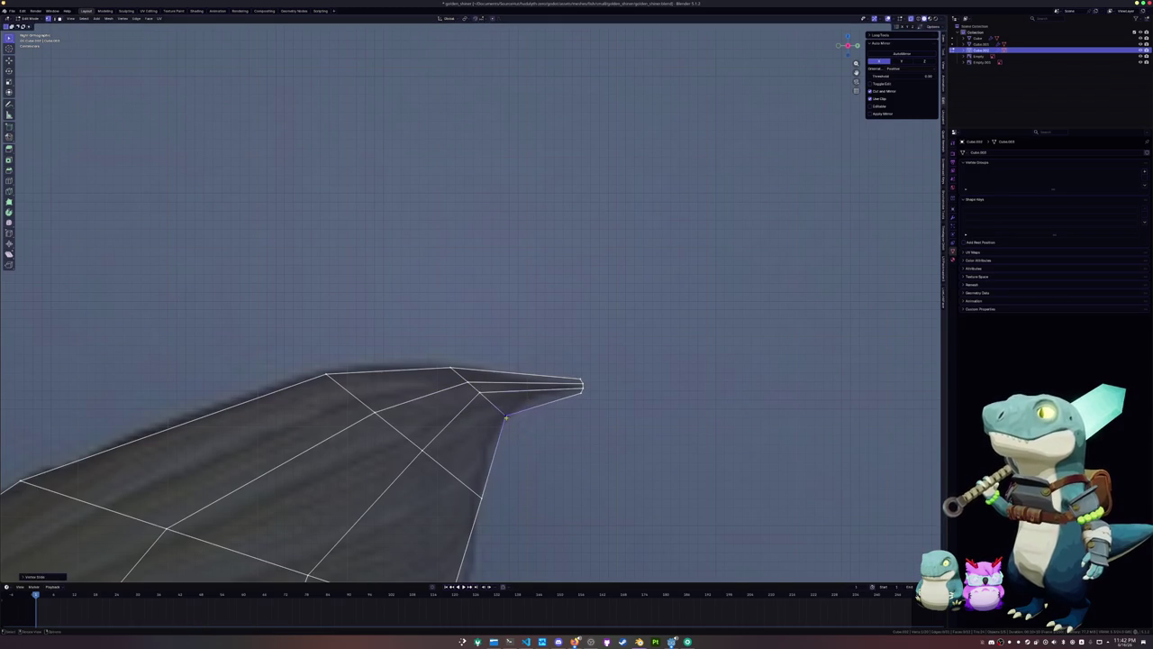
{"action": "middle_click_drag", "start_coordinate": [495, 496], "coordinate": [509, 424]}
{"action": "key", "text": "g"}
{"action": "left_click", "coordinate": [516, 403]}
Try sliding the selected fin vertices along their edges, then undo the adjustments
{"action": "scroll", "coordinate": [585, 423], "scroll_direction": "up", "scroll_amount": 2}
{"action": "key", "text": "s"}
{"action": "key", "text": "z"}
{"action": "key", "text": "g"}
{"action": "key", "text": "g"}
{"action": "left_click", "coordinate": [597, 395]}
{"action": "key", "text": "ctrl+z"}
{"action": "left_click", "coordinate": [542, 392], "text": "alt"}
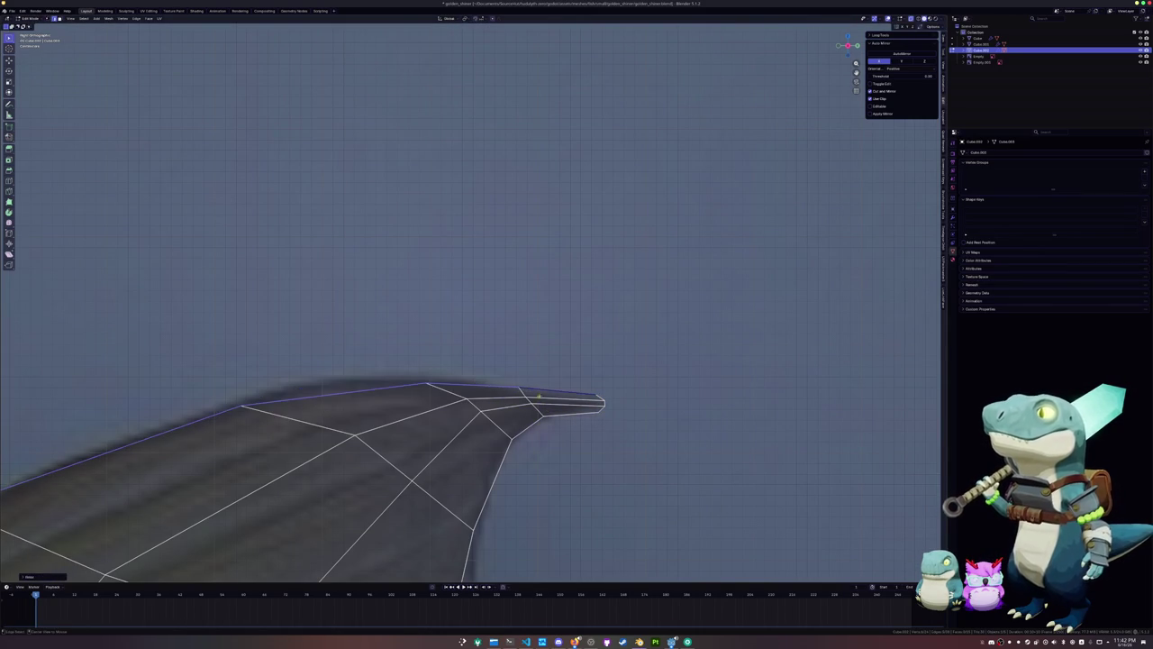
{"action": "key", "text": "ctrl+z"}
Slide the fin's lower edge loop and a remaining vertex into their final positions
{"action": "left_click", "coordinate": [528, 444], "text": "alt"}
{"action": "key", "text": "g"}
{"action": "key", "text": "g"}
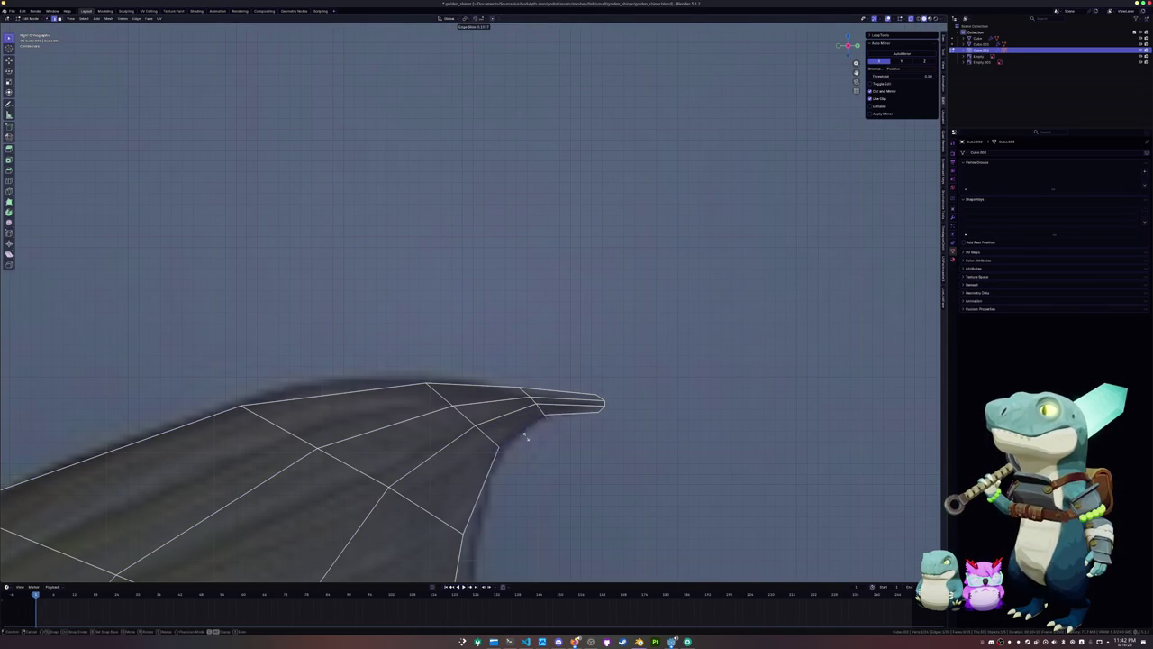
{"action": "left_click", "coordinate": [527, 438]}
{"action": "middle_click_drag", "start_coordinate": [463, 534], "coordinate": [494, 394], "text": "shift"}
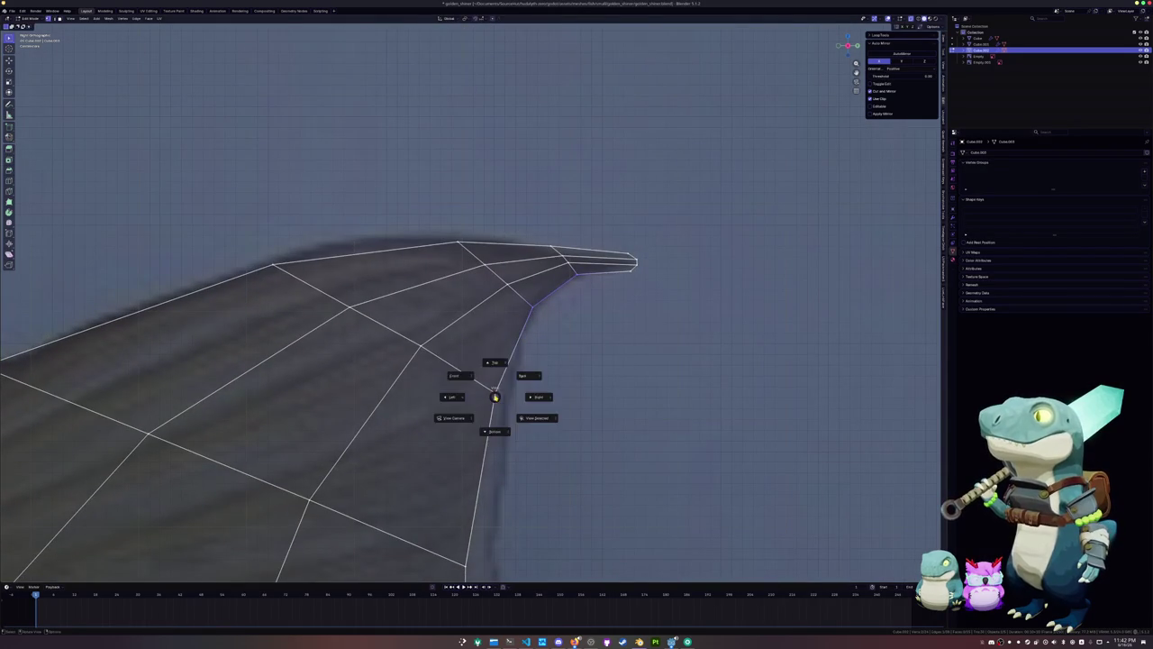
{"action": "scroll", "coordinate": [494, 393], "scroll_direction": "down", "scroll_amount": 5}
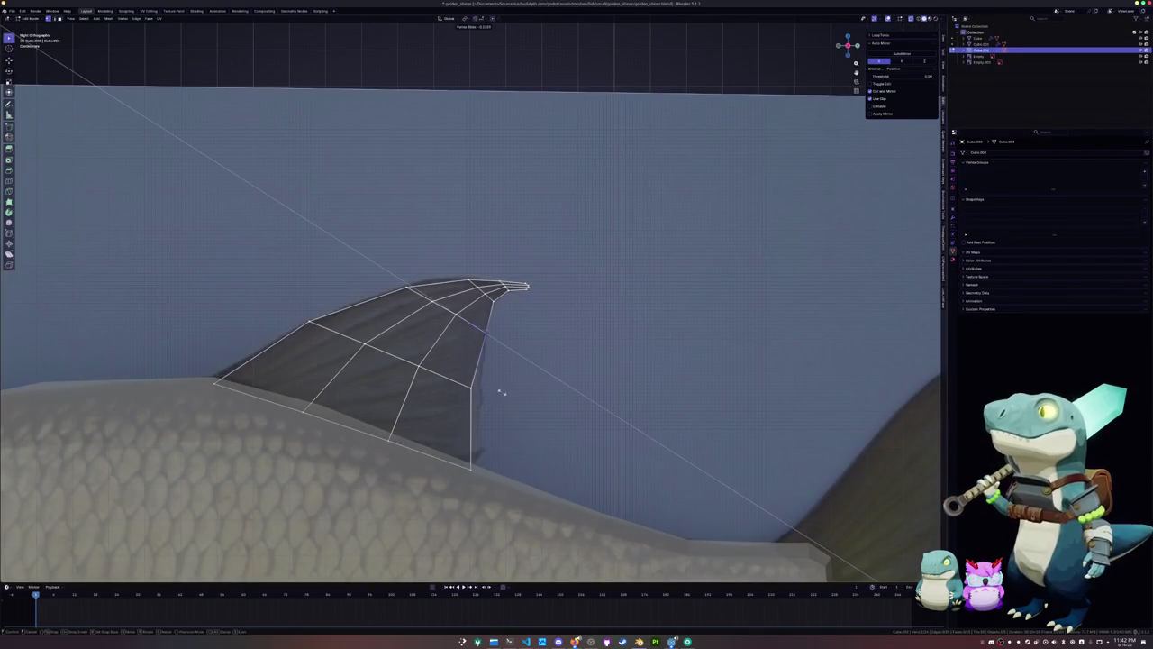
{"action": "key", "text": "g"}
{"action": "key", "text": "g"}
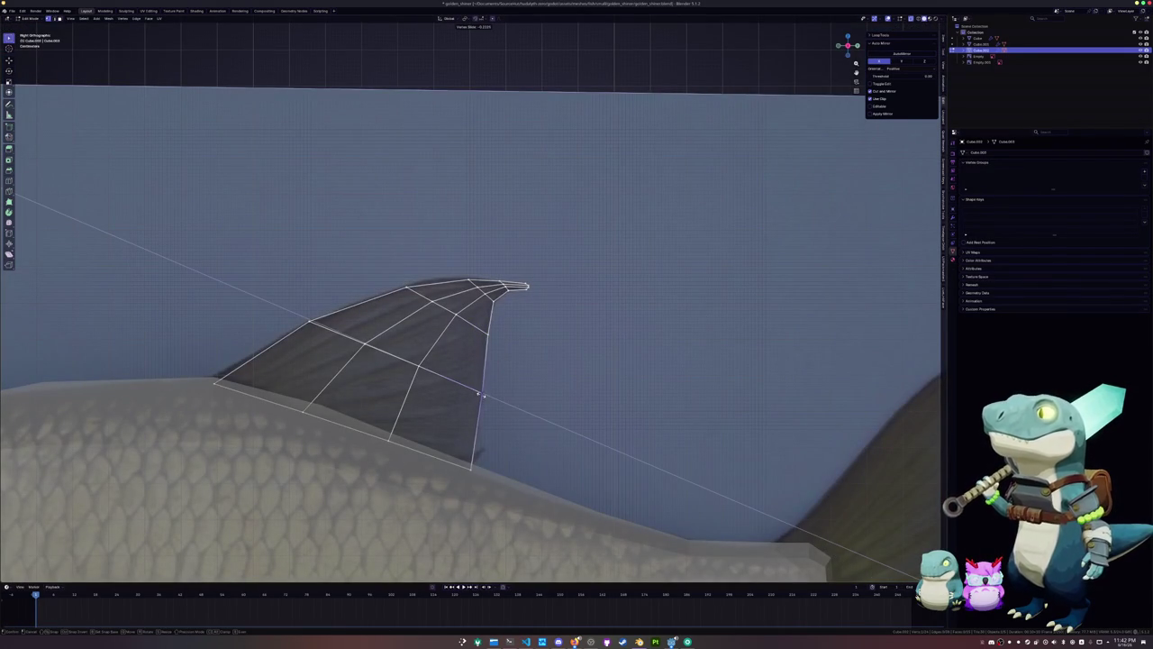
{"action": "left_click", "coordinate": [484, 395]}
{"action": "middle_click_drag", "start_coordinate": [484, 395], "coordinate": [589, 395], "text": "shift"}
Return to Object Mode and unhide the fish body
{"action": "key", "text": "Tab"}
{"action": "key", "text": "alt+h"}
{"action": "scroll", "coordinate": [589, 399], "scroll_direction": "down", "scroll_amount": 4}
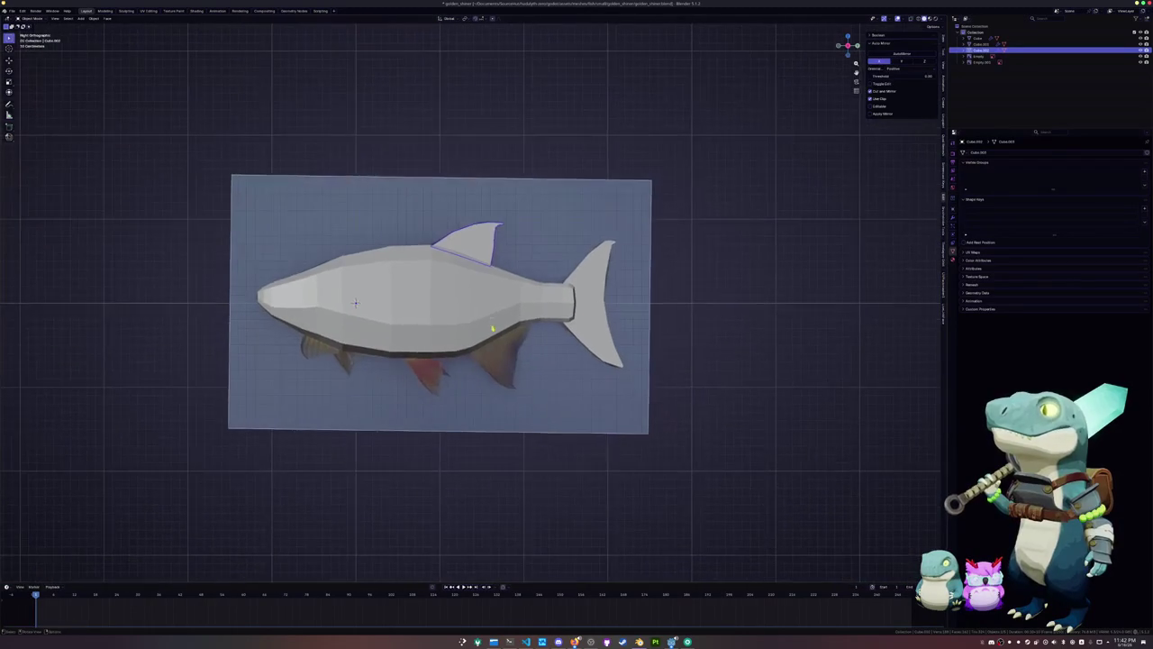
In X-ray edit mode, separate the selected part of the body into its own object
{"action": "left_click", "coordinate": [355, 303]}
{"action": "key", "text": "Tab"}
{"action": "scroll", "coordinate": [478, 378], "scroll_direction": "up", "scroll_amount": 4}
{"action": "key", "text": "alt+z"}
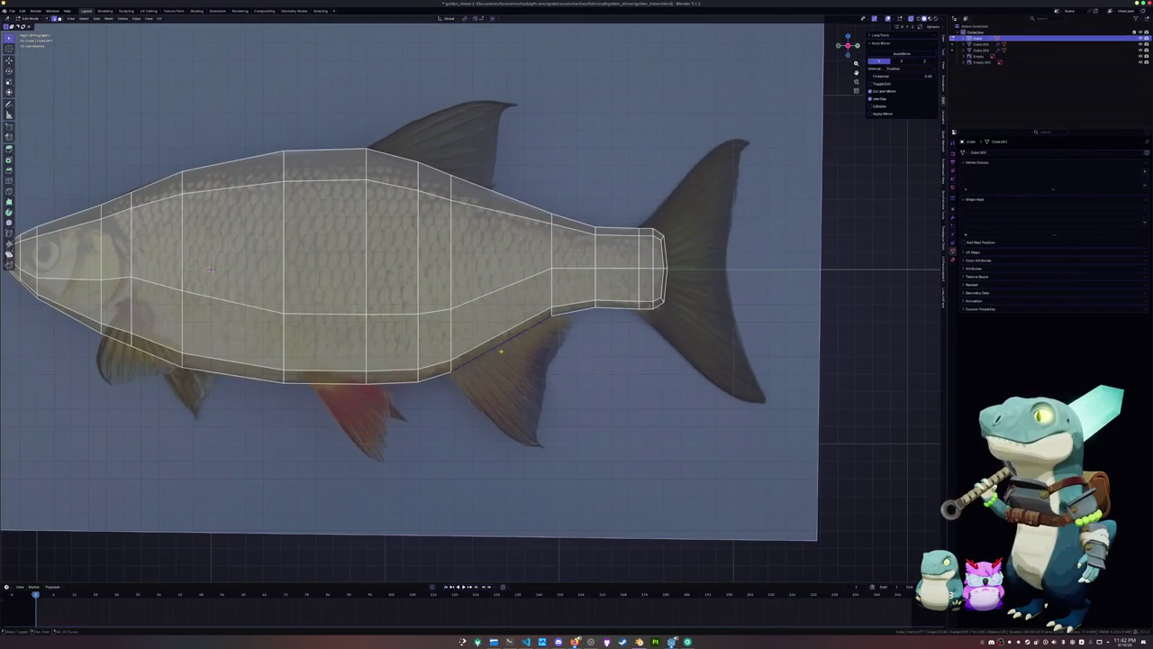
{"action": "right_click", "coordinate": [478, 378]}
{"action": "left_click", "coordinate": [504, 376]}
{"action": "key", "text": "Tab"}
{"action": "key", "text": "Tab"}
{"action": "key", "text": "Tab"}
{"action": "left_click", "coordinate": [496, 352]}
{"action": "key", "text": "Tab"}
Move the separated piece and its lower and top vertices over the rear lower fin
{"action": "scroll", "coordinate": [529, 354], "scroll_direction": "up", "scroll_amount": 1}
{"action": "key", "text": "g"}
{"action": "left_click", "coordinate": [564, 367]}
{"action": "left_click", "coordinate": [484, 393]}
{"action": "key", "text": "g"}
{"action": "left_click", "coordinate": [470, 424]}
{"action": "key", "text": "g"}
{"action": "key", "text": "g"}
{"action": "left_click", "coordinate": [540, 397]}
{"action": "left_click", "coordinate": [586, 320]}
{"action": "key", "text": "g"}
{"action": "key", "text": "g"}
{"action": "left_click", "coordinate": [586, 319]}
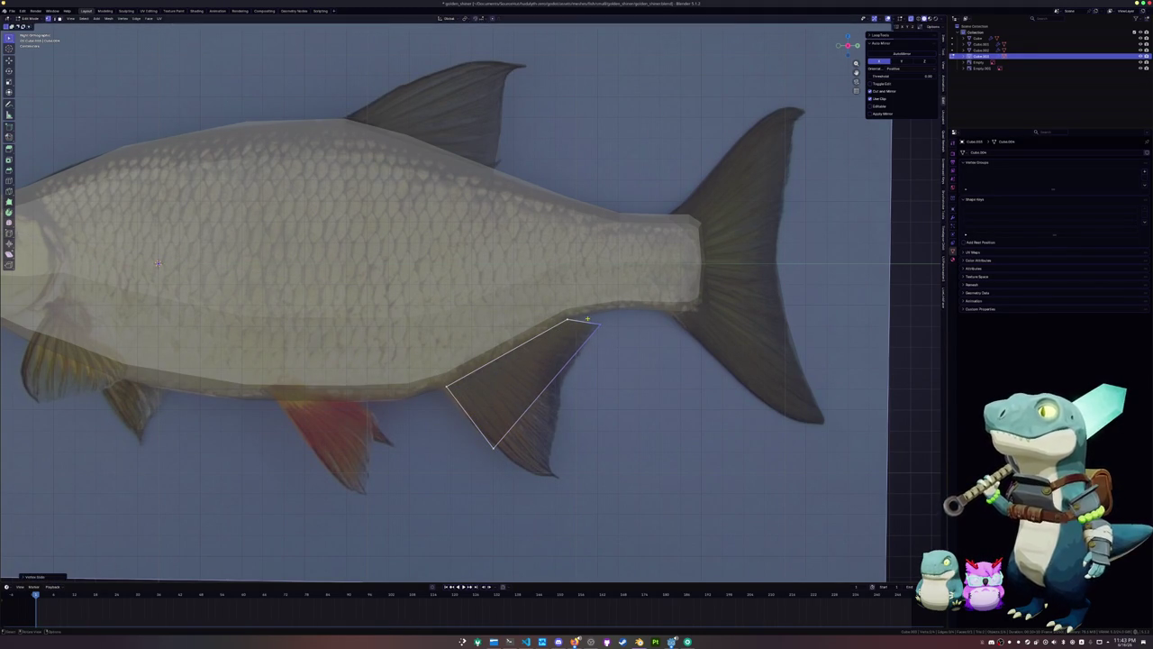
Loop cut across the fin piece and slide the new edge into place
{"action": "key", "text": "ctrl+r"}
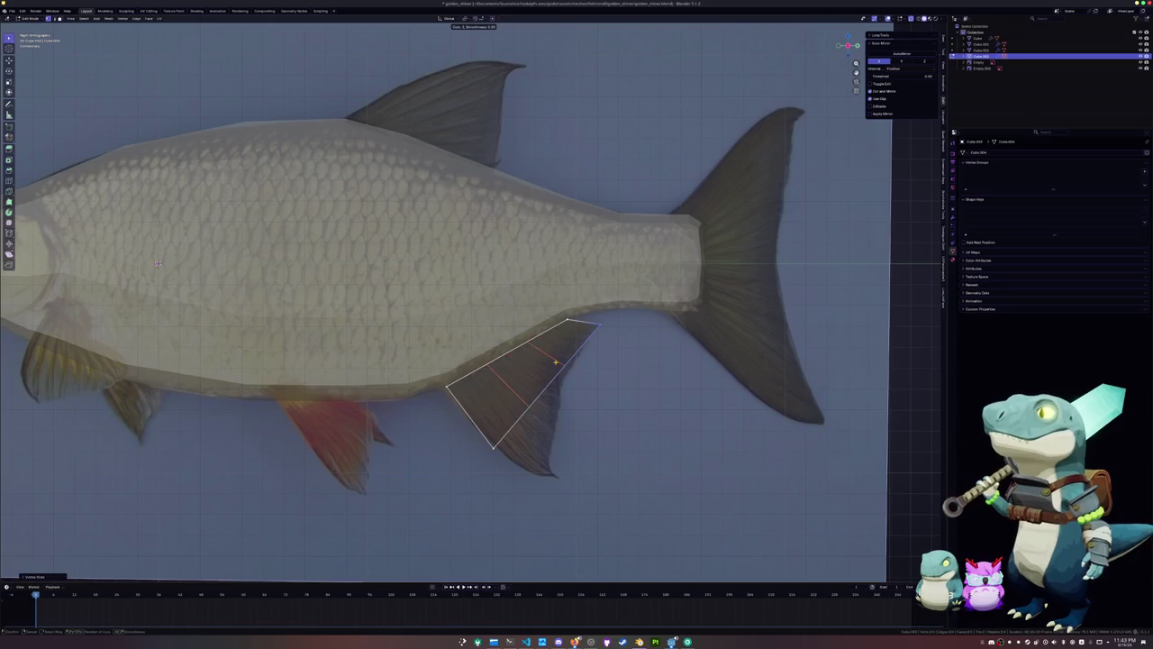
{"action": "left_click", "coordinate": [556, 362]}
{"action": "left_click", "coordinate": [557, 351]}
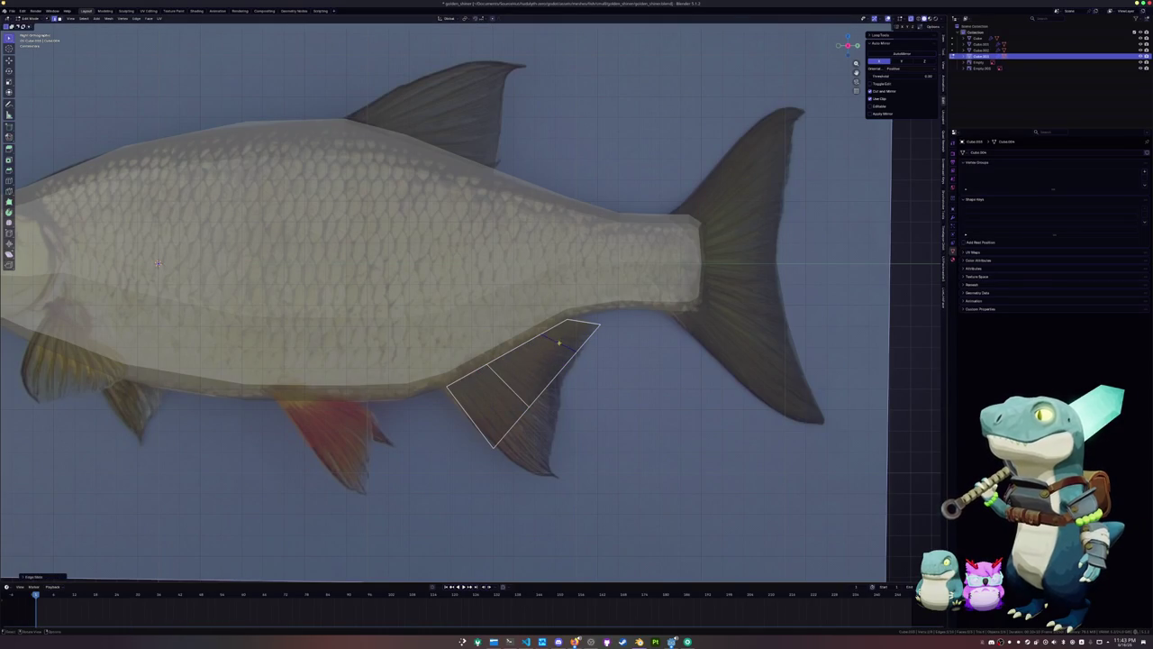
{"action": "key", "text": "g"}
{"action": "key", "text": "g"}
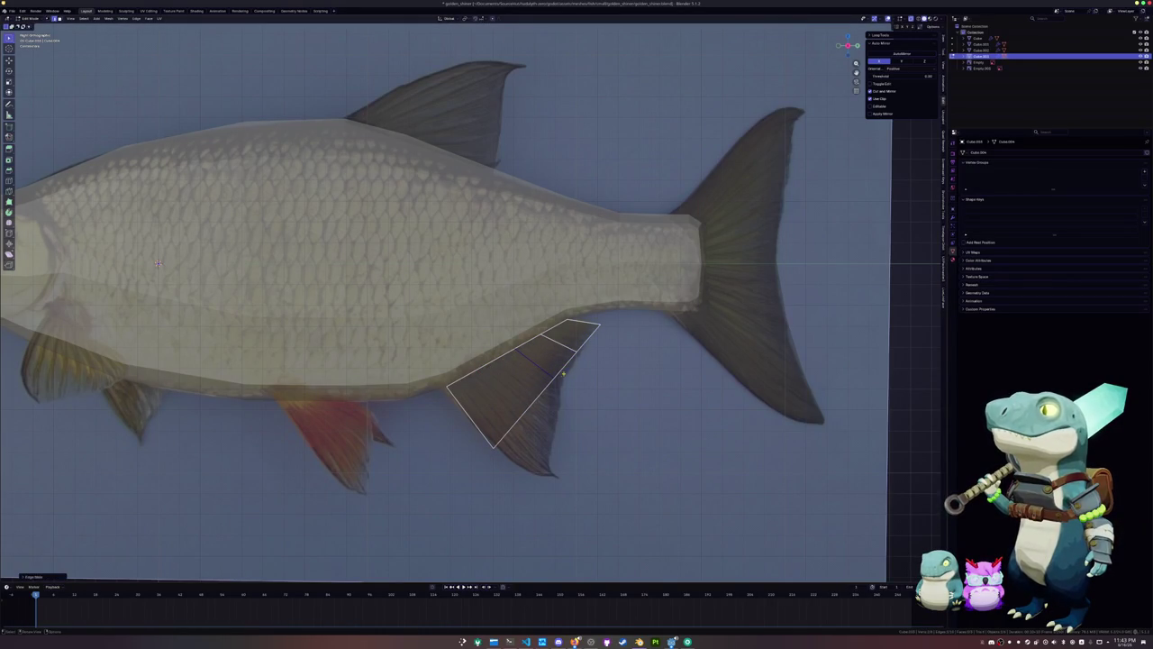
{"action": "left_click", "coordinate": [547, 374]}
{"action": "left_click_drag", "start_coordinate": [547, 374], "coordinate": [549, 376]}
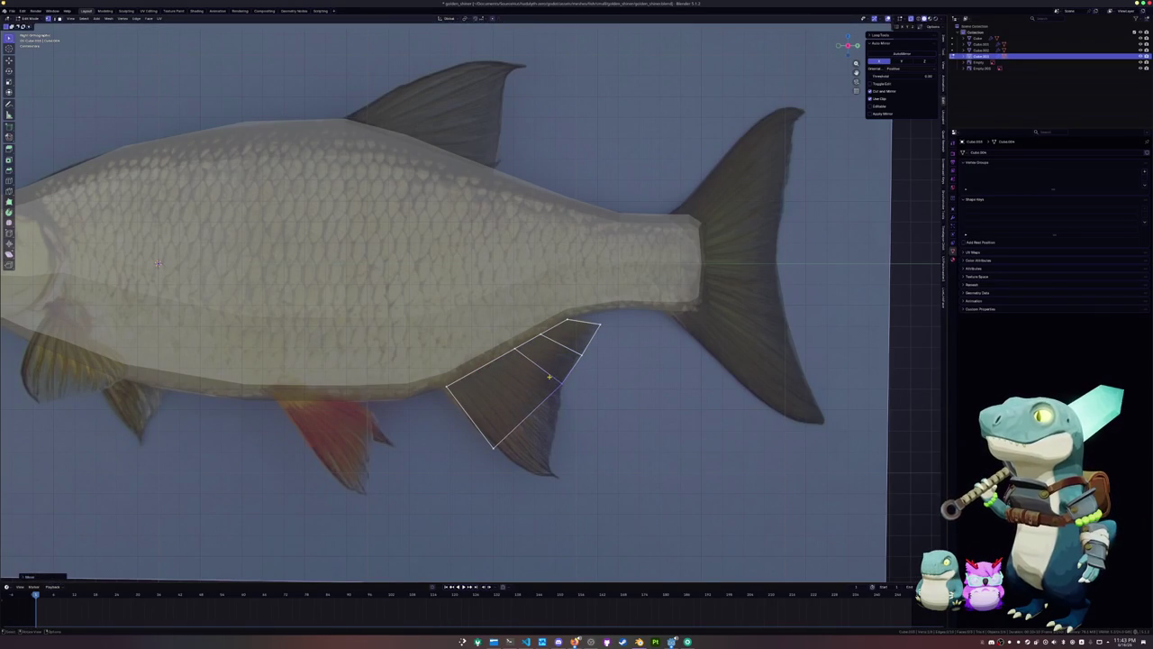
{"action": "scroll", "coordinate": [599, 347], "scroll_direction": "down", "scroll_amount": 2}
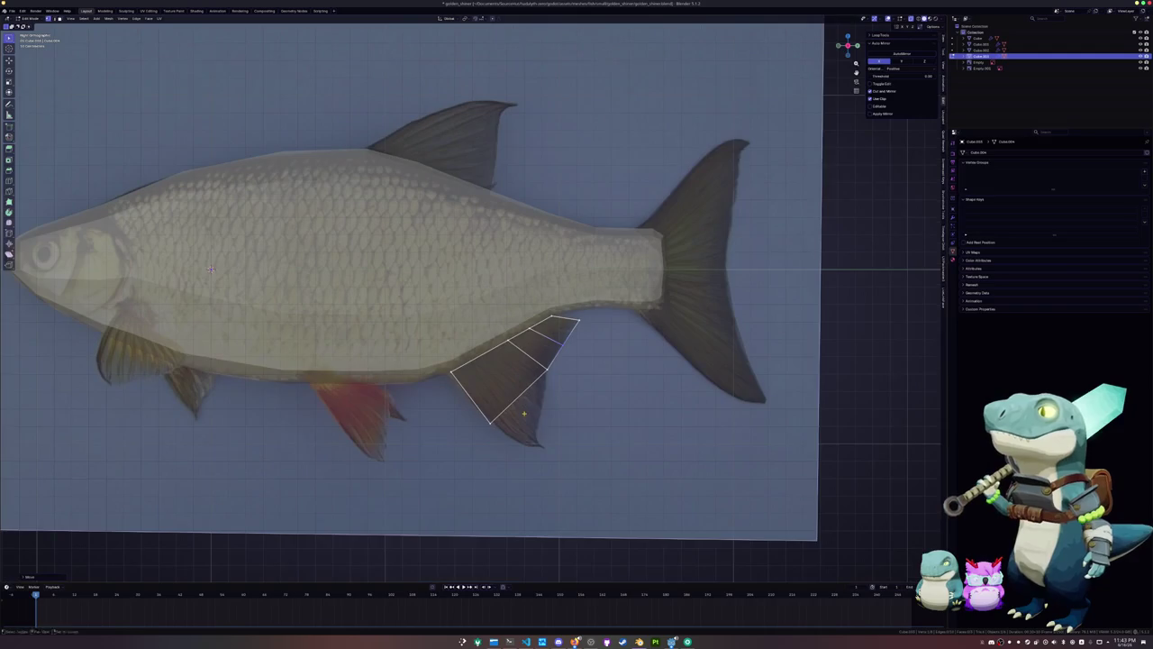
{"action": "left_click", "coordinate": [543, 360]}
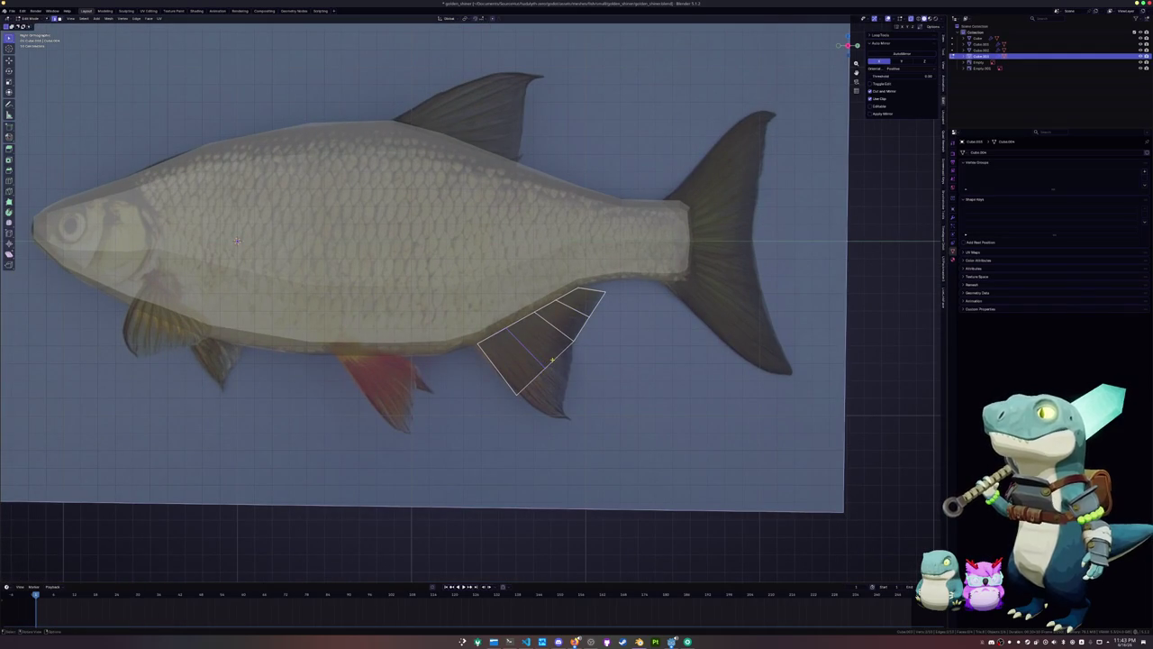
Extrude a new face down from the fin edge and move its lower vertex to the tip
{"action": "key", "text": "e"}
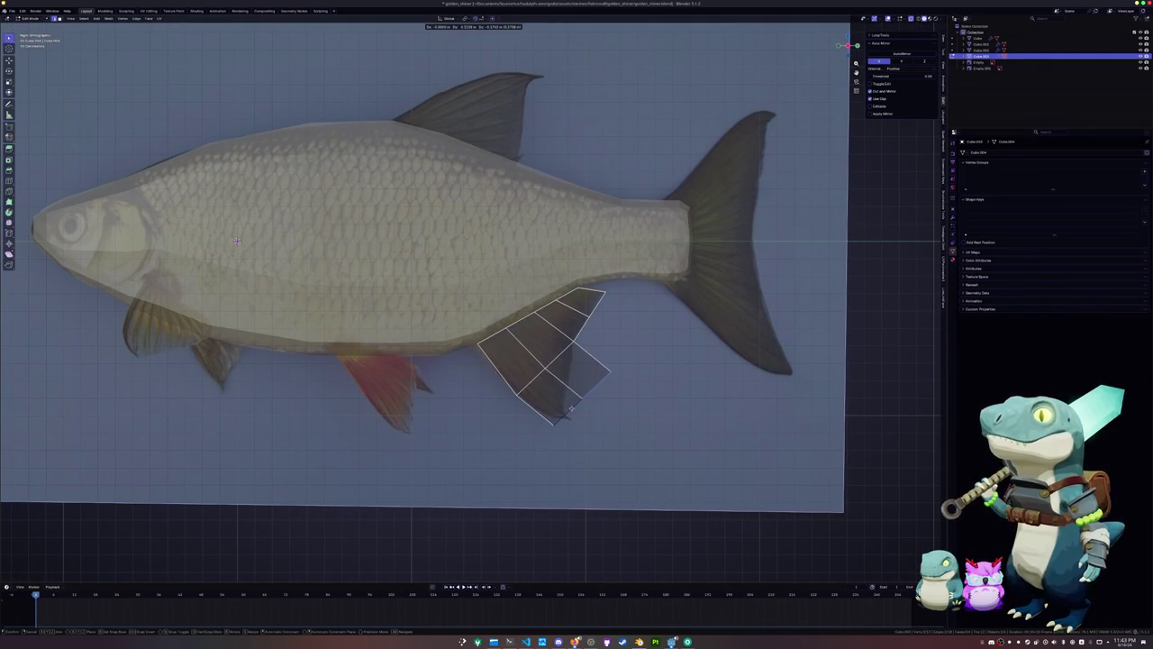
{"action": "left_click", "coordinate": [568, 408]}
{"action": "scroll", "coordinate": [563, 401], "scroll_direction": "up", "scroll_amount": 1}
{"action": "scroll", "coordinate": [558, 394], "scroll_direction": "up", "scroll_amount": 2}
{"action": "scroll", "coordinate": [556, 390], "scroll_direction": "up", "scroll_amount": 1}
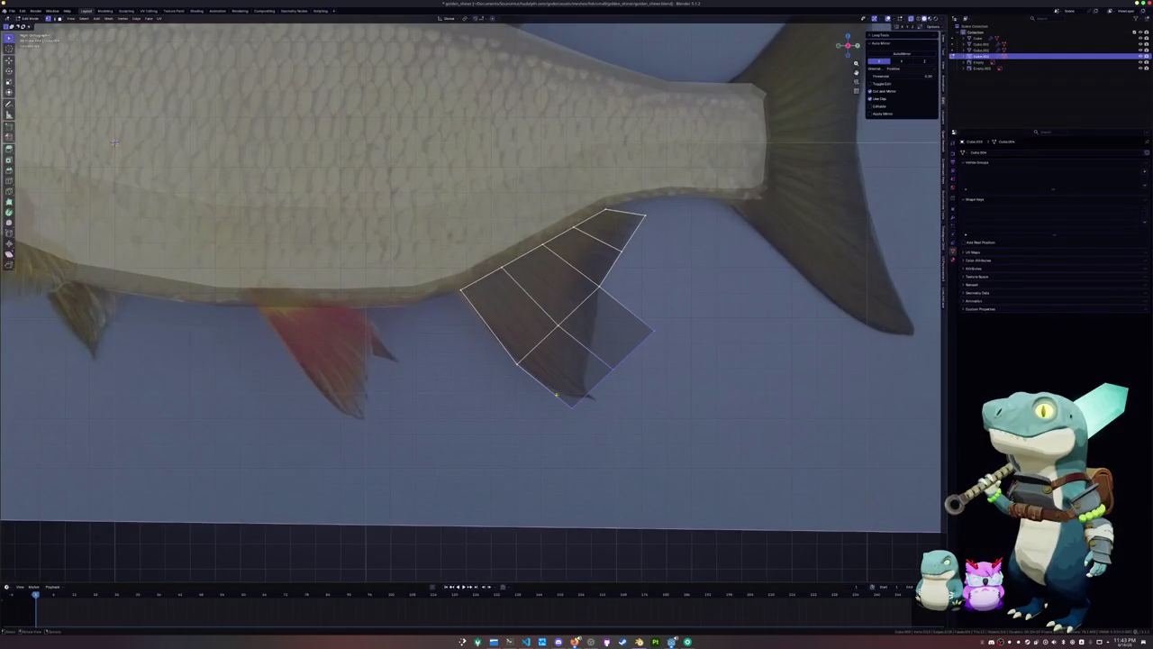
{"action": "key", "text": "g"}
{"action": "left_click", "coordinate": [568, 382]}
Slide the fin's lower and bottom vertices along their edges to shape the tip
{"action": "key", "text": "shift+v"}
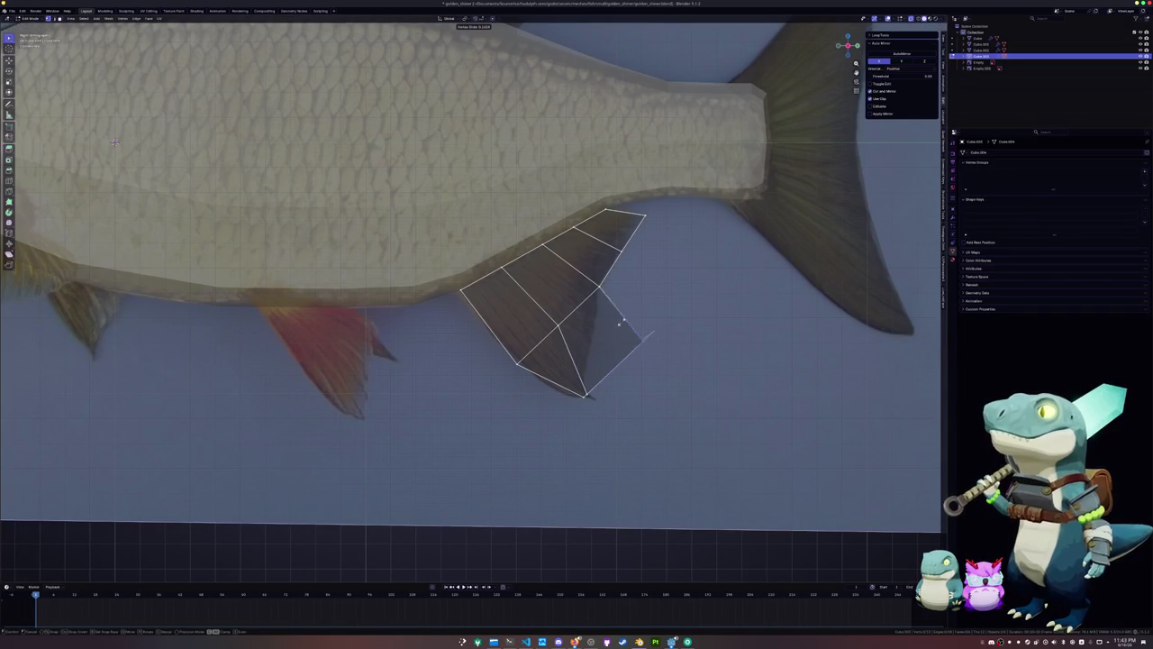
{"action": "left_click", "coordinate": [570, 373]}
{"action": "scroll", "coordinate": [571, 373], "scroll_direction": "up", "scroll_amount": 2}
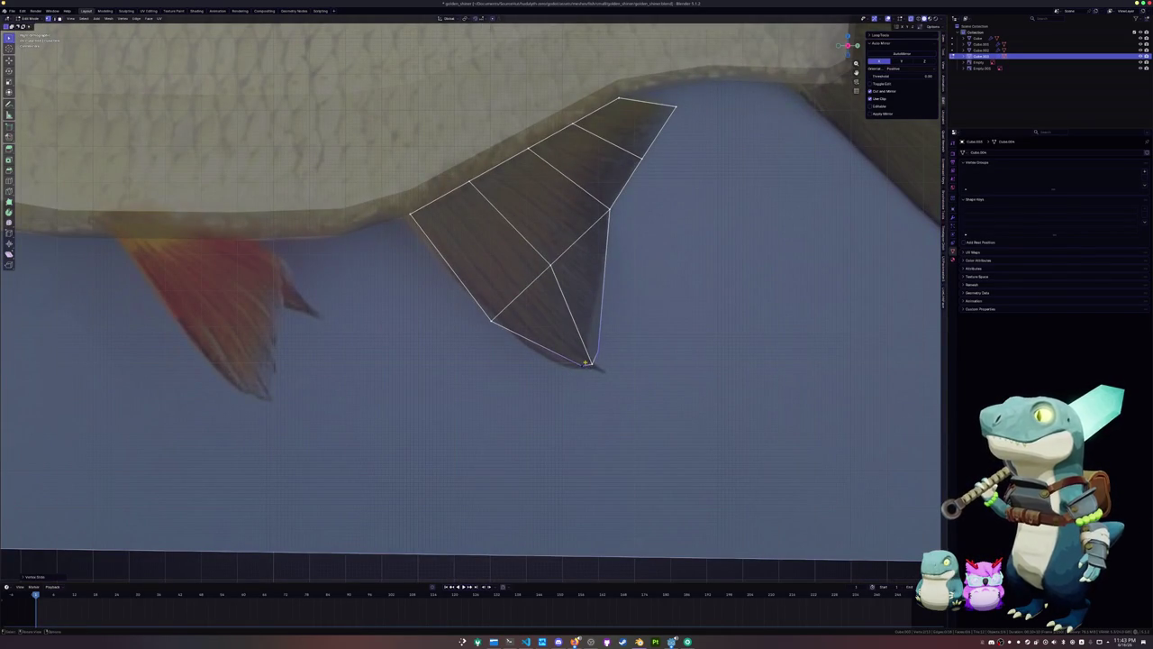
{"action": "key", "text": "shift+v"}
{"action": "left_click", "coordinate": [567, 386]}
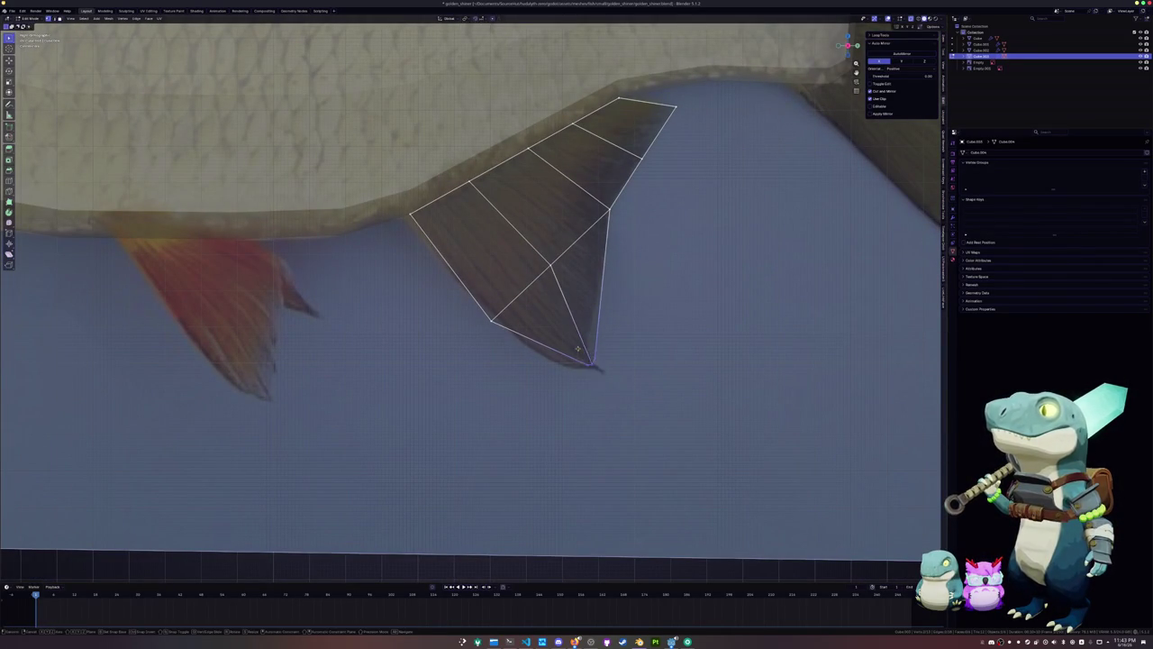
{"action": "key", "text": "r"}
{"action": "key", "text": "Escape"}
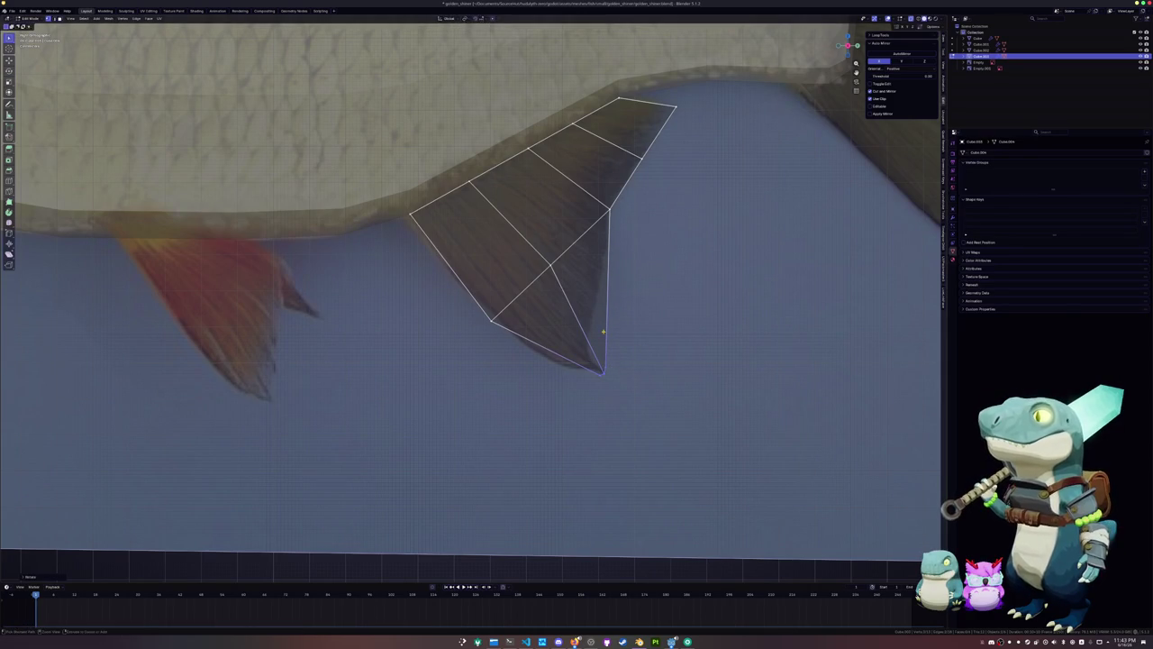
{"action": "key", "text": "shift+v"}
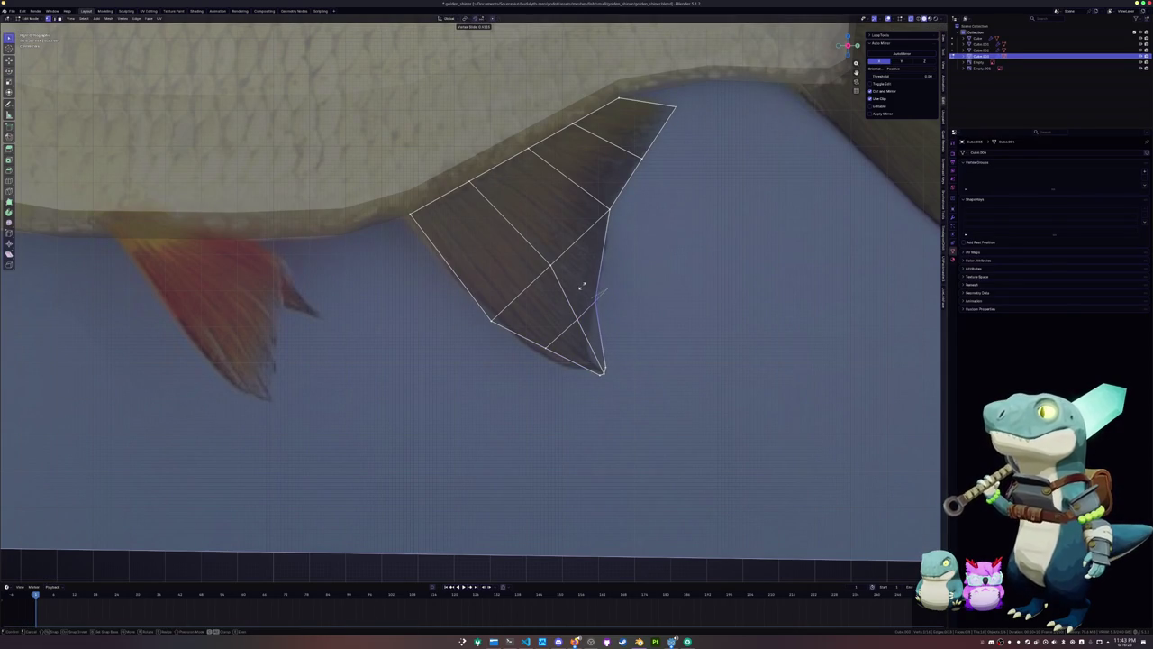
{"action": "left_click", "coordinate": [583, 315]}
{"action": "key", "text": "shift+v"}
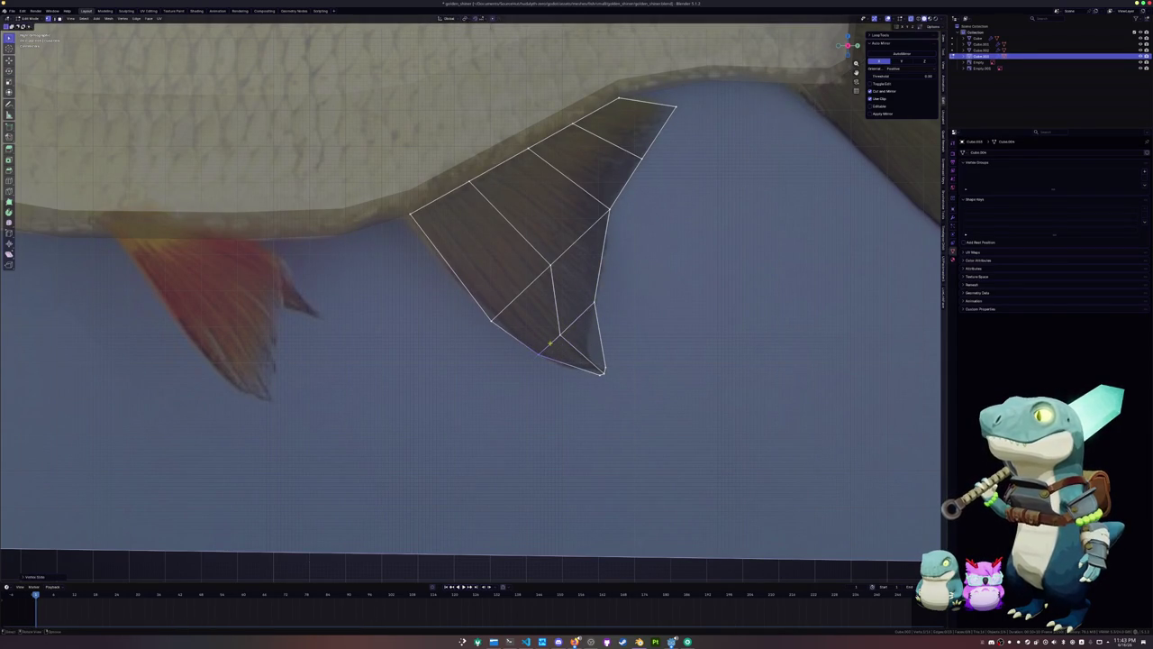
{"action": "left_click", "coordinate": [541, 328]}
Cut an edge loop near the bottom vertex and slide the bottom vertices toward the fin tip
{"action": "key", "text": "ctrl+r"}
{"action": "left_click", "coordinate": [608, 343]}
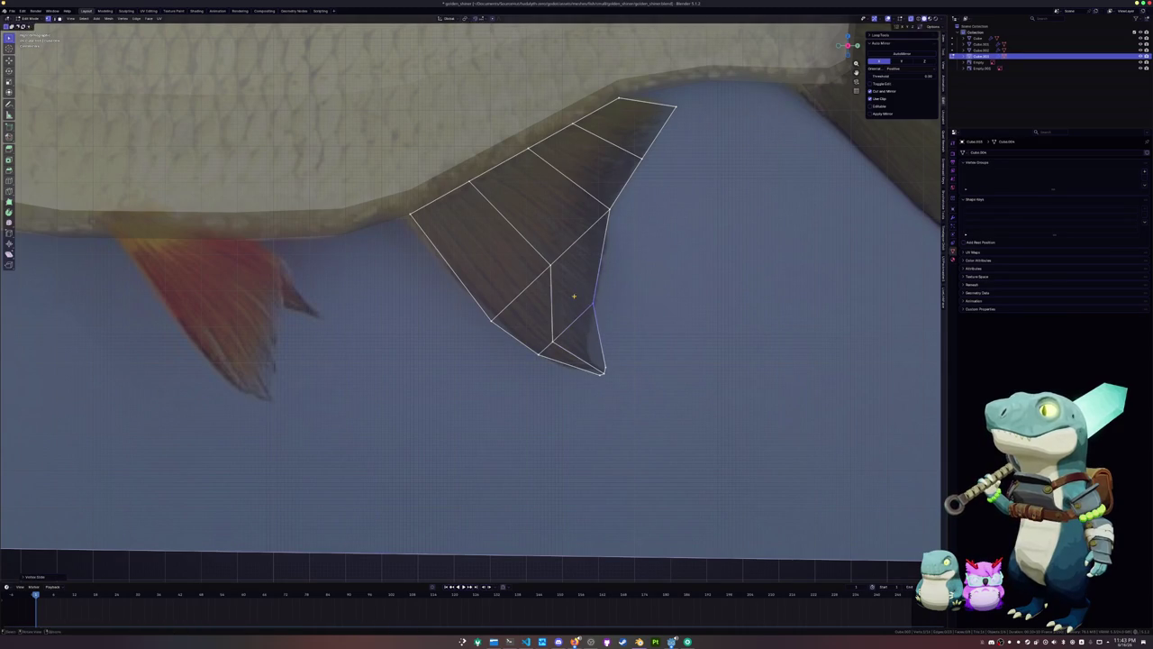
{"action": "key", "text": "shift+v"}
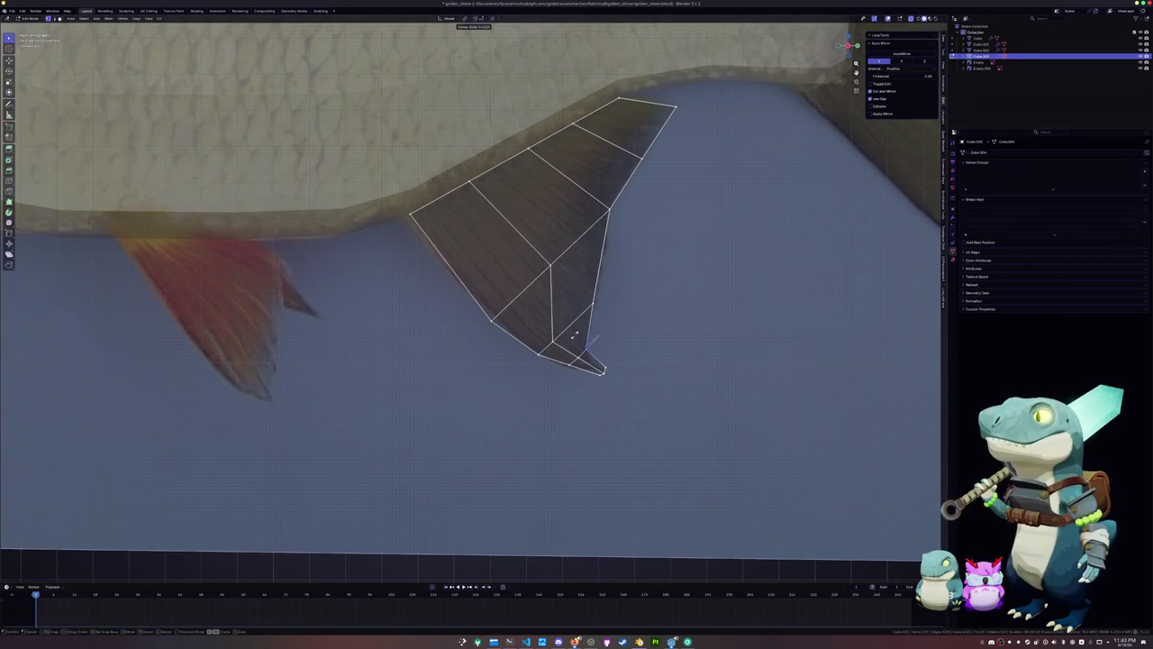
{"action": "left_click", "coordinate": [614, 374]}
{"action": "left_click", "coordinate": [603, 364]}
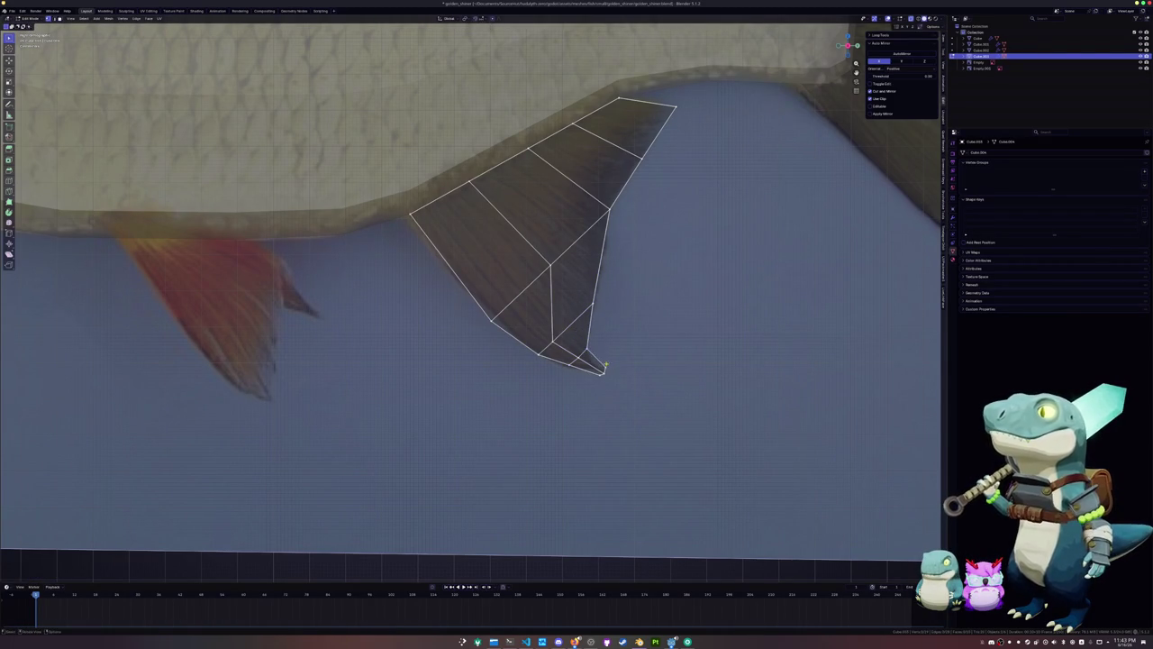
{"action": "scroll", "coordinate": [611, 367], "scroll_direction": "up", "scroll_amount": 2}
{"action": "scroll", "coordinate": [600, 361], "scroll_direction": "up", "scroll_amount": 1}
{"action": "scroll", "coordinate": [589, 414], "scroll_direction": "up", "scroll_amount": 1}
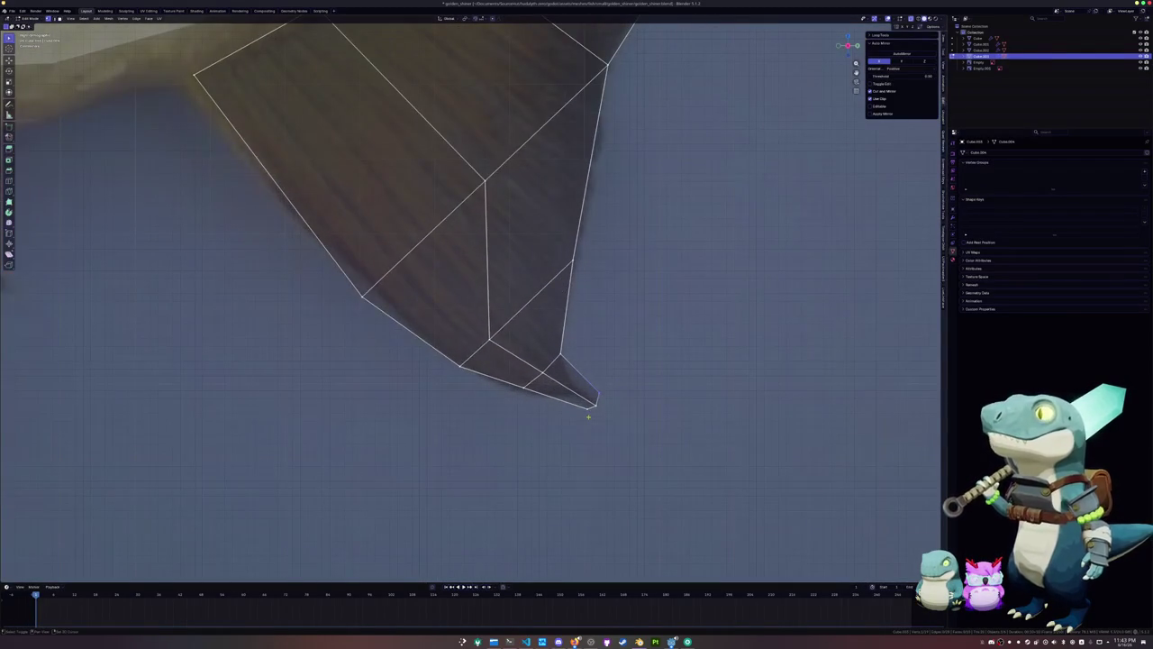
{"action": "key", "text": "g"}
{"action": "key", "text": "g"}
{"action": "left_click", "coordinate": [584, 408]}
Add a loop across the fin tip and slide it toward the fin base
{"action": "key", "text": "ctrl+r"}
{"action": "left_click", "coordinate": [574, 377]}
{"action": "left_click", "coordinate": [567, 373]}
{"action": "scroll", "coordinate": [566, 372], "scroll_direction": "down", "scroll_amount": 3}
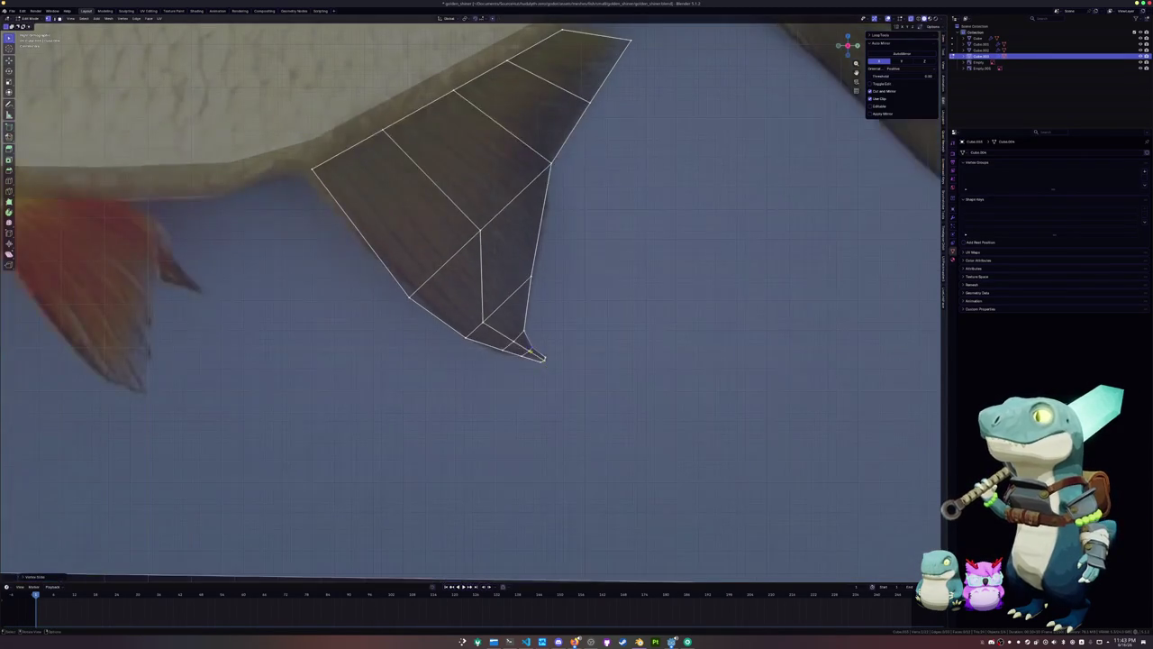
{"action": "key", "text": "g"}
{"action": "key", "text": "g"}
{"action": "left_click", "coordinate": [524, 309]}
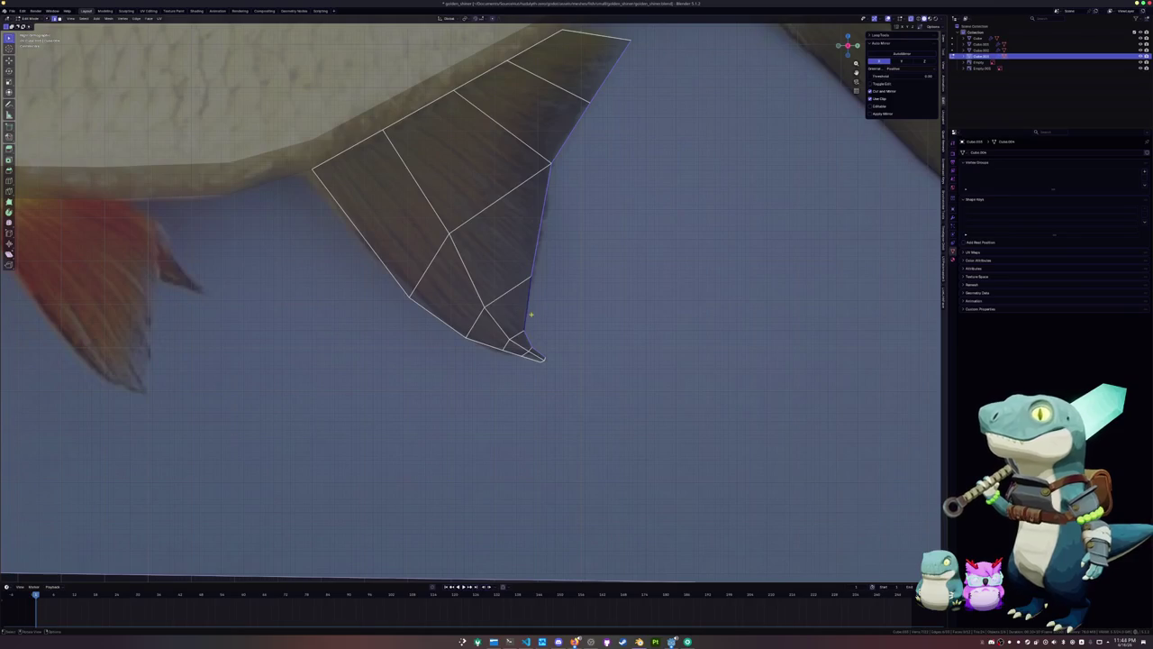
Nudge the fin's lower-left edges and add two more edge loops through the fin
{"action": "middle_click_drag", "start_coordinate": [532, 313], "coordinate": [586, 322], "text": "shift"}
{"action": "left_click", "coordinate": [498, 334], "text": "alt"}
{"action": "key", "text": "g"}
{"action": "left_click", "coordinate": [510, 323]}
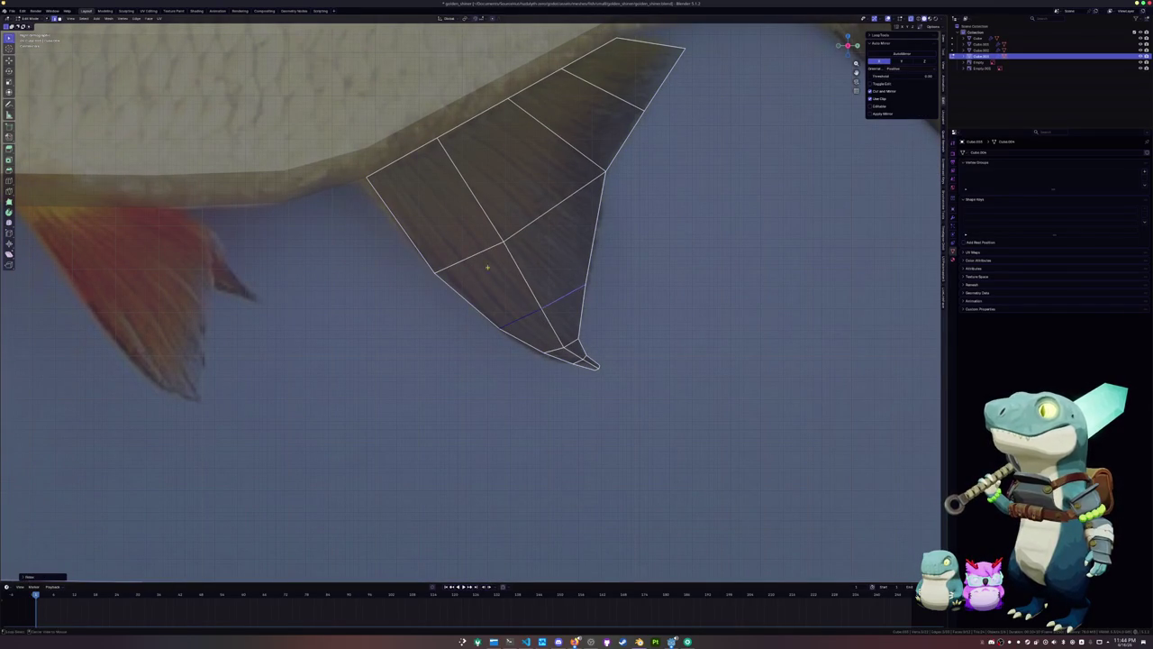
{"action": "left_click", "coordinate": [485, 254]}
{"action": "left_click", "coordinate": [558, 348]}
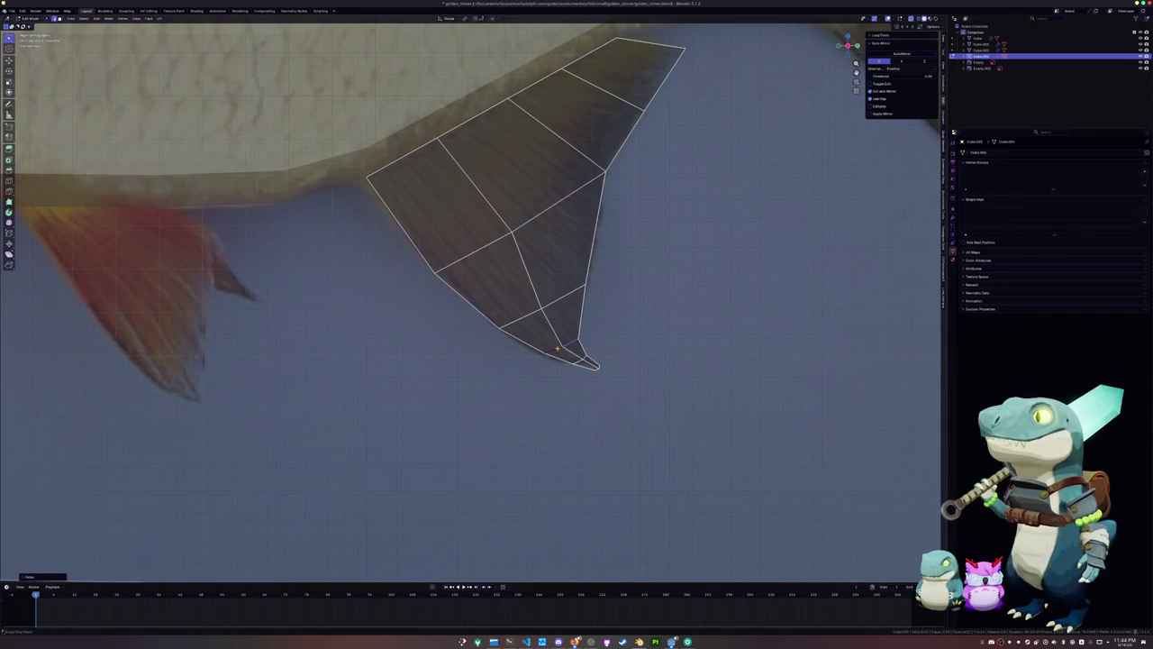
{"action": "scroll", "coordinate": [568, 163], "scroll_direction": "down", "scroll_amount": 4}
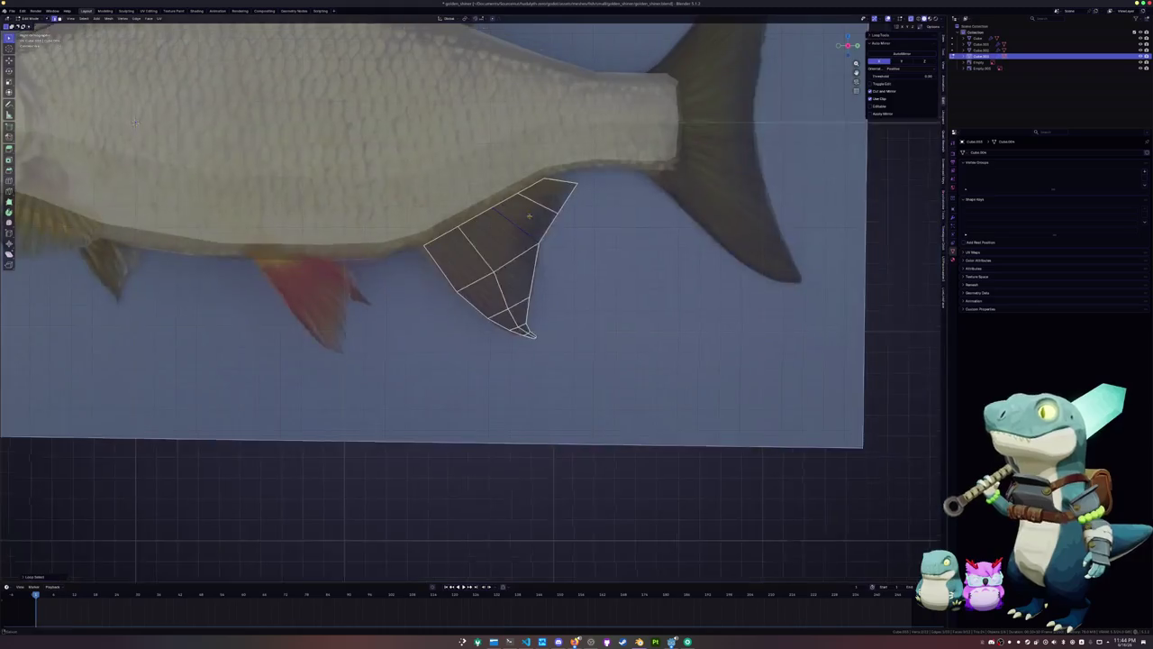
Vertex-slide the rear fin's top vertex up to meet the fish body's underside
{"action": "scroll", "coordinate": [567, 163], "scroll_direction": "up", "scroll_amount": 1}
{"action": "key", "text": "shift+v"}
{"action": "left_click", "coordinate": [596, 220]}
{"action": "middle_click_drag", "start_coordinate": [425, 299], "coordinate": [500, 301], "text": "shift"}
{"action": "key", "text": "shift+v"}
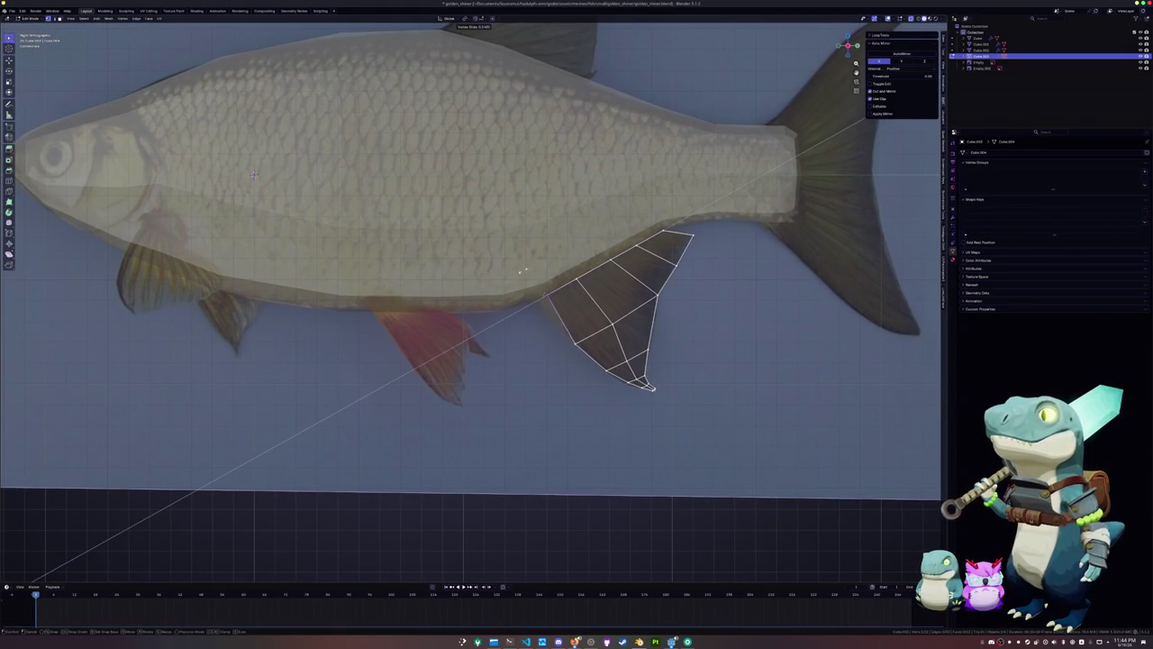
{"action": "left_click", "coordinate": [569, 273]}
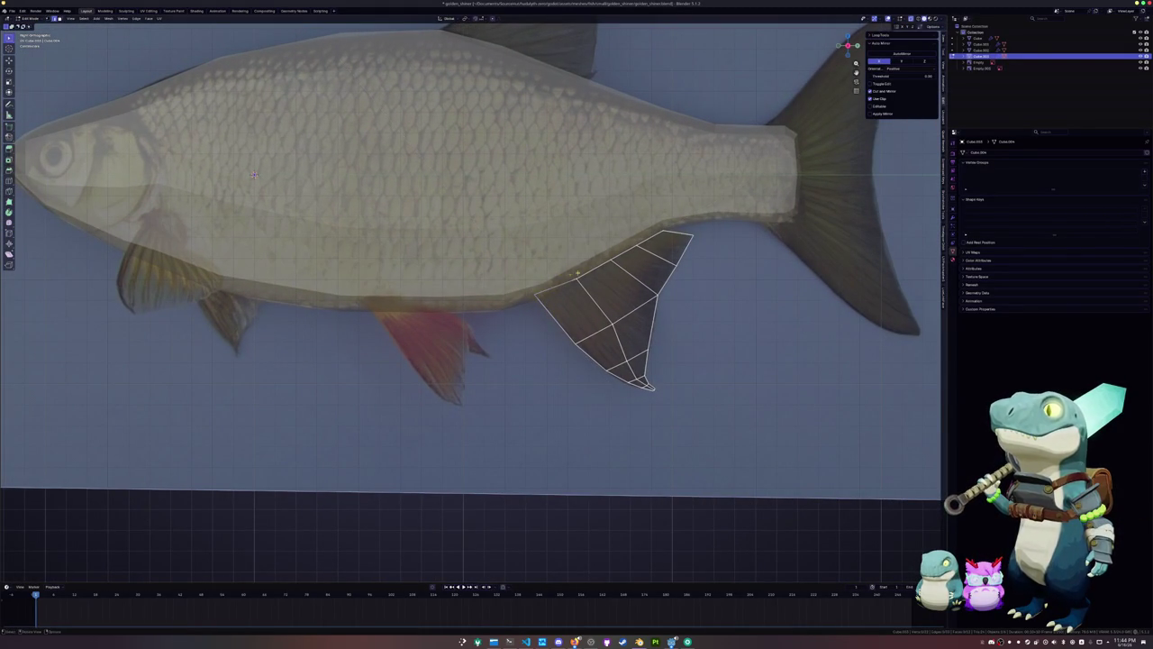
{"action": "key", "text": "shift+v"}
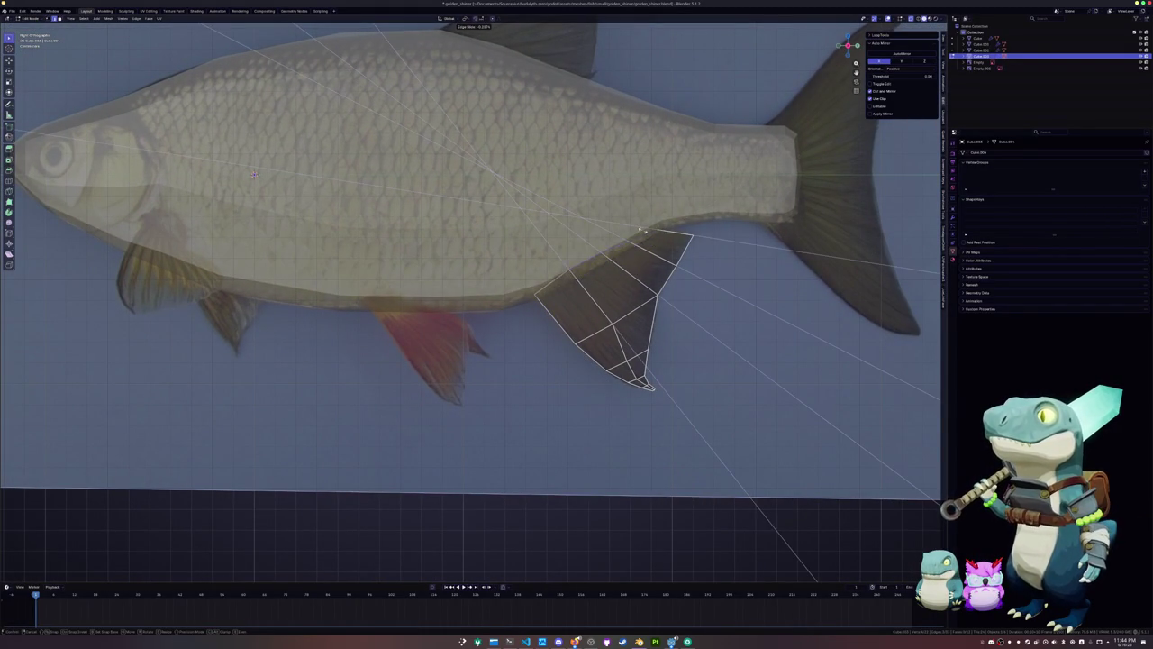
{"action": "key", "text": "Escape"}
{"action": "key", "text": "shift+v"}
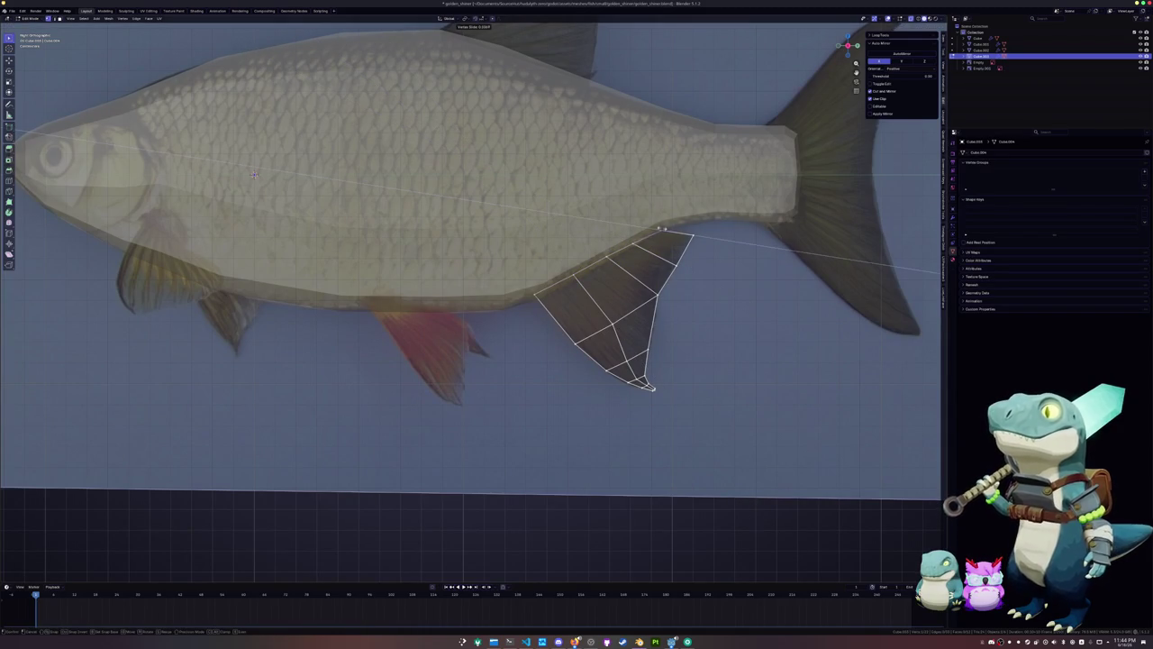
{"action": "left_click", "coordinate": [255, 175]}
Separate the fish body's bottom belly face into its own object and return to Object Mode
{"action": "key", "text": "Tab"}
{"action": "middle_click_drag", "start_coordinate": [255, 175], "coordinate": [370, 133], "text": "shift"}
{"action": "left_click", "coordinate": [370, 133]}
{"action": "key", "text": "Tab"}
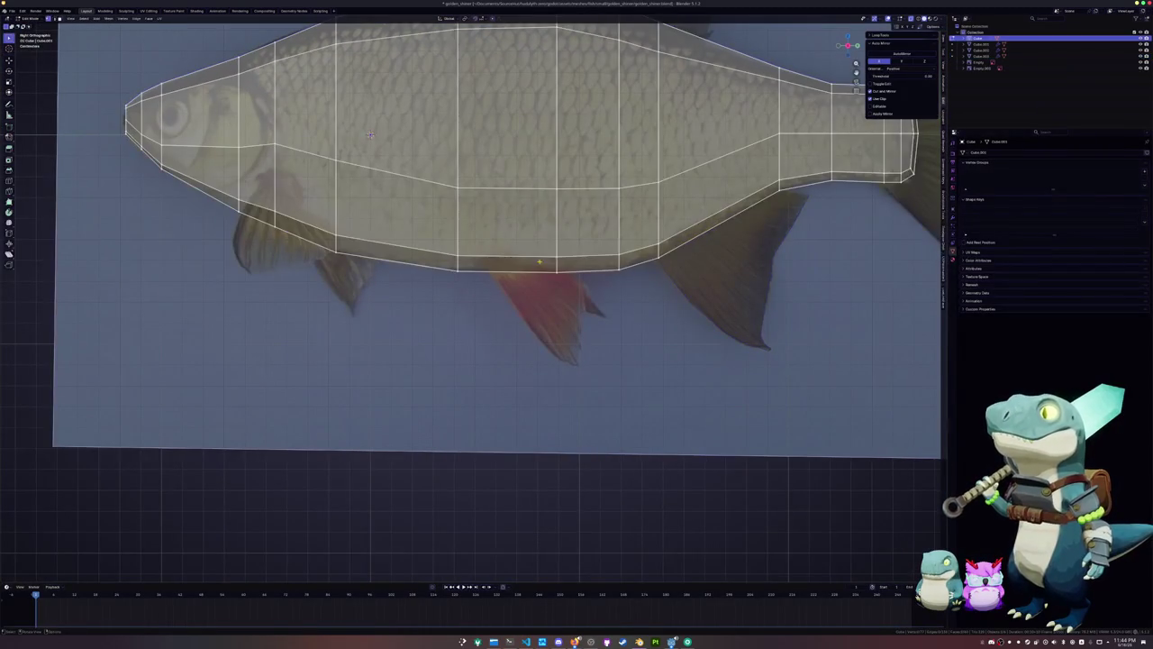
{"action": "right_click", "coordinate": [515, 256]}
{"action": "left_click", "coordinate": [518, 286]}
{"action": "key", "text": "Tab"}
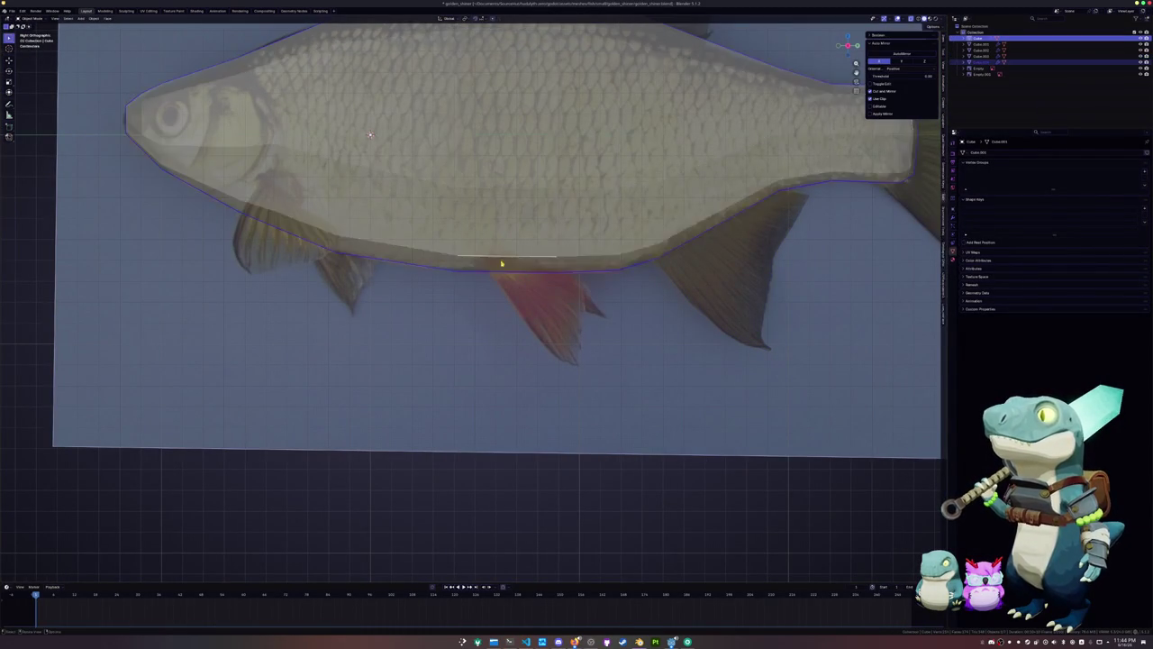
On Cube.004, add an edge loop and extrude the face down to the fin tip
{"action": "left_click", "coordinate": [522, 259]}
{"action": "left_click", "coordinate": [525, 259]}
{"action": "key", "text": "Tab"}
{"action": "key", "text": "ctrl+r"}
{"action": "left_click", "coordinate": [590, 265]}
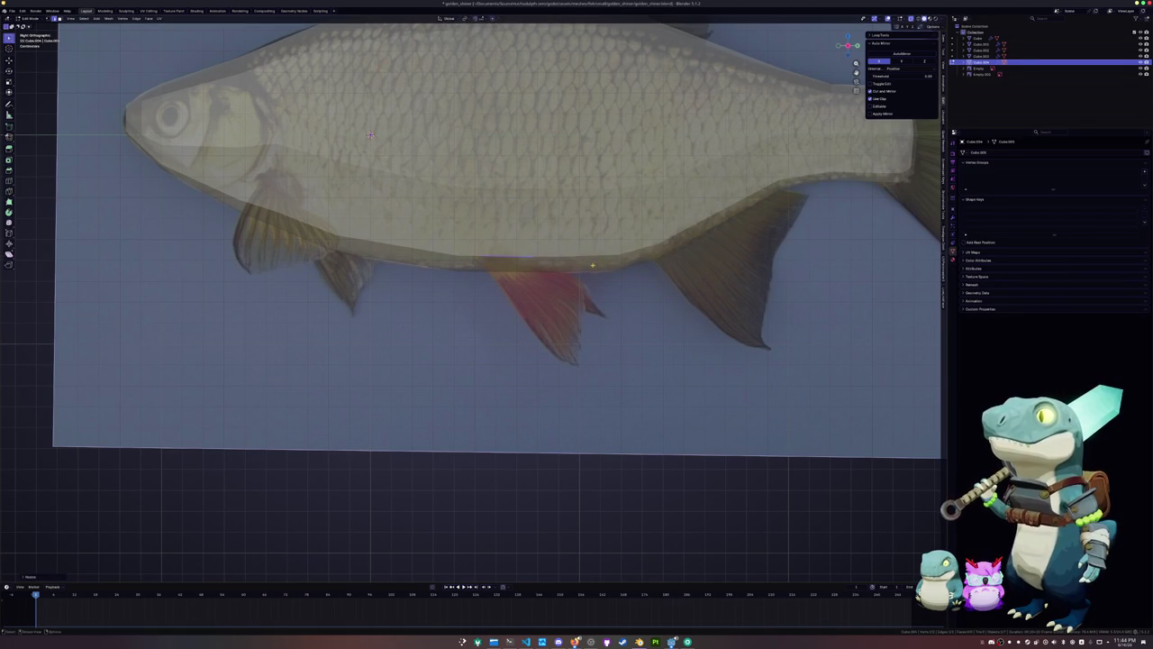
{"action": "scroll", "coordinate": [591, 265], "scroll_direction": "up", "scroll_amount": 3}
{"action": "key", "text": "e"}
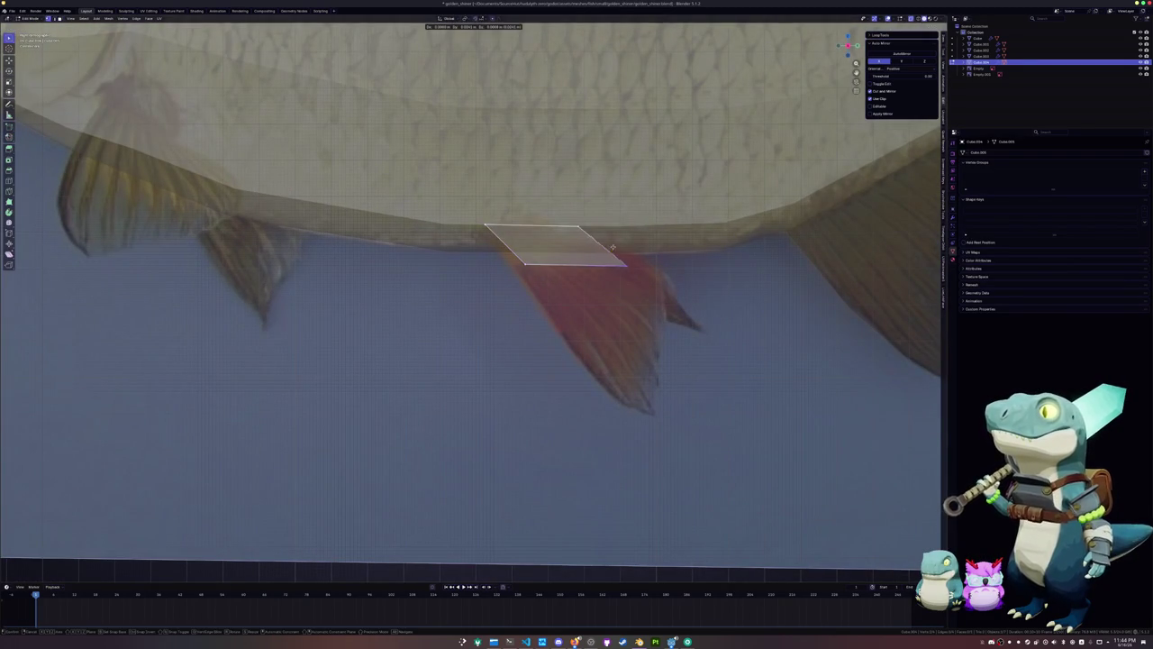
{"action": "left_click", "coordinate": [663, 271]}
Place the fin tip and add two split edges across the fin face, adjusting its corners
{"action": "key", "text": "g"}
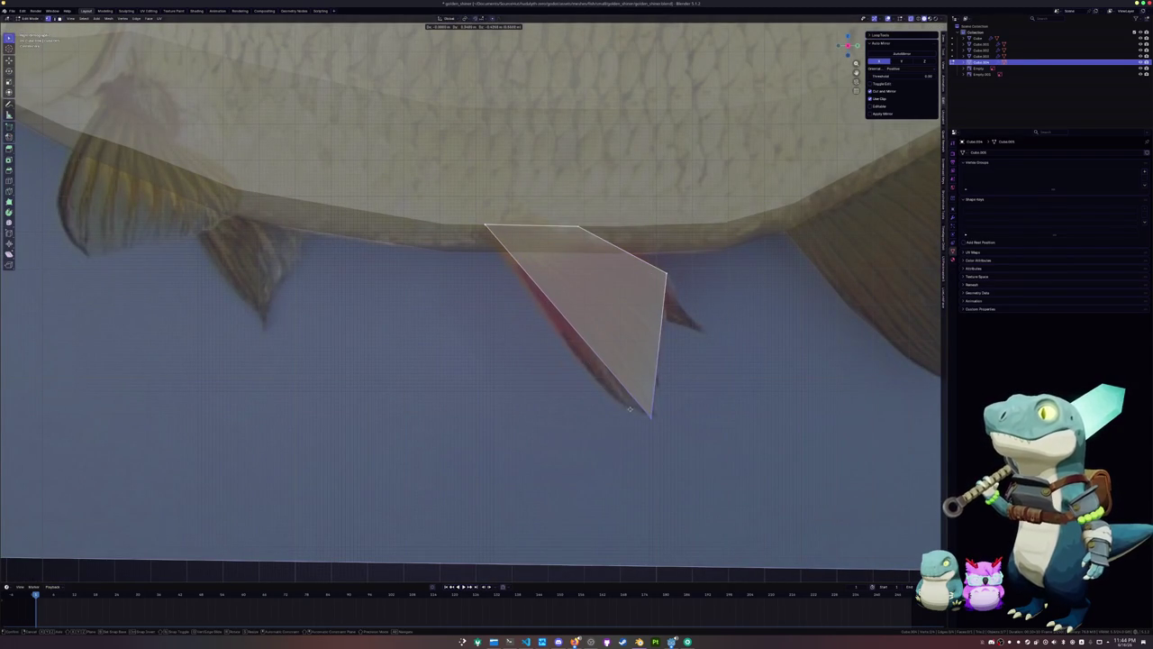
{"action": "left_click", "coordinate": [629, 409]}
{"action": "key", "text": "ctrl+r"}
{"action": "left_click", "coordinate": [551, 332]}
{"action": "left_click", "coordinate": [532, 317]}
{"action": "key", "text": "ctrl+r"}
{"action": "left_click", "coordinate": [581, 367]}
{"action": "left_click", "coordinate": [582, 369]}
{"action": "middle_click_drag", "start_coordinate": [582, 369], "coordinate": [607, 421], "text": "shift"}
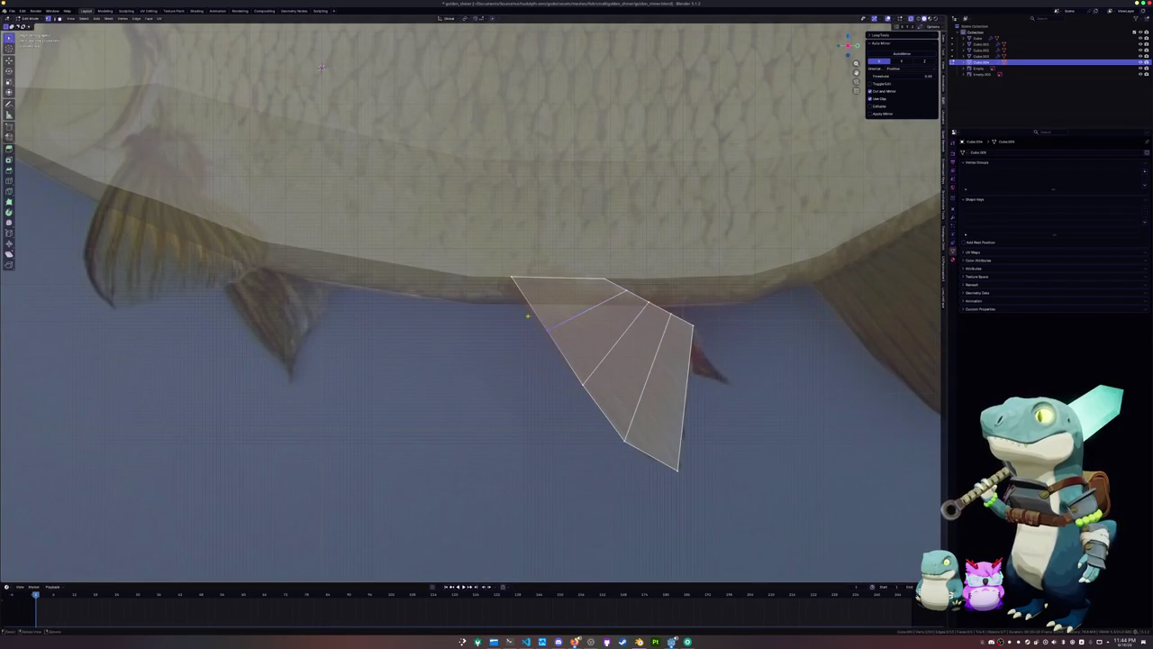
{"action": "left_click", "coordinate": [578, 359]}
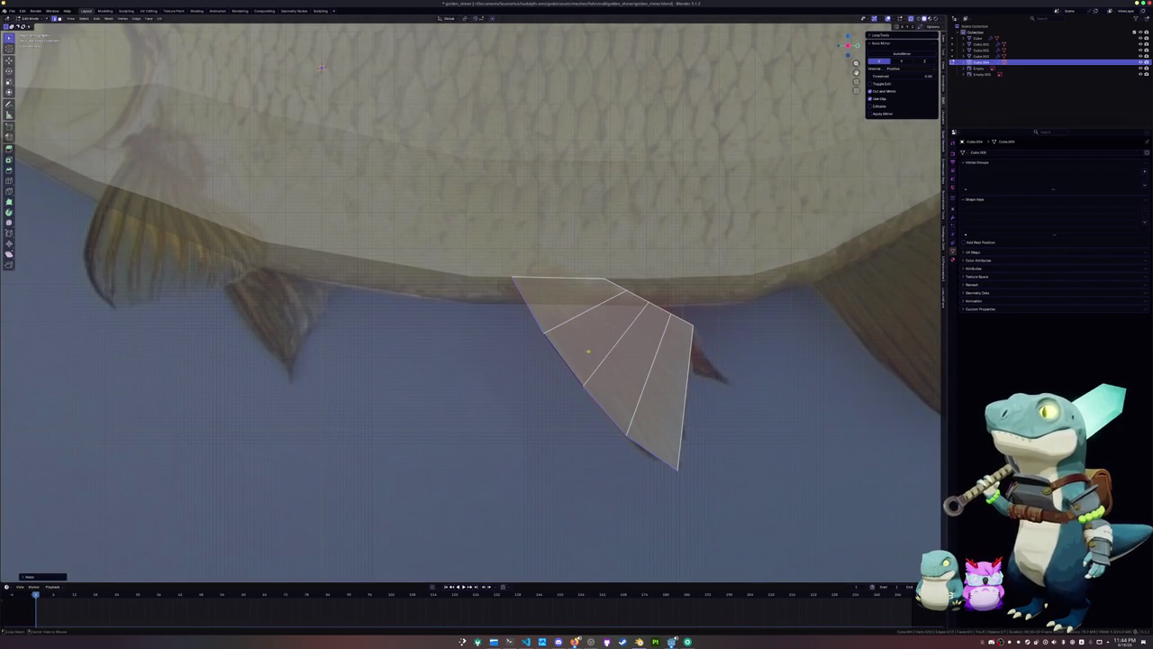
{"action": "left_click", "coordinate": [683, 314]}
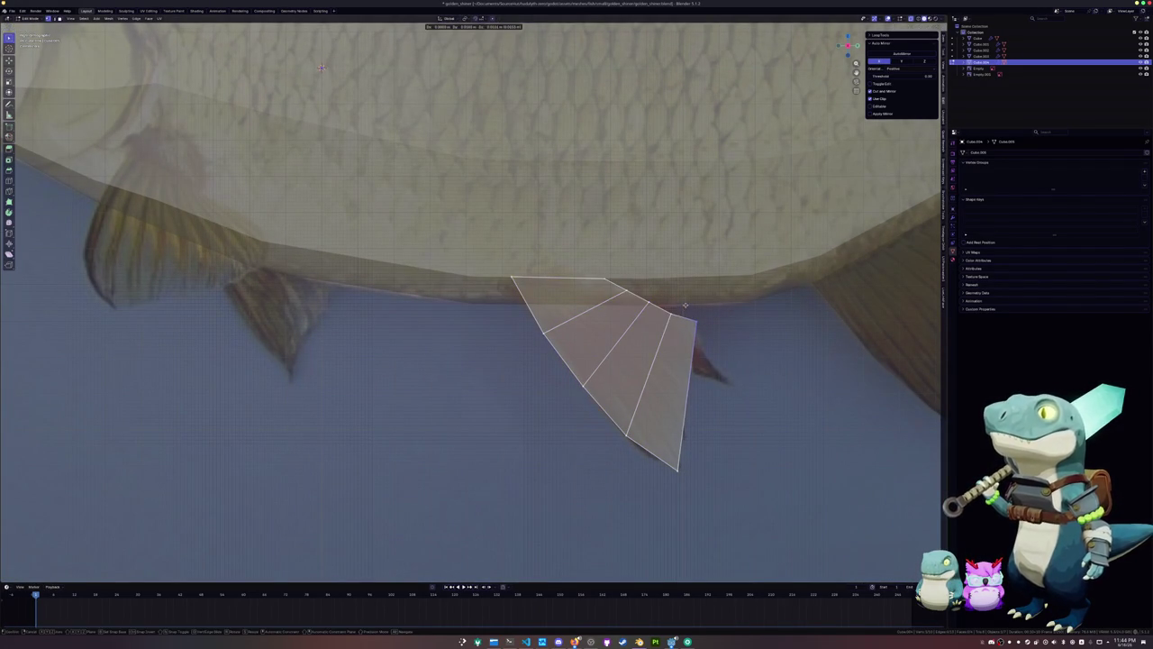
In front view, edit only the new fin and flatten it with S X 0
{"action": "key", "text": "Tab"}
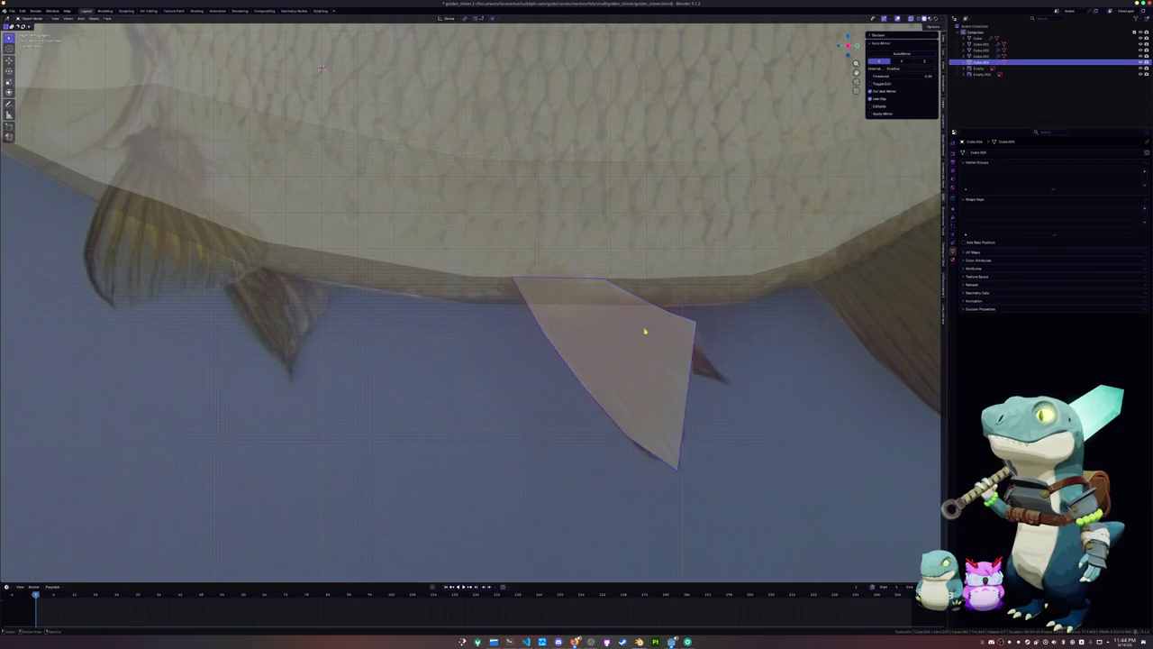
{"action": "scroll", "coordinate": [645, 331], "scroll_direction": "down", "scroll_amount": 3}
{"action": "key", "text": "KP_1"}
{"action": "key", "text": "Tab"}
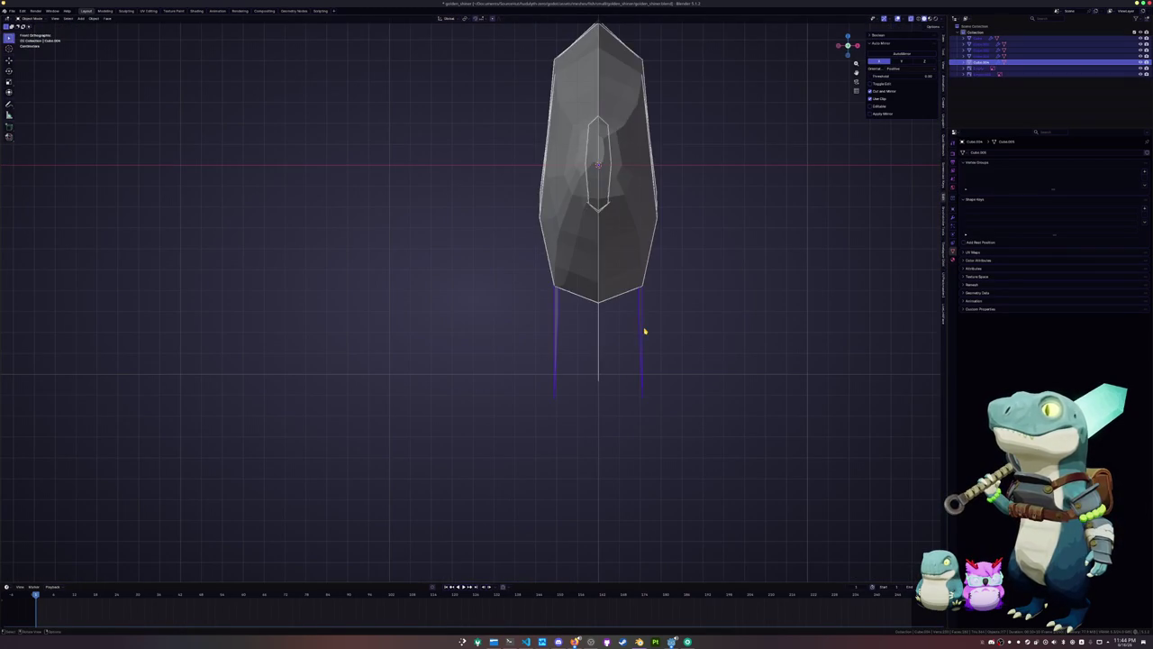
{"action": "key", "text": "Tab"}
{"action": "left_click", "coordinate": [642, 327]}
{"action": "key", "text": "Tab"}
{"action": "key", "text": "s"}
{"action": "key", "text": "x"}
{"action": "key", "text": "0"}
{"action": "key", "text": "Return"}
Tilt the flattened fin outward, then rotate it around the Y axis
{"action": "key", "text": "r"}
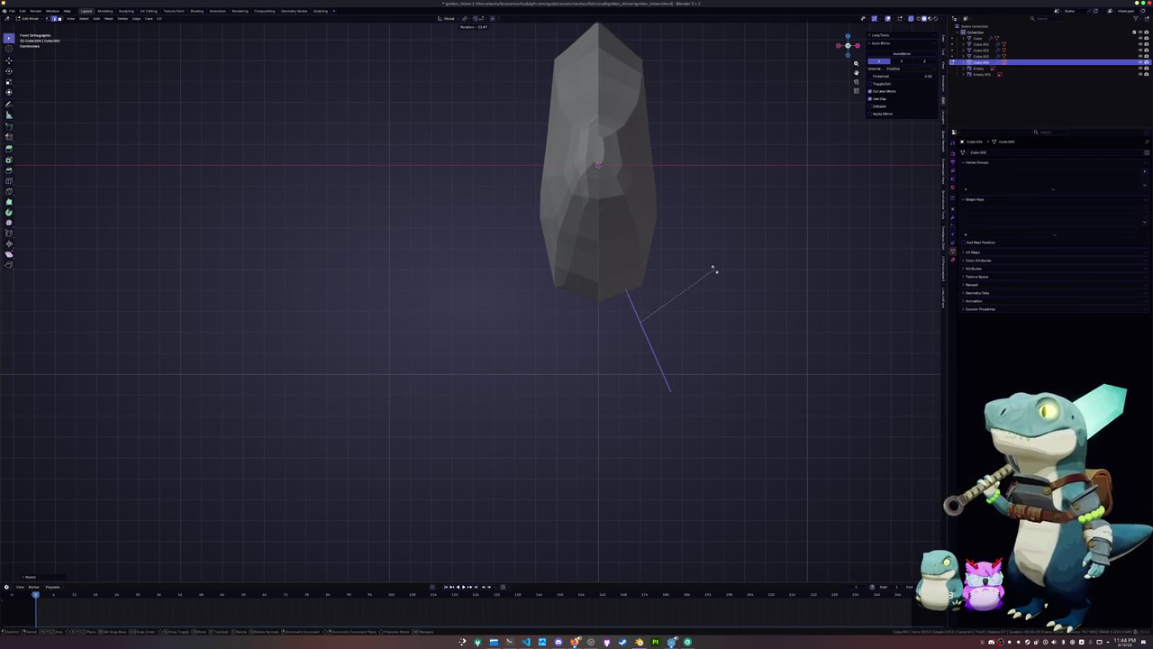
{"action": "left_click", "coordinate": [685, 281]}
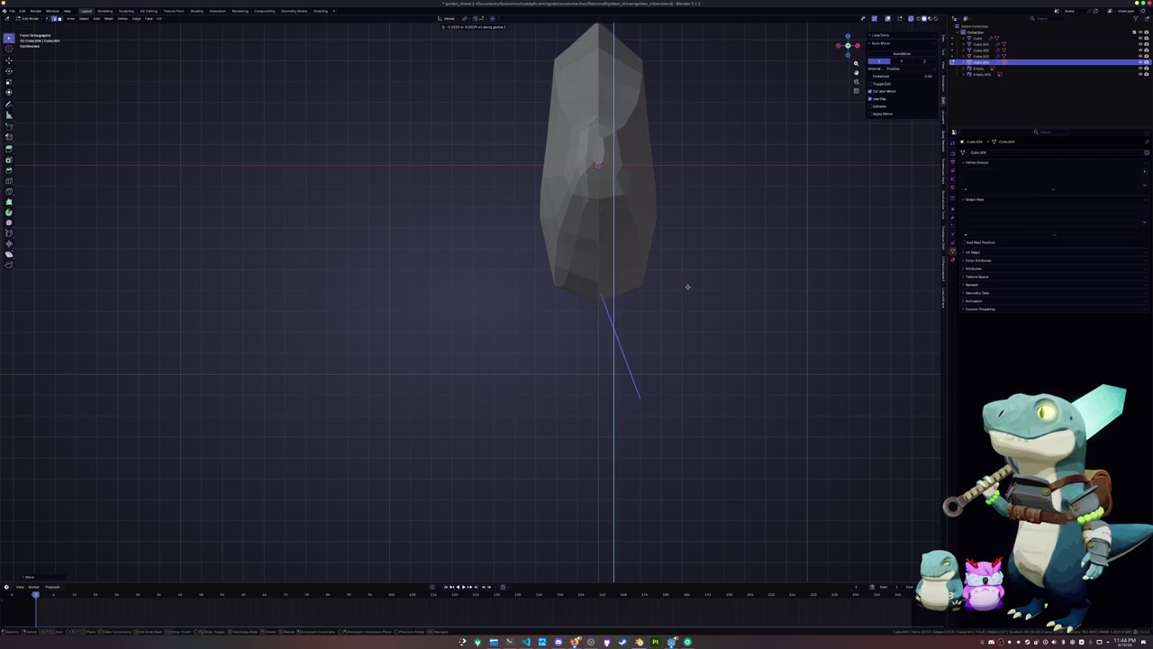
{"action": "mouse_move", "coordinate": [685, 286]}
{"action": "middle_mouse_down"}
{"action": "mouse_move", "coordinate": [682, 330]}
{"action": "mouse_move", "coordinate": [506, 100]}
{"action": "mouse_move", "coordinate": [664, 279]}
{"action": "middle_mouse_up"}
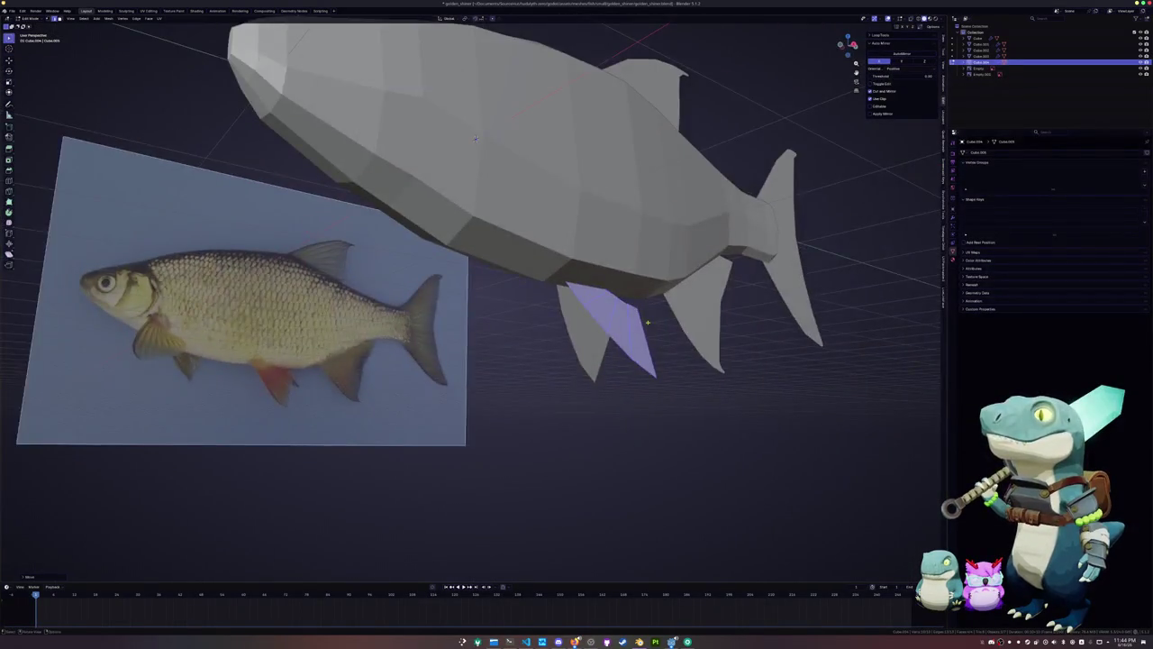
{"action": "key", "text": "r"}
{"action": "key", "text": "y"}
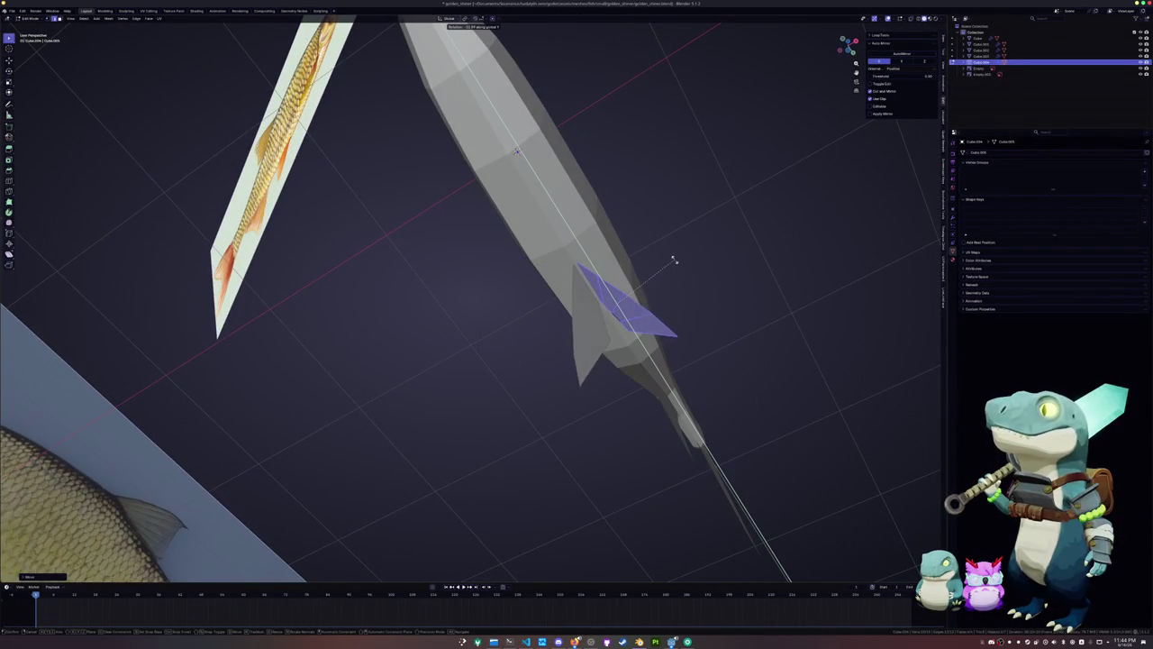
{"action": "left_click", "coordinate": [675, 257]}
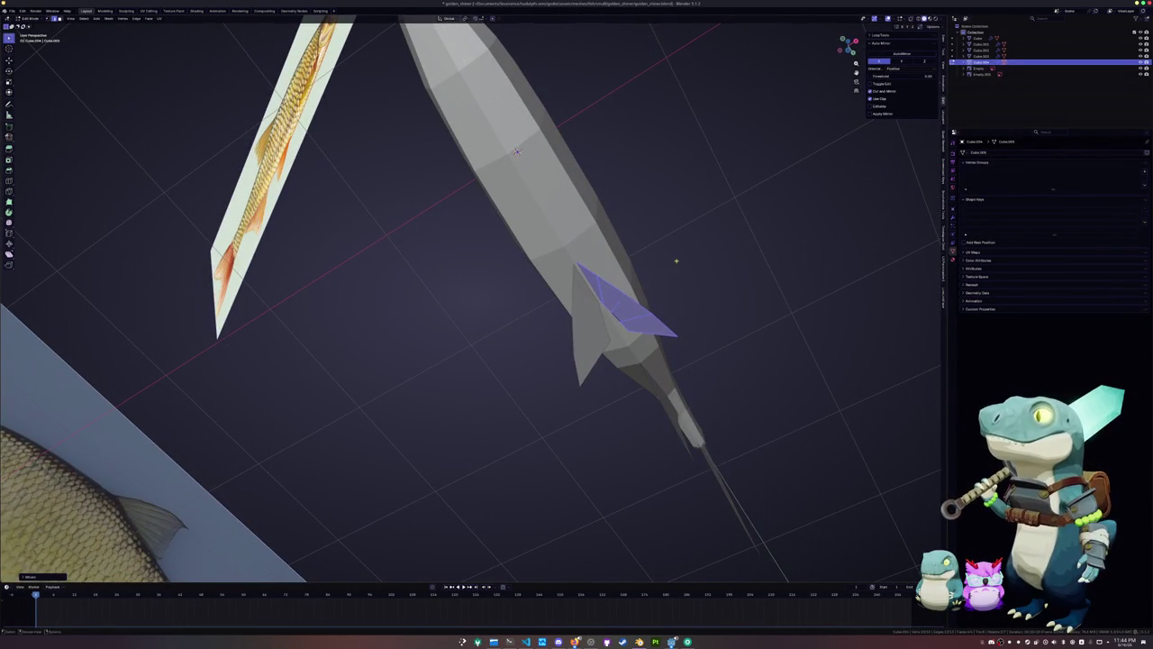
Refine the fin's angle with an X-axis rotation, then select the body in side view
{"action": "middle_click_drag", "start_coordinate": [675, 258], "coordinate": [667, 315]}
{"action": "key", "text": "r"}
{"action": "key", "text": "y"}
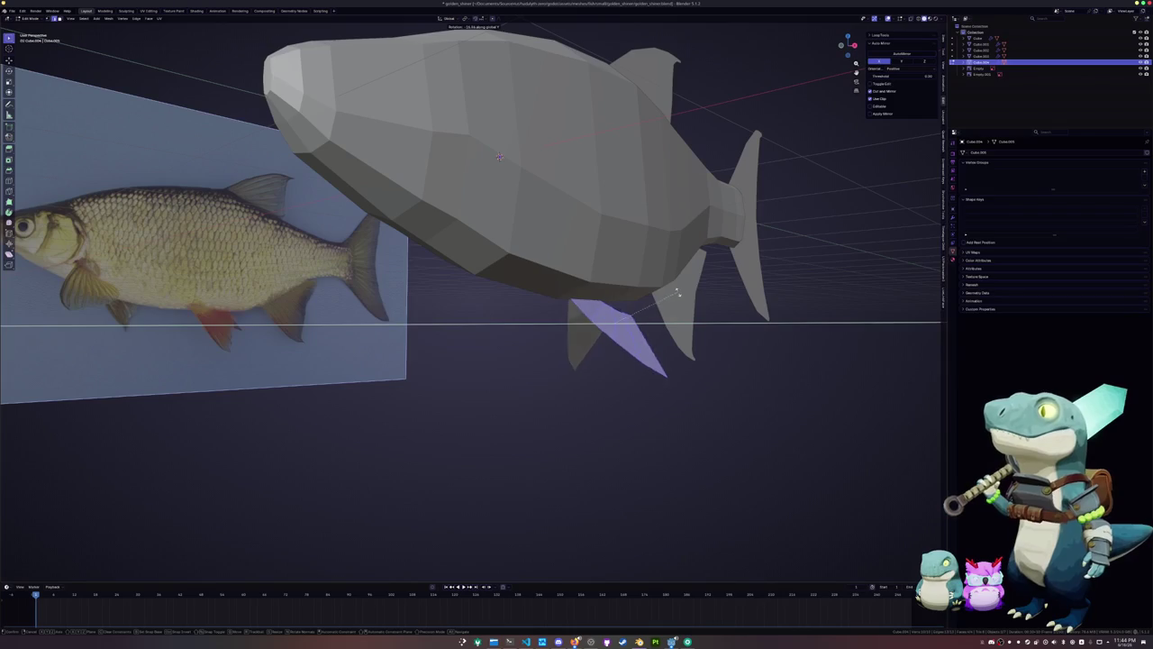
{"action": "key", "text": "z"}
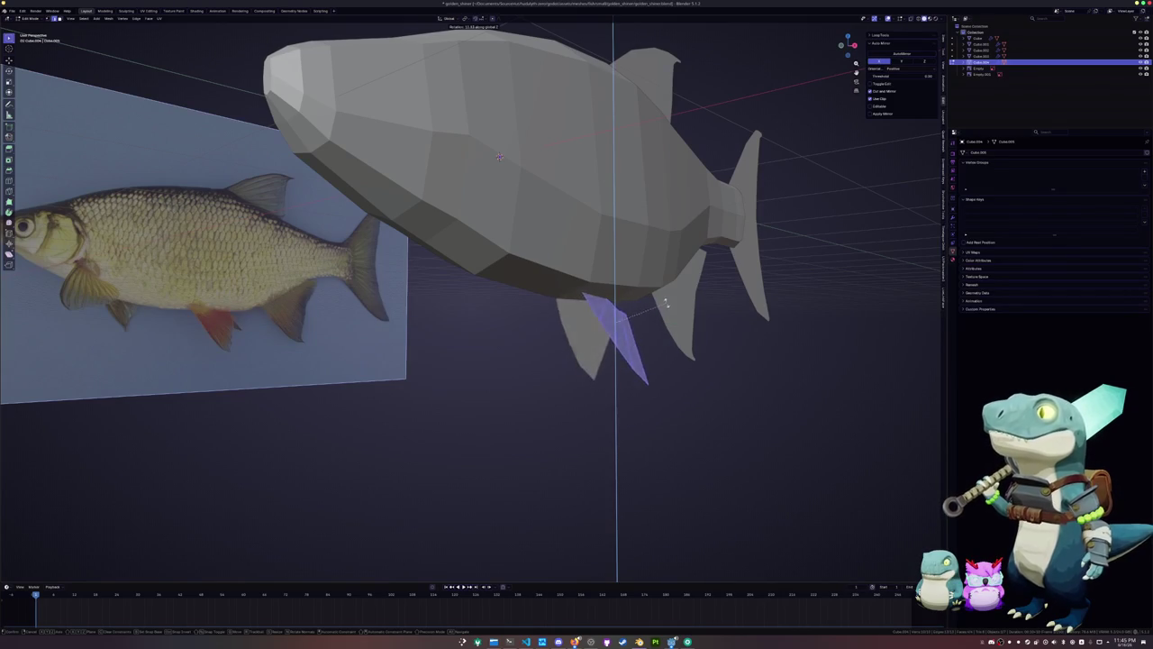
{"action": "mouse_move", "coordinate": [664, 316]}
{"action": "middle_mouse_down"}
{"action": "mouse_move", "coordinate": [678, 307]}
{"action": "mouse_move", "coordinate": [517, 294]}
{"action": "middle_mouse_up"}
{"action": "key", "text": "x"}
{"action": "left_click", "coordinate": [678, 307]}
{"action": "key", "text": "Tab"}
{"action": "left_click", "coordinate": [517, 294]}
{"action": "key", "text": "KP_3"}
Separate the selected pectoral-fin part of the body into a new object
{"action": "key", "text": "Tab"}
{"action": "scroll", "coordinate": [451, 279], "scroll_direction": "up", "scroll_amount": 2}
{"action": "scroll", "coordinate": [375, 268], "scroll_direction": "up", "scroll_amount": 2}
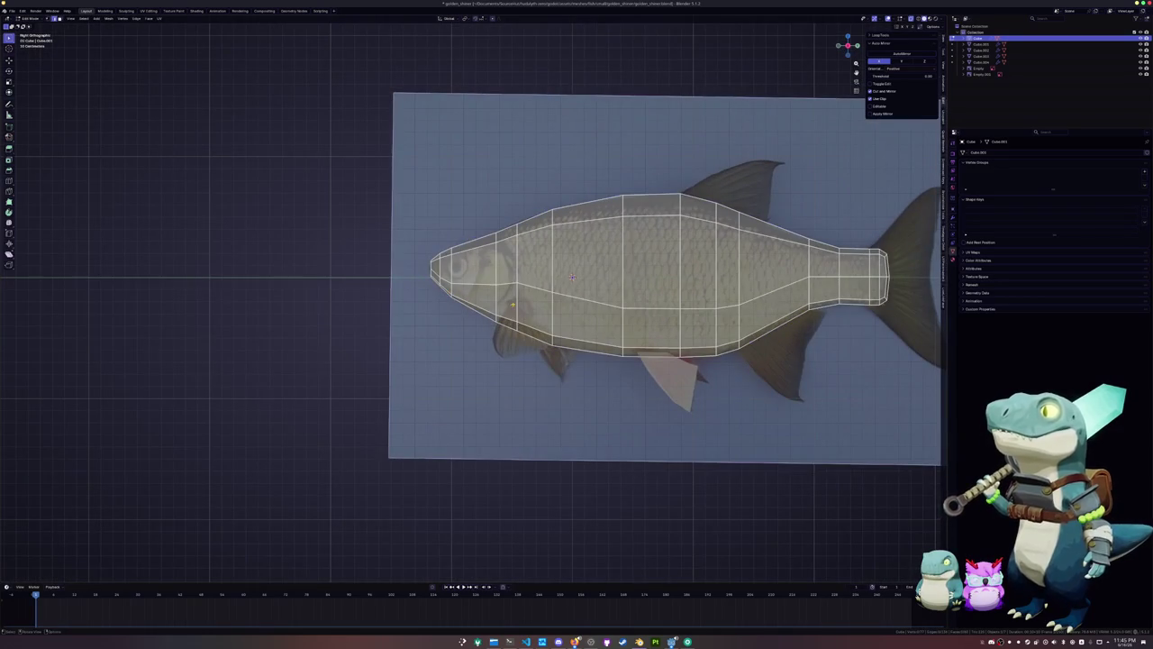
{"action": "scroll", "coordinate": [511, 305], "scroll_direction": "up", "scroll_amount": 2}
{"action": "key", "text": "ctrl+e"}
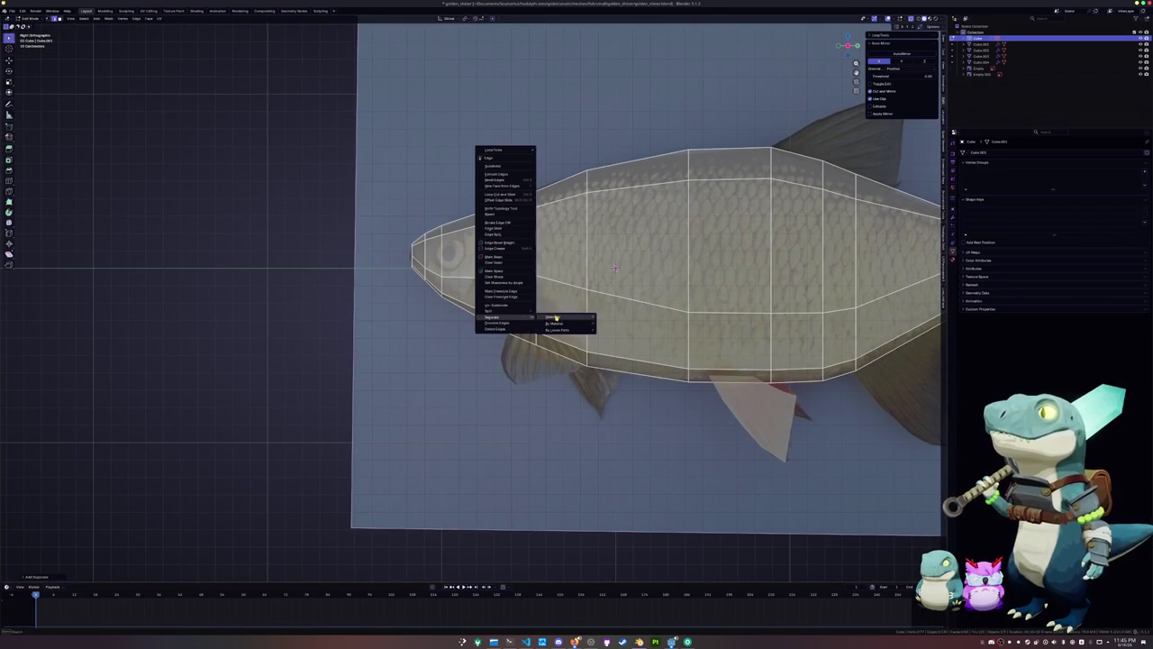
{"action": "left_click", "coordinate": [556, 317]}
{"action": "key", "text": "Tab"}
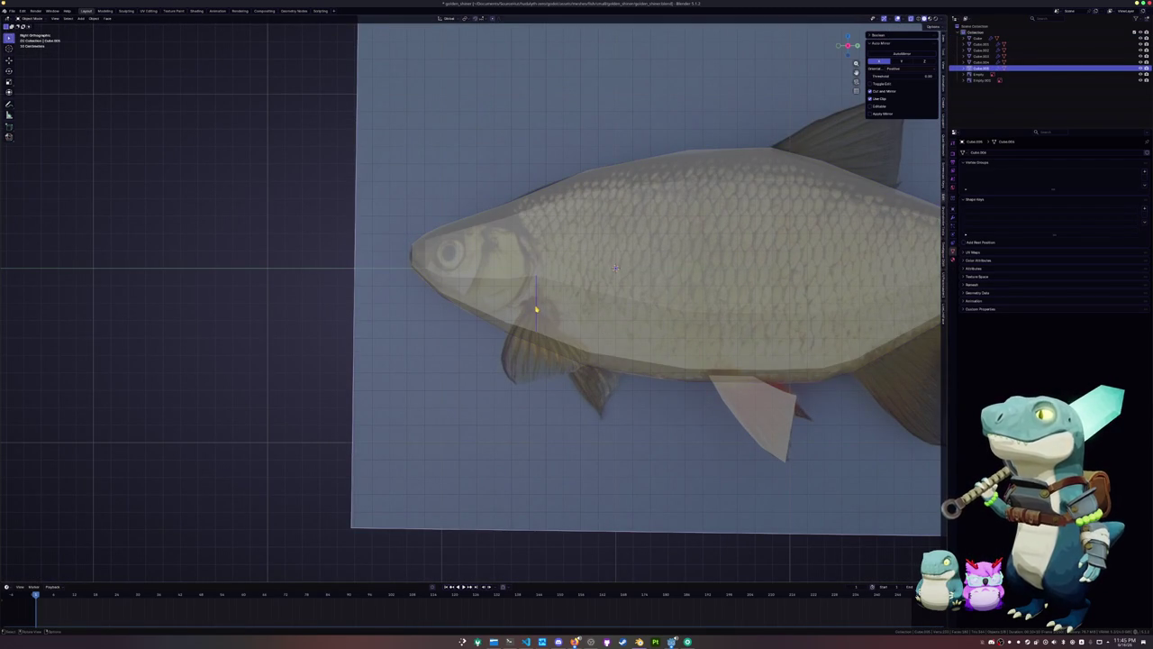
In front view, try scaling the piece by 2 along X, then cancel
{"action": "key", "text": "KP_1"}
{"action": "key", "text": "Tab"}
{"action": "type", "text": "sx2"}
{"action": "key", "text": "BackSpace"}
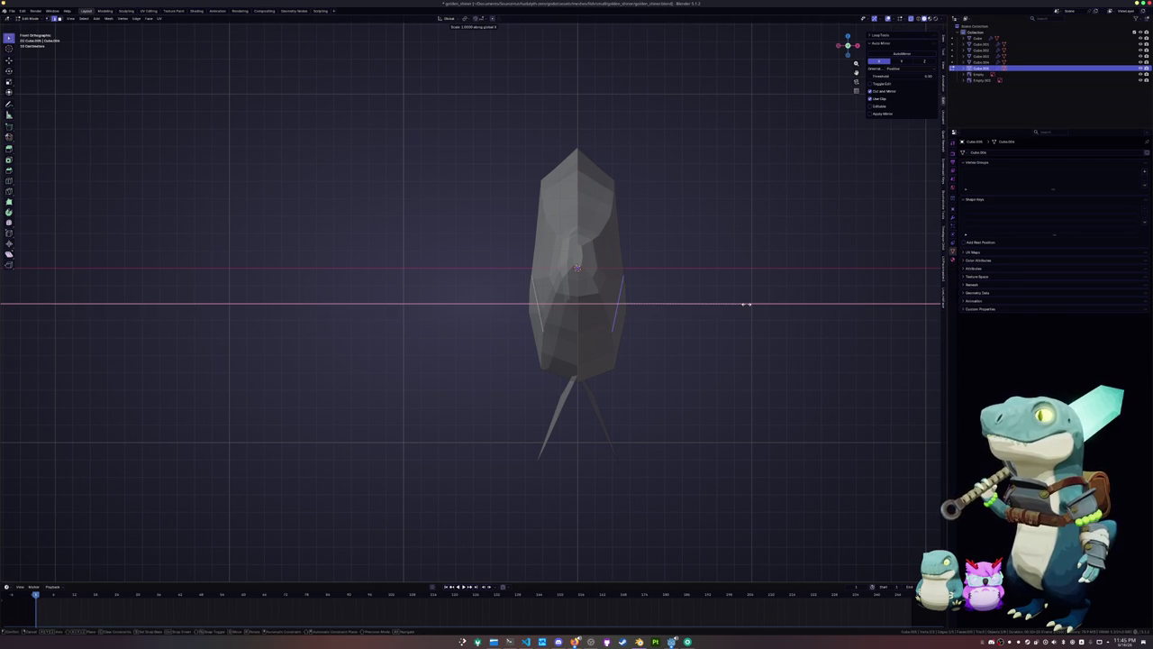
{"action": "key", "text": "g"}
{"action": "key", "text": "x"}
{"action": "key", "text": "s"}
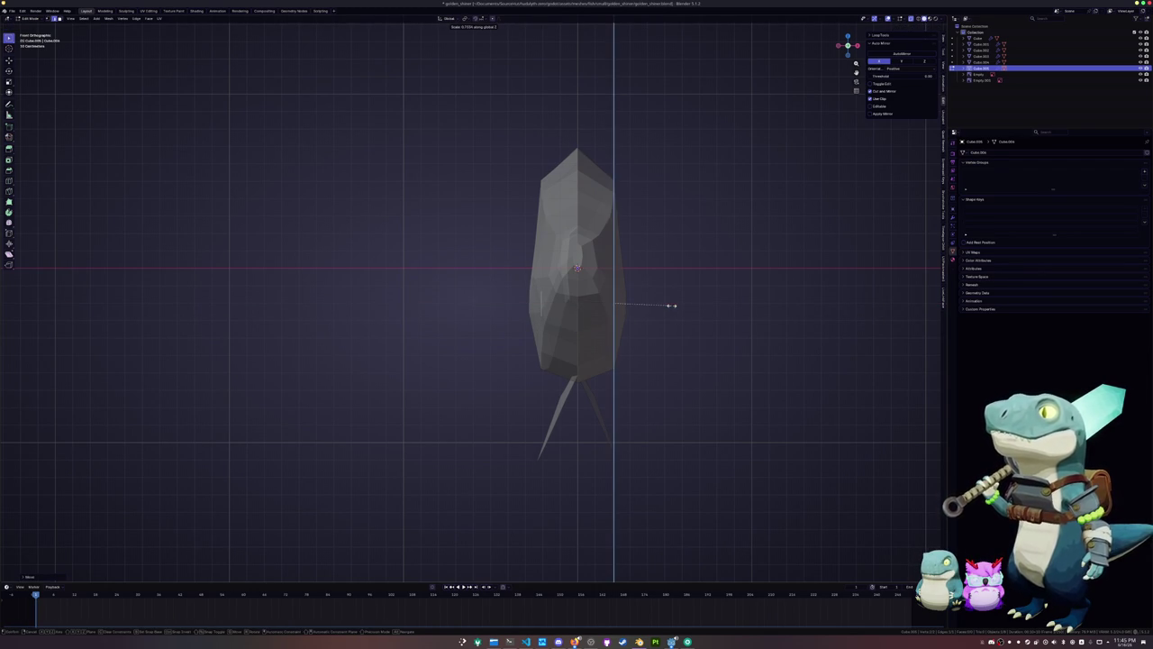
{"action": "right_click", "coordinate": [673, 305]}
In side view, stretch the fin into a trapezoid, add an edge loop, and heighten its outer edge
{"action": "key", "text": "KP_3"}
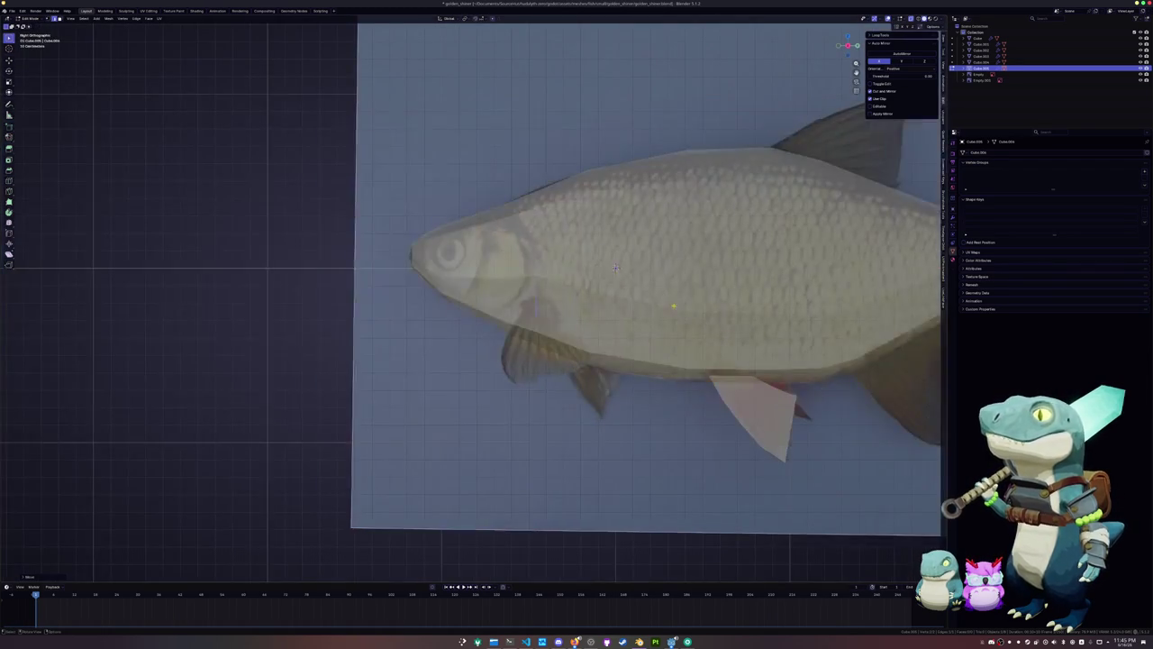
{"action": "key", "text": "g"}
{"action": "left_click", "coordinate": [743, 306]}
{"action": "key", "text": "s"}
{"action": "left_click", "coordinate": [88, 315]}
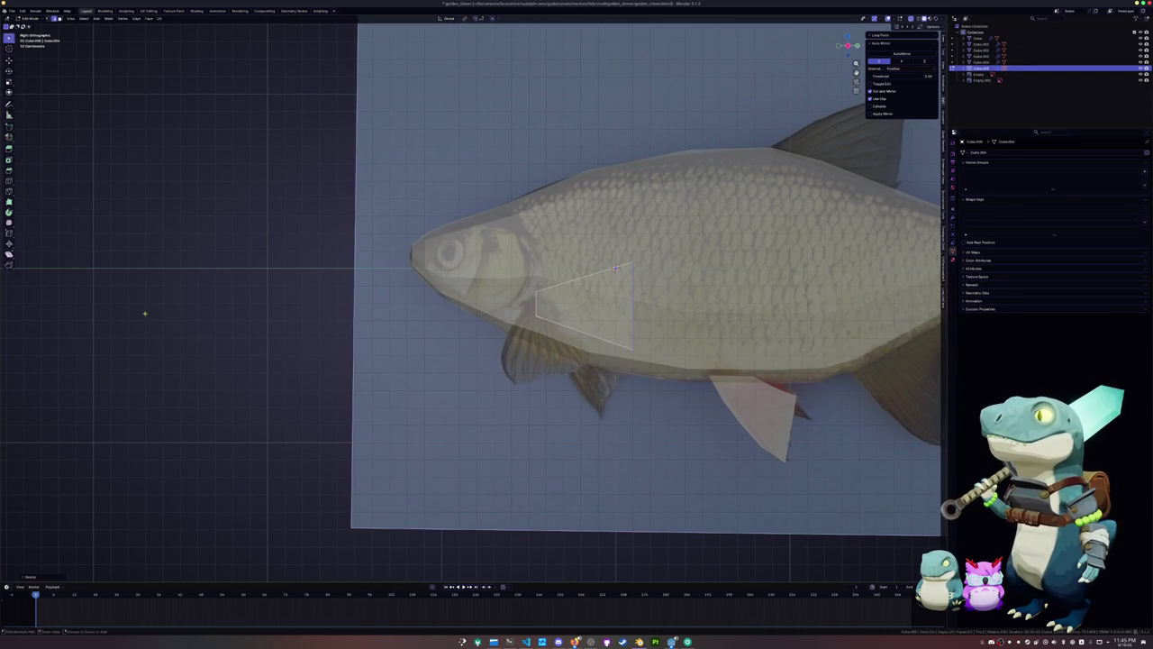
{"action": "key", "text": "ctrl+r"}
{"action": "left_click", "coordinate": [602, 282]}
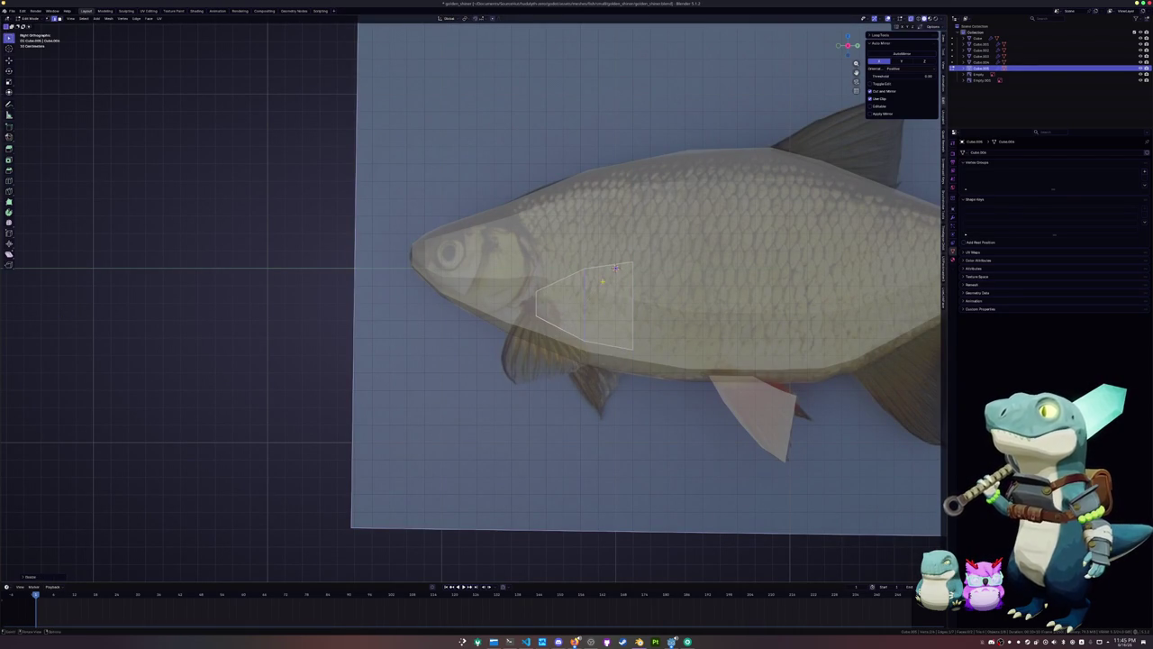
{"action": "key", "text": "s"}
{"action": "left_click", "coordinate": [672, 300]}
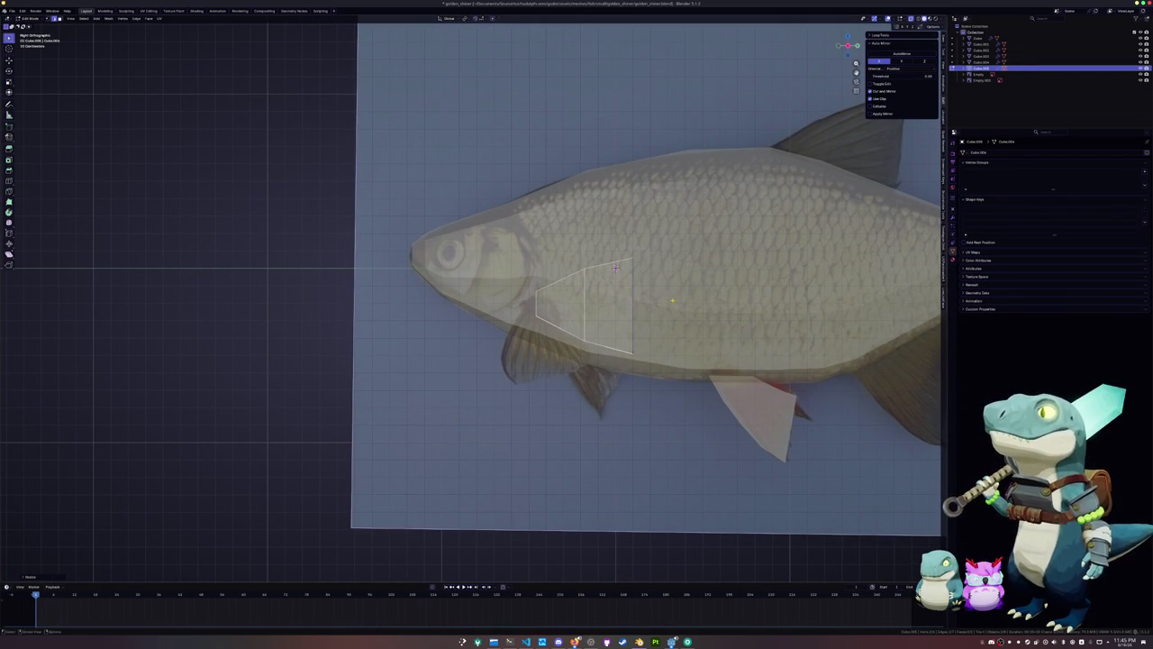
From the top view, rotate the fin edge and push it outward along X twice
{"action": "key", "text": "KP_7"}
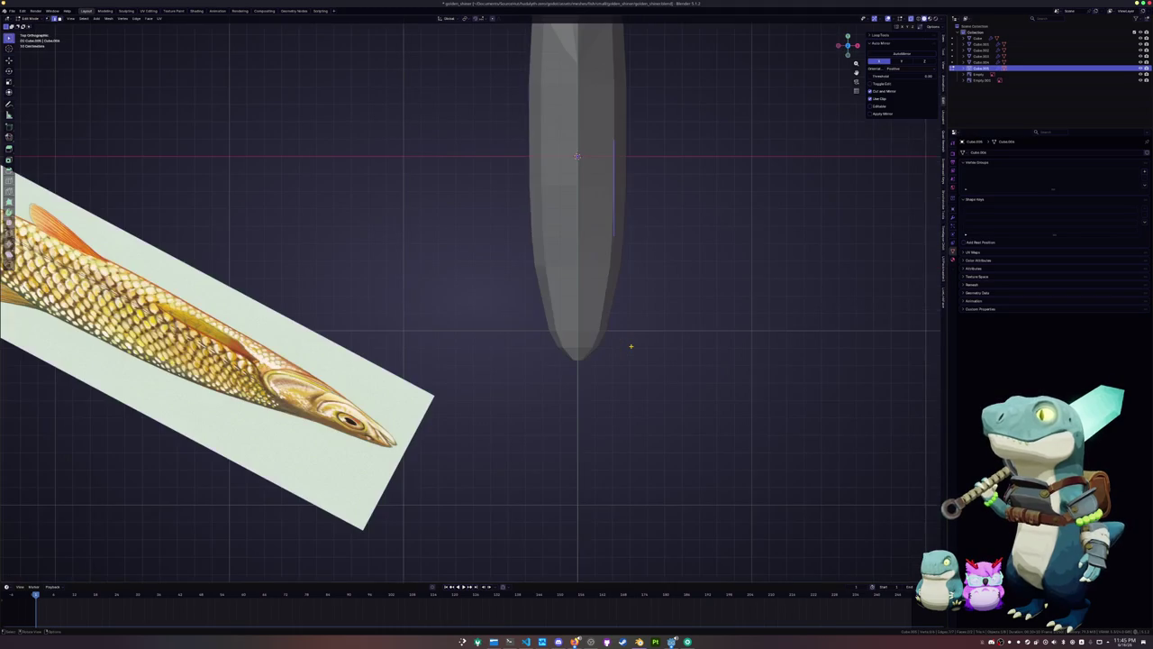
{"action": "middle_click_drag", "start_coordinate": [631, 346], "coordinate": [563, 453], "text": "shift"}
{"action": "key", "text": "r"}
{"action": "left_click", "coordinate": [569, 385]}
{"action": "key", "text": "g"}
{"action": "key", "text": "x"}
{"action": "left_click", "coordinate": [604, 381]}
{"action": "key", "text": "r"}
{"action": "left_click", "coordinate": [641, 388]}
{"action": "key", "text": "g"}
{"action": "key", "text": "x"}
{"action": "left_click", "coordinate": [653, 389]}
In front view, rotate the fin around Z so it flares away from the body
{"action": "key", "text": "KP_1"}
{"action": "key", "text": "r"}
{"action": "key", "text": "z"}
{"action": "left_click", "coordinate": [703, 342]}
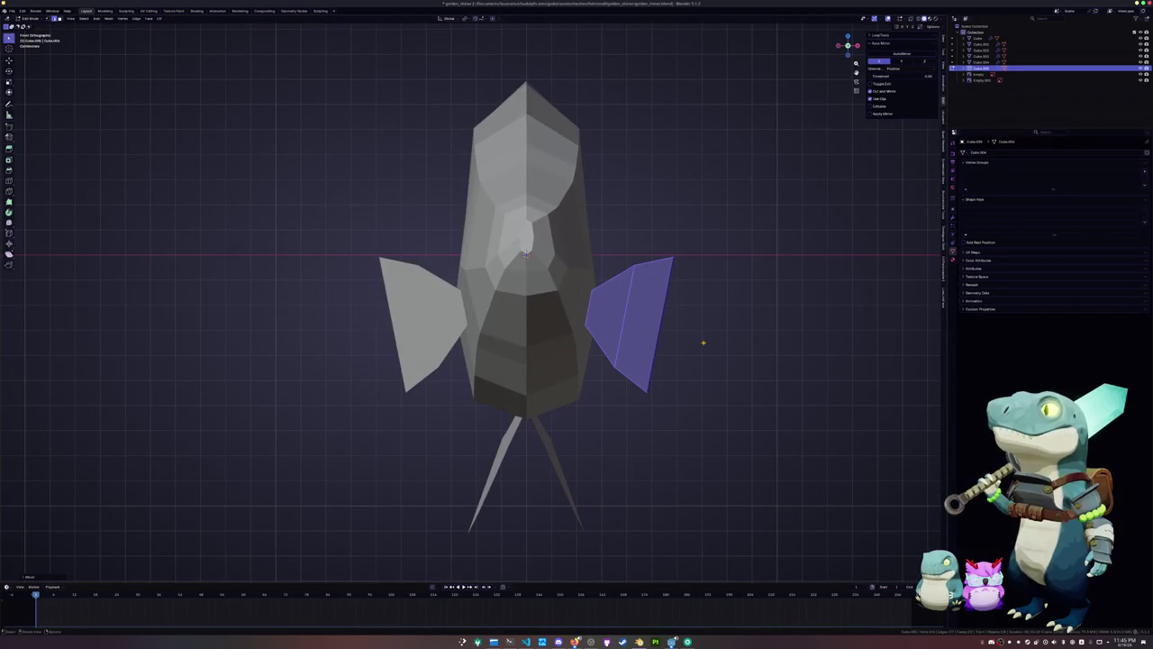
{"action": "key", "text": "g"}
{"action": "key", "text": "x"}
{"action": "left_click", "coordinate": [698, 342]}
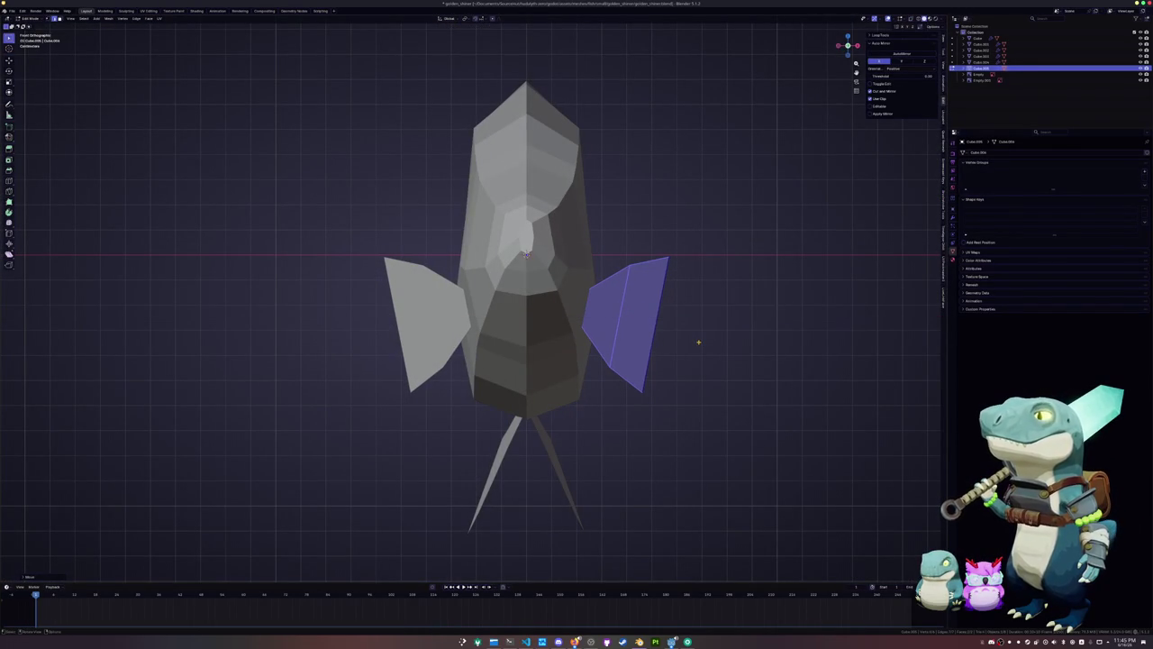
{"action": "key", "text": "KP_3"}
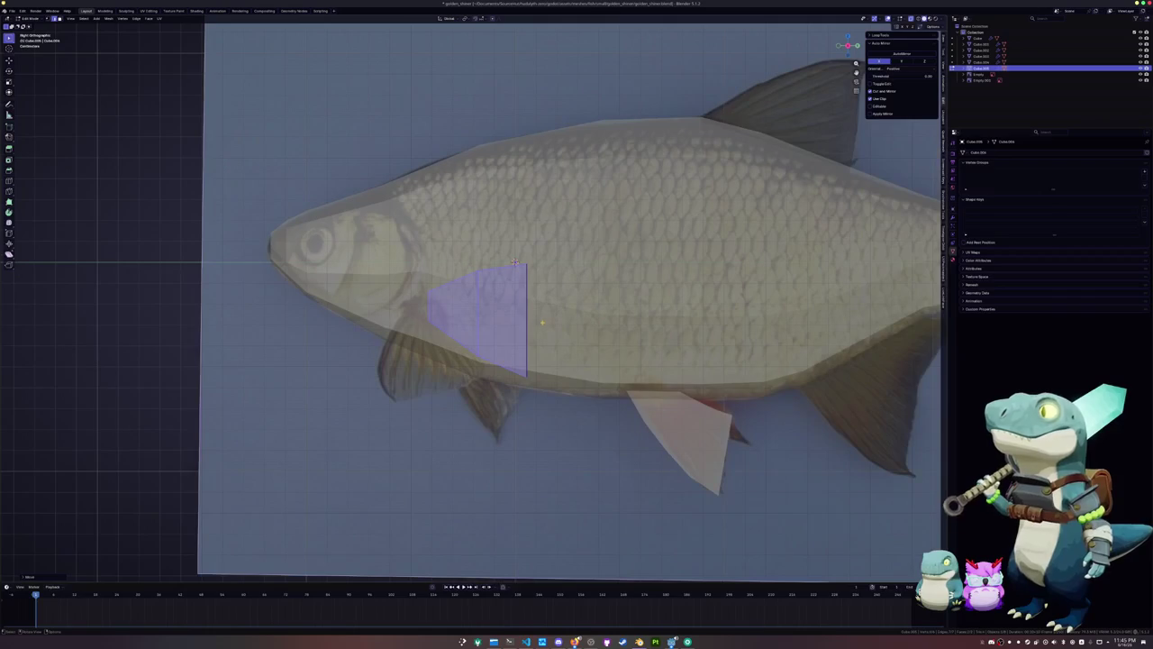
Add a vertical and a horizontal edge loop across the pectoral fin
{"action": "scroll", "coordinate": [515, 263], "scroll_direction": "up", "scroll_amount": 1}
{"action": "middle_click_drag", "start_coordinate": [516, 263], "coordinate": [585, 261], "text": "shift"}
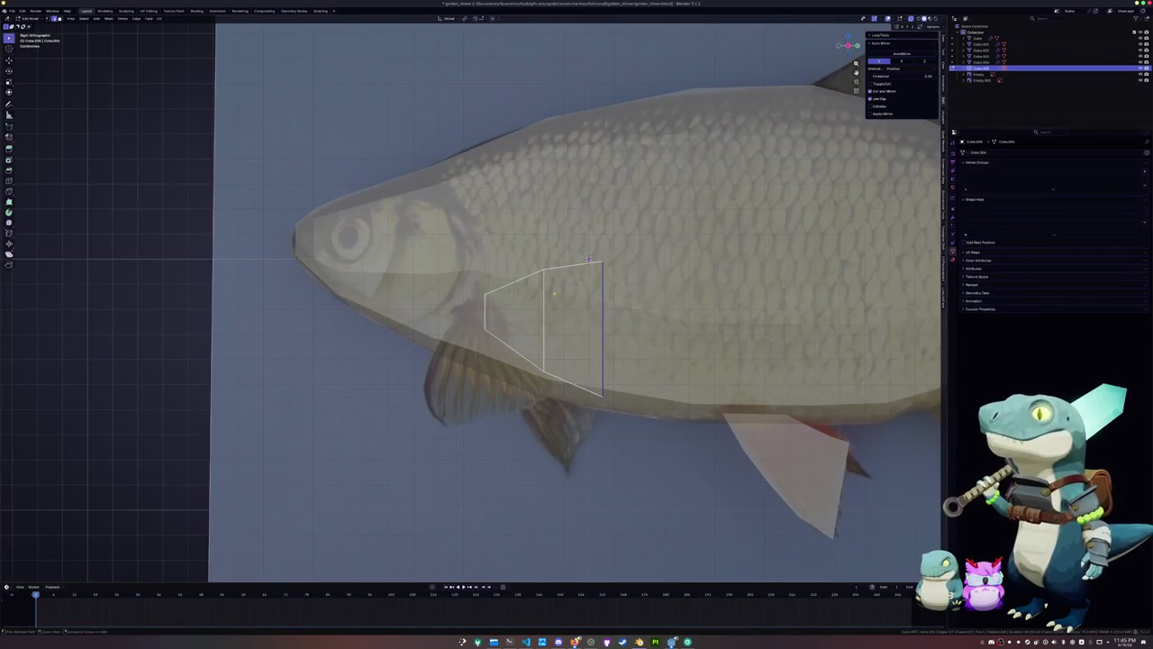
{"action": "key", "text": "ctrl+r"}
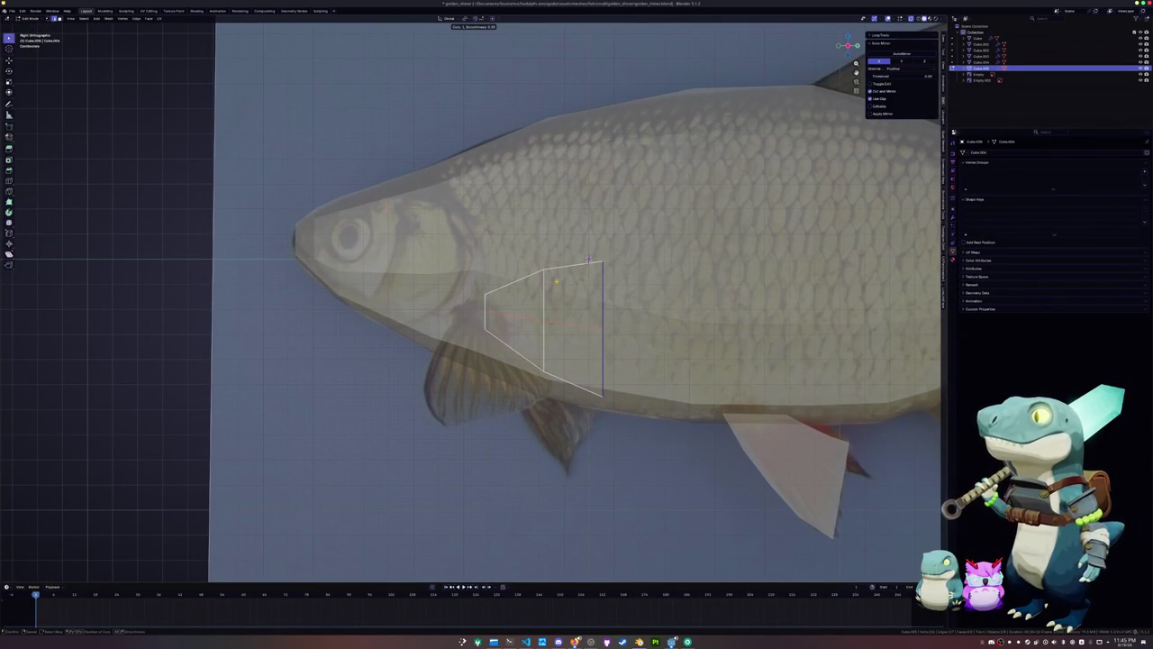
{"action": "left_click", "coordinate": [588, 261]}
{"action": "left_click", "coordinate": [587, 260]}
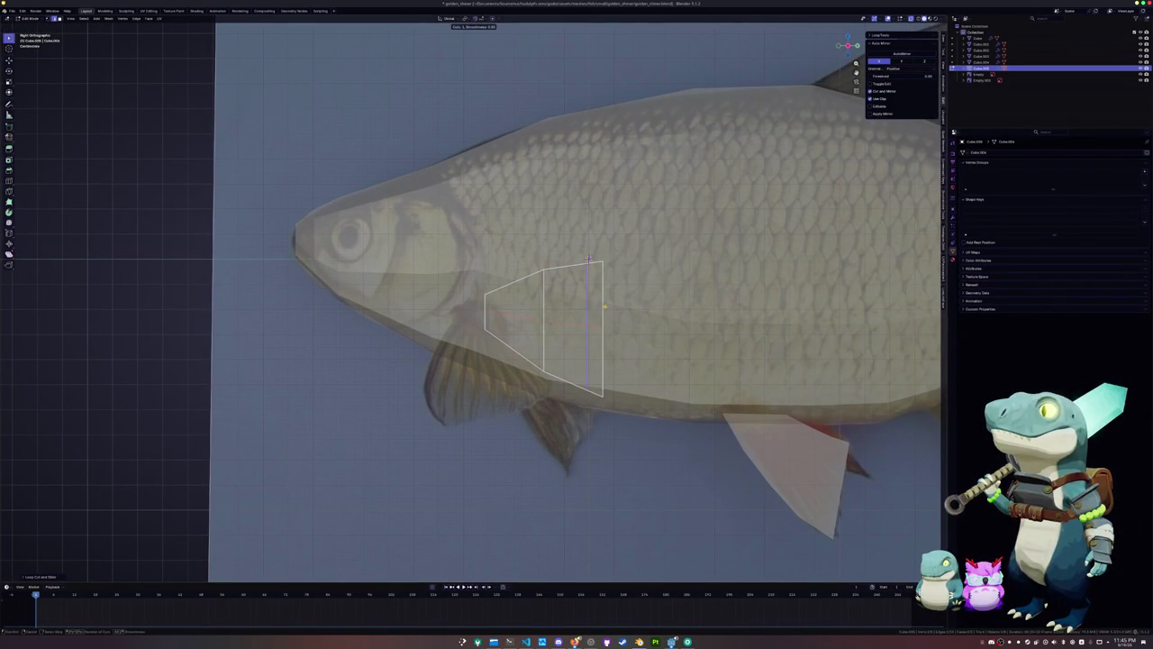
{"action": "left_click", "coordinate": [587, 261]}
{"action": "scroll", "coordinate": [588, 260], "scroll_direction": "up", "scroll_amount": 1}
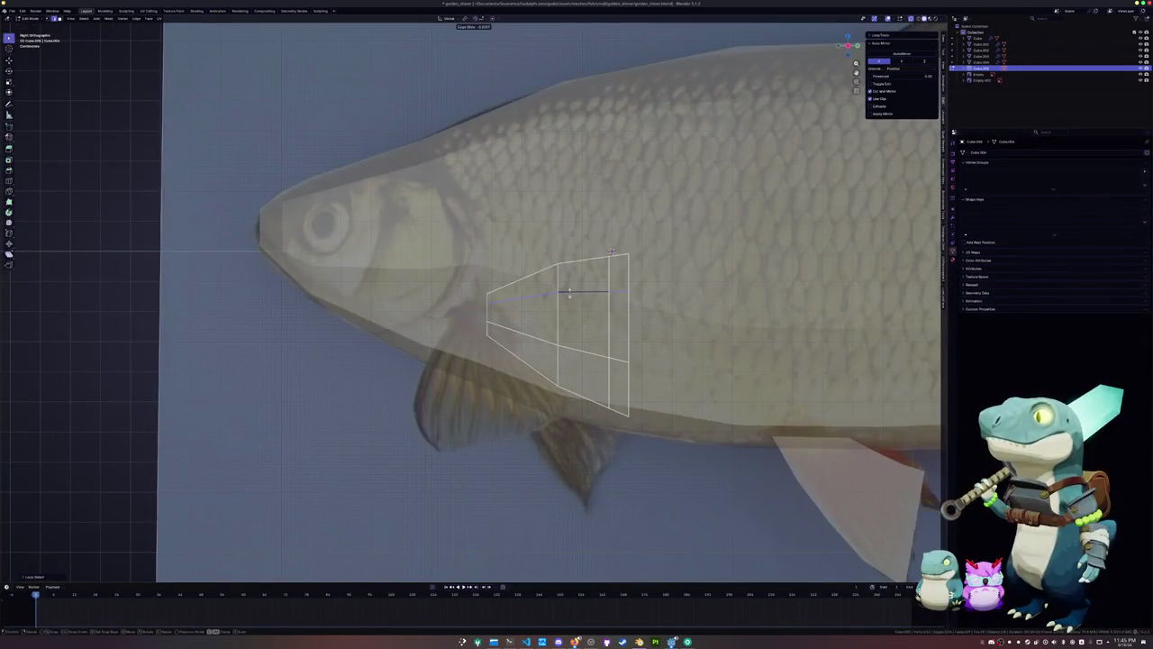
{"action": "left_click", "coordinate": [571, 286]}
{"action": "left_click", "coordinate": [576, 353]}
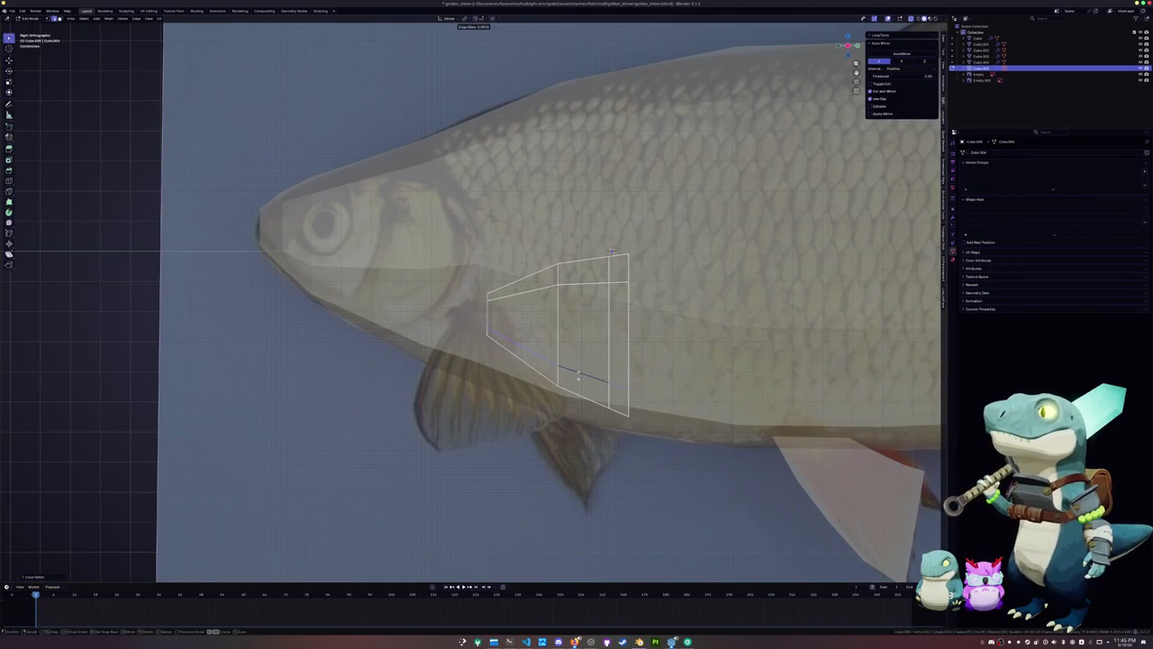
{"action": "right_click", "coordinate": [578, 379]}
Slide the fin's bottom-right corner vertex with Shift+V to round off the corner
{"action": "key", "text": "ctrl+z"}
{"action": "left_click", "coordinate": [624, 393]}
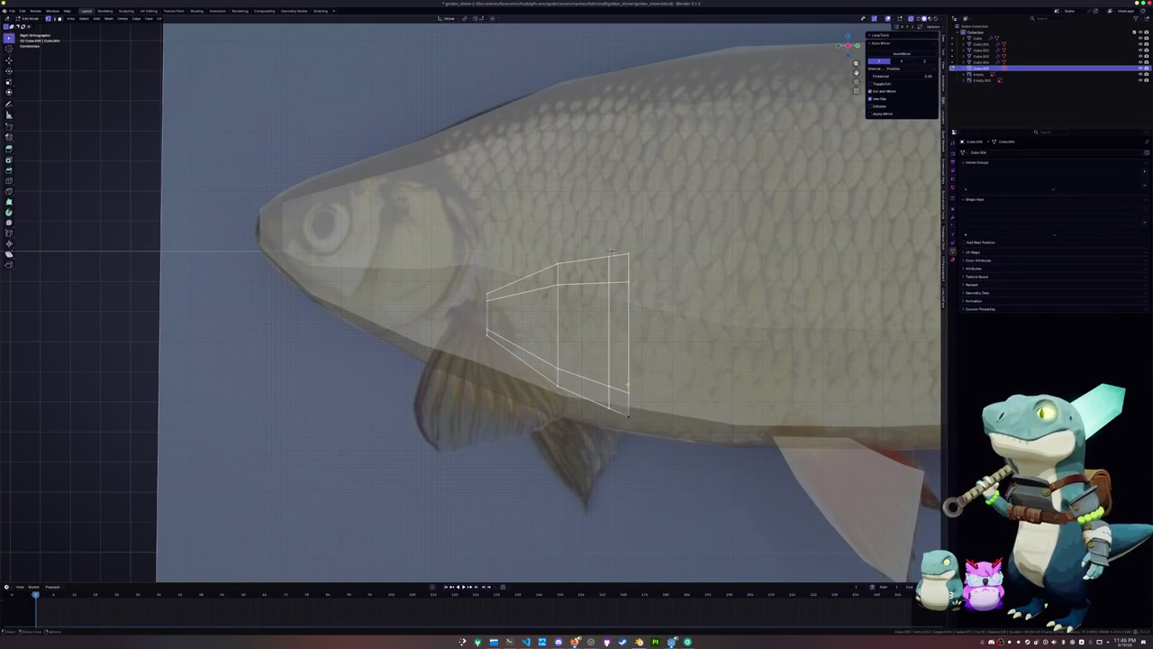
{"action": "key", "text": "shift+v"}
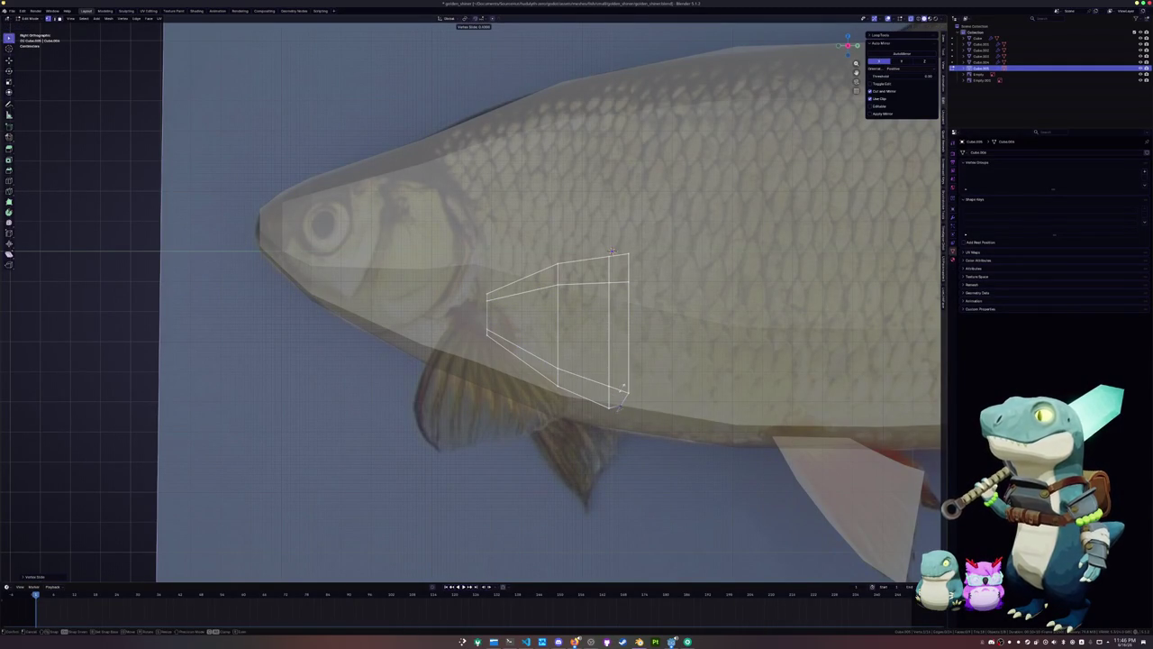
{"action": "right_click", "coordinate": [612, 250]}
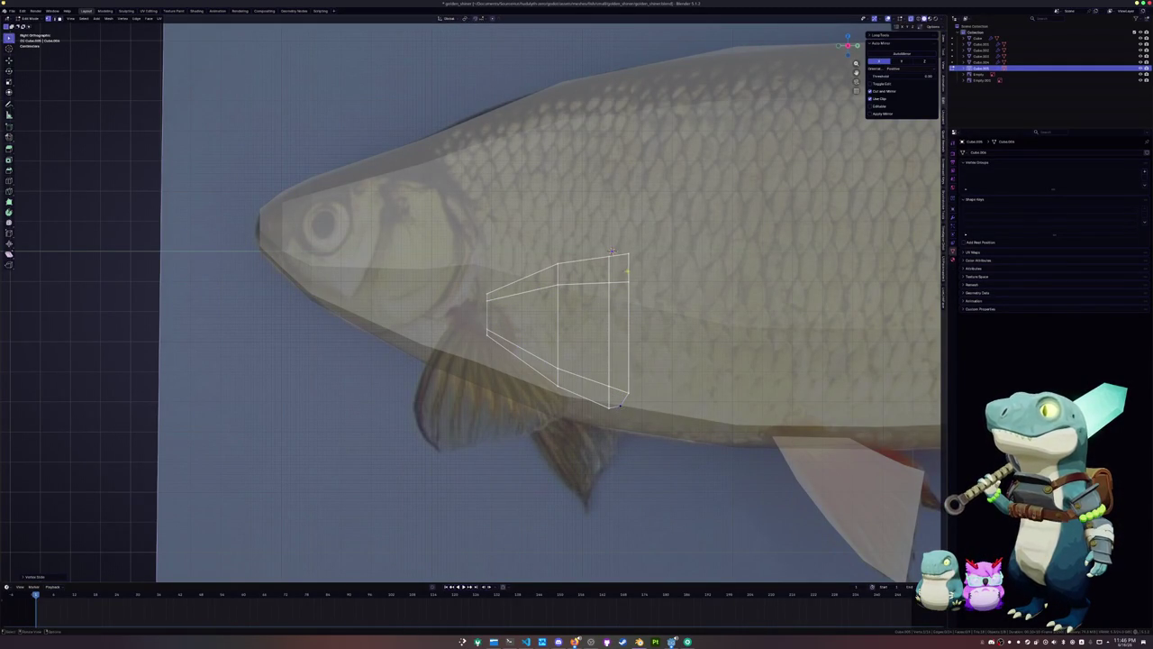
{"action": "key", "text": "shift+v"}
{"action": "left_click", "coordinate": [612, 251]}
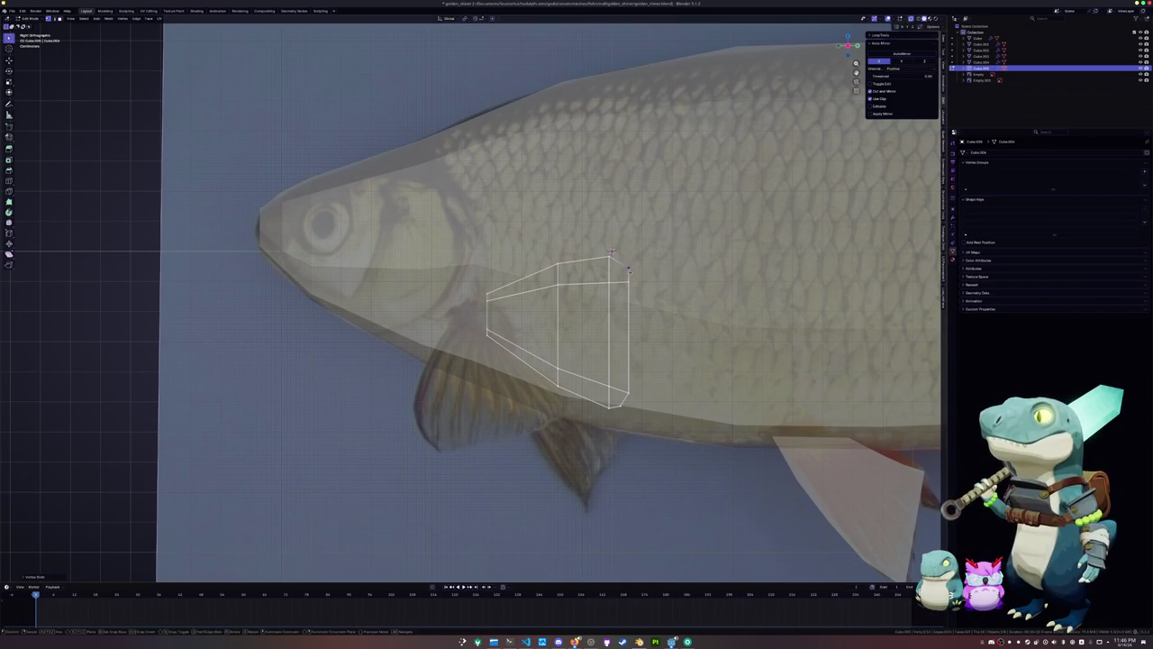
Check the whole fish in Object Mode from a perspective angle, then resume editing the fin
{"action": "scroll", "coordinate": [612, 250], "scroll_direction": "down", "scroll_amount": 4}
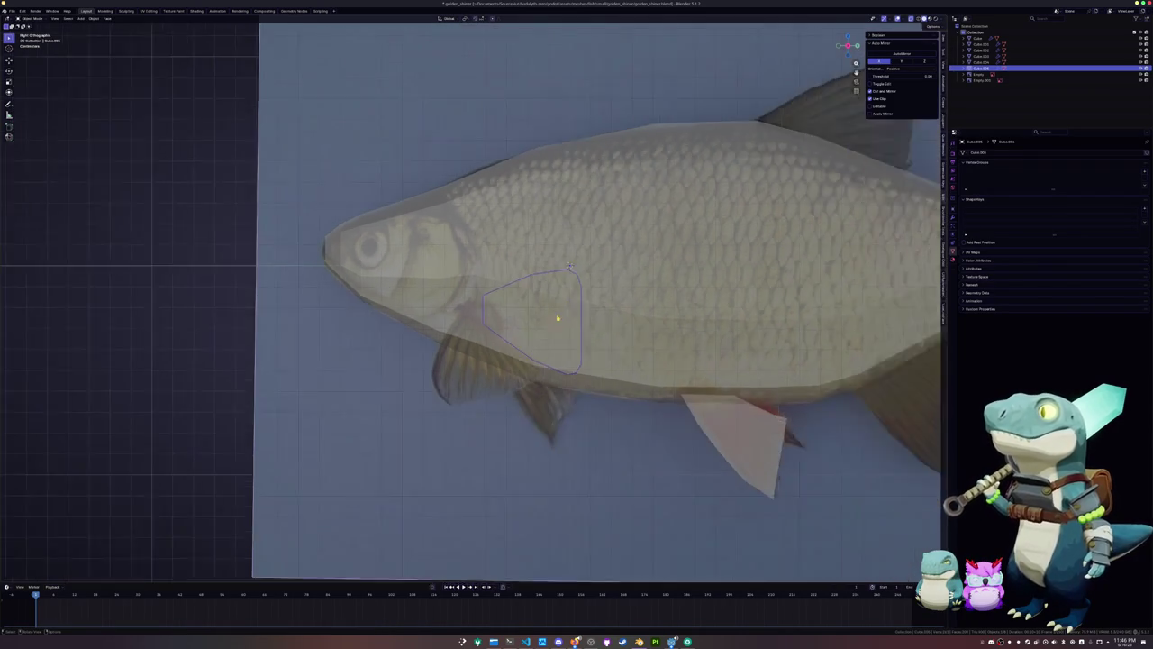
{"action": "key", "text": "Tab"}
{"action": "mouse_move", "coordinate": [611, 251]}
{"action": "middle_mouse_down"}
{"action": "mouse_move", "coordinate": [582, 341]}
{"action": "mouse_move", "coordinate": [545, 316]}
{"action": "middle_mouse_up"}
{"action": "key", "text": "Tab"}
Add another edge loop across the fin and view it from the side against the body
{"action": "key", "text": "alt+z"}
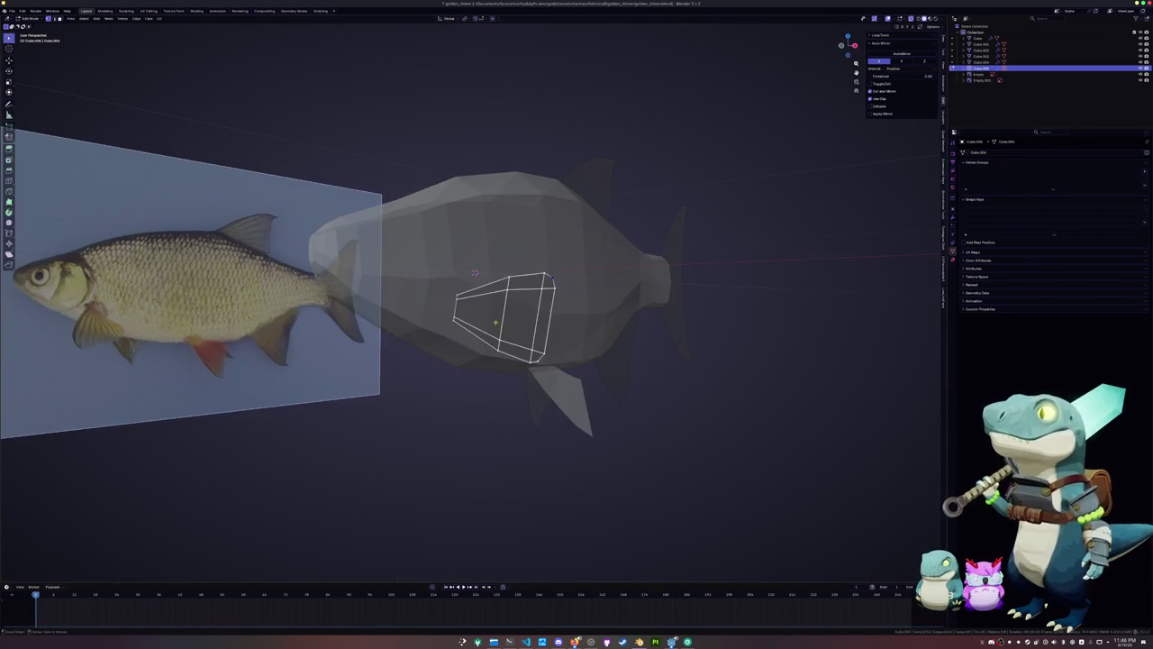
{"action": "key", "text": "ctrl+r"}
{"action": "left_click", "coordinate": [545, 315]}
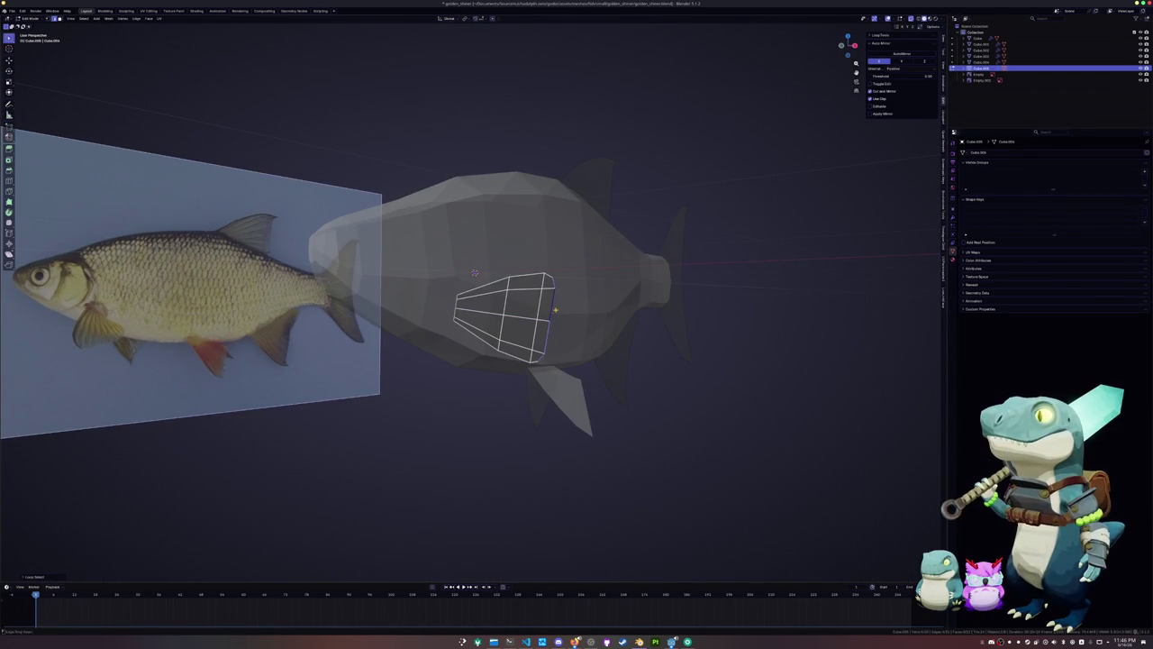
{"action": "middle_click_drag", "start_coordinate": [554, 321], "coordinate": [538, 344]}
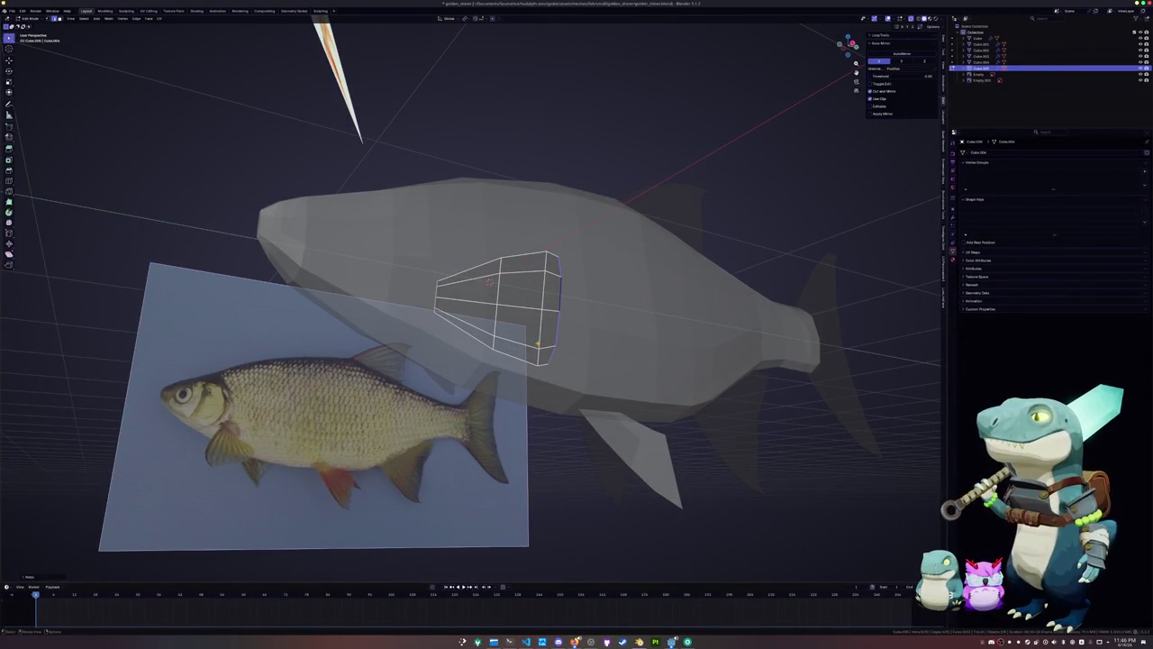
{"action": "key", "text": "KP_3"}
{"action": "scroll", "coordinate": [510, 267], "scroll_direction": "up", "scroll_amount": 2}
{"action": "key", "text": "alt+z"}
{"action": "middle_click_drag", "start_coordinate": [510, 267], "coordinate": [249, 22]}
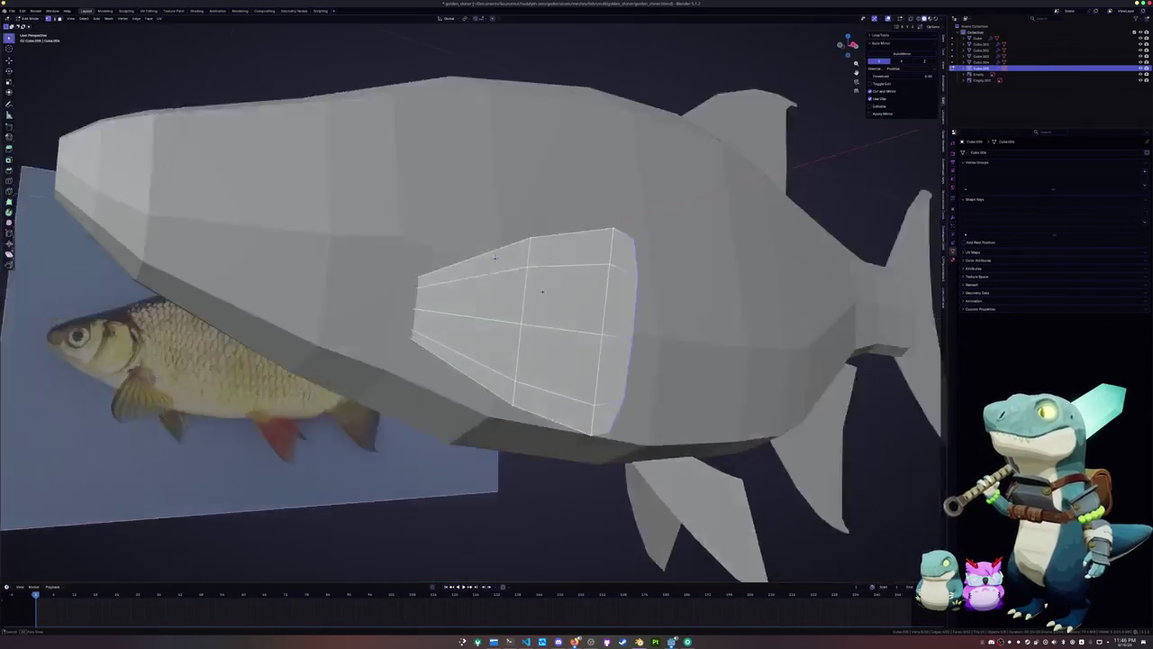
Move the fin's bottom edge loop toward the head
{"action": "left_click", "coordinate": [486, 261], "text": "alt"}
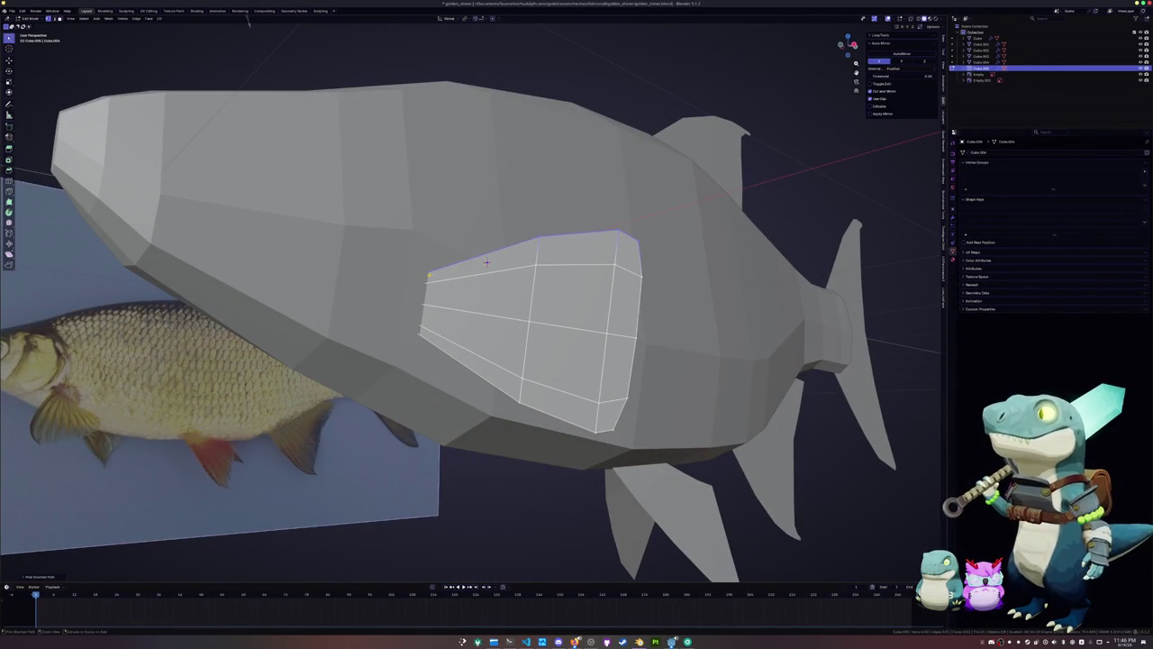
{"action": "left_click", "coordinate": [486, 262], "text": "alt+shift"}
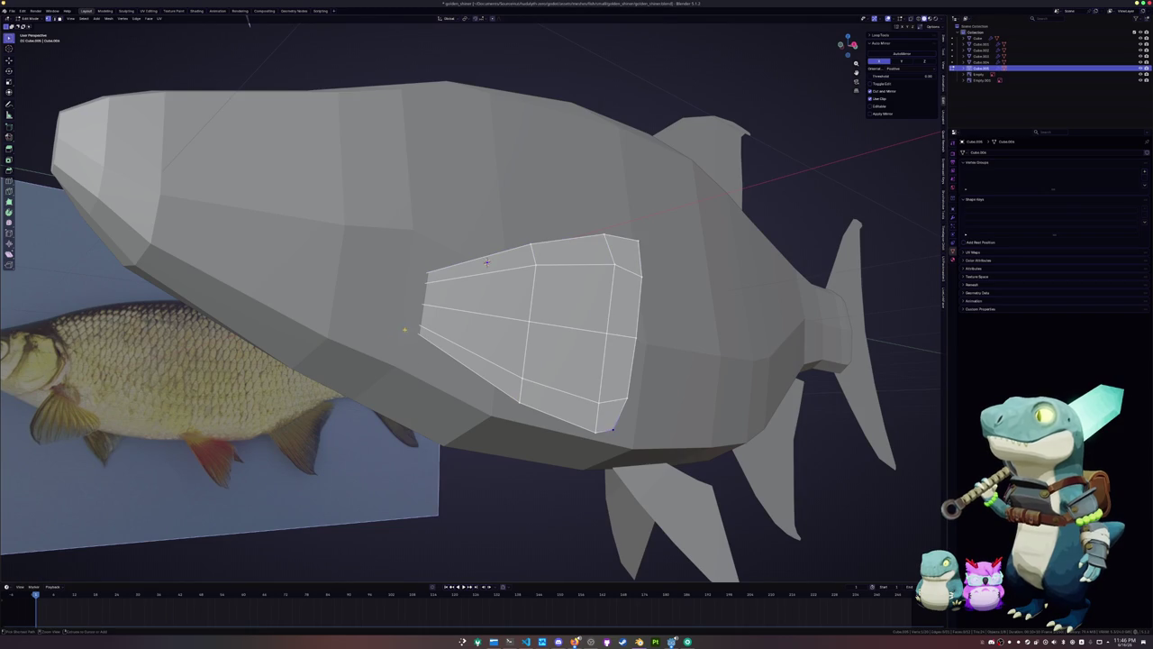
{"action": "middle_click_drag", "start_coordinate": [540, 405], "coordinate": [548, 370]}
{"action": "left_click", "coordinate": [548, 370], "text": "alt"}
{"action": "key", "text": "g"}
{"action": "key", "text": "g"}
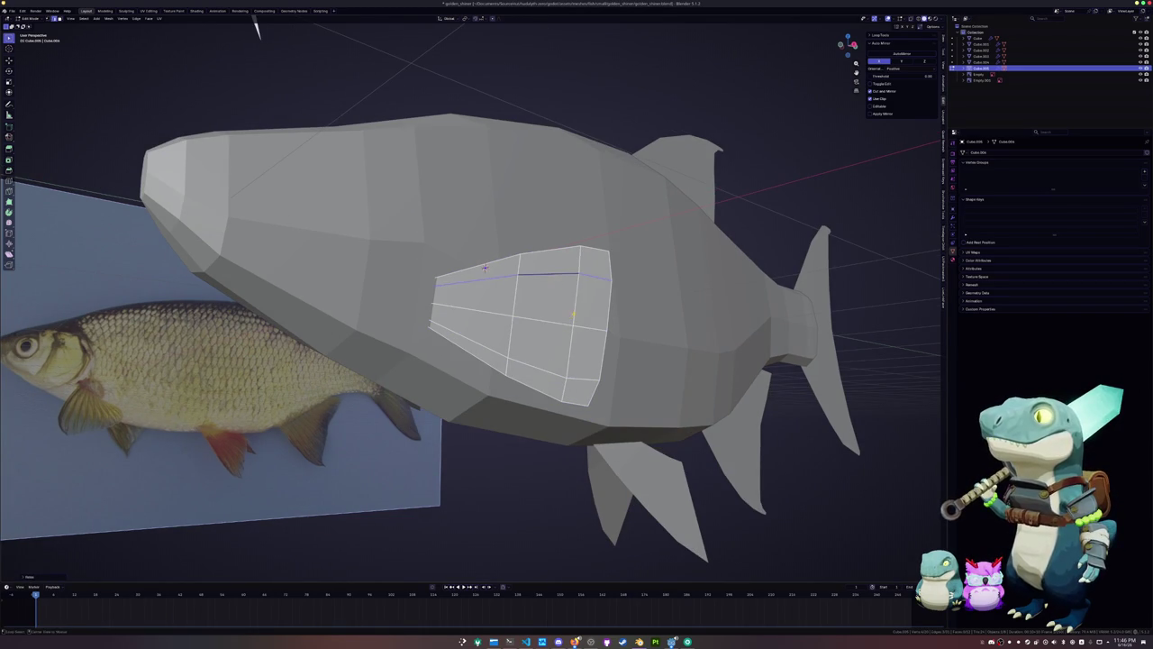
Select the fish body and enter Edit Mode on its mesh
{"action": "middle_click_drag", "start_coordinate": [485, 267], "coordinate": [512, 268]}
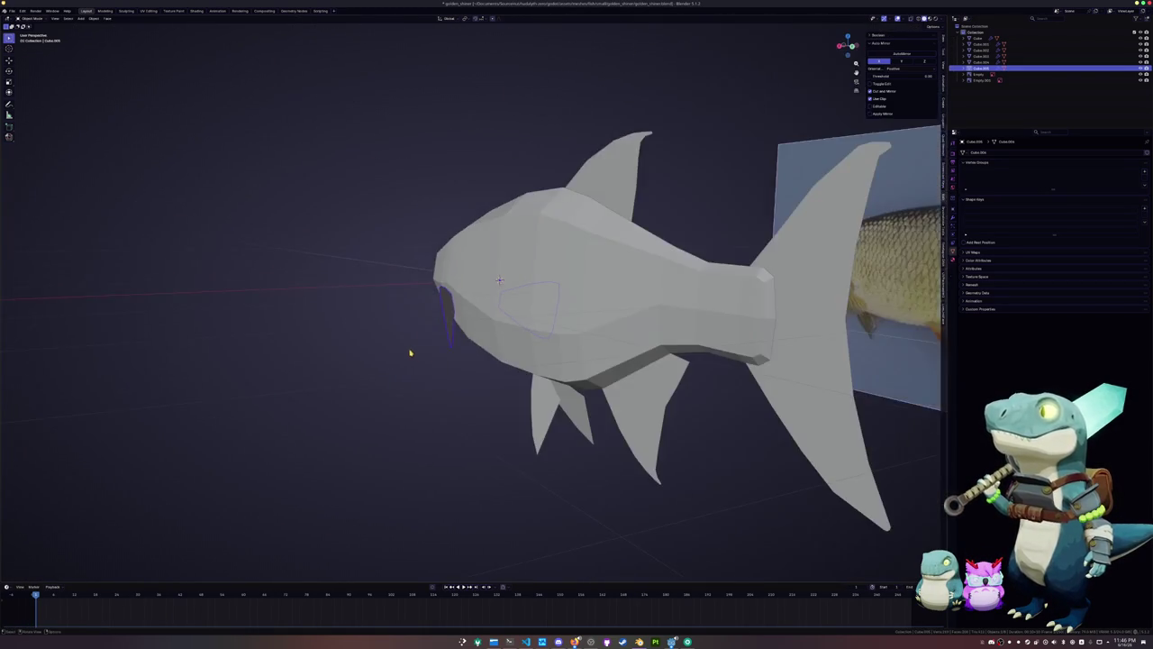
{"action": "middle_click_drag", "start_coordinate": [410, 352], "coordinate": [514, 340]}
{"action": "left_click", "coordinate": [515, 340]}
{"action": "key", "text": "Tab"}
{"action": "middle_click_drag", "start_coordinate": [665, 304], "coordinate": [739, 317]}
In side X-ray view, pull the snout's middle vertex forward into a point
{"action": "key", "text": "KP_3"}
{"action": "key", "text": "alt+z"}
{"action": "scroll", "coordinate": [739, 317], "scroll_direction": "up", "scroll_amount": 3}
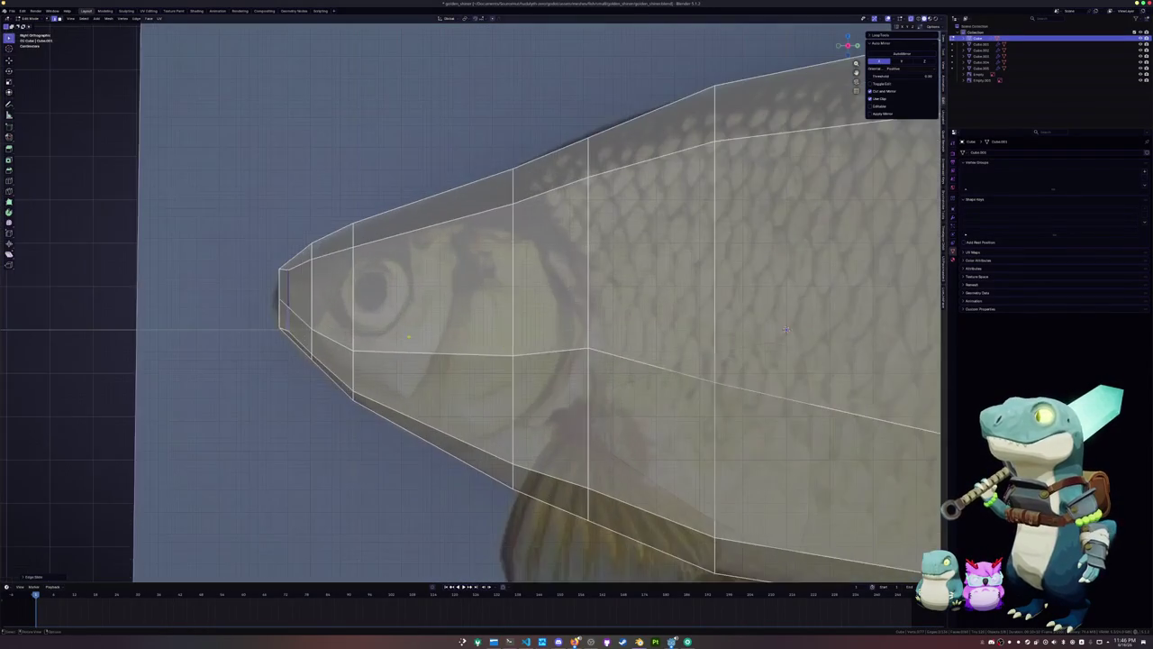
{"action": "scroll", "coordinate": [914, 338], "scroll_direction": "up", "scroll_amount": 2}
{"action": "scroll", "coordinate": [913, 338], "scroll_direction": "up", "scroll_amount": 2}
{"action": "left_click_drag", "start_coordinate": [487, 330], "coordinate": [479, 315]}
{"action": "left_click", "coordinate": [485, 367]}
Add a loop cut across the snout's front face and save the file
{"action": "key", "text": "ctrl+r"}
{"action": "left_click", "coordinate": [505, 360]}
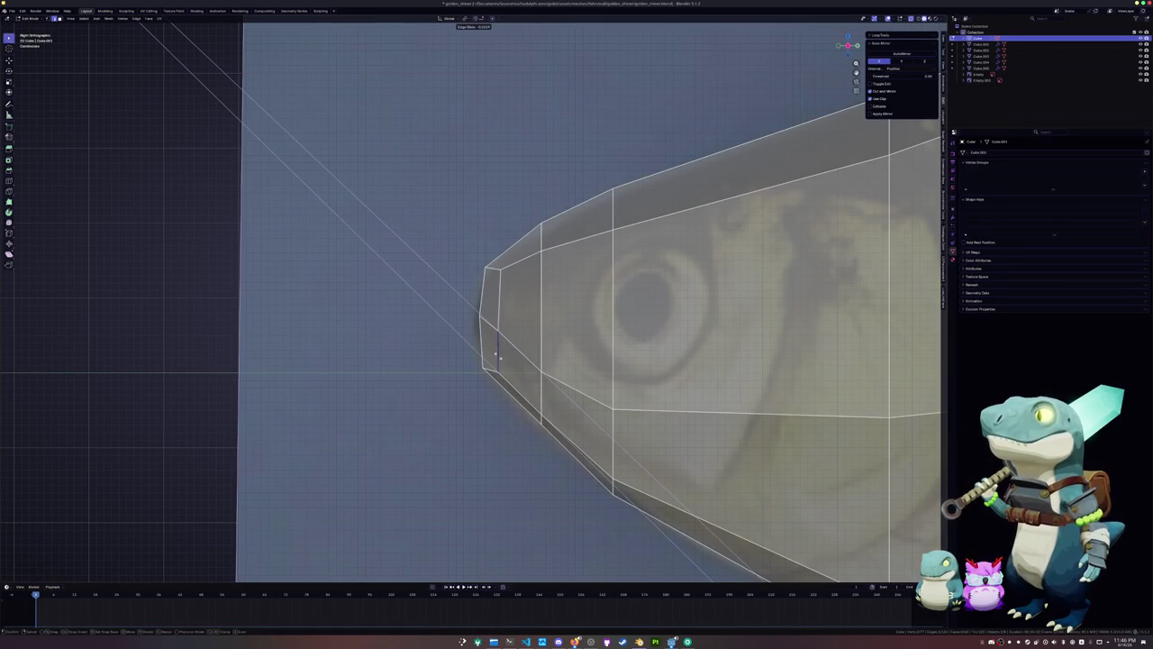
{"action": "left_click", "coordinate": [498, 356]}
{"action": "scroll", "coordinate": [491, 347], "scroll_direction": "down", "scroll_amount": 2}
{"action": "scroll", "coordinate": [487, 338], "scroll_direction": "down", "scroll_amount": 2}
{"action": "left_click", "coordinate": [484, 332]}
{"action": "key", "text": "ctrl+s"}
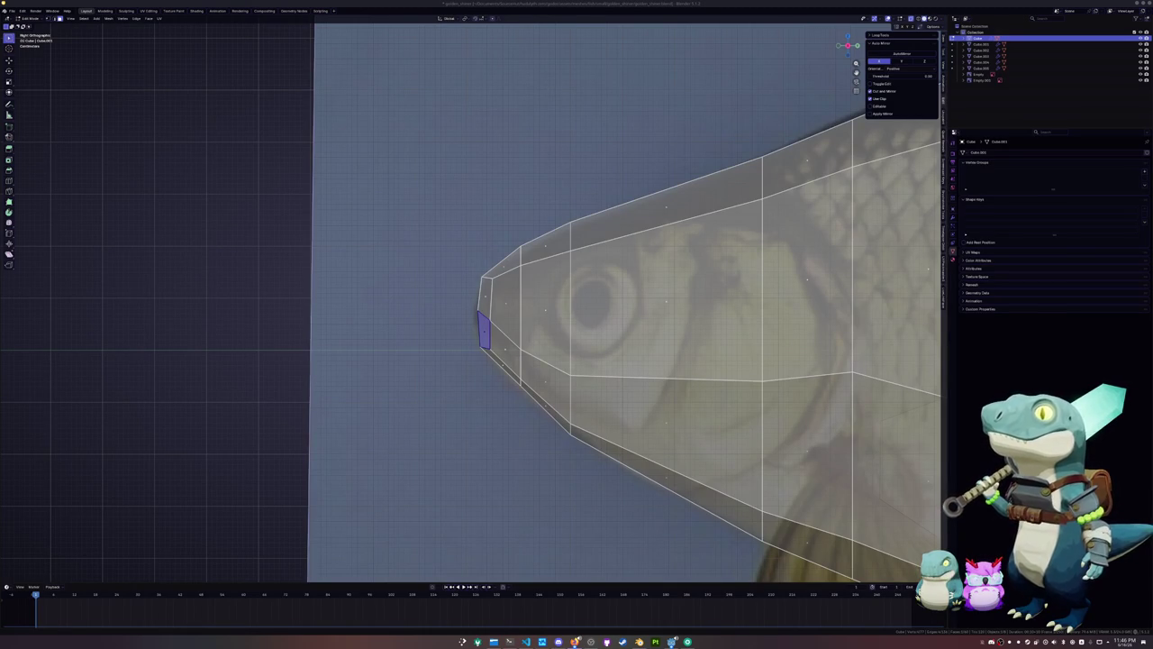
Extrude the snout tip face along the Z axis
{"action": "middle_click_drag", "start_coordinate": [721, 370], "coordinate": [521, 309]}
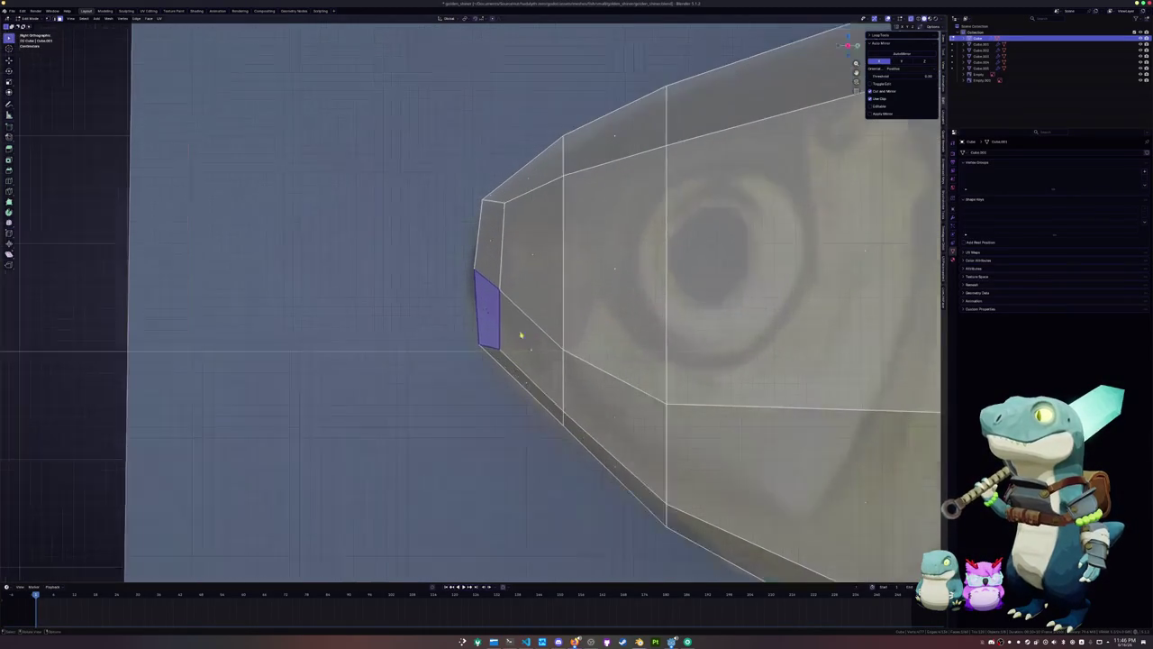
{"action": "key", "text": "e"}
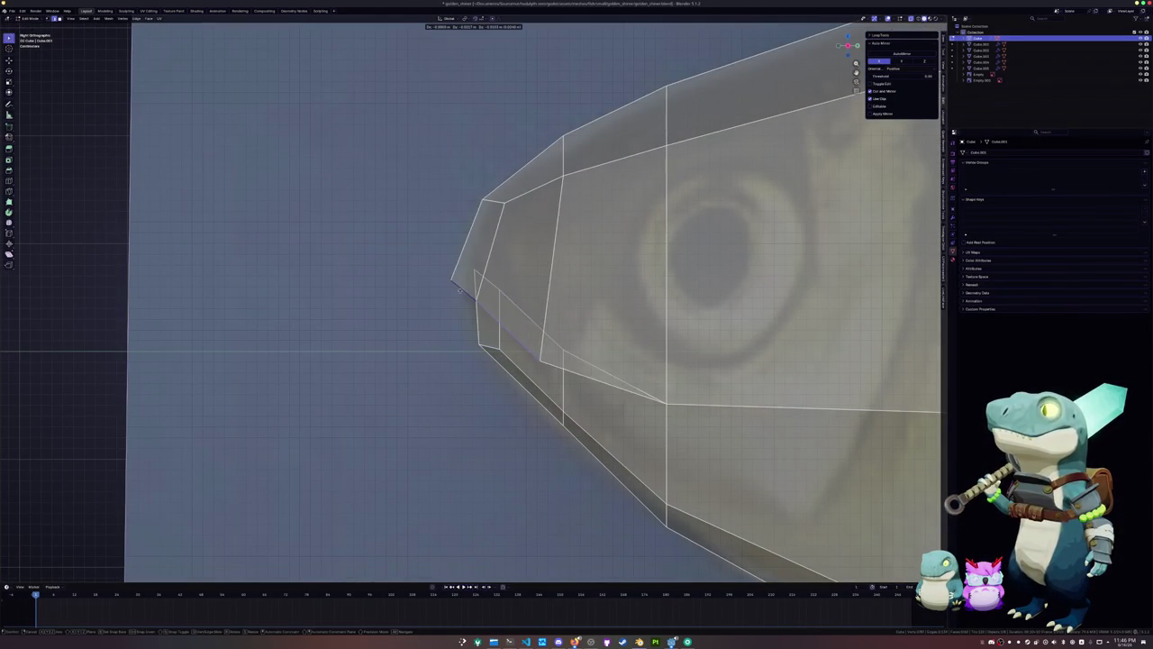
{"action": "key", "text": "z"}
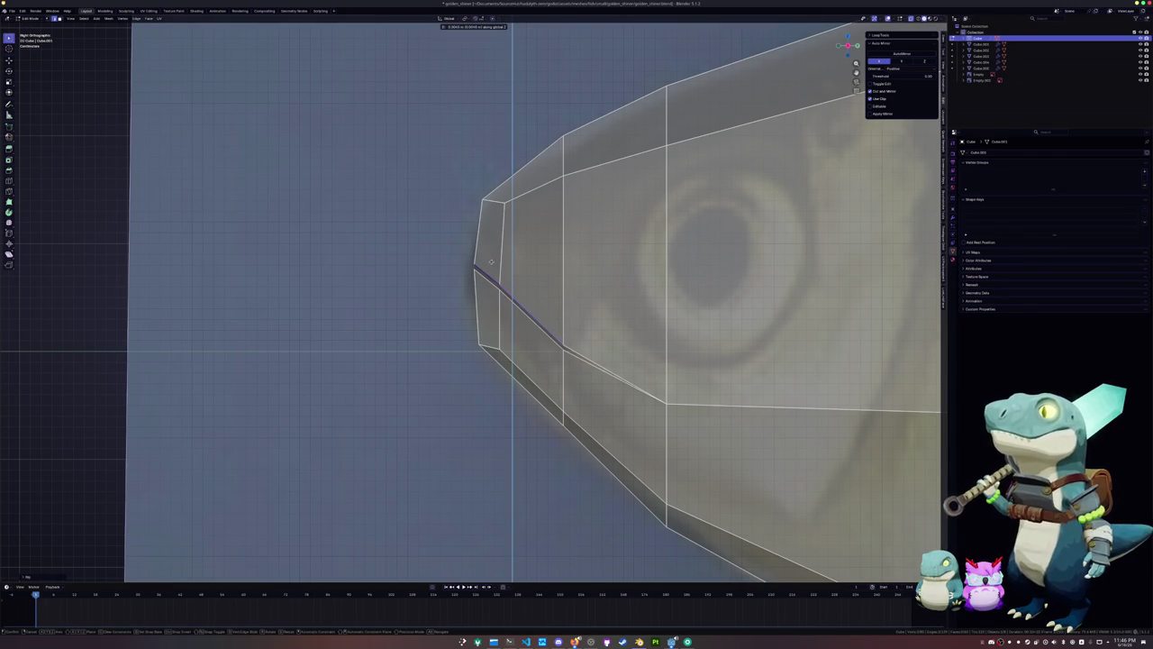
{"action": "left_click", "coordinate": [491, 261]}
Frame the whole fish, return to Object Mode, and select the side-view reference image
{"action": "key", "text": "Home"}
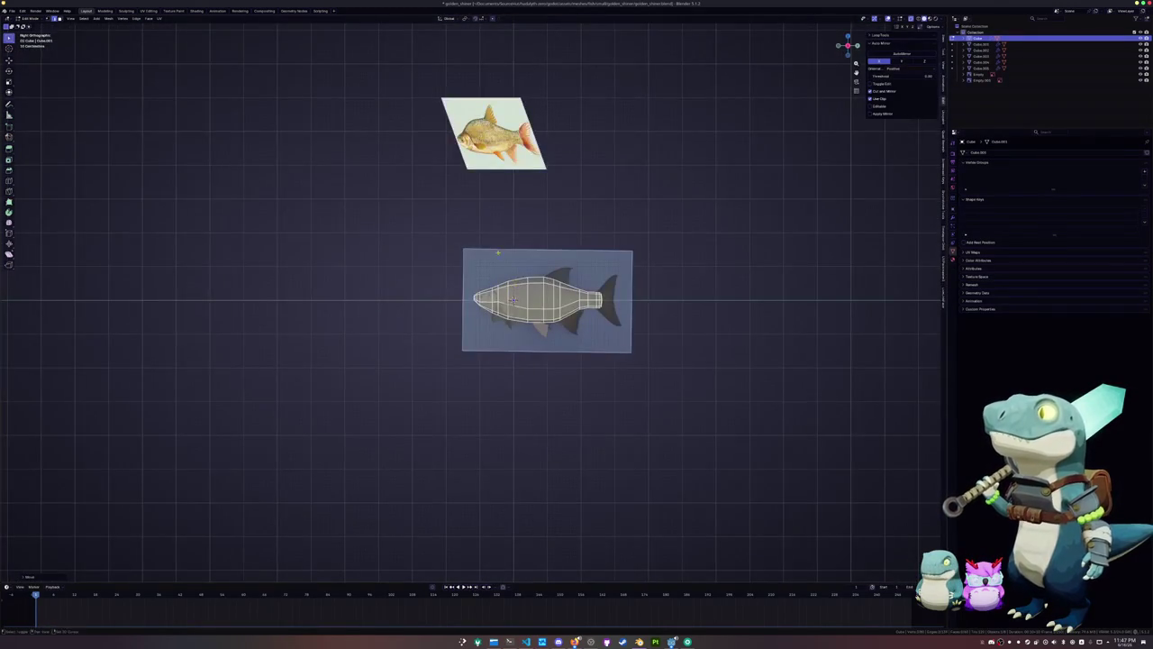
{"action": "key", "text": "Tab"}
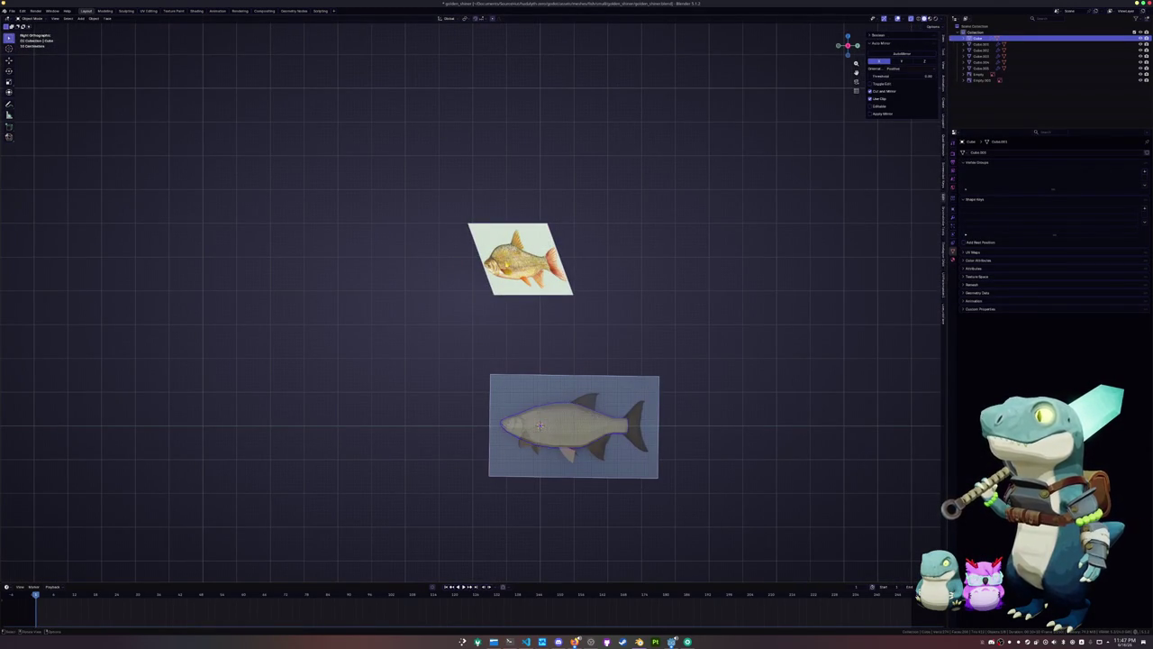
{"action": "left_click", "coordinate": [519, 258]}
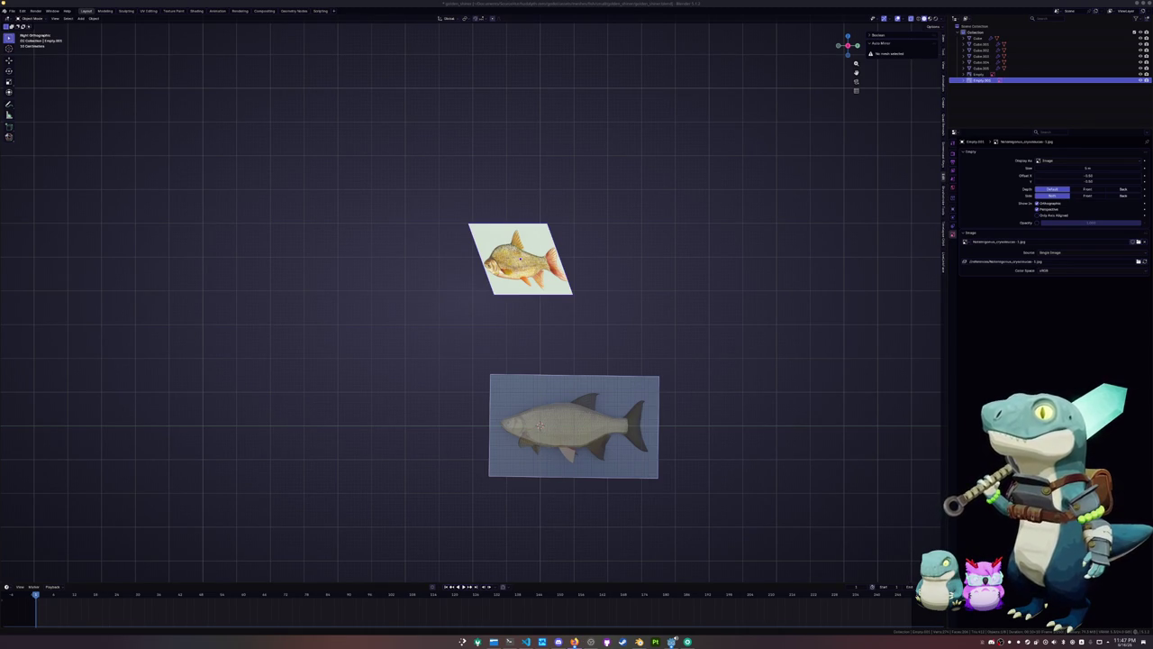
Select the fish mesh and orbit to view it in perspective
{"action": "left_click", "coordinate": [744, 373]}
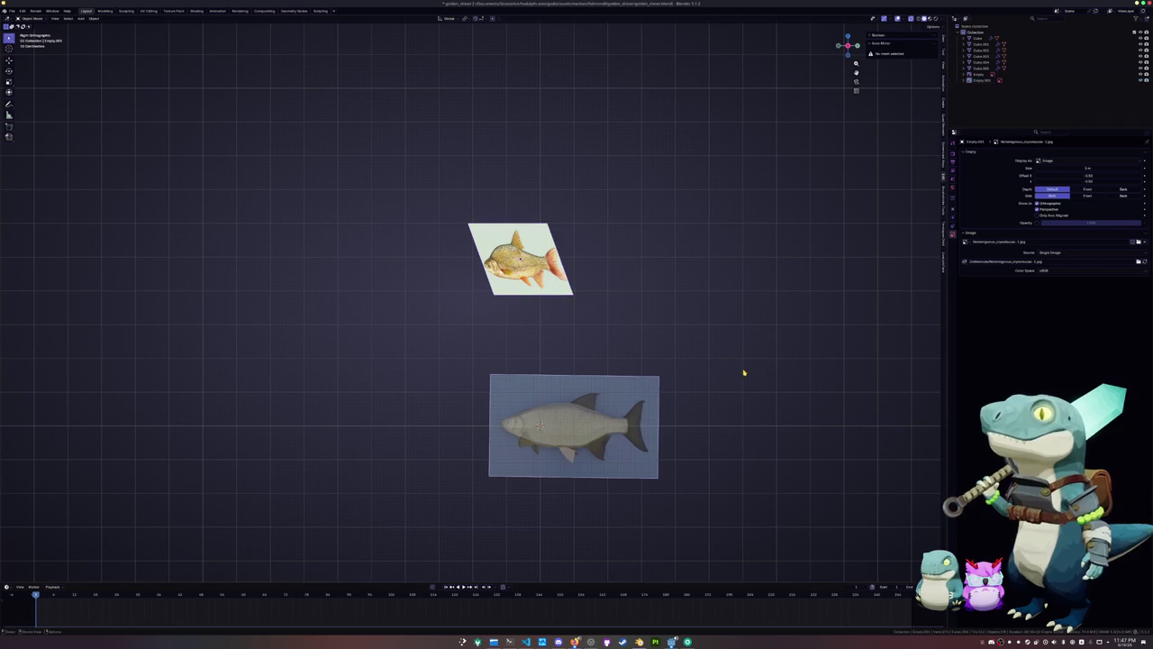
{"action": "scroll", "coordinate": [656, 337], "scroll_direction": "up", "scroll_amount": 4}
{"action": "left_click", "coordinate": [975, 38]}
{"action": "mouse_move", "coordinate": [577, 342]}
{"action": "middle_mouse_down"}
{"action": "mouse_move", "coordinate": [691, 372]}
{"action": "mouse_move", "coordinate": [687, 384]}
{"action": "middle_mouse_up"}
{"action": "left_click", "coordinate": [690, 372]}
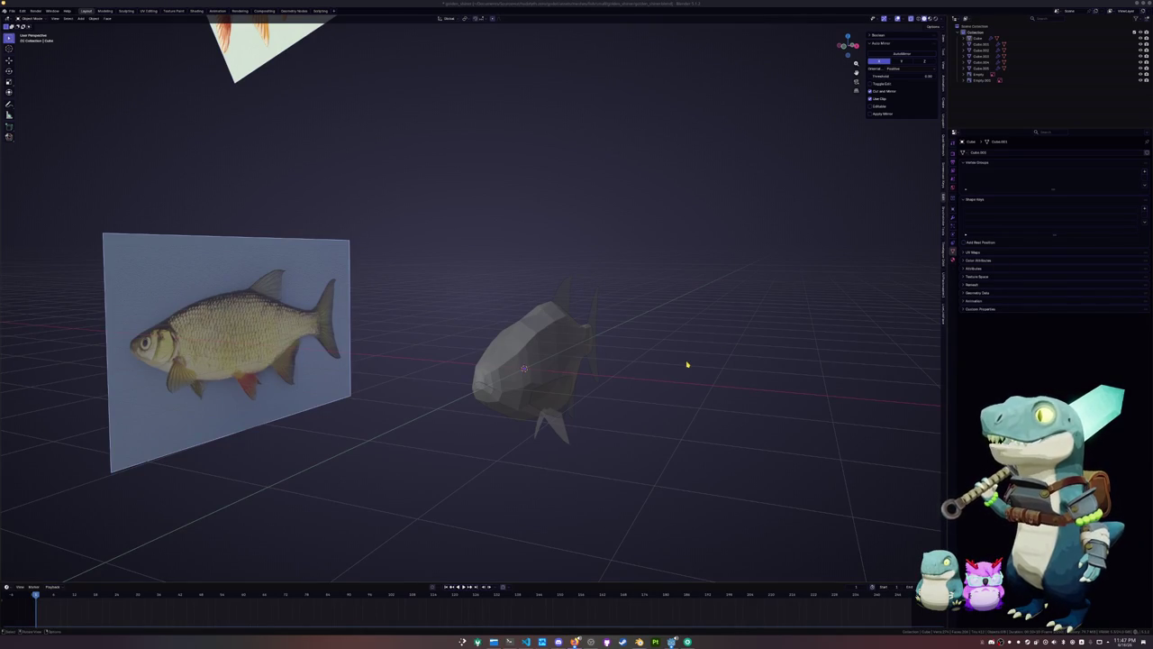
In side-view Edit Mode, slide an edge near the snout to fit the reference
{"action": "left_click", "coordinate": [543, 364]}
{"action": "key", "text": "Tab"}
{"action": "key", "text": "KP_3"}
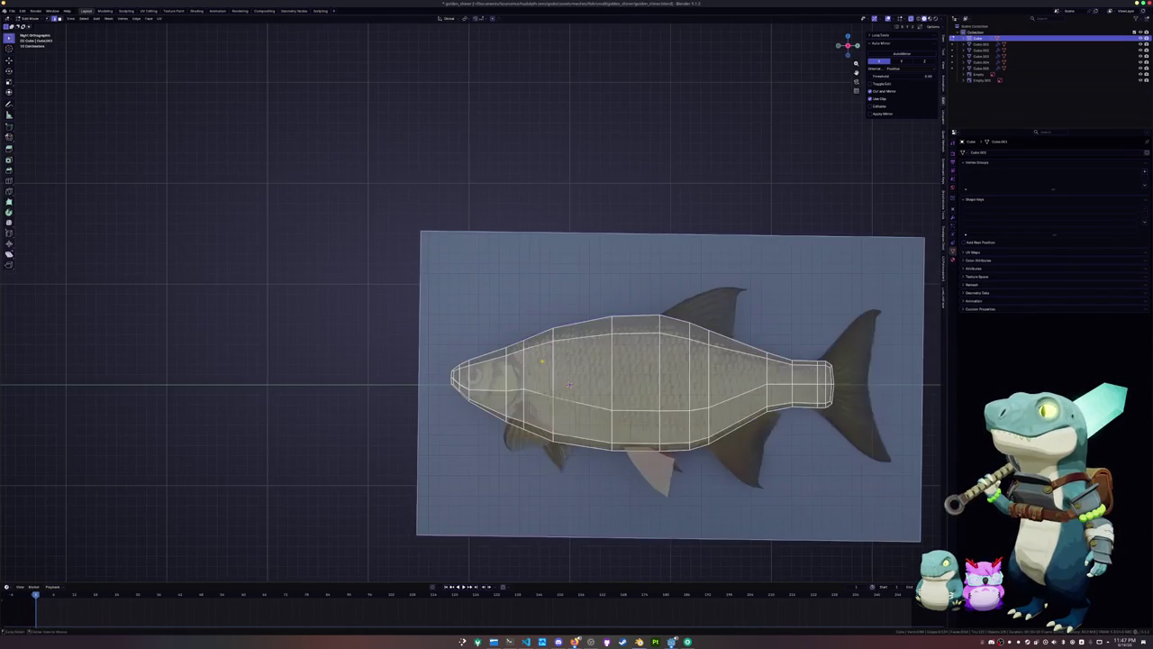
{"action": "scroll", "coordinate": [474, 405], "scroll_direction": "up", "scroll_amount": 5}
{"action": "middle_click_drag", "start_coordinate": [474, 404], "coordinate": [412, 232], "text": "shift"}
{"action": "scroll", "coordinate": [456, 347], "scroll_direction": "up", "scroll_amount": 2}
{"action": "scroll", "coordinate": [469, 324], "scroll_direction": "up", "scroll_amount": 2}
{"action": "scroll", "coordinate": [487, 298], "scroll_direction": "up", "scroll_amount": 2}
{"action": "scroll", "coordinate": [497, 281], "scroll_direction": "up", "scroll_amount": 1}
{"action": "key", "text": "g"}
{"action": "key", "text": "g"}
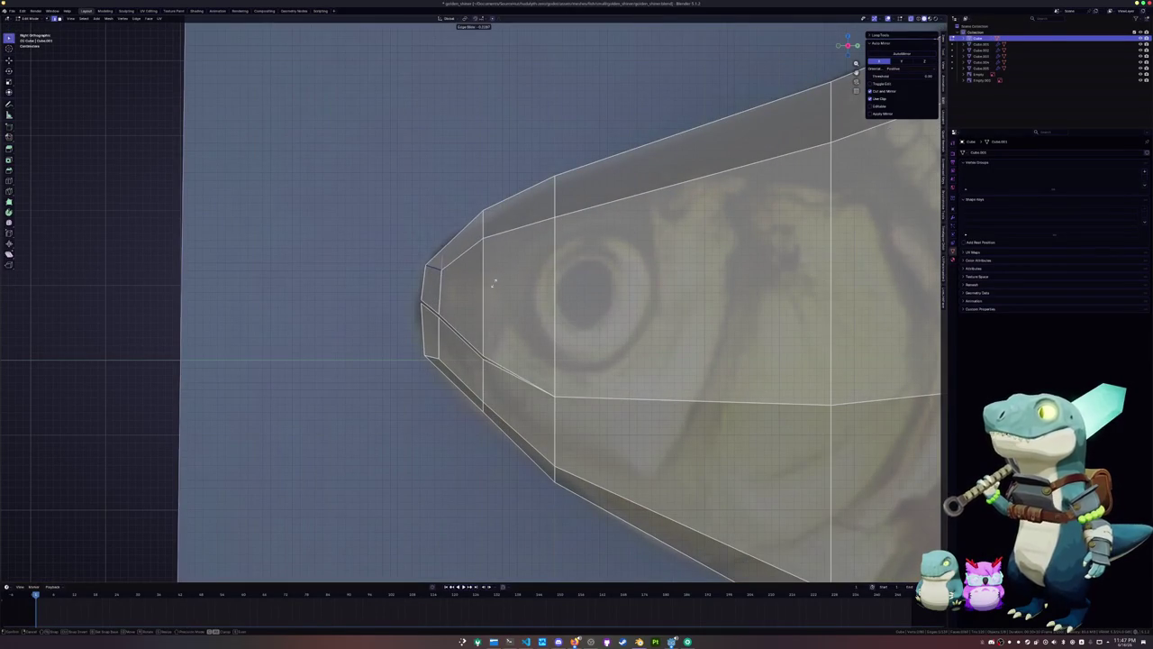
{"action": "left_click", "coordinate": [498, 281]}
{"action": "scroll", "coordinate": [497, 281], "scroll_direction": "down", "scroll_amount": 3}
{"action": "scroll", "coordinate": [497, 281], "scroll_direction": "down", "scroll_amount": 6}
{"action": "middle_click_drag", "start_coordinate": [565, 300], "coordinate": [507, 499], "text": "shift"}
Leave Edit Mode, study the painted fish head on the reference images, then reselect the fish mesh
{"action": "key", "text": "Tab"}
{"action": "scroll", "coordinate": [471, 405], "scroll_direction": "down", "scroll_amount": 3}
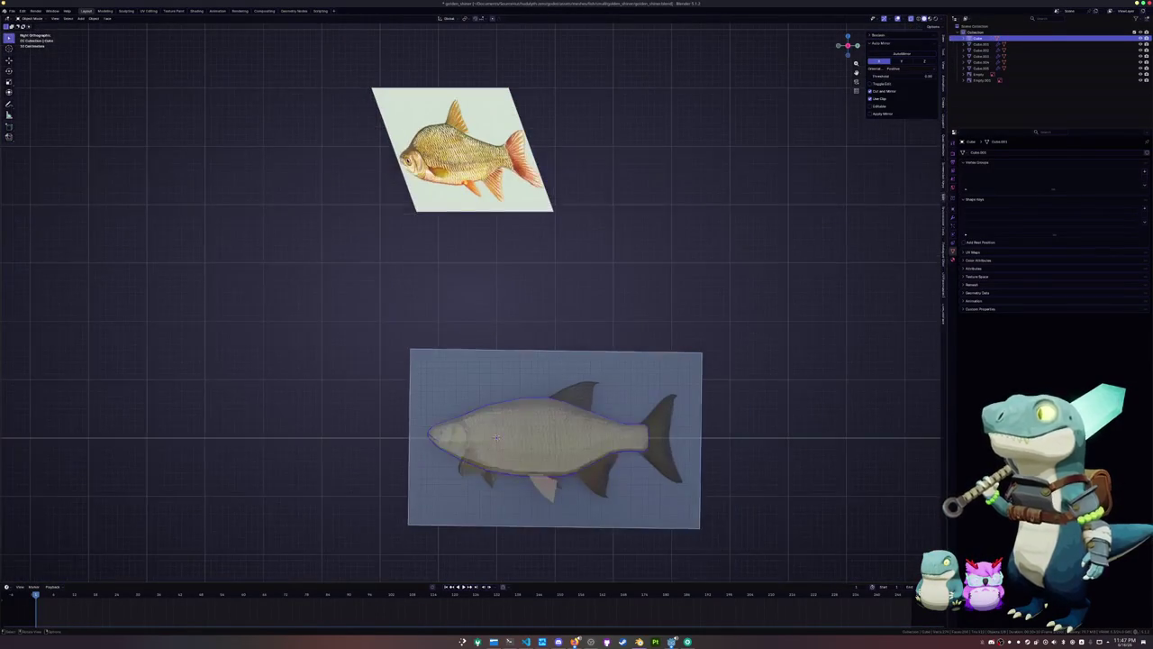
{"action": "left_click", "coordinate": [435, 242]}
{"action": "scroll", "coordinate": [435, 242], "scroll_direction": "down", "scroll_amount": 1}
{"action": "scroll", "coordinate": [435, 242], "scroll_direction": "down", "scroll_amount": 2}
{"action": "scroll", "coordinate": [435, 242], "scroll_direction": "up", "scroll_amount": 6}
{"action": "scroll", "coordinate": [436, 243], "scroll_direction": "up", "scroll_amount": 2}
{"action": "scroll", "coordinate": [435, 242], "scroll_direction": "up", "scroll_amount": 3}
{"action": "scroll", "coordinate": [435, 242], "scroll_direction": "up", "scroll_amount": 2}
{"action": "scroll", "coordinate": [473, 302], "scroll_direction": "down", "scroll_amount": 3}
{"action": "middle_click_drag", "start_coordinate": [360, 307], "coordinate": [631, 235], "text": "shift"}
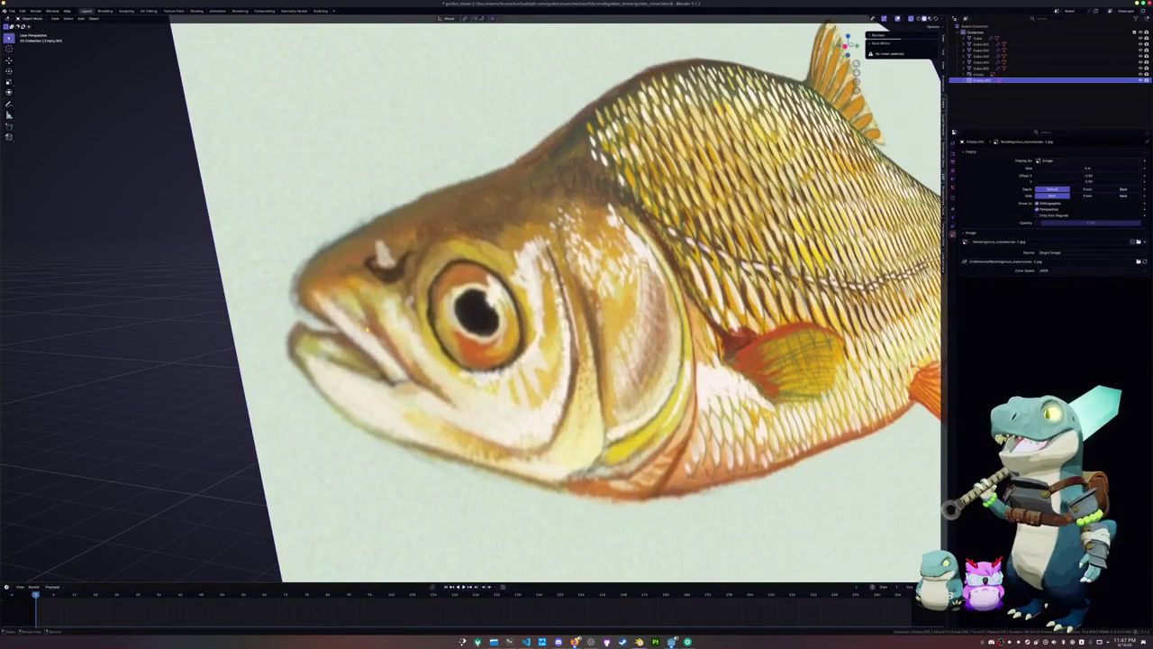
{"action": "scroll", "coordinate": [351, 353], "scroll_direction": "down", "scroll_amount": 5}
{"action": "scroll", "coordinate": [352, 352], "scroll_direction": "down", "scroll_amount": 3}
{"action": "left_click", "coordinate": [541, 442]}
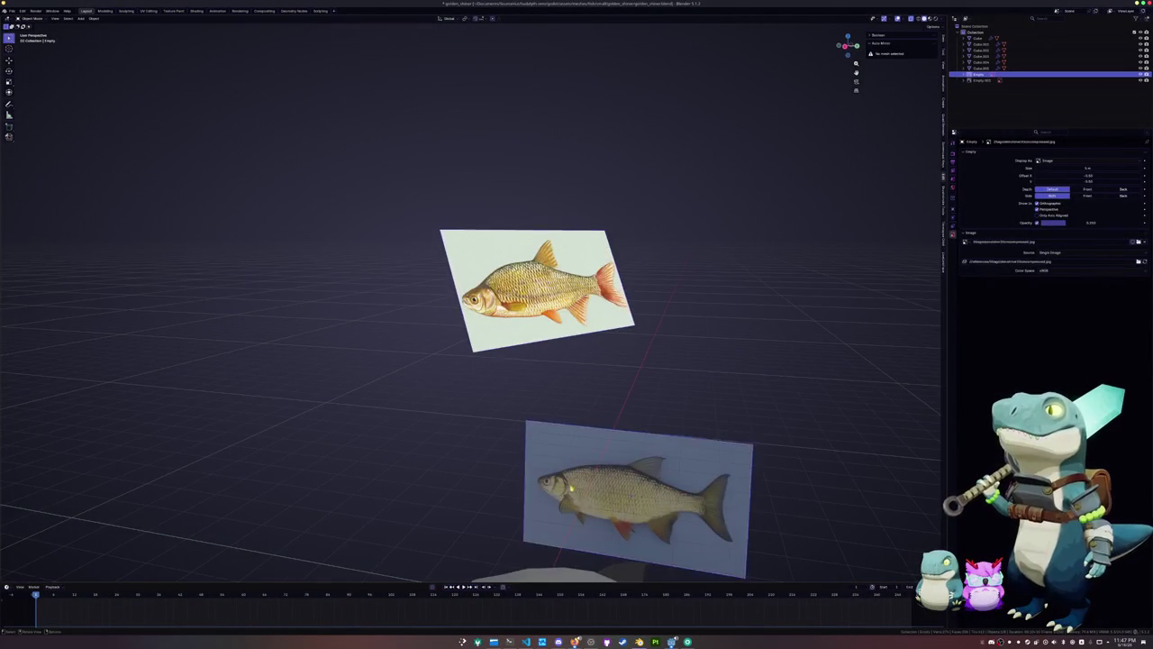
{"action": "scroll", "coordinate": [482, 438], "scroll_direction": "down", "scroll_amount": 3}
{"action": "left_click", "coordinate": [479, 429]}
{"action": "key", "text": "KP_Decimal"}
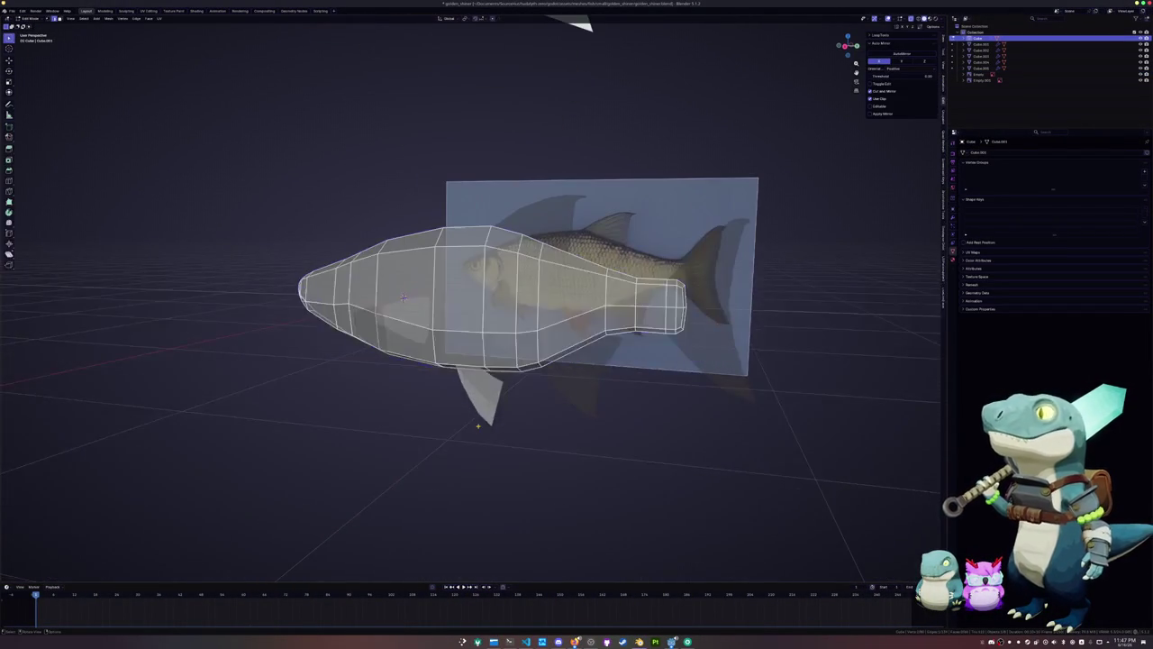
Set up a zoomed side orthographic X-ray view of the fish head
{"action": "key", "text": "Tab"}
{"action": "scroll", "coordinate": [575, 309], "scroll_direction": "up", "scroll_amount": 2}
{"action": "middle_click_drag", "start_coordinate": [575, 309], "coordinate": [570, 311]}
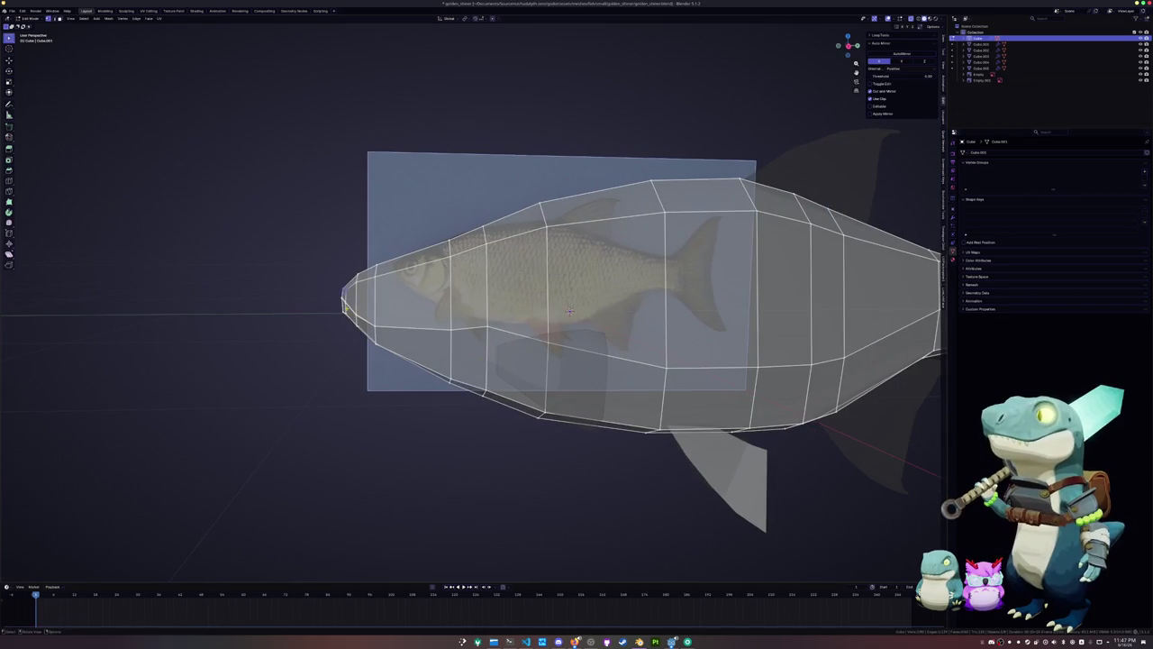
{"action": "scroll", "coordinate": [343, 294], "scroll_direction": "up", "scroll_amount": 3}
{"action": "key", "text": "KP_3"}
{"action": "key", "text": "alt+z"}
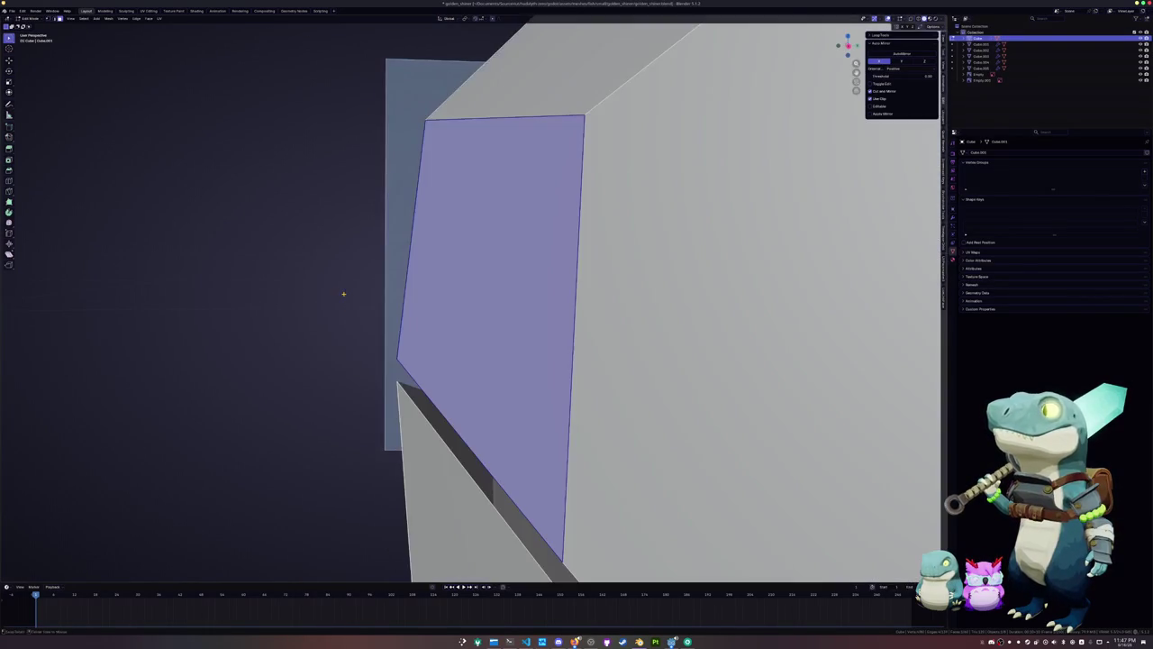
{"action": "scroll", "coordinate": [343, 294], "scroll_direction": "up", "scroll_amount": 3}
{"action": "scroll", "coordinate": [344, 294], "scroll_direction": "down", "scroll_amount": 2}
{"action": "key", "text": "alt+z"}
{"action": "scroll", "coordinate": [343, 294], "scroll_direction": "down", "scroll_amount": 3}
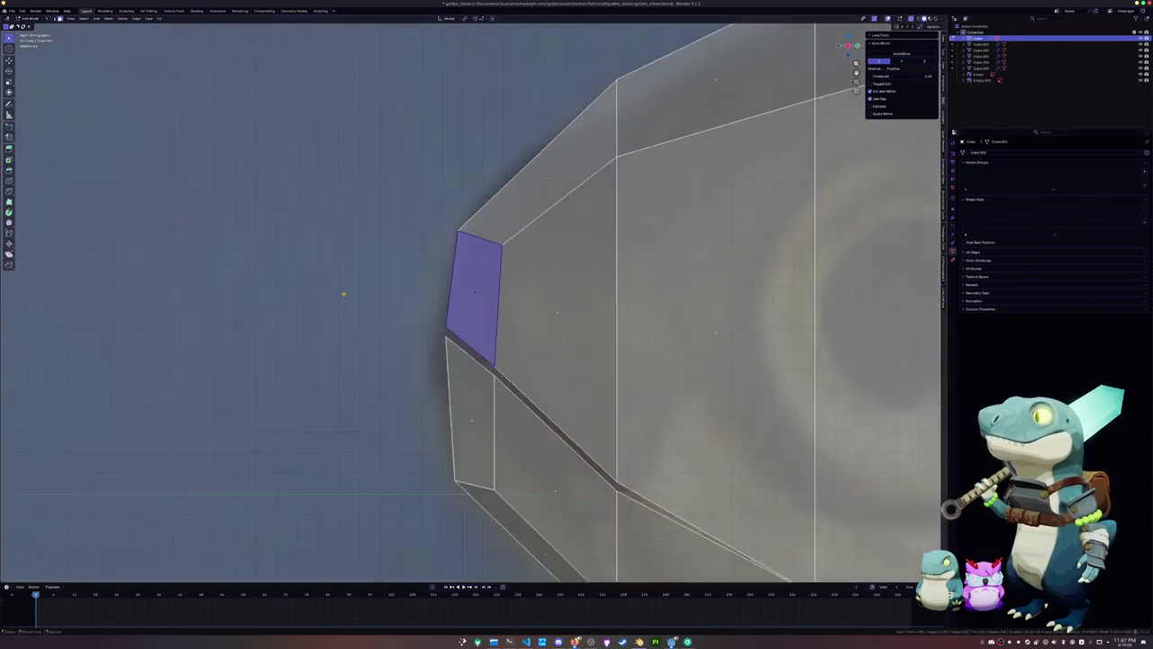
{"action": "scroll", "coordinate": [388, 305], "scroll_direction": "down", "scroll_amount": 2}
Knife-cut a mouth line from behind the snout back along the jaw
{"action": "key", "text": "k"}
{"action": "left_click", "coordinate": [487, 271]}
{"action": "left_click", "coordinate": [543, 336]}
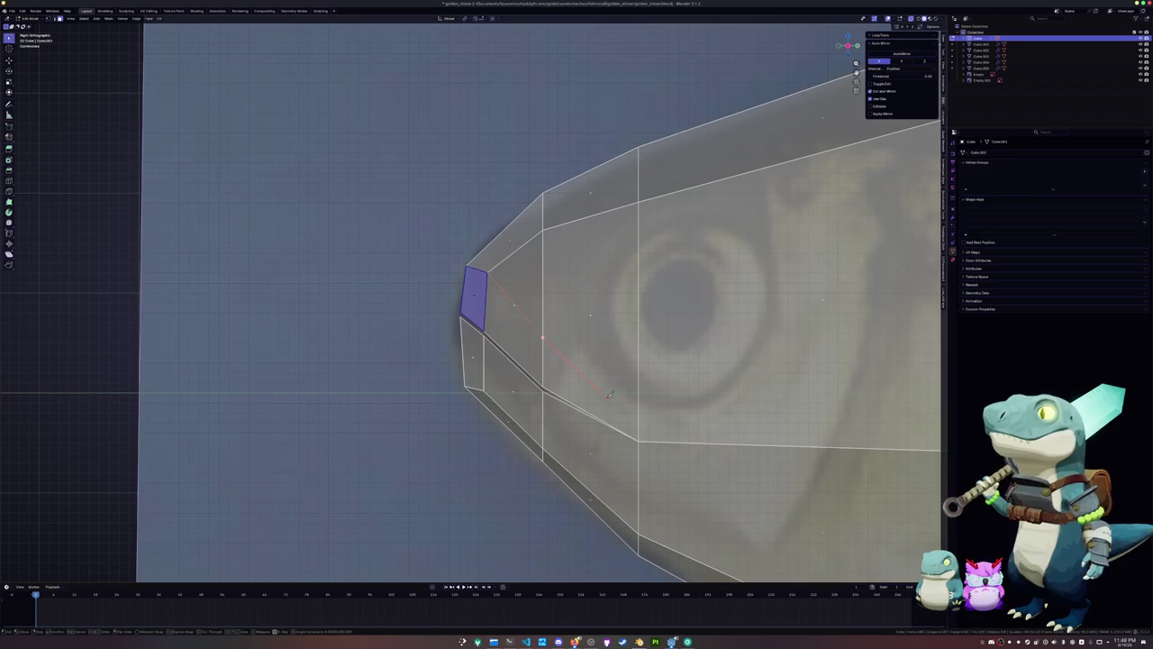
{"action": "scroll", "coordinate": [641, 412], "scroll_direction": "down", "scroll_amount": 2}
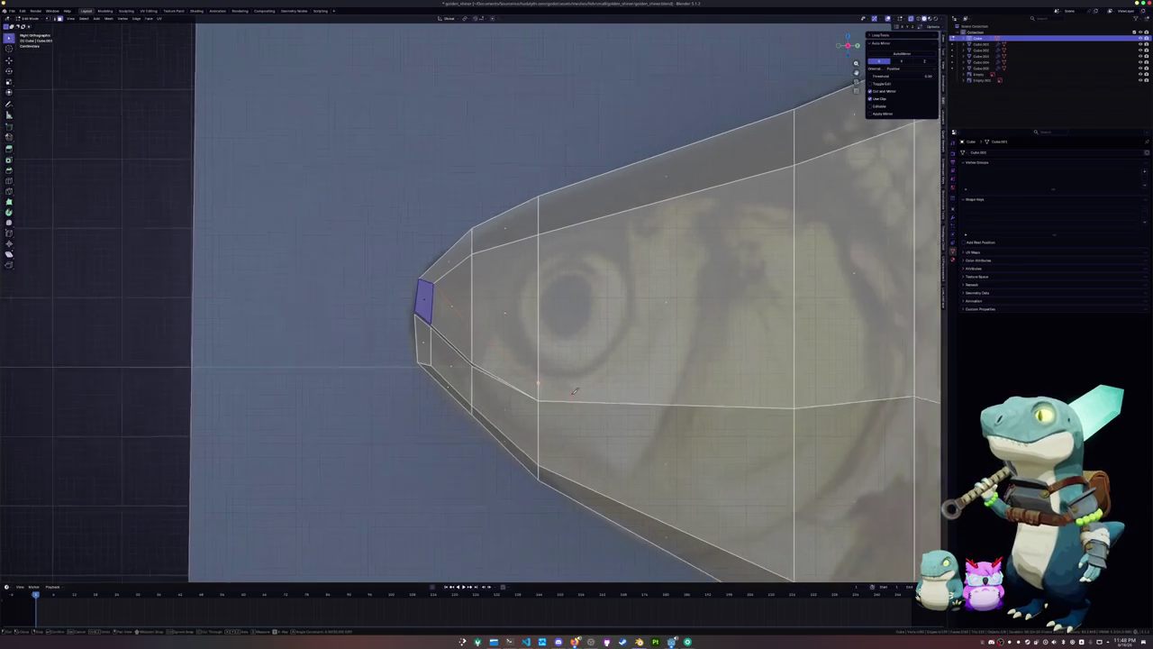
{"action": "middle_click_drag", "start_coordinate": [641, 411], "coordinate": [505, 410], "text": "shift"}
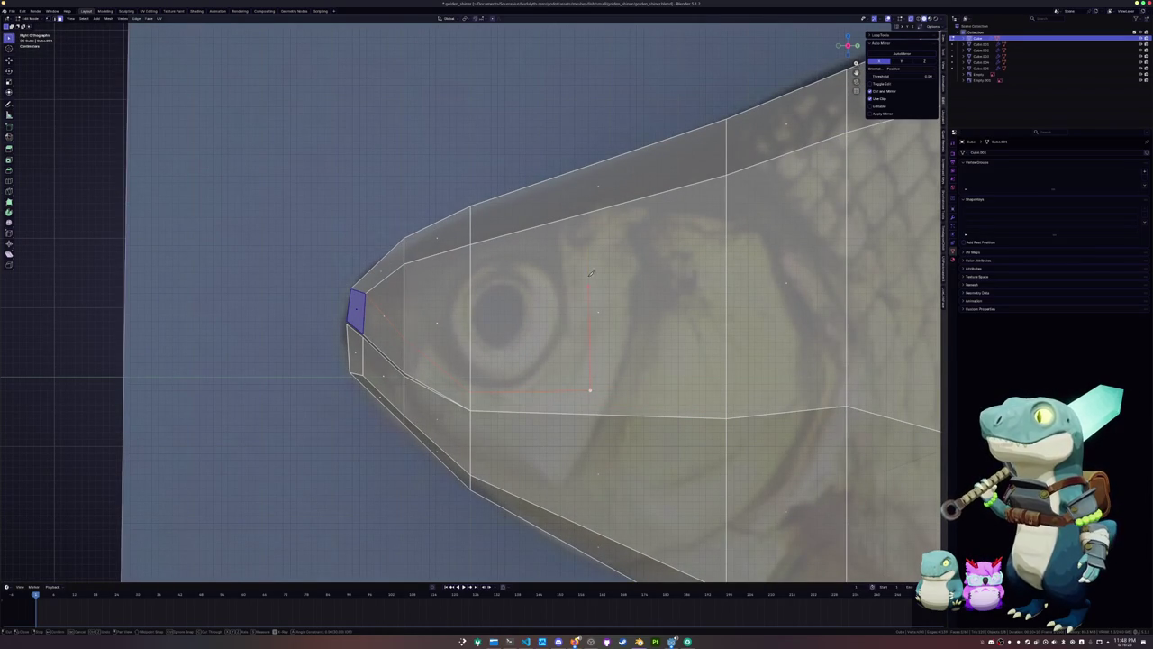
{"action": "scroll", "coordinate": [583, 500], "scroll_direction": "down", "scroll_amount": 1}
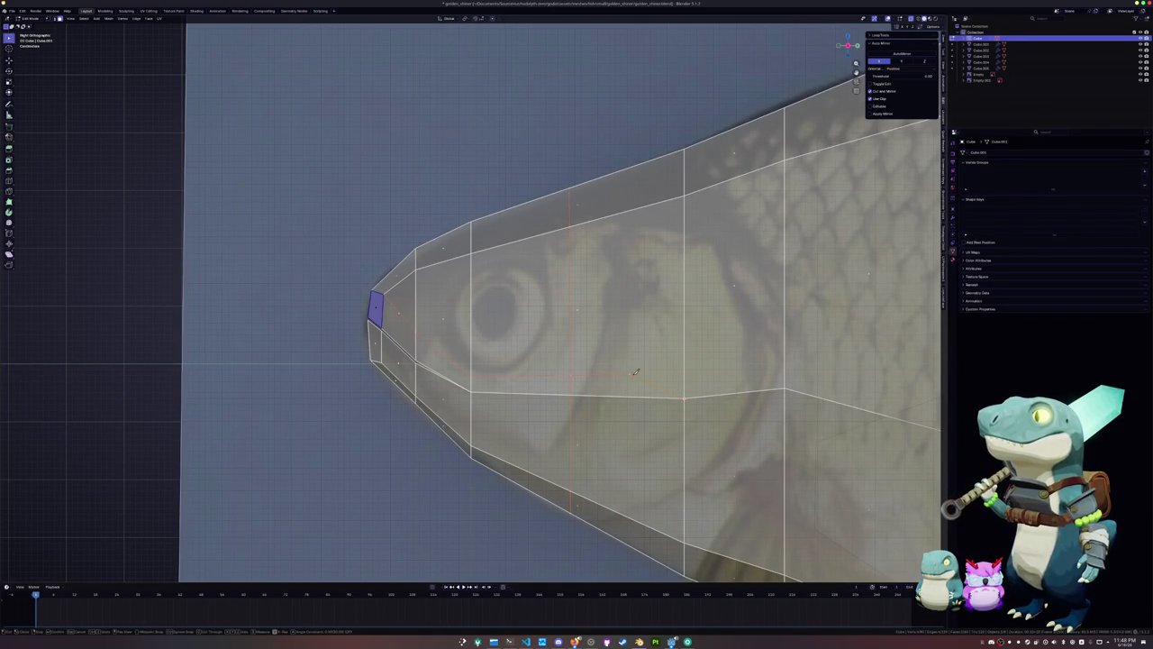
{"action": "key", "text": "Return"}
Slide the nose edge and a mouth-line vertex downward to match the reference
{"action": "scroll", "coordinate": [360, 342], "scroll_direction": "up", "scroll_amount": 1}
{"action": "scroll", "coordinate": [361, 342], "scroll_direction": "up", "scroll_amount": 1}
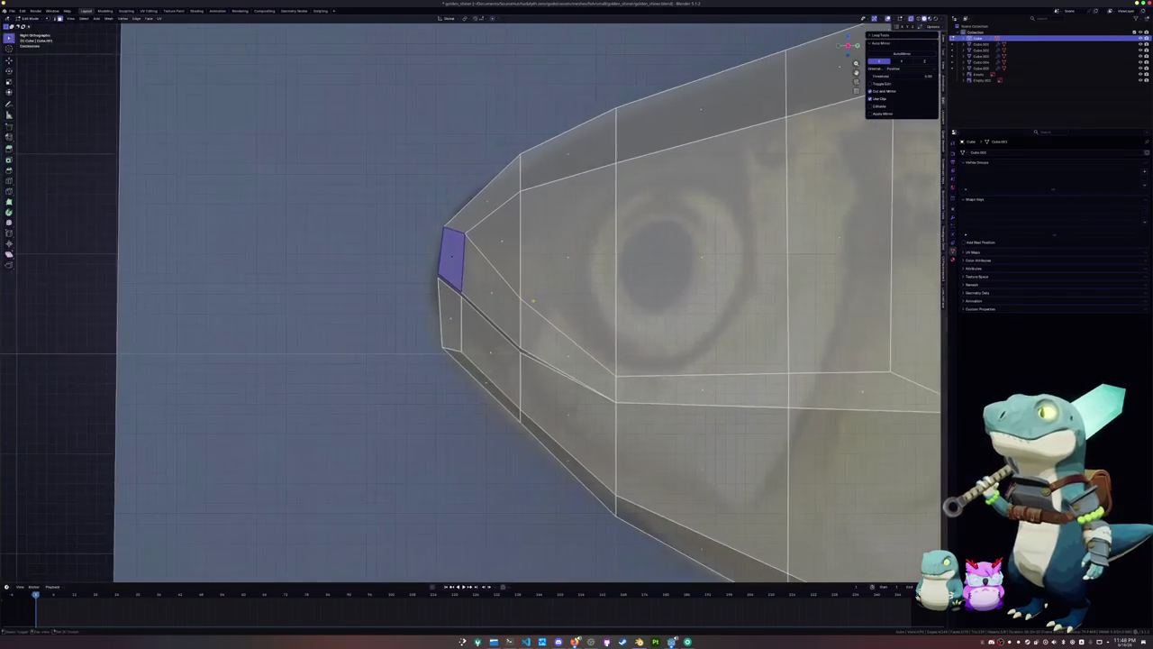
{"action": "scroll", "coordinate": [361, 342], "scroll_direction": "up", "scroll_amount": 1}
{"action": "key", "text": "alt+a"}
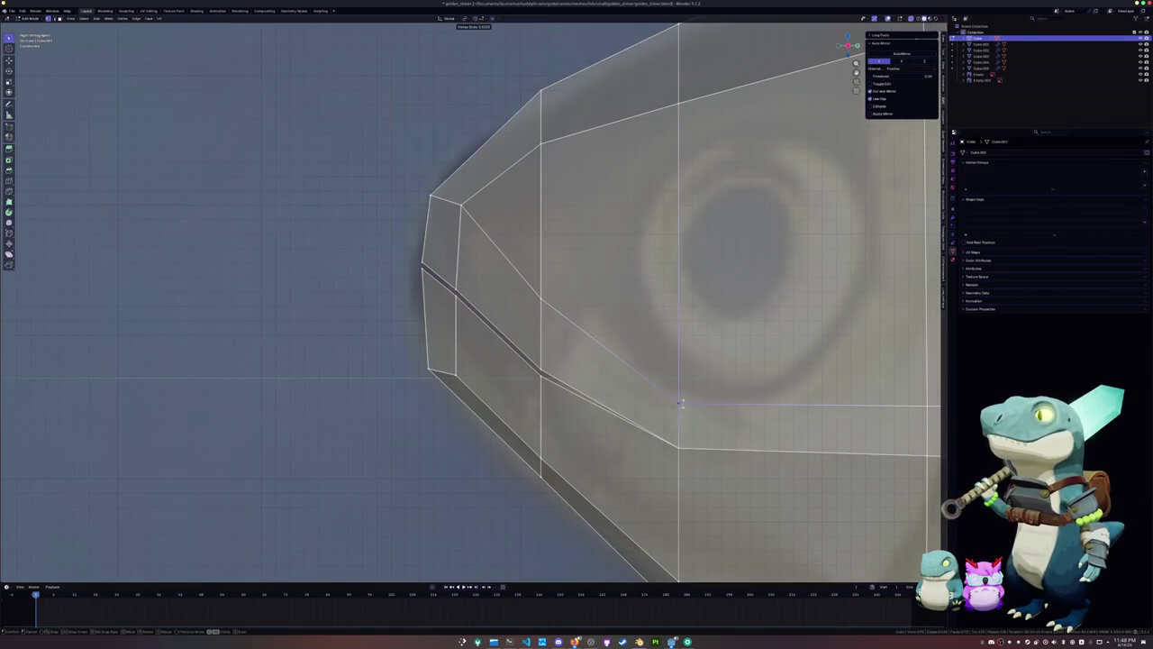
{"action": "key", "text": "g"}
{"action": "key", "text": "g"}
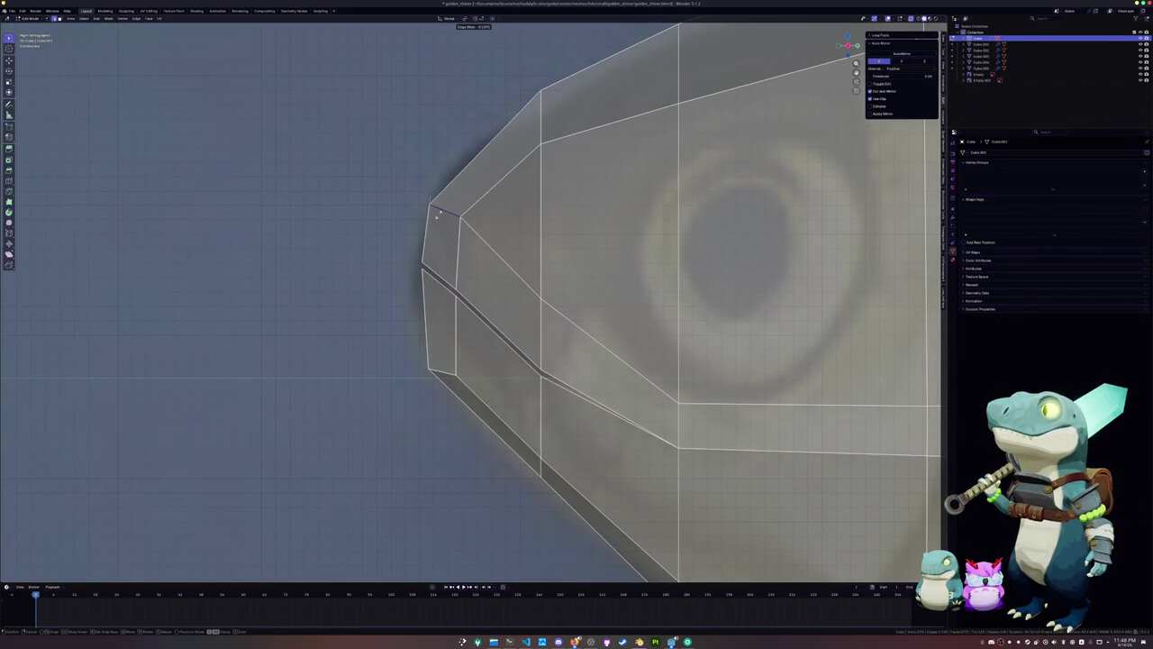
{"action": "left_click", "coordinate": [541, 297]}
{"action": "left_click", "coordinate": [541, 297]}
{"action": "key", "text": "g"}
{"action": "key", "text": "g"}
{"action": "left_click", "coordinate": [540, 308]}
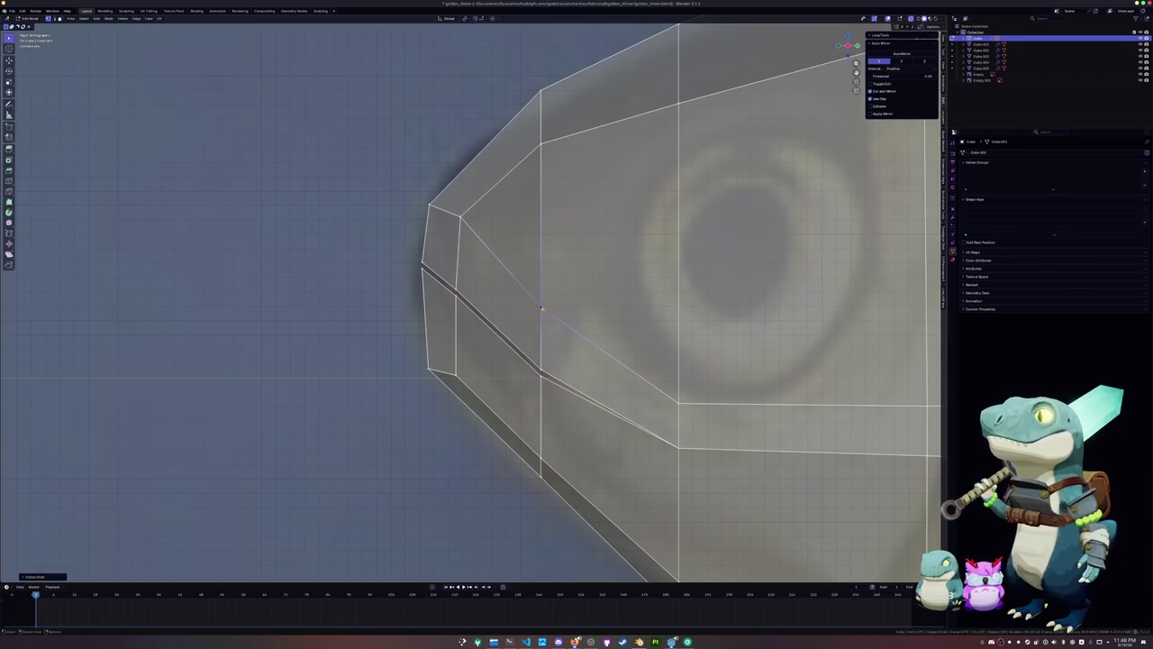
Select the faces along the mouth line plus the small snout face, viewed in perspective
{"action": "left_click", "coordinate": [676, 399]}
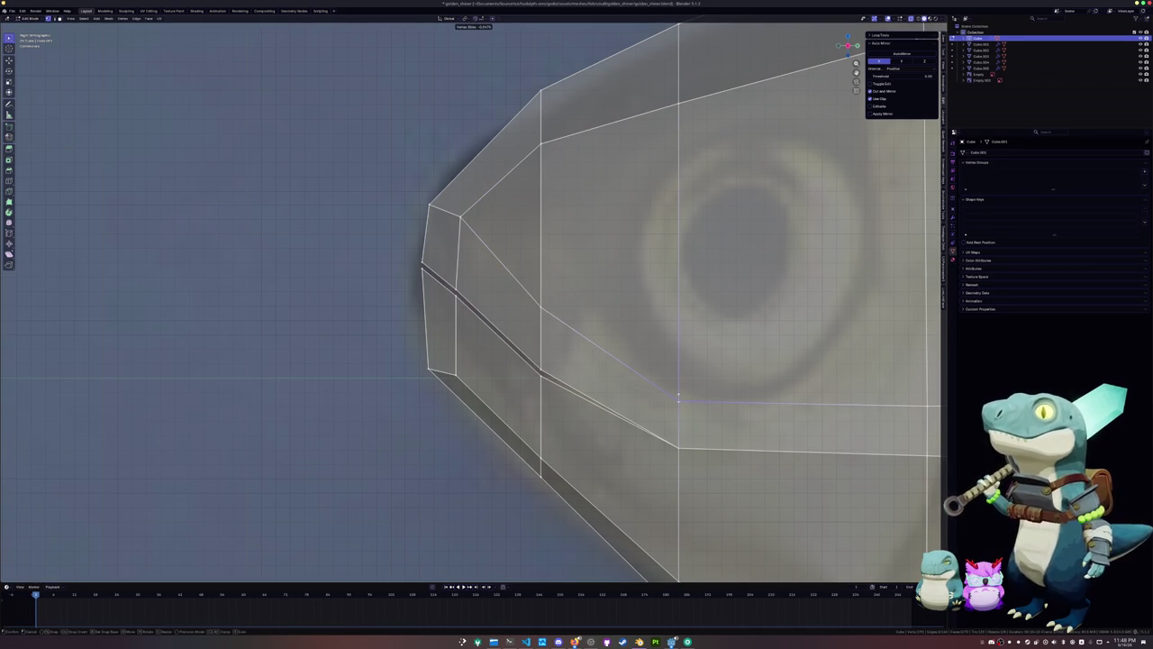
{"action": "scroll", "coordinate": [676, 399], "scroll_direction": "down", "scroll_amount": 2}
{"action": "left_click", "coordinate": [566, 352]}
{"action": "left_click", "coordinate": [499, 308], "text": "shift"}
{"action": "key", "text": "alt+z"}
{"action": "left_click", "coordinate": [448, 264], "text": "shift"}
{"action": "middle_click_drag", "start_coordinate": [448, 264], "coordinate": [452, 276]}
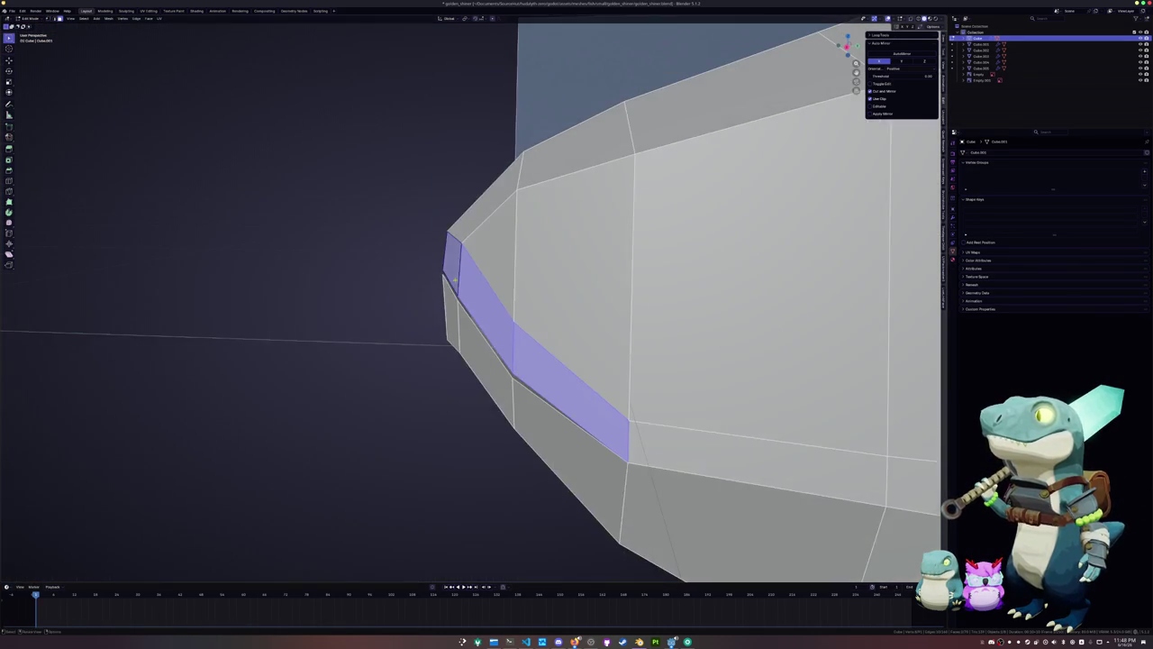
Shrink the selected mouth-line faces inward with Alt+S to sink a groove into the jaw
{"action": "key", "text": "alt+s"}
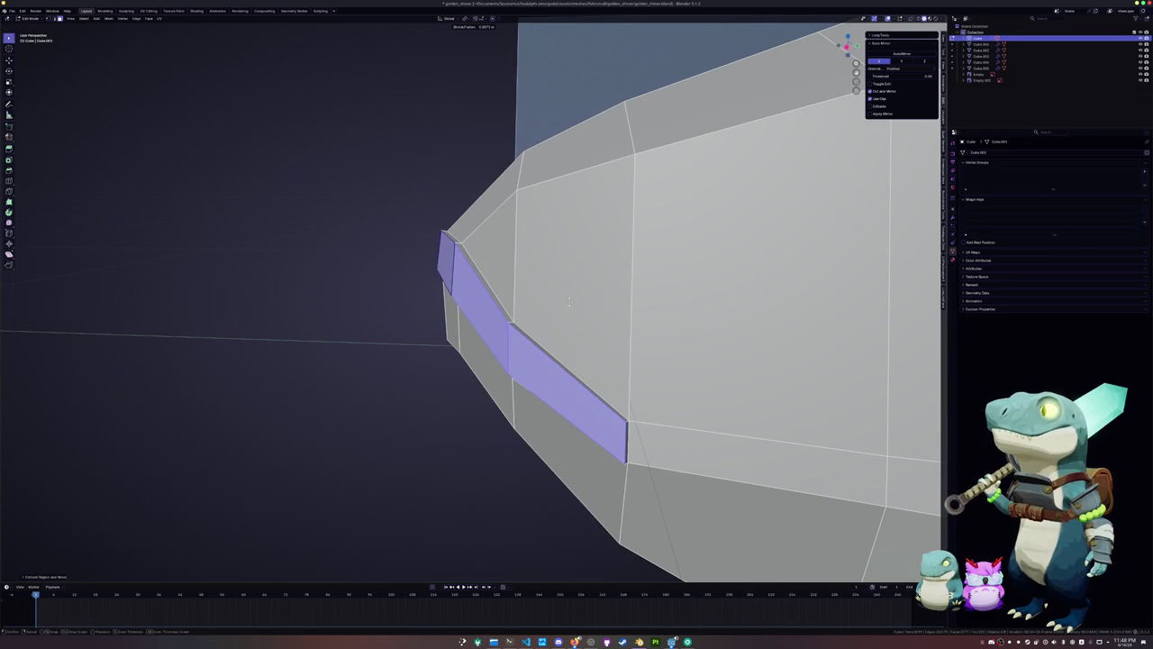
{"action": "left_click", "coordinate": [570, 301]}
{"action": "mouse_move", "coordinate": [569, 302]}
{"action": "middle_mouse_down"}
{"action": "mouse_move", "coordinate": [630, 271]}
{"action": "mouse_move", "coordinate": [781, 101]}
{"action": "middle_mouse_up"}
{"action": "key", "text": "alt+a"}
{"action": "middle_click_drag", "start_coordinate": [483, 275], "coordinate": [419, 369]}
Add an edge loop across the front faces of the head
{"action": "key", "text": "ctrl+r"}
{"action": "left_click", "coordinate": [419, 369]}
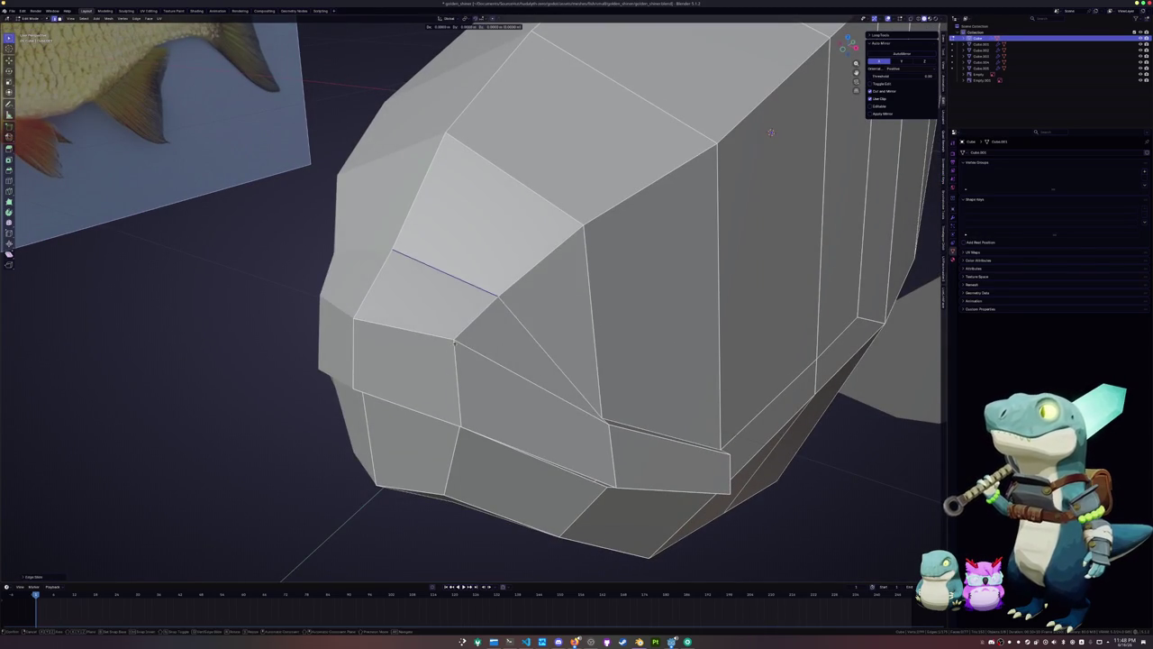
{"action": "left_click", "coordinate": [415, 375]}
{"action": "mouse_move", "coordinate": [414, 376]}
{"action": "middle_mouse_down"}
{"action": "mouse_move", "coordinate": [521, 433]}
{"action": "mouse_move", "coordinate": [499, 365]}
{"action": "mouse_move", "coordinate": [549, 365]}
{"action": "middle_mouse_up"}
Add two supporting edge loops running along the mouth groove
{"action": "key", "text": "ctrl+r"}
{"action": "left_click", "coordinate": [498, 365]}
{"action": "left_click", "coordinate": [498, 365]}
{"action": "mouse_move", "coordinate": [535, 309]}
{"action": "middle_mouse_down"}
{"action": "mouse_move", "coordinate": [593, 156]}
{"action": "mouse_move", "coordinate": [420, 275]}
{"action": "mouse_move", "coordinate": [549, 375]}
{"action": "middle_mouse_up"}
{"action": "key", "text": "ctrl+r"}
{"action": "left_click", "coordinate": [535, 309]}
{"action": "left_click", "coordinate": [535, 309]}
In see-through shading, shift the groove edges along X and knife an extra cut beside the groove
{"action": "key", "text": "alt+z"}
{"action": "key", "text": "g"}
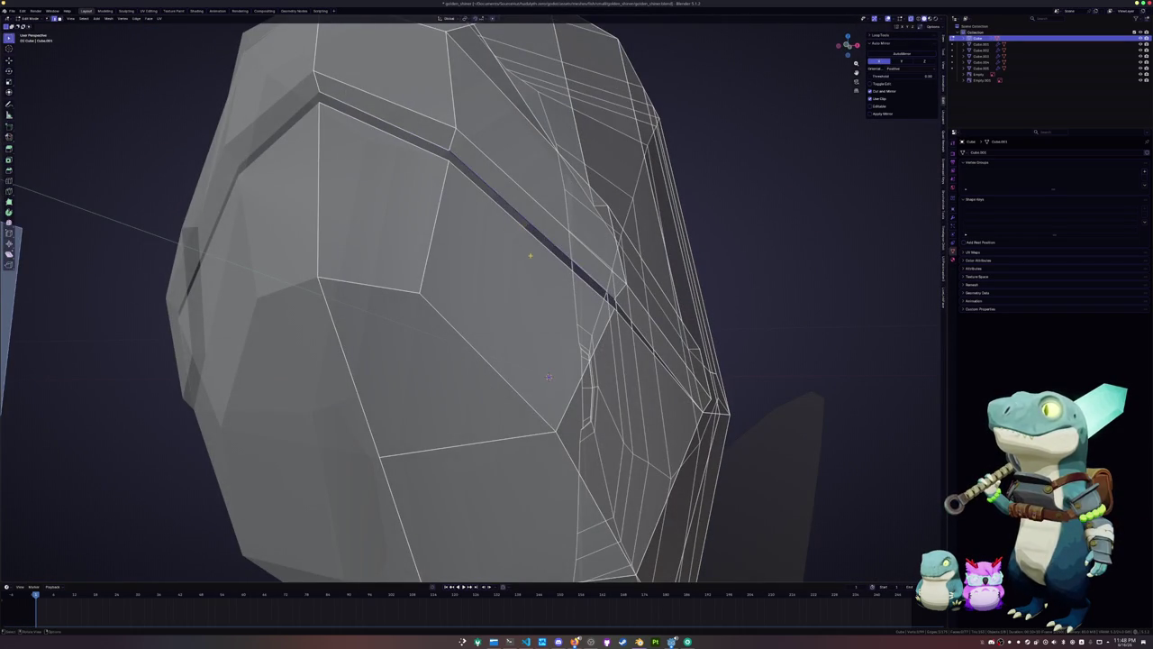
{"action": "key", "text": "x"}
{"action": "left_click", "coordinate": [548, 376]}
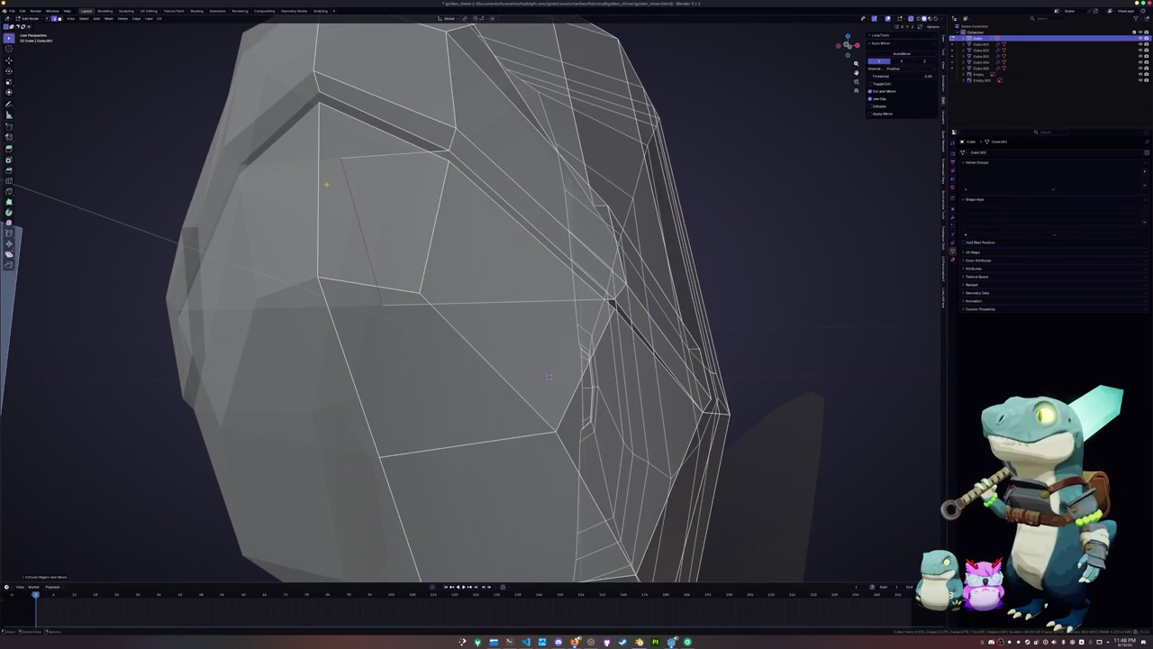
{"action": "key", "text": "k"}
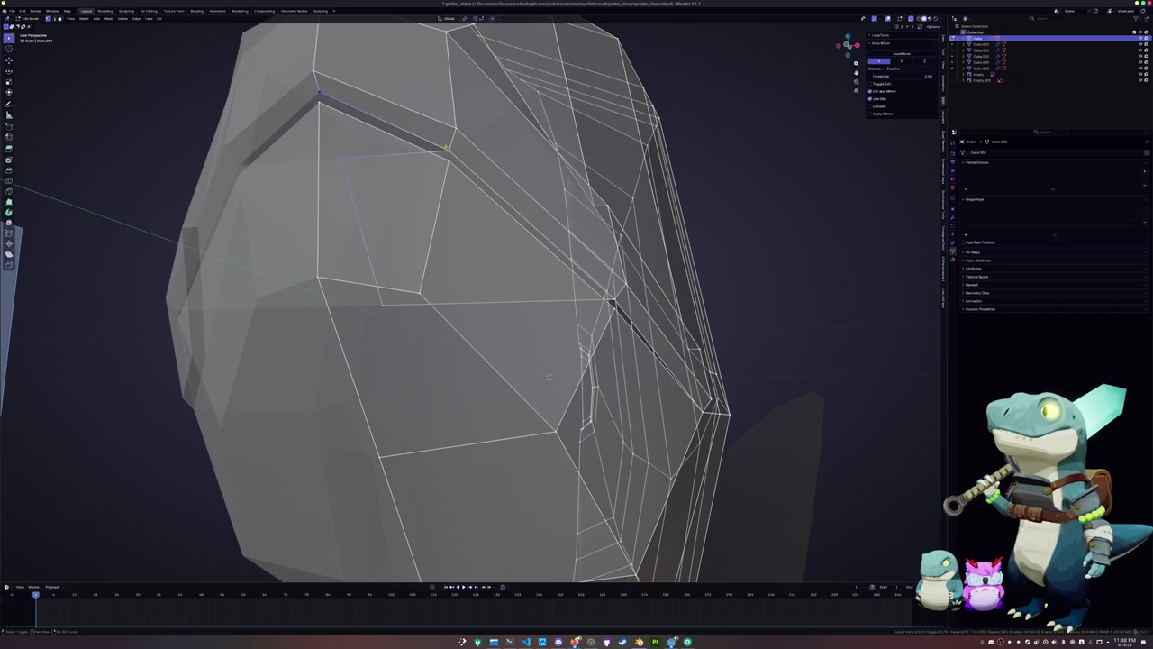
{"action": "key", "text": "Return"}
{"action": "mouse_move", "coordinate": [549, 376]}
{"action": "middle_mouse_down"}
{"action": "mouse_move", "coordinate": [539, 264]}
{"action": "mouse_move", "coordinate": [631, 378]}
{"action": "middle_mouse_up"}
Slide the selected snout geometry along X and merge its overlapping vertices by distance
{"action": "key", "text": "g"}
{"action": "key", "text": "x"}
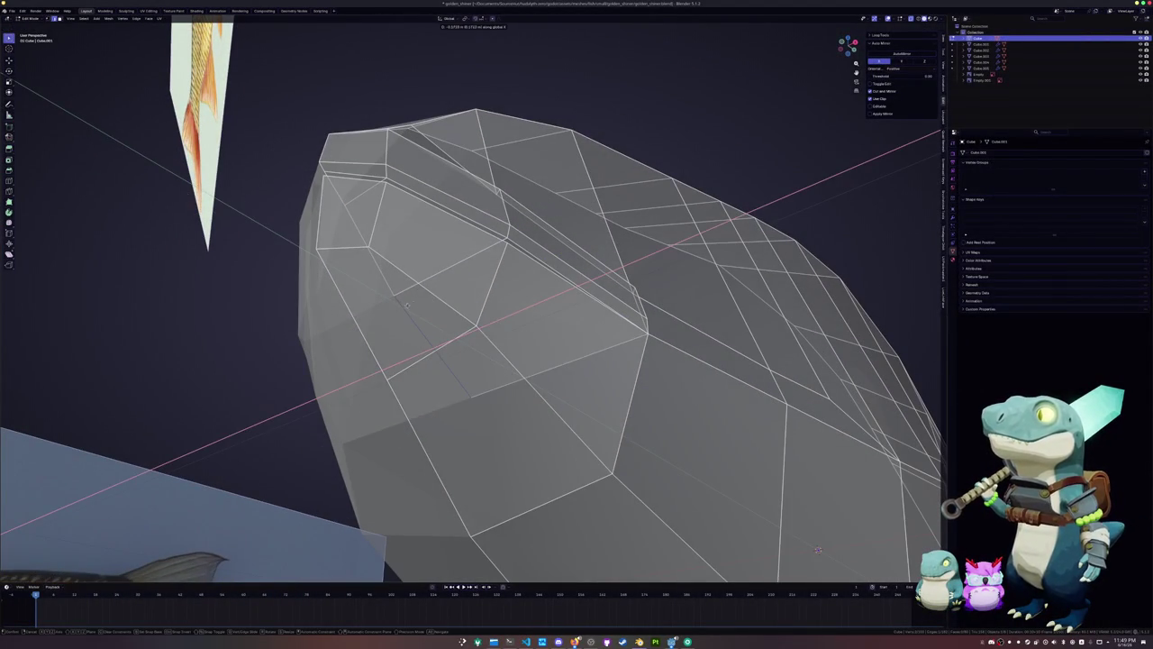
{"action": "left_click", "coordinate": [336, 318]}
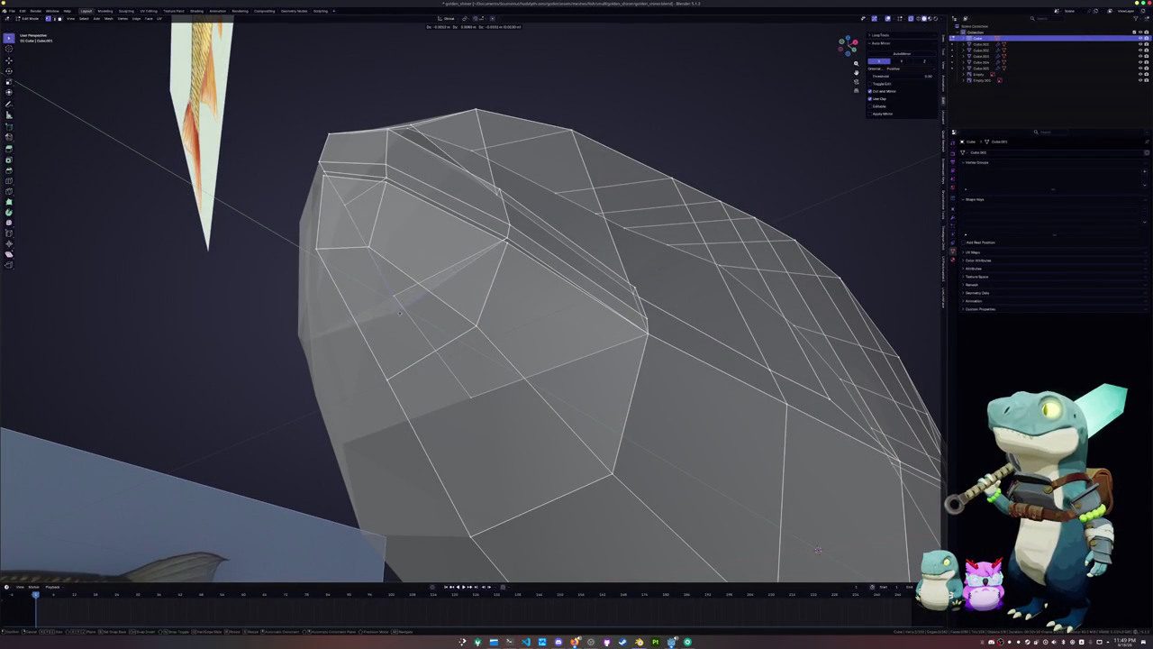
{"action": "right_click", "coordinate": [386, 289]}
{"action": "mouse_move", "coordinate": [357, 293]}
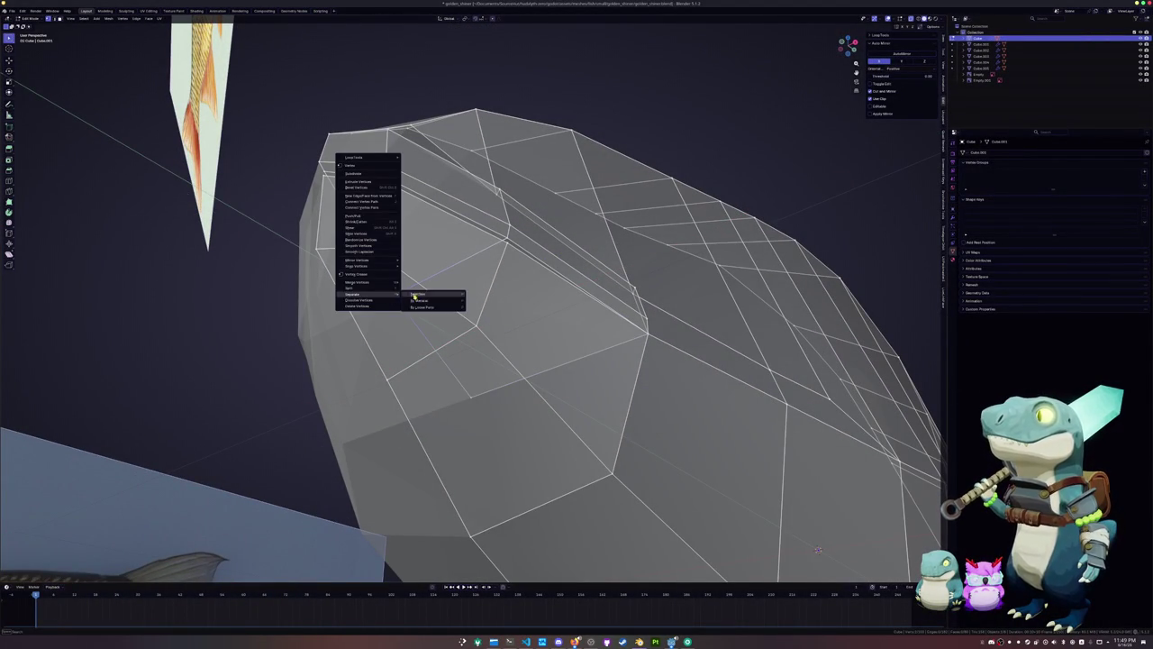
{"action": "left_click", "coordinate": [422, 316]}
{"action": "mouse_move", "coordinate": [422, 316]}
{"action": "middle_mouse_down"}
{"action": "mouse_move", "coordinate": [475, 354]}
{"action": "mouse_move", "coordinate": [496, 341]}
{"action": "middle_mouse_up"}
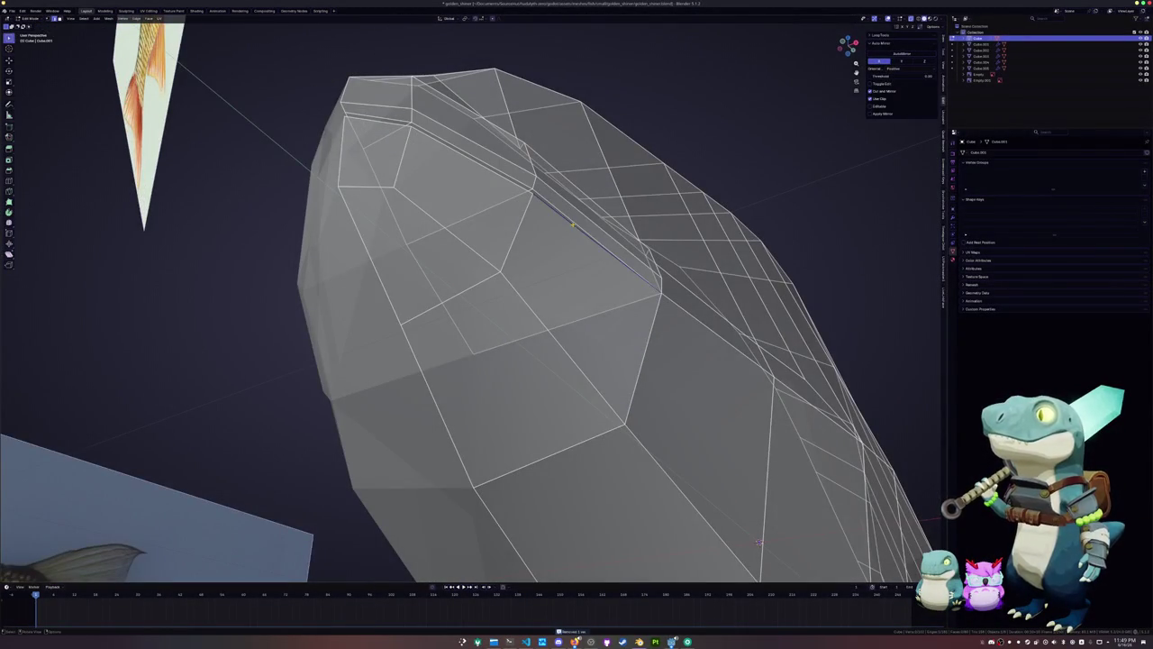
{"action": "middle_click_drag", "start_coordinate": [758, 542], "coordinate": [630, 548]}
Move another set of snout vertices along X and merge them into a single point
{"action": "key", "text": "g"}
{"action": "key", "text": "x"}
{"action": "key", "text": "Return"}
{"action": "right_click", "coordinate": [441, 341]}
{"action": "mouse_move", "coordinate": [416, 340]}
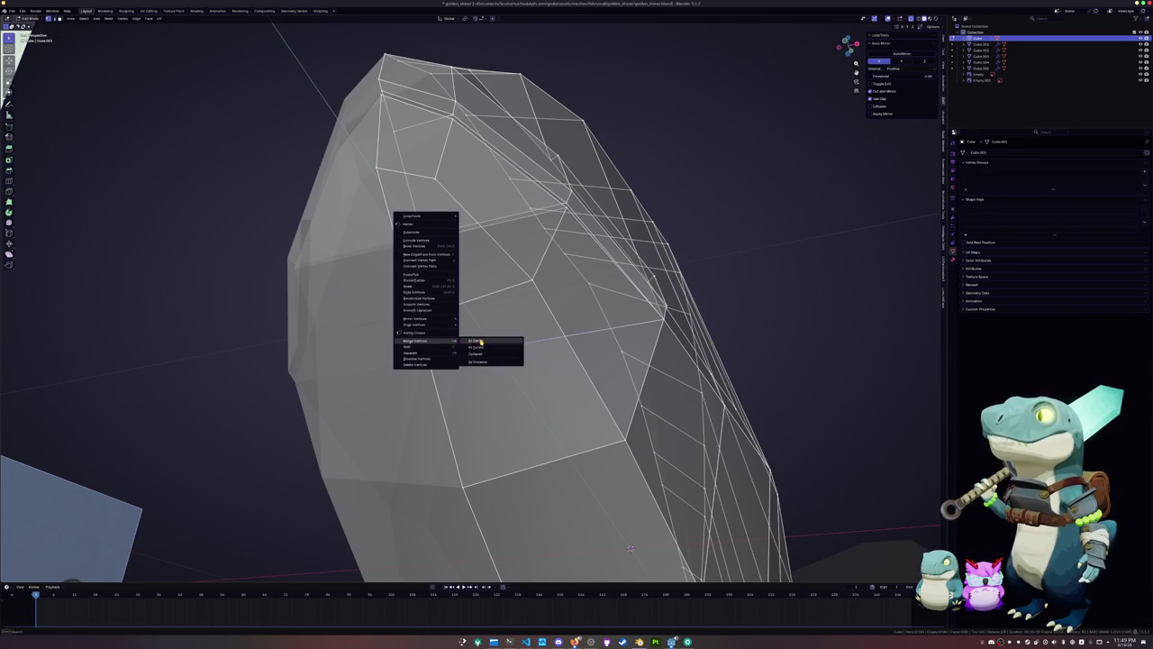
{"action": "left_click", "coordinate": [480, 342]}
{"action": "middle_click_drag", "start_coordinate": [480, 341], "coordinate": [504, 307]}
{"action": "mouse_move", "coordinate": [643, 578]}
{"action": "middle_mouse_down"}
{"action": "mouse_move", "coordinate": [660, 463]}
{"action": "mouse_move", "coordinate": [642, 487]}
{"action": "mouse_move", "coordinate": [590, 451]}
{"action": "middle_mouse_up"}
Shift more snout vertices along X and merge the doubled points in two passes
{"action": "key", "text": "g"}
{"action": "key", "text": "x"}
{"action": "left_click", "coordinate": [374, 249]}
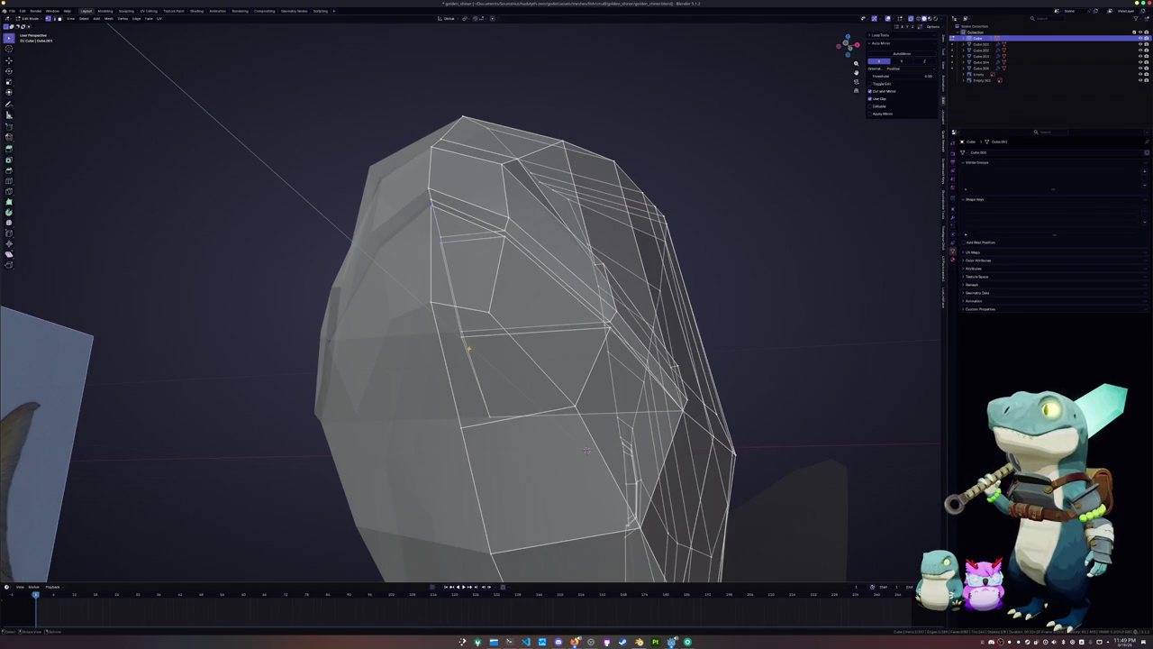
{"action": "right_click", "coordinate": [455, 337]}
{"action": "mouse_move", "coordinate": [424, 335]}
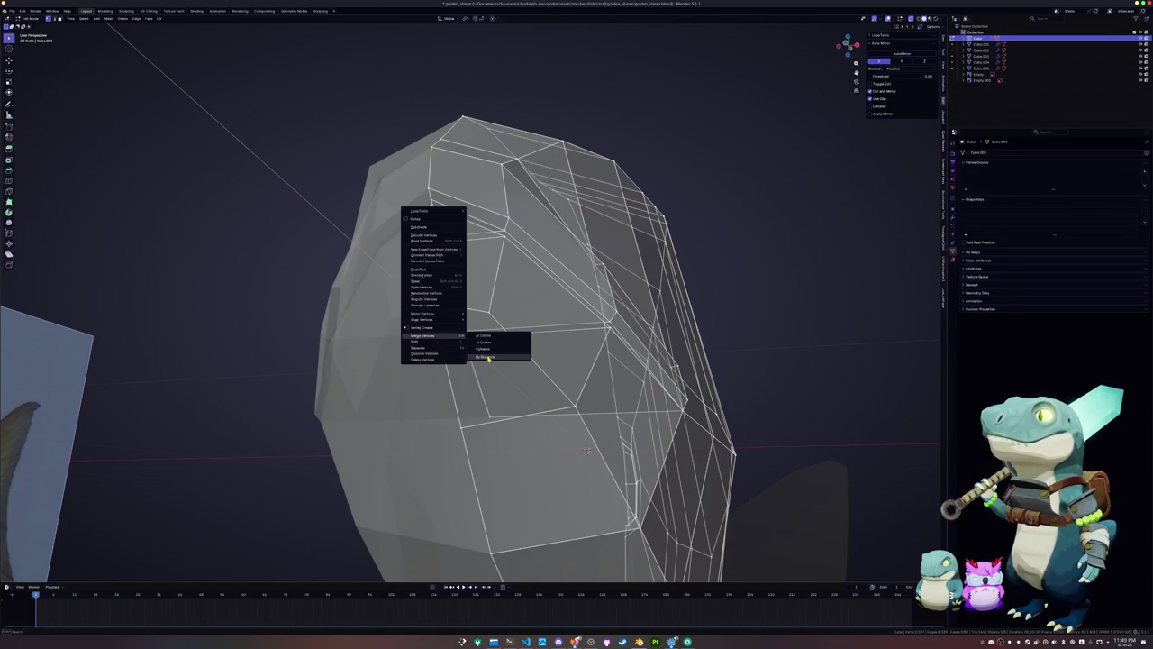
{"action": "left_click", "coordinate": [487, 336]}
{"action": "mouse_move", "coordinate": [468, 313]}
{"action": "middle_mouse_down"}
{"action": "mouse_move", "coordinate": [450, 270]}
{"action": "mouse_move", "coordinate": [482, 324]}
{"action": "mouse_move", "coordinate": [417, 293]}
{"action": "middle_mouse_up"}
{"action": "right_click", "coordinate": [447, 271]}
{"action": "left_click", "coordinate": [486, 270]}
Select the mouth-groove edge loop and move it vertically along Z to widen the gap
{"action": "key", "text": "Tab"}
{"action": "key", "text": "Tab"}
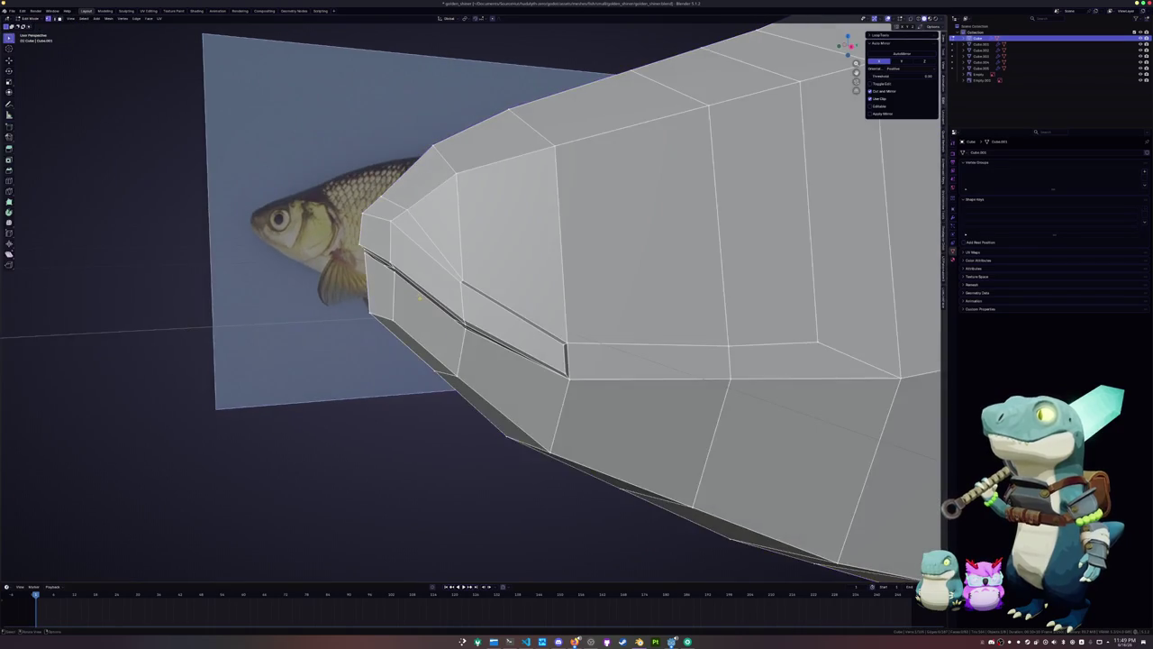
{"action": "left_click", "coordinate": [429, 308], "text": "alt"}
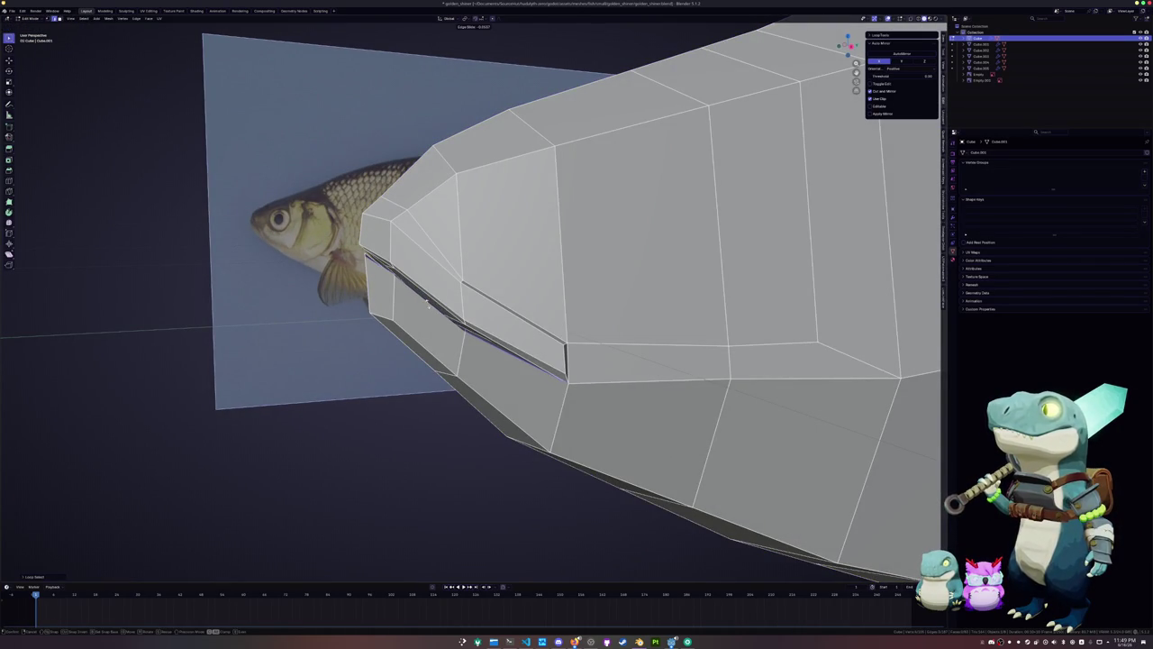
{"action": "mouse_move", "coordinate": [429, 303]}
{"action": "middle_mouse_down"}
{"action": "mouse_move", "coordinate": [361, 289]}
{"action": "mouse_move", "coordinate": [429, 306]}
{"action": "mouse_move", "coordinate": [582, 156]}
{"action": "mouse_move", "coordinate": [685, 136]}
{"action": "middle_mouse_up"}
{"action": "key", "text": "g"}
{"action": "key", "text": "z"}
{"action": "left_click", "coordinate": [429, 327]}
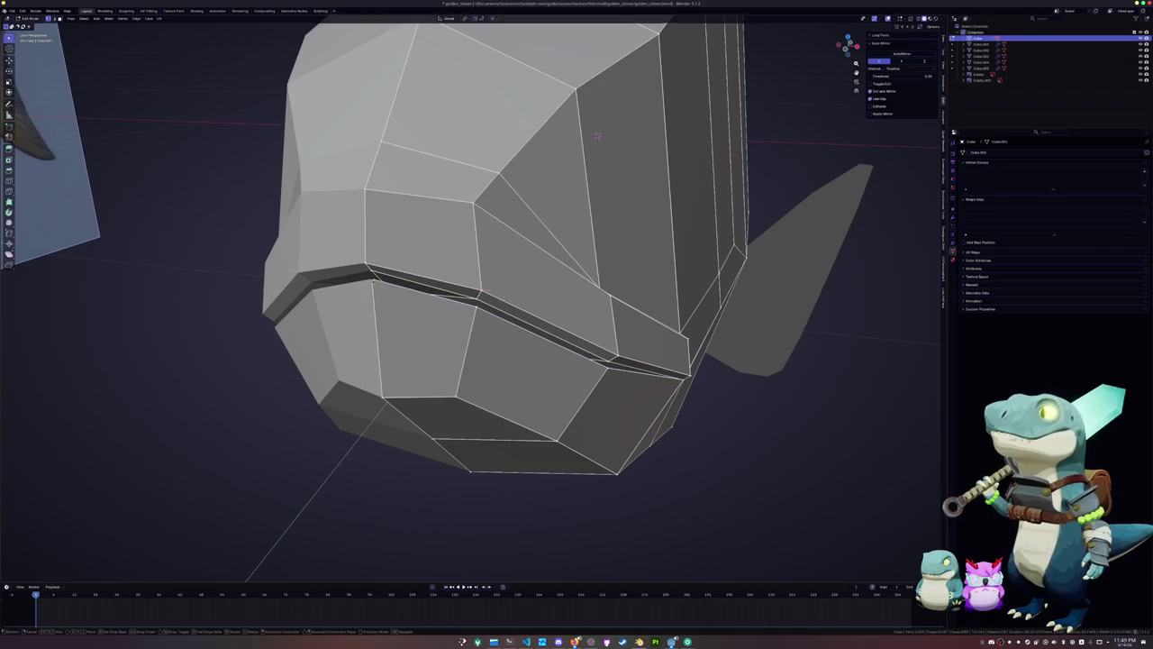
Select the whole fish mesh, merge overlapping vertices by distance, then deselect everything
{"action": "scroll", "coordinate": [804, 118], "scroll_direction": "up", "scroll_amount": 2}
{"action": "middle_click_drag", "start_coordinate": [804, 118], "coordinate": [271, 301]}
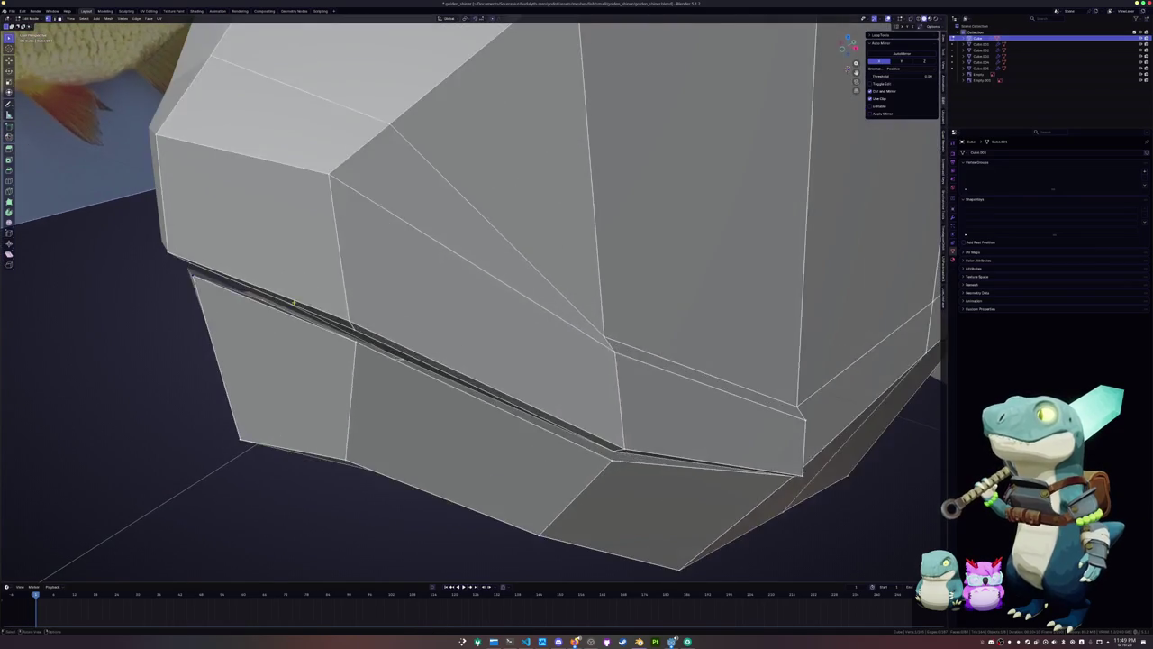
{"action": "key", "text": "a"}
{"action": "right_click", "coordinate": [270, 302]}
{"action": "left_click", "coordinate": [324, 336]}
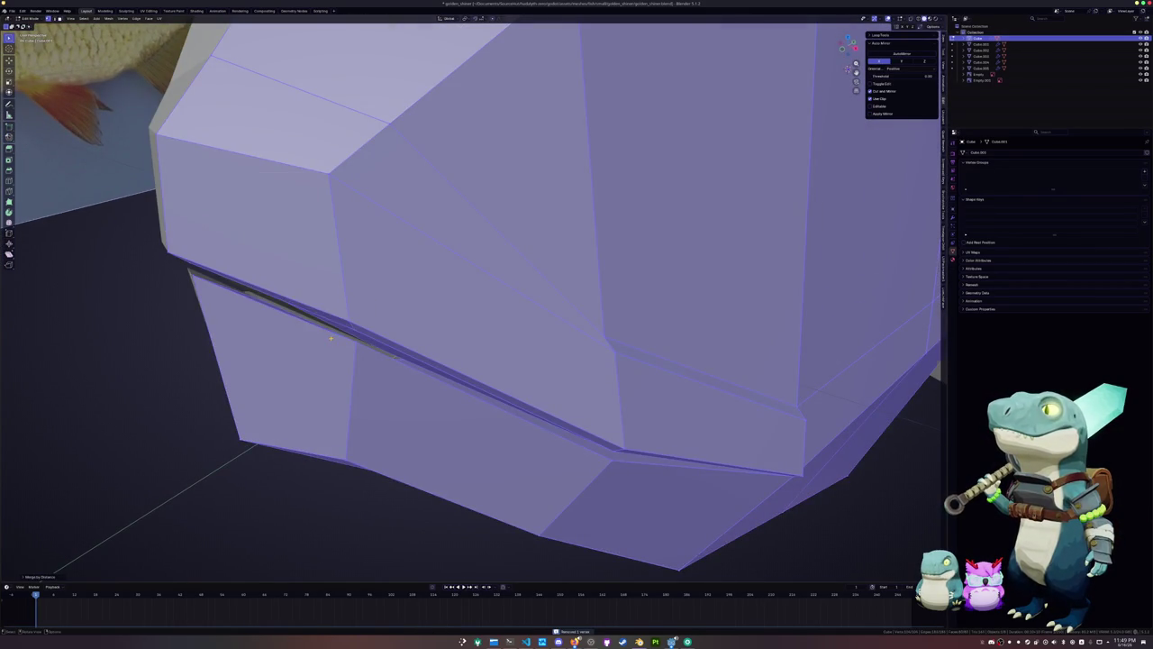
{"action": "scroll", "coordinate": [325, 337], "scroll_direction": "down", "scroll_amount": 4}
{"action": "mouse_move", "coordinate": [324, 336]}
{"action": "middle_mouse_down"}
{"action": "mouse_move", "coordinate": [746, 245]}
{"action": "mouse_move", "coordinate": [723, 397]}
{"action": "middle_mouse_up"}
{"action": "key", "text": "alt+a"}
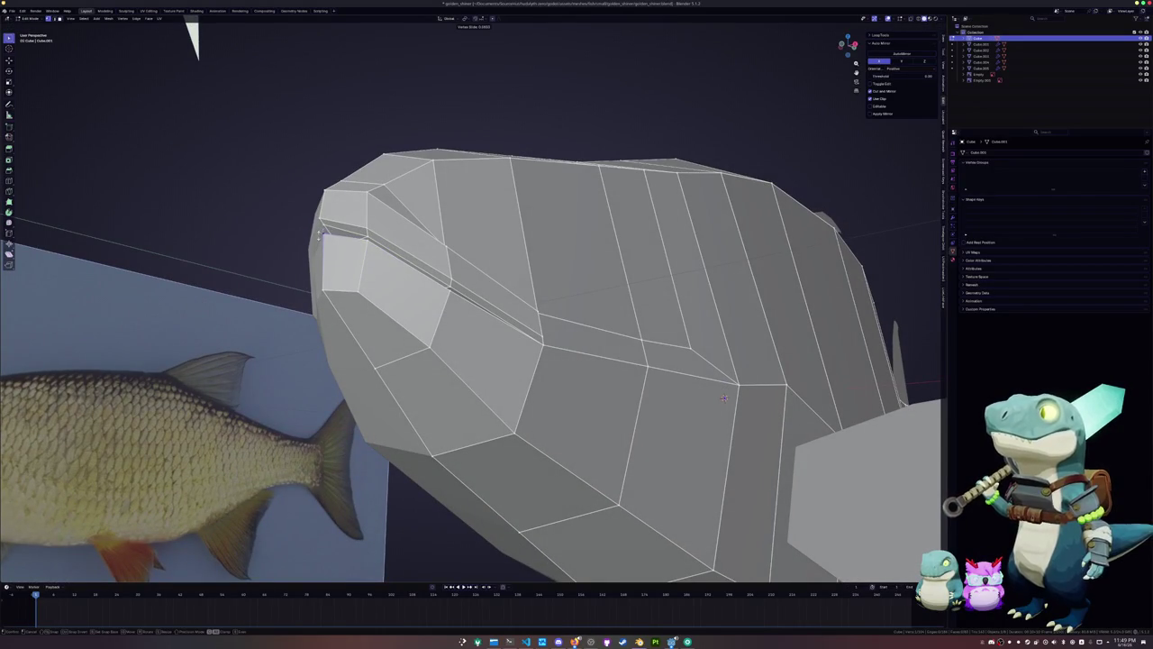
Turn on X-ray and switch to the Right Orthographic view over the reference
{"action": "mouse_move", "coordinate": [724, 398]}
{"action": "middle_mouse_down"}
{"action": "mouse_move", "coordinate": [293, 274]}
{"action": "mouse_move", "coordinate": [327, 275]}
{"action": "mouse_move", "coordinate": [376, 317]}
{"action": "middle_mouse_up"}
{"action": "key", "text": "alt+z"}
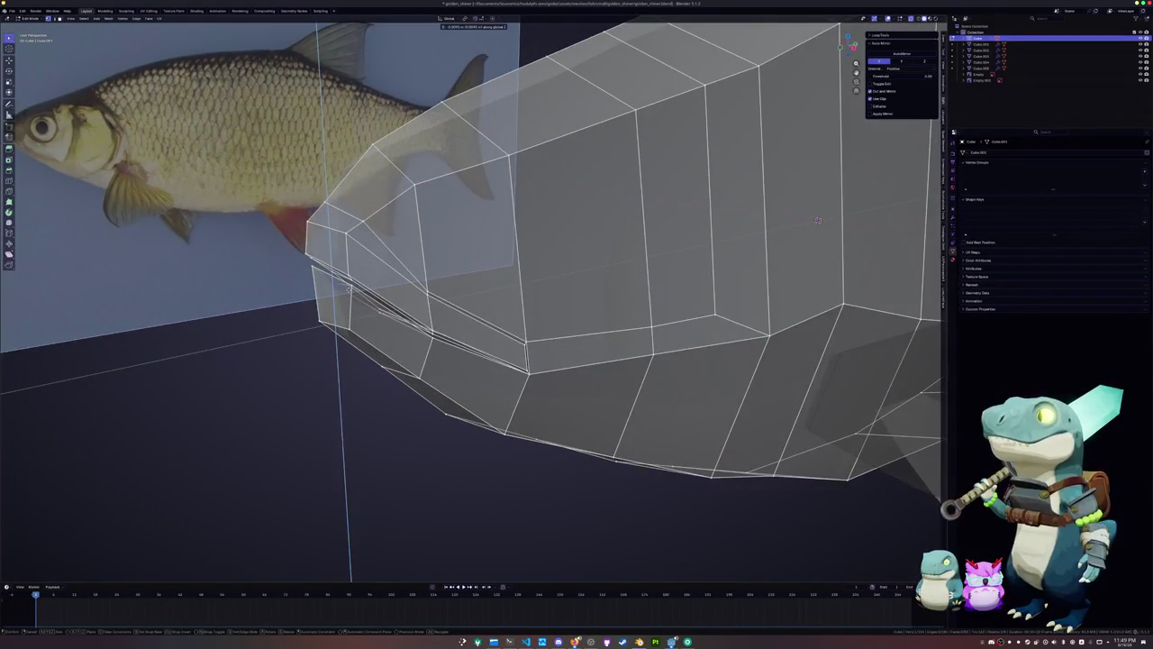
{"action": "mouse_move", "coordinate": [817, 220]}
{"action": "middle_mouse_down"}
{"action": "mouse_move", "coordinate": [676, 354]}
{"action": "mouse_move", "coordinate": [743, 293]}
{"action": "mouse_move", "coordinate": [687, 179]}
{"action": "mouse_move", "coordinate": [664, 191]}
{"action": "middle_mouse_up"}
{"action": "key", "text": "KP_3"}
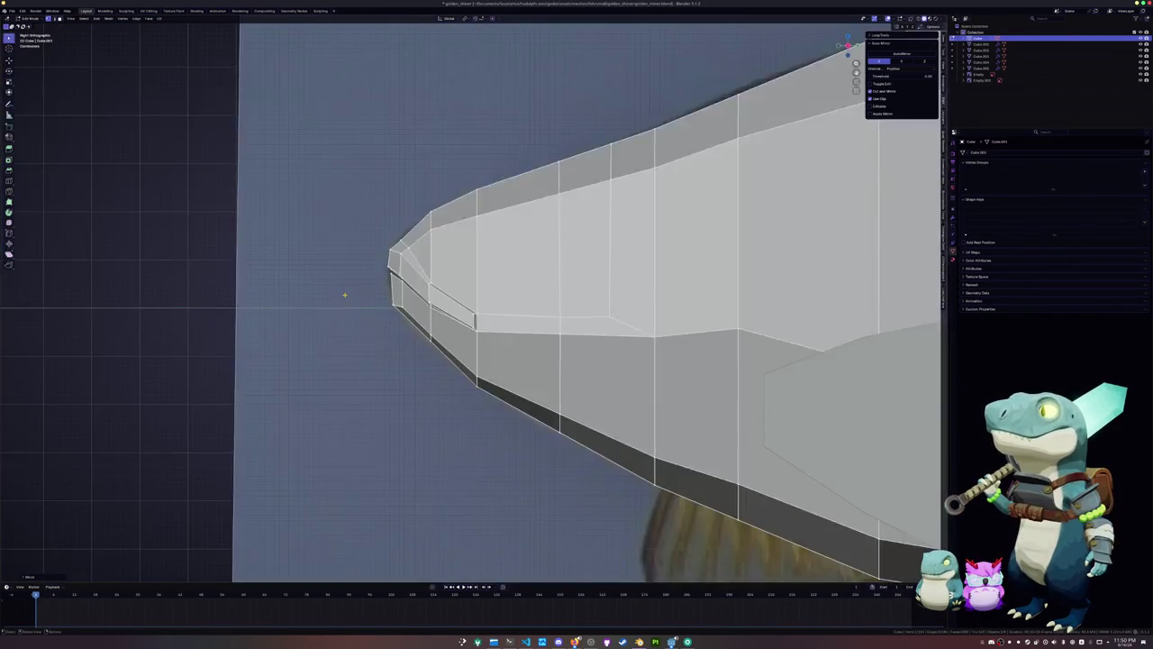
Zoom in on the eye and inset the two faces covering it into an inner ring
{"action": "key", "text": "alt+z"}
{"action": "scroll", "coordinate": [885, 279], "scroll_direction": "up", "scroll_amount": 1}
{"action": "scroll", "coordinate": [885, 280], "scroll_direction": "up", "scroll_amount": 2}
{"action": "key", "text": "k"}
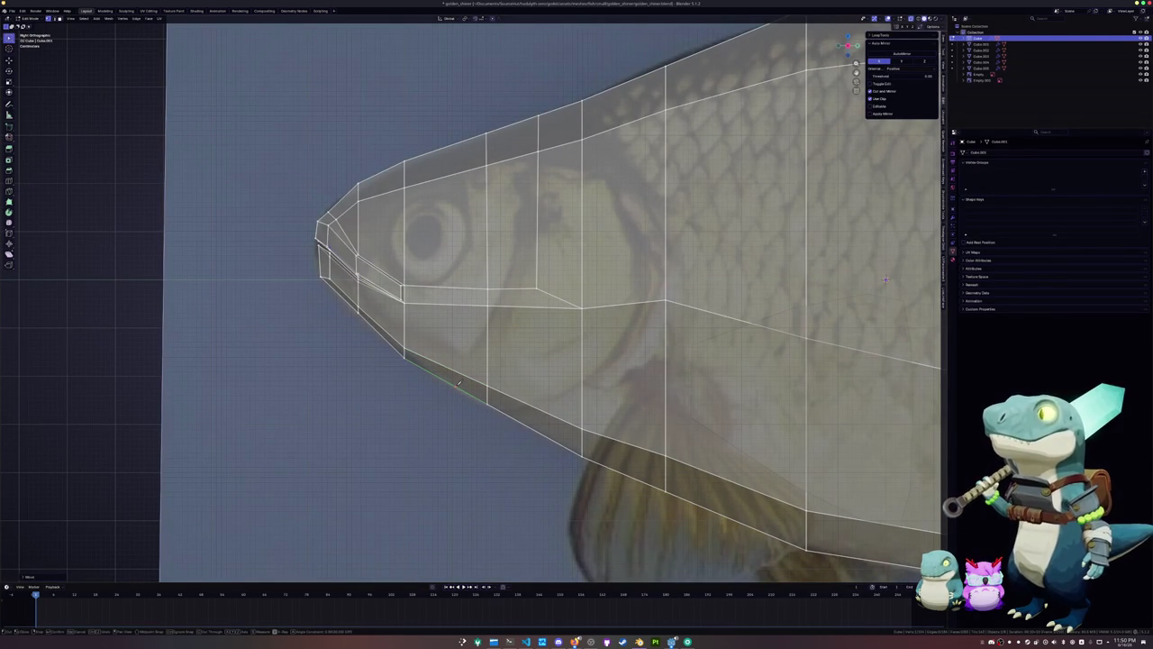
{"action": "key", "text": "Escape"}
{"action": "left_click", "coordinate": [380, 236]}
{"action": "left_click", "coordinate": [444, 236], "text": "shift"}
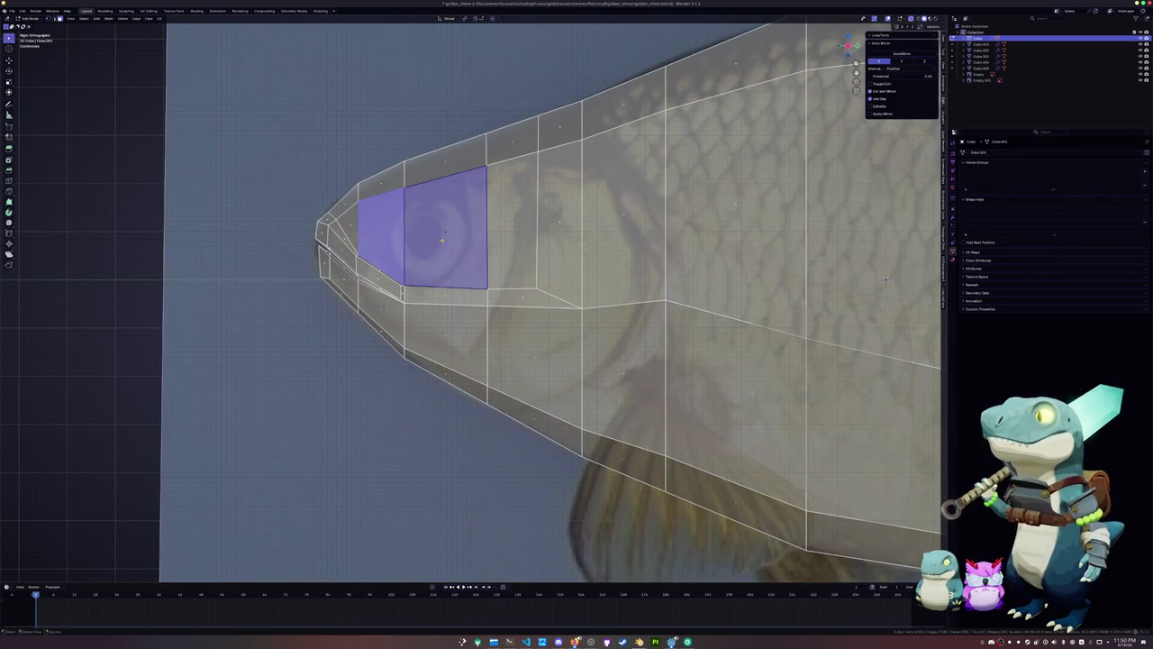
{"action": "key", "text": "i"}
{"action": "left_click", "coordinate": [423, 254]}
Select the inner eye loop and scale it up to match the reference eye
{"action": "left_click", "coordinate": [423, 253], "text": "alt"}
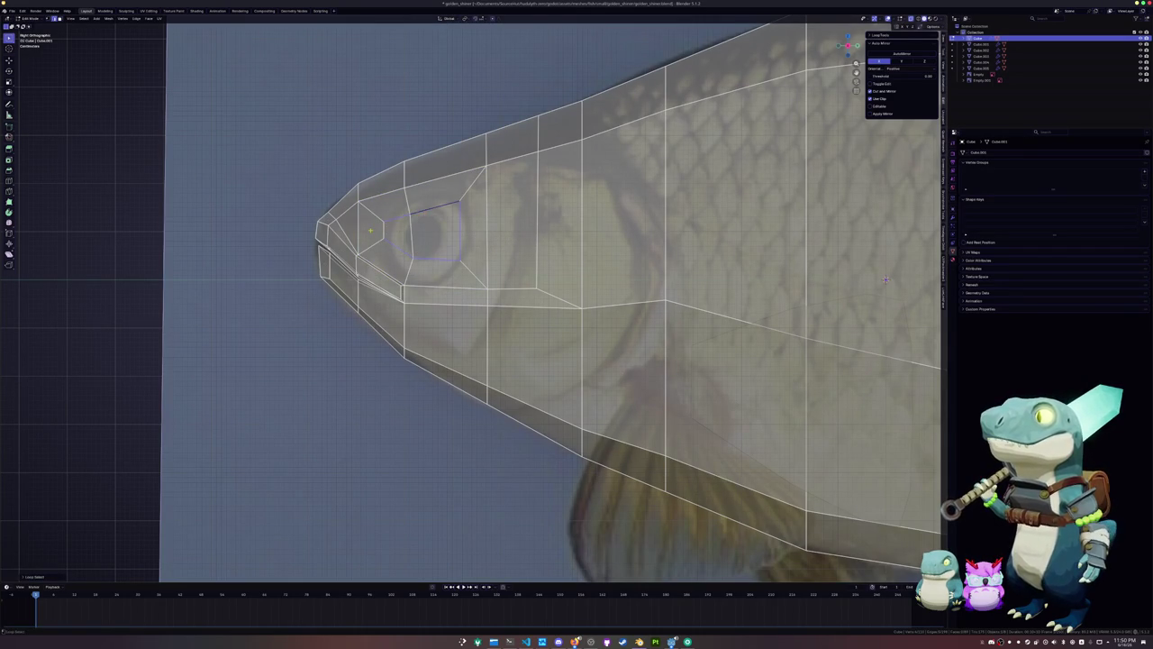
{"action": "key", "text": "c"}
{"action": "left_click", "coordinate": [400, 236]}
{"action": "key", "text": "Escape"}
{"action": "key", "text": "s"}
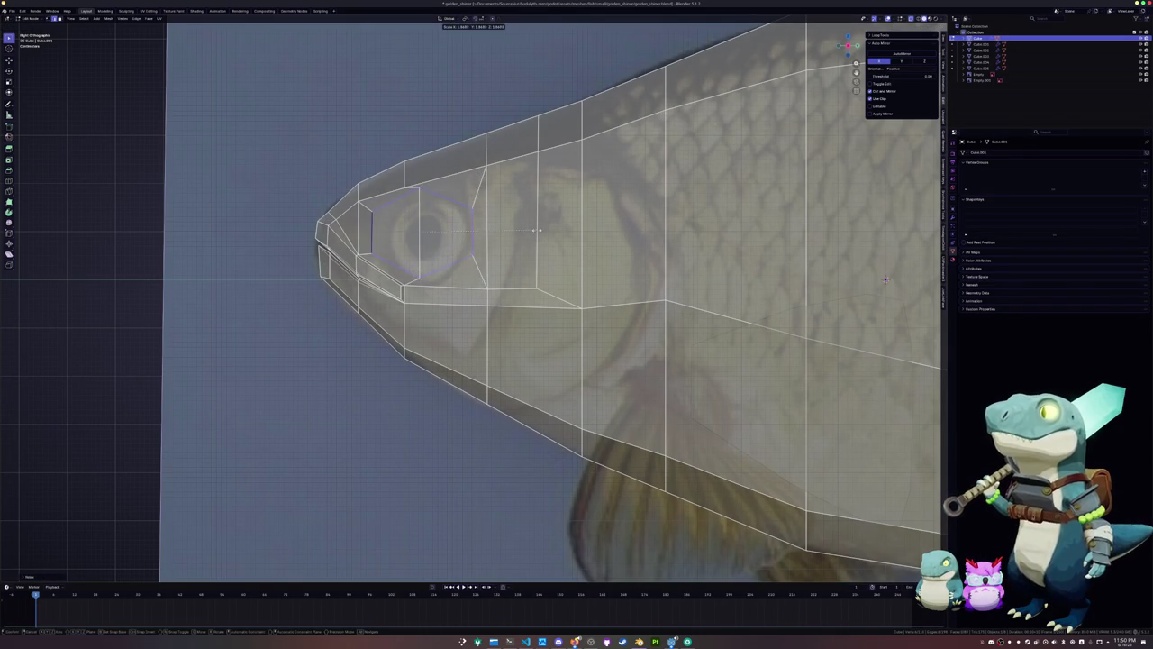
{"action": "key", "text": "y"}
{"action": "key", "text": "y"}
{"action": "key", "text": "y"}
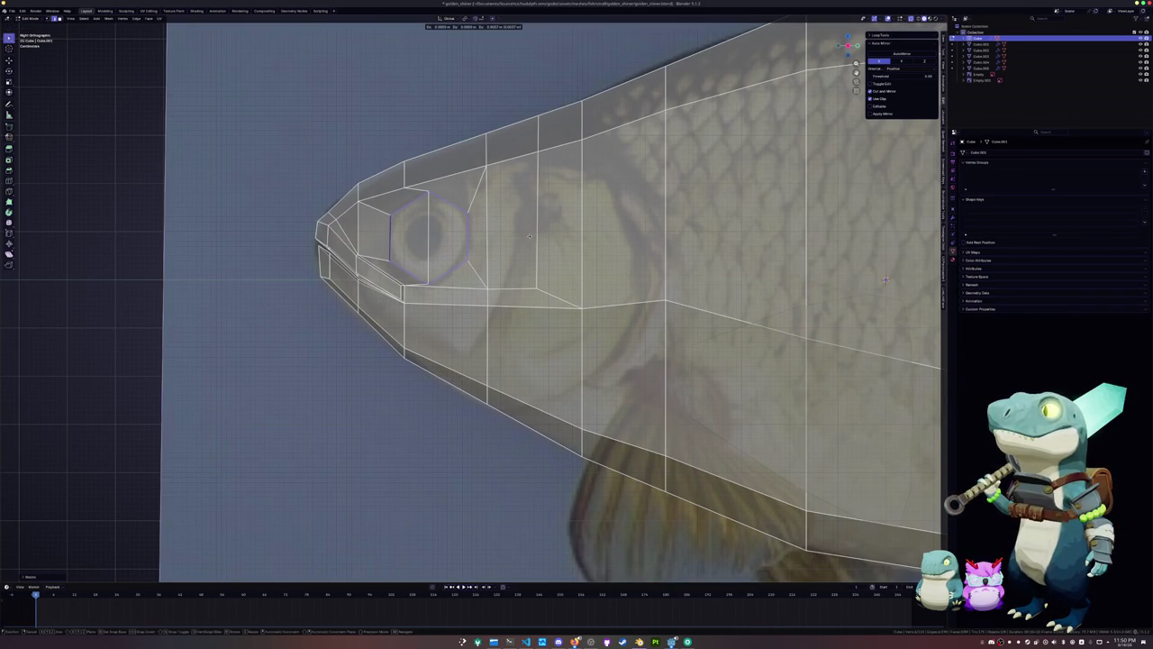
Lock in the enlarged eye loop and slide a vertex along its edge above the eye
{"action": "left_click", "coordinate": [532, 236]}
{"action": "key", "text": "g"}
{"action": "key", "text": "g"}
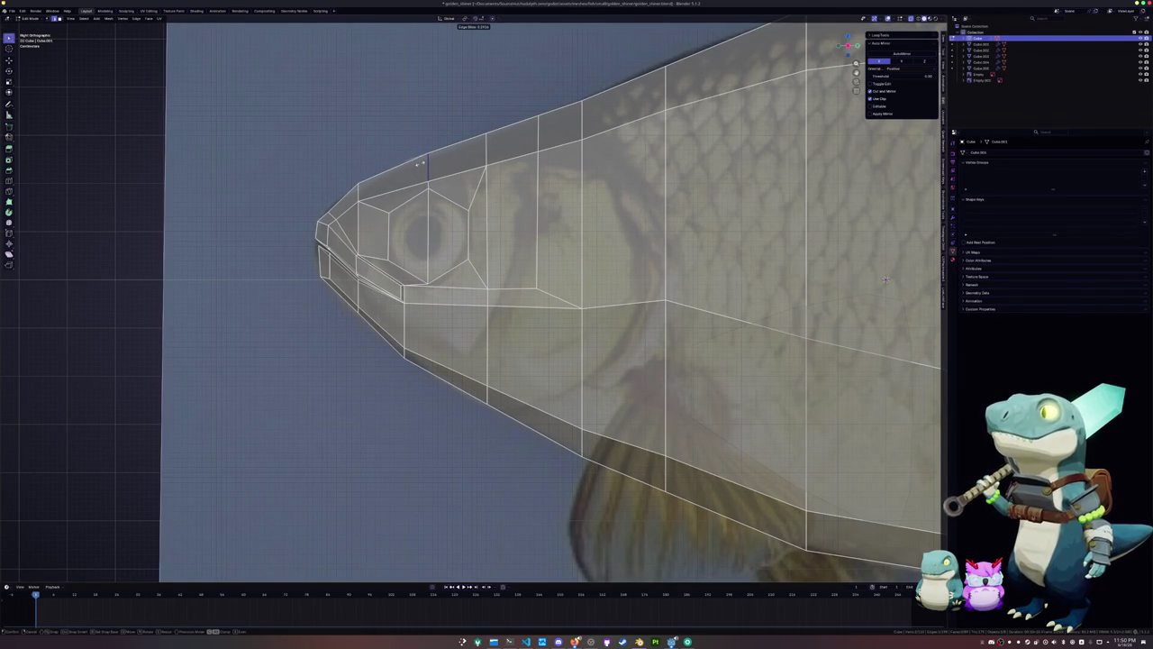
{"action": "left_click", "coordinate": [419, 165]}
Knife a new edge under the eye down to the lower mesh edge and dissolve the old edge
{"action": "left_click", "coordinate": [486, 288], "text": "shift"}
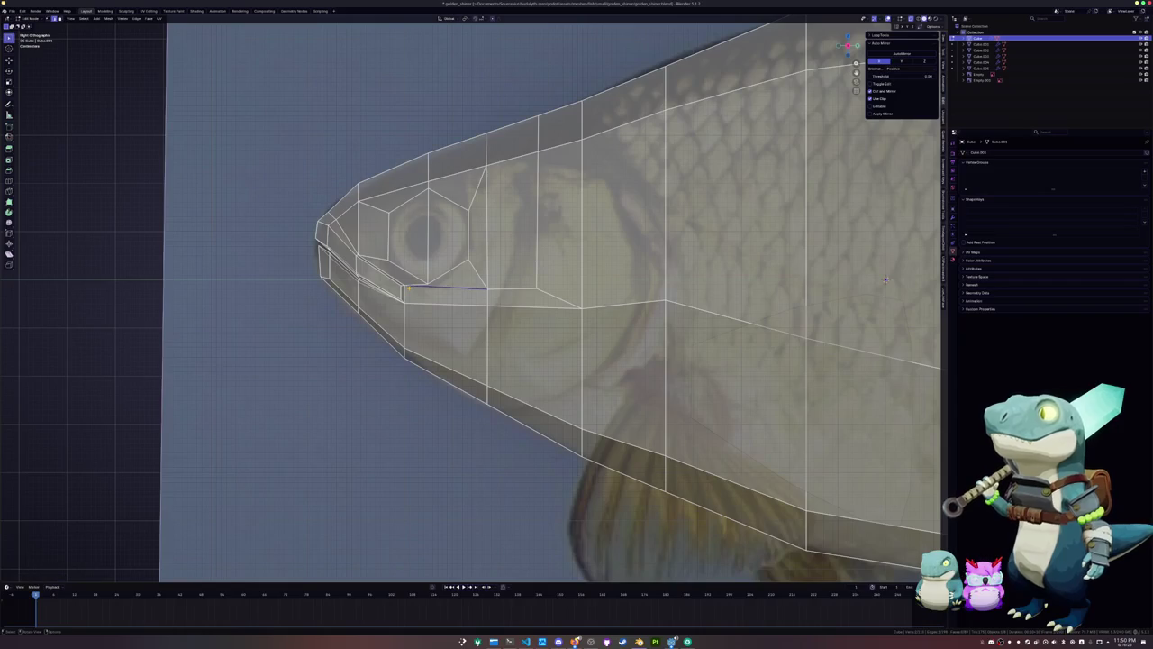
{"action": "scroll", "coordinate": [473, 319], "scroll_direction": "up", "scroll_amount": 1}
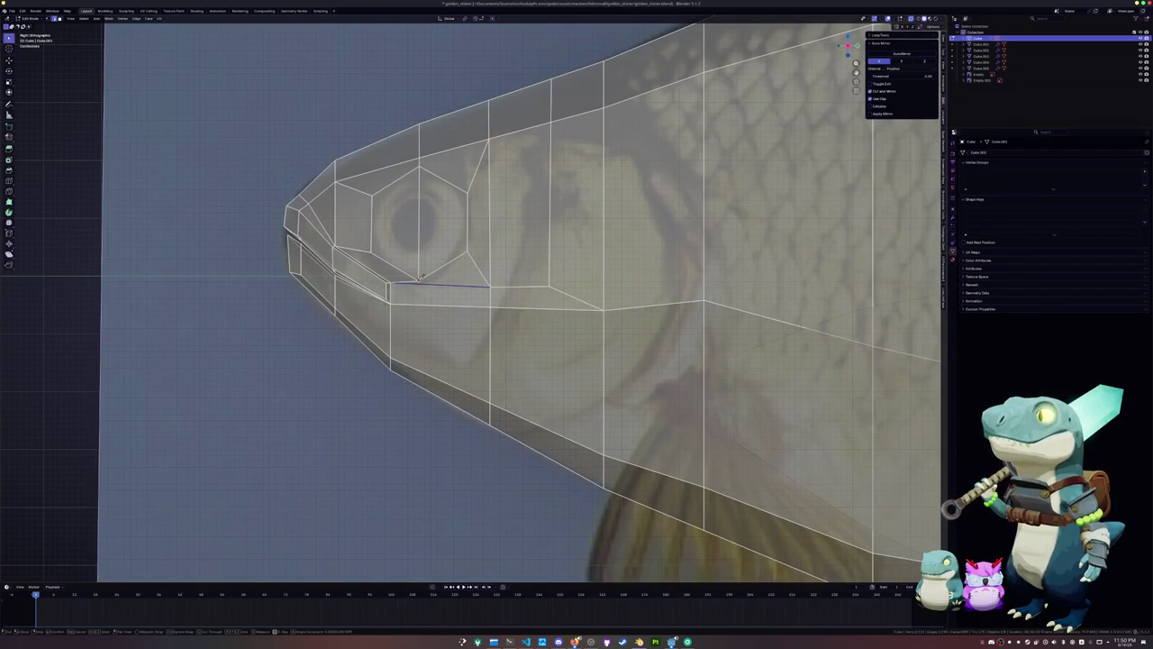
{"action": "left_click", "coordinate": [423, 453]}
{"action": "key", "text": "Return"}
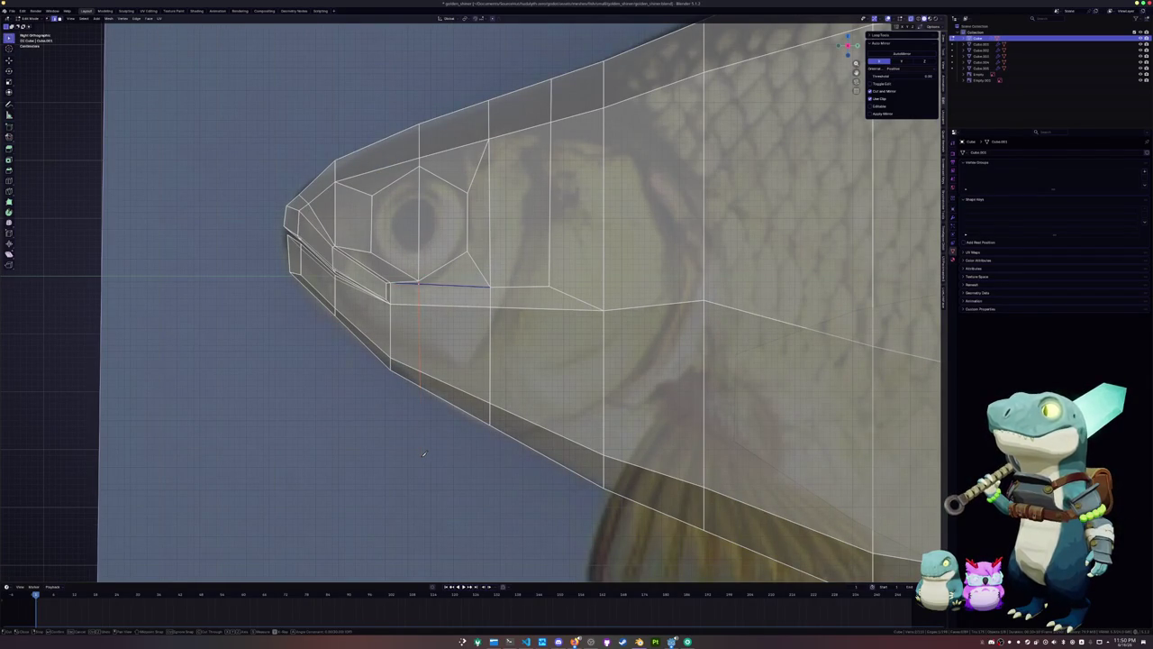
{"action": "key", "text": "Return"}
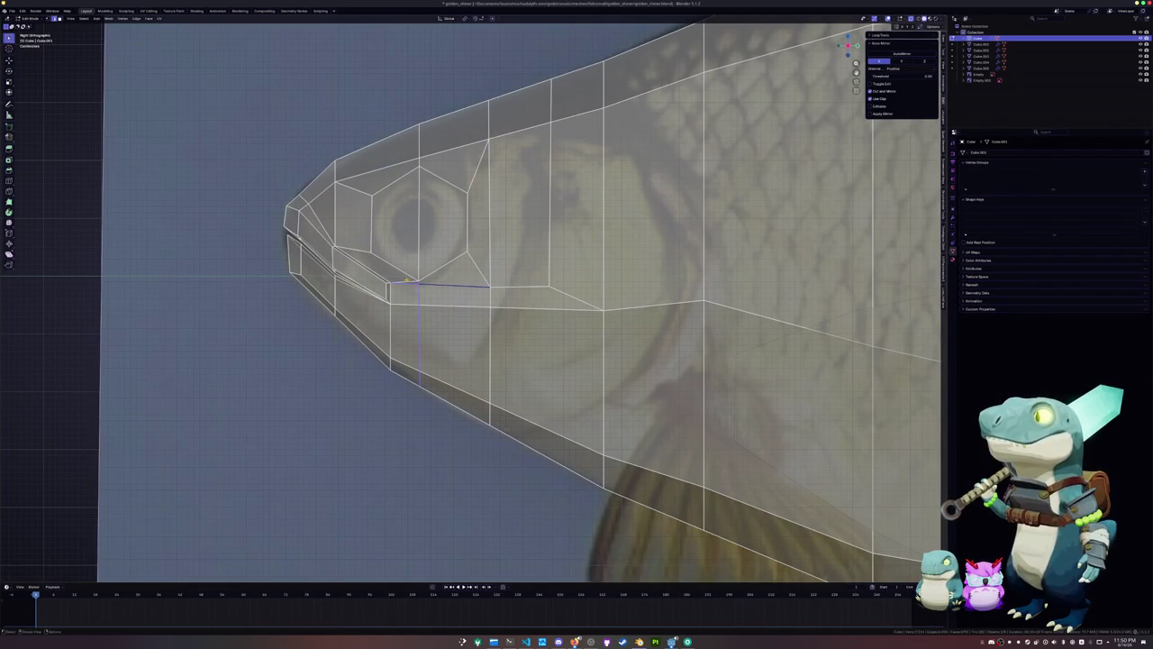
{"action": "key", "text": "x"}
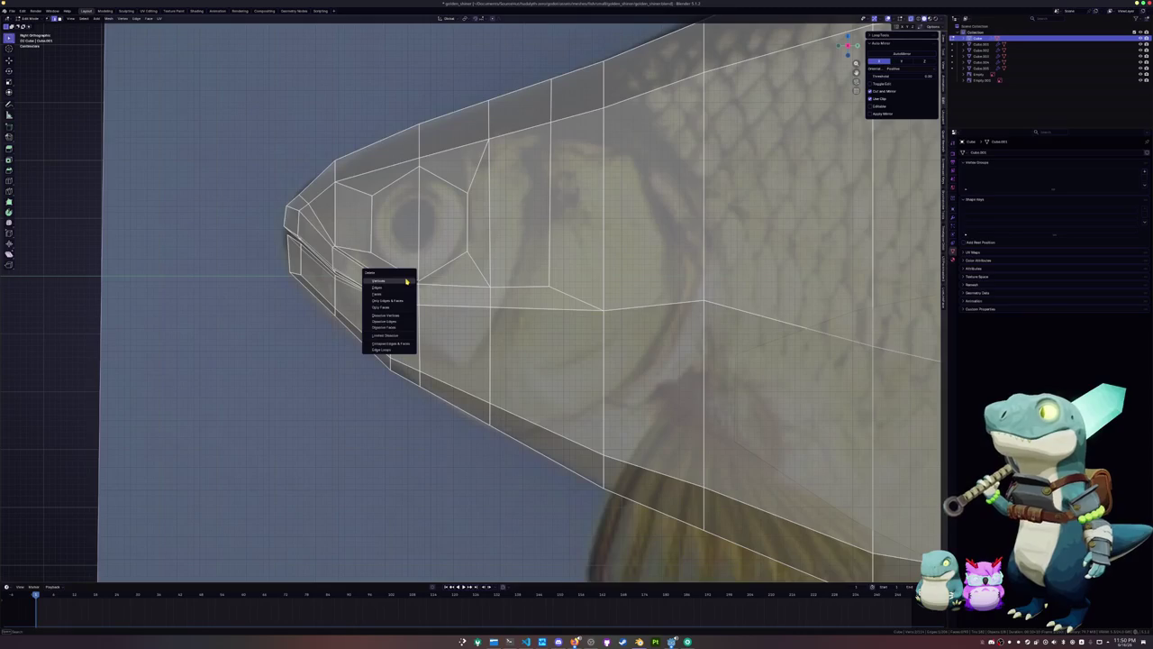
{"action": "left_click", "coordinate": [397, 321]}
Knife a cut from the eye's bottom vertex and merge the stray vertex beneath it
{"action": "scroll", "coordinate": [410, 298], "scroll_direction": "up", "scroll_amount": 2}
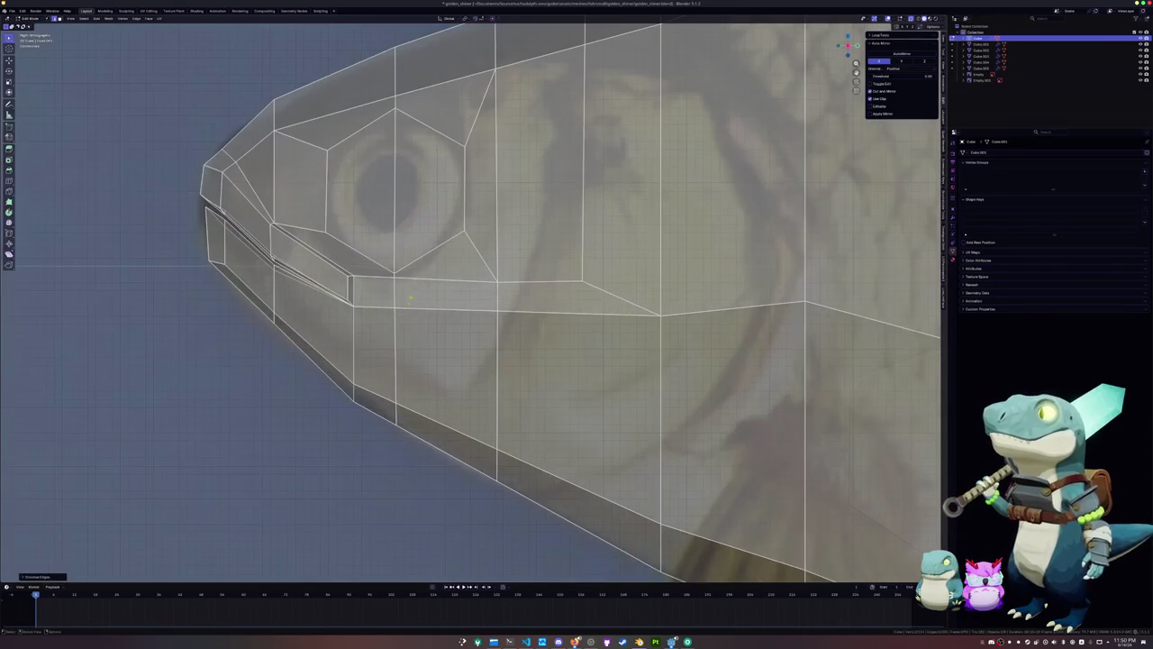
{"action": "key", "text": "k"}
{"action": "left_click", "coordinate": [394, 273]}
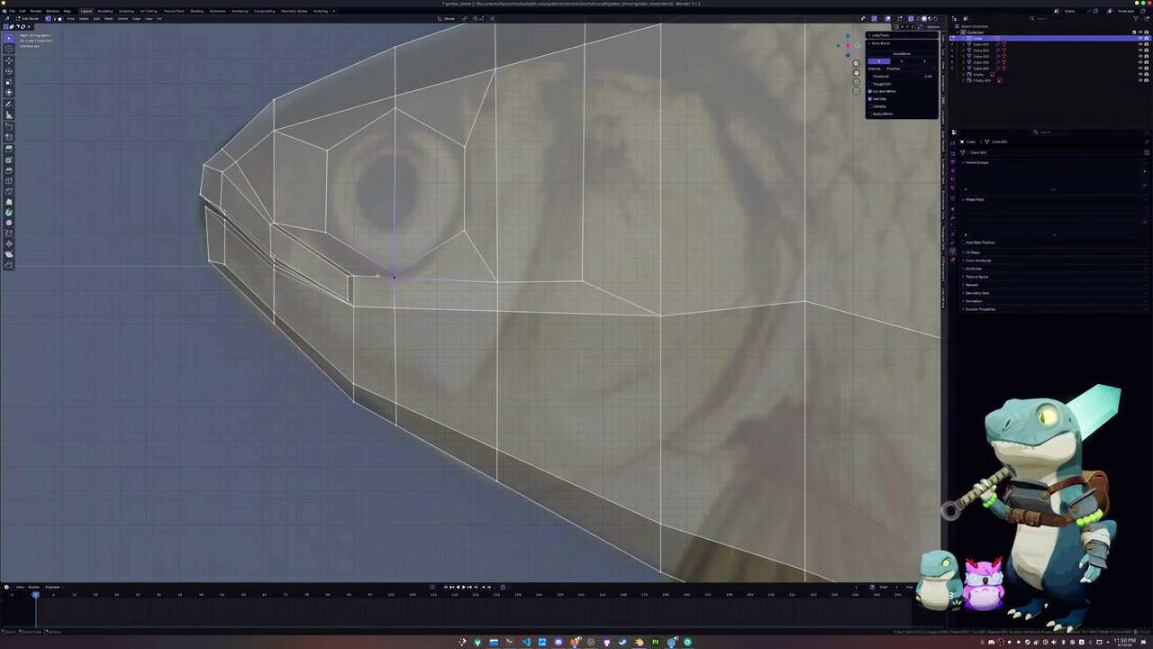
{"action": "key", "text": "m"}
{"action": "left_click", "coordinate": [380, 279]}
{"action": "left_click", "coordinate": [431, 256]}
{"action": "left_click", "coordinate": [453, 282]}
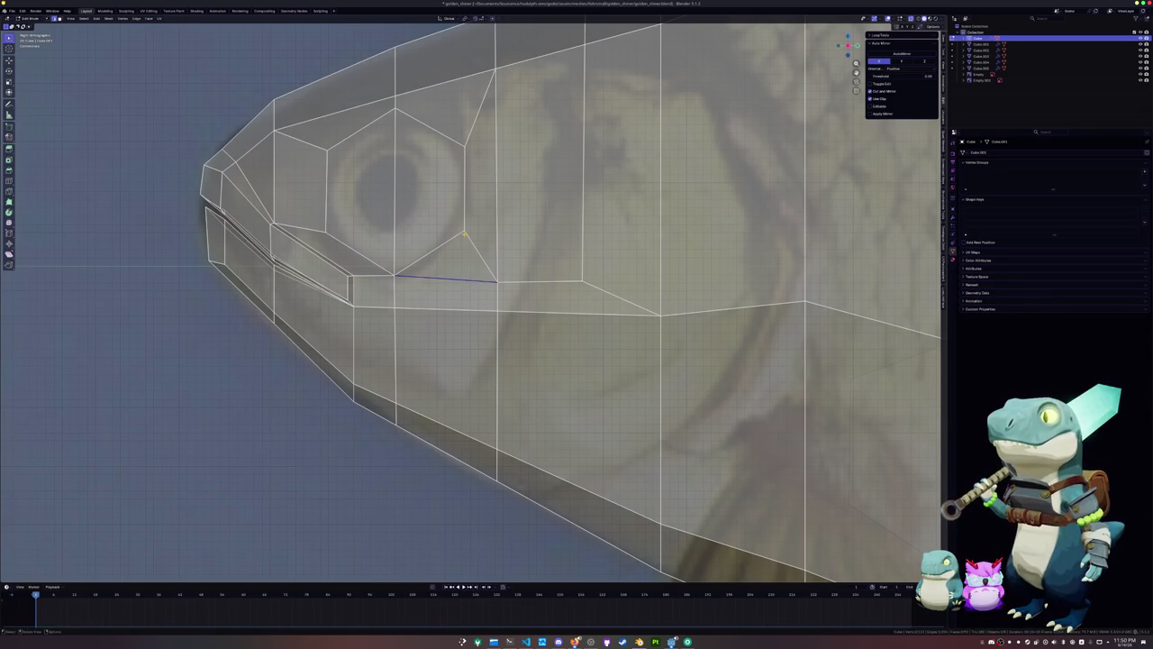
{"action": "scroll", "coordinate": [469, 306], "scroll_direction": "down", "scroll_amount": 2}
{"action": "middle_click_drag", "start_coordinate": [469, 307], "coordinate": [532, 370], "text": "shift"}
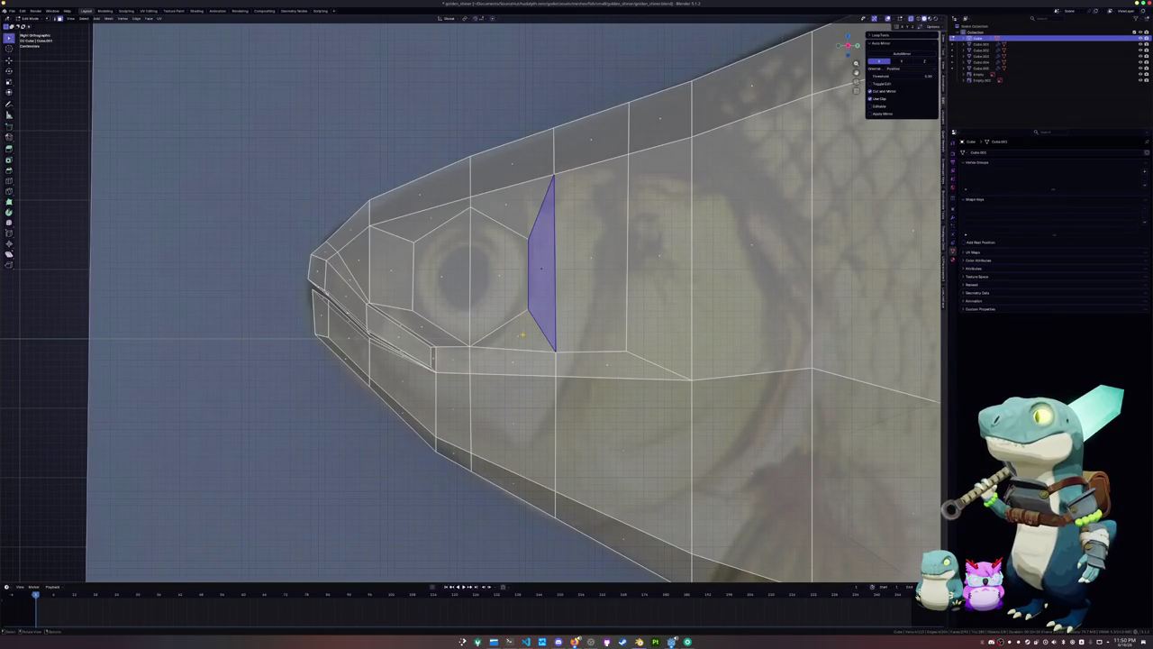
Undo the last change, subdivide the vertical edge in front of the eye, and cut across to behind the eye
{"action": "scroll", "coordinate": [512, 331], "scroll_direction": "up", "scroll_amount": 3}
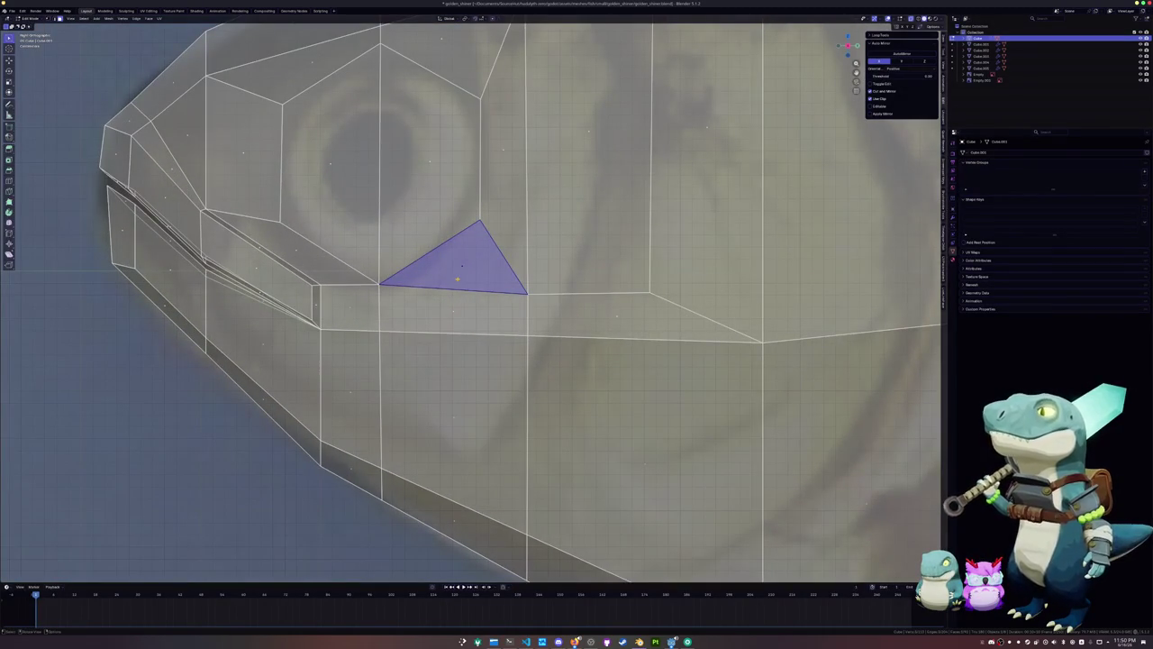
{"action": "middle_click_drag", "start_coordinate": [457, 280], "coordinate": [483, 362], "text": "shift"}
{"action": "key", "text": "Escape"}
{"action": "key", "text": "ctrl+z"}
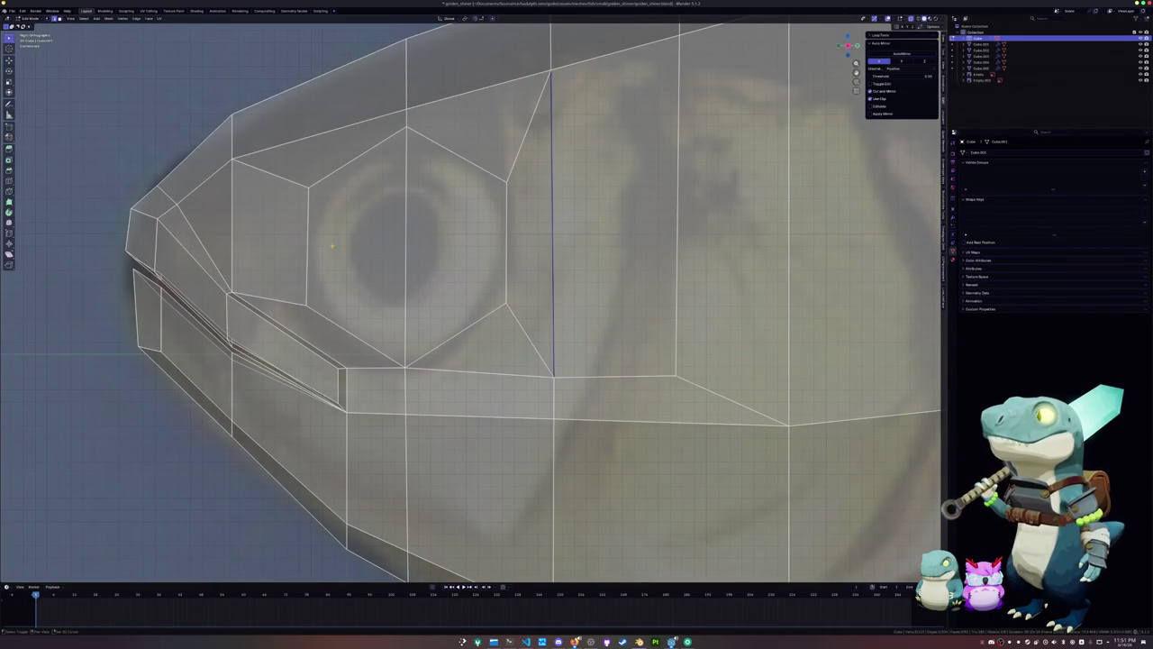
{"action": "left_click", "coordinate": [233, 234]}
{"action": "key", "text": "ctrl+e"}
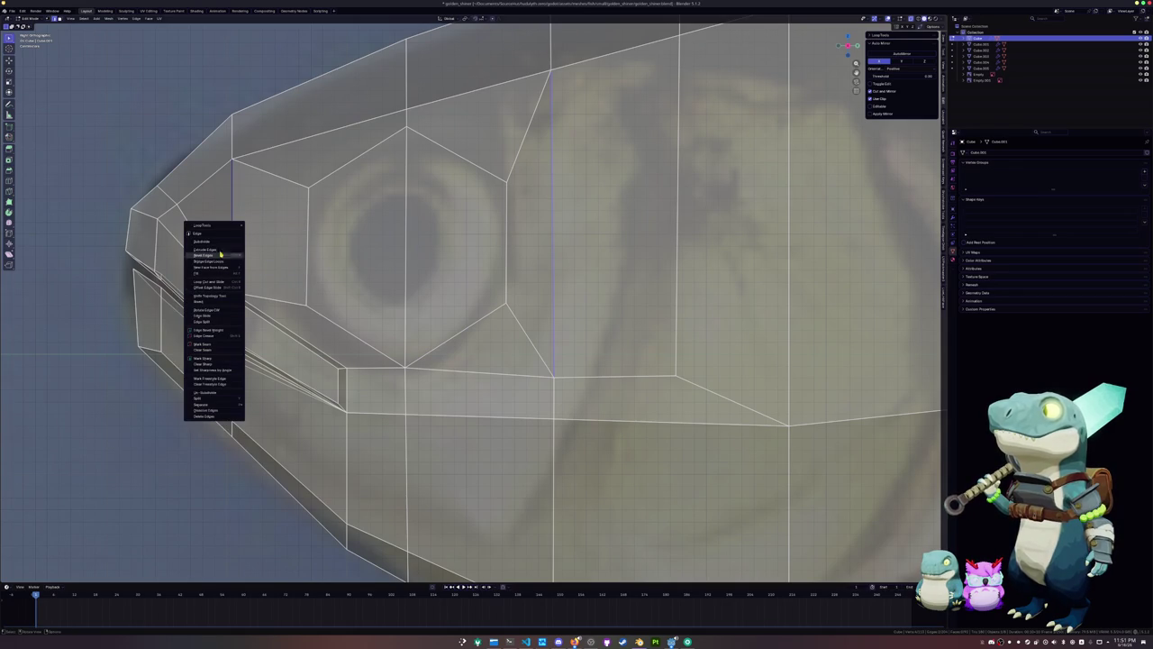
{"action": "left_click", "coordinate": [213, 243]}
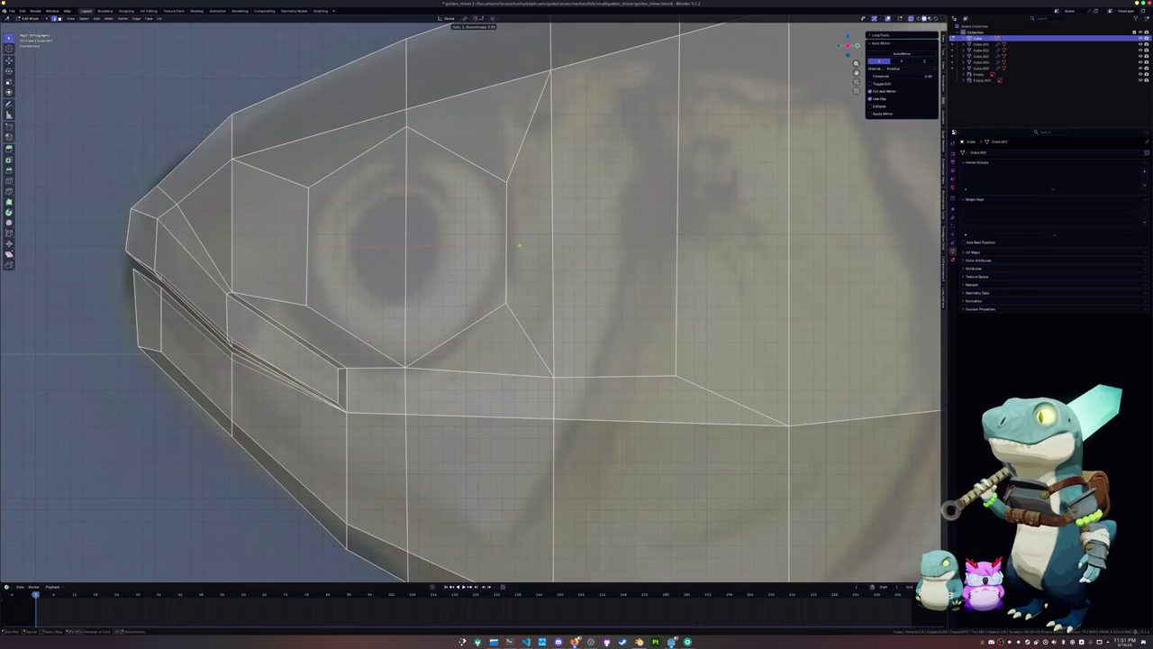
{"action": "left_click", "coordinate": [507, 243]}
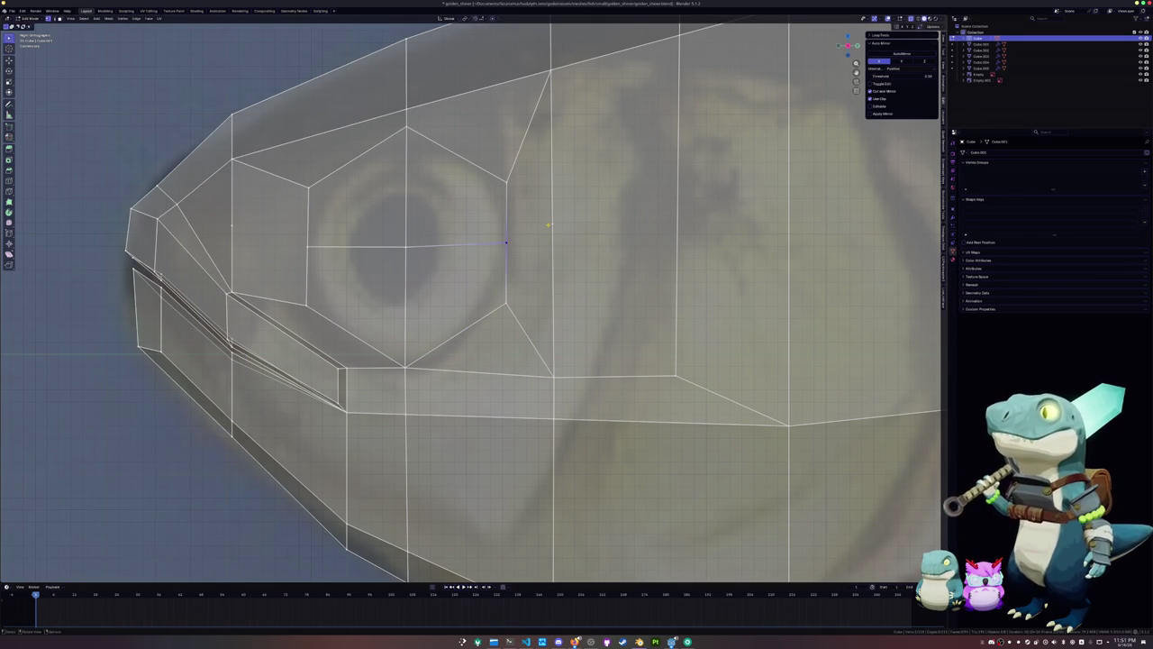
{"action": "key", "text": "k"}
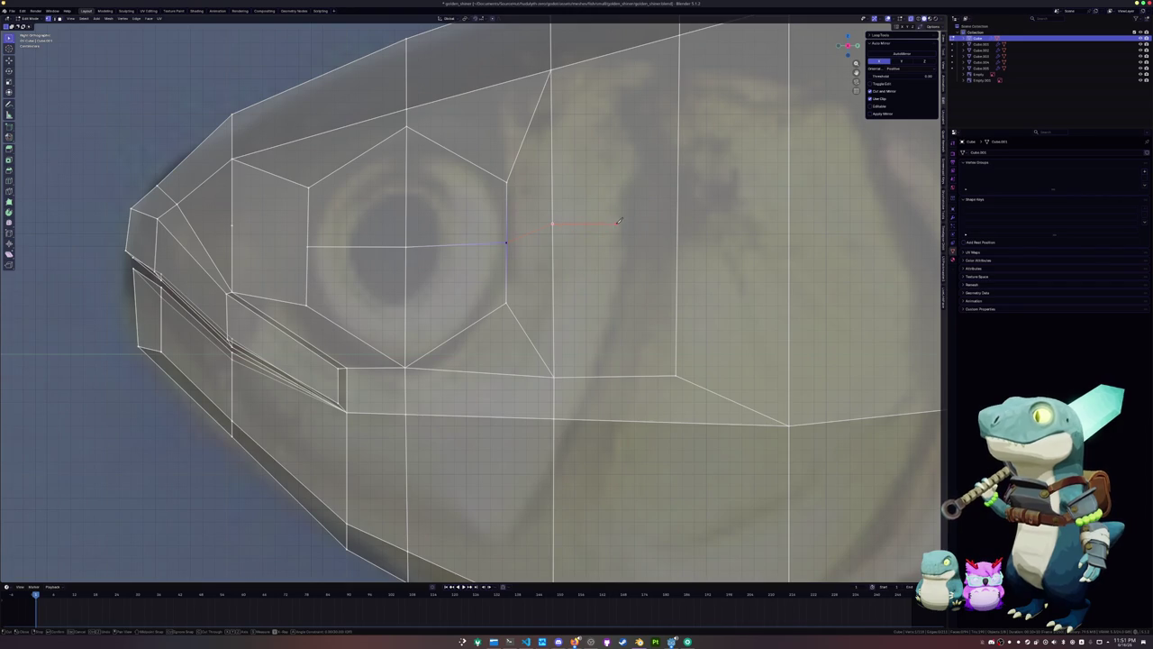
{"action": "scroll", "coordinate": [619, 219], "scroll_direction": "down", "scroll_amount": 2}
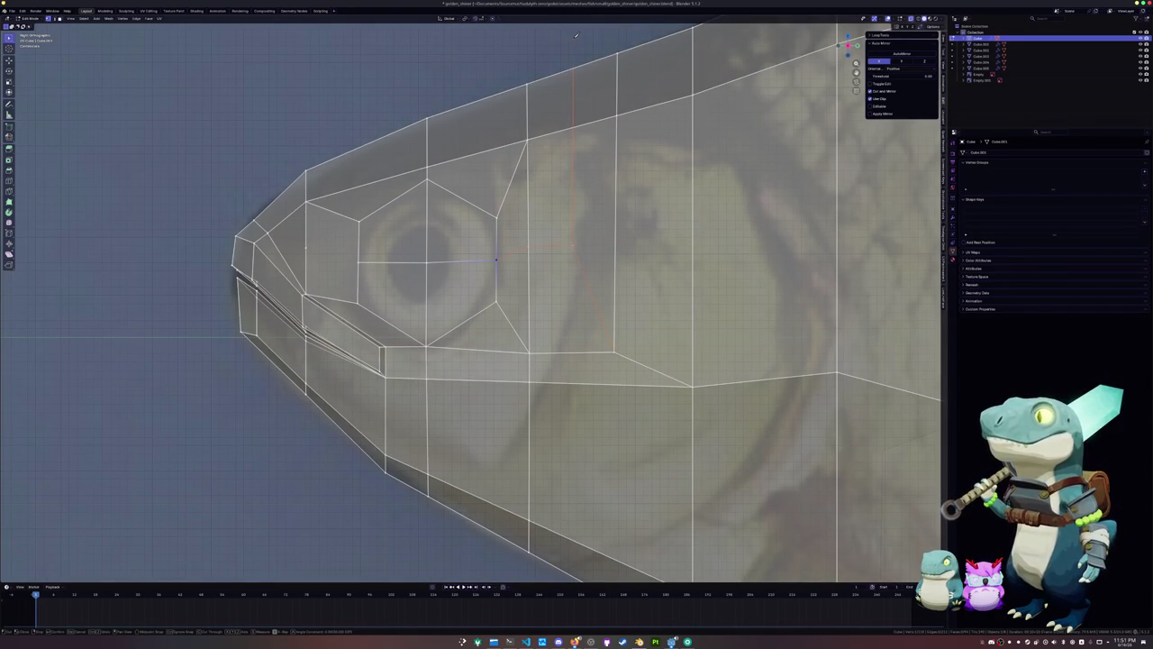
Commit the knife cuts running down behind the eye and through the snout
{"action": "key", "text": "Return"}
{"action": "scroll", "coordinate": [573, 38], "scroll_direction": "up", "scroll_amount": 2}
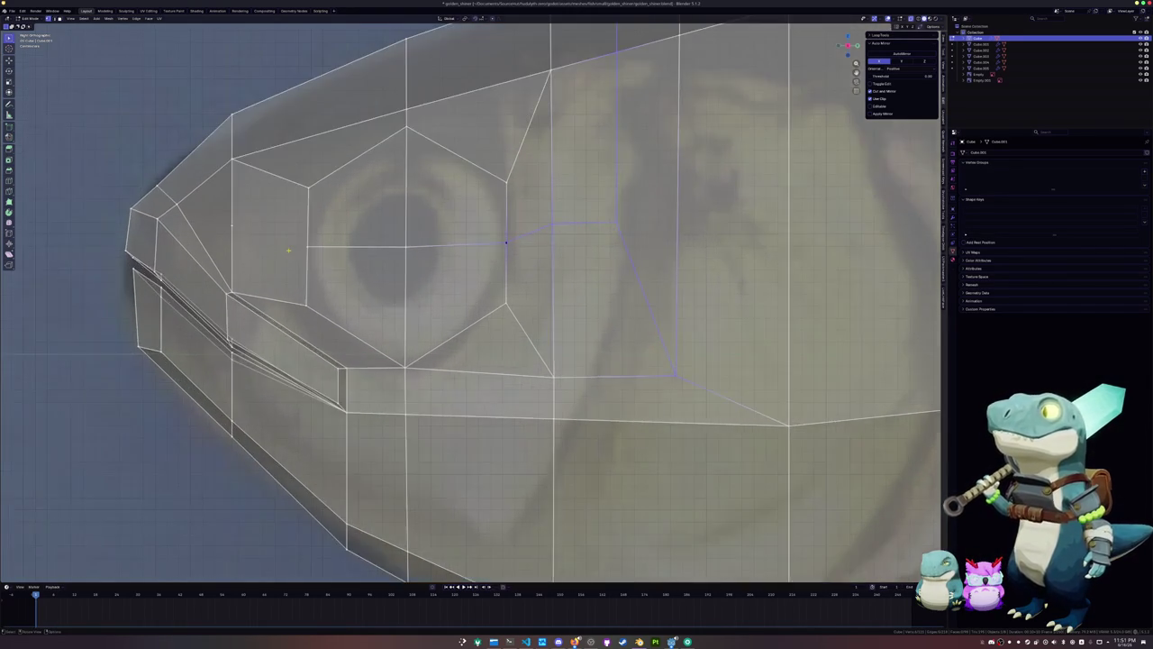
{"action": "middle_click_drag", "start_coordinate": [329, 261], "coordinate": [534, 317], "text": "shift"}
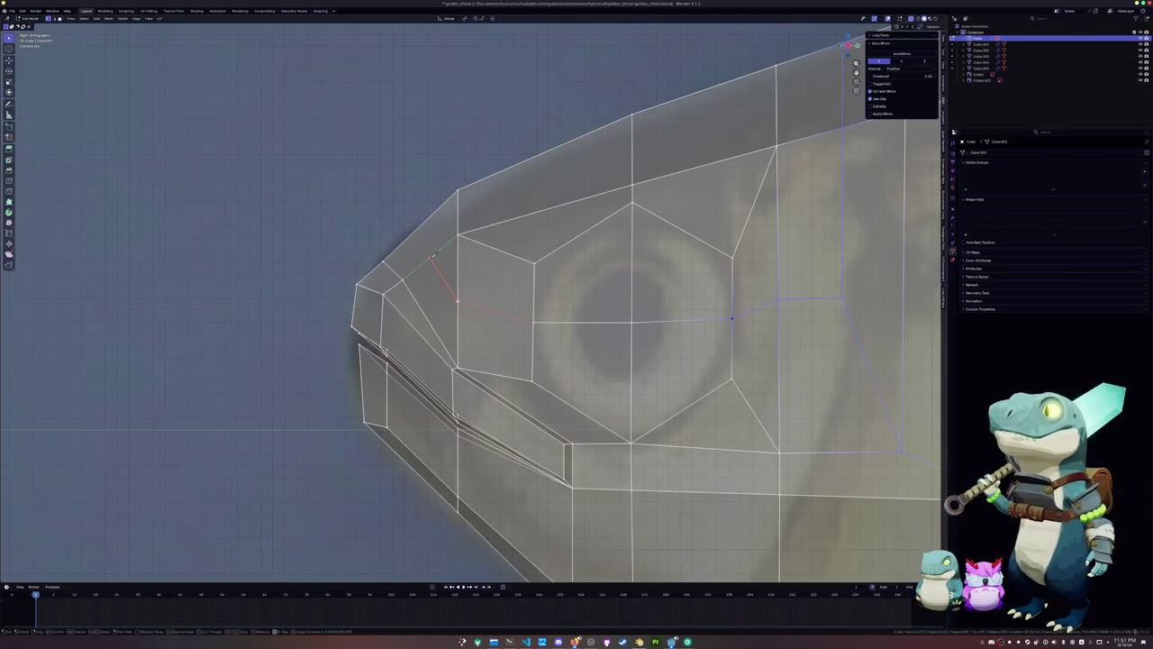
{"action": "key", "text": "Return"}
{"action": "scroll", "coordinate": [430, 263], "scroll_direction": "down", "scroll_amount": 2}
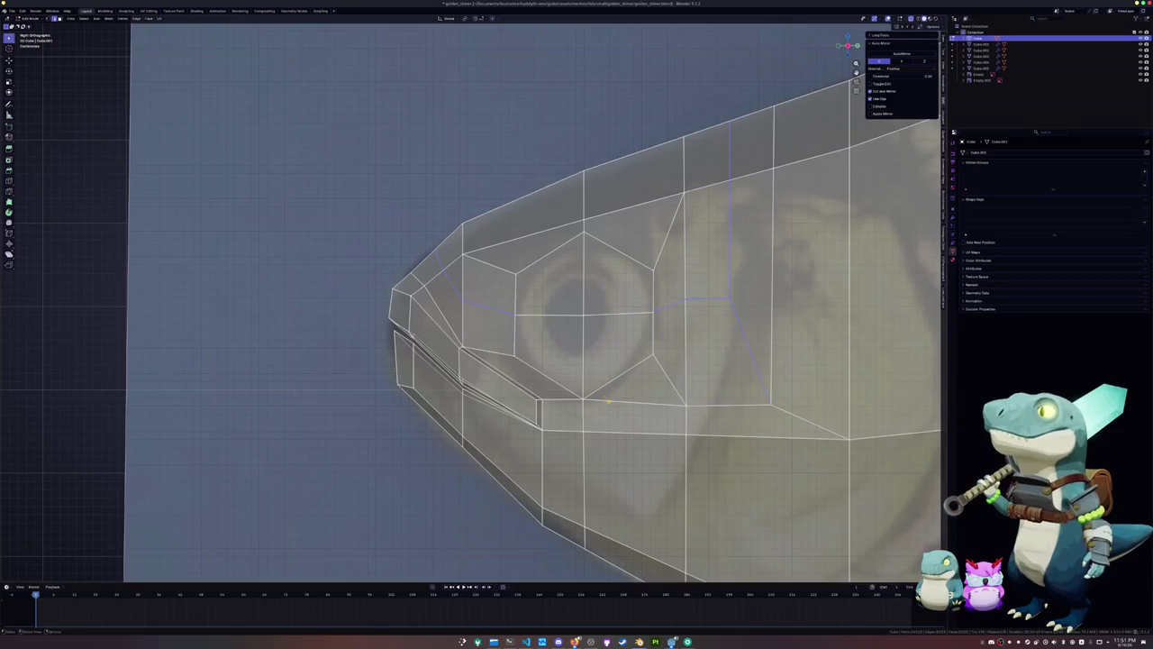
In vertex select mode, pick the vertex at the eye ring's lower corner
{"action": "left_click", "coordinate": [597, 395]}
{"action": "middle_click_drag", "start_coordinate": [597, 390], "coordinate": [552, 344], "text": "shift"}
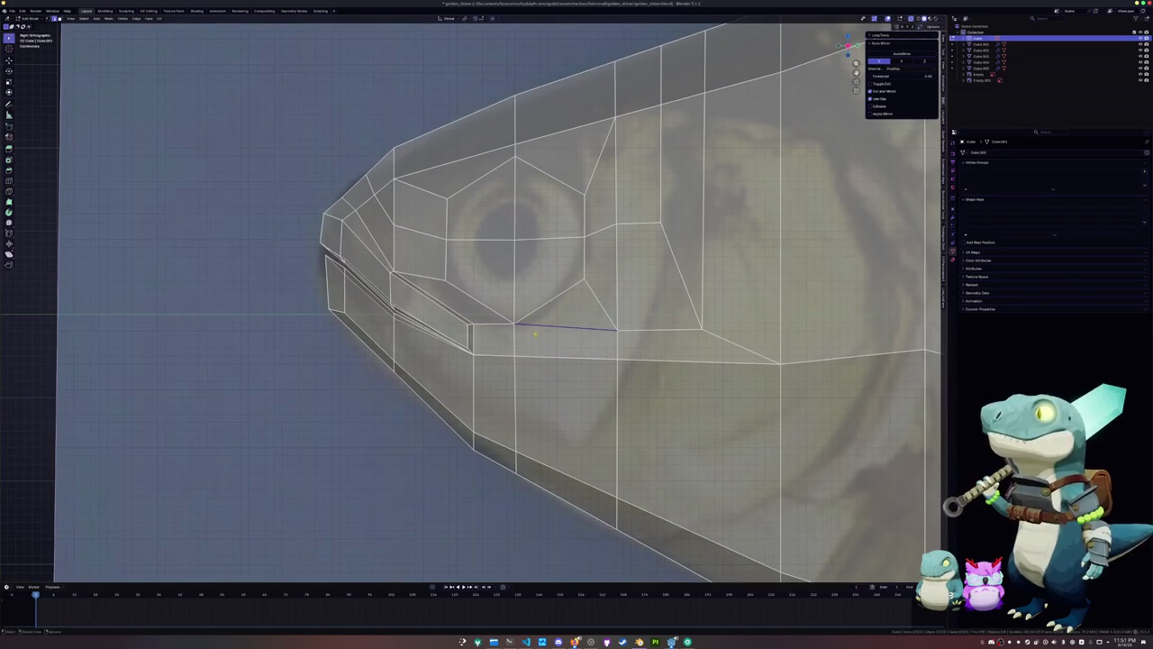
{"action": "left_click", "coordinate": [483, 300]}
{"action": "key", "text": "1"}
{"action": "left_click", "coordinate": [514, 324]}
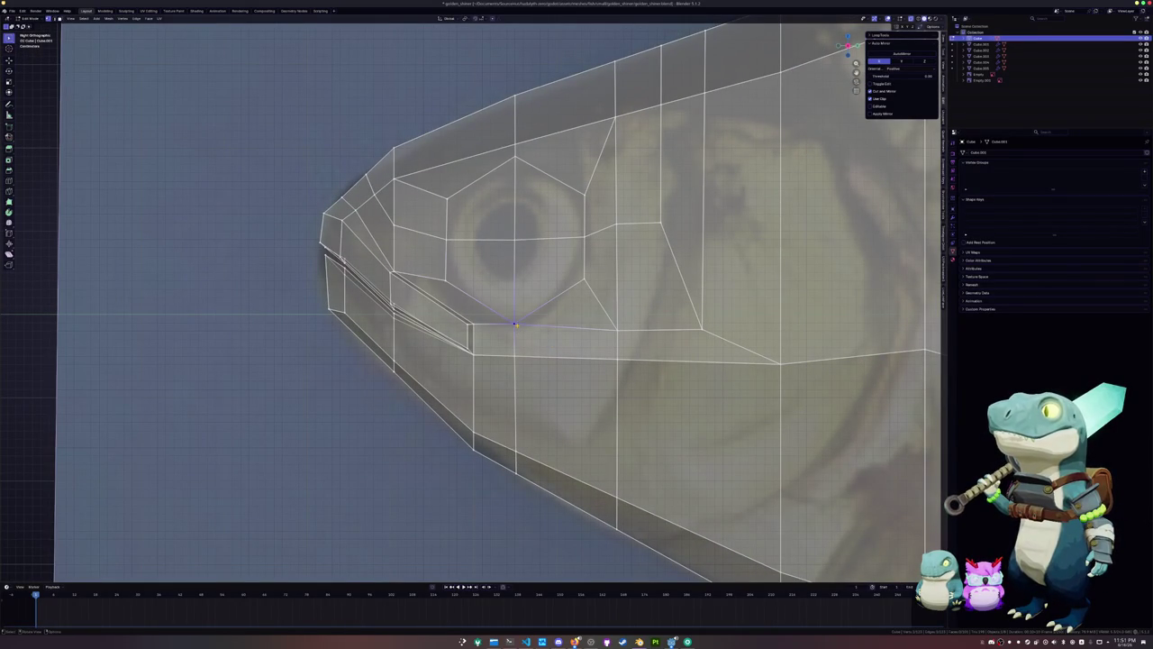
{"action": "key", "text": "g"}
{"action": "key", "text": "z"}
{"action": "key", "text": "Escape"}
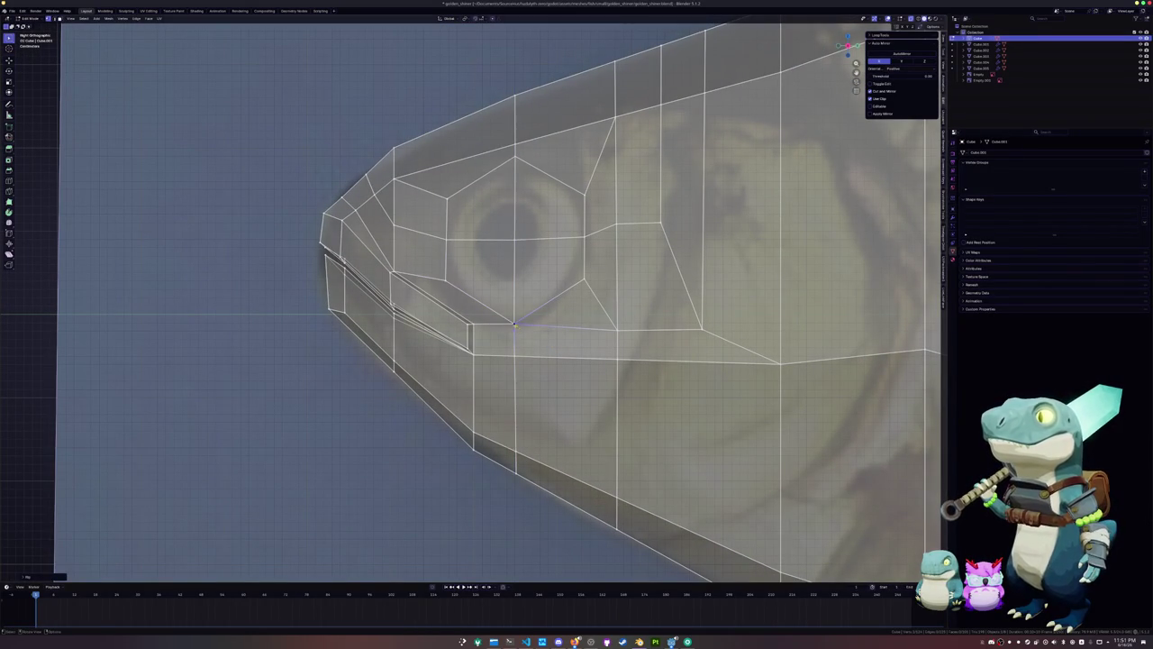
Drop the eye-corner vertex onto the lower edge line, trying a slide and undoing it
{"action": "scroll", "coordinate": [517, 331], "scroll_direction": "up", "scroll_amount": 2}
{"action": "key", "text": "g"}
{"action": "left_click", "coordinate": [531, 337]}
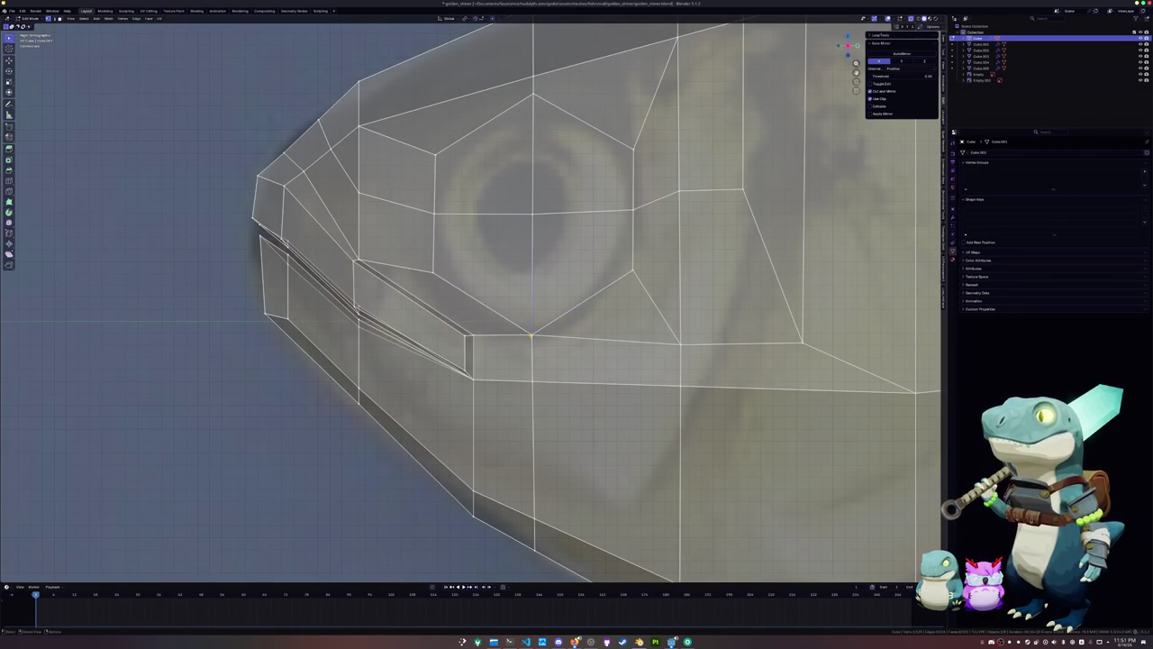
{"action": "key", "text": "g"}
{"action": "key", "text": "g"}
{"action": "left_click", "coordinate": [532, 334]}
{"action": "key", "text": "ctrl+z"}
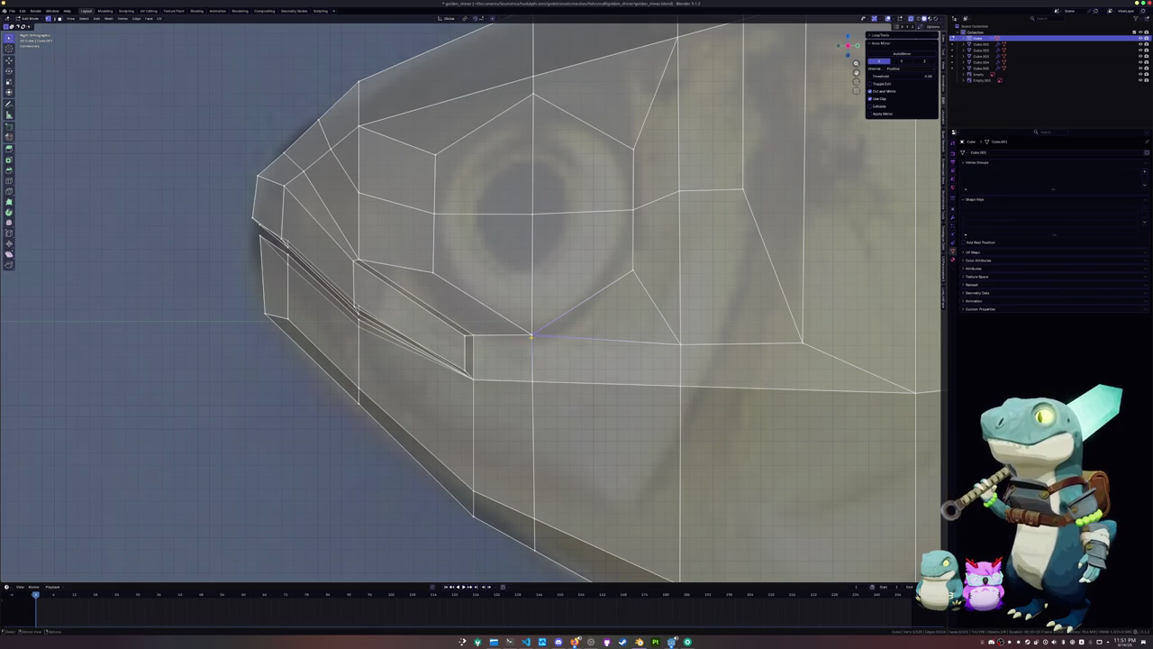
Lower the eye-corner vertex along Z in two moves until it meets the edge above the mouth
{"action": "key", "text": "g"}
{"action": "key", "text": "z"}
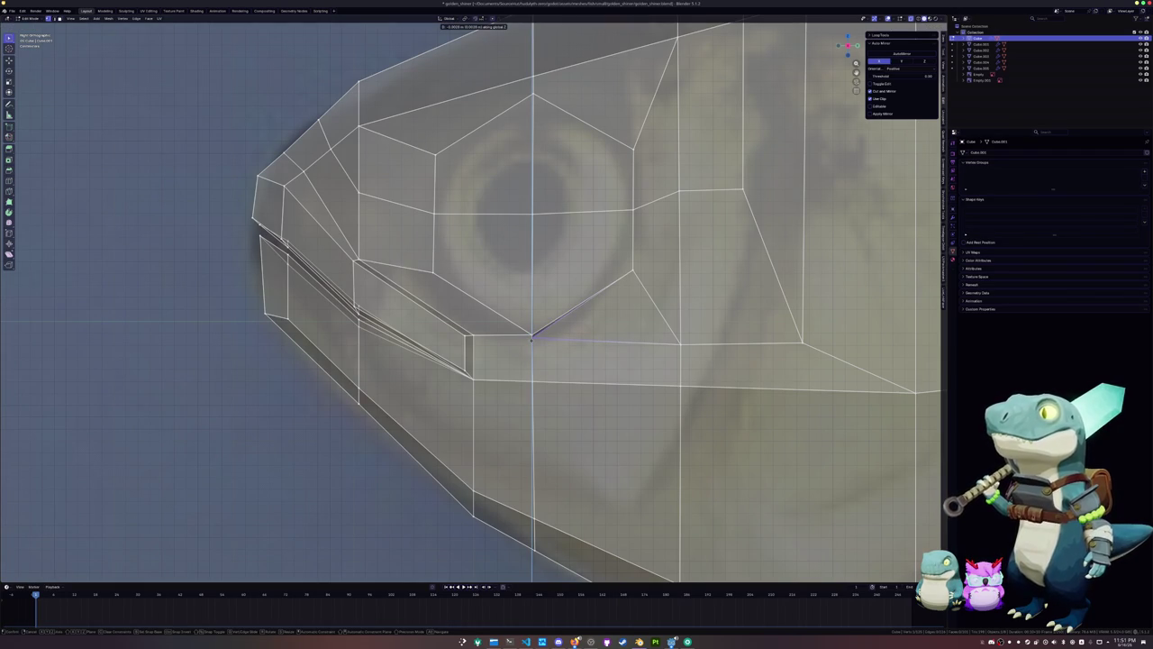
{"action": "left_click", "coordinate": [533, 339]}
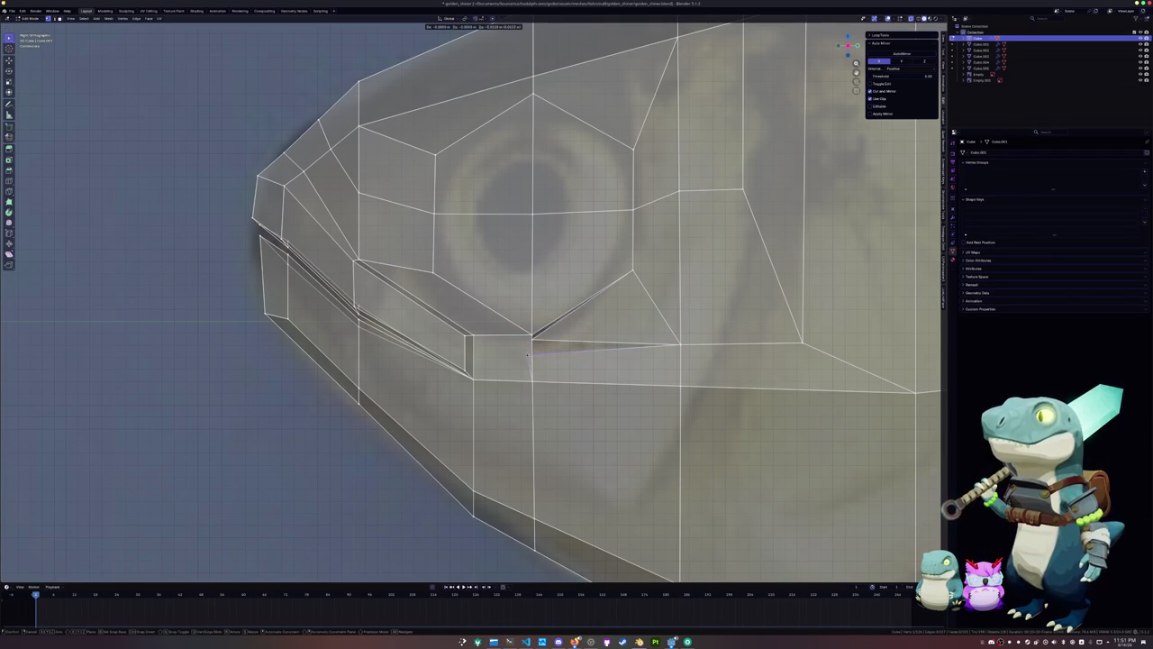
{"action": "key", "text": "g"}
{"action": "key", "text": "z"}
{"action": "left_click", "coordinate": [532, 352]}
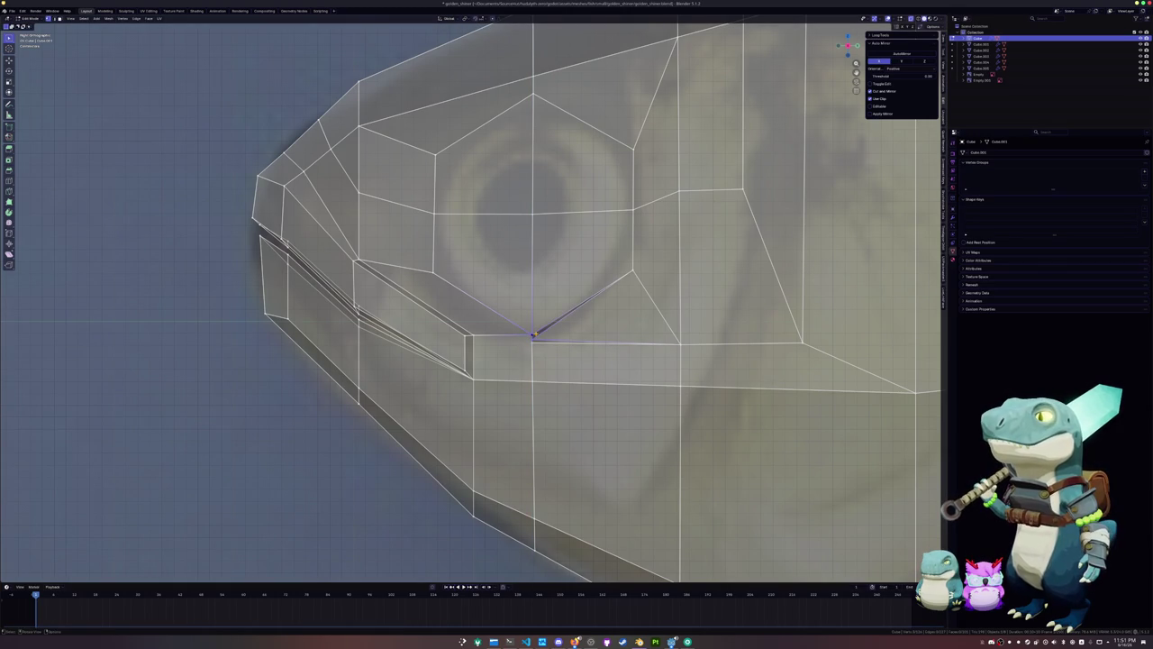
Merge the eye's lower-corner vertices and raise the merged vertex slightly along Z
{"action": "right_click", "coordinate": [533, 335]}
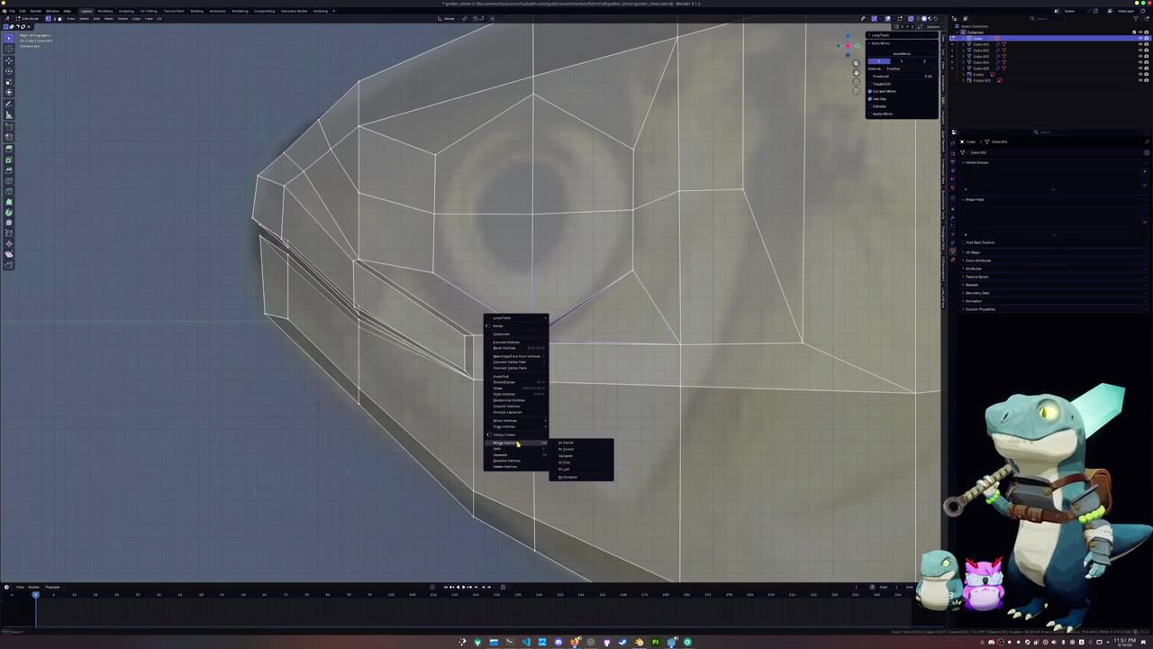
{"action": "left_click", "coordinate": [566, 442]}
{"action": "key", "text": "g"}
{"action": "key", "text": "z"}
{"action": "left_click", "coordinate": [569, 347]}
{"action": "scroll", "coordinate": [532, 335], "scroll_direction": "up", "scroll_amount": 2}
Dissolve the edges of the selected faces beneath the eye
{"action": "key", "text": "3"}
{"action": "right_click", "coordinate": [528, 380]}
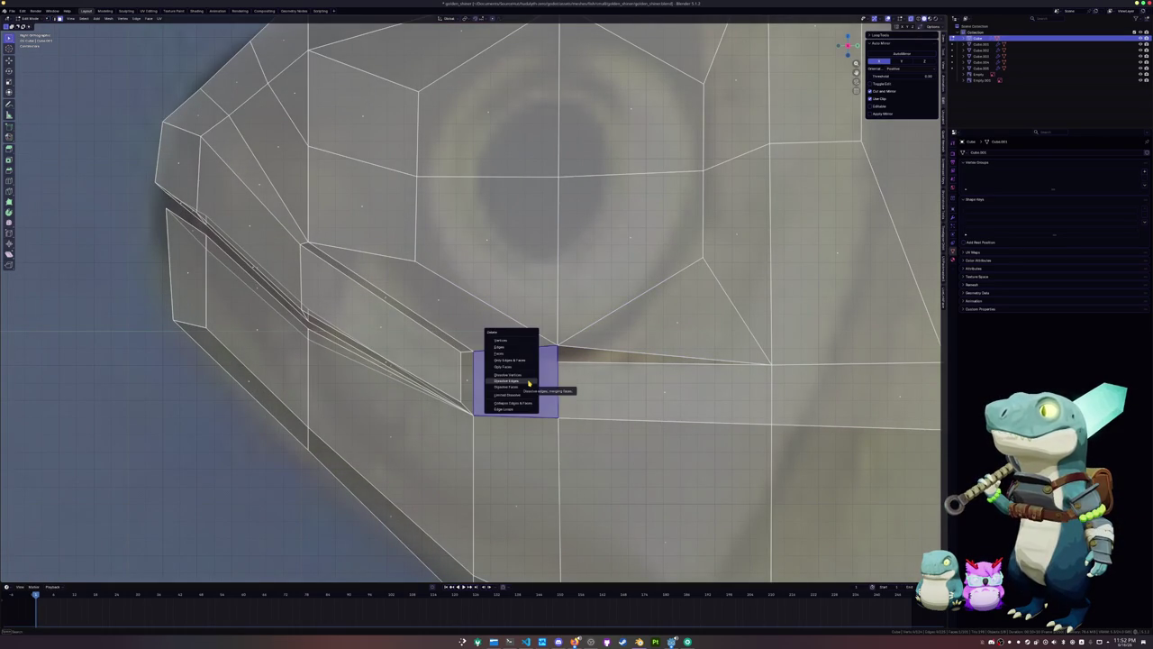
{"action": "left_click", "coordinate": [504, 354]}
{"action": "middle_click_drag", "start_coordinate": [507, 360], "coordinate": [517, 370]}
Rotate the edge below the eye into a new diagonal and adjust its end vertex
{"action": "left_click", "coordinate": [572, 341]}
{"action": "right_click", "coordinate": [571, 342]}
{"action": "key", "text": "Escape"}
{"action": "right_click", "coordinate": [571, 341]}
{"action": "left_click", "coordinate": [559, 343]}
{"action": "left_click", "coordinate": [544, 339]}
{"action": "key", "text": "g"}
{"action": "left_click", "coordinate": [544, 339]}
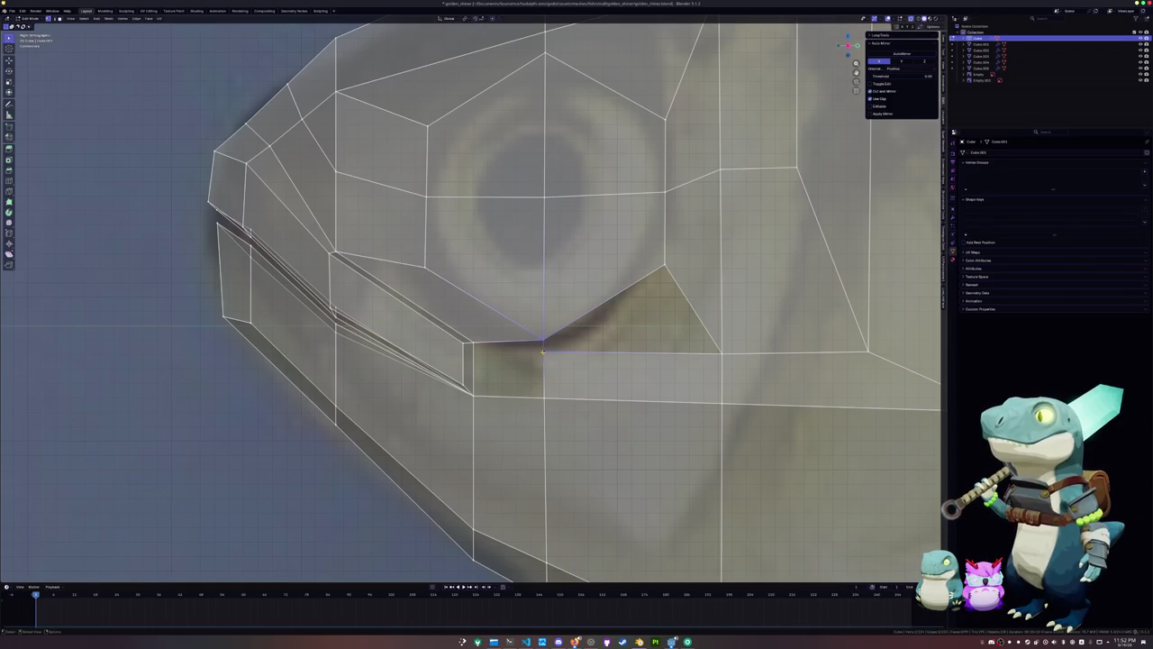
Try filling the gap below the eye with a triangle, then a quad, undoing both
{"action": "left_click", "coordinate": [568, 353]}
{"action": "key", "text": "f"}
{"action": "key", "text": "ctrl+z"}
{"action": "middle_click_drag", "start_coordinate": [541, 353], "coordinate": [555, 335], "text": "shift"}
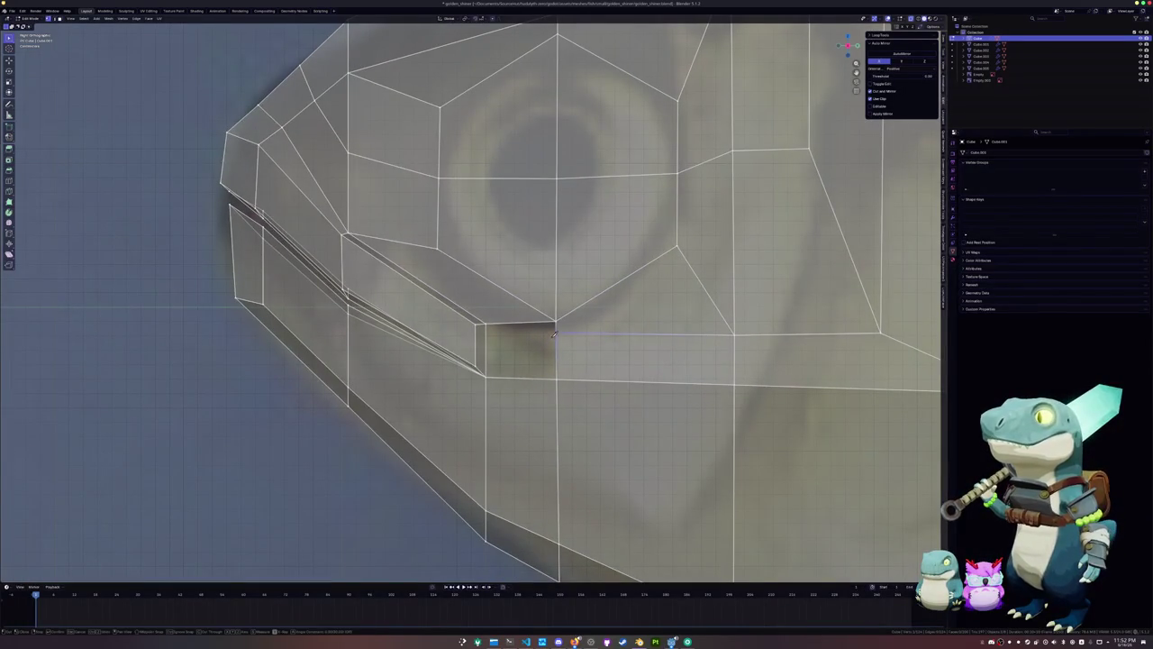
{"action": "left_click", "coordinate": [535, 377], "text": "alt"}
{"action": "key", "text": "f"}
{"action": "key", "text": "ctrl+z"}
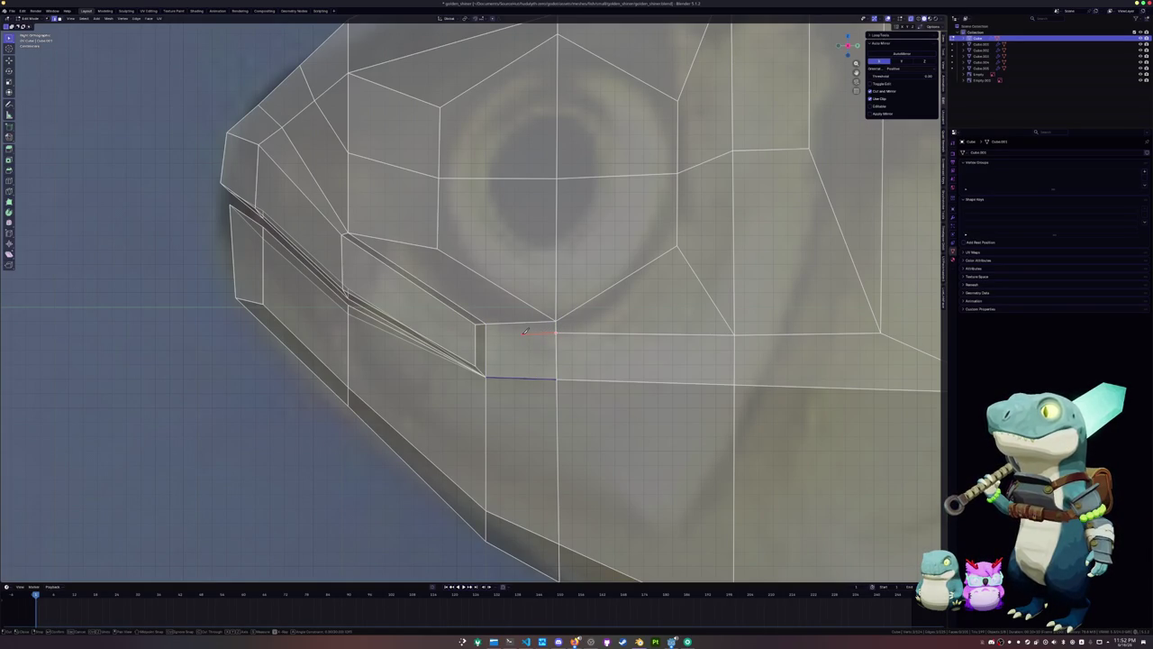
Start a knife cut at the lip corner near the mouth line
{"action": "left_click", "coordinate": [524, 332]}
{"action": "left_click", "coordinate": [522, 331]}
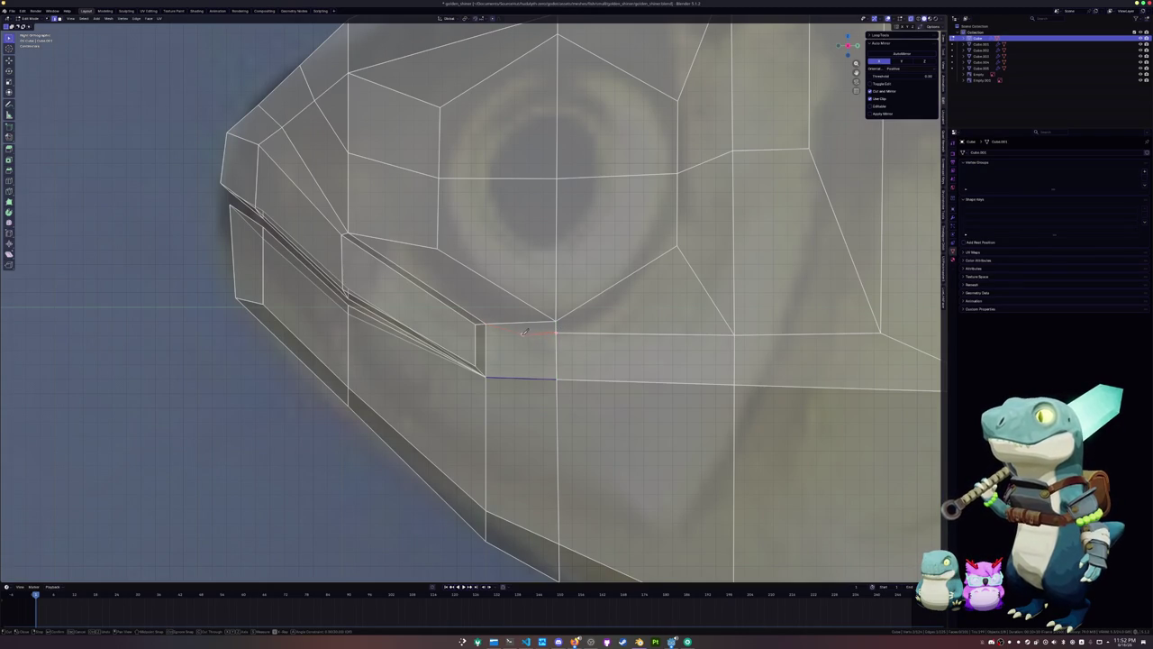
{"action": "scroll", "coordinate": [522, 334], "scroll_direction": "down", "scroll_amount": 4}
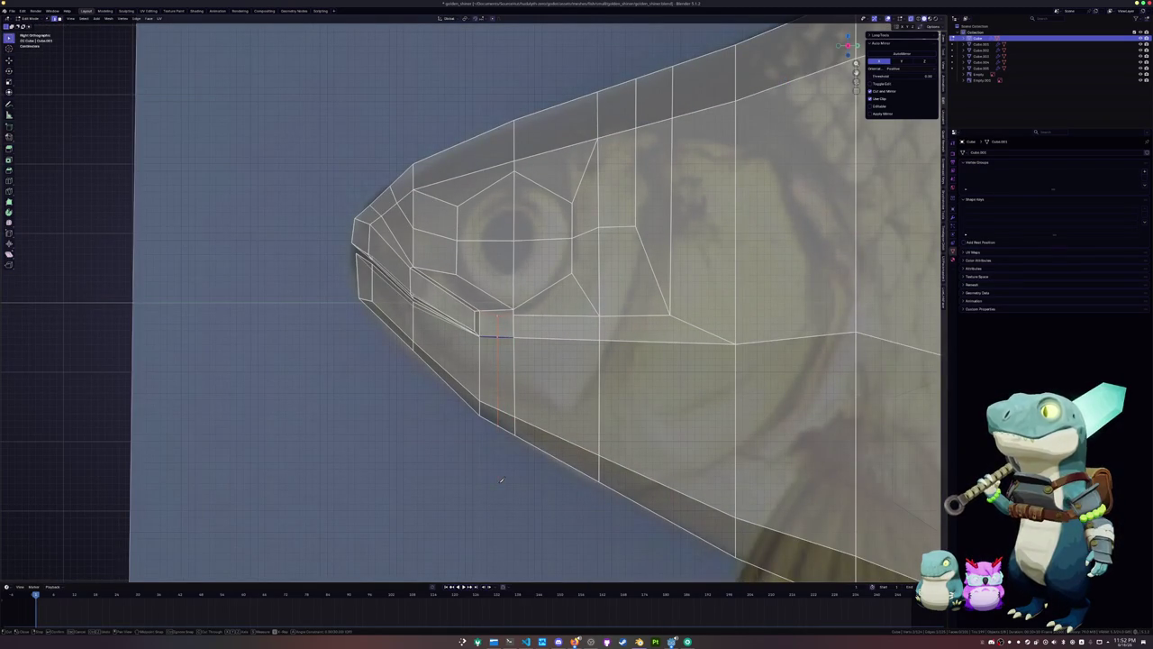
Commit the knife cut, then merge the leftover face and vertex beneath the eye at center
{"action": "scroll", "coordinate": [487, 324], "scroll_direction": "up", "scroll_amount": 4}
{"action": "key", "text": "Return"}
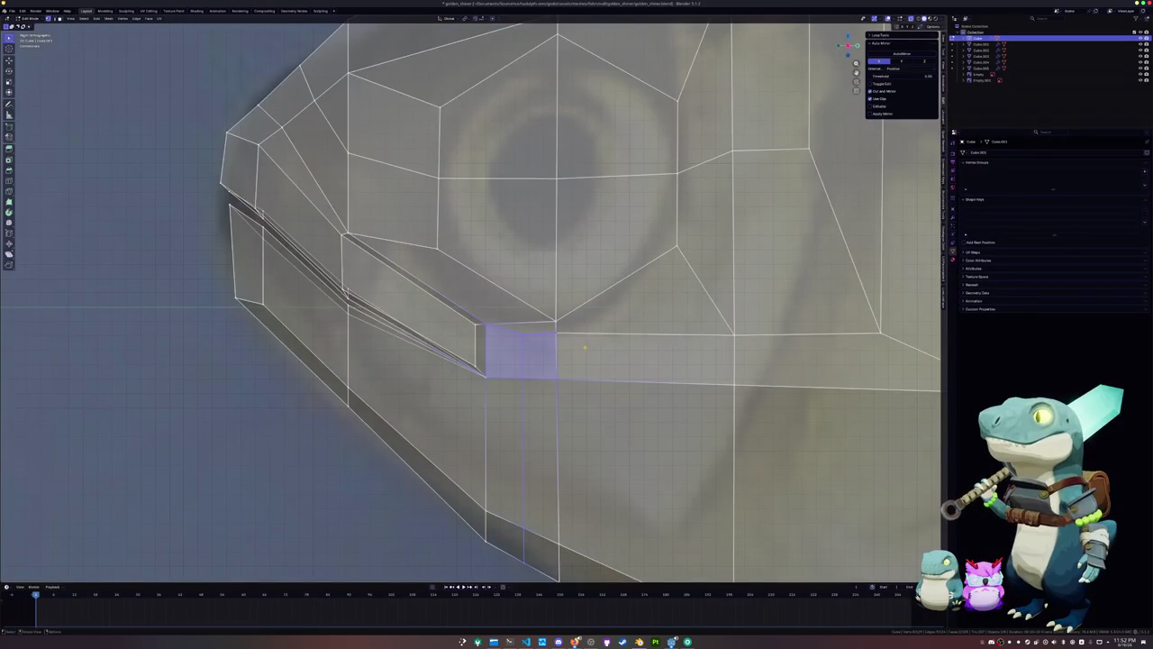
{"action": "key", "text": "m"}
{"action": "left_click", "coordinate": [544, 331]}
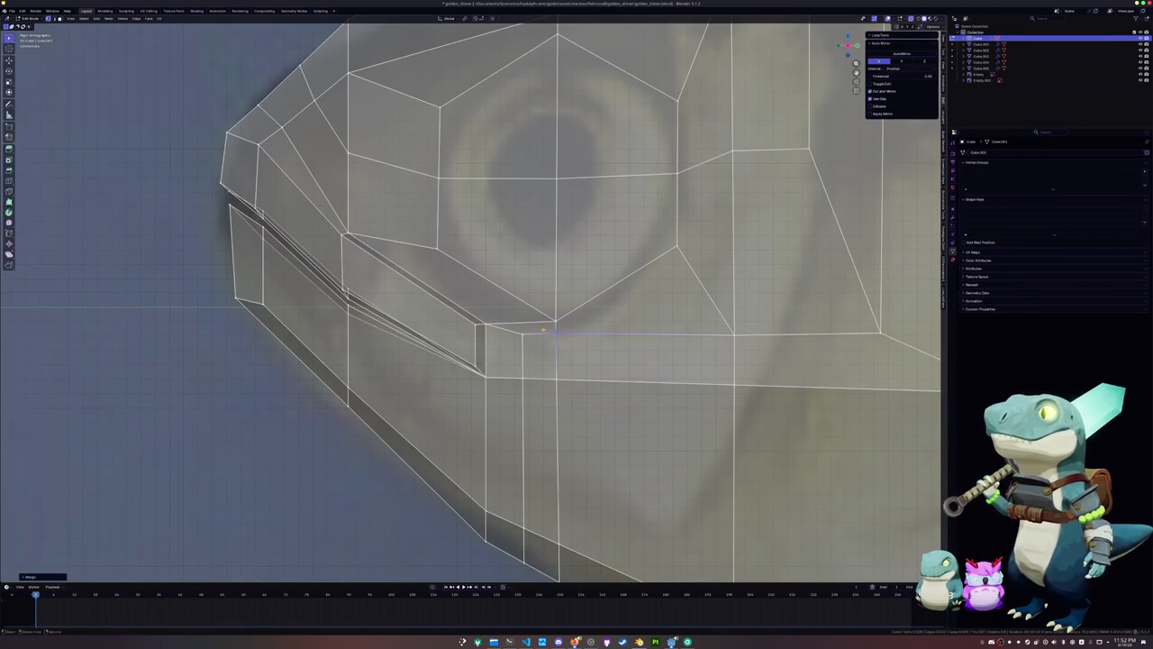
{"action": "left_click", "coordinate": [543, 309]}
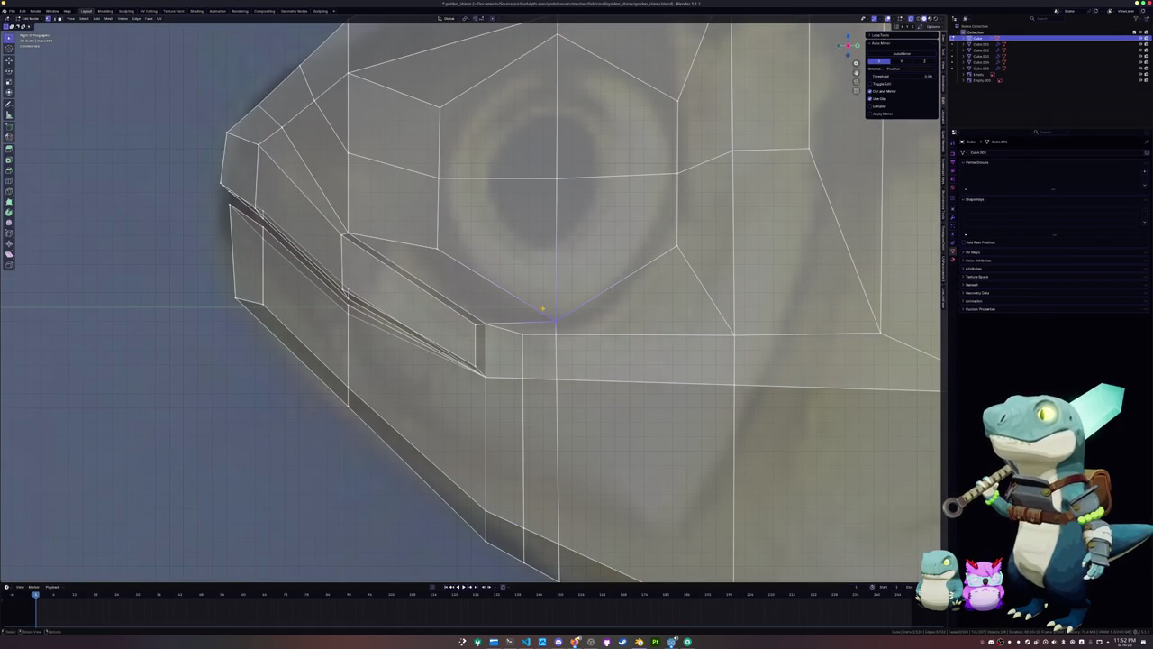
{"action": "key", "text": "m"}
{"action": "left_click", "coordinate": [543, 311]}
Round the eye loop into a circle with LoopTools, turn off X-ray, and shift it along Z
{"action": "scroll", "coordinate": [501, 297], "scroll_direction": "down", "scroll_amount": 2}
{"action": "left_click", "coordinate": [497, 291], "text": "alt"}
{"action": "left_click", "coordinate": [615, 239], "text": "alt"}
{"action": "left_click", "coordinate": [505, 141], "text": "alt+shift"}
{"action": "key", "text": "shift+alt+s"}
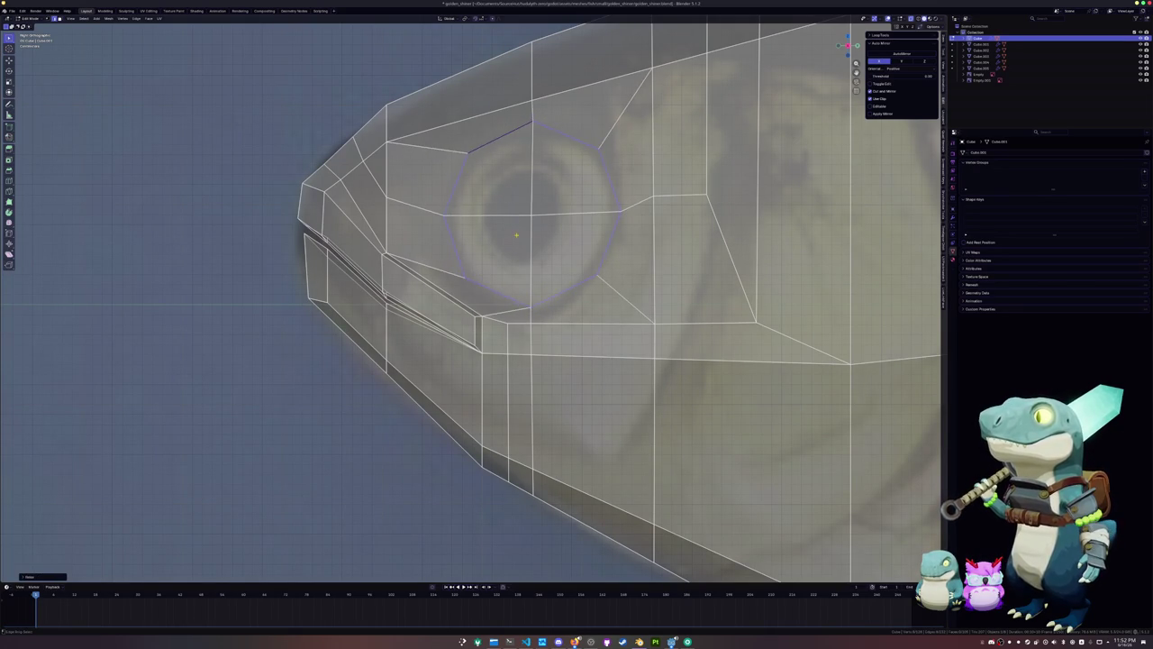
{"action": "mouse_move", "coordinate": [505, 145]}
{"action": "middle_mouse_down"}
{"action": "mouse_move", "coordinate": [514, 123]}
{"action": "mouse_move", "coordinate": [556, 353]}
{"action": "mouse_move", "coordinate": [653, 282]}
{"action": "mouse_move", "coordinate": [862, 178]}
{"action": "middle_mouse_up"}
{"action": "key", "text": "alt+z"}
{"action": "key", "text": "g"}
{"action": "key", "text": "z"}
{"action": "left_click", "coordinate": [653, 282]}
Move the vertical edge path on the head's side along the Z axis
{"action": "left_click", "coordinate": [573, 116], "text": "ctrl"}
{"action": "scroll", "coordinate": [862, 178], "scroll_direction": "down", "scroll_amount": 5}
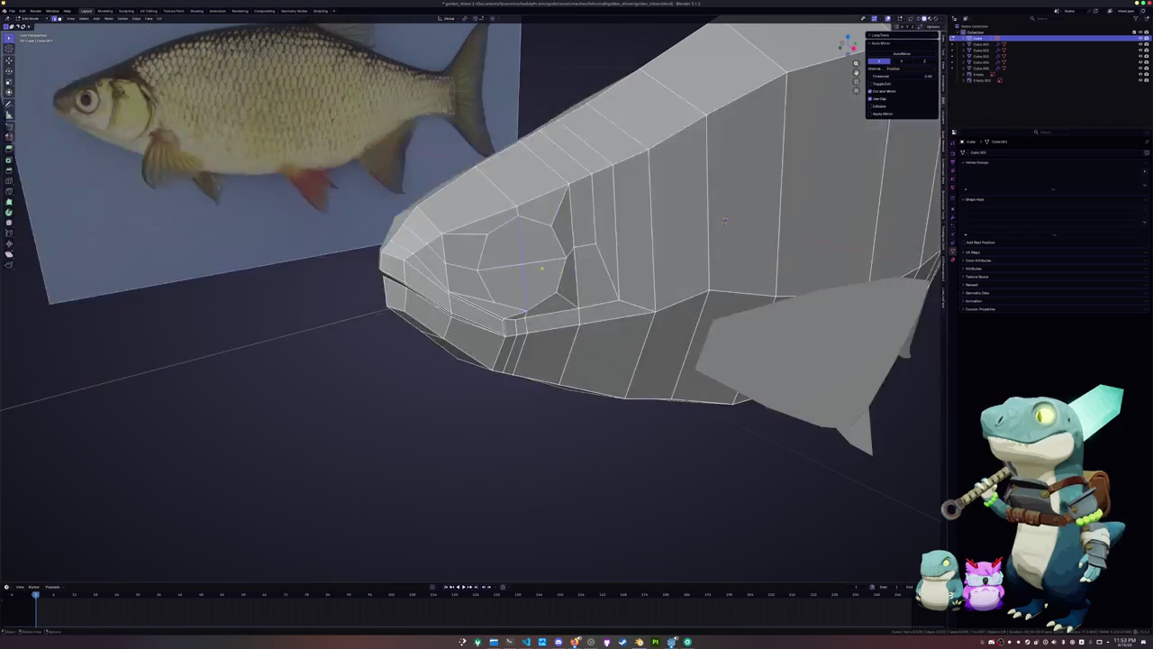
{"action": "middle_click_drag", "start_coordinate": [862, 177], "coordinate": [523, 249]}
{"action": "key", "text": "g"}
{"action": "key", "text": "z"}
{"action": "left_click", "coordinate": [523, 250]}
Return to Object Mode and save the fish file
{"action": "key", "text": "Tab"}
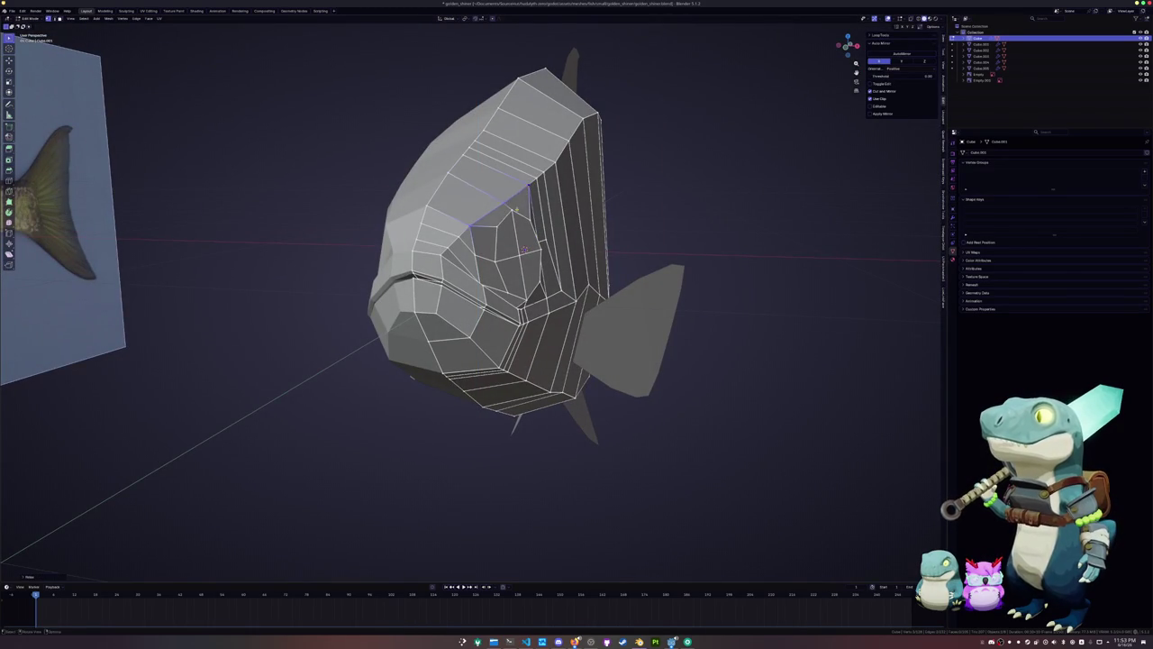
{"action": "scroll", "coordinate": [523, 249], "scroll_direction": "up", "scroll_amount": 5}
{"action": "mouse_move", "coordinate": [522, 250]}
{"action": "middle_mouse_down"}
{"action": "mouse_move", "coordinate": [792, 256]}
{"action": "mouse_move", "coordinate": [715, 230]}
{"action": "middle_mouse_up"}
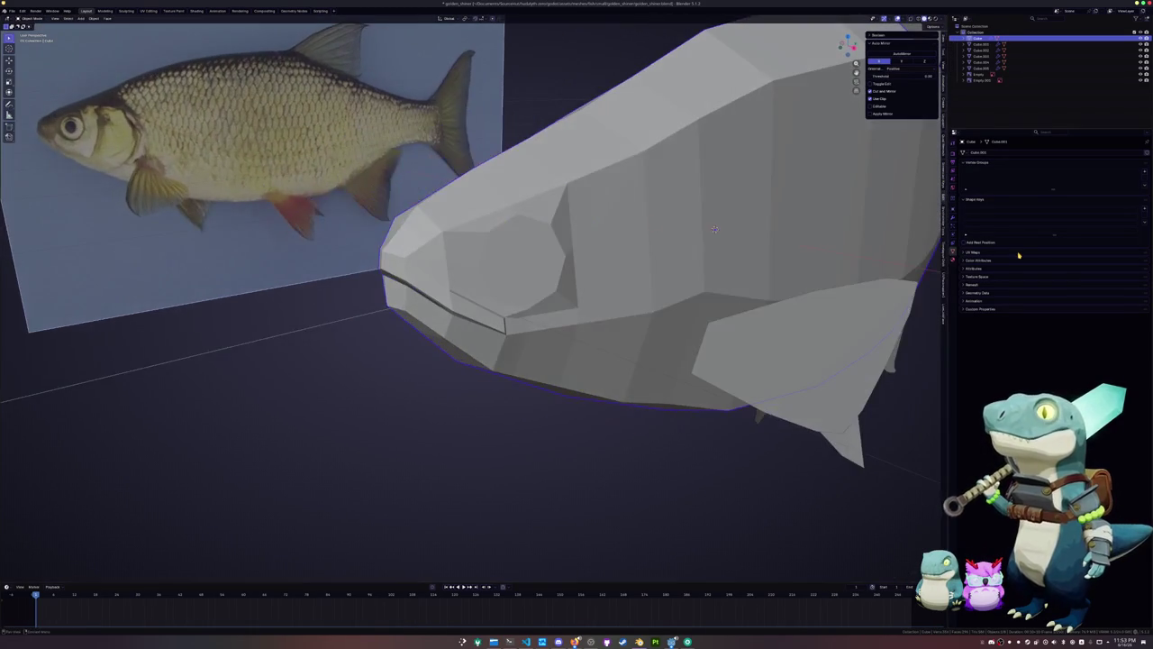
{"action": "key", "text": "ctrl+s"}
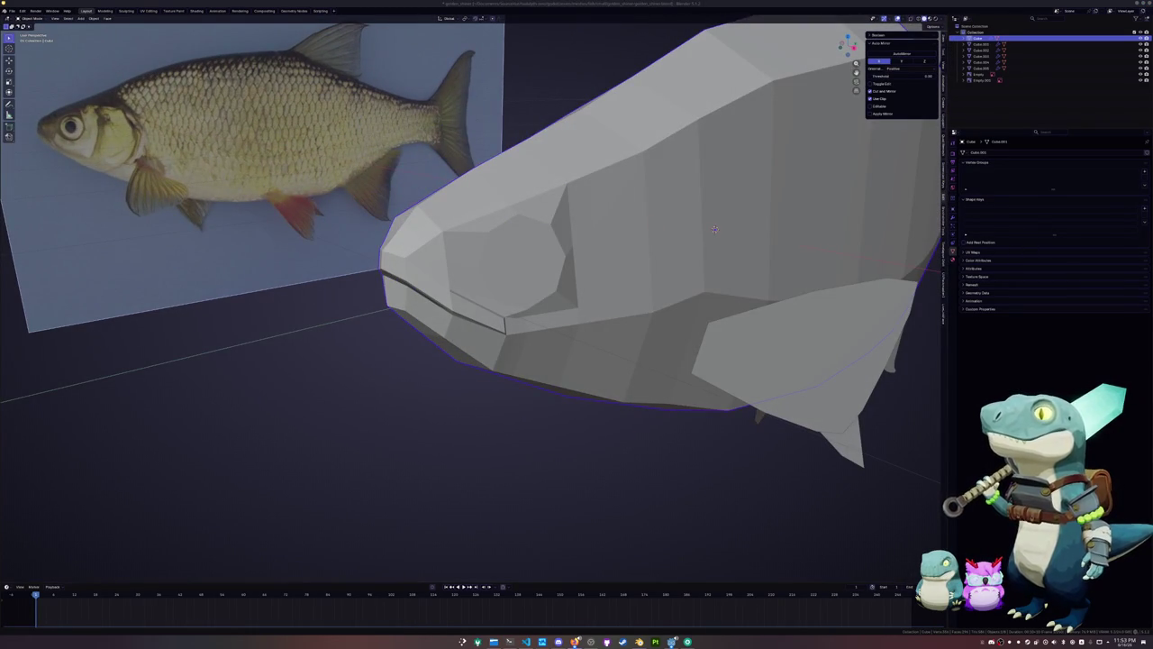
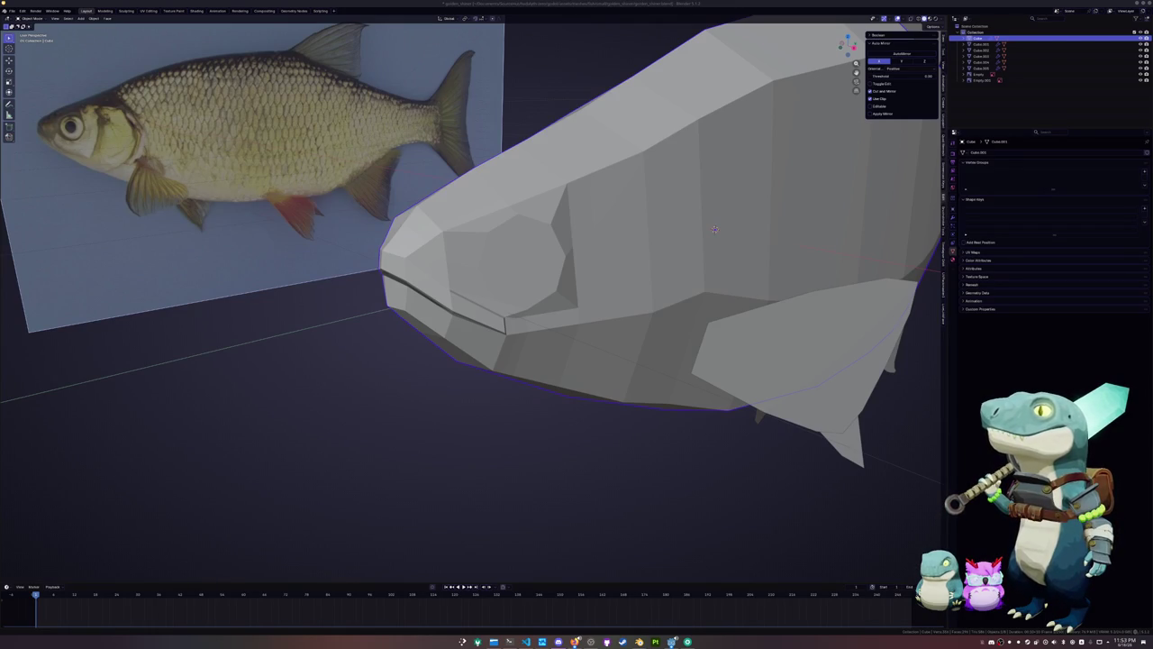
In Edit Mode, slide the mouth-corner vertex along its edge on the fish head
{"action": "middle_click_drag", "start_coordinate": [567, 330], "coordinate": [553, 314]}
{"action": "key", "text": "Tab"}
{"action": "key", "text": "g"}
{"action": "key", "text": "g"}
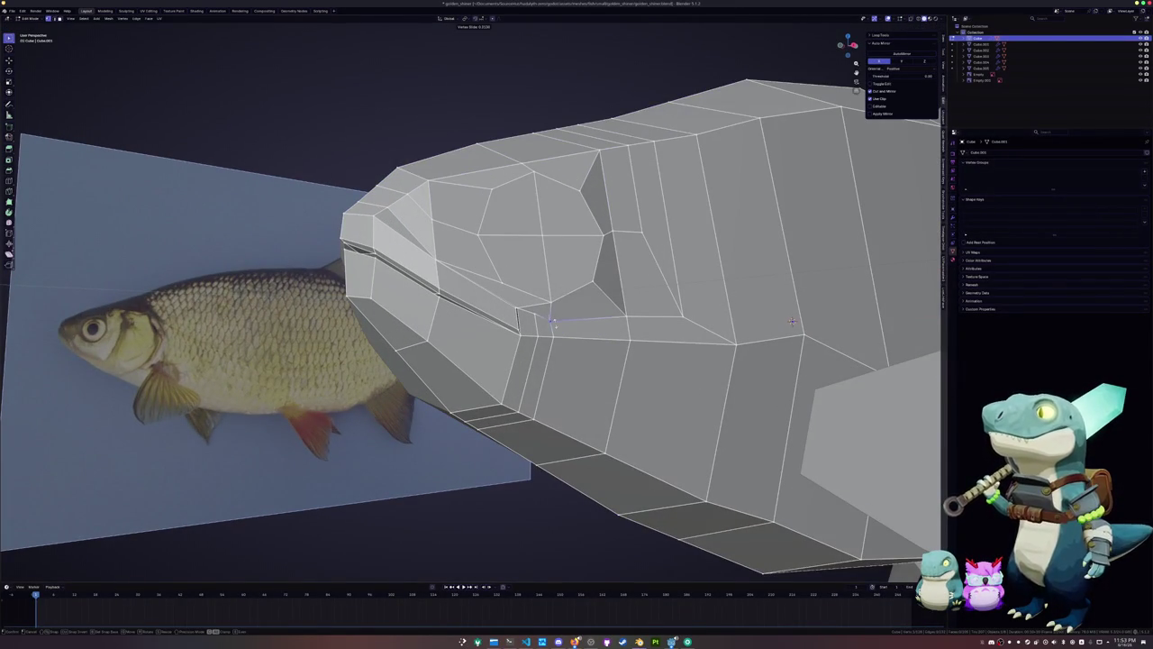
{"action": "left_click", "coordinate": [792, 322]}
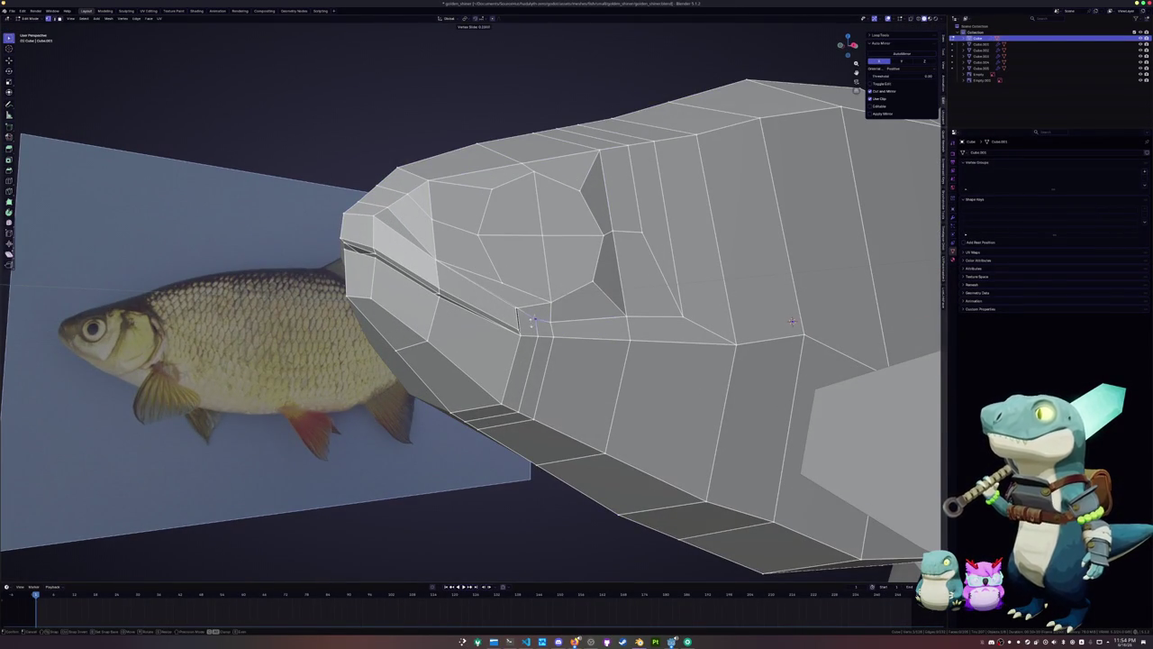
Orbit to a front view of the head, start moving the vertex, then switch to the file manager
{"action": "middle_click_drag", "start_coordinate": [792, 322], "coordinate": [685, 325]}
{"action": "mouse_move", "coordinate": [481, 344]}
{"action": "middle_mouse_down"}
{"action": "mouse_move", "coordinate": [586, 332]}
{"action": "mouse_move", "coordinate": [541, 379]}
{"action": "middle_mouse_up"}
{"action": "key", "text": "g"}
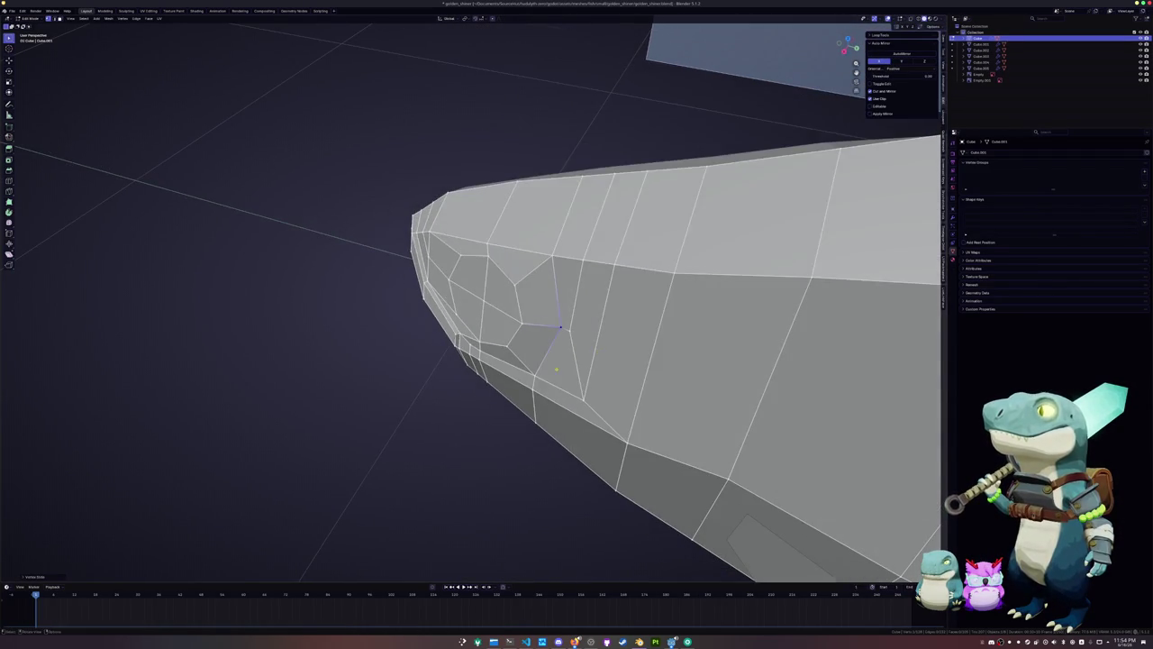
{"action": "left_click", "coordinate": [493, 642]}
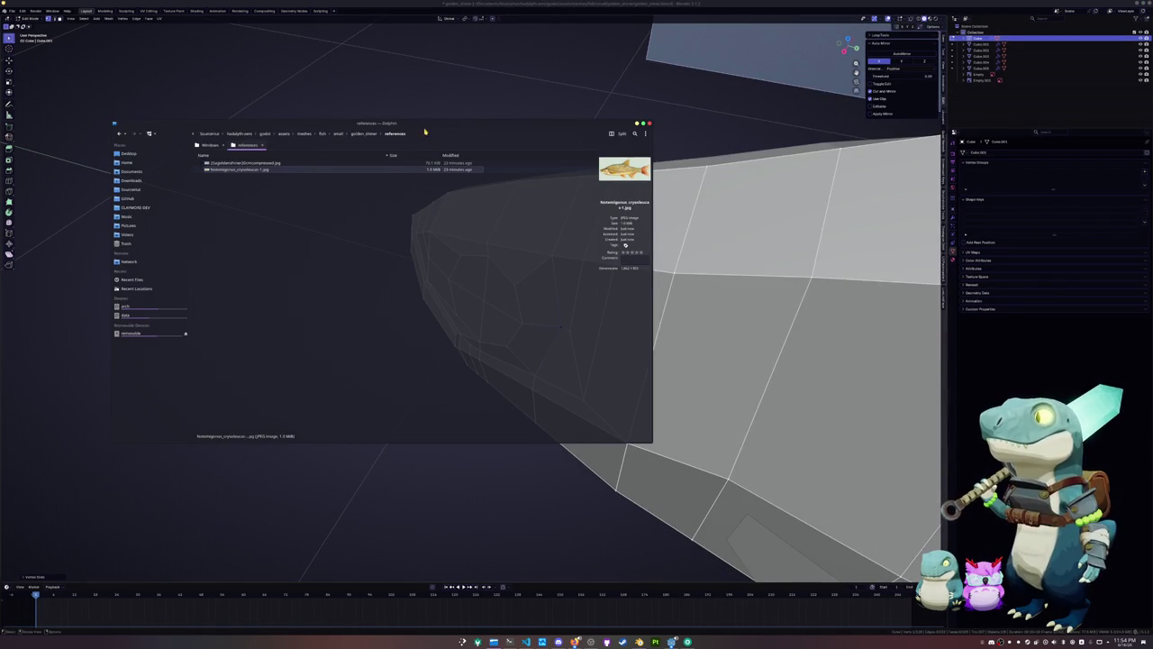
In Dolphin, navigate to Sourcehut > hadalyth-rubber > godot > assets > meshes > entities
{"action": "left_click_drag", "start_coordinate": [430, 124], "coordinate": [631, 184]}
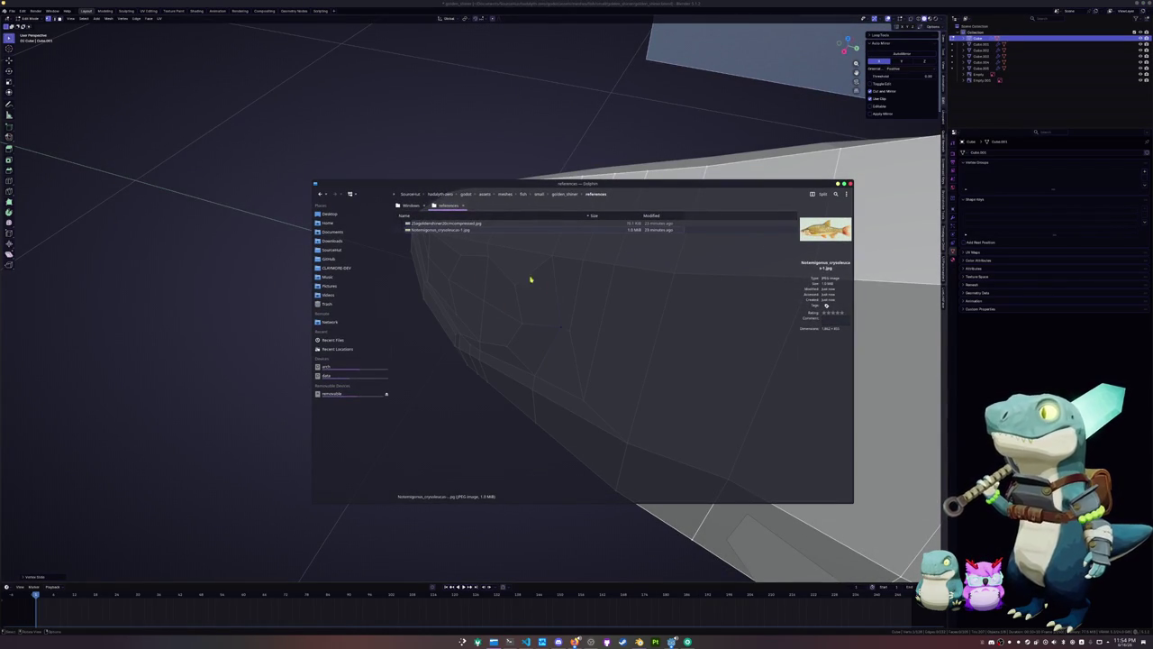
{"action": "left_click", "coordinate": [410, 194]}
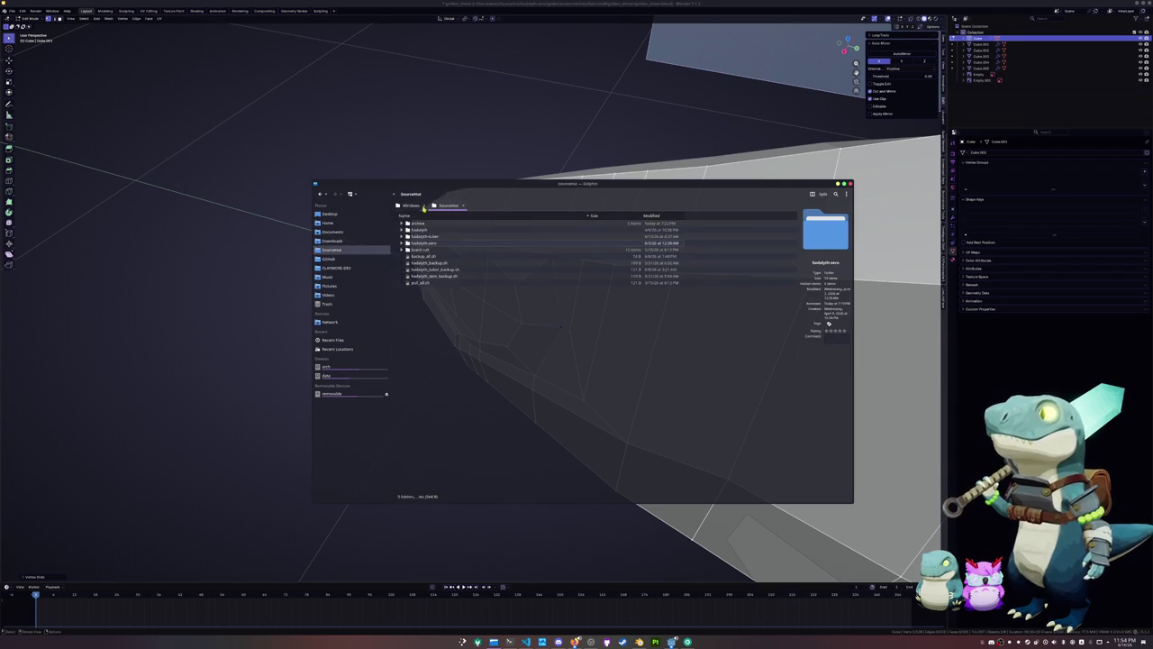
{"action": "double_click", "coordinate": [424, 239]}
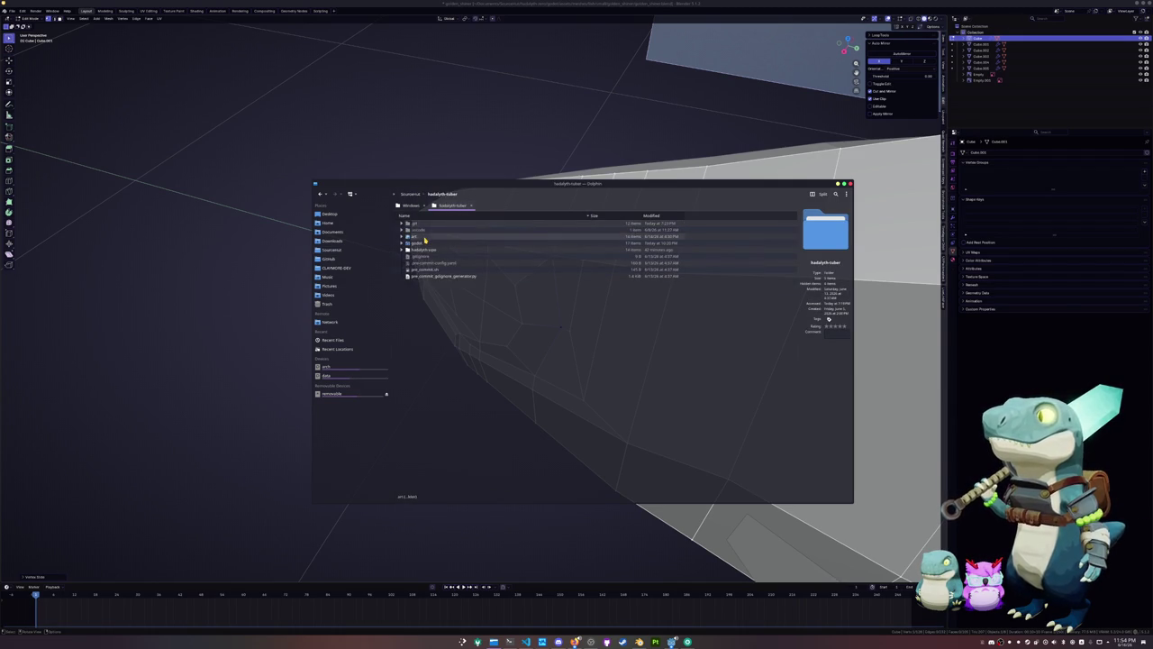
{"action": "double_click", "coordinate": [421, 244]}
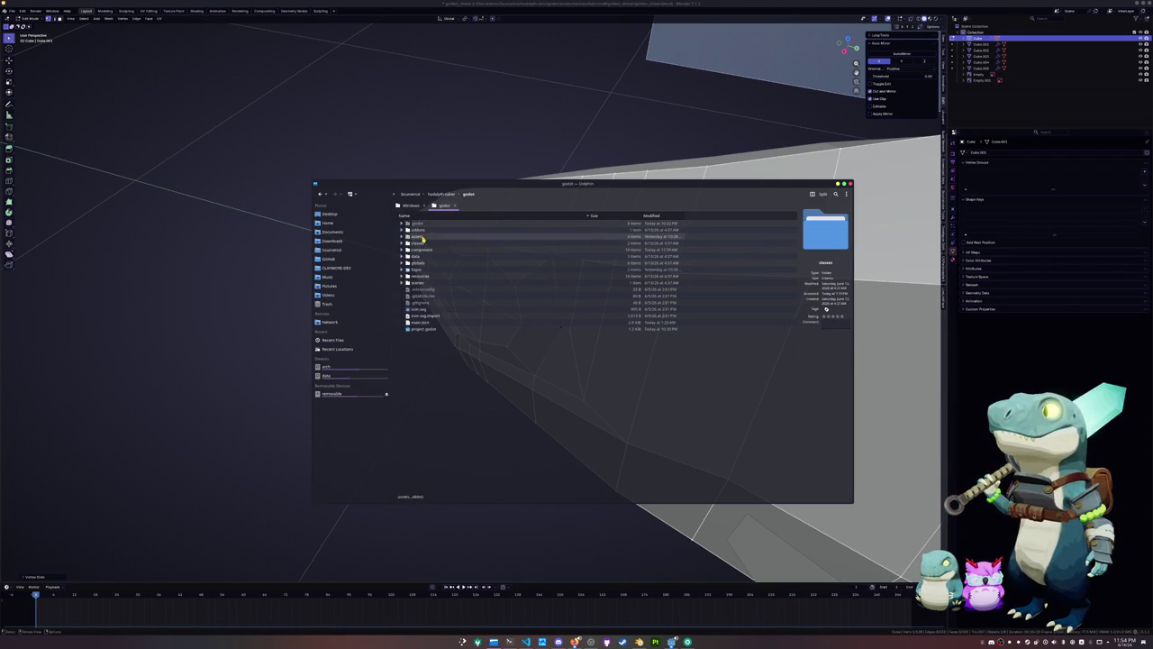
{"action": "double_click", "coordinate": [420, 236]}
{"action": "double_click", "coordinate": [423, 230]}
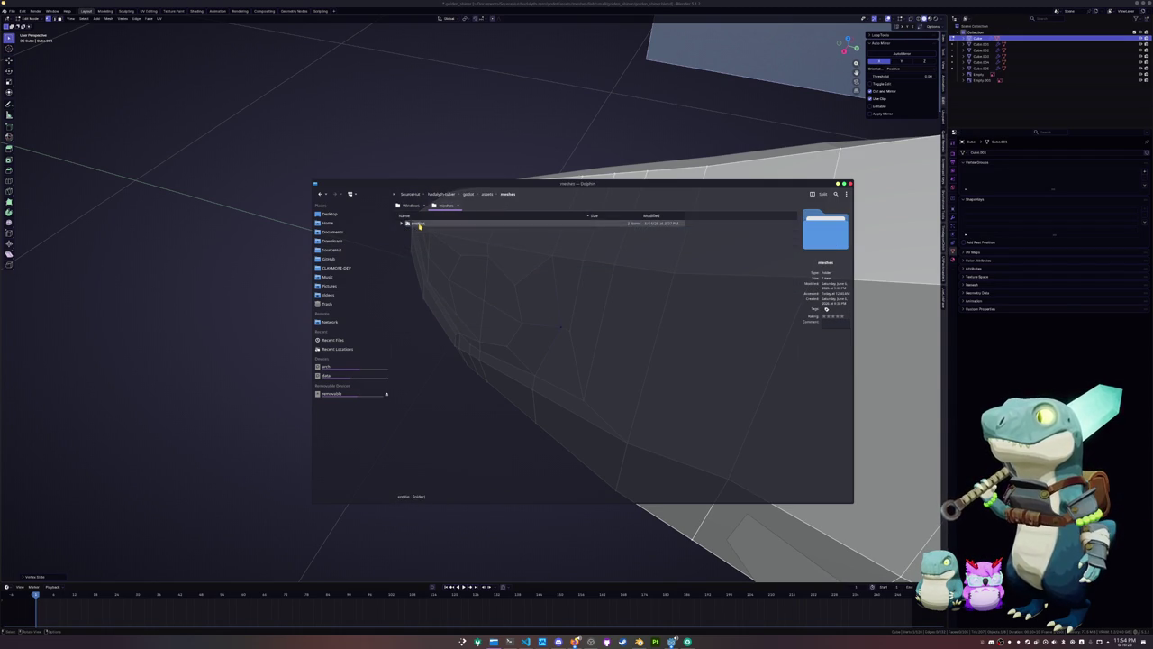
{"action": "double_click", "coordinate": [420, 231]}
Compress the two selected entity folders into a zip archive
{"action": "left_click", "coordinate": [420, 236], "text": "ctrl"}
{"action": "right_click", "coordinate": [421, 236]}
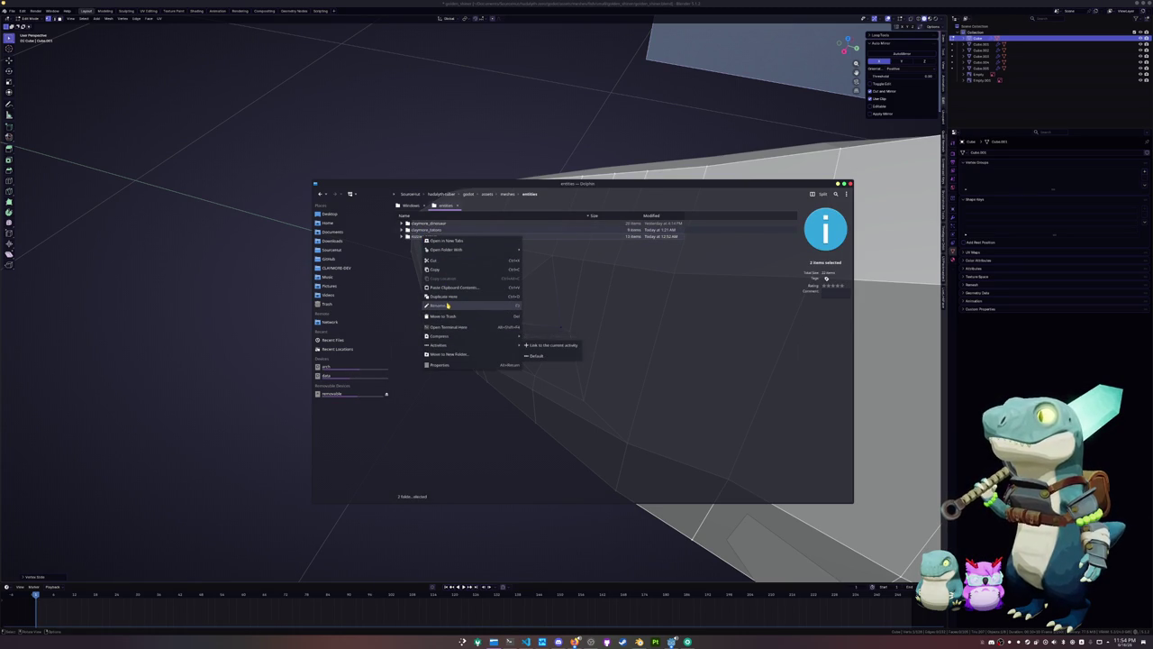
{"action": "mouse_move", "coordinate": [439, 336]}
{"action": "left_click", "coordinate": [558, 345]}
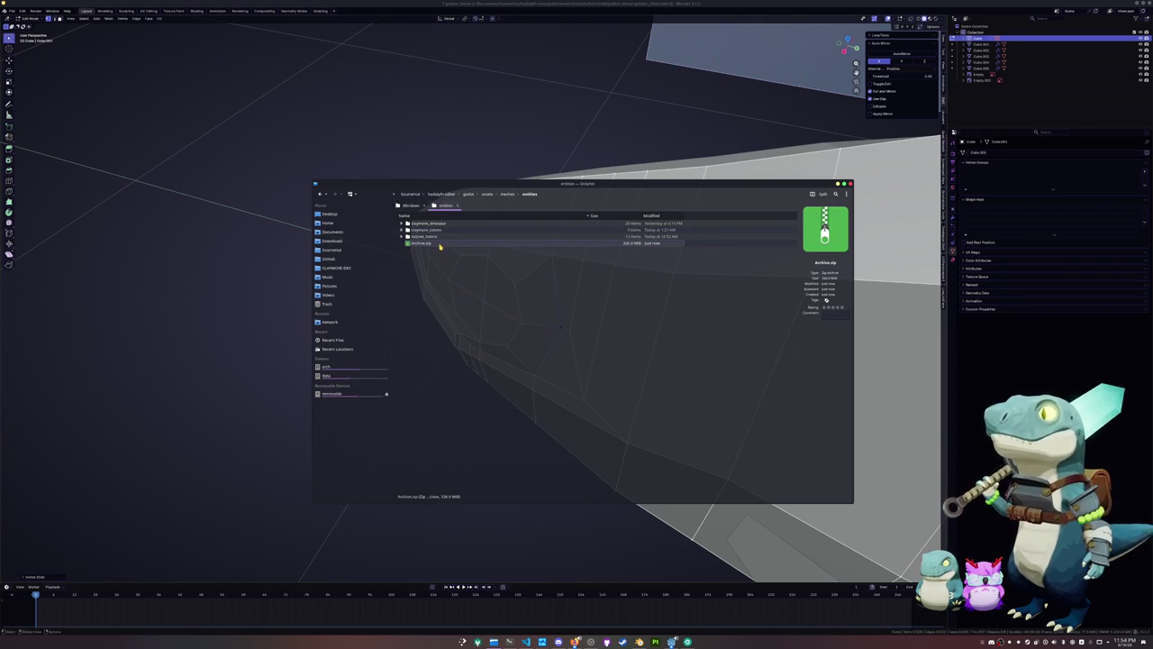
Rename the new archive to tonno.zip and return to the Blender fish model
{"action": "key", "text": "F2"}
{"action": "key", "text": "BackSpace"}
{"action": "type", "text": "tonno"}
{"action": "key", "text": "Return"}
{"action": "mouse_move", "coordinate": [419, 243]}
{"action": "left_mouse_down"}
{"action": "mouse_move", "coordinate": [668, 357]}
{"action": "mouse_move", "coordinate": [574, 641]}
{"action": "left_mouse_up"}
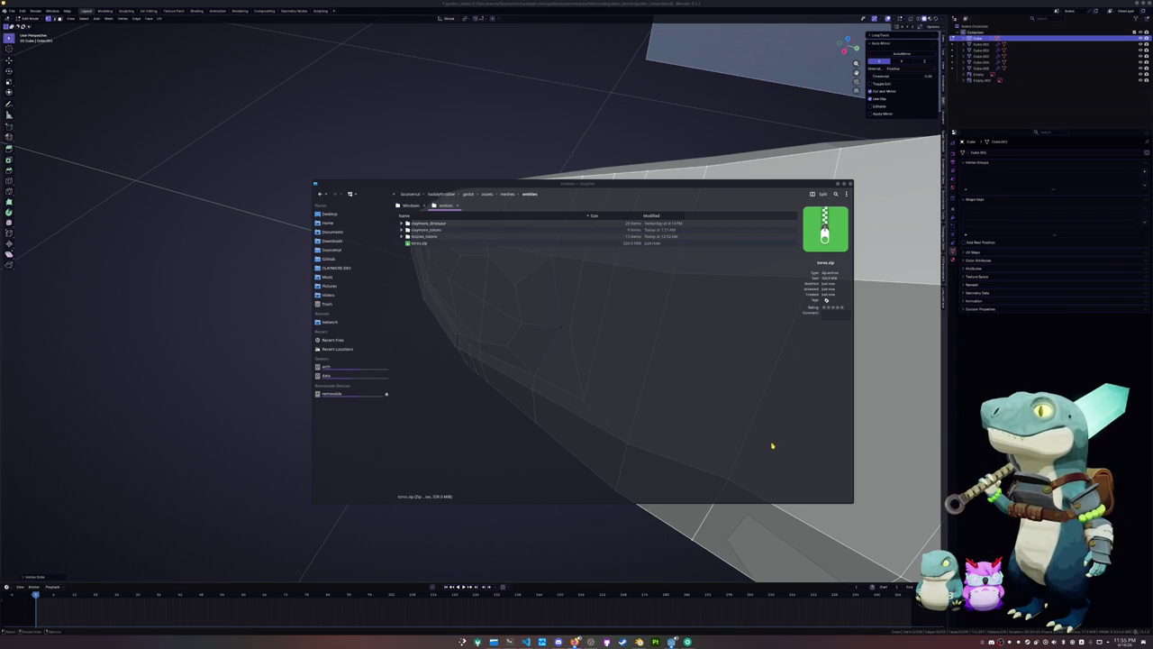
{"action": "key", "text": "alt+Tab"}
Knife-cut a new edge across the side of the head beside the eye
{"action": "mouse_move", "coordinate": [489, 502]}
{"action": "middle_mouse_down"}
{"action": "mouse_move", "coordinate": [871, 294]}
{"action": "mouse_move", "coordinate": [520, 359]}
{"action": "middle_mouse_up"}
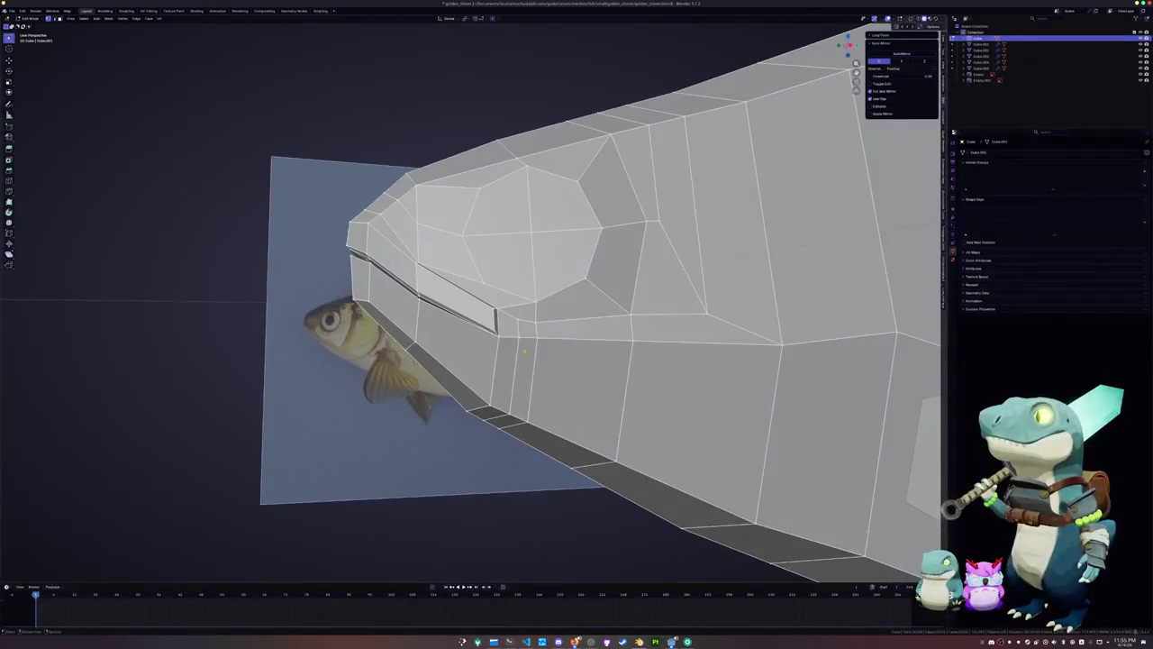
{"action": "key", "text": "k"}
{"action": "left_click", "coordinate": [534, 298]}
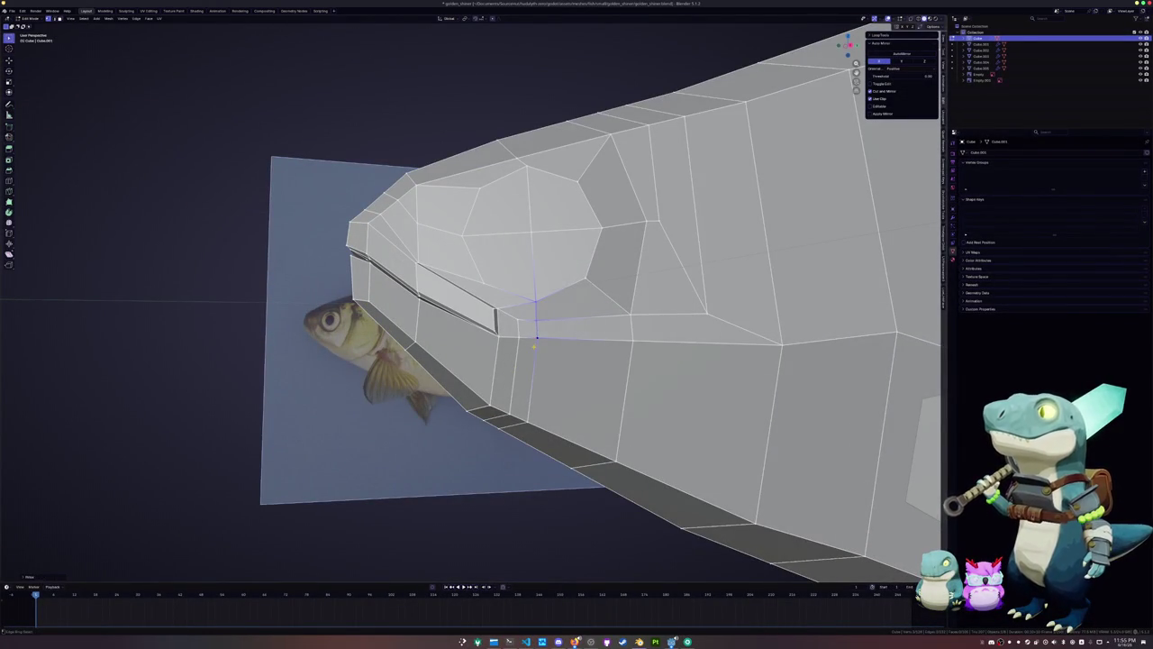
{"action": "key", "text": "Escape"}
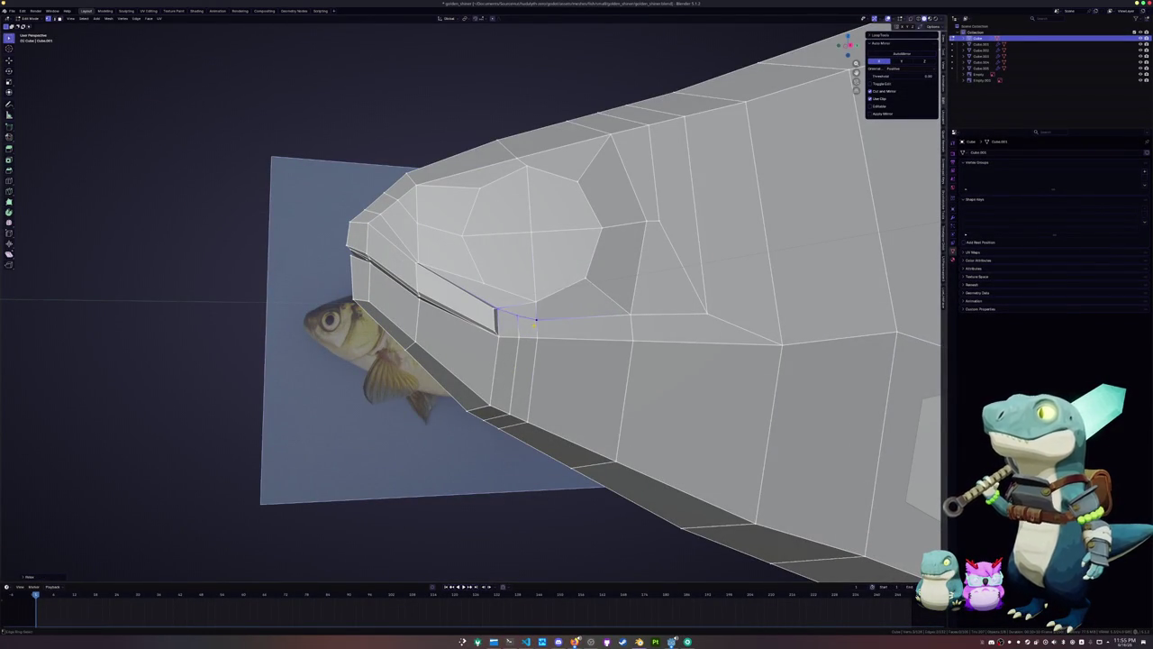
{"action": "mouse_move", "coordinate": [534, 319]}
{"action": "middle_mouse_down"}
{"action": "mouse_move", "coordinate": [545, 337]}
{"action": "mouse_move", "coordinate": [545, 325]}
{"action": "middle_mouse_up"}
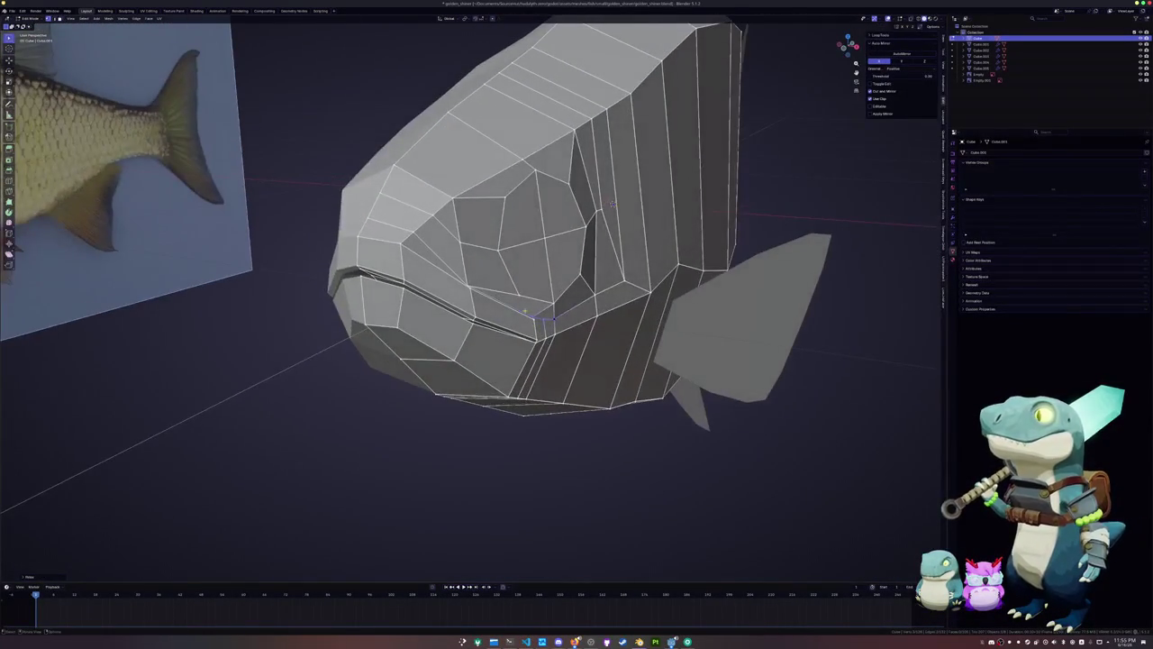
{"action": "mouse_move", "coordinate": [500, 289]}
{"action": "middle_mouse_down"}
{"action": "mouse_move", "coordinate": [438, 333]}
{"action": "mouse_move", "coordinate": [487, 279]}
{"action": "mouse_move", "coordinate": [519, 302]}
{"action": "mouse_move", "coordinate": [585, 285]}
{"action": "middle_mouse_up"}
{"action": "key", "text": "k"}
{"action": "left_click", "coordinate": [497, 283]}
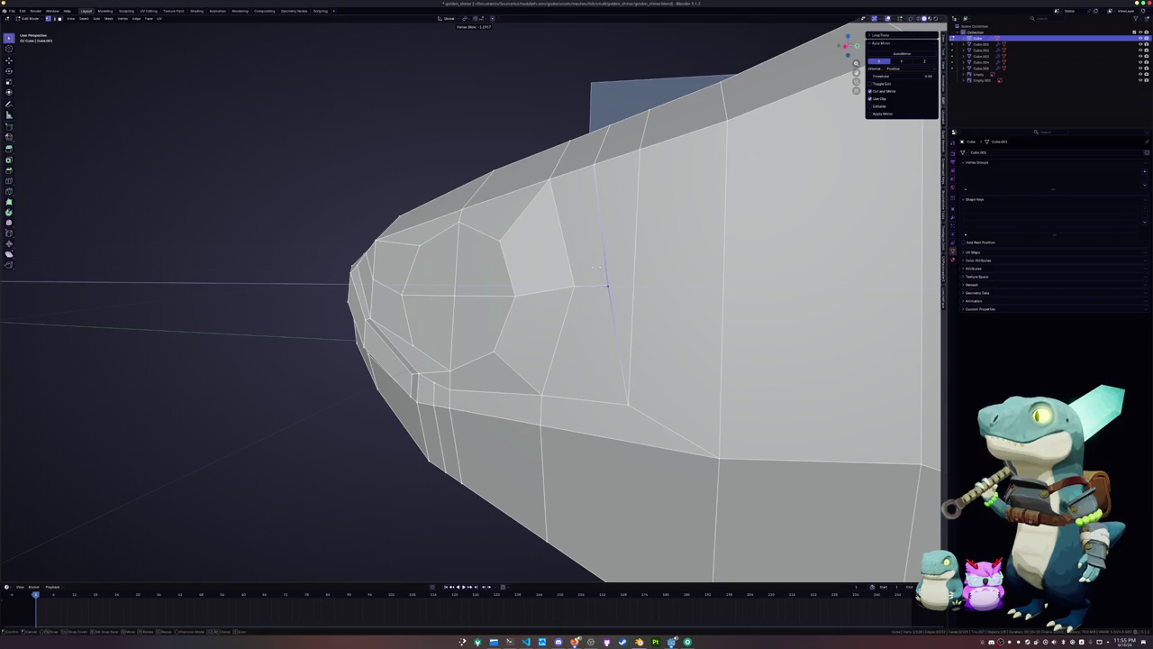
{"action": "left_click", "coordinate": [608, 286]}
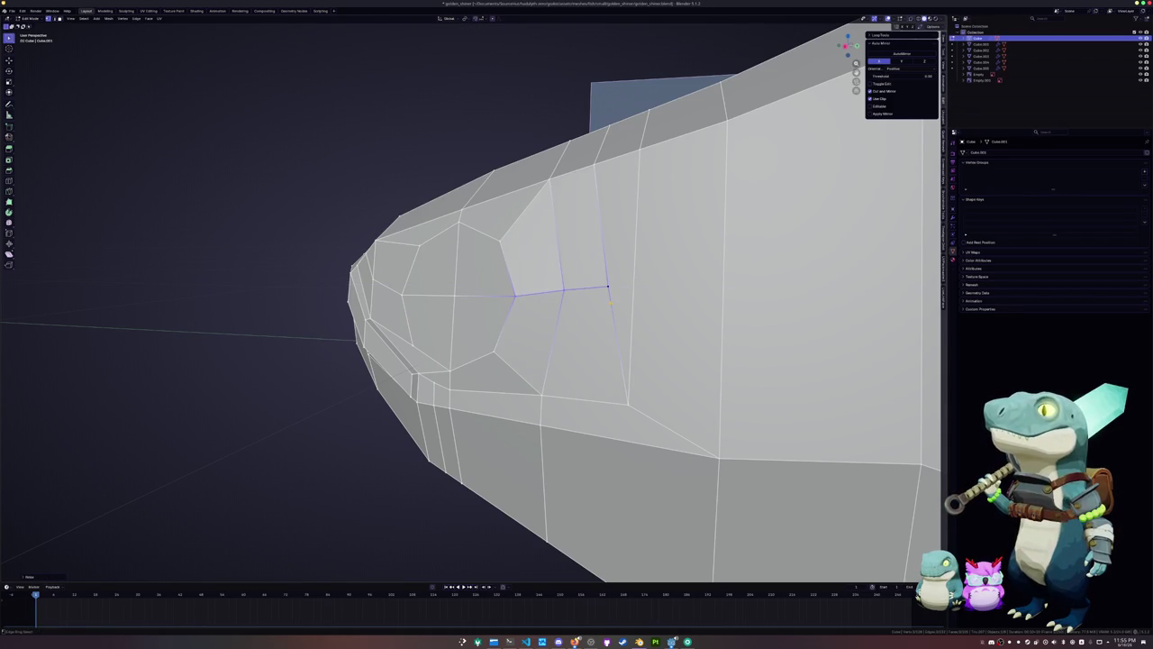
{"action": "mouse_move", "coordinate": [563, 306]}
{"action": "middle_mouse_down"}
{"action": "mouse_move", "coordinate": [527, 318]}
{"action": "mouse_move", "coordinate": [559, 333]}
{"action": "middle_mouse_up"}
{"action": "key", "text": "Return"}
In face mode, select the eye's center face and grow the selection to the whole eye disc
{"action": "key", "text": "3"}
{"action": "left_click", "coordinate": [560, 333]}
{"action": "key", "text": "ctrl+KP_Add"}
{"action": "key", "text": "ctrl+KP_Add"}
{"action": "mouse_move", "coordinate": [747, 263]}
{"action": "middle_mouse_down"}
{"action": "mouse_move", "coordinate": [607, 327]}
{"action": "mouse_move", "coordinate": [654, 266]}
{"action": "mouse_move", "coordinate": [724, 299]}
{"action": "middle_mouse_up"}
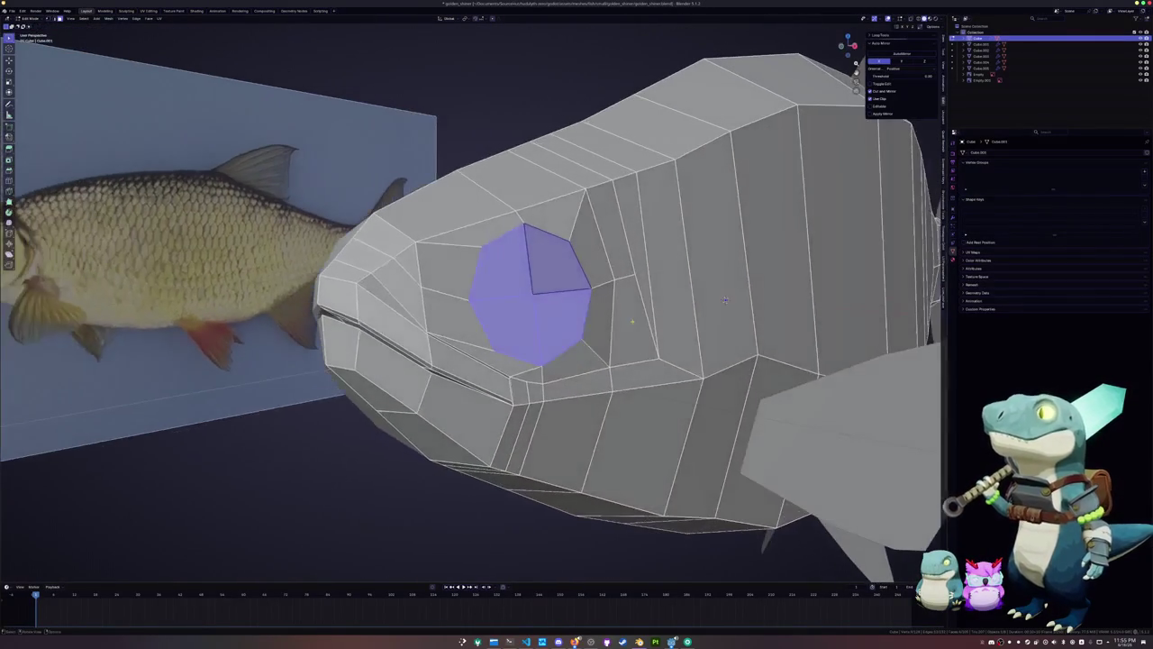
Inset the eye faces, shrink them along their normals, and undo a second inset ring
{"action": "key", "text": "i"}
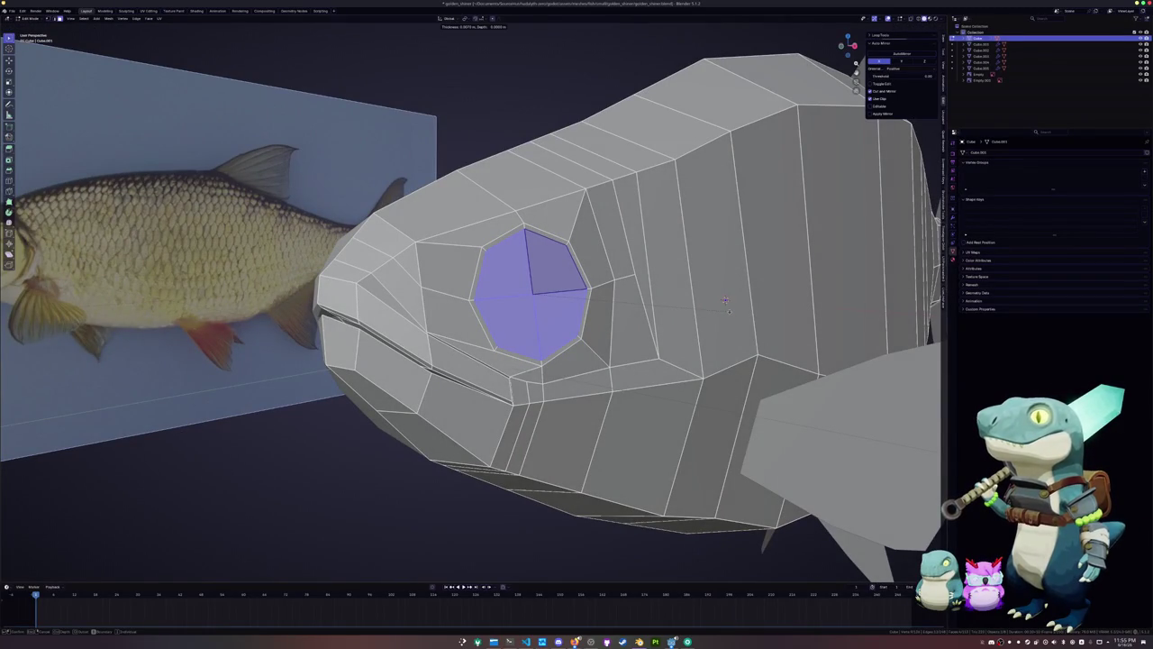
{"action": "left_click", "coordinate": [725, 300]}
{"action": "middle_click_drag", "start_coordinate": [725, 300], "coordinate": [766, 336]}
{"action": "key", "text": "alt+s"}
{"action": "left_click", "coordinate": [770, 328]}
{"action": "key", "text": "i"}
{"action": "left_click", "coordinate": [772, 351]}
{"action": "scroll", "coordinate": [772, 351], "scroll_direction": "down", "scroll_amount": 3}
{"action": "middle_click_drag", "start_coordinate": [772, 350], "coordinate": [852, 331]}
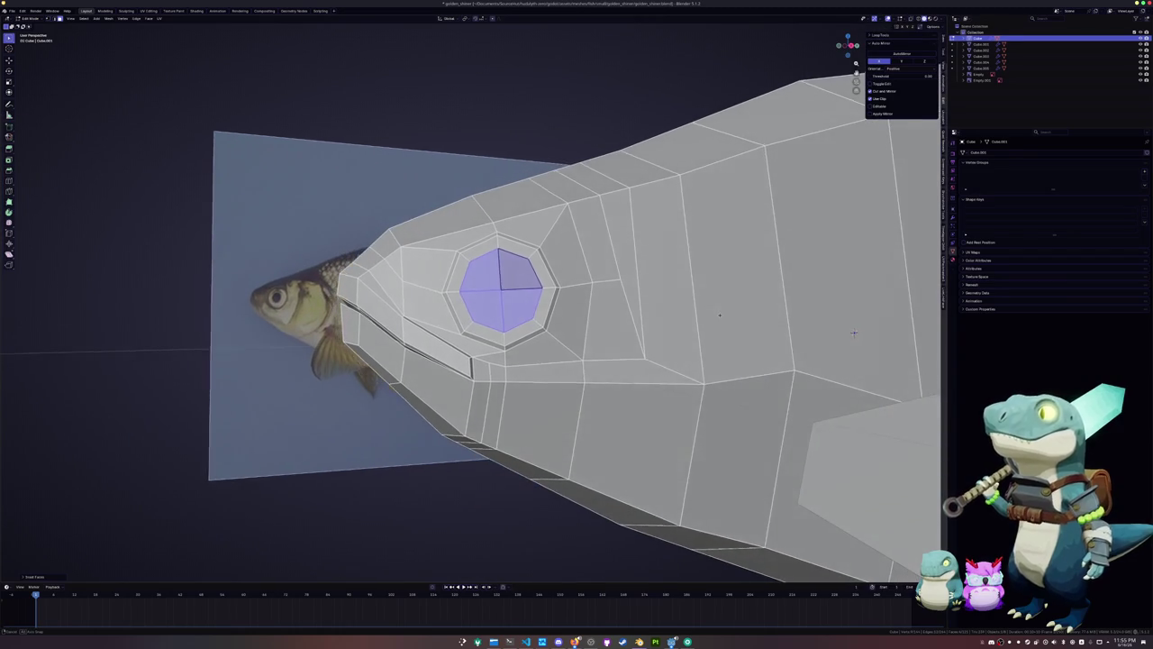
{"action": "key", "text": "ctrl+z"}
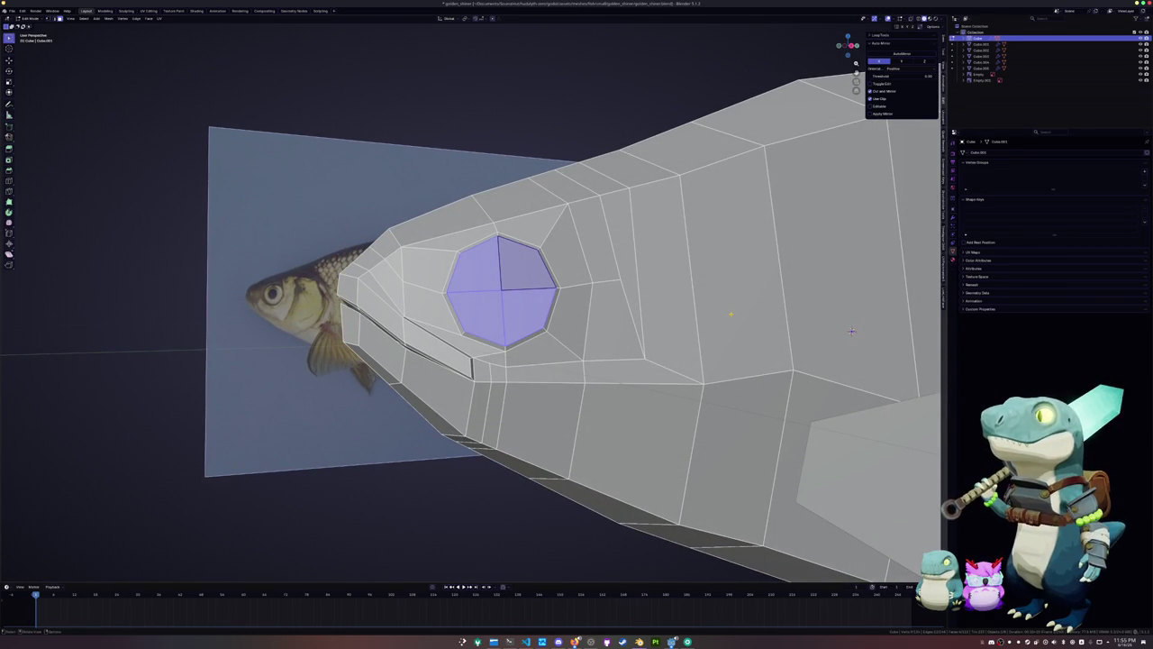
Inset the eye again, extrude it slightly along its normals, and scale it a little smaller
{"action": "key", "text": "i"}
{"action": "left_click", "coordinate": [712, 315]}
{"action": "key", "text": "e"}
{"action": "middle_click_drag", "start_coordinate": [712, 315], "coordinate": [638, 293]}
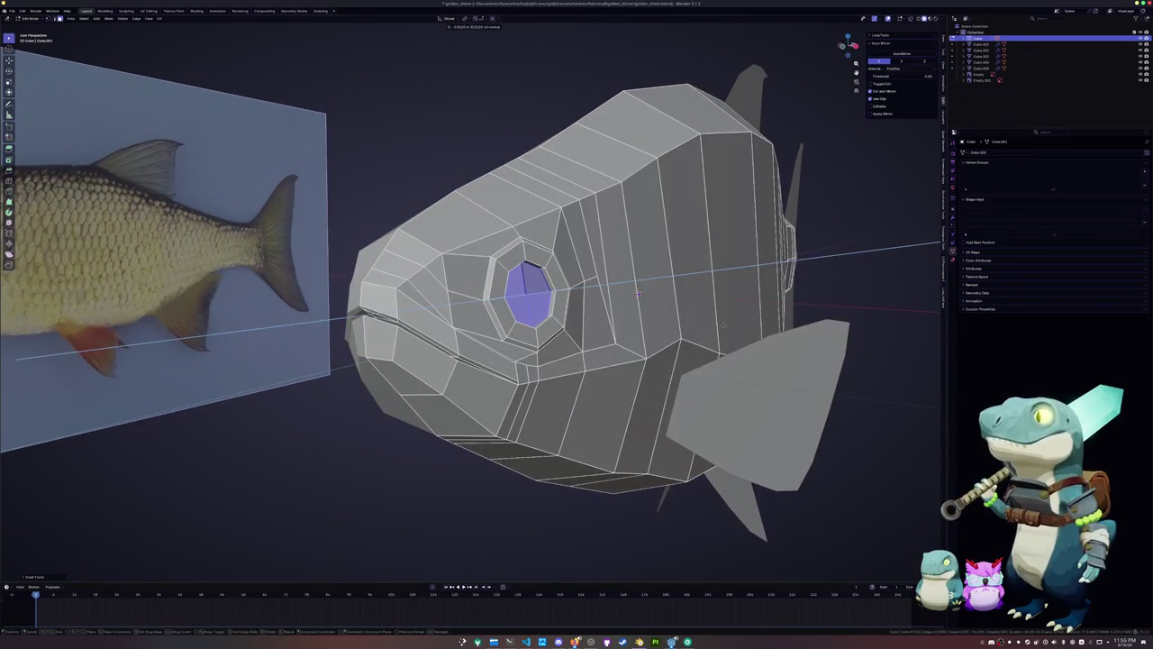
{"action": "left_click", "coordinate": [727, 324]}
{"action": "key", "text": "s"}
{"action": "left_click", "coordinate": [712, 315]}
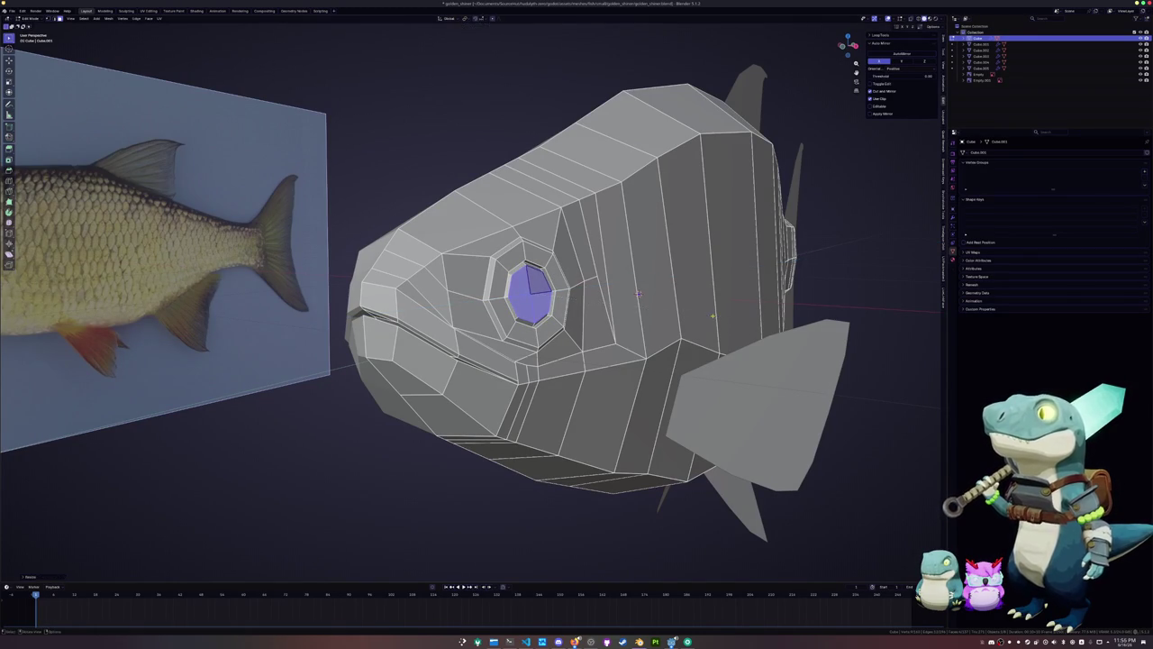
Select the inner eye ring's edge loop and then all of the inner eye faces
{"action": "scroll", "coordinate": [711, 315], "scroll_direction": "up", "scroll_amount": 5}
{"action": "middle_click_drag", "start_coordinate": [712, 315], "coordinate": [578, 305]}
{"action": "key", "text": "ctrl+r"}
{"action": "left_click", "coordinate": [578, 306]}
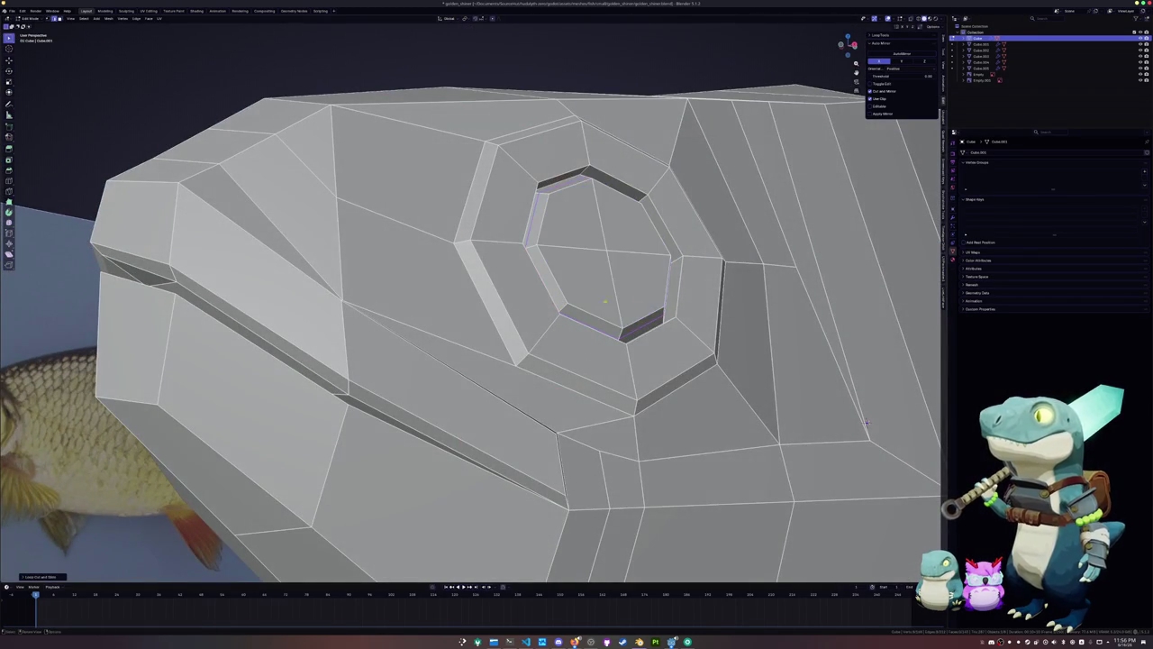
{"action": "left_click", "coordinate": [557, 282]}
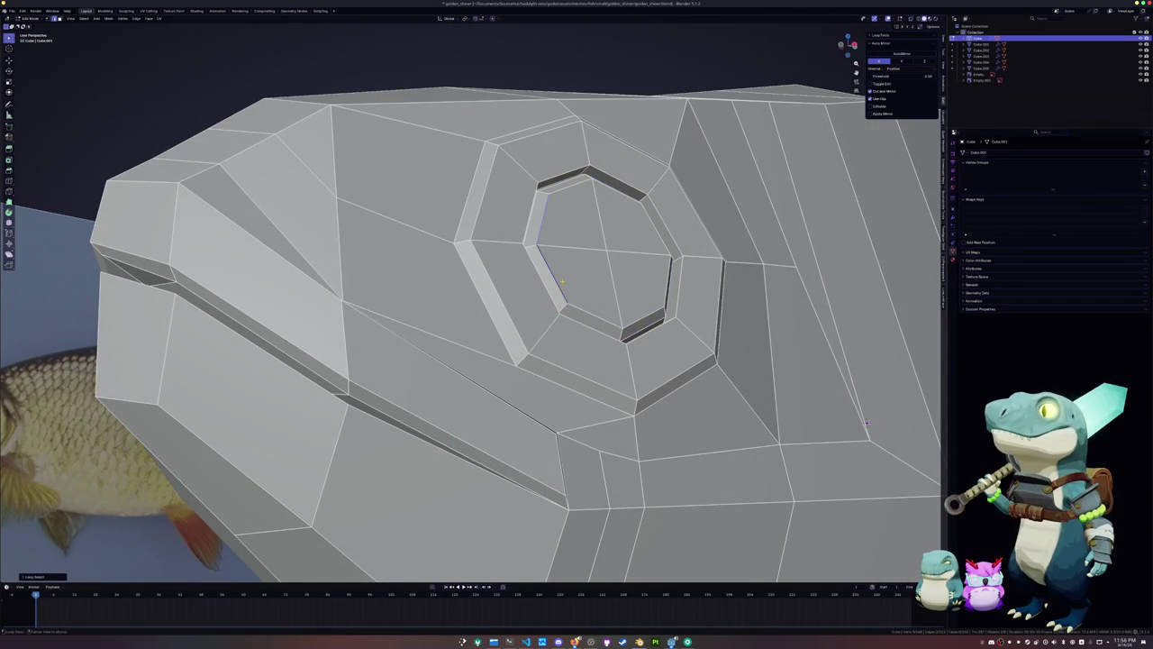
{"action": "key", "text": "3"}
{"action": "left_click", "coordinate": [582, 288]}
{"action": "left_click", "coordinate": [572, 216], "text": "shift"}
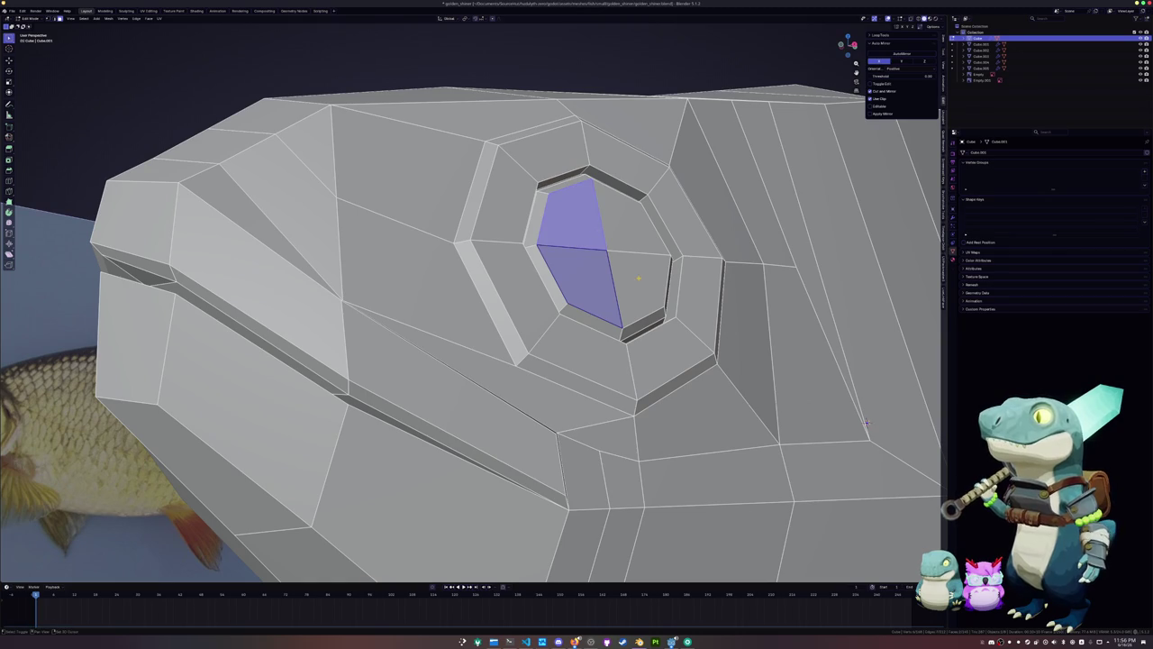
{"action": "left_click", "coordinate": [641, 289], "text": "shift"}
{"action": "left_click", "coordinate": [635, 221], "text": "shift"}
Return to Object Mode and view the whole fish at an angle
{"action": "key", "text": "Tab"}
{"action": "scroll", "coordinate": [867, 422], "scroll_direction": "down", "scroll_amount": 4}
{"action": "mouse_move", "coordinate": [867, 422]}
{"action": "middle_mouse_down"}
{"action": "mouse_move", "coordinate": [750, 320]}
{"action": "mouse_move", "coordinate": [591, 321]}
{"action": "middle_mouse_up"}
{"action": "scroll", "coordinate": [750, 320], "scroll_direction": "down", "scroll_amount": 5}
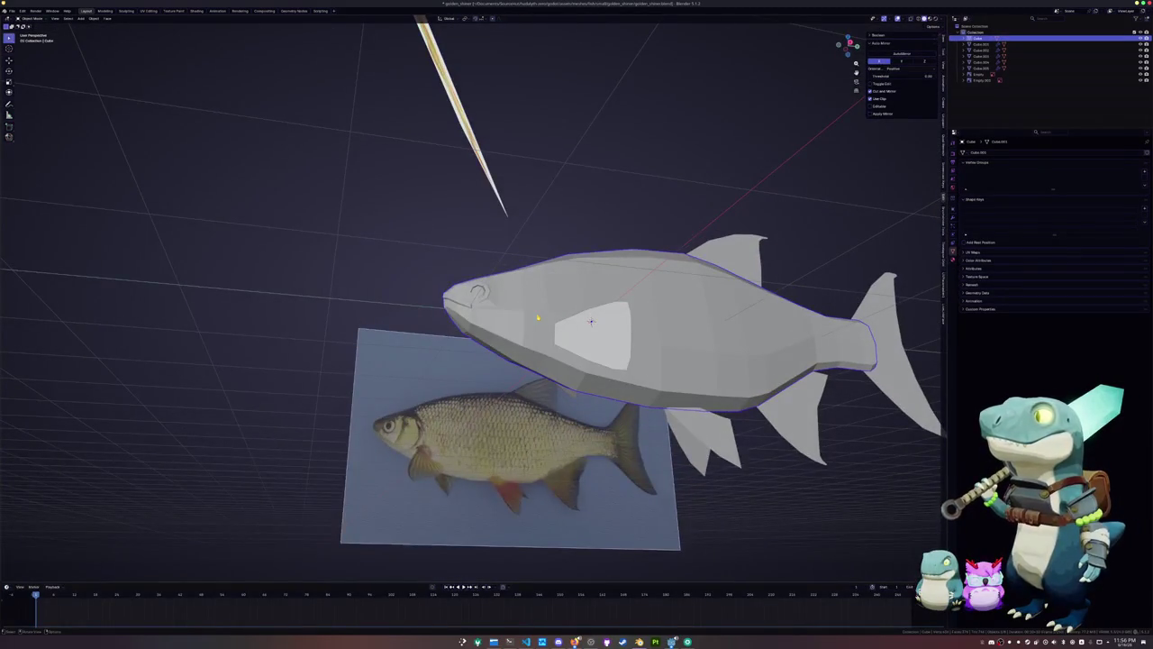
In side orthographic Edit Mode, knife-cut the curved gill-cover outline behind the eye
{"action": "key", "text": "KP_3"}
{"action": "key", "text": "Tab"}
{"action": "scroll", "coordinate": [474, 297], "scroll_direction": "up", "scroll_amount": 2}
{"action": "scroll", "coordinate": [658, 289], "scroll_direction": "up", "scroll_amount": 2}
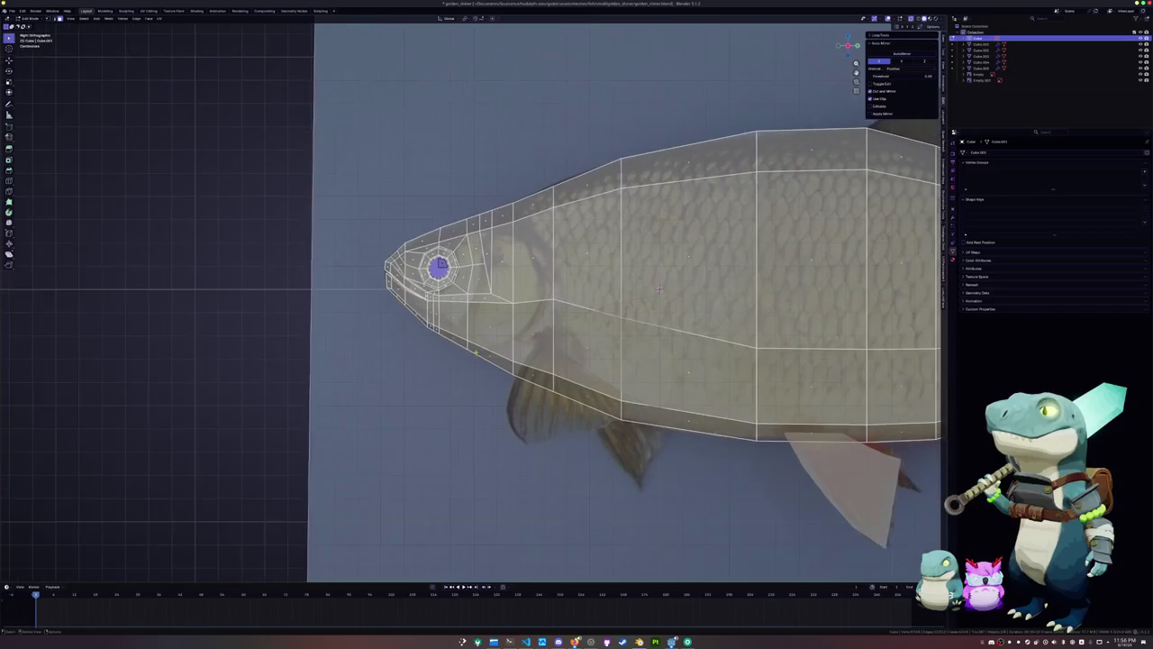
{"action": "scroll", "coordinate": [740, 285], "scroll_direction": "up", "scroll_amount": 1}
{"action": "left_click", "coordinate": [493, 373]}
{"action": "left_click", "coordinate": [530, 304]}
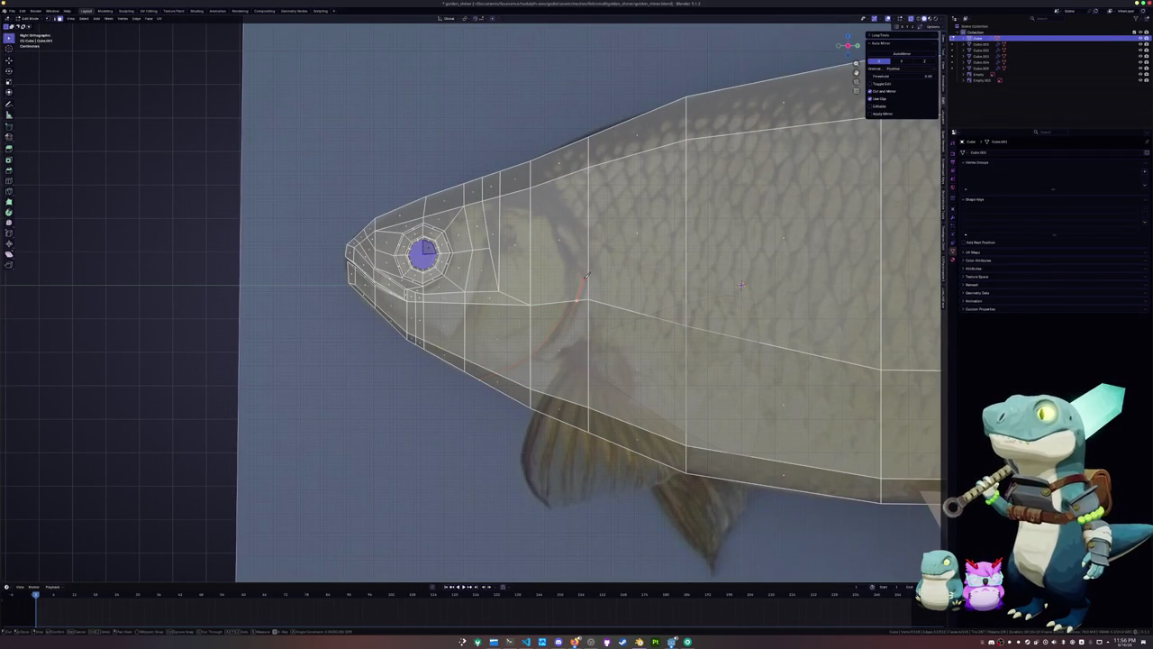
{"action": "left_click", "coordinate": [584, 281]}
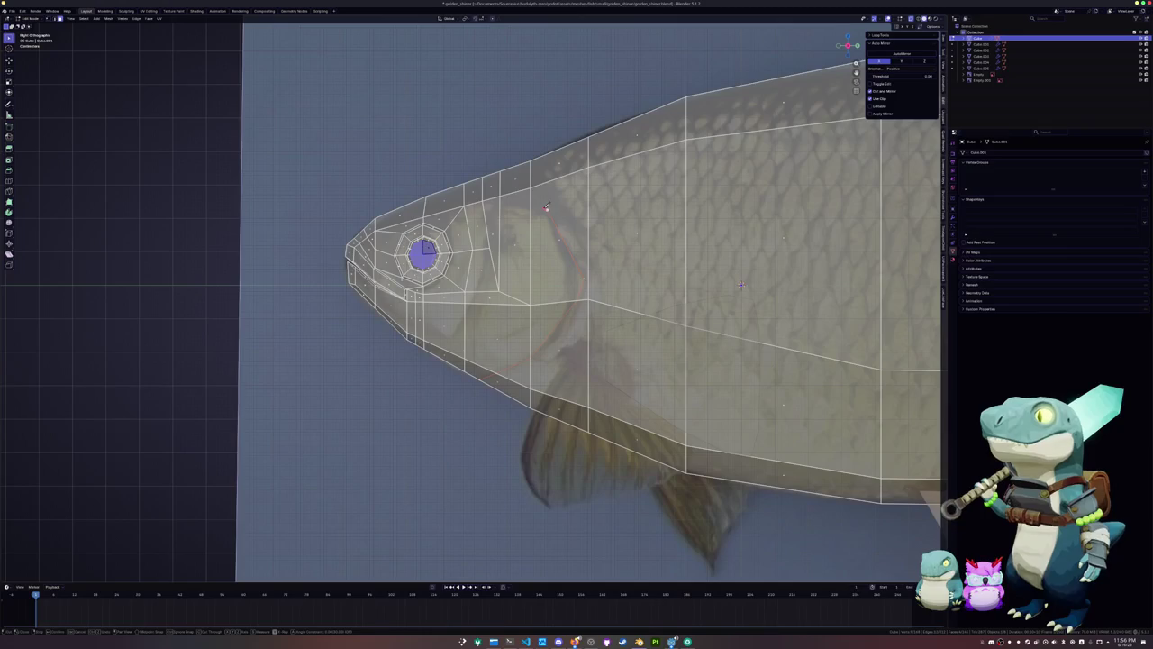
{"action": "left_click", "coordinate": [501, 195]}
{"action": "key", "text": "Return"}
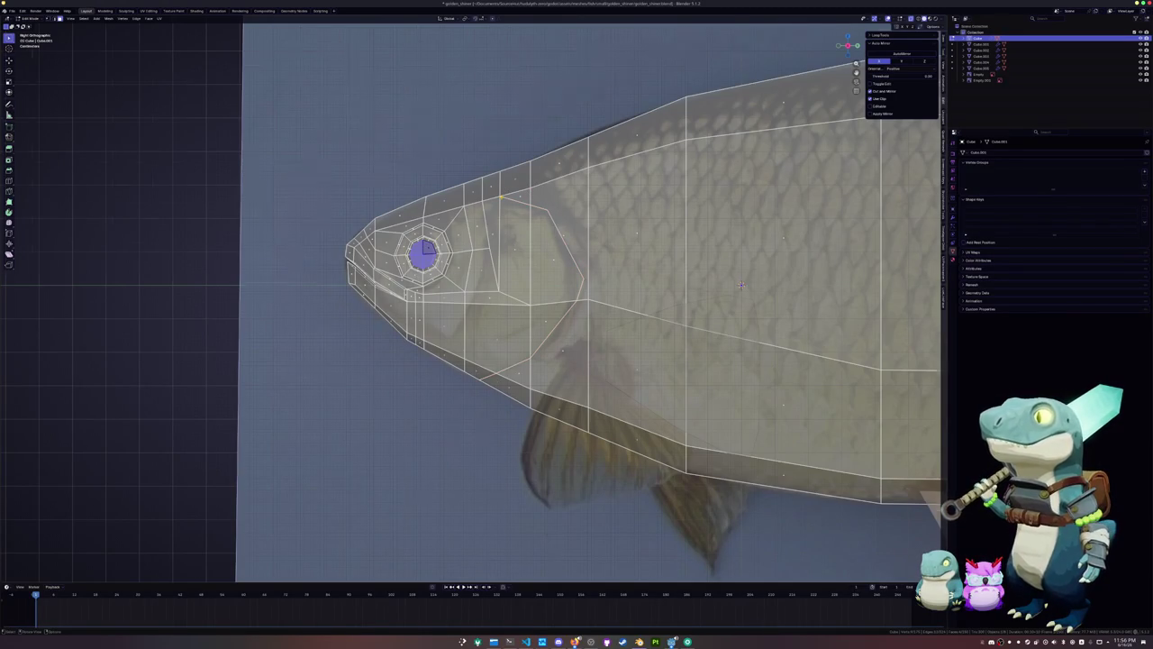
Extend the gill cut up to the top edge of the head and add another cut
{"action": "scroll", "coordinate": [540, 180], "scroll_direction": "up", "scroll_amount": 3}
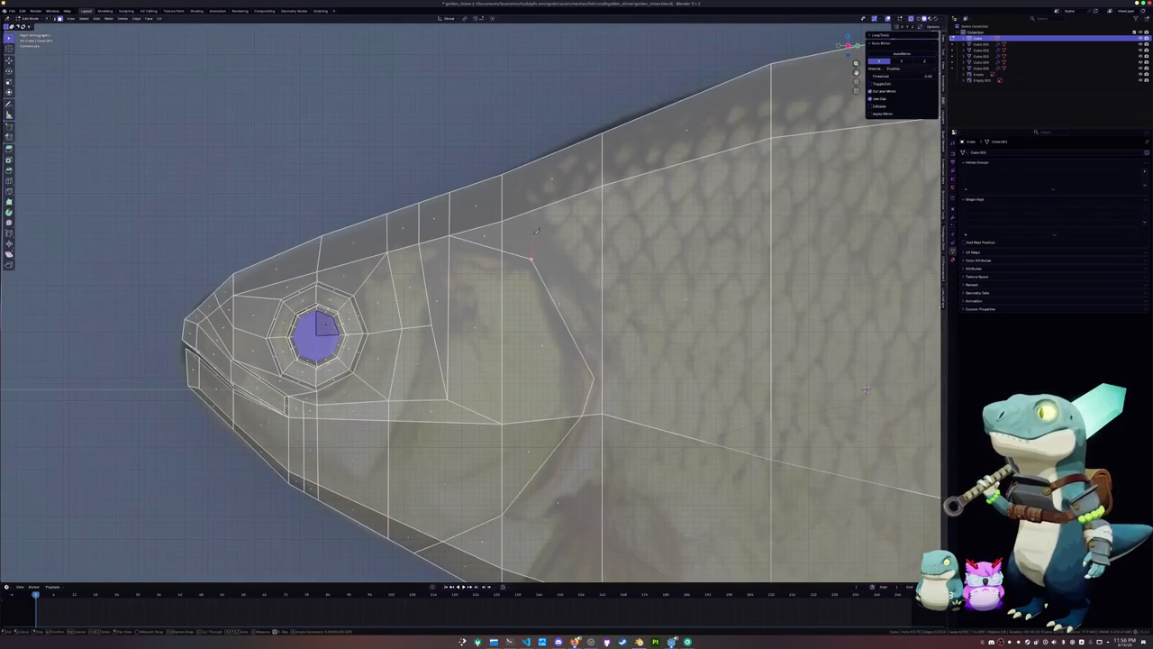
{"action": "left_click", "coordinate": [530, 165]}
{"action": "key", "text": "Return"}
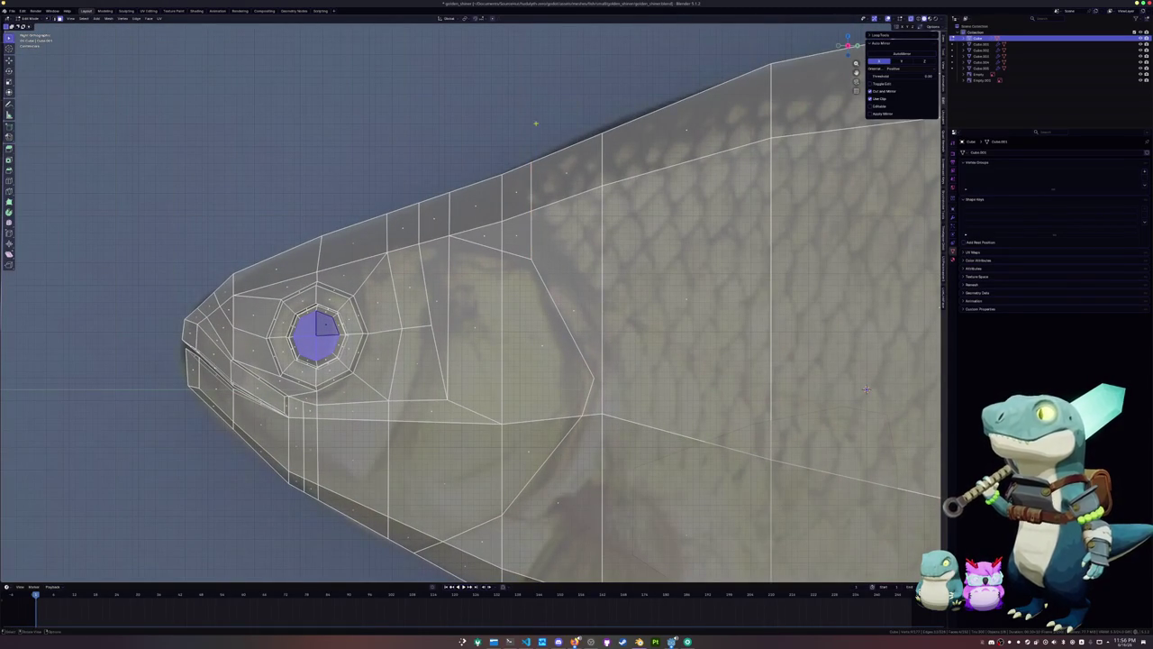
{"action": "key", "text": "k"}
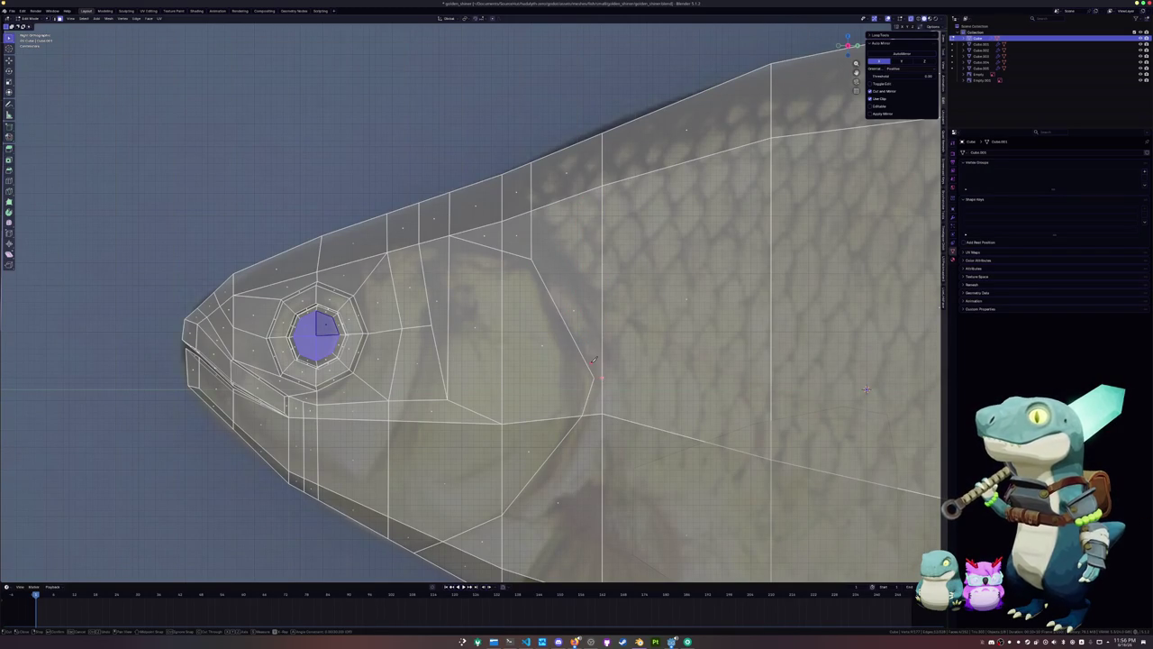
{"action": "key", "text": "Return"}
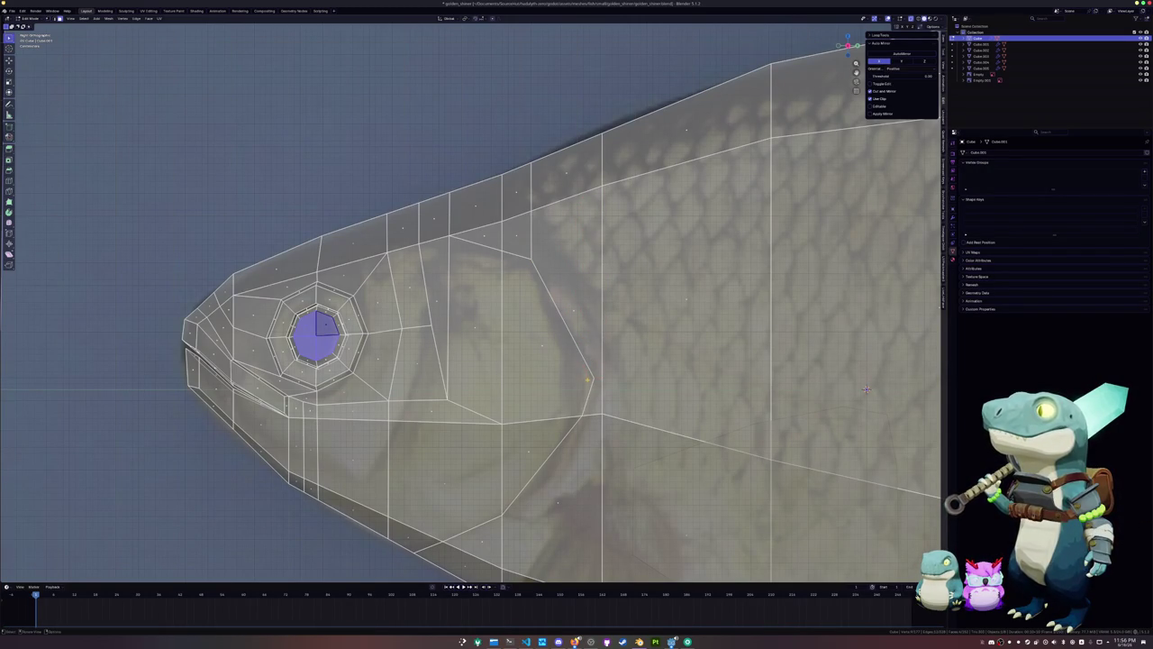
Slide a stray vertex along its edge, merge it into the loop, and move it along Y
{"action": "key", "text": "1"}
{"action": "key", "text": "2"}
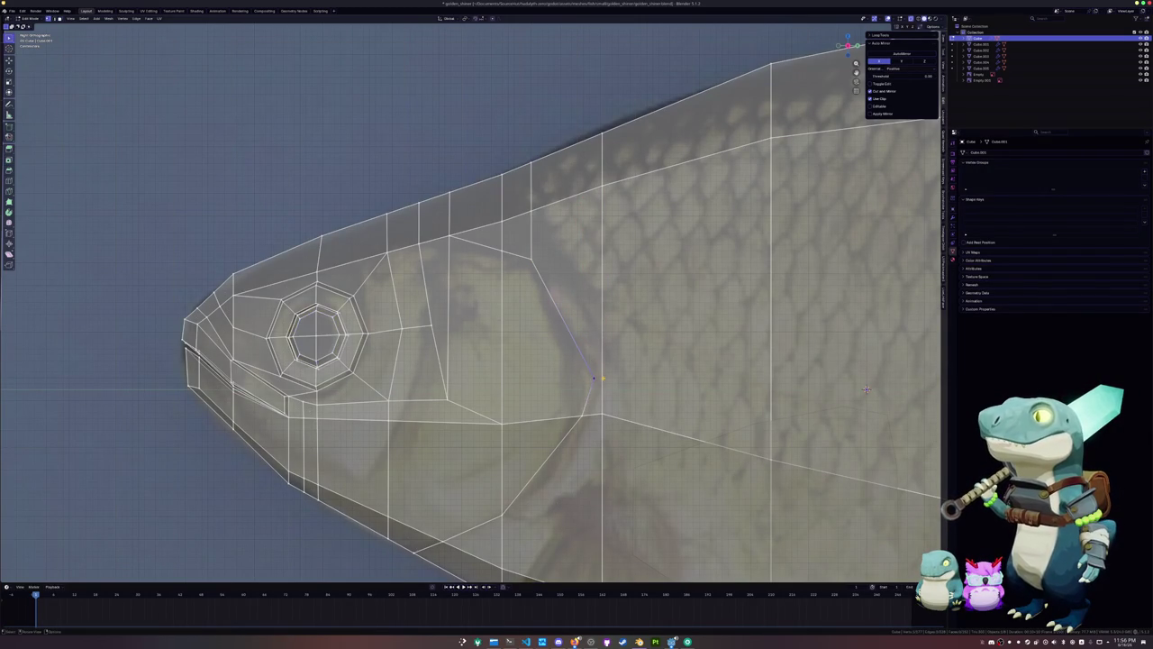
{"action": "left_click", "coordinate": [602, 315], "text": "alt"}
{"action": "right_click", "coordinate": [594, 369]}
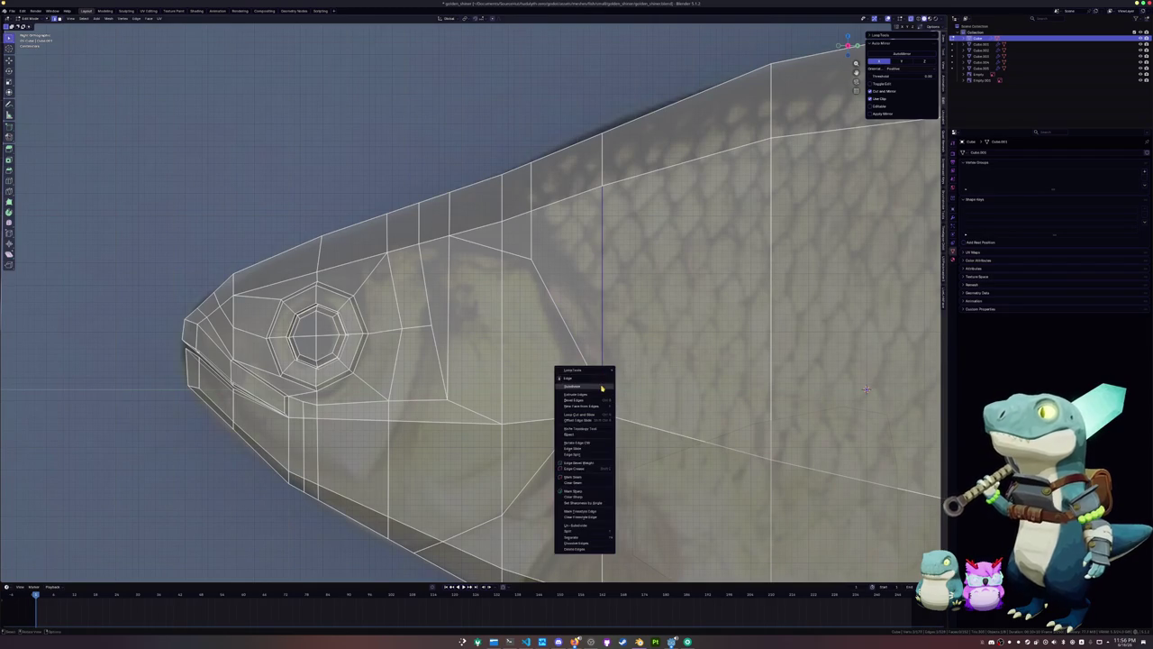
{"action": "key", "text": "shift+v"}
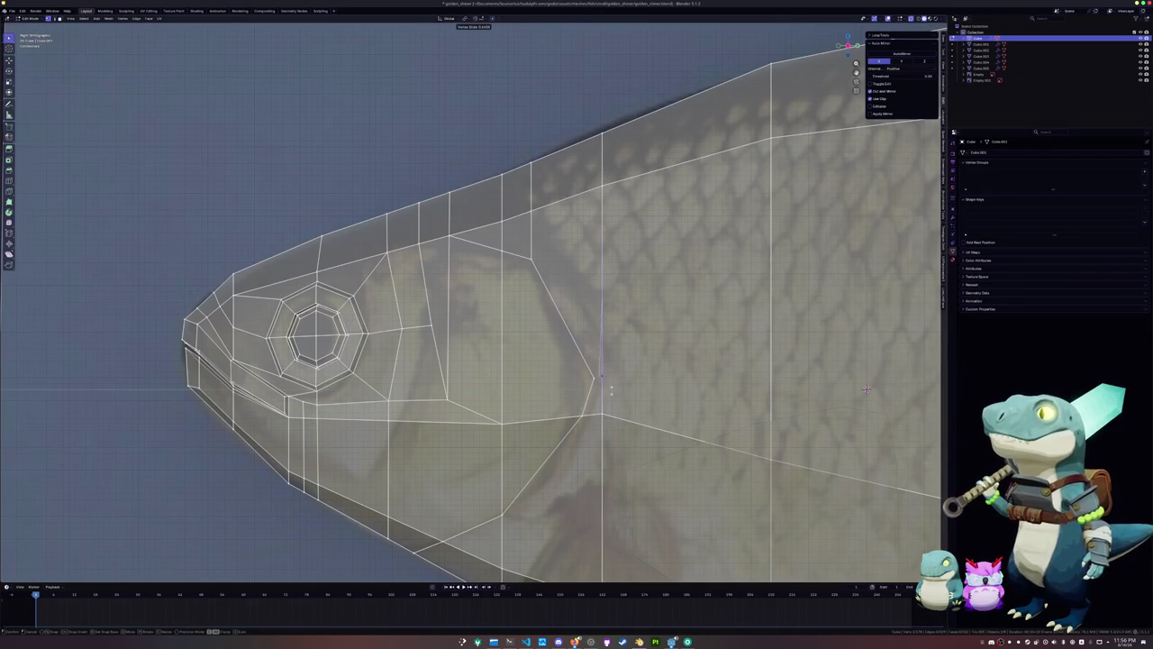
{"action": "left_click", "coordinate": [611, 389]}
{"action": "left_click", "coordinate": [602, 379], "text": "shift"}
{"action": "key", "text": "m"}
{"action": "left_click", "coordinate": [598, 378]}
{"action": "key", "text": "g"}
{"action": "key", "text": "y"}
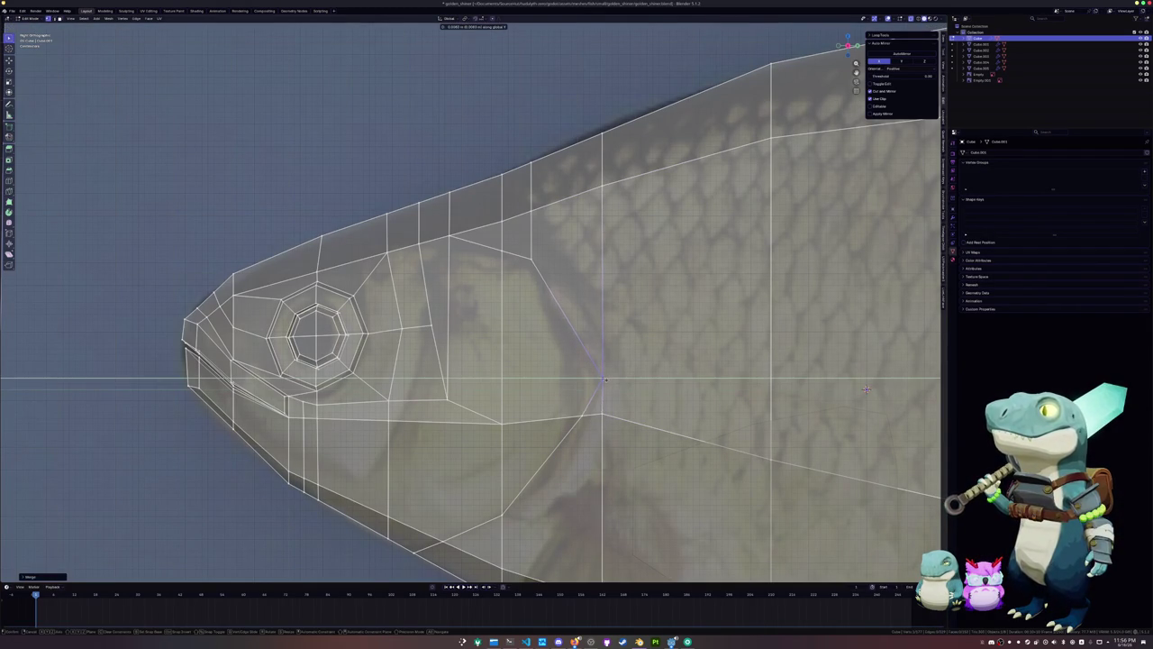
{"action": "left_click", "coordinate": [866, 390]}
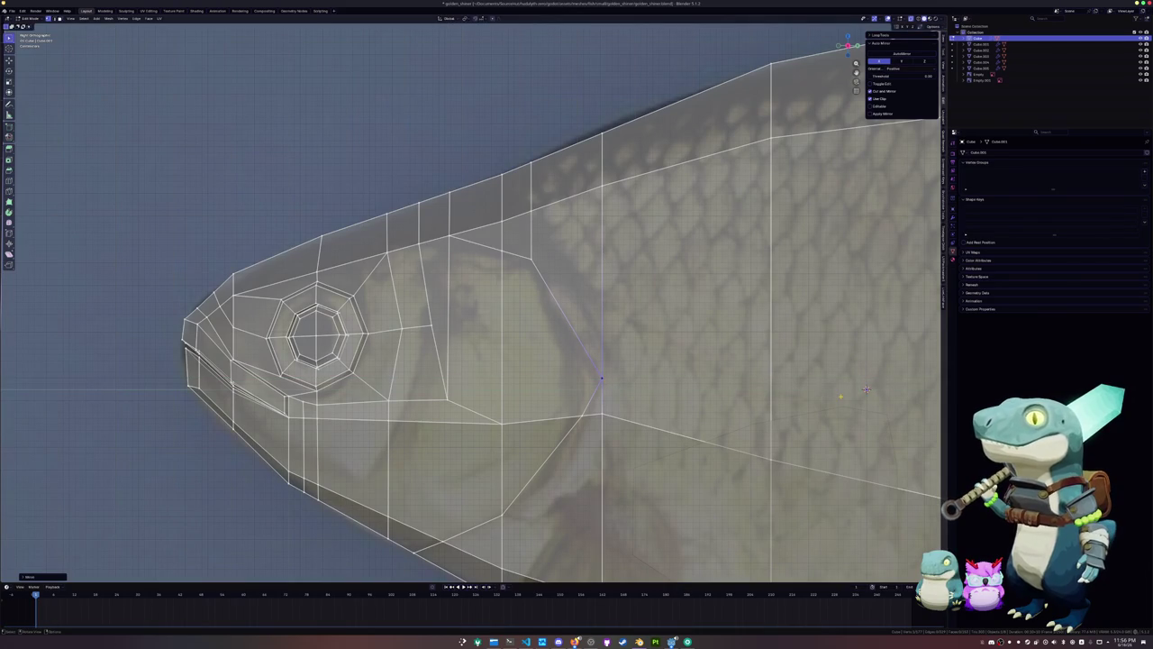
Redo the knife cut running up the side of the head
{"action": "scroll", "coordinate": [866, 389], "scroll_direction": "down", "scroll_amount": 2}
{"action": "middle_click_drag", "start_coordinate": [866, 390], "coordinate": [811, 311], "text": "shift"}
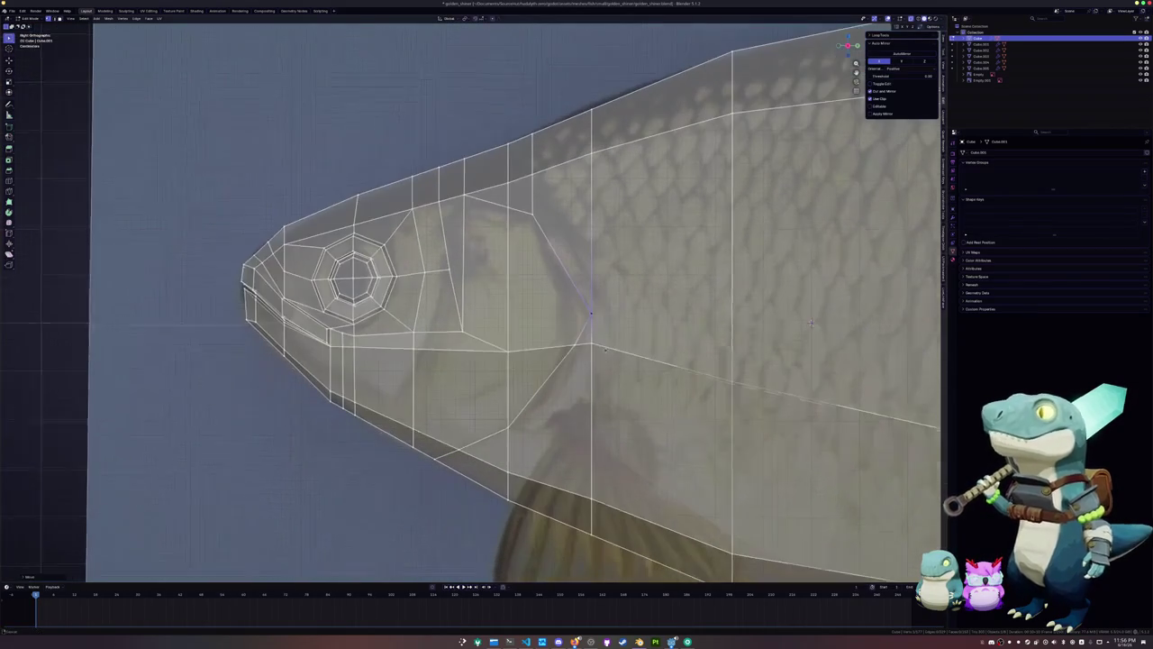
{"action": "key", "text": "k"}
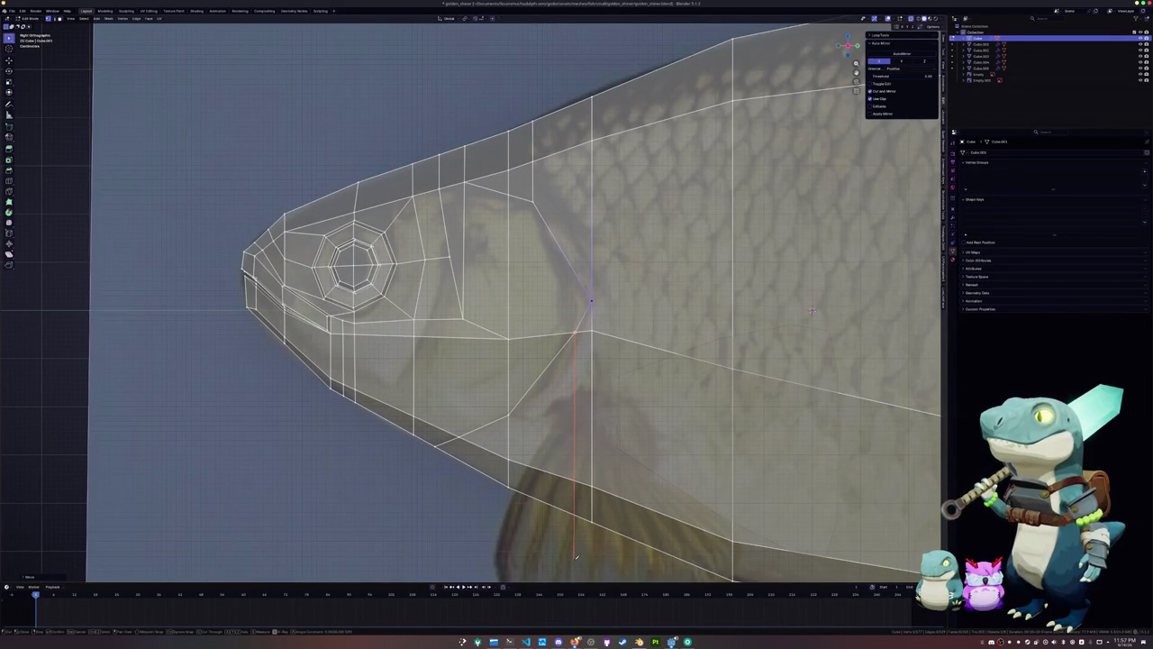
{"action": "key", "text": "Return"}
{"action": "key", "text": "Return"}
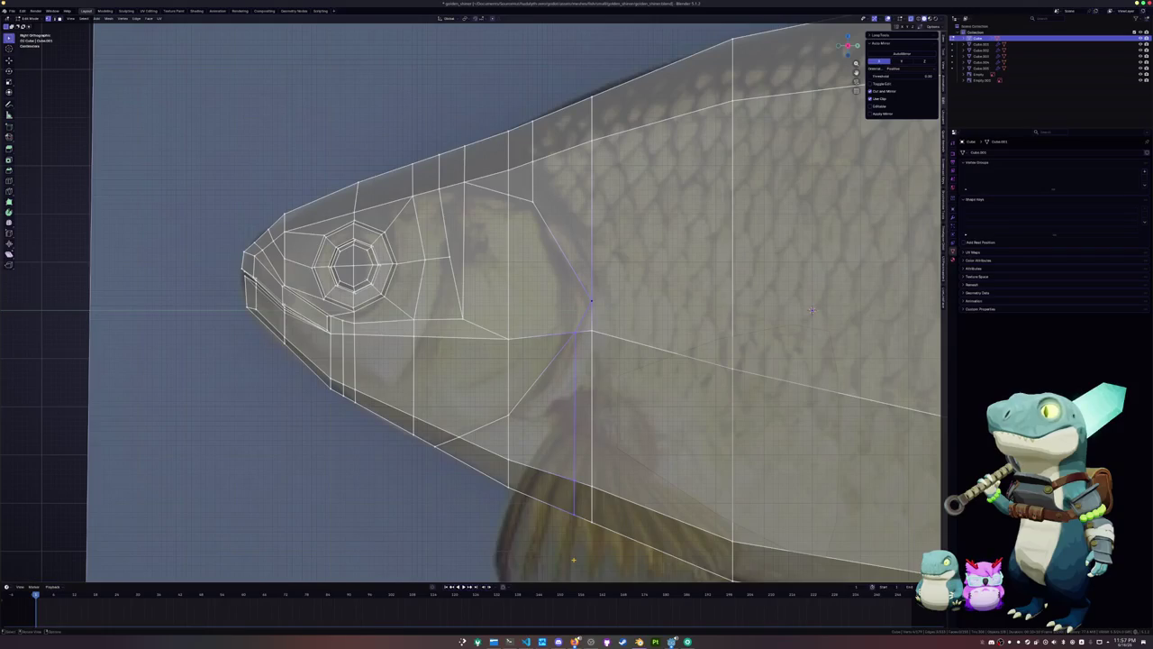
{"action": "middle_click_drag", "start_coordinate": [811, 311], "coordinate": [803, 333], "text": "shift"}
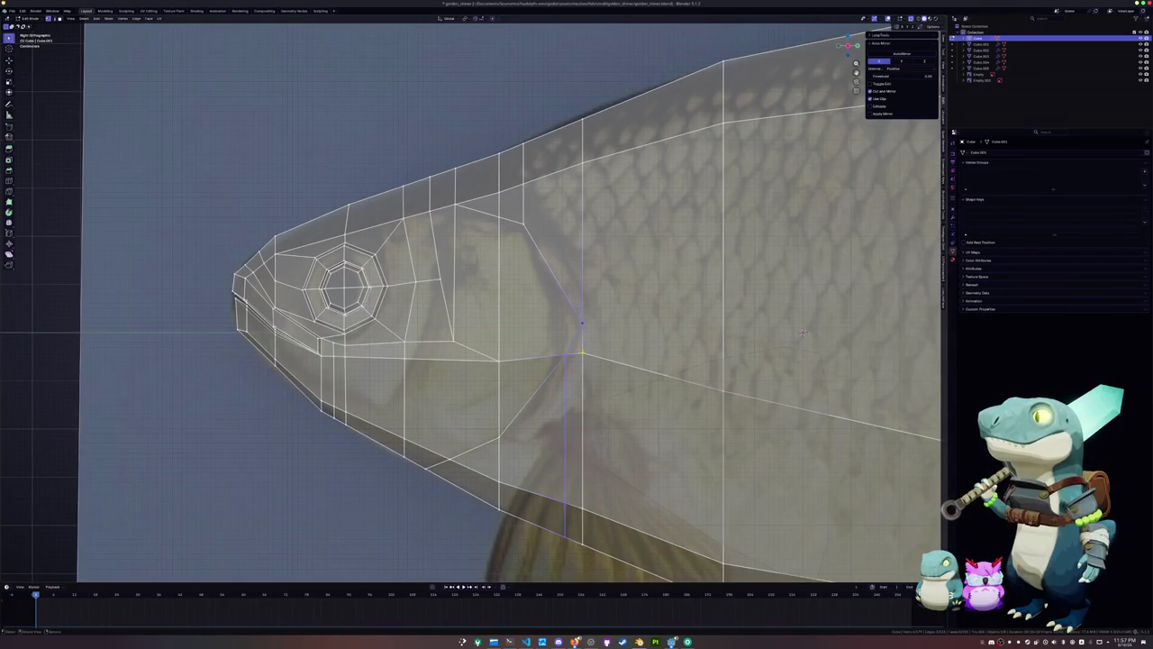
{"action": "key", "text": "ctrl+z"}
{"action": "key", "text": "ctrl+z"}
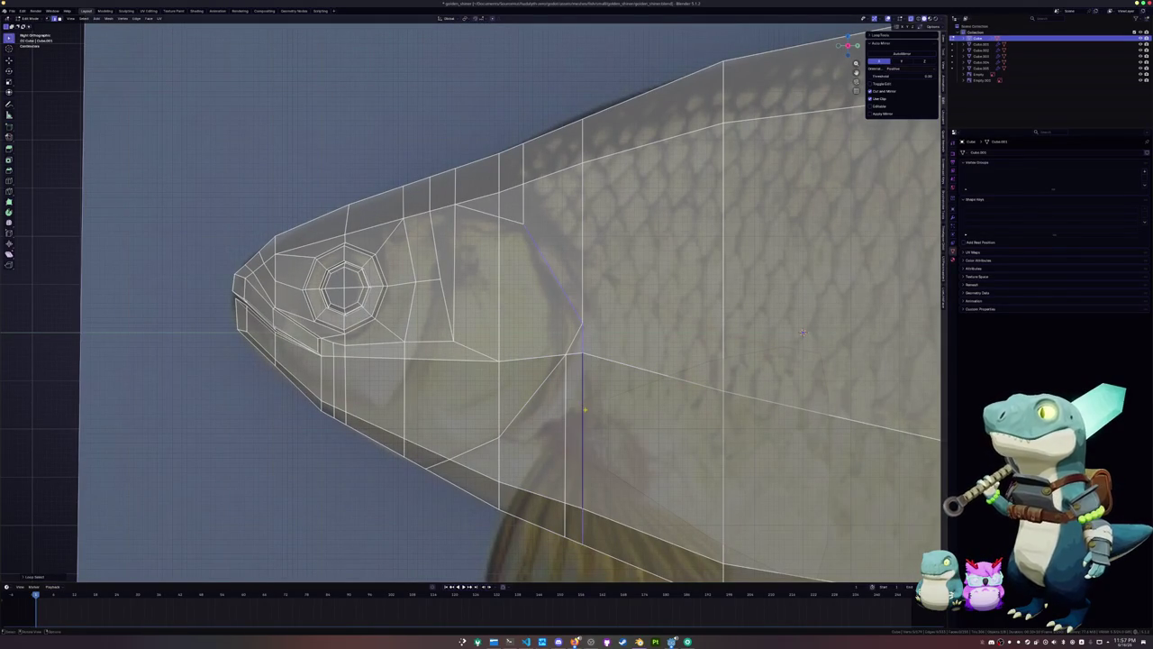
{"action": "middle_click_drag", "start_coordinate": [802, 333], "coordinate": [787, 349], "text": "shift"}
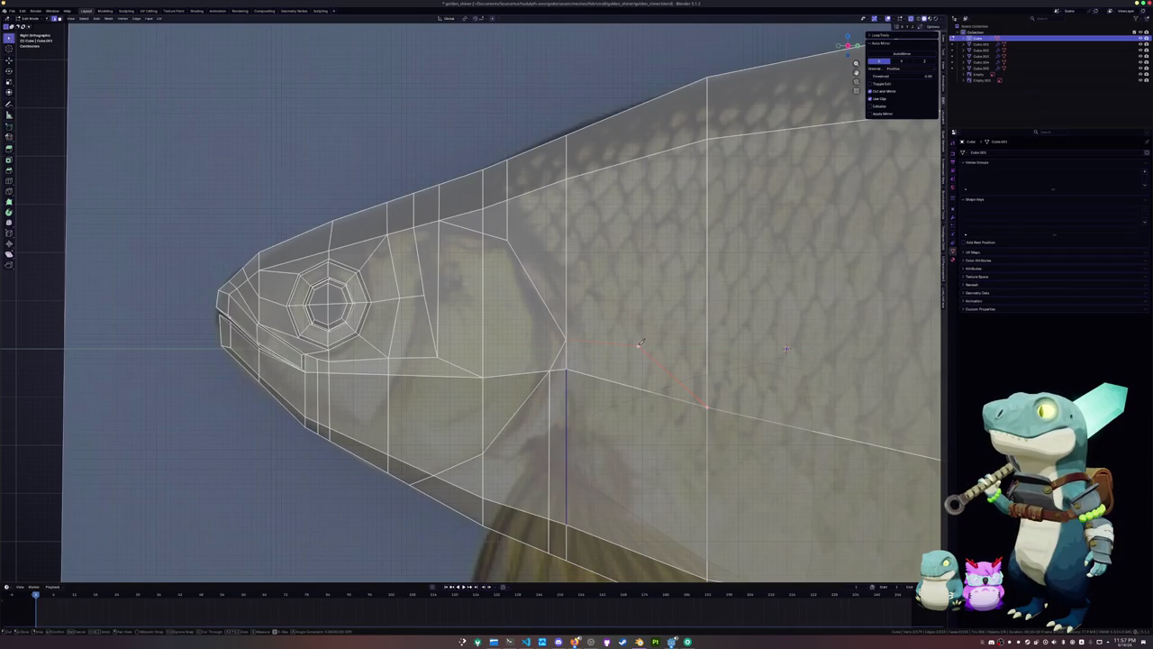
{"action": "left_click", "coordinate": [641, 51]}
{"action": "key", "text": "Return"}
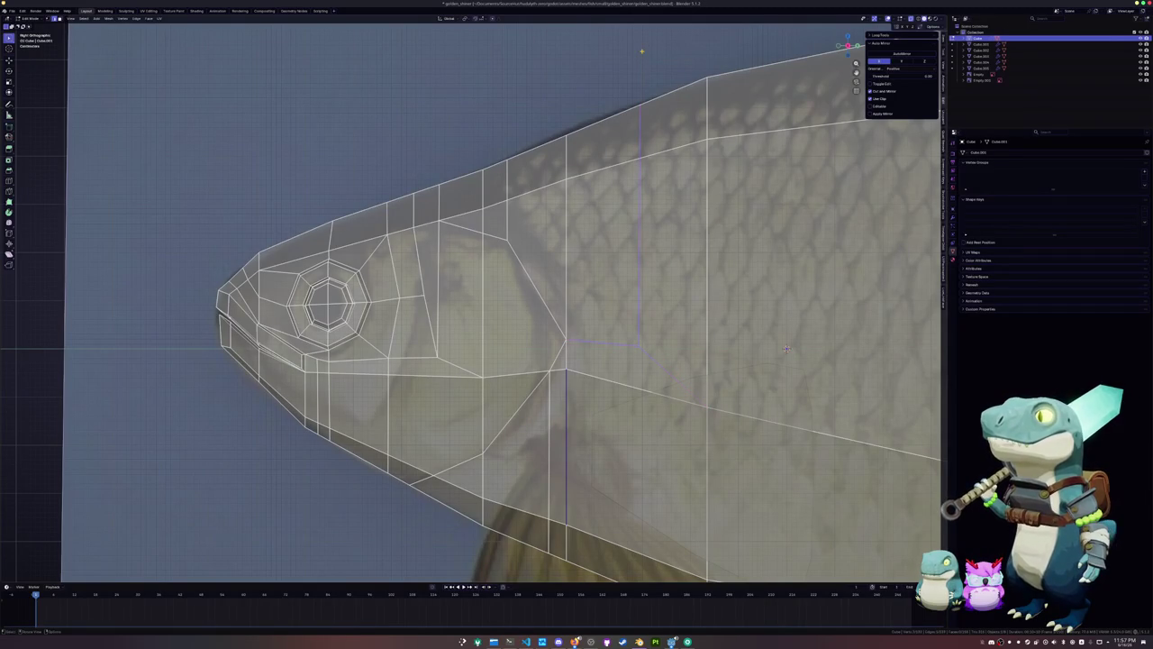
{"action": "middle_click_drag", "start_coordinate": [787, 349], "coordinate": [808, 288], "text": "shift"}
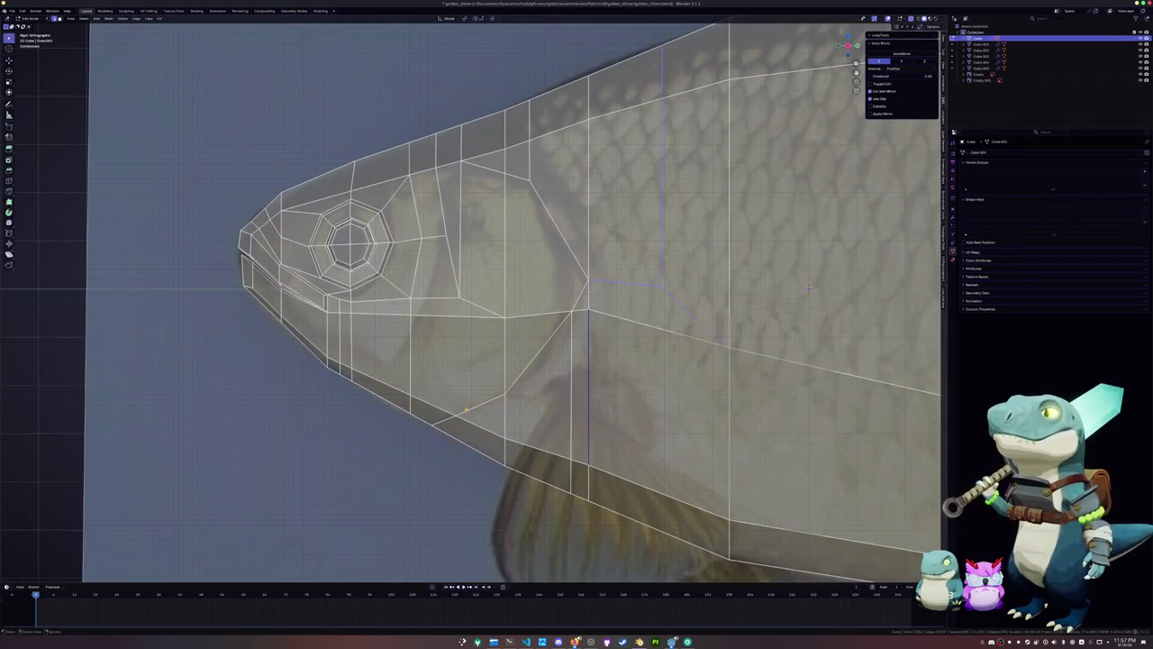
Knife-cut along the lower head to the next vertical edge
{"action": "key", "text": "k"}
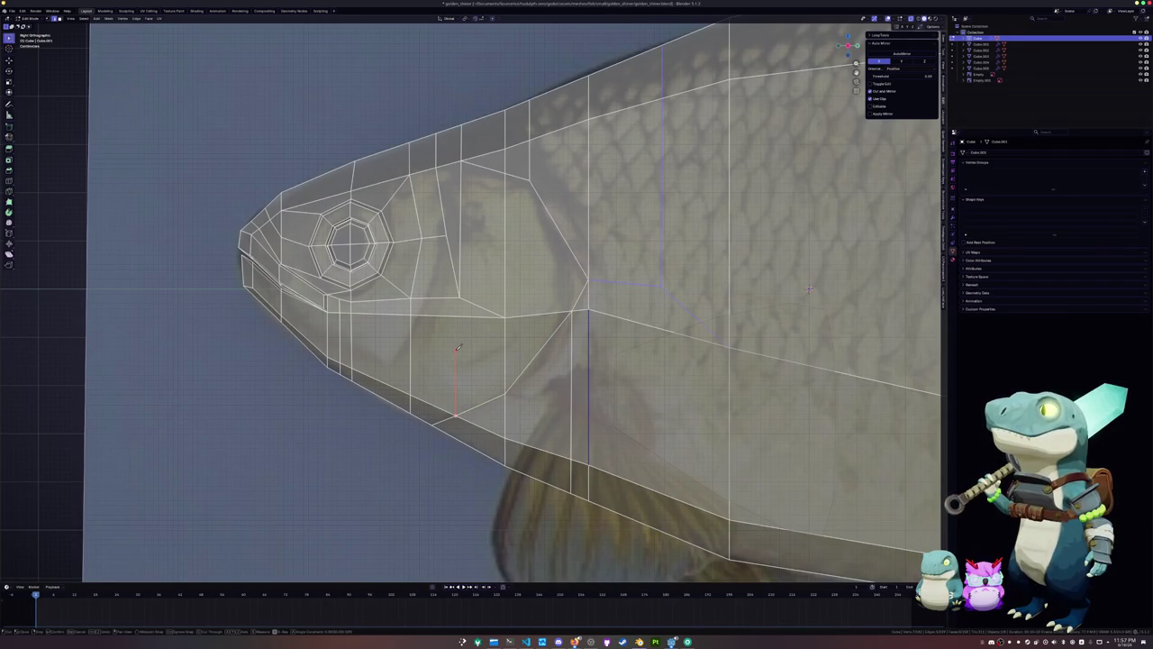
{"action": "left_click", "coordinate": [455, 350]}
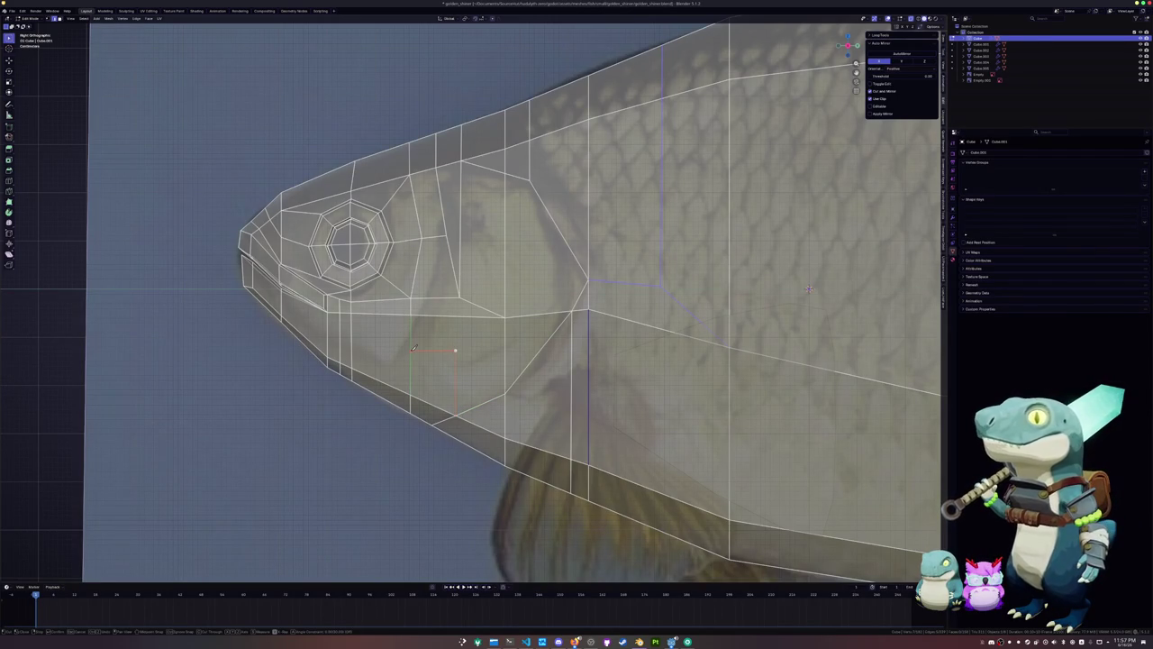
{"action": "left_click", "coordinate": [412, 349]}
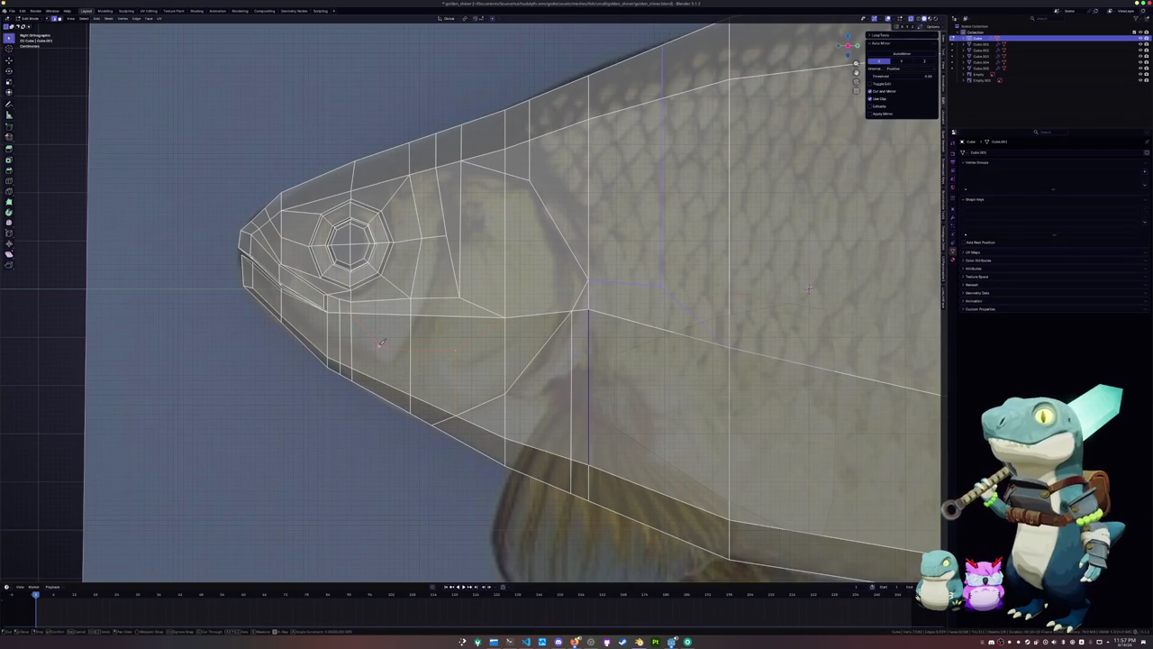
{"action": "key", "text": "Return"}
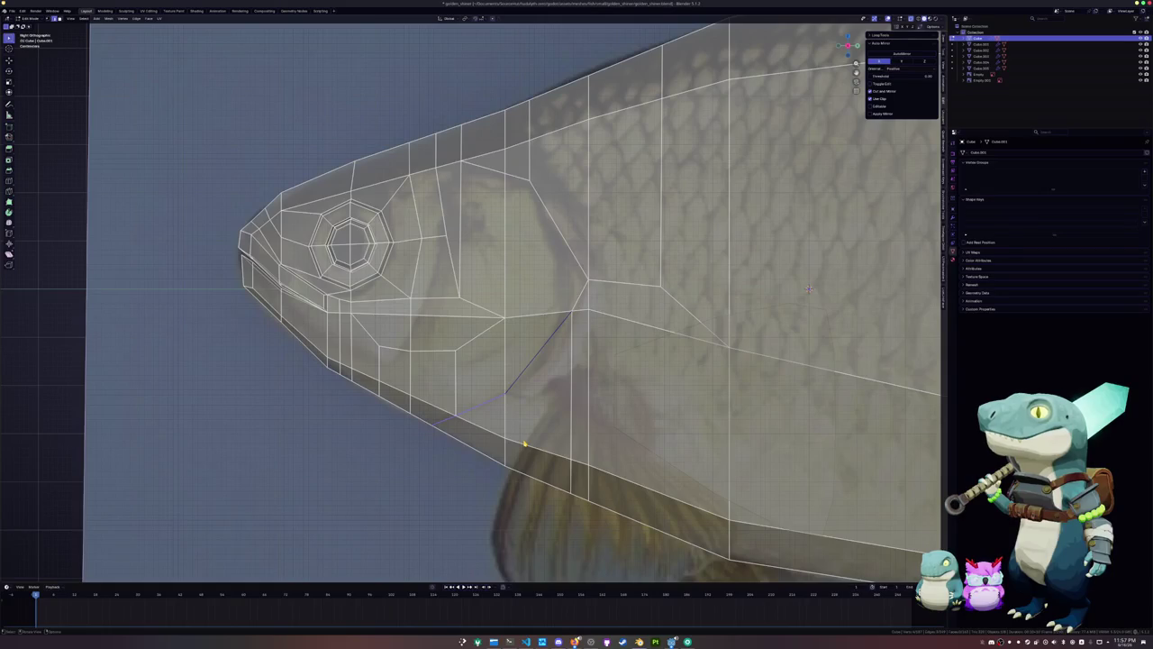
{"action": "middle_click_drag", "start_coordinate": [487, 432], "coordinate": [444, 450], "text": "shift"}
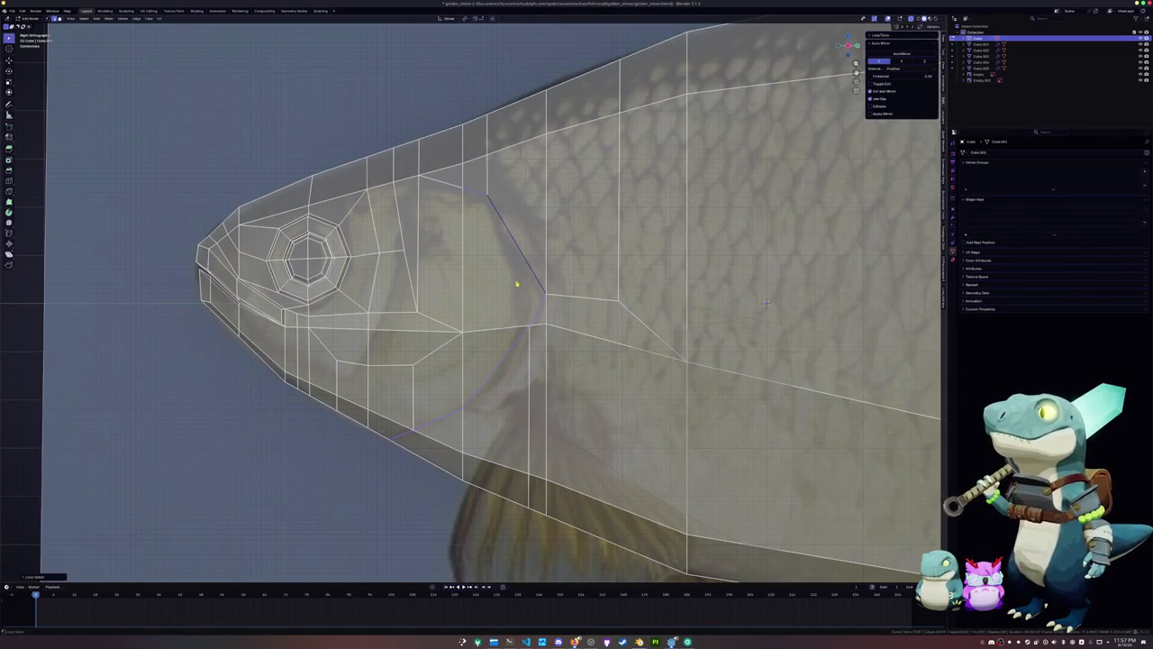
{"action": "mouse_move", "coordinate": [529, 265]}
{"action": "middle_mouse_down"}
{"action": "mouse_move", "coordinate": [523, 257]}
{"action": "mouse_move", "coordinate": [491, 284]}
{"action": "middle_mouse_up"}
Move the gill edge loop along the X axis and turn X-ray off
{"action": "key", "text": "g"}
{"action": "key", "text": "x"}
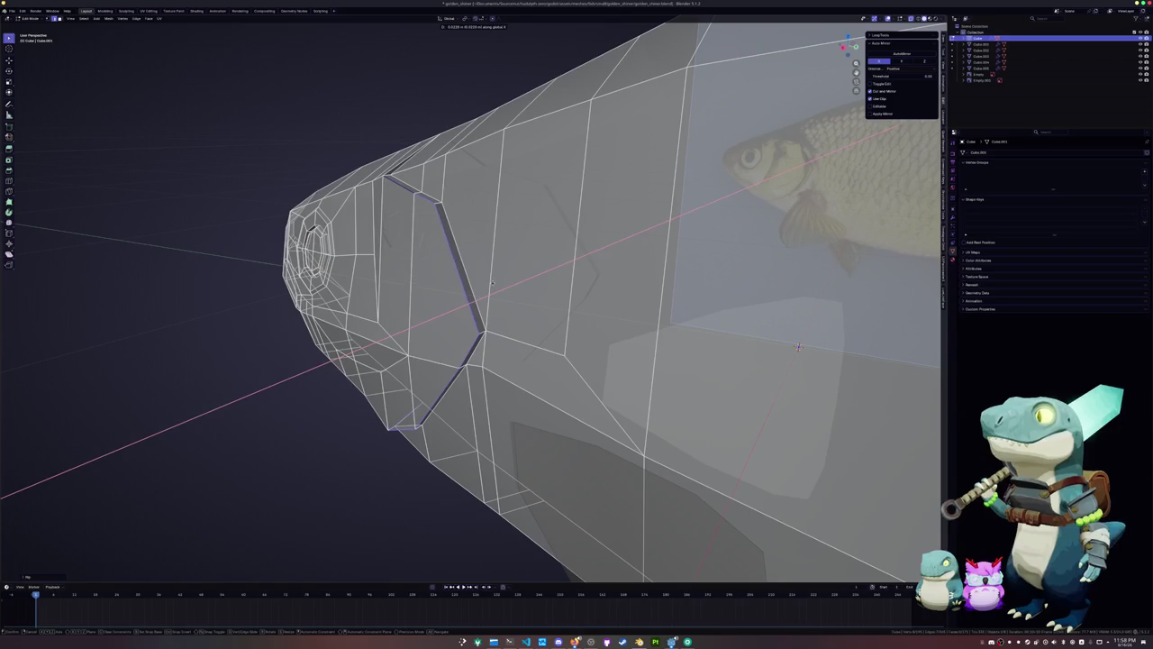
{"action": "left_click", "coordinate": [798, 347]}
{"action": "key", "text": "alt+z"}
{"action": "middle_click_drag", "start_coordinate": [798, 347], "coordinate": [773, 407]}
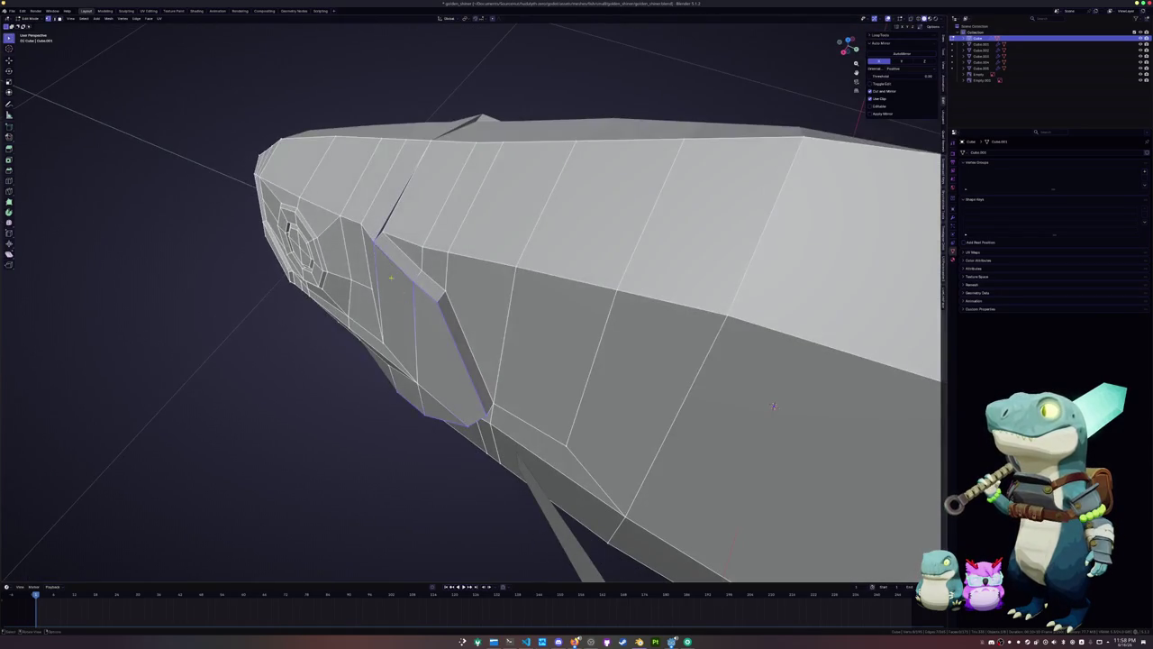
Merge two sets of leftover vertices and move one vertex along Y
{"action": "key", "text": "m"}
{"action": "left_click", "coordinate": [373, 249]}
{"action": "mouse_move", "coordinate": [388, 253]}
{"action": "middle_mouse_down"}
{"action": "mouse_move", "coordinate": [787, 291]}
{"action": "mouse_move", "coordinate": [749, 303]}
{"action": "mouse_move", "coordinate": [528, 141]}
{"action": "mouse_move", "coordinate": [785, 318]}
{"action": "mouse_move", "coordinate": [772, 180]}
{"action": "mouse_move", "coordinate": [774, 314]}
{"action": "mouse_move", "coordinate": [732, 467]}
{"action": "middle_mouse_up"}
{"action": "key", "text": "m"}
{"action": "left_click", "coordinate": [378, 401]}
{"action": "key", "text": "g"}
{"action": "key", "text": "y"}
{"action": "left_click", "coordinate": [528, 140]}
Move the gill-strip edge loop along X and slide a vertex along its edge
{"action": "left_click", "coordinate": [785, 318], "text": "alt"}
{"action": "key", "text": "2"}
{"action": "key", "text": "g"}
{"action": "key", "text": "x"}
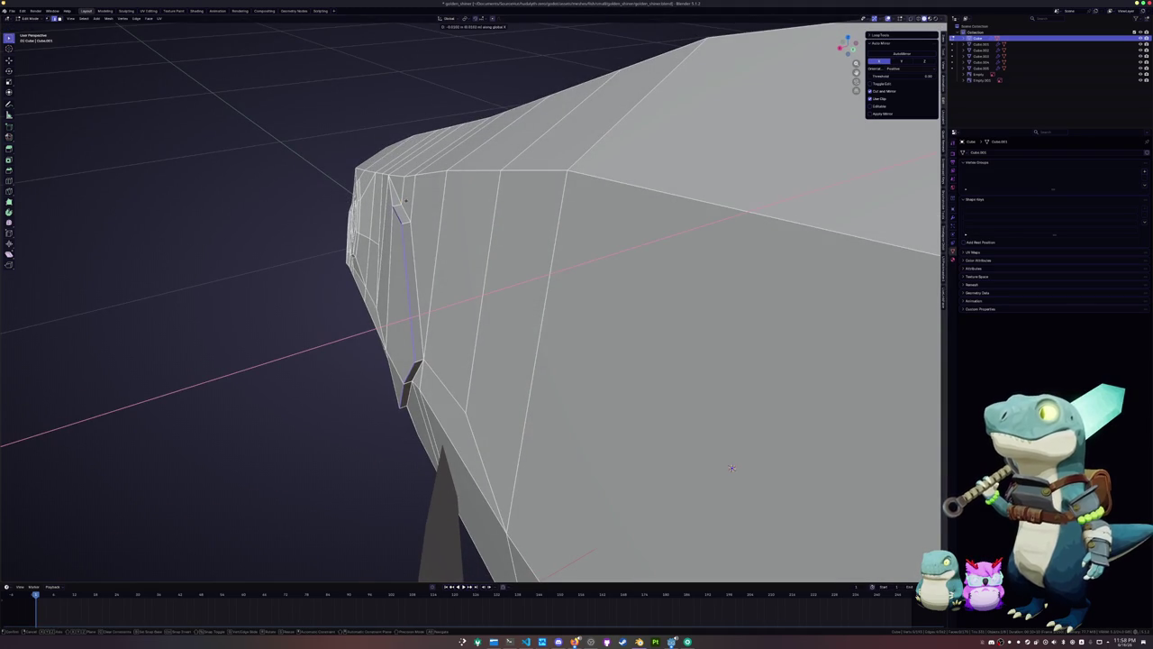
{"action": "left_click", "coordinate": [732, 467]}
{"action": "key", "text": "1"}
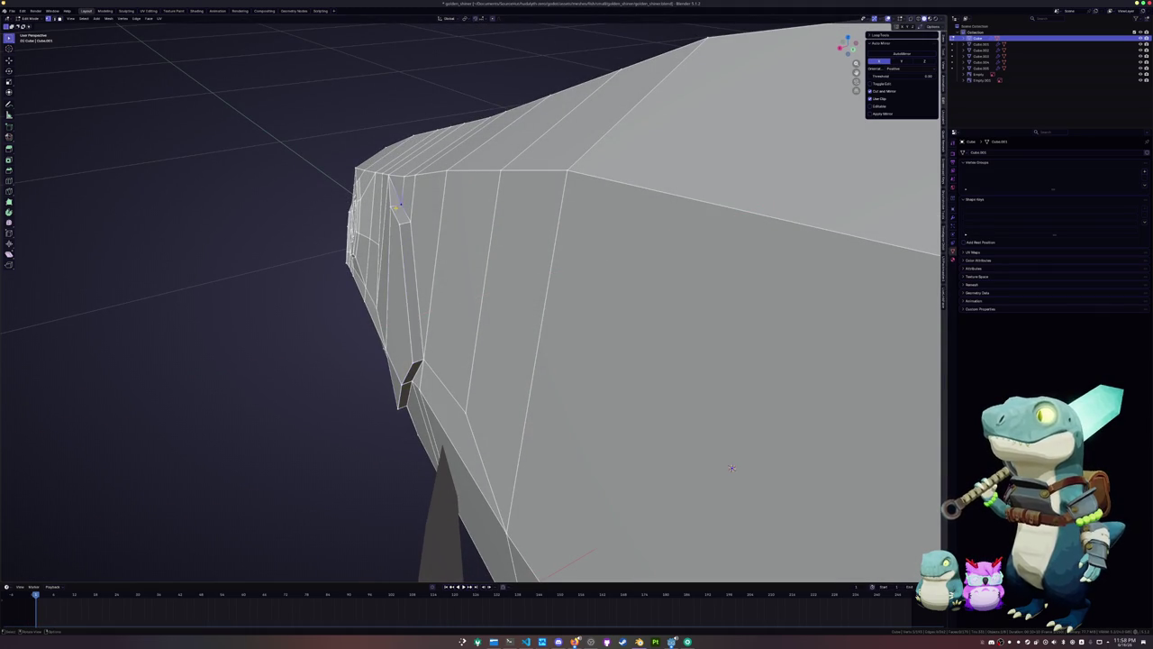
{"action": "key", "text": "g"}
{"action": "key", "text": "g"}
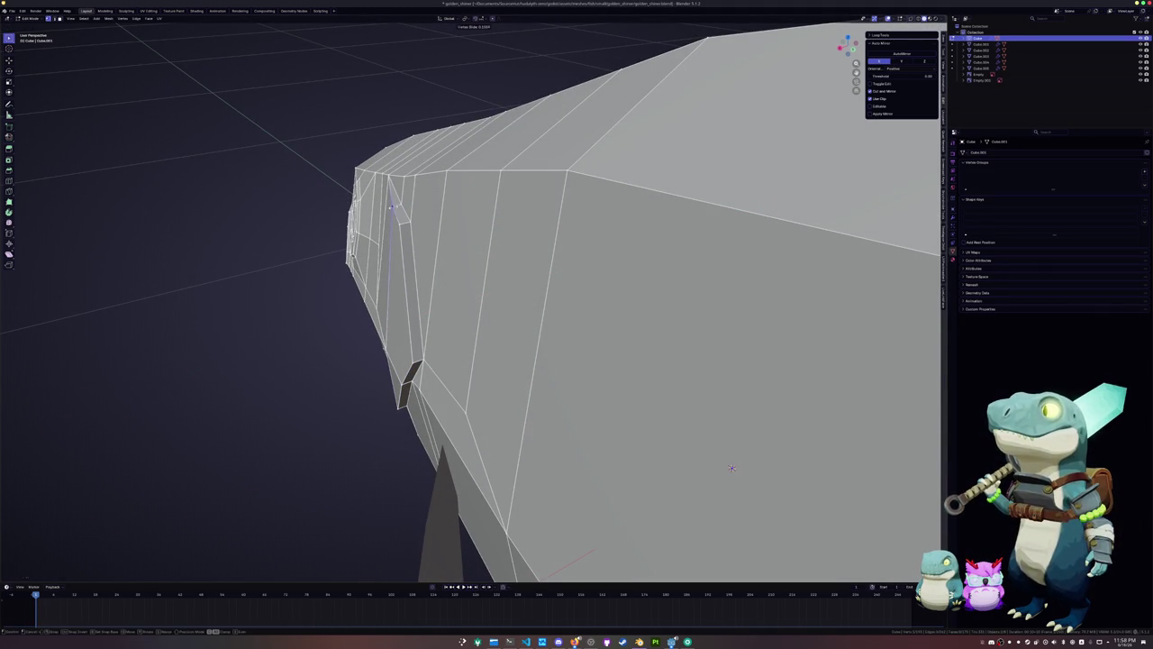
{"action": "left_click", "coordinate": [731, 467]}
Inspect the reshaped head and return to Object Mode
{"action": "mouse_move", "coordinate": [732, 468]}
{"action": "middle_mouse_down"}
{"action": "mouse_move", "coordinate": [739, 141]}
{"action": "mouse_move", "coordinate": [760, 147]}
{"action": "mouse_move", "coordinate": [780, 315]}
{"action": "mouse_move", "coordinate": [664, 309]}
{"action": "mouse_move", "coordinate": [632, 328]}
{"action": "mouse_move", "coordinate": [546, 245]}
{"action": "mouse_move", "coordinate": [506, 286]}
{"action": "mouse_move", "coordinate": [712, 327]}
{"action": "mouse_move", "coordinate": [407, 351]}
{"action": "mouse_move", "coordinate": [411, 388]}
{"action": "mouse_move", "coordinate": [460, 206]}
{"action": "mouse_move", "coordinate": [541, 355]}
{"action": "mouse_move", "coordinate": [590, 333]}
{"action": "middle_mouse_up"}
{"action": "key", "text": "2"}
{"action": "key", "text": "Tab"}
{"action": "key", "text": "Tab"}
{"action": "scroll", "coordinate": [541, 355], "scroll_direction": "up", "scroll_amount": 3}
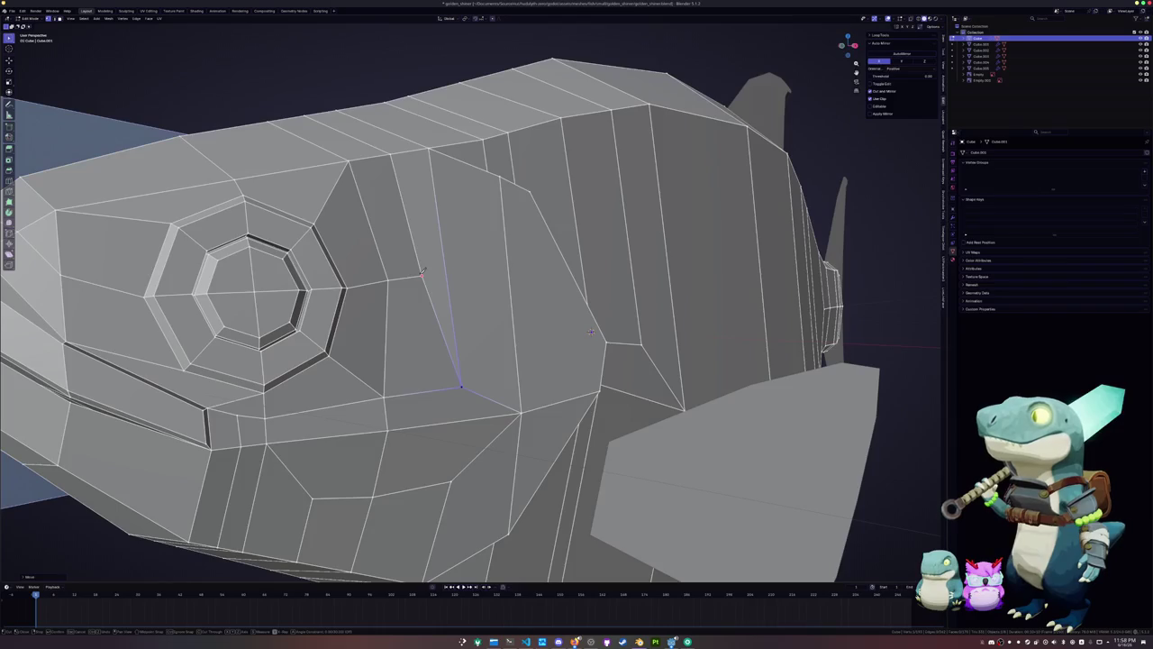
Knife-cut a new edge across the fish's cheek between two edges
{"action": "key", "text": "y"}
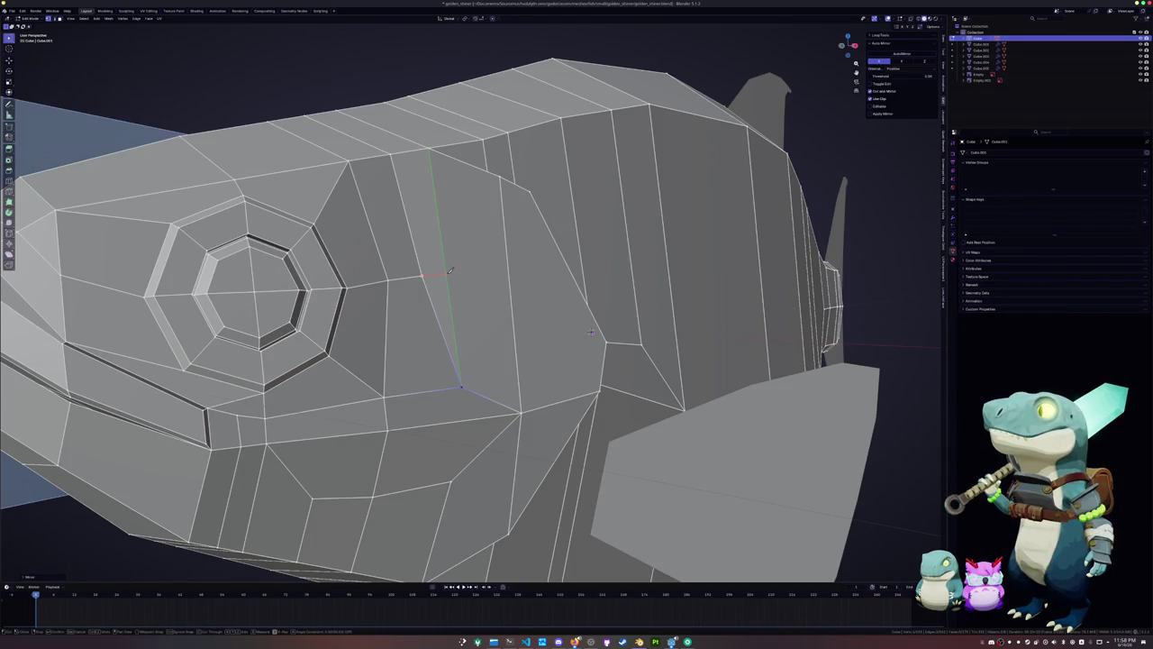
{"action": "mouse_move", "coordinate": [590, 333]}
{"action": "middle_mouse_down"}
{"action": "mouse_move", "coordinate": [881, 334]}
{"action": "mouse_move", "coordinate": [457, 287]}
{"action": "middle_mouse_up"}
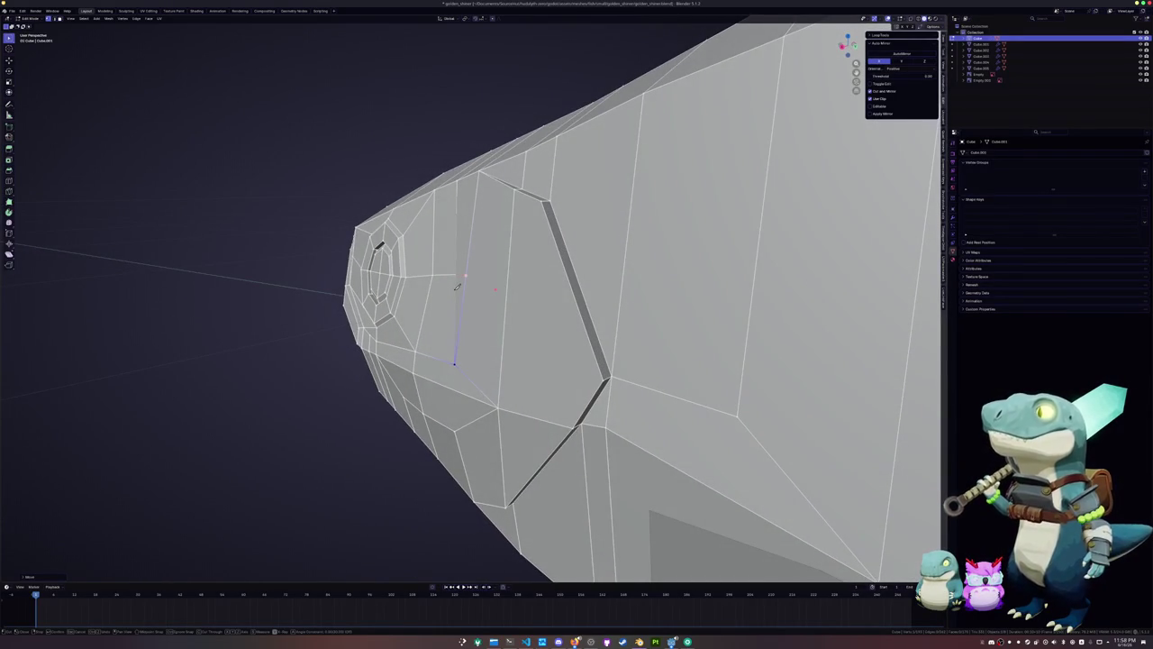
{"action": "middle_click_drag", "start_coordinate": [457, 286], "coordinate": [487, 281]}
{"action": "left_click", "coordinate": [515, 292]}
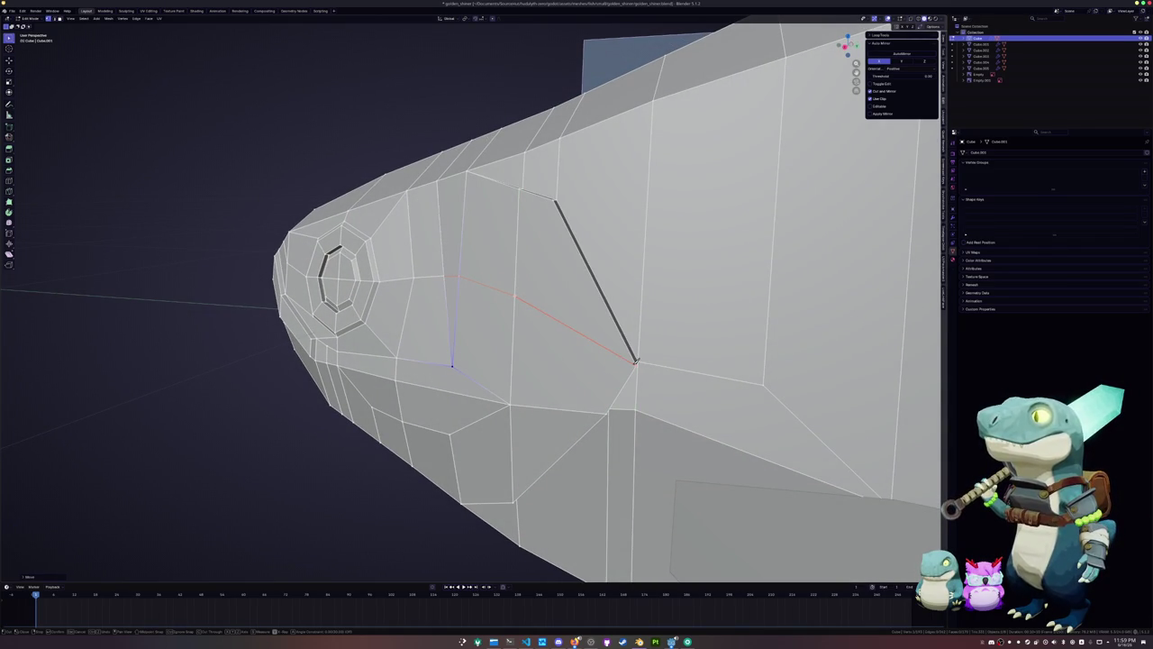
{"action": "left_click", "coordinate": [636, 360]}
{"action": "key", "text": "Return"}
Merge the sliver triangle's vertices together at the last selected vertex
{"action": "middle_click_drag", "start_coordinate": [636, 361], "coordinate": [627, 354]}
{"action": "left_click", "coordinate": [493, 258]}
{"action": "left_click", "coordinate": [497, 256], "text": "shift"}
{"action": "key", "text": "m"}
{"action": "left_click", "coordinate": [494, 259]}
Knife-cut another edge from the lower cheek up to the upper vertex
{"action": "middle_click_drag", "start_coordinate": [496, 216], "coordinate": [509, 130]}
{"action": "left_click", "coordinate": [494, 54]}
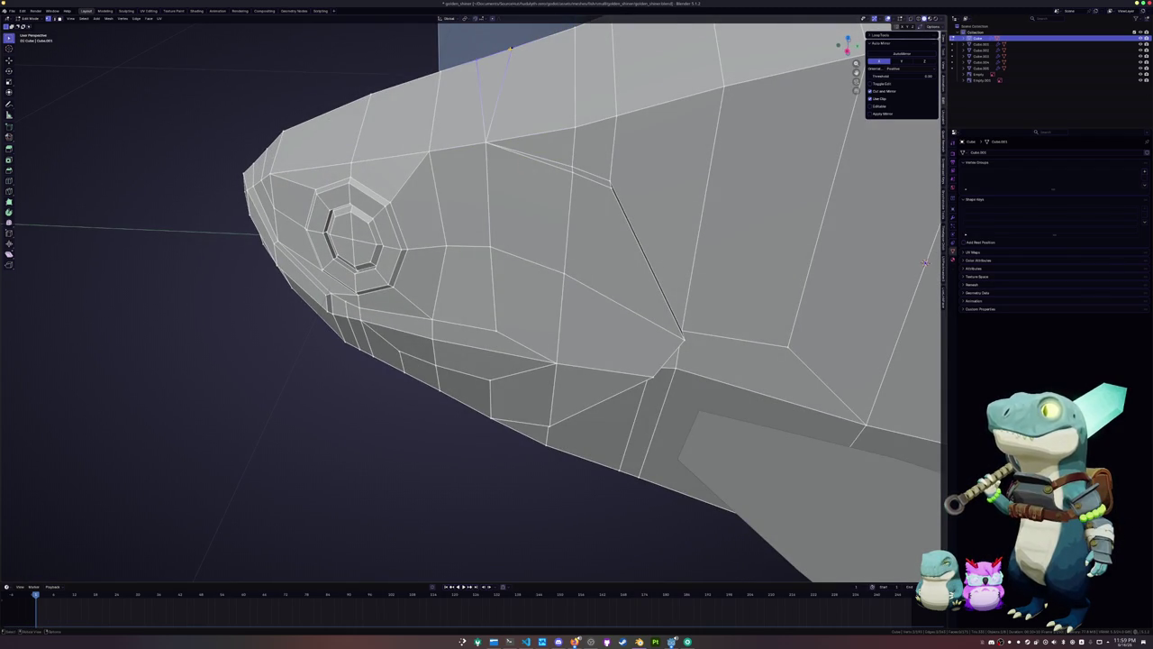
{"action": "middle_click_drag", "start_coordinate": [494, 54], "coordinate": [497, 226]}
{"action": "left_click", "coordinate": [496, 350]}
{"action": "key", "text": "alt+a"}
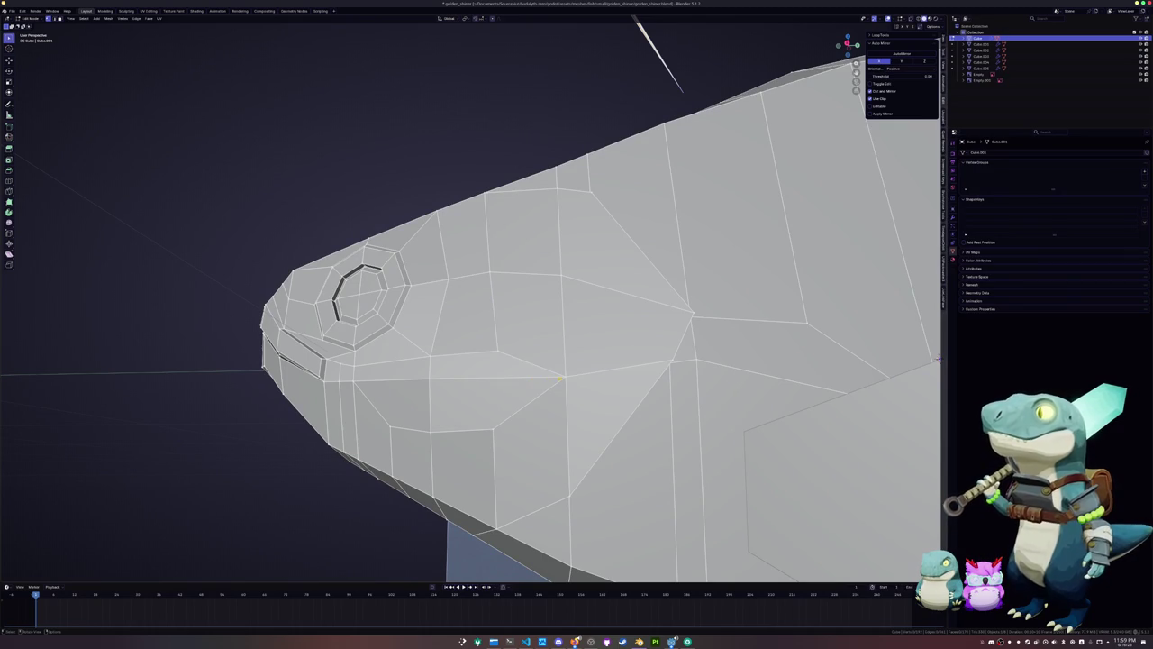
{"action": "left_click", "coordinate": [562, 379]}
{"action": "middle_click_drag", "start_coordinate": [562, 379], "coordinate": [568, 342]}
{"action": "key", "text": "k"}
{"action": "left_click", "coordinate": [505, 377]}
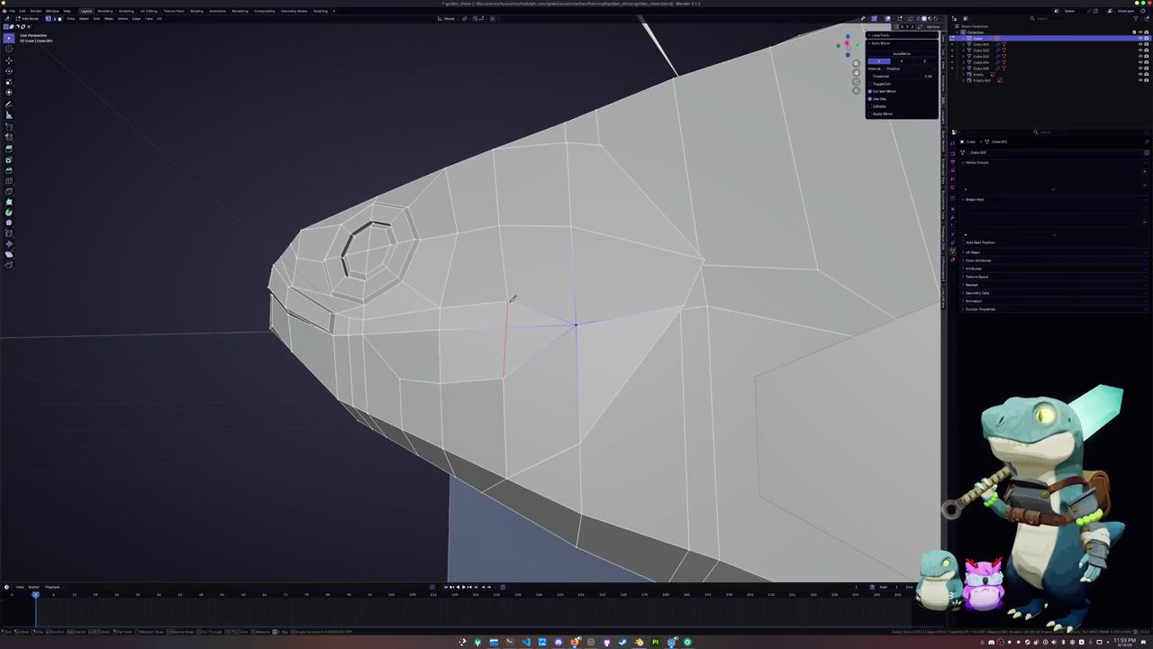
{"action": "left_click", "coordinate": [511, 298]}
{"action": "key", "text": "Return"}
Merge the new cut's top vertex into the lower one, and the stray vertex into its neighbour
{"action": "left_click", "coordinate": [505, 328]}
{"action": "left_click", "coordinate": [505, 332], "text": "shift"}
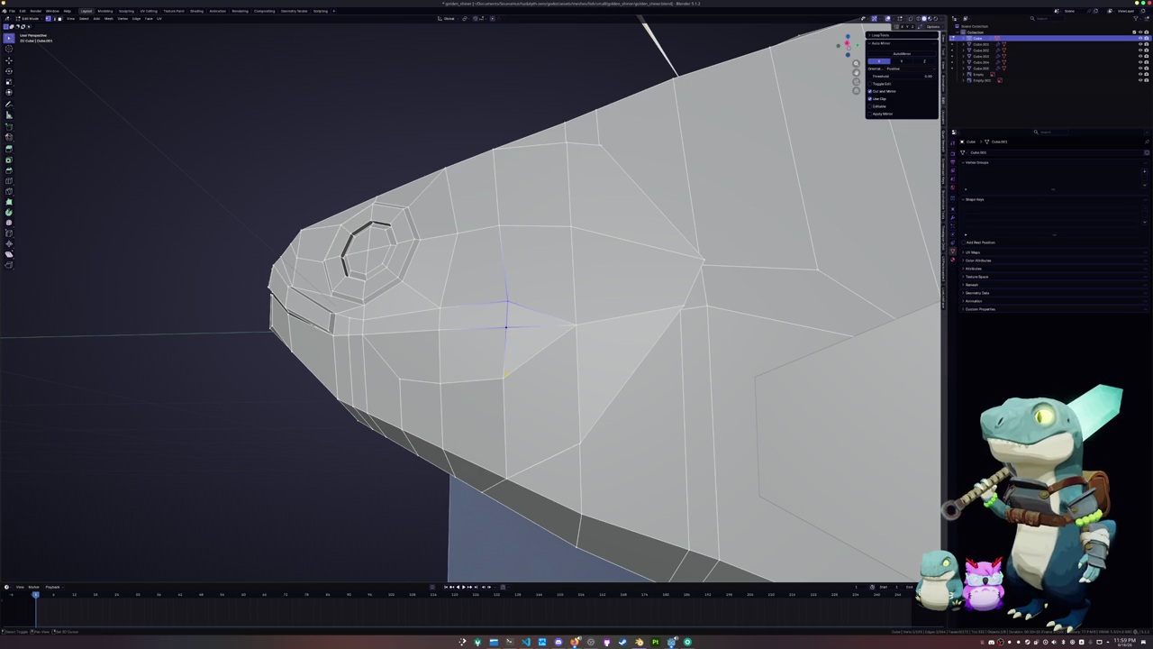
{"action": "key", "text": "m"}
{"action": "left_click", "coordinate": [487, 377]}
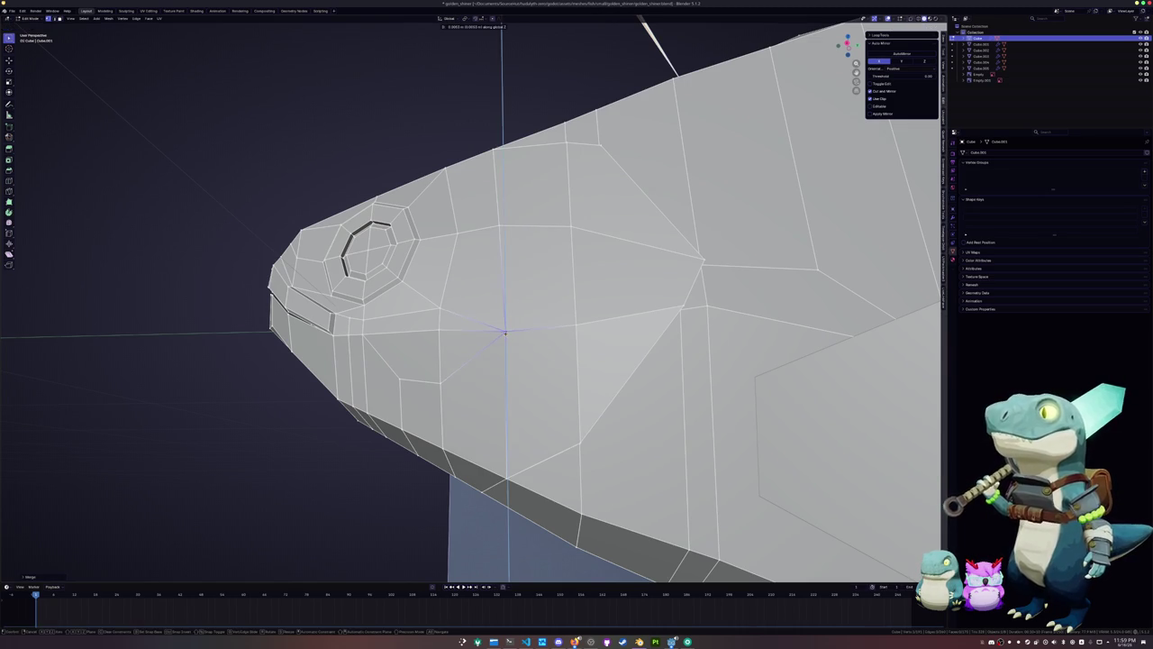
{"action": "mouse_move", "coordinate": [506, 347]}
{"action": "middle_mouse_down"}
{"action": "mouse_move", "coordinate": [492, 373]}
{"action": "mouse_move", "coordinate": [470, 363]}
{"action": "middle_mouse_up"}
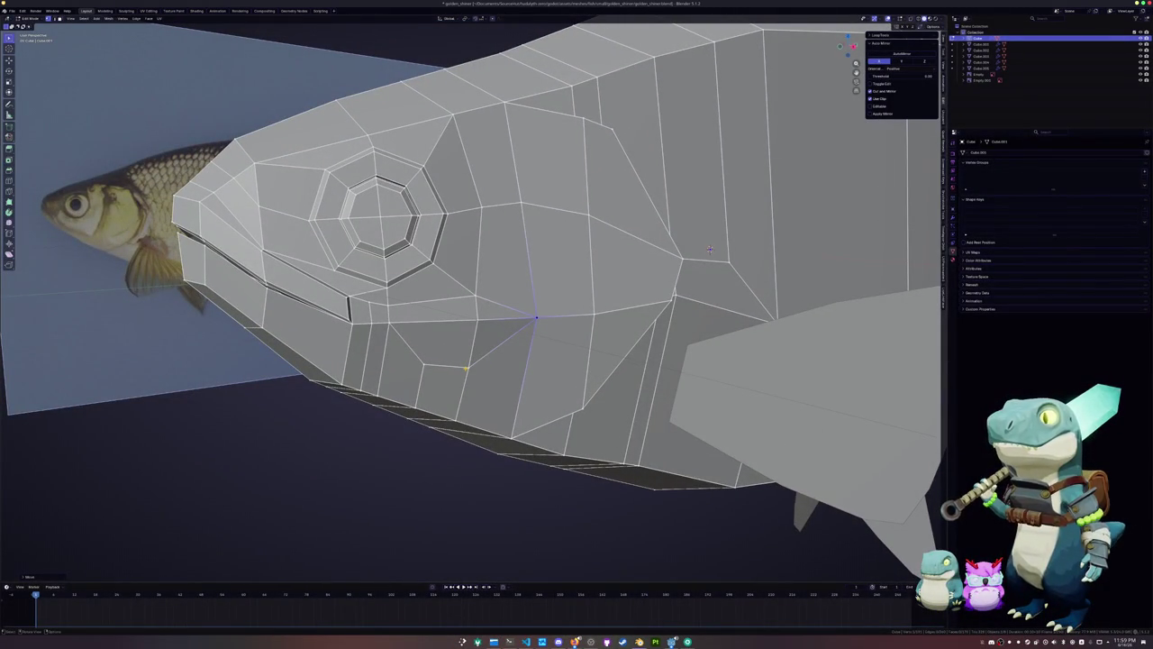
{"action": "left_click", "coordinate": [472, 327], "text": "shift"}
{"action": "key", "text": "m"}
{"action": "left_click", "coordinate": [464, 330]}
{"action": "mouse_move", "coordinate": [709, 250]}
{"action": "middle_mouse_down"}
{"action": "mouse_move", "coordinate": [681, 246]}
{"action": "mouse_move", "coordinate": [421, 385]}
{"action": "mouse_move", "coordinate": [701, 407]}
{"action": "middle_mouse_up"}
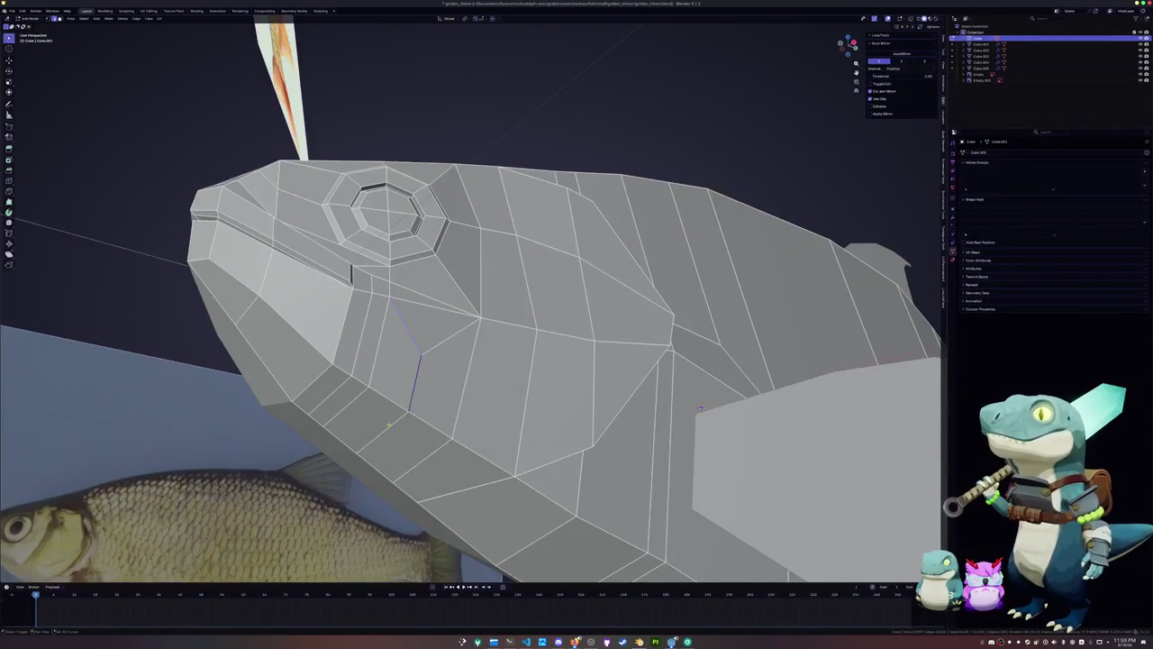
Dissolve the cheek edge and shift the remaining selection along the X axis
{"action": "key", "text": "x"}
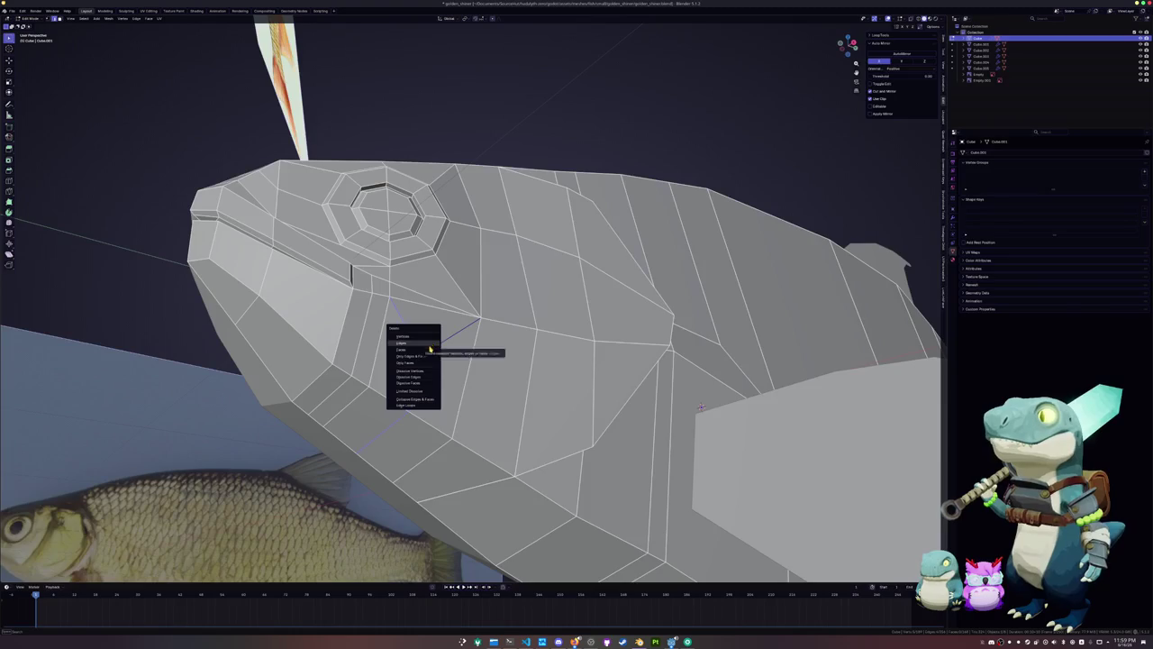
{"action": "left_click", "coordinate": [423, 377]}
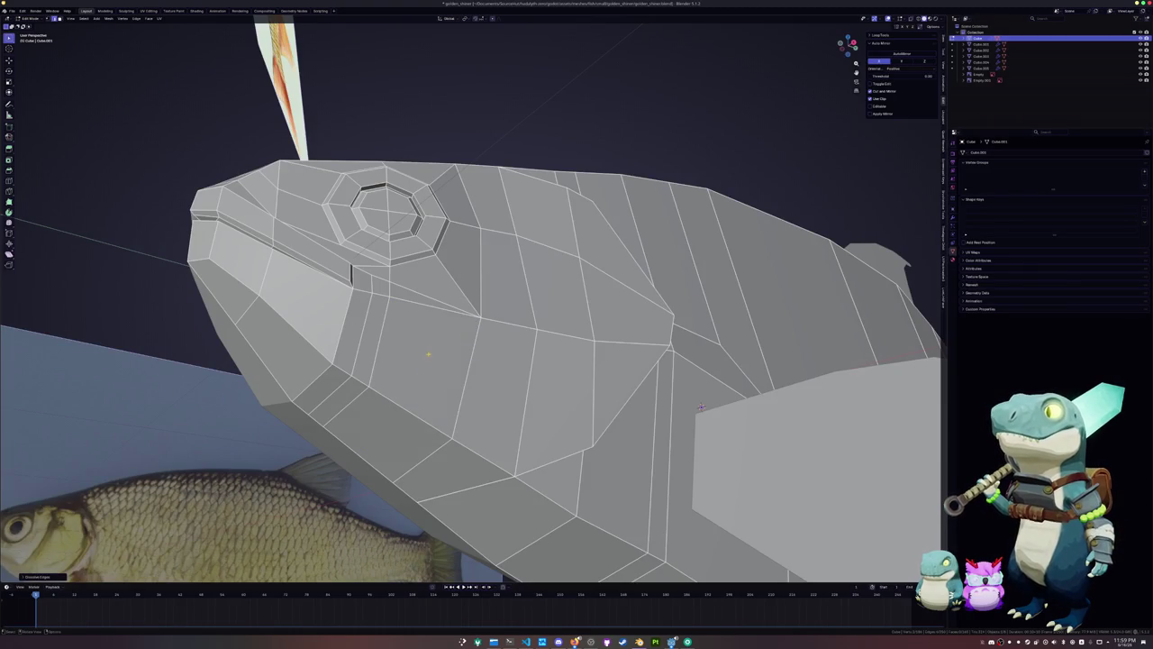
{"action": "mouse_move", "coordinate": [701, 407]}
{"action": "middle_mouse_down"}
{"action": "mouse_move", "coordinate": [522, 157]}
{"action": "mouse_move", "coordinate": [426, 153]}
{"action": "middle_mouse_up"}
{"action": "key", "text": "g"}
{"action": "key", "text": "x"}
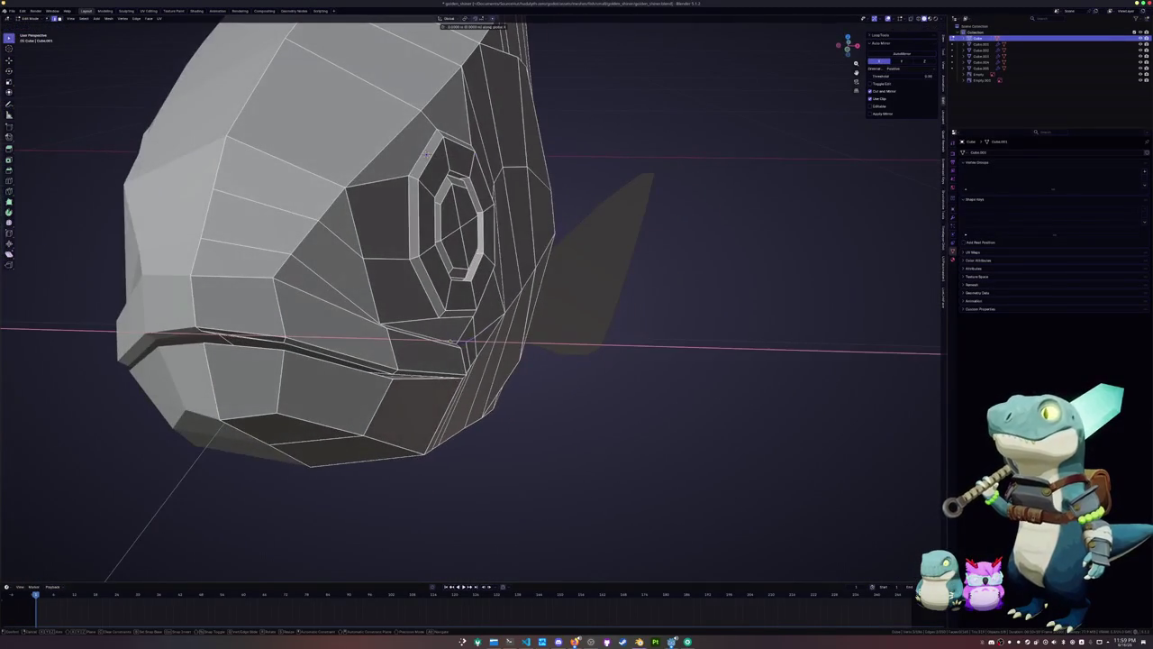
{"action": "left_click", "coordinate": [478, 335]}
Start a knife cut on the lower head from a close side view
{"action": "mouse_move", "coordinate": [478, 335]}
{"action": "middle_mouse_down"}
{"action": "mouse_move", "coordinate": [351, 306]}
{"action": "mouse_move", "coordinate": [698, 290]}
{"action": "middle_mouse_up"}
{"action": "middle_click_drag", "start_coordinate": [660, 297], "coordinate": [667, 295]}
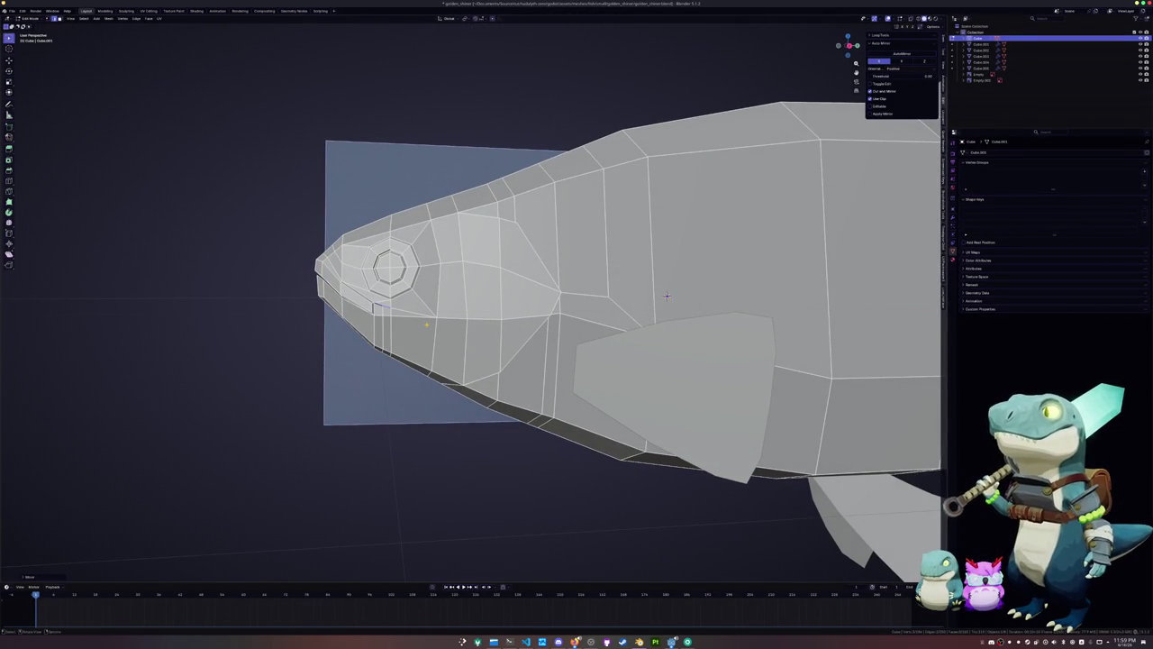
{"action": "scroll", "coordinate": [667, 296], "scroll_direction": "up", "scroll_amount": 3}
{"action": "left_click", "coordinate": [302, 320]}
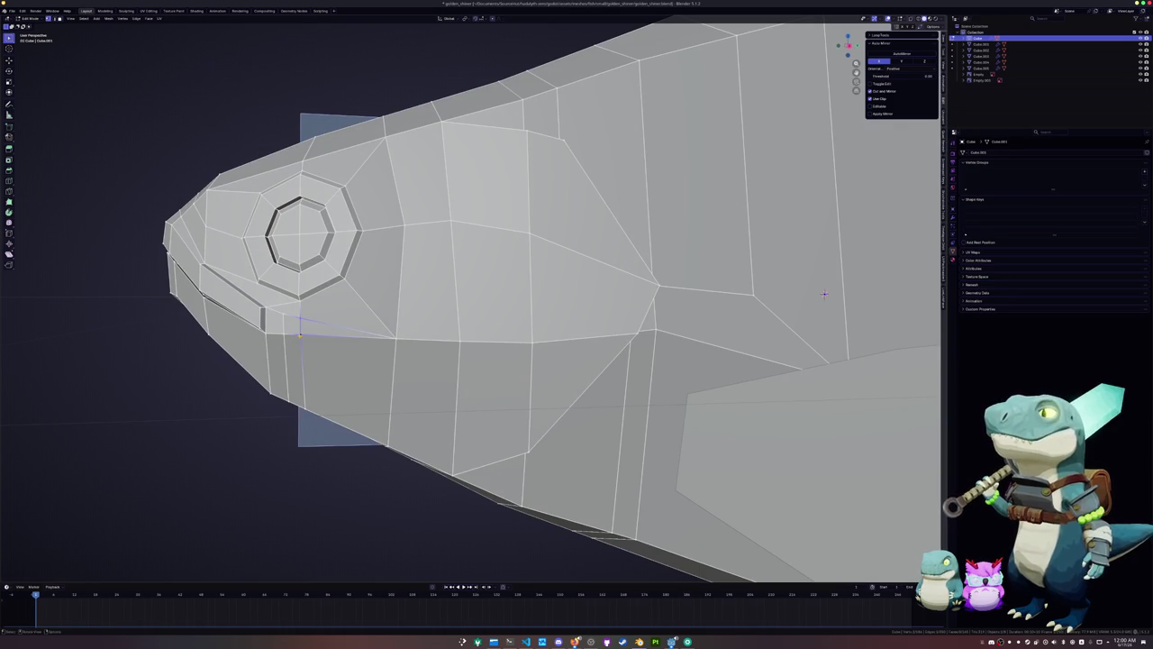
{"action": "mouse_move", "coordinate": [300, 335]}
{"action": "middle_mouse_down"}
{"action": "mouse_move", "coordinate": [780, 250]}
{"action": "mouse_move", "coordinate": [795, 442]}
{"action": "mouse_move", "coordinate": [766, 388]}
{"action": "middle_mouse_up"}
{"action": "scroll", "coordinate": [344, 334], "scroll_direction": "down", "scroll_amount": 5}
{"action": "scroll", "coordinate": [780, 250], "scroll_direction": "up", "scroll_amount": 2}
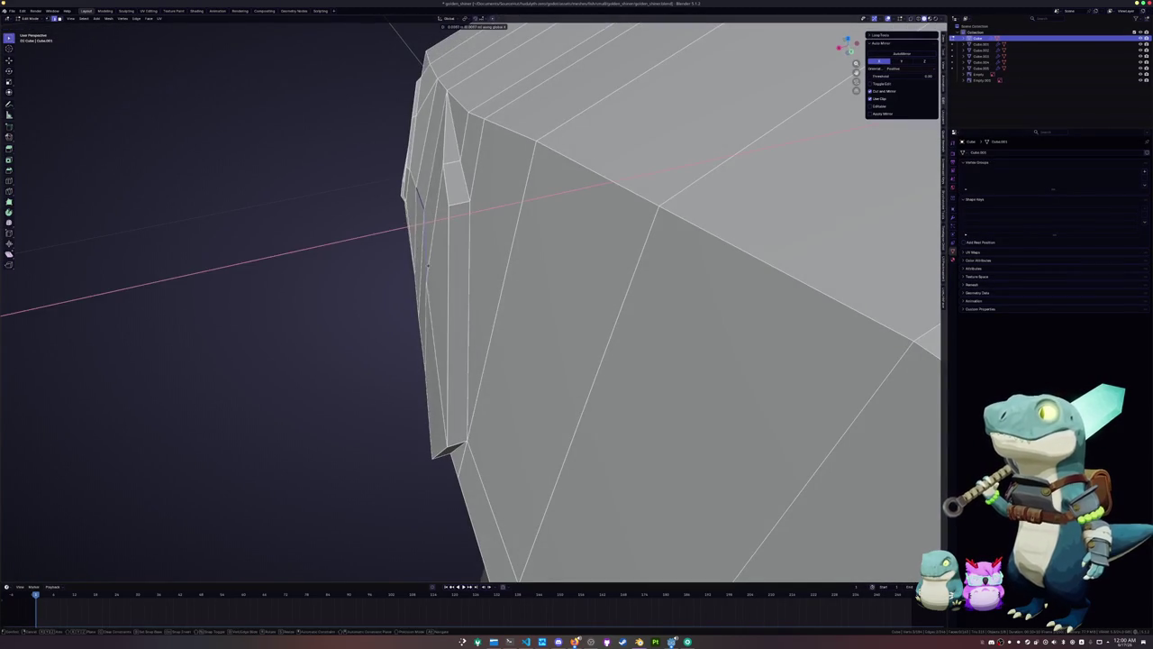
Select the shortest edge paths across the cheek and the vertical edge loop on the head
{"action": "middle_click_drag", "start_coordinate": [409, 170], "coordinate": [517, 313]}
{"action": "left_click", "coordinate": [543, 364], "text": "ctrl"}
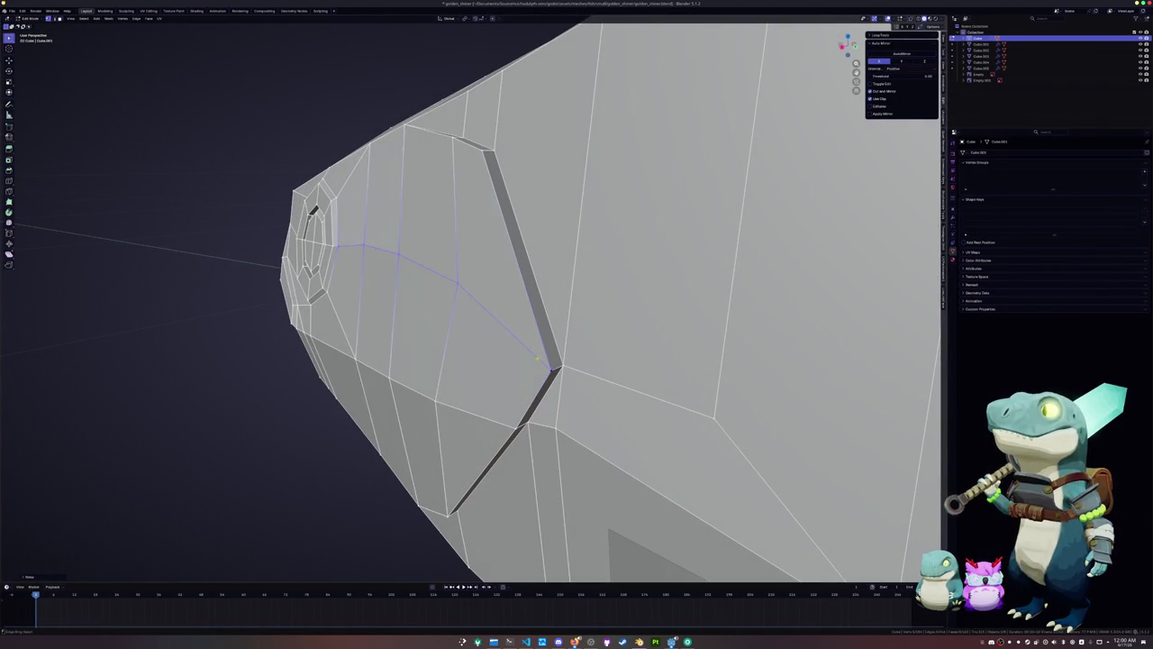
{"action": "mouse_move", "coordinate": [455, 357]}
{"action": "middle_mouse_down"}
{"action": "mouse_move", "coordinate": [420, 403]}
{"action": "mouse_move", "coordinate": [433, 379]}
{"action": "middle_mouse_up"}
{"action": "mouse_move", "coordinate": [594, 361]}
{"action": "middle_mouse_down"}
{"action": "mouse_move", "coordinate": [741, 345]}
{"action": "mouse_move", "coordinate": [556, 268]}
{"action": "mouse_move", "coordinate": [655, 240]}
{"action": "mouse_move", "coordinate": [625, 454]}
{"action": "mouse_move", "coordinate": [654, 312]}
{"action": "mouse_move", "coordinate": [634, 400]}
{"action": "mouse_move", "coordinate": [595, 361]}
{"action": "mouse_move", "coordinate": [506, 314]}
{"action": "mouse_move", "coordinate": [442, 321]}
{"action": "middle_mouse_up"}
{"action": "left_click", "coordinate": [360, 359], "text": "ctrl"}
{"action": "left_click", "coordinate": [425, 347], "text": "alt"}
{"action": "scroll", "coordinate": [631, 432], "scroll_direction": "down", "scroll_amount": 3}
{"action": "scroll", "coordinate": [595, 361], "scroll_direction": "down", "scroll_amount": 3}
{"action": "scroll", "coordinate": [506, 313], "scroll_direction": "down", "scroll_amount": 2}
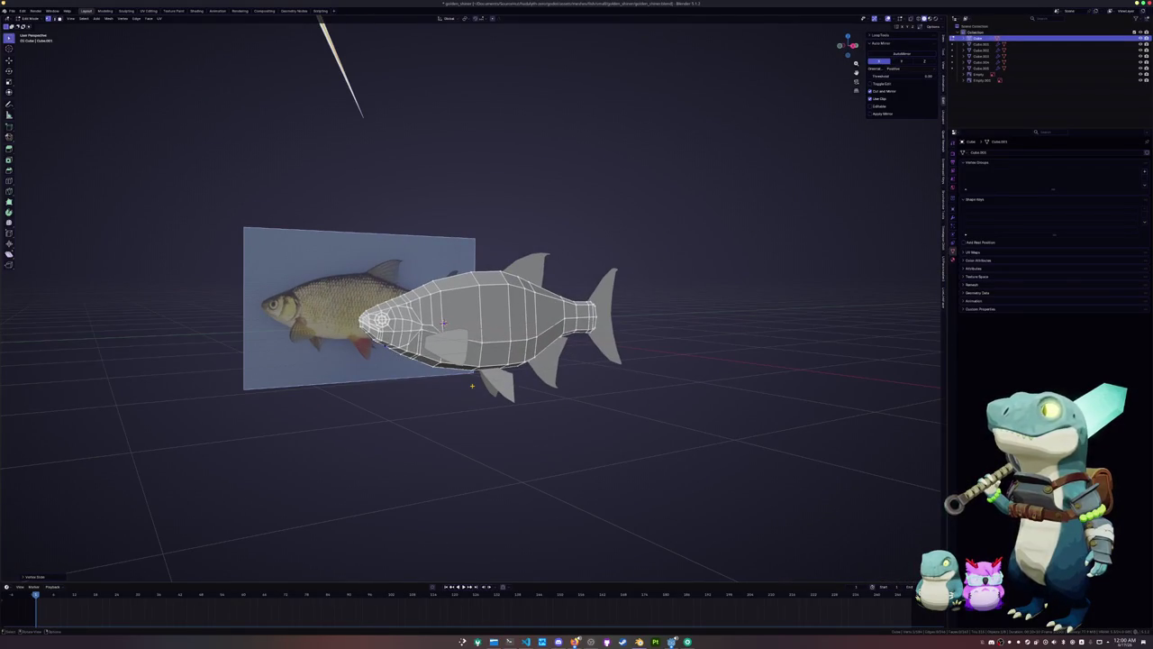
Return to Object Mode and zoom onto the head in Right Orthographic view
{"action": "key", "text": "Tab"}
{"action": "key", "text": "Tab"}
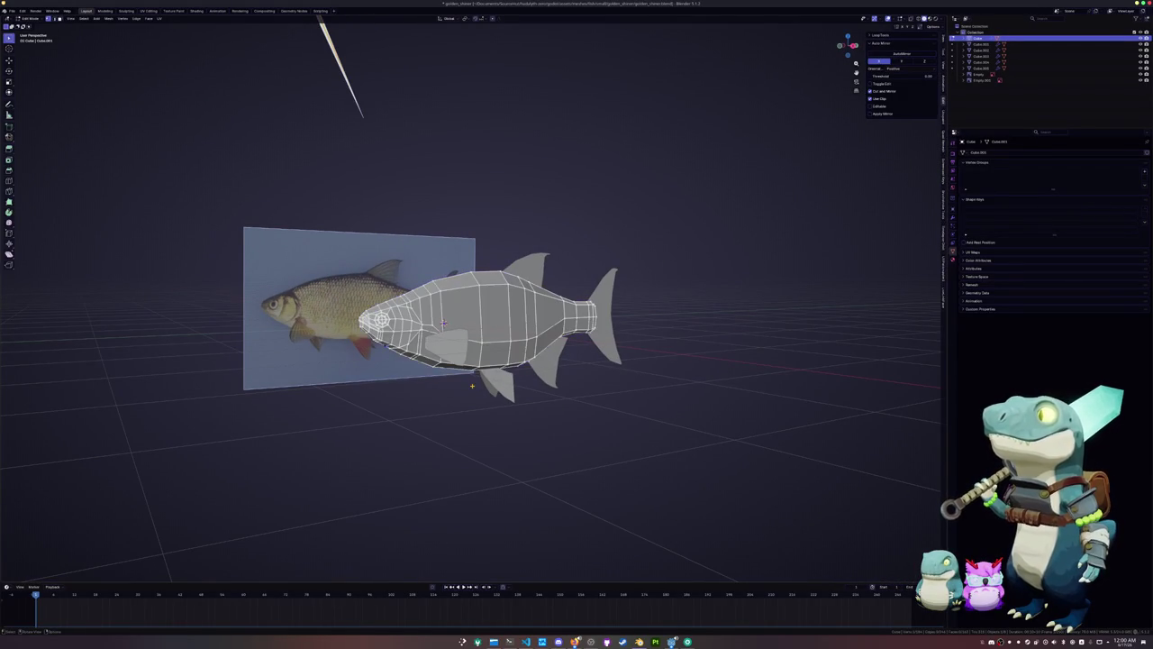
{"action": "key", "text": "KP_3"}
{"action": "scroll", "coordinate": [445, 361], "scroll_direction": "up", "scroll_amount": 4}
{"action": "scroll", "coordinate": [445, 360], "scroll_direction": "up", "scroll_amount": 1}
{"action": "scroll", "coordinate": [445, 360], "scroll_direction": "down", "scroll_amount": 1}
{"action": "scroll", "coordinate": [755, 385], "scroll_direction": "up", "scroll_amount": 2}
{"action": "scroll", "coordinate": [755, 385], "scroll_direction": "up", "scroll_amount": 2}
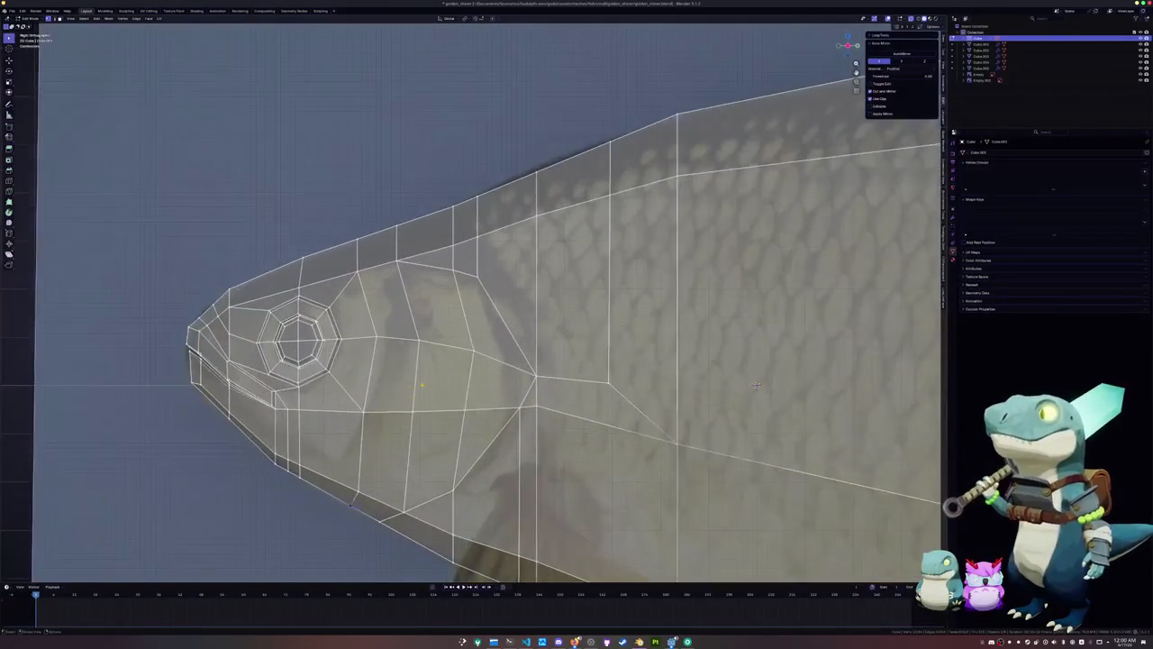
Slide the lower head vertex, the short upper edge and the jaw vertex along their edges
{"action": "middle_click_drag", "start_coordinate": [365, 411], "coordinate": [455, 380], "text": "shift"}
{"action": "left_click", "coordinate": [455, 380]}
{"action": "key", "text": "shift+v"}
{"action": "left_click", "coordinate": [479, 305]}
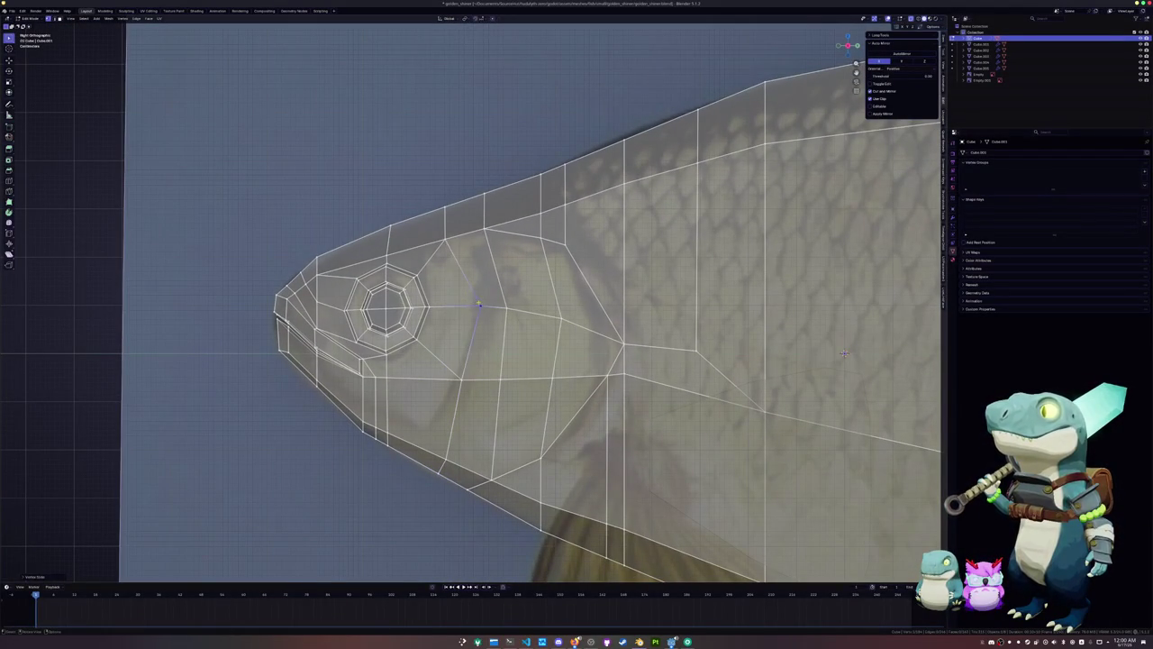
{"action": "left_click", "coordinate": [444, 222]}
{"action": "key", "text": "g"}
{"action": "key", "text": "g"}
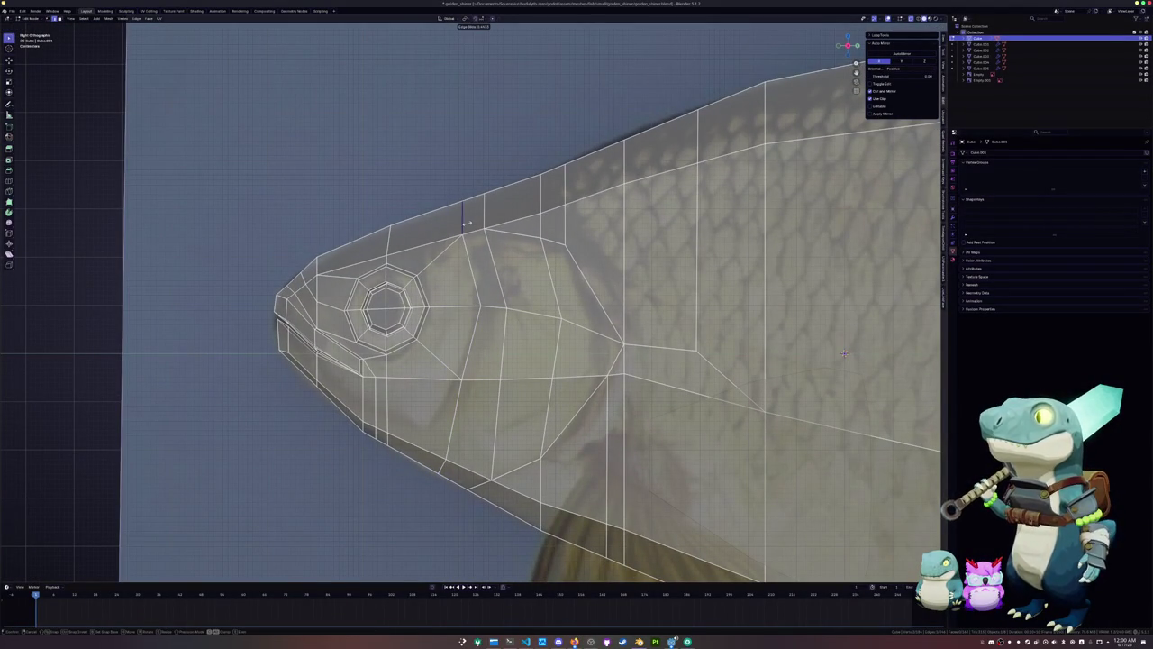
{"action": "left_click", "coordinate": [468, 223]}
{"action": "key", "text": "g"}
{"action": "key", "text": "g"}
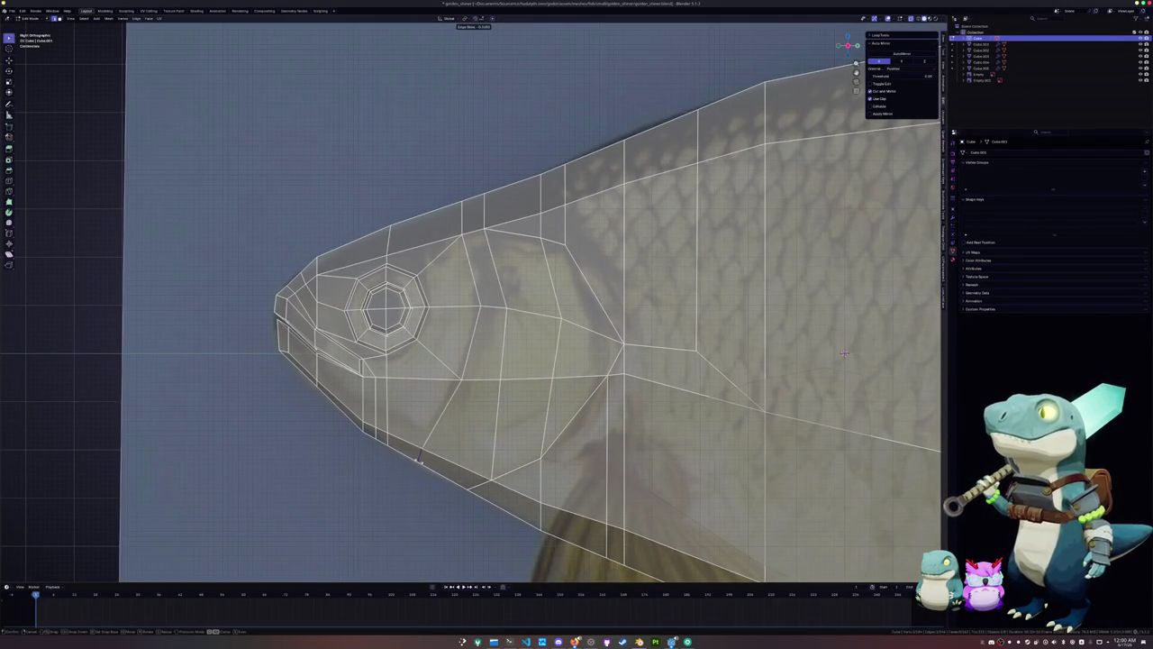
{"action": "left_click", "coordinate": [440, 416]}
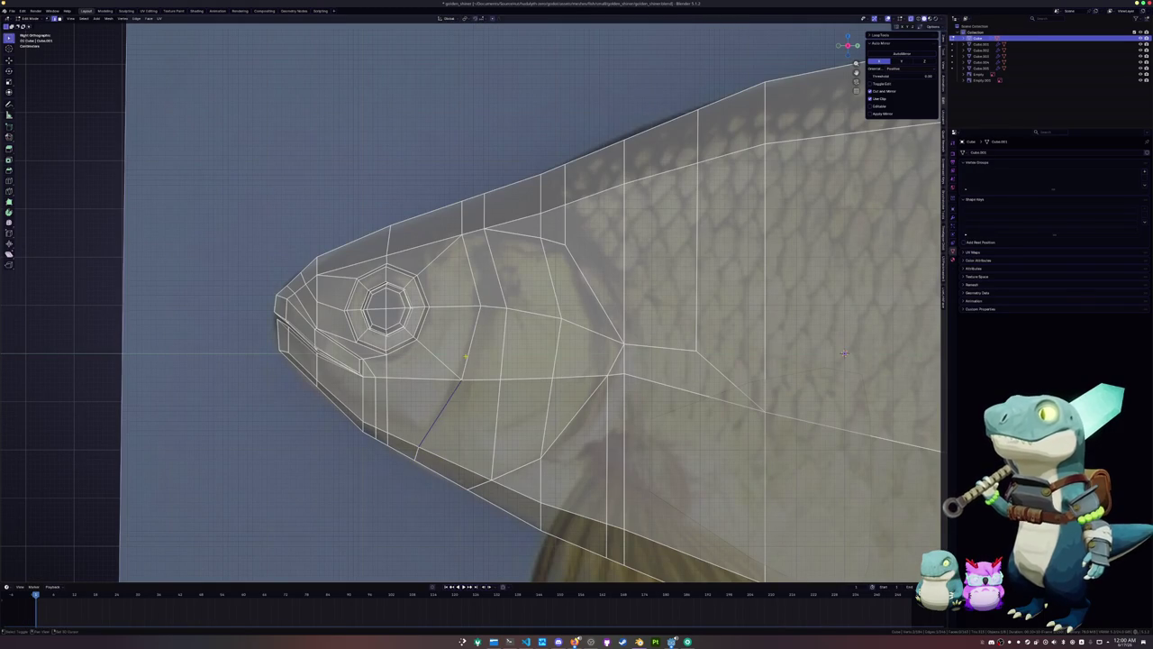
Turn off X-ray and move the selected edges along the X axis
{"action": "key", "text": "alt+z"}
{"action": "mouse_move", "coordinate": [841, 352]}
{"action": "middle_mouse_down"}
{"action": "mouse_move", "coordinate": [850, 337]}
{"action": "mouse_move", "coordinate": [927, 402]}
{"action": "mouse_move", "coordinate": [883, 388]}
{"action": "middle_mouse_up"}
{"action": "key", "text": "g"}
{"action": "key", "text": "x"}
{"action": "left_click", "coordinate": [928, 402]}
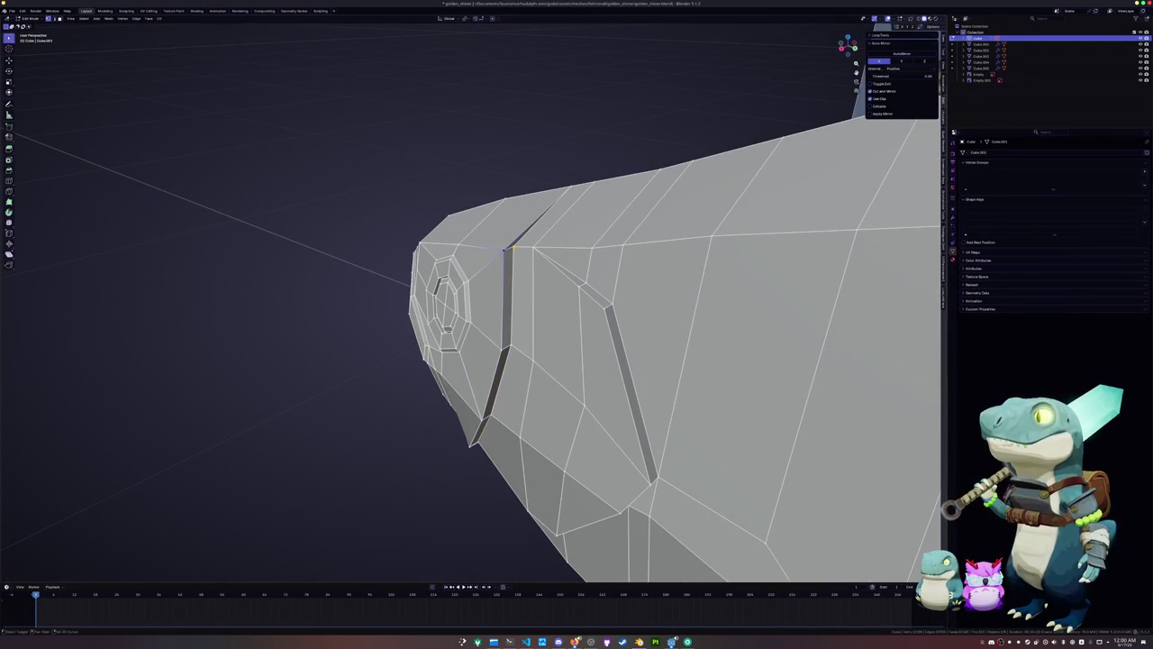
Merge vertices at the last selected one, then undo back to the crease edge loop
{"action": "key", "text": "m"}
{"action": "left_click", "coordinate": [514, 249]}
{"action": "middle_click_drag", "start_coordinate": [514, 249], "coordinate": [845, 355]}
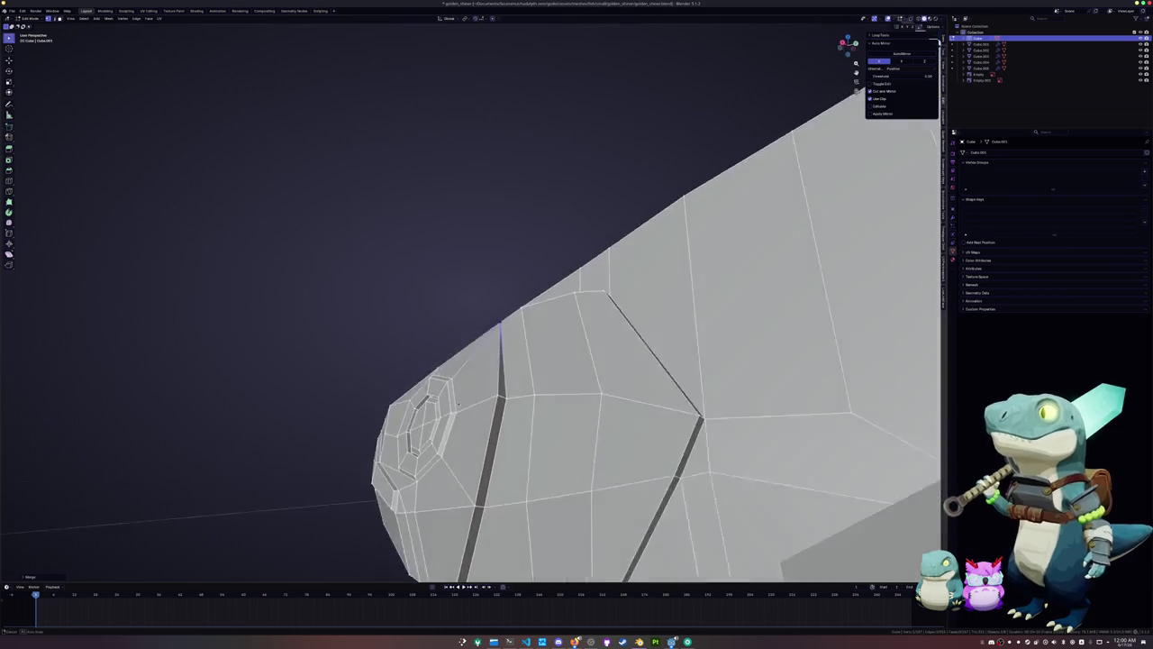
{"action": "key", "text": "ctrl+z"}
{"action": "mouse_move", "coordinate": [845, 355]}
{"action": "middle_mouse_down"}
{"action": "mouse_move", "coordinate": [829, 422]}
{"action": "mouse_move", "coordinate": [764, 359]}
{"action": "mouse_move", "coordinate": [841, 391]}
{"action": "mouse_move", "coordinate": [793, 383]}
{"action": "middle_mouse_up"}
{"action": "key", "text": "ctrl+z"}
Slide the crease edge loop three times to reposition it
{"action": "key", "text": "g"}
{"action": "key", "text": "g"}
{"action": "left_click", "coordinate": [819, 384]}
{"action": "key", "text": "g"}
{"action": "key", "text": "g"}
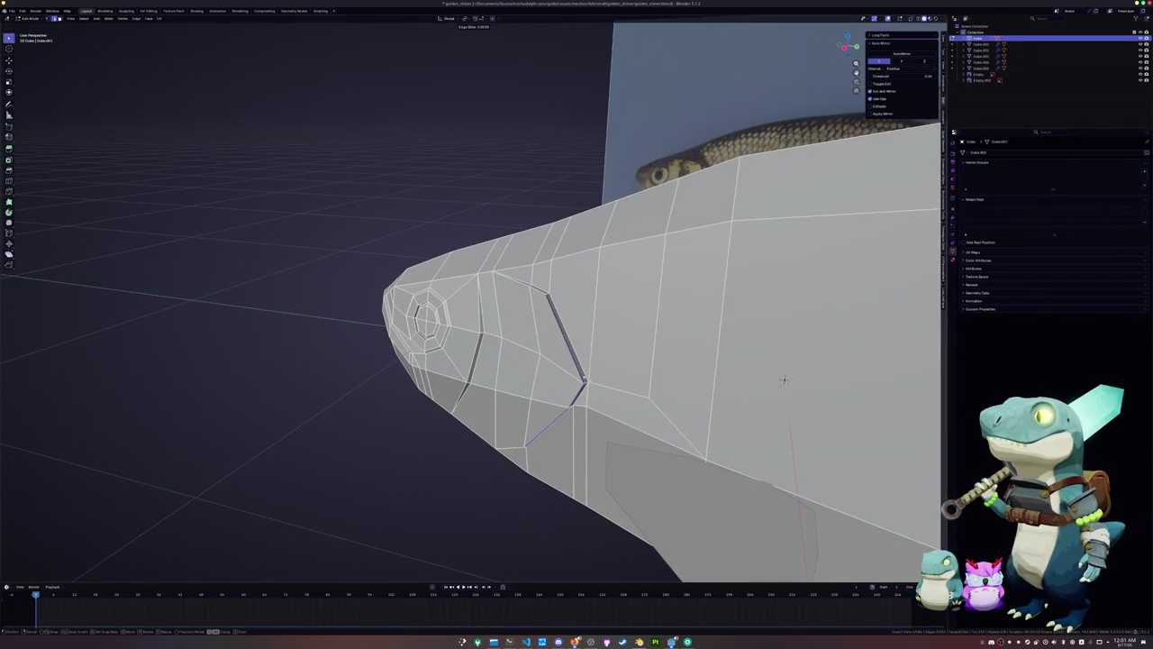
{"action": "left_click", "coordinate": [783, 379]}
{"action": "key", "text": "g"}
{"action": "key", "text": "g"}
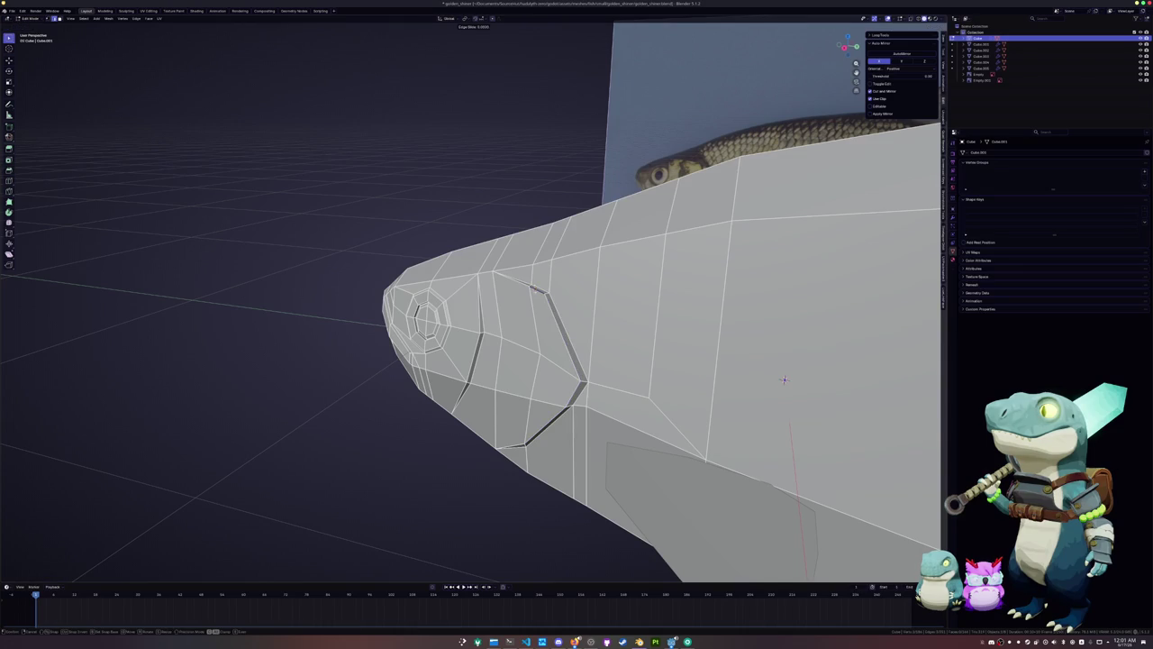
{"action": "left_click", "coordinate": [784, 380]}
Check the shape in Object Mode, then grow the edge selection along the head loop
{"action": "key", "text": "Tab"}
{"action": "middle_click_drag", "start_coordinate": [784, 379], "coordinate": [782, 387]}
{"action": "key", "text": "Tab"}
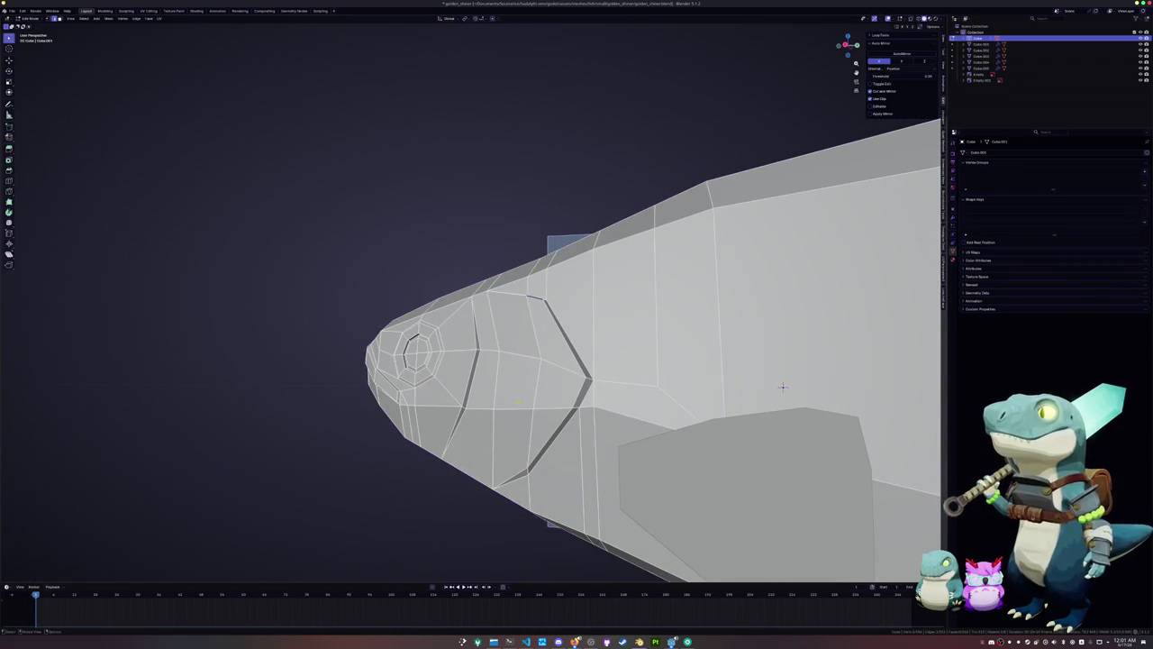
{"action": "key", "text": "ctrl+KP_Add"}
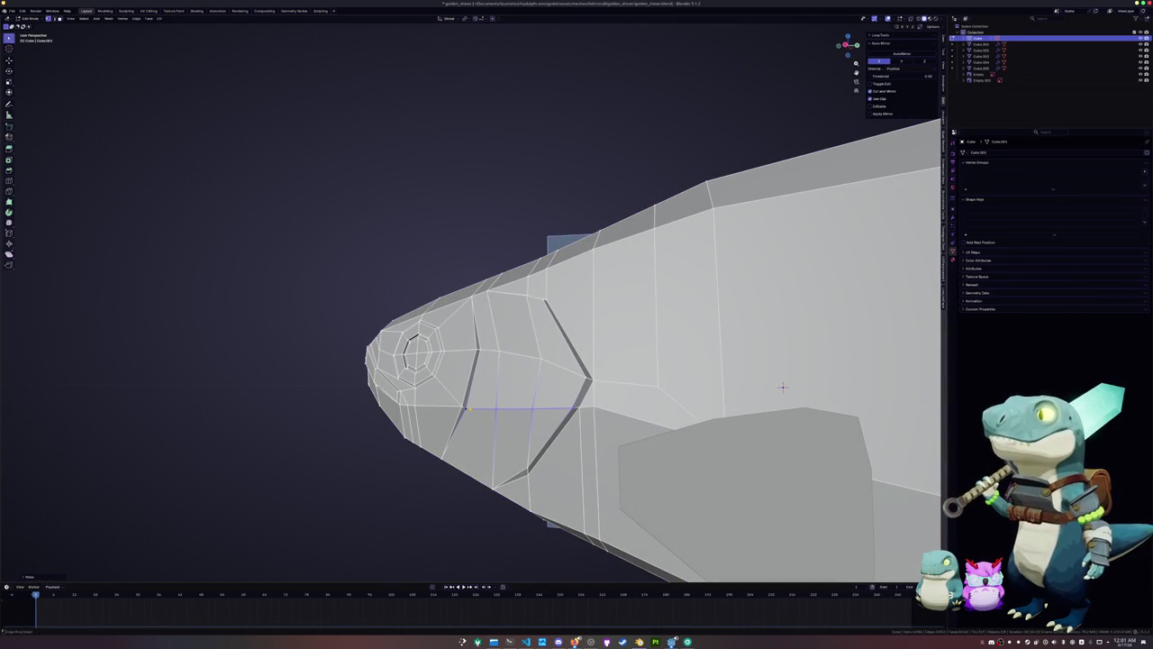
{"action": "key", "text": "ctrl+KP_Subtract"}
{"action": "key", "text": "ctrl+KP_Add"}
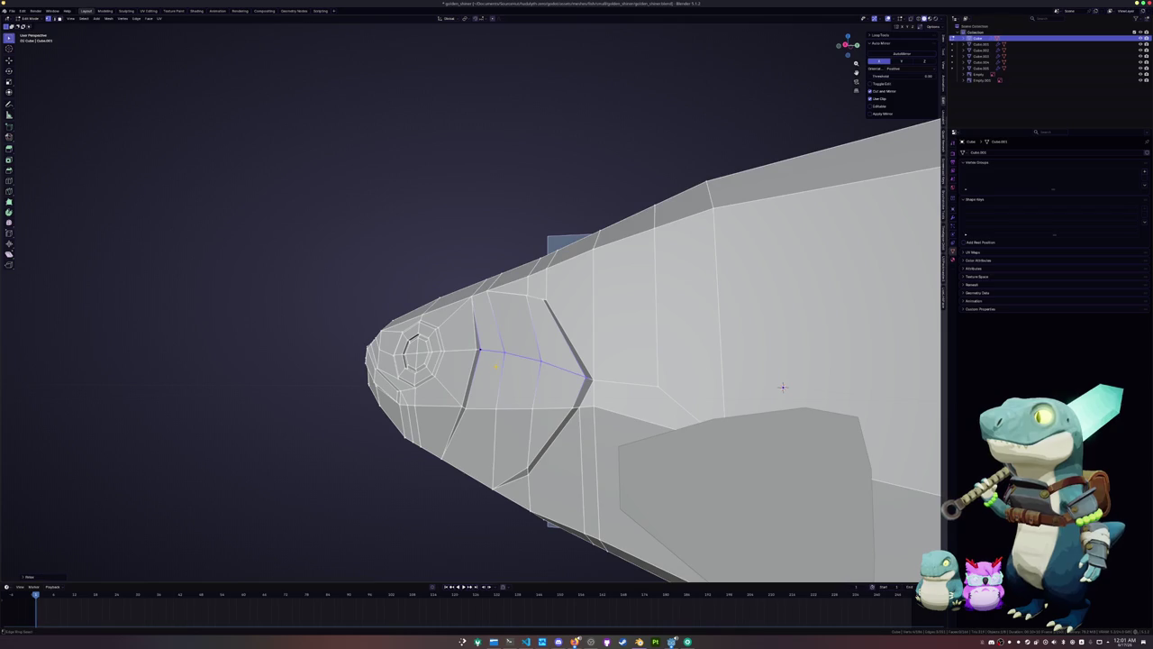
Compare against the reference, then move the selected vertex along the X axis
{"action": "mouse_move", "coordinate": [782, 386]}
{"action": "middle_mouse_down"}
{"action": "mouse_move", "coordinate": [691, 334]}
{"action": "mouse_move", "coordinate": [472, 414]}
{"action": "mouse_move", "coordinate": [610, 389]}
{"action": "mouse_move", "coordinate": [441, 361]}
{"action": "mouse_move", "coordinate": [477, 337]}
{"action": "middle_mouse_up"}
{"action": "key", "text": "Tab"}
{"action": "scroll", "coordinate": [691, 334], "scroll_direction": "down", "scroll_amount": 5}
{"action": "scroll", "coordinate": [610, 389], "scroll_direction": "up", "scroll_amount": 5}
{"action": "key", "text": "Tab"}
{"action": "key", "text": "g"}
{"action": "key", "text": "x"}
{"action": "mouse_move", "coordinate": [477, 420]}
{"action": "middle_mouse_down"}
{"action": "mouse_move", "coordinate": [857, 360]}
{"action": "mouse_move", "coordinate": [810, 107]}
{"action": "mouse_move", "coordinate": [594, 345]}
{"action": "mouse_move", "coordinate": [268, 357]}
{"action": "mouse_move", "coordinate": [423, 301]}
{"action": "mouse_move", "coordinate": [437, 388]}
{"action": "middle_mouse_up"}
{"action": "left_click", "coordinate": [810, 106]}
Check the fish in right-side X-ray view, then return to Object Mode with X-ray off
{"action": "key", "text": "KP_3"}
{"action": "key", "text": "alt+z"}
{"action": "scroll", "coordinate": [541, 361], "scroll_direction": "down", "scroll_amount": 3}
{"action": "key", "text": "Tab"}
{"action": "key", "text": "alt+z"}
Select the bottom fin, tail fin and pectoral fin
{"action": "left_click", "coordinate": [486, 377]}
{"action": "left_click", "coordinate": [600, 270]}
{"action": "left_click", "coordinate": [429, 341]}
Save golden_shiner.blend and add a Solidify modifier to the pectoral fin
{"action": "key", "text": "ctrl+s"}
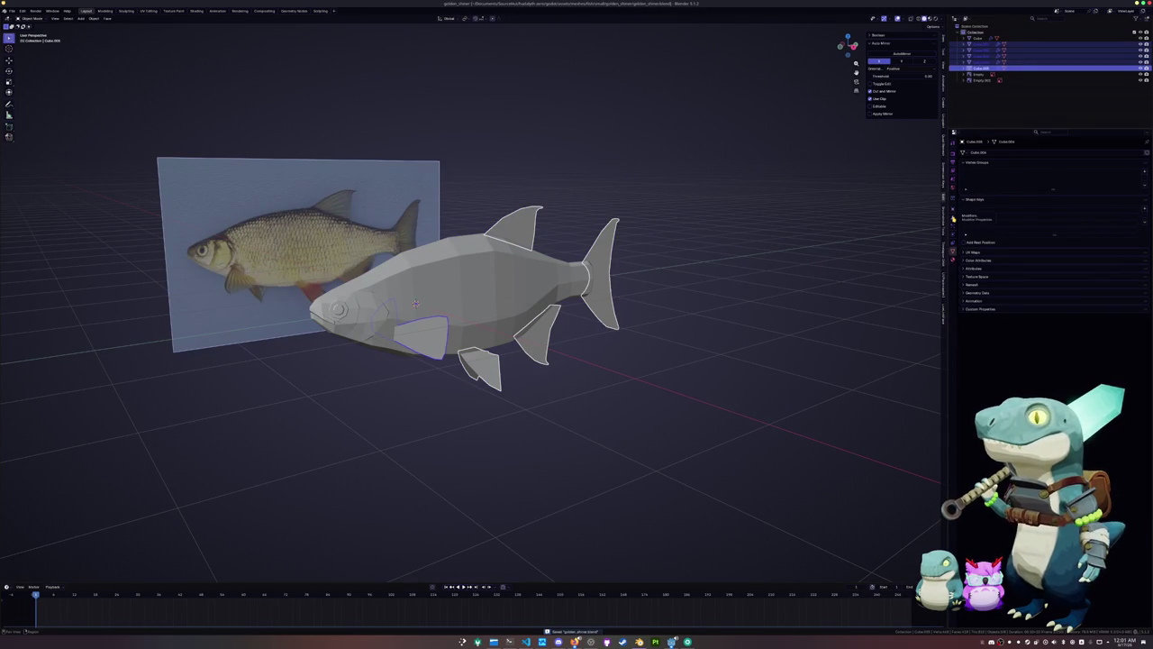
{"action": "left_click", "coordinate": [953, 218]}
{"action": "left_click", "coordinate": [1022, 152]}
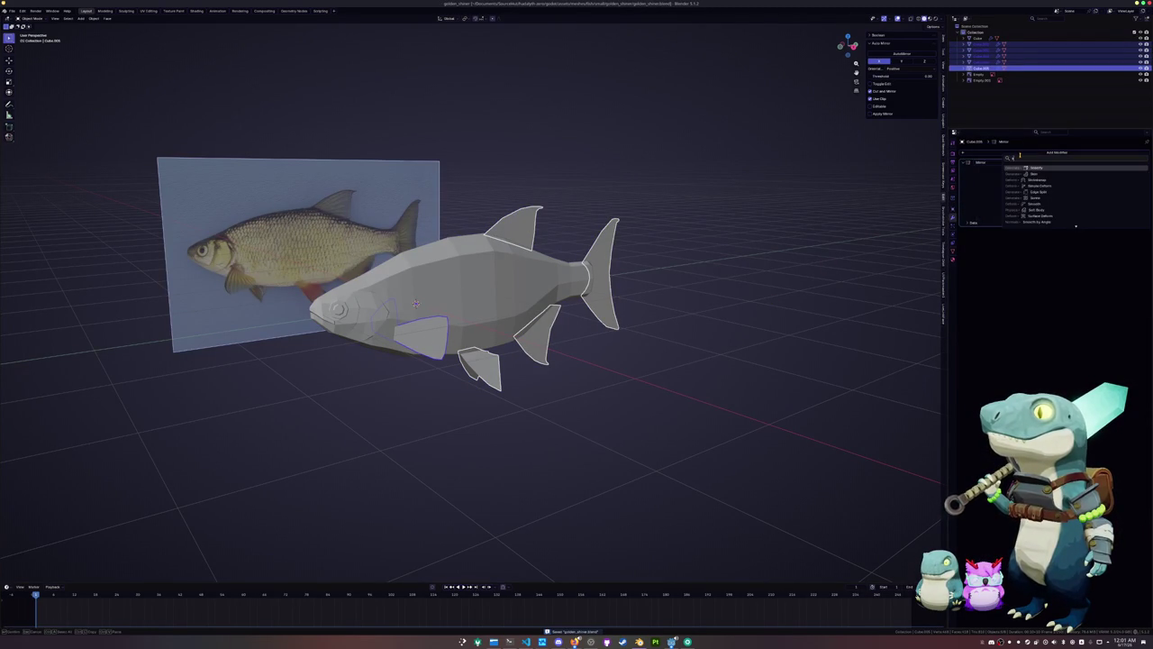
{"action": "key", "text": "Return"}
Apply all transforms to the four fins with the pectoral fin active
{"action": "key", "text": "ctrl+a"}
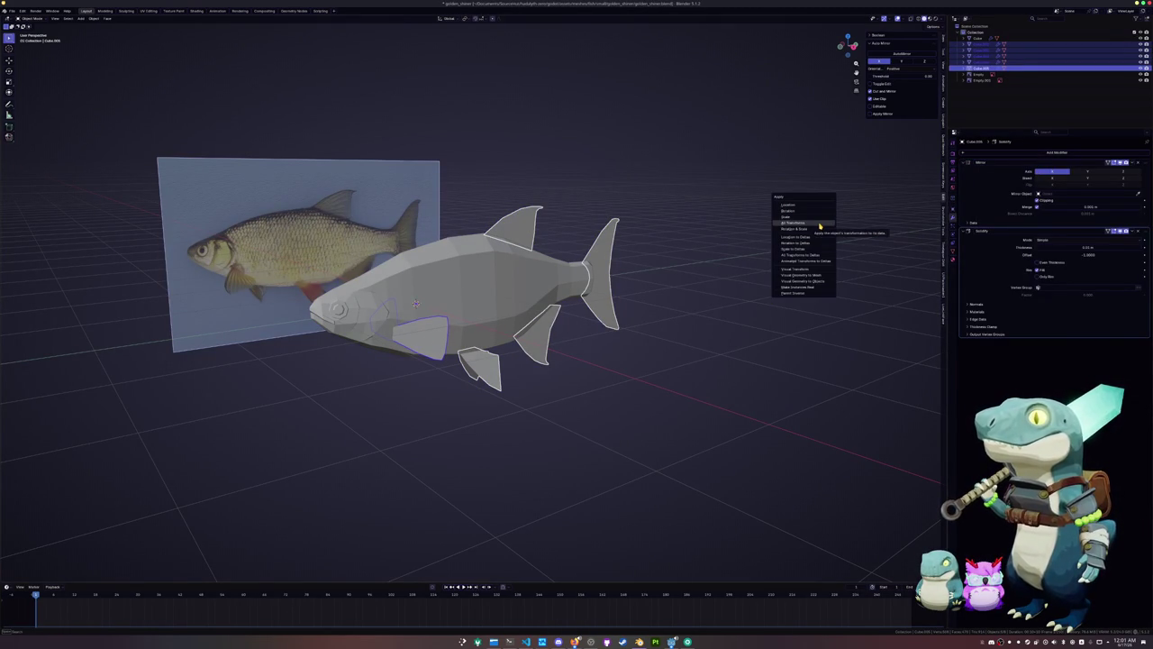
{"action": "left_click", "coordinate": [820, 227]}
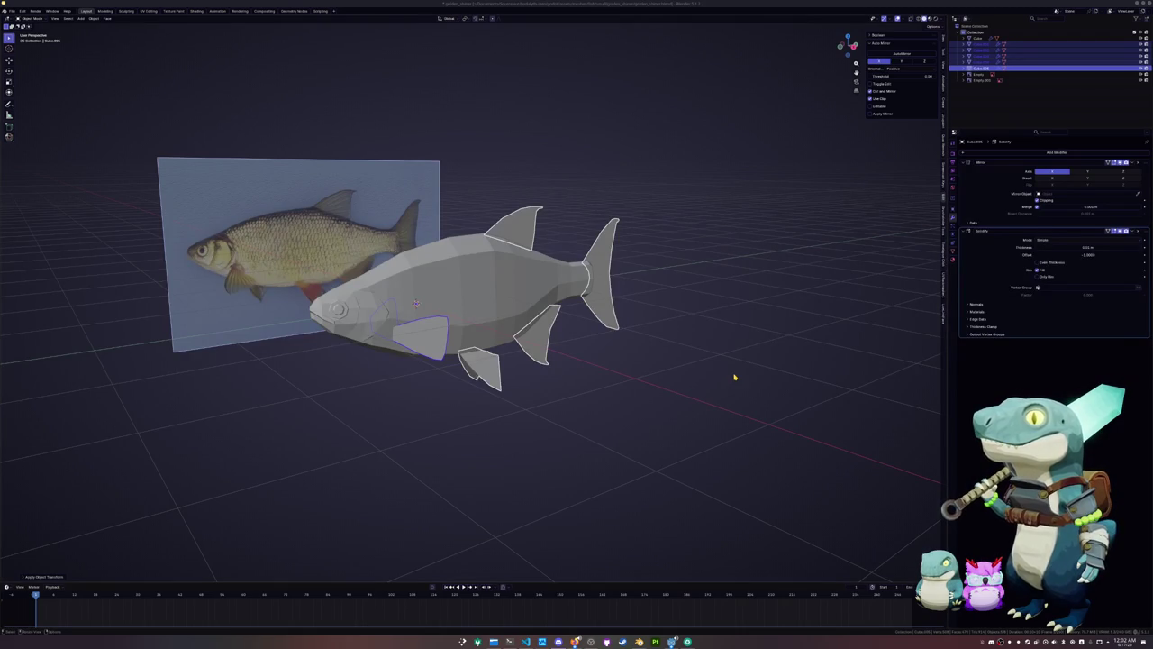
{"action": "left_click", "coordinate": [646, 365]}
{"action": "left_click", "coordinate": [486, 370], "text": "shift"}
{"action": "left_click", "coordinate": [553, 334], "text": "shift"}
{"action": "left_click", "coordinate": [540, 236], "text": "shift"}
{"action": "left_click", "coordinate": [599, 270], "text": "shift"}
{"action": "left_click", "coordinate": [413, 345], "text": "shift"}
{"action": "key", "text": "ctrl+a"}
{"action": "left_click", "coordinate": [540, 334]}
Adjust the pectoral fin's Solidify offset and thickness values
{"action": "key", "text": "Return"}
{"action": "scroll", "coordinate": [620, 334], "scroll_direction": "up", "scroll_amount": 3}
{"action": "mouse_move", "coordinate": [621, 335]}
{"action": "middle_mouse_down"}
{"action": "mouse_move", "coordinate": [567, 342]}
{"action": "mouse_move", "coordinate": [713, 367]}
{"action": "middle_mouse_up"}
{"action": "scroll", "coordinate": [712, 368], "scroll_direction": "down", "scroll_amount": 3}
{"action": "left_click_drag", "start_coordinate": [1067, 246], "coordinate": [1081, 246]}
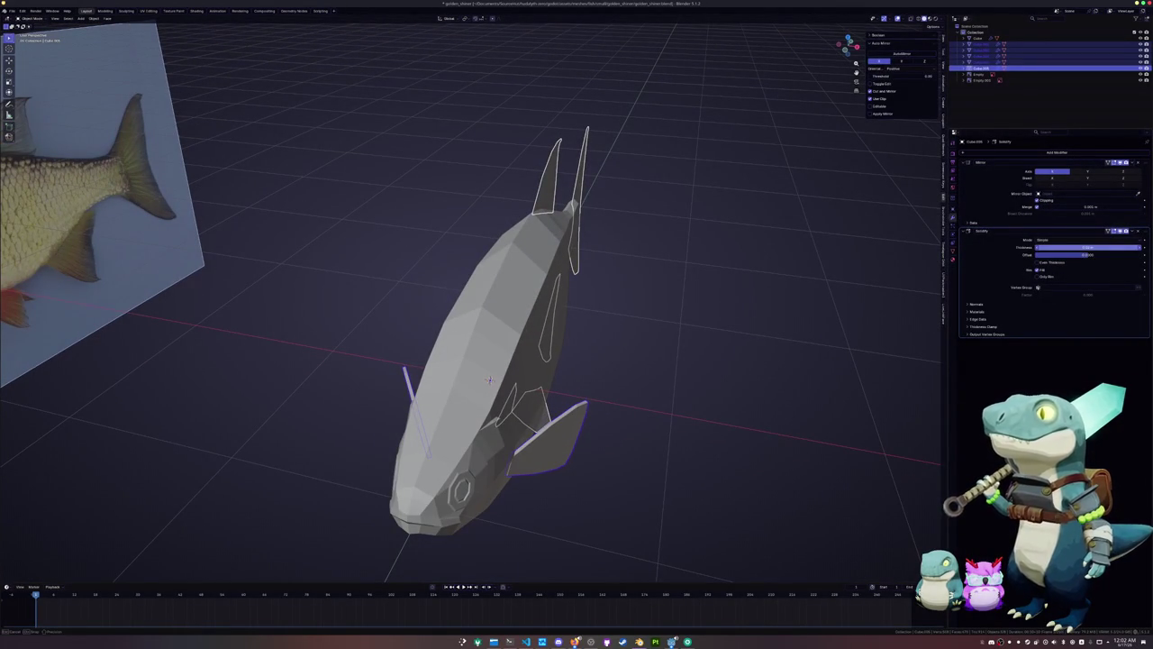
{"action": "left_click", "coordinate": [1064, 247]}
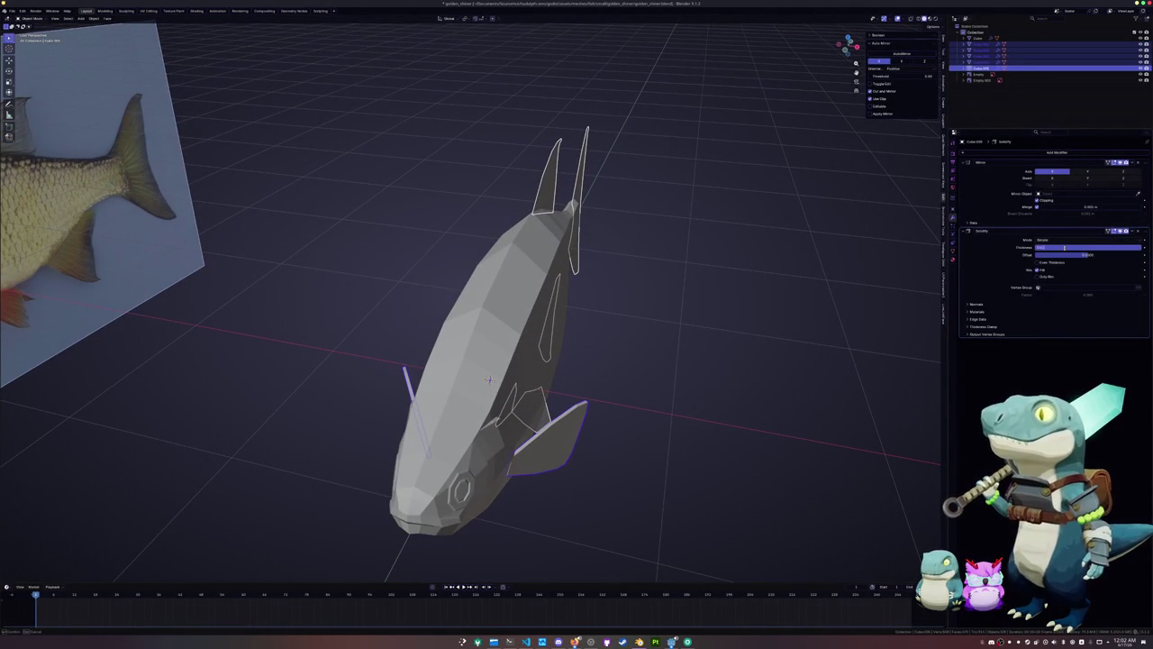
Set the fin's Solidify thickness to 0.025 m and copy the modifier to the other fins
{"action": "type", "text": "0.025"}
{"action": "key", "text": "Return"}
{"action": "left_click", "coordinate": [1125, 232]}
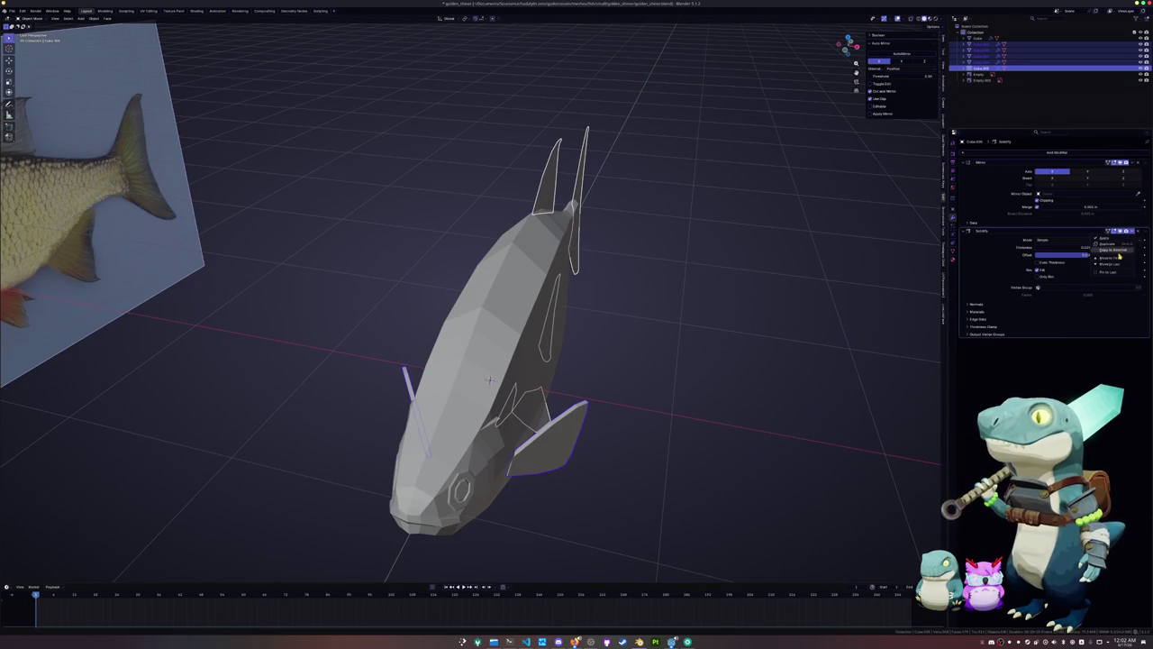
{"action": "left_click", "coordinate": [1117, 251]}
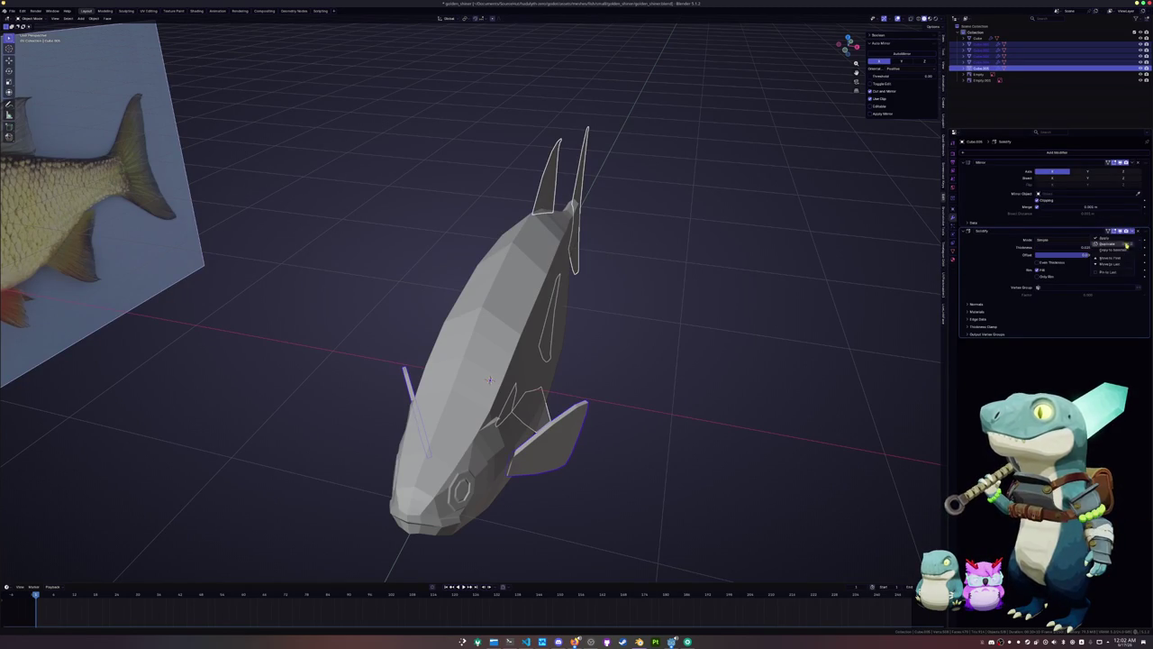
Apply all transforms to the fin and check its mesh from a side view
{"action": "key", "text": "ctrl+a"}
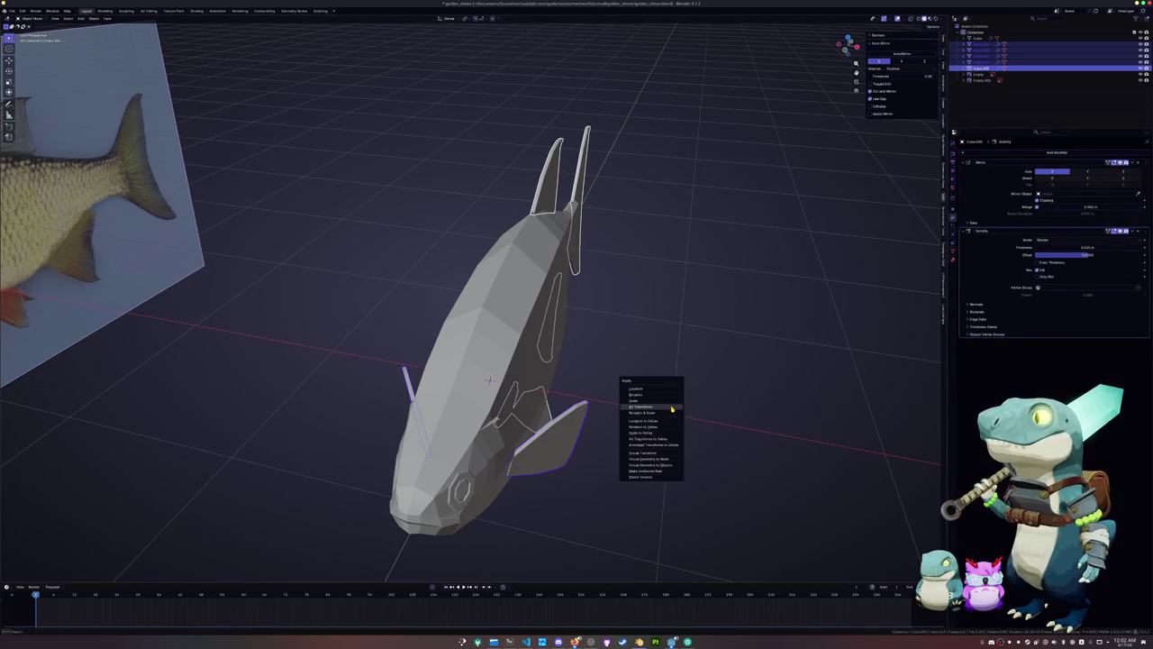
{"action": "left_click", "coordinate": [671, 408]}
{"action": "key", "text": "Tab"}
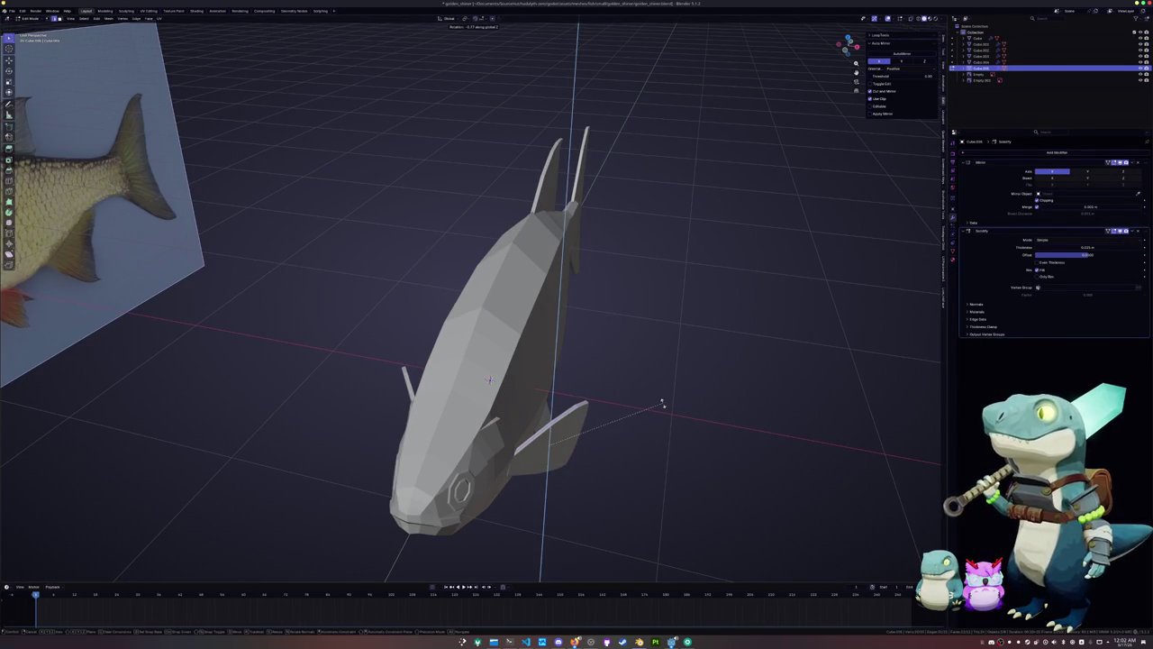
{"action": "mouse_move", "coordinate": [651, 378]}
{"action": "middle_mouse_down"}
{"action": "mouse_move", "coordinate": [558, 345]}
{"action": "mouse_move", "coordinate": [496, 345]}
{"action": "mouse_move", "coordinate": [608, 303]}
{"action": "mouse_move", "coordinate": [600, 334]}
{"action": "mouse_move", "coordinate": [538, 388]}
{"action": "mouse_move", "coordinate": [433, 302]}
{"action": "middle_mouse_up"}
{"action": "key", "text": "Tab"}
Apply all transforms to the bottom, tail and top fins
{"action": "left_click", "coordinate": [482, 361]}
{"action": "left_click", "coordinate": [551, 297]}
{"action": "left_click", "coordinate": [500, 257]}
{"action": "scroll", "coordinate": [524, 285], "scroll_direction": "up", "scroll_amount": 3}
{"action": "key", "text": "ctrl+a"}
{"action": "left_click", "coordinate": [528, 282]}
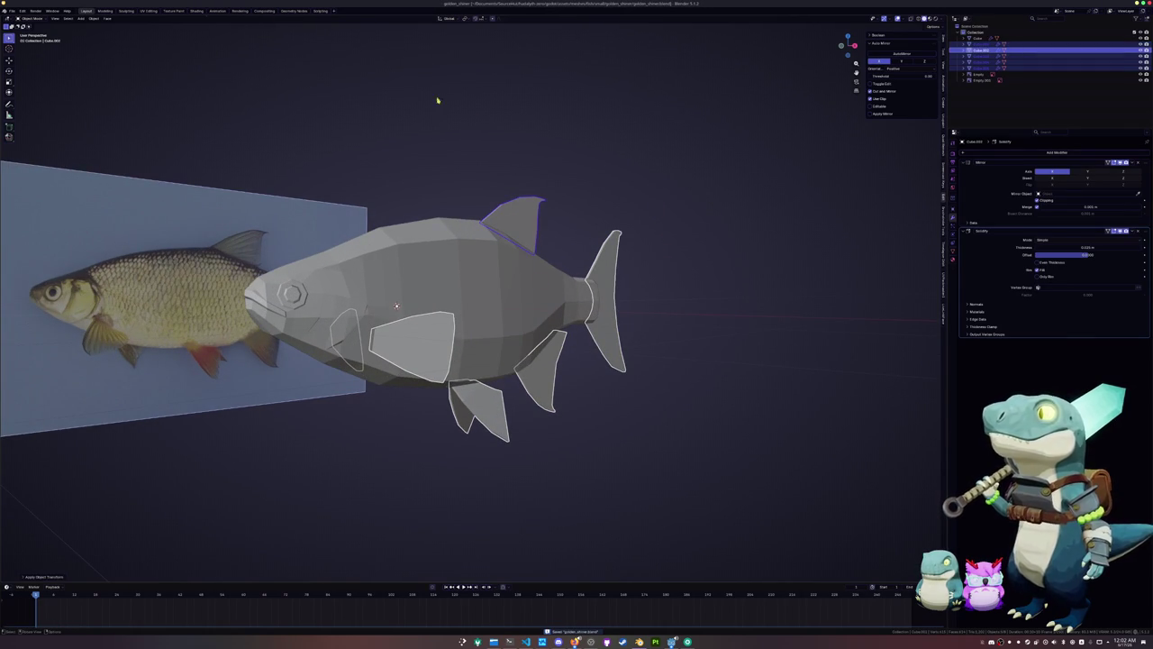
Convert the fins to meshes, join them into the fish body, and apply all transforms
{"action": "right_click", "coordinate": [289, 99]}
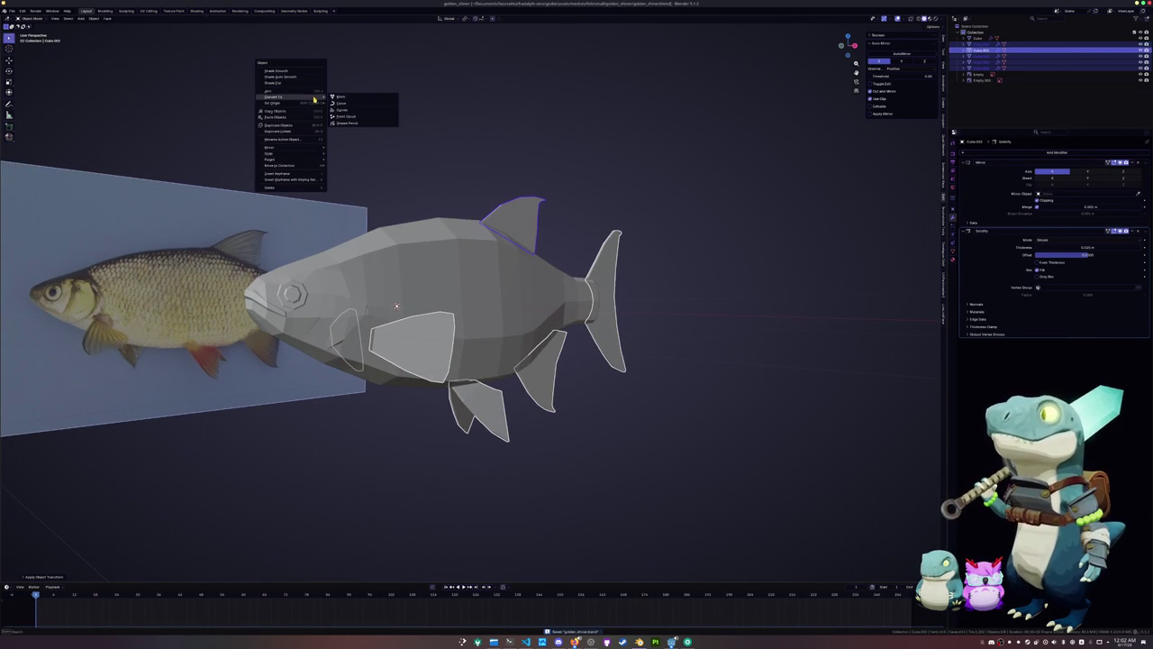
{"action": "left_click", "coordinate": [339, 99]}
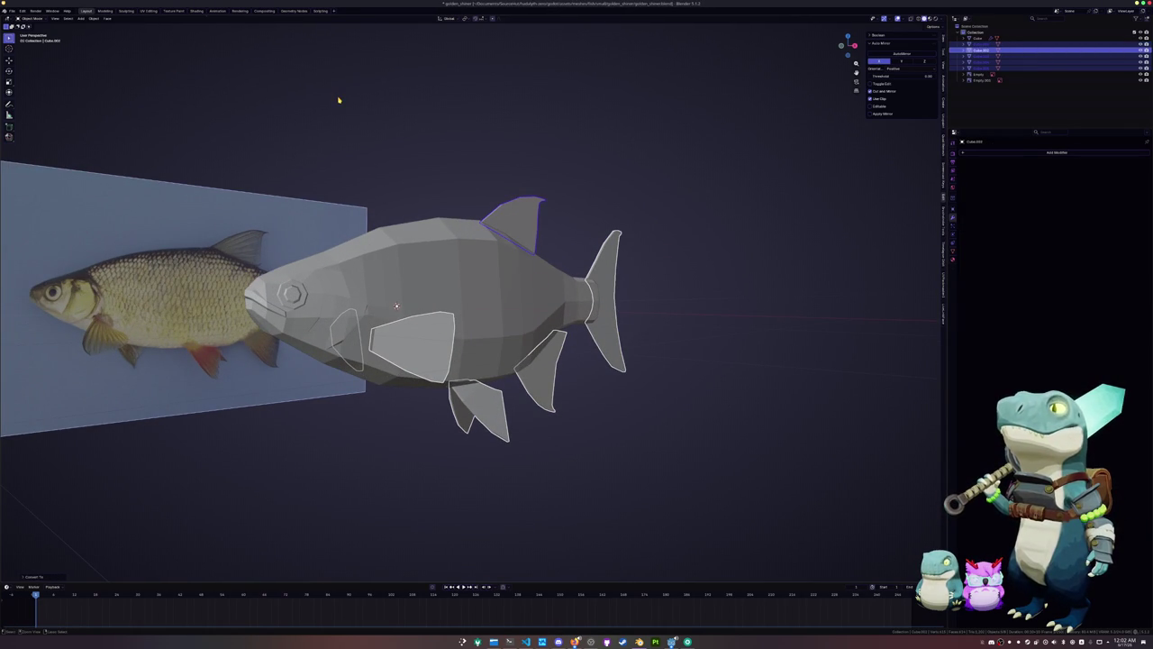
{"action": "key", "text": "ctrl+j"}
{"action": "key", "text": "ctrl+a"}
{"action": "left_click", "coordinate": [339, 97]}
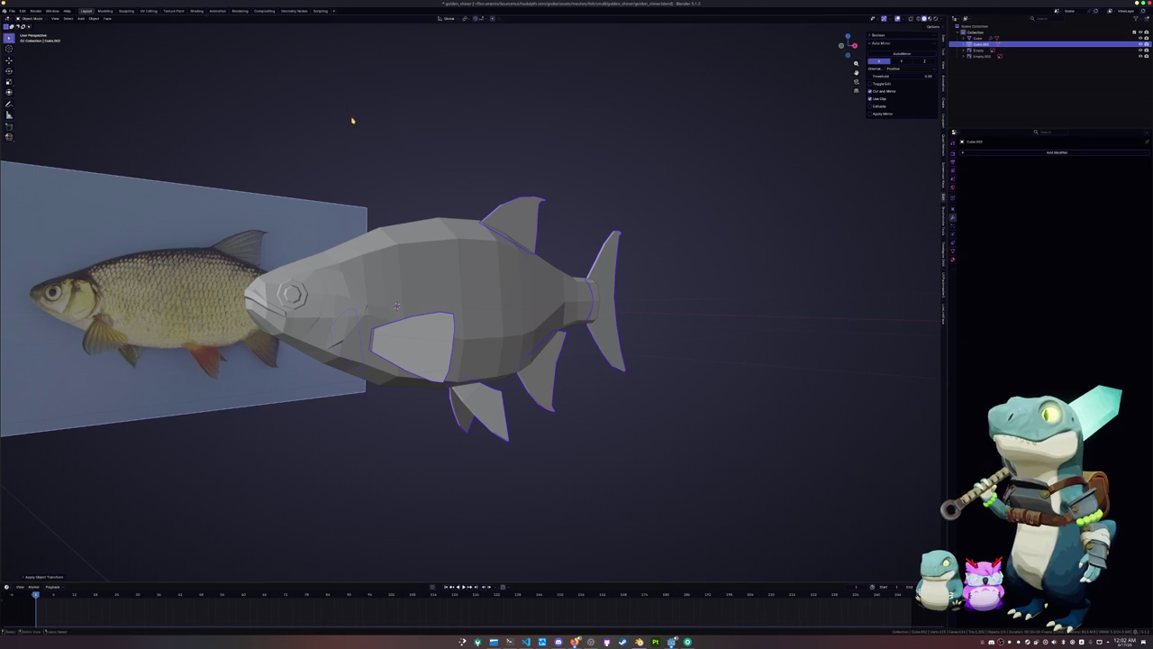
{"action": "key", "text": "ctrl+a"}
{"action": "left_click", "coordinate": [393, 144]}
Give the fish auto smooth shading, convert it to a mesh, and apply its transforms
{"action": "middle_click_drag", "start_coordinate": [397, 148], "coordinate": [432, 172]}
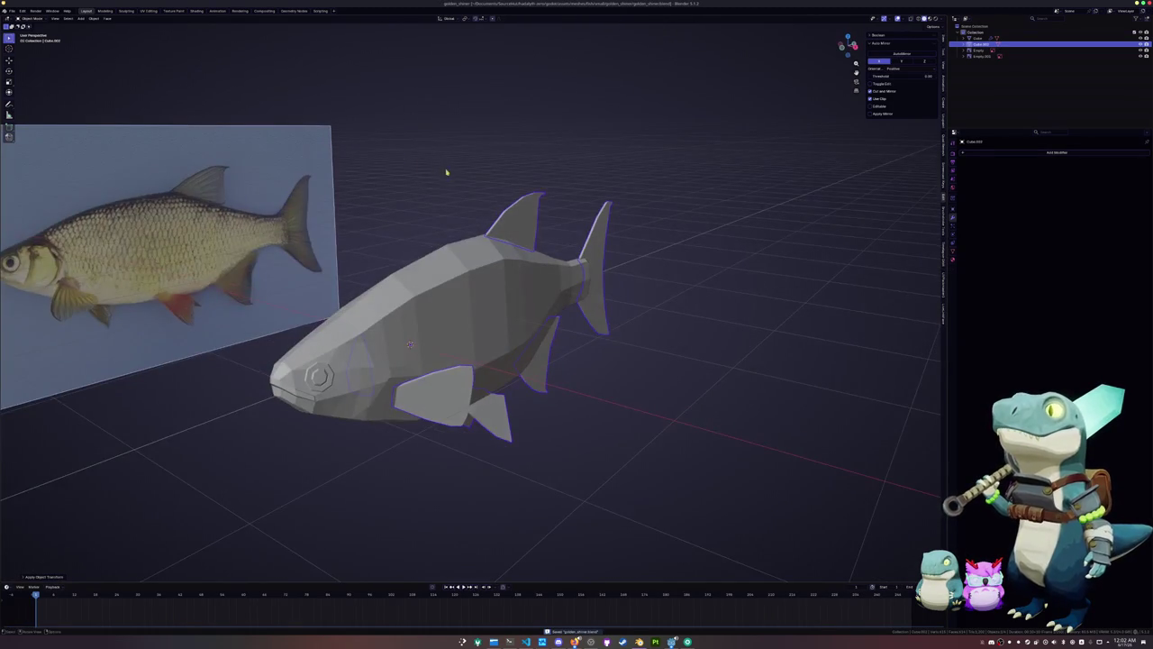
{"action": "right_click", "coordinate": [431, 172]}
{"action": "left_click", "coordinate": [464, 163]}
{"action": "right_click", "coordinate": [464, 166]}
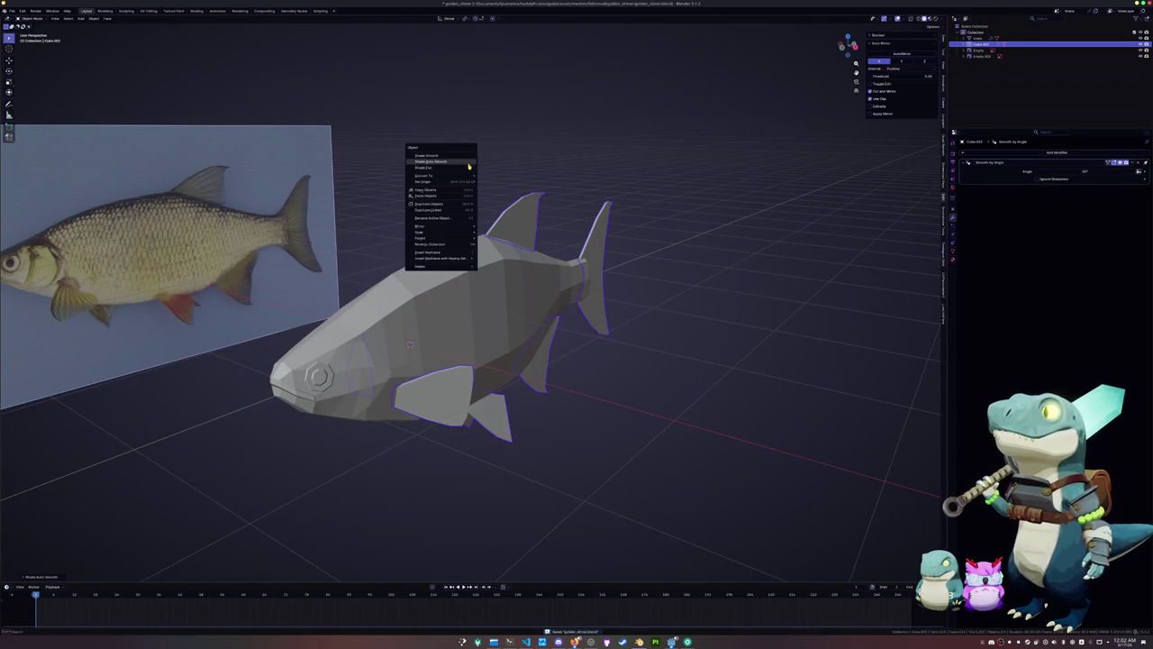
{"action": "left_click", "coordinate": [495, 177]}
{"action": "right_click", "coordinate": [496, 177]}
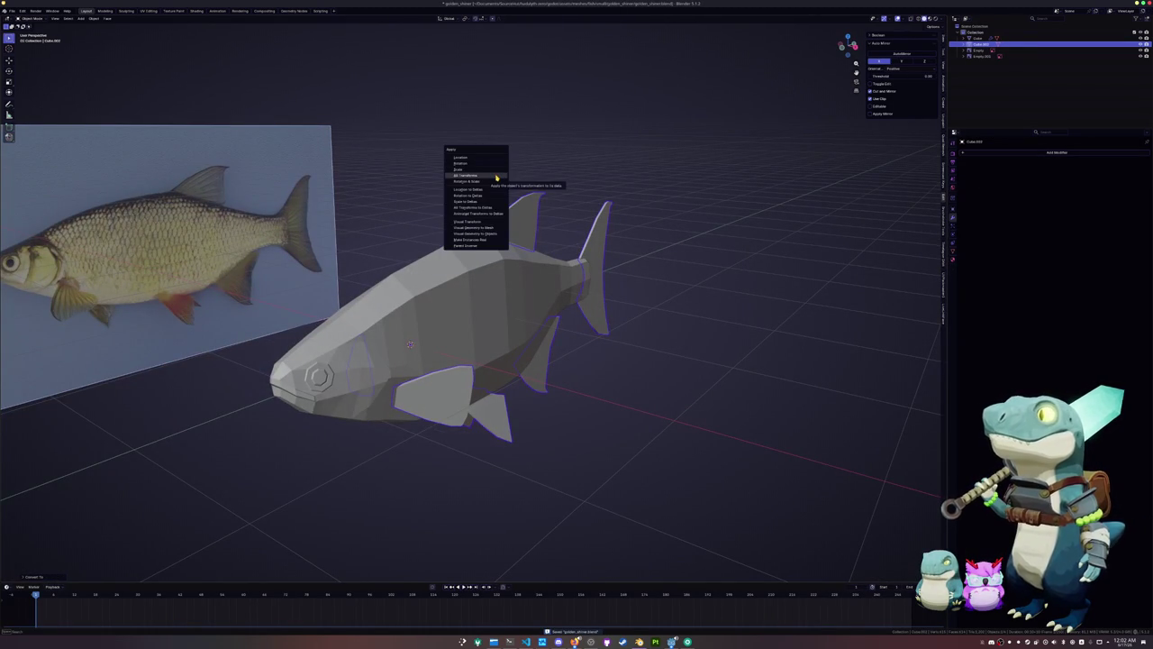
{"action": "left_click", "coordinate": [499, 182]}
Mark all similar fin edges as seams and switch to the UV Editing layout
{"action": "key", "text": "2"}
{"action": "key", "text": "shift+g"}
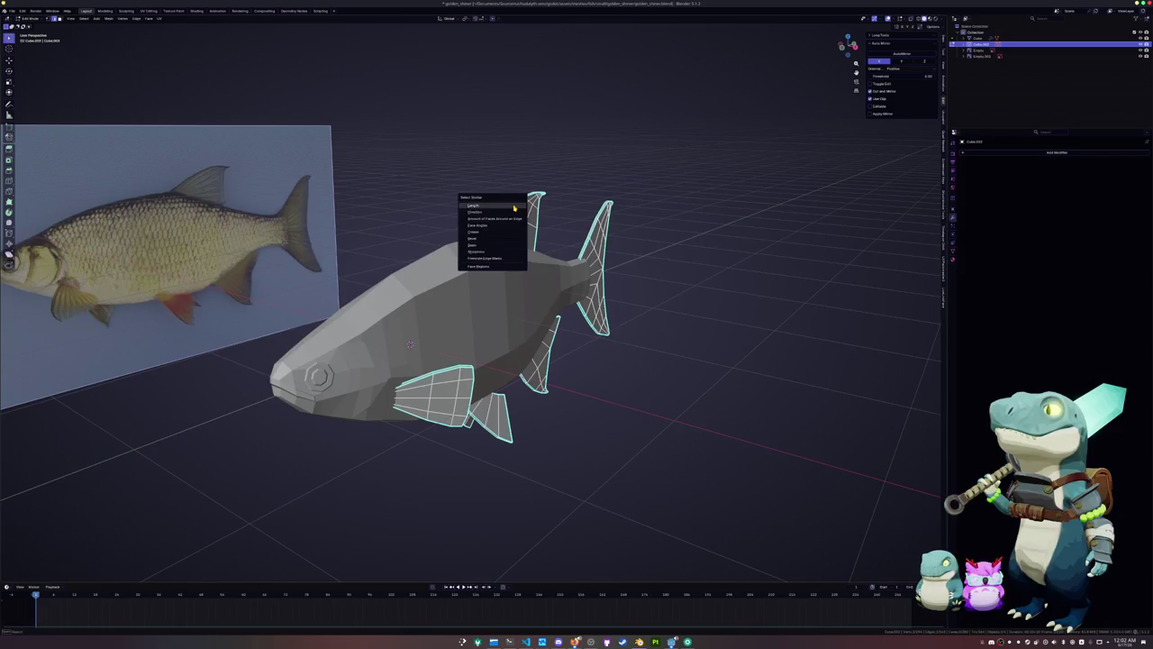
{"action": "left_click", "coordinate": [491, 251]}
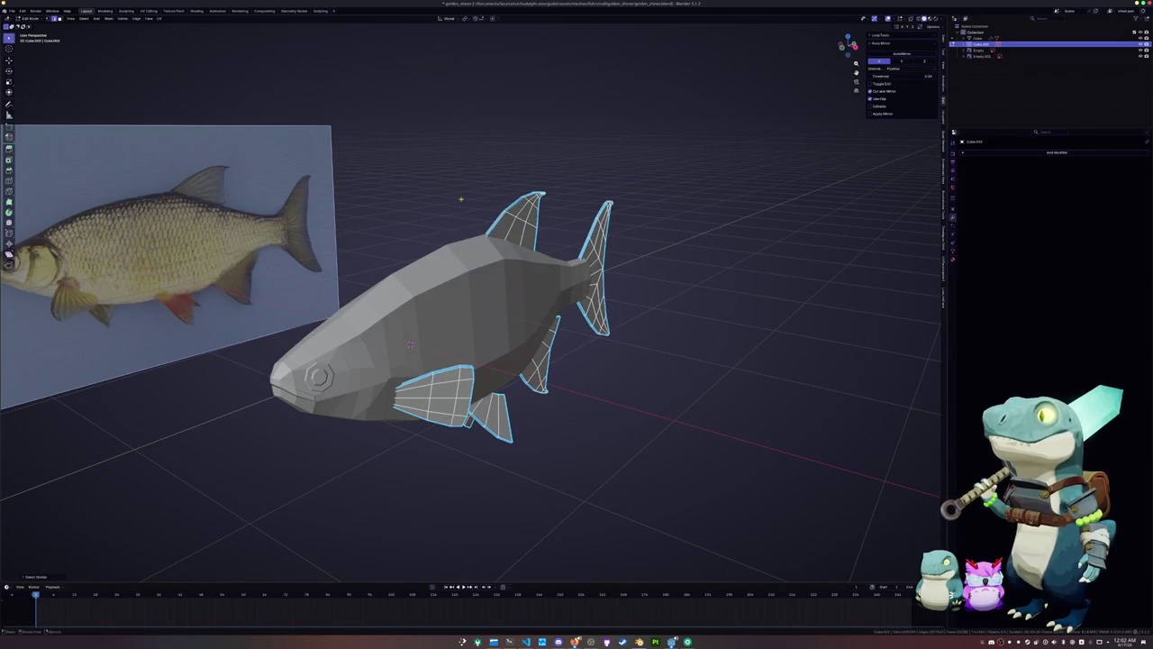
{"action": "right_click", "coordinate": [443, 302]}
{"action": "left_click", "coordinate": [443, 309]}
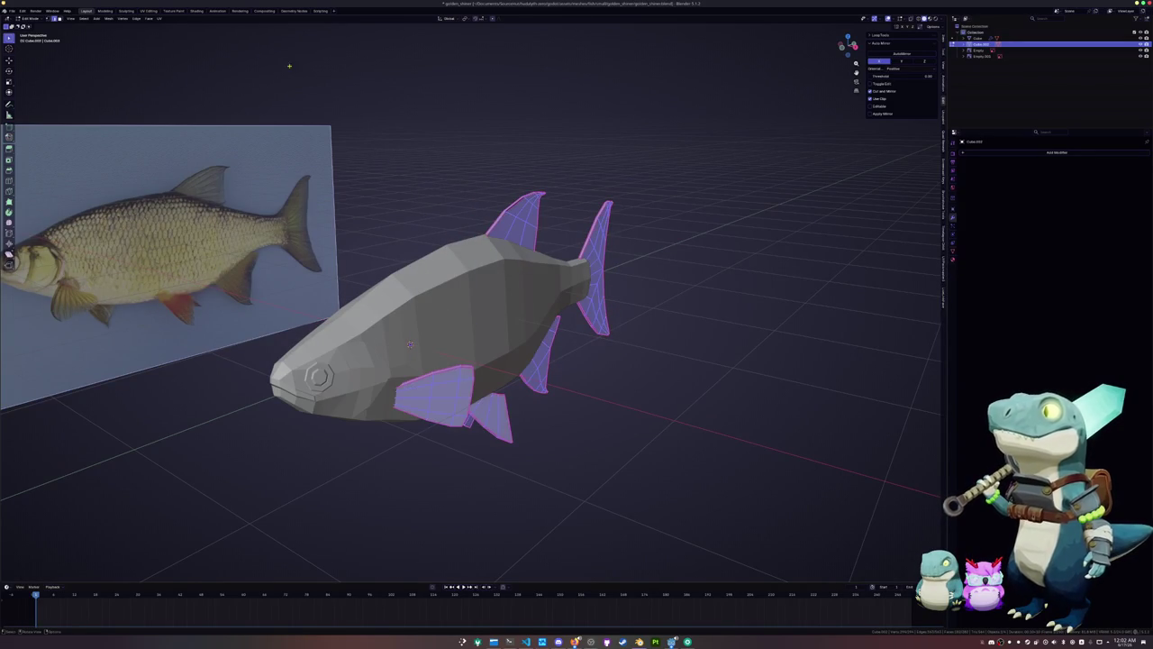
{"action": "left_click", "coordinate": [148, 11]}
{"action": "left_click", "coordinate": [634, 18]}
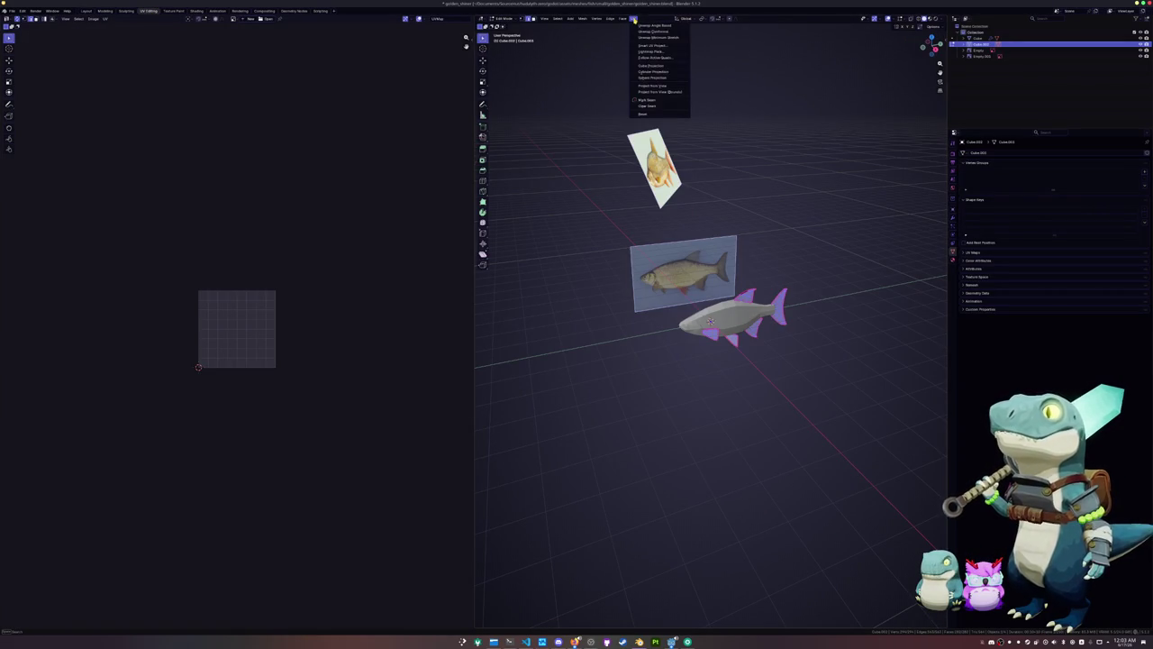
Unwrap the fins into UV islands and show the UV editor sidebar
{"action": "left_click", "coordinate": [653, 25]}
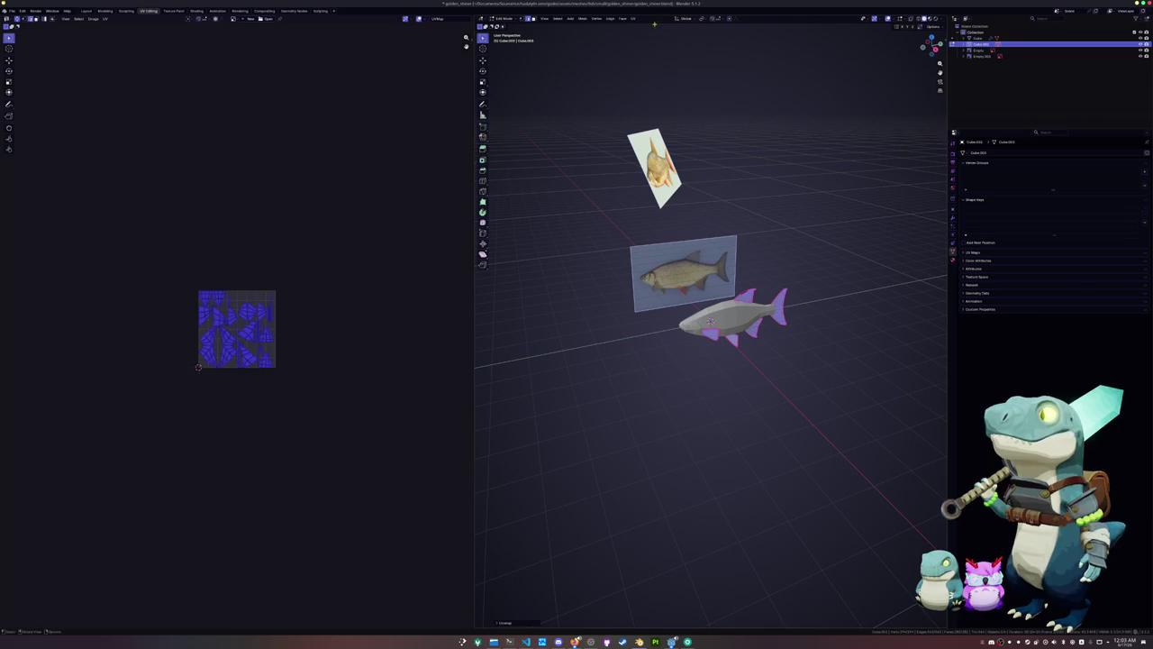
{"action": "scroll", "coordinate": [265, 240], "scroll_direction": "up", "scroll_amount": 4}
{"action": "scroll", "coordinate": [272, 237], "scroll_direction": "up", "scroll_amount": 2}
{"action": "key", "text": "n"}
Switch to editing the fish body and select two edge loops on the head
{"action": "left_click", "coordinate": [630, 334]}
{"action": "key", "text": "alt+q"}
{"action": "scroll", "coordinate": [664, 327], "scroll_direction": "up", "scroll_amount": 4}
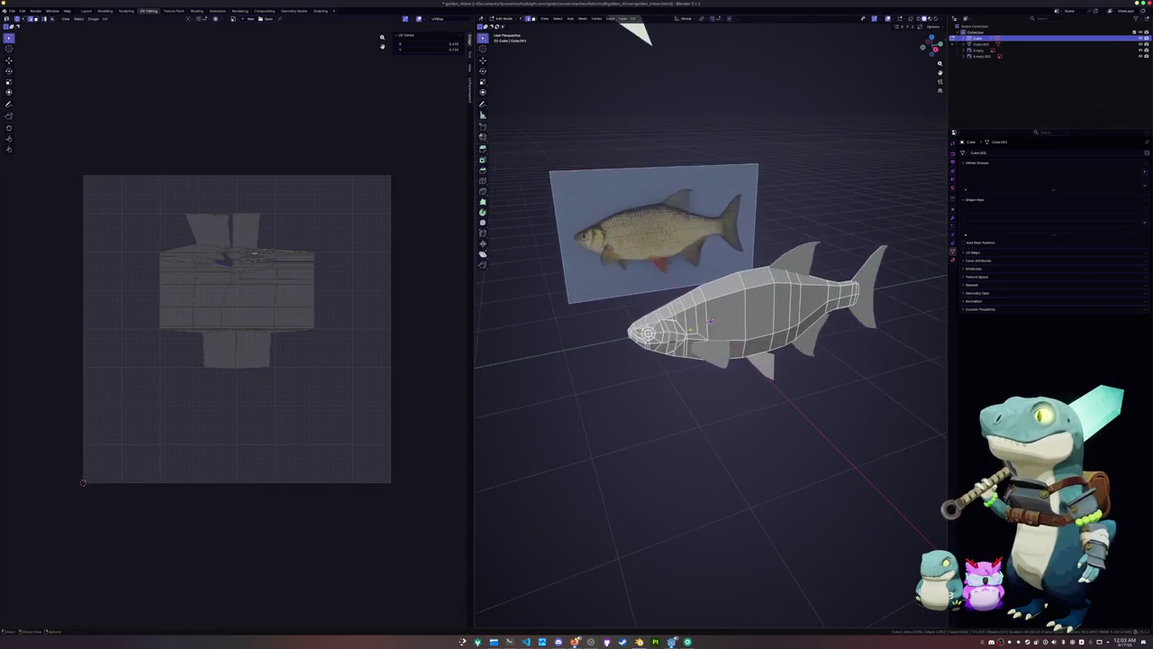
{"action": "scroll", "coordinate": [720, 271], "scroll_direction": "up", "scroll_amount": 5}
{"action": "middle_click_drag", "start_coordinate": [811, 297], "coordinate": [861, 317]}
{"action": "left_click", "coordinate": [861, 318], "text": "alt"}
{"action": "left_click", "coordinate": [645, 270], "text": "alt"}
Add another head edge loop and extend the edge selection around the eye
{"action": "mouse_move", "coordinate": [861, 317]}
{"action": "middle_mouse_down"}
{"action": "mouse_move", "coordinate": [855, 339]}
{"action": "mouse_move", "coordinate": [811, 342]}
{"action": "middle_mouse_up"}
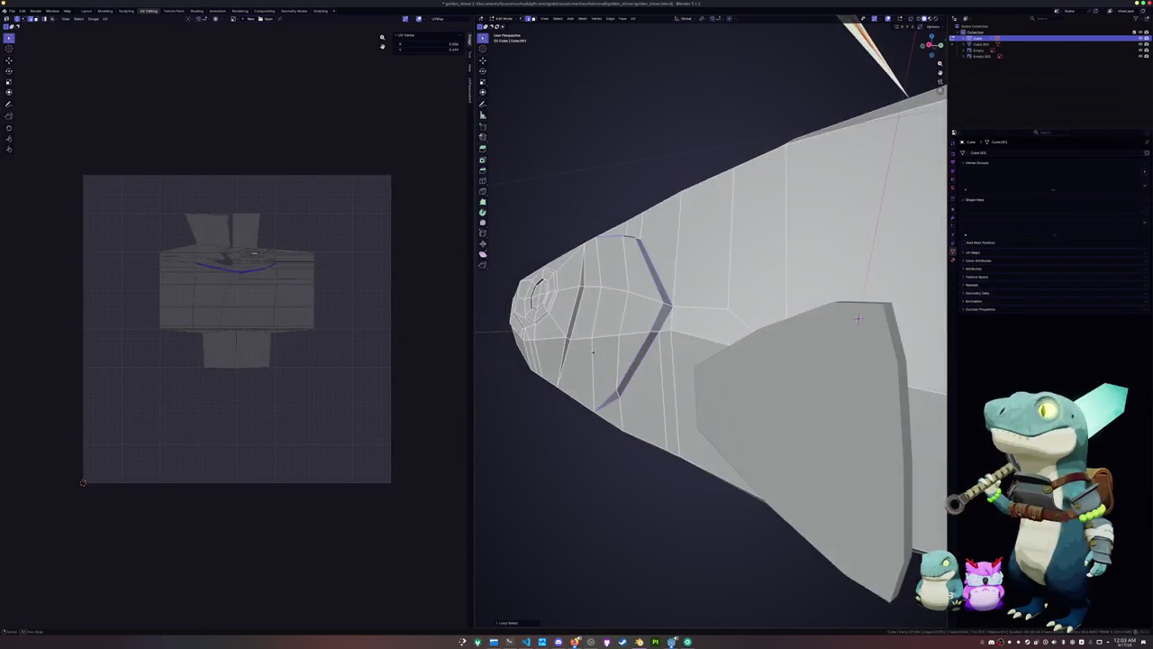
{"action": "left_click", "coordinate": [638, 293], "text": "alt+shift"}
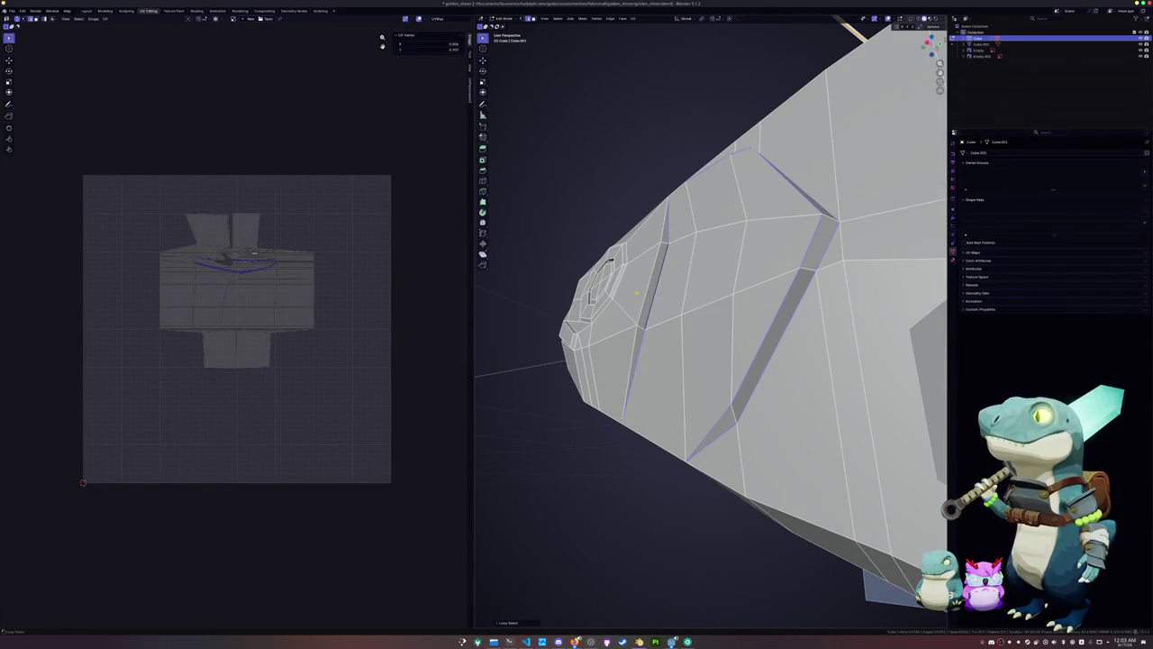
{"action": "middle_click_drag", "start_coordinate": [638, 293], "coordinate": [880, 279]}
{"action": "scroll", "coordinate": [685, 298], "scroll_direction": "up", "scroll_amount": 3}
{"action": "scroll", "coordinate": [881, 278], "scroll_direction": "up", "scroll_amount": 2}
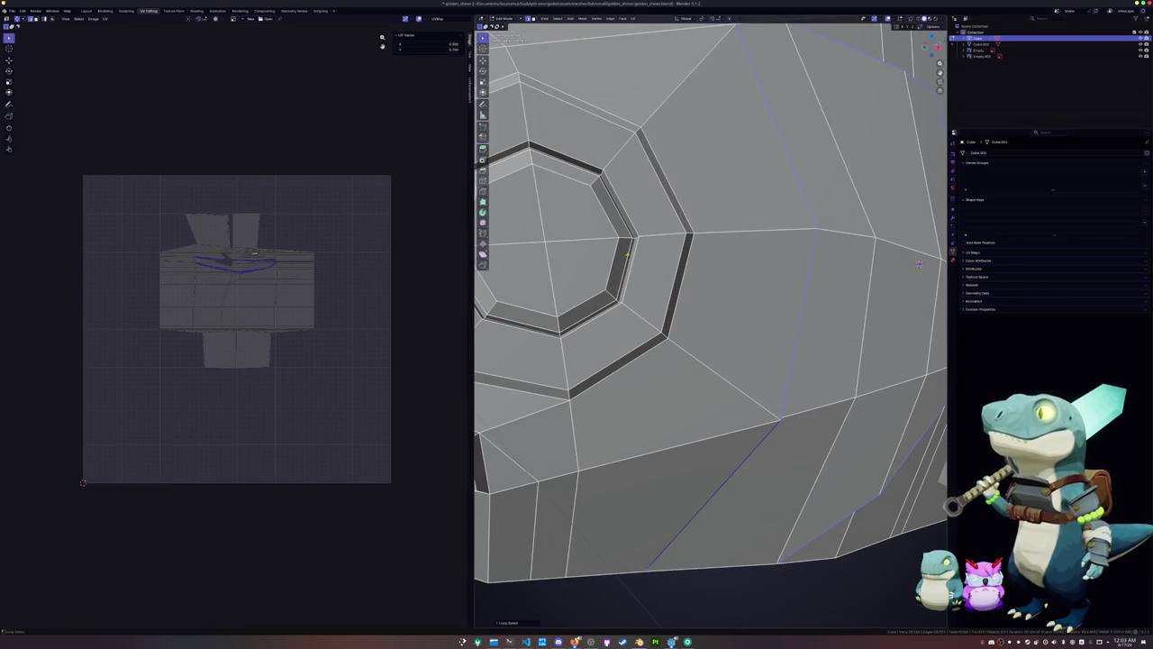
{"action": "scroll", "coordinate": [919, 263], "scroll_direction": "down", "scroll_amount": 1}
{"action": "scroll", "coordinate": [919, 263], "scroll_direction": "down", "scroll_amount": 1}
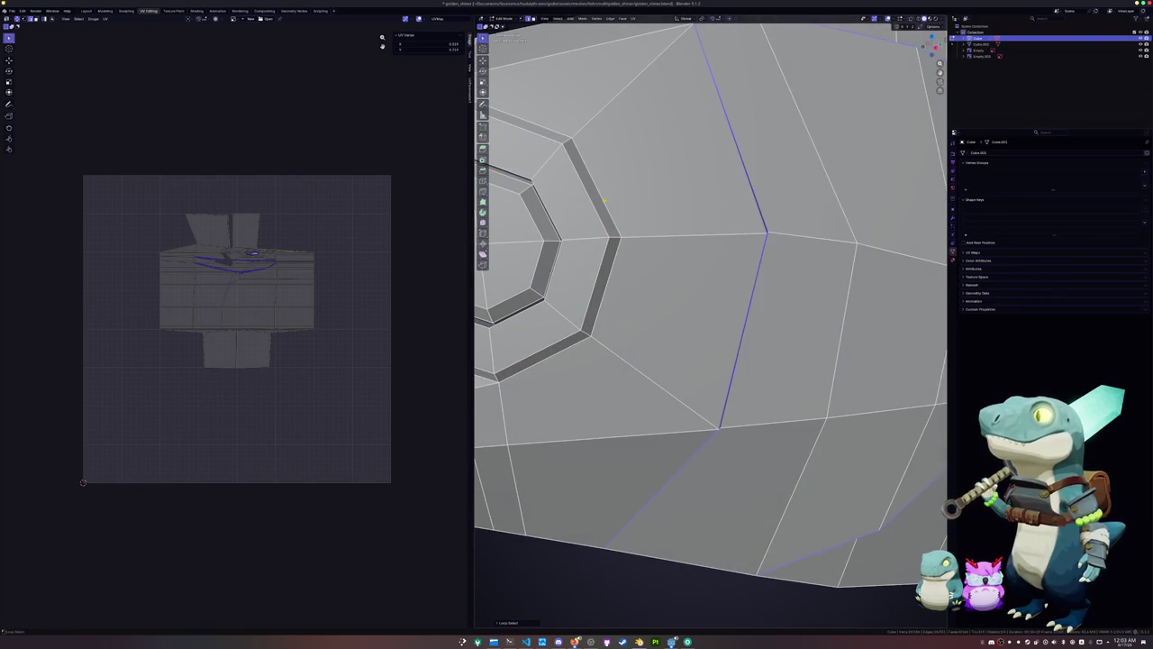
{"action": "scroll", "coordinate": [914, 279], "scroll_direction": "down", "scroll_amount": 4}
{"action": "mouse_move", "coordinate": [912, 290]}
{"action": "middle_mouse_down"}
{"action": "mouse_move", "coordinate": [843, 305]}
{"action": "mouse_move", "coordinate": [822, 388]}
{"action": "middle_mouse_up"}
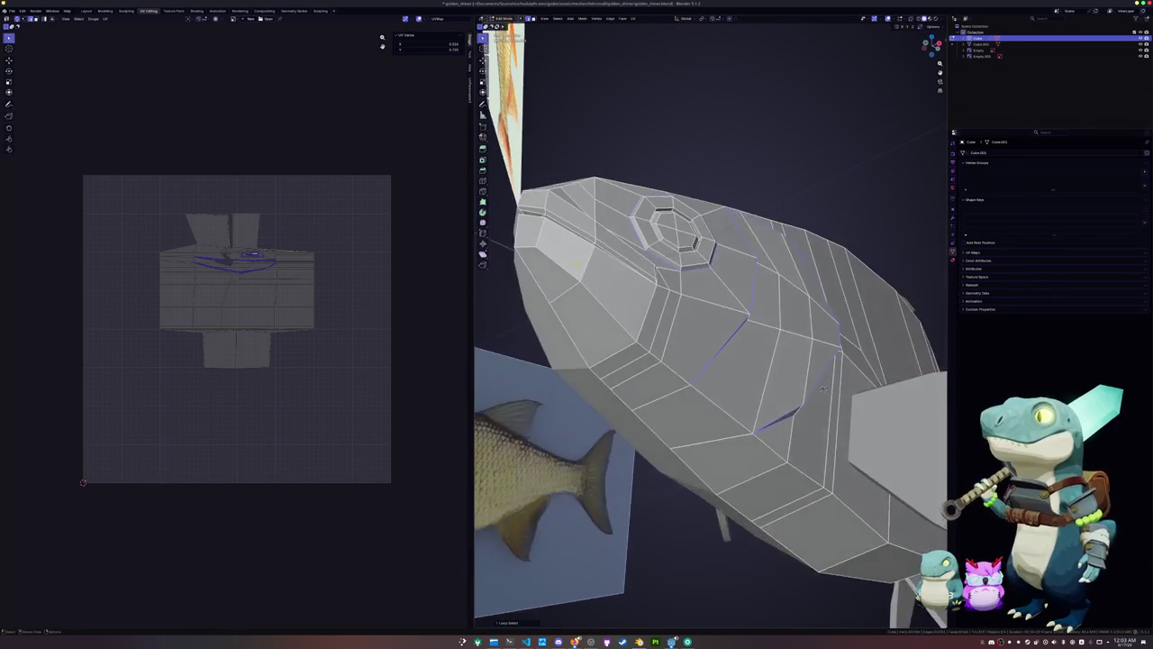
{"action": "scroll", "coordinate": [822, 389], "scroll_direction": "up", "scroll_amount": 2}
{"action": "scroll", "coordinate": [850, 404], "scroll_direction": "down", "scroll_amount": 3}
{"action": "mouse_move", "coordinate": [849, 404]}
{"action": "middle_mouse_down"}
{"action": "mouse_move", "coordinate": [902, 429]}
{"action": "mouse_move", "coordinate": [865, 387]}
{"action": "middle_mouse_up"}
{"action": "key", "text": "ctrl+KP_Add"}
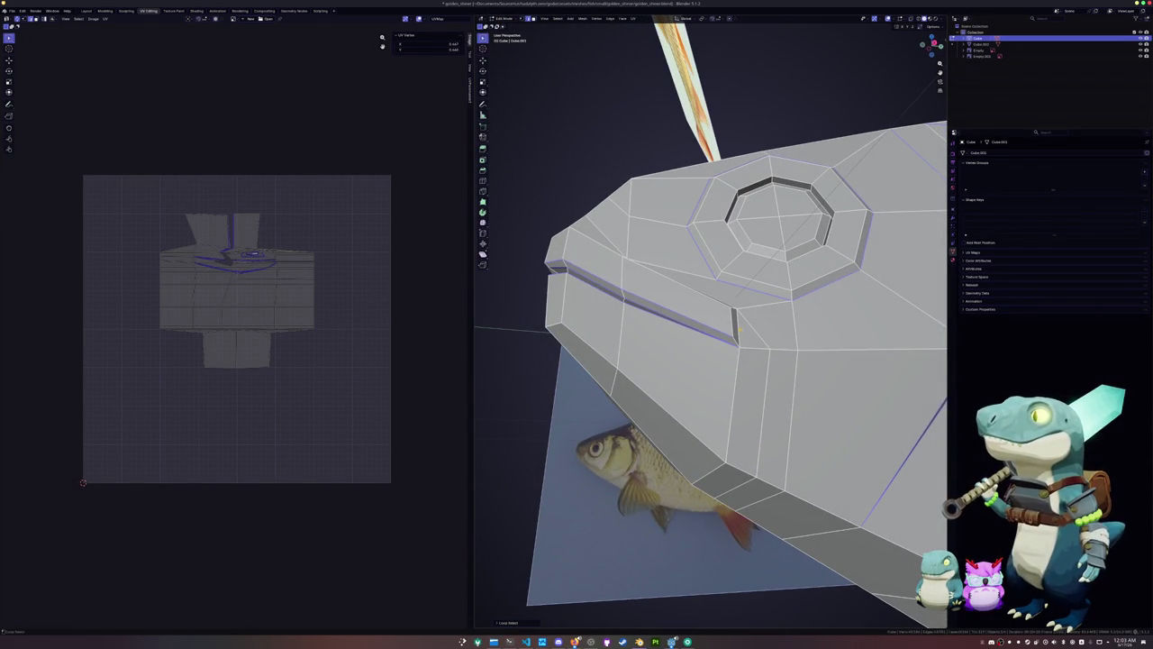
Mark the selected gill-cover and eye edges as both sharp and seams
{"action": "mouse_move", "coordinate": [734, 323]}
{"action": "middle_mouse_down"}
{"action": "mouse_move", "coordinate": [646, 402]}
{"action": "mouse_move", "coordinate": [623, 376]}
{"action": "mouse_move", "coordinate": [765, 322]}
{"action": "mouse_move", "coordinate": [666, 321]}
{"action": "middle_mouse_up"}
{"action": "scroll", "coordinate": [646, 371], "scroll_direction": "down", "scroll_amount": 5}
{"action": "right_click", "coordinate": [666, 329]}
{"action": "left_click", "coordinate": [649, 470]}
{"action": "right_click", "coordinate": [604, 428]}
{"action": "left_click", "coordinate": [595, 407]}
Select the whole fish mesh and return to object mode
{"action": "middle_click_drag", "start_coordinate": [595, 407], "coordinate": [747, 348]}
{"action": "scroll", "coordinate": [689, 367], "scroll_direction": "up", "scroll_amount": 5}
{"action": "scroll", "coordinate": [747, 348], "scroll_direction": "down", "scroll_amount": 4}
{"action": "scroll", "coordinate": [847, 317], "scroll_direction": "up", "scroll_amount": 5}
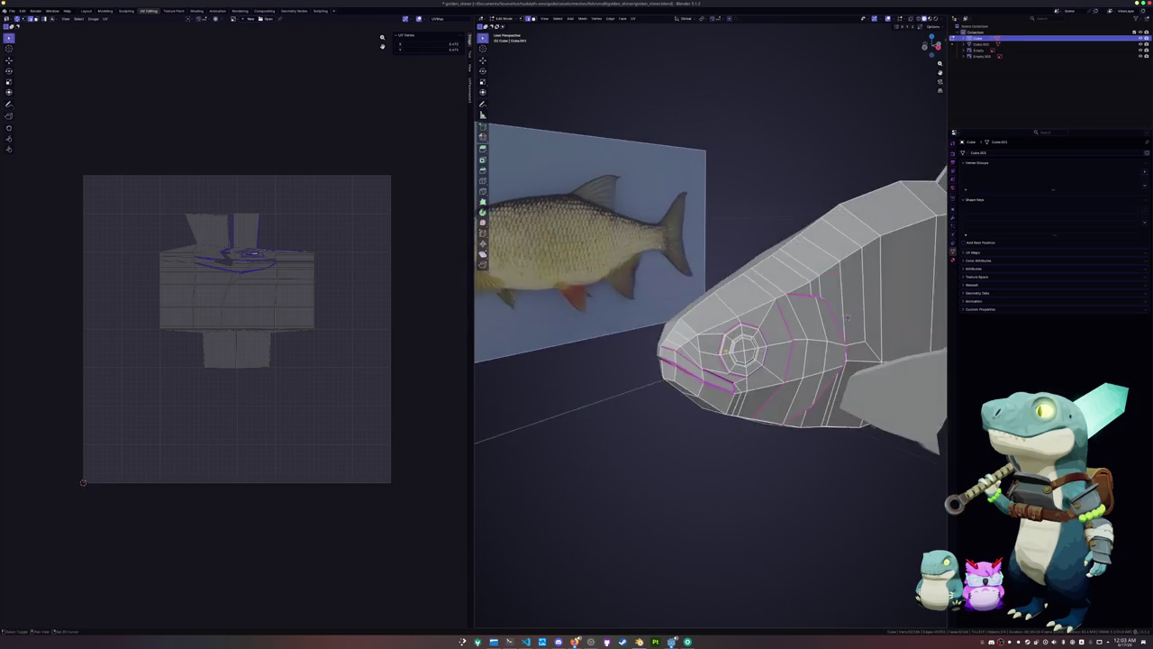
{"action": "middle_click_drag", "start_coordinate": [847, 317], "coordinate": [780, 325]}
{"action": "scroll", "coordinate": [780, 326], "scroll_direction": "up", "scroll_amount": 2}
{"action": "key", "text": "a"}
{"action": "right_click", "coordinate": [602, 262]}
{"action": "key", "text": "Tab"}
Apply Shade Smooth to the fish body, then go back to editing its mesh
{"action": "right_click", "coordinate": [694, 292]}
{"action": "left_click", "coordinate": [661, 274]}
{"action": "mouse_move", "coordinate": [660, 274]}
{"action": "middle_mouse_down"}
{"action": "mouse_move", "coordinate": [664, 330]}
{"action": "mouse_move", "coordinate": [685, 297]}
{"action": "mouse_move", "coordinate": [765, 270]}
{"action": "mouse_move", "coordinate": [847, 292]}
{"action": "mouse_move", "coordinate": [674, 314]}
{"action": "middle_mouse_up"}
{"action": "scroll", "coordinate": [628, 312], "scroll_direction": "up", "scroll_amount": 3}
{"action": "scroll", "coordinate": [628, 312], "scroll_direction": "down", "scroll_amount": 3}
{"action": "key", "text": "Tab"}
Reposition a body vertex, then merge overlapping vertices by distance across the whole mesh
{"action": "scroll", "coordinate": [685, 297], "scroll_direction": "up", "scroll_amount": 3}
{"action": "middle_click_drag", "start_coordinate": [728, 256], "coordinate": [696, 303]}
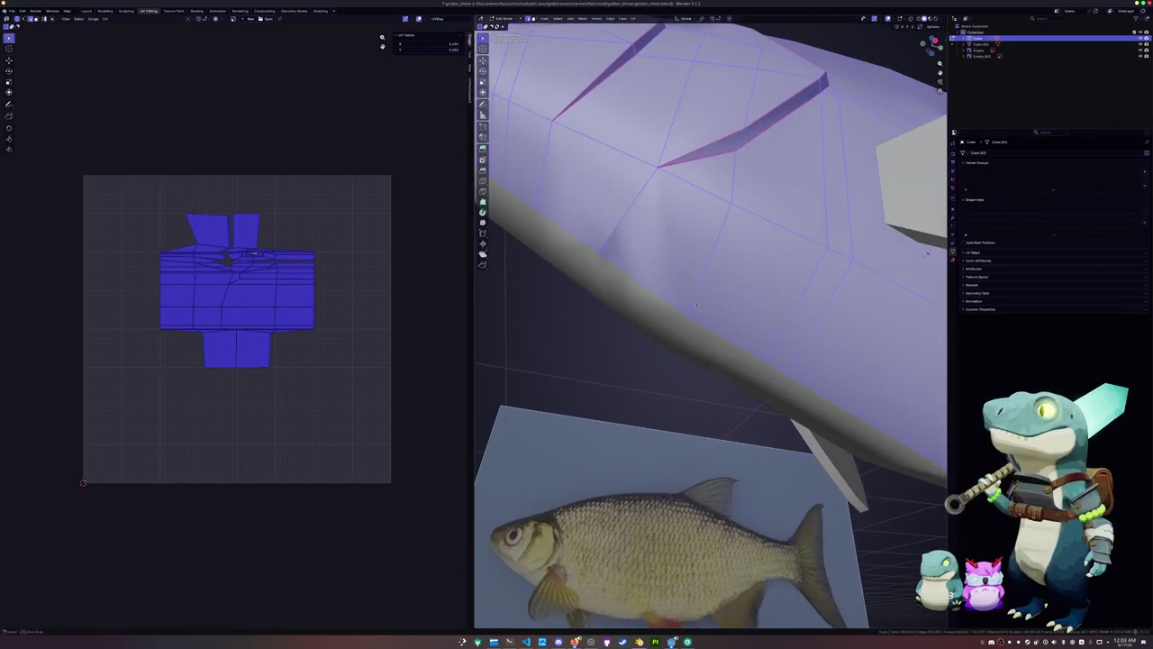
{"action": "key", "text": "alt+a"}
{"action": "left_click", "coordinate": [639, 231]}
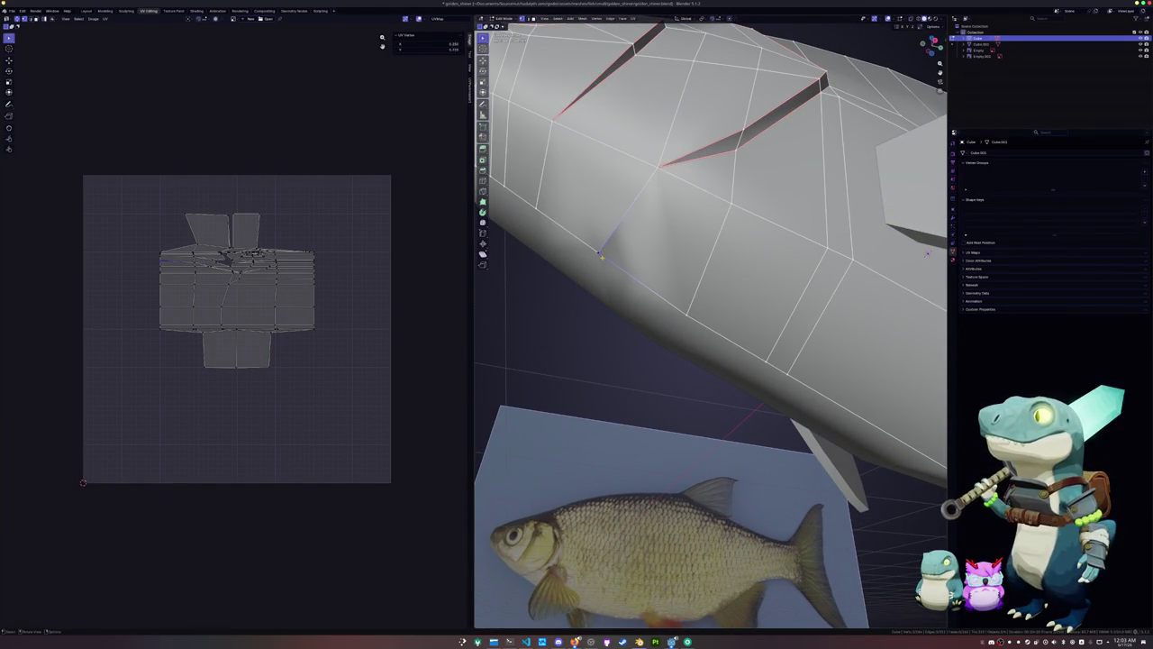
{"action": "key", "text": "g"}
{"action": "left_click", "coordinate": [634, 268]}
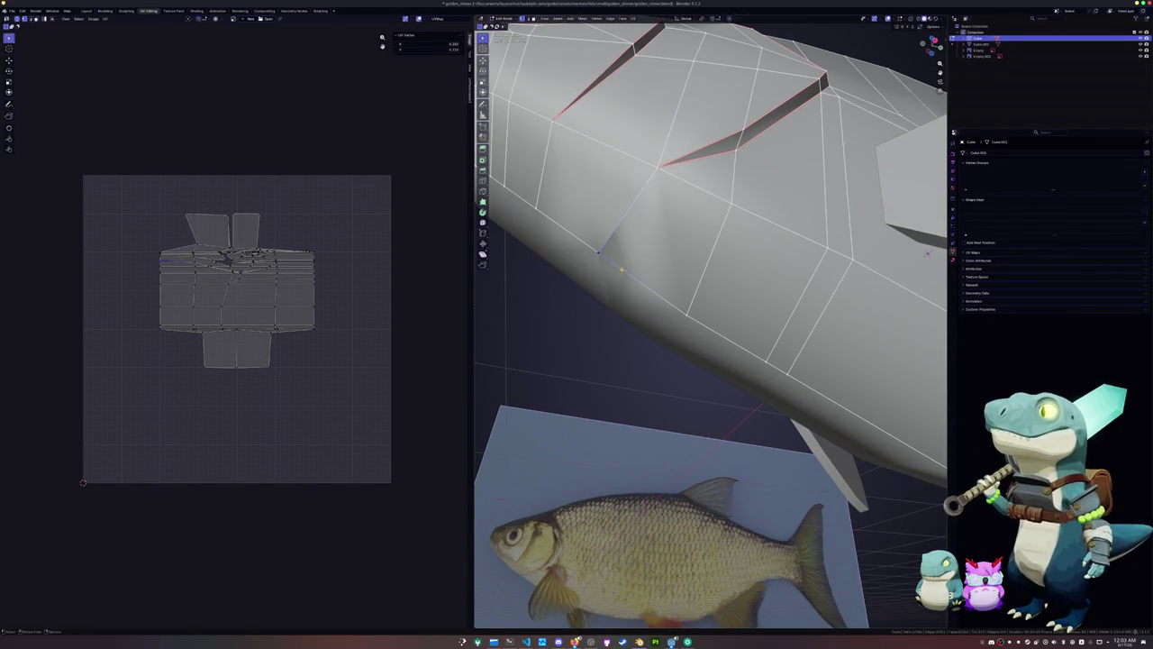
{"action": "key", "text": "a"}
{"action": "right_click", "coordinate": [634, 268]}
{"action": "left_click", "coordinate": [664, 419]}
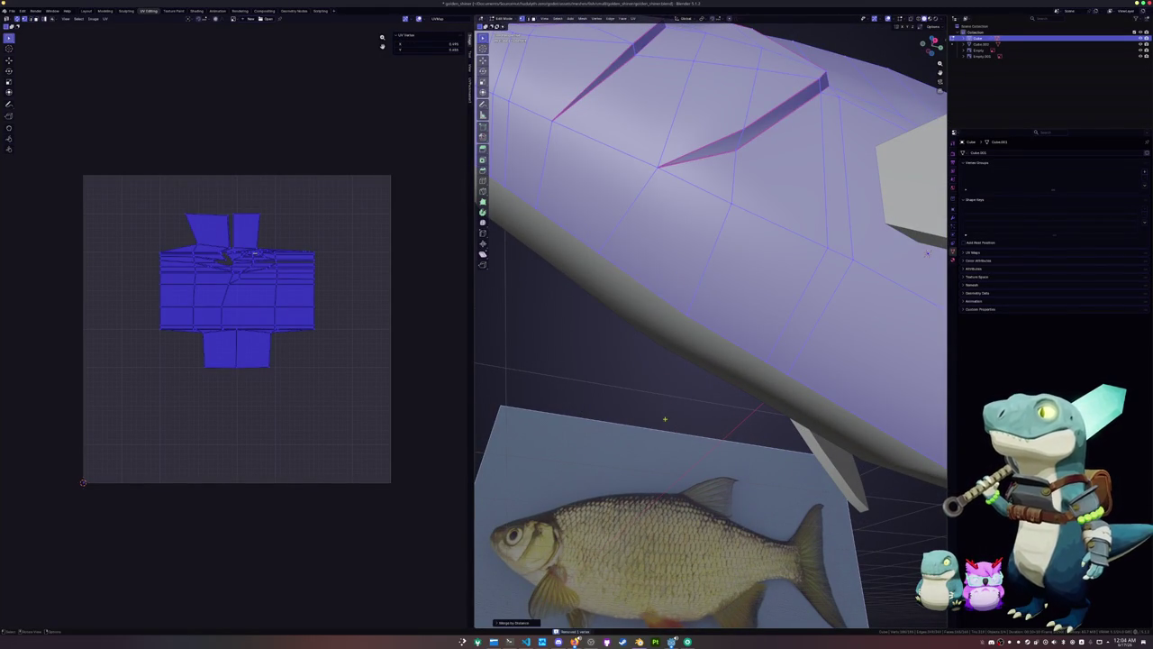
{"action": "key", "text": "alt+a"}
{"action": "key", "text": "a"}
Edge-slide a body vertex and check the shape in object mode
{"action": "left_click", "coordinate": [615, 264]}
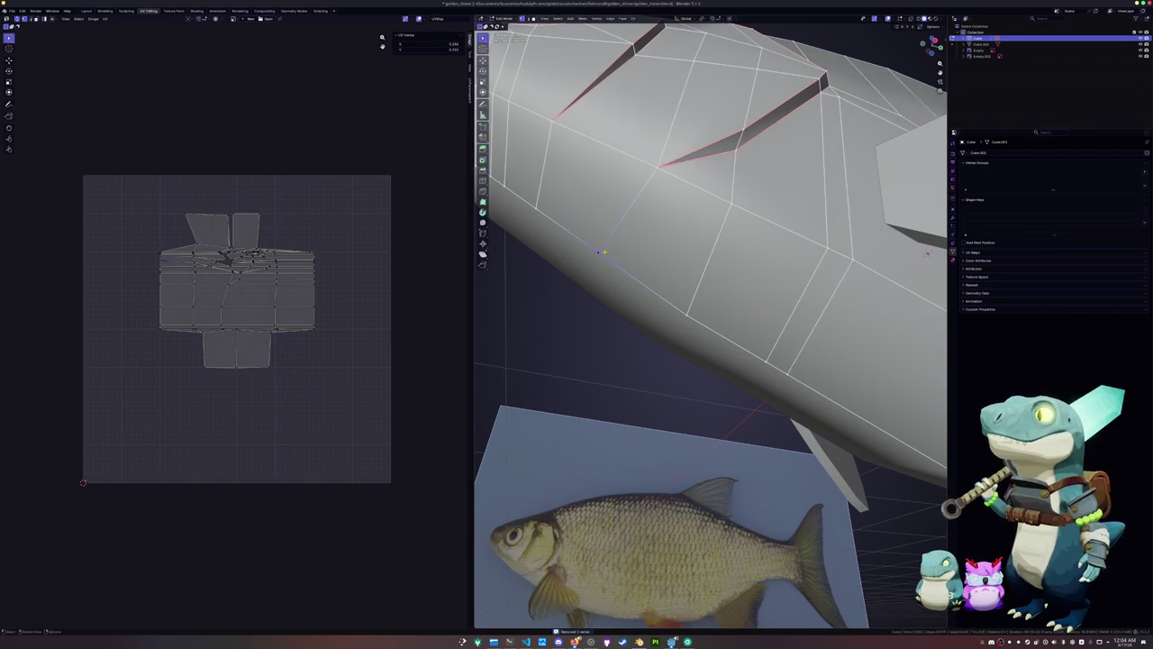
{"action": "key", "text": "shift+v"}
{"action": "left_click", "coordinate": [615, 264]}
{"action": "scroll", "coordinate": [615, 264], "scroll_direction": "down", "scroll_amount": 3}
{"action": "key", "text": "Tab"}
{"action": "middle_click_drag", "start_coordinate": [615, 264], "coordinate": [796, 365]}
Edge-slide a head vertex and compare the fish against the reference
{"action": "key", "text": "Tab"}
{"action": "scroll", "coordinate": [796, 365], "scroll_direction": "up", "scroll_amount": 3}
{"action": "scroll", "coordinate": [815, 382], "scroll_direction": "up", "scroll_amount": 3}
{"action": "key", "text": "shift+v"}
{"action": "left_click", "coordinate": [829, 398]}
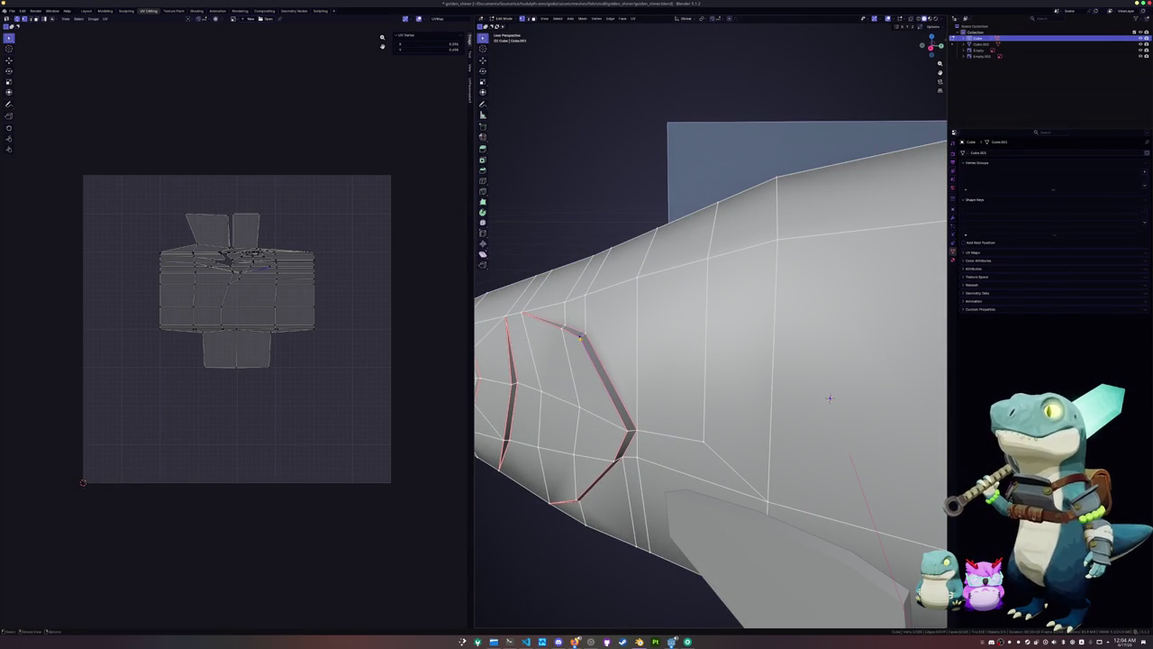
{"action": "key", "text": "Tab"}
{"action": "scroll", "coordinate": [830, 398], "scroll_direction": "down", "scroll_amount": 3}
{"action": "mouse_move", "coordinate": [830, 398]}
{"action": "middle_mouse_down"}
{"action": "mouse_move", "coordinate": [609, 341]}
{"action": "mouse_move", "coordinate": [706, 338]}
{"action": "middle_mouse_up"}
{"action": "scroll", "coordinate": [609, 340], "scroll_direction": "down", "scroll_amount": 2}
{"action": "scroll", "coordinate": [685, 347], "scroll_direction": "up", "scroll_amount": 3}
Slide the inner ring loop around the eye and check it in object mode
{"action": "key", "text": "Tab"}
{"action": "scroll", "coordinate": [684, 347], "scroll_direction": "up", "scroll_amount": 5}
{"action": "scroll", "coordinate": [685, 347], "scroll_direction": "down", "scroll_amount": 3}
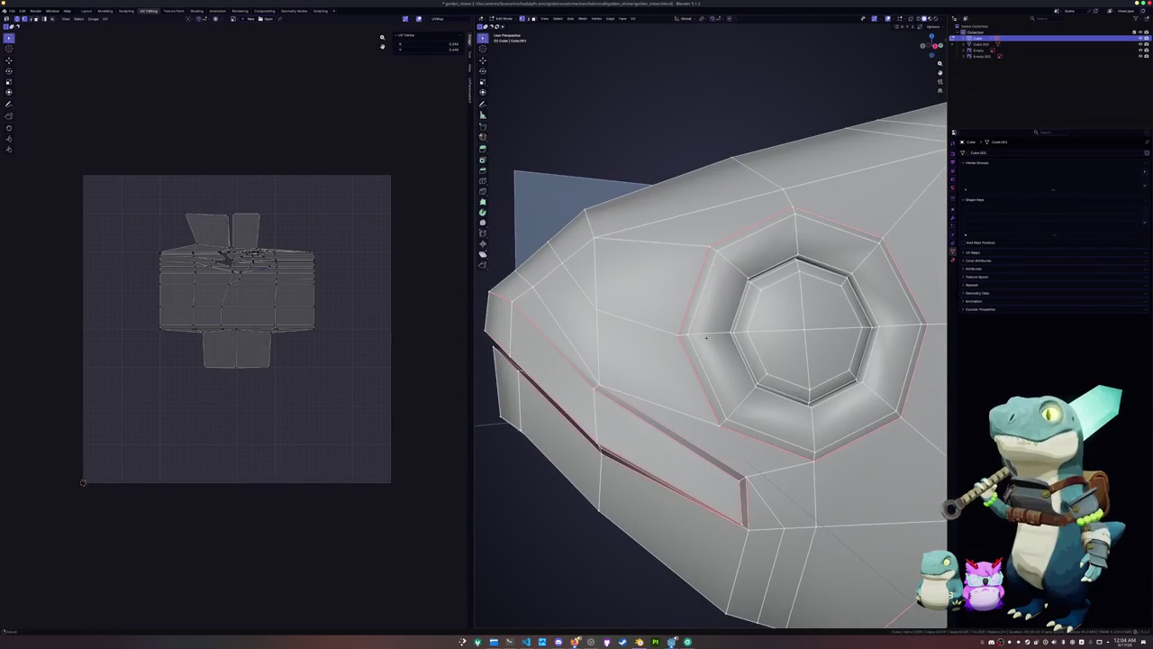
{"action": "key", "text": "alt+a"}
{"action": "left_click", "coordinate": [734, 315], "text": "alt"}
{"action": "key", "text": "g"}
{"action": "key", "text": "g"}
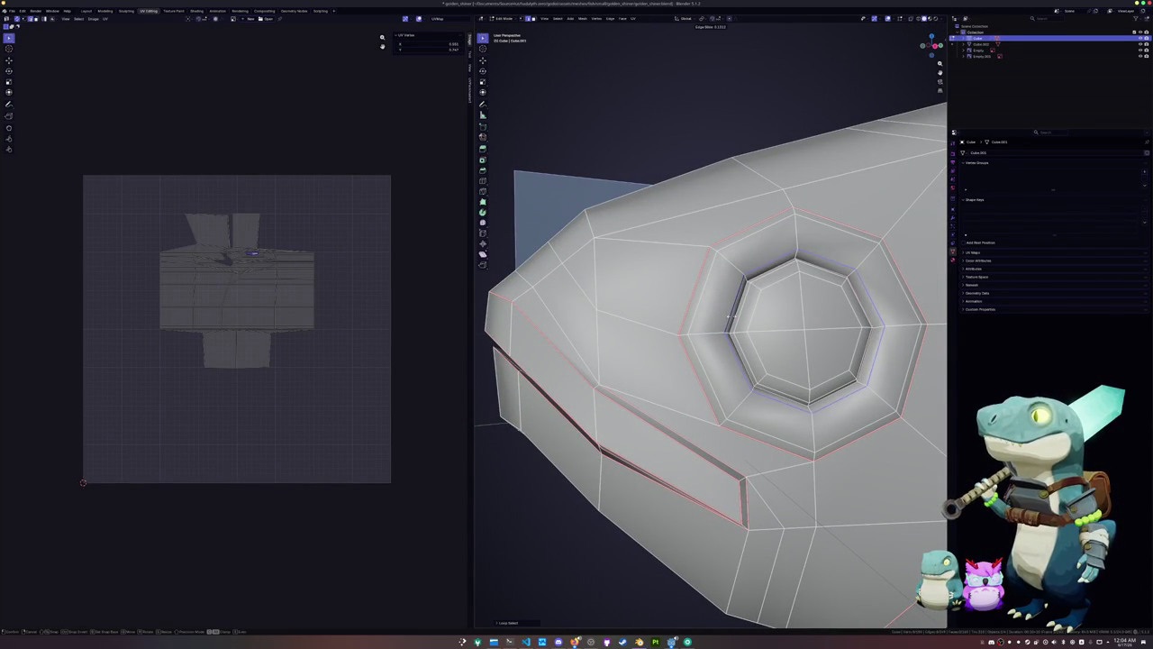
{"action": "left_click", "coordinate": [731, 315]}
{"action": "key", "text": "Tab"}
{"action": "scroll", "coordinate": [712, 333], "scroll_direction": "down", "scroll_amount": 5}
{"action": "scroll", "coordinate": [693, 348], "scroll_direction": "down", "scroll_amount": 3}
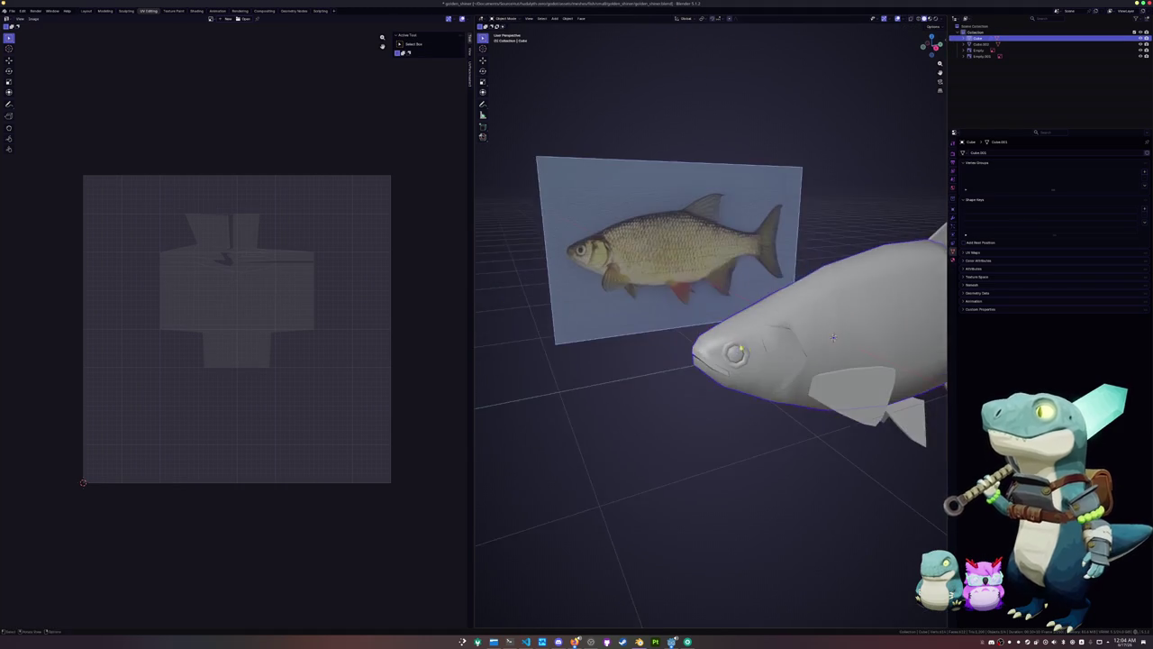
{"action": "middle_click_drag", "start_coordinate": [692, 348], "coordinate": [693, 348]}
Apply an edge operation to the loop around the eye and review the result
{"action": "key", "text": "Tab"}
{"action": "scroll", "coordinate": [692, 348], "scroll_direction": "up", "scroll_amount": 3}
{"action": "left_click", "coordinate": [643, 351], "text": "alt"}
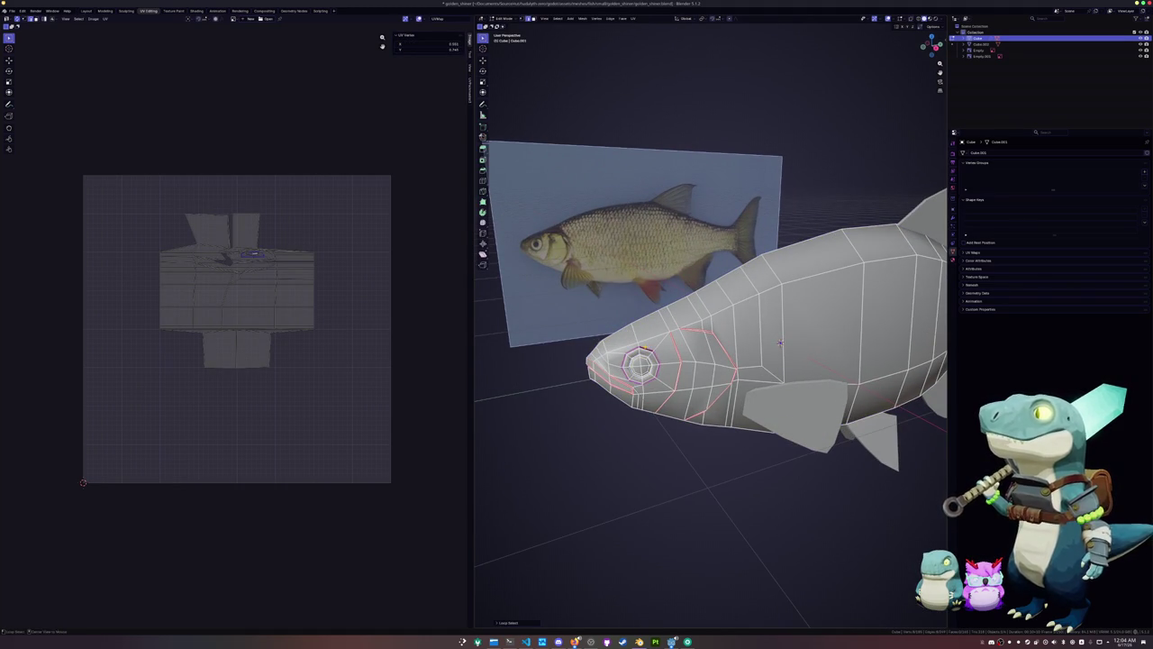
{"action": "scroll", "coordinate": [645, 346], "scroll_direction": "up", "scroll_amount": 2}
{"action": "right_click", "coordinate": [645, 346]}
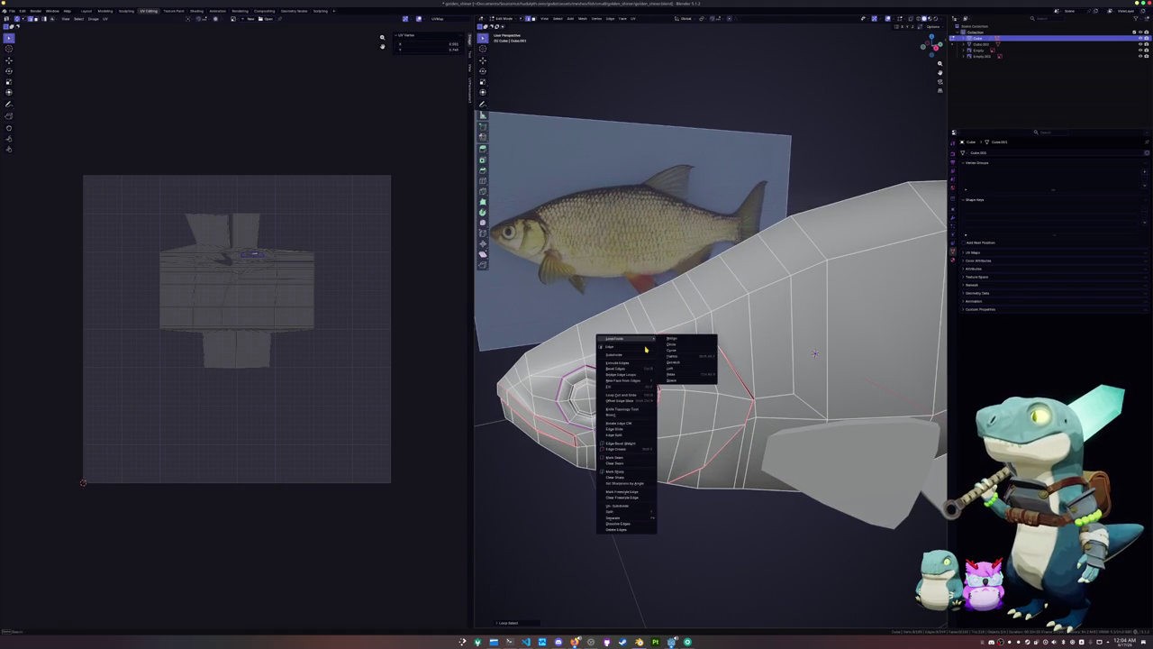
{"action": "left_click", "coordinate": [621, 476]}
{"action": "key", "text": "Tab"}
{"action": "key", "text": "Tab"}
{"action": "key", "text": "Tab"}
{"action": "scroll", "coordinate": [630, 433], "scroll_direction": "down", "scroll_amount": 4}
{"action": "scroll", "coordinate": [616, 423], "scroll_direction": "up", "scroll_amount": 2}
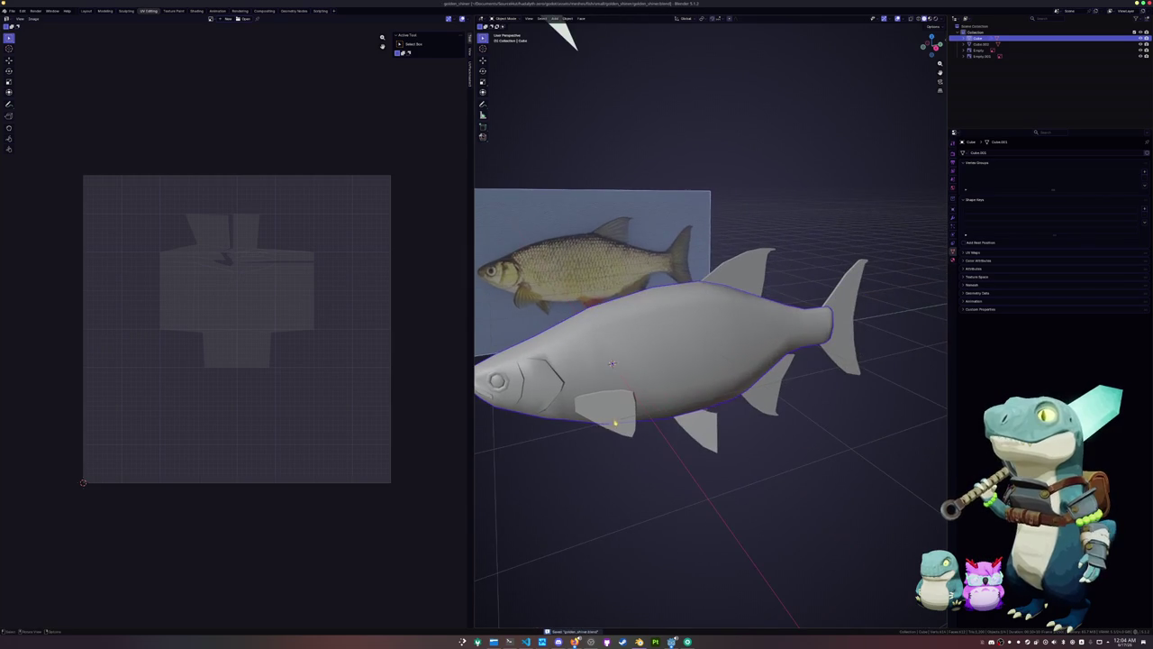
Mark seams on an edge loop on the body and on loops around the head
{"action": "key", "text": "Tab"}
{"action": "key", "text": "a"}
{"action": "left_click", "coordinate": [766, 363], "text": "alt"}
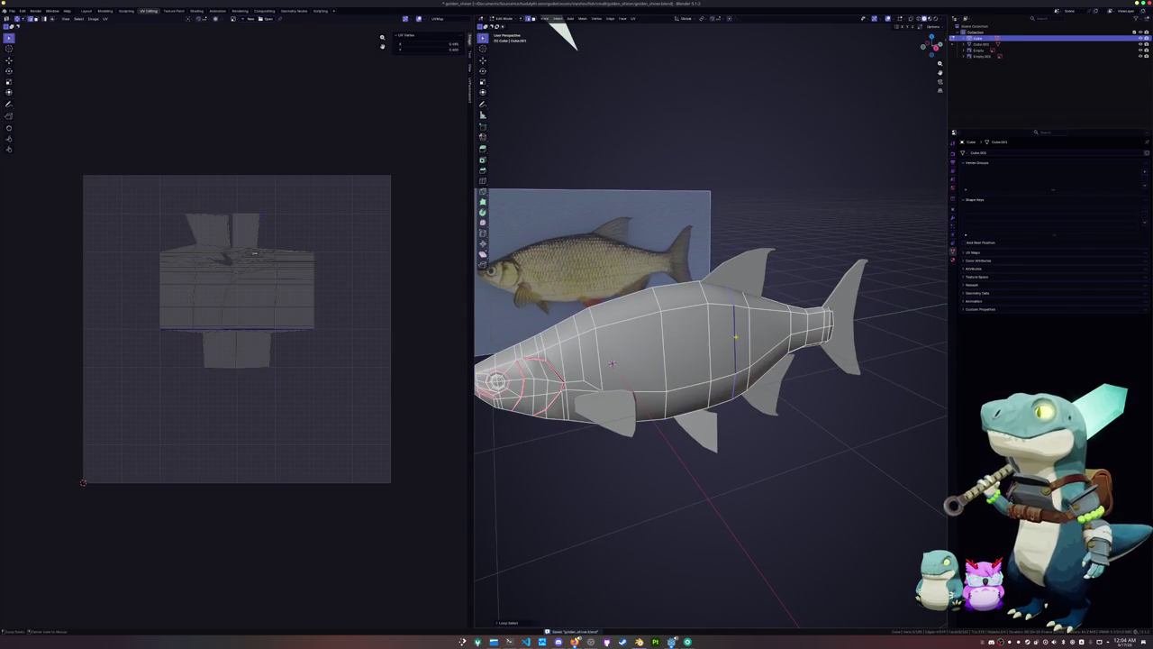
{"action": "right_click", "coordinate": [766, 363]}
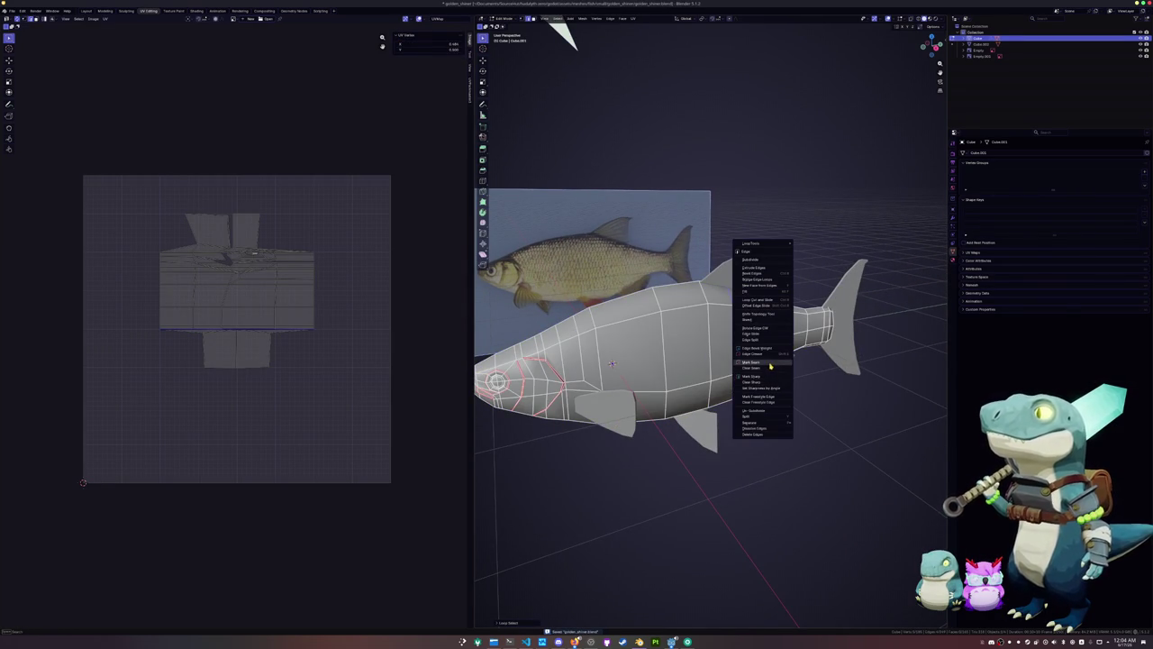
{"action": "left_click", "coordinate": [770, 362]}
{"action": "key", "text": "KP_Decimal"}
{"action": "left_click", "coordinate": [737, 359], "text": "alt"}
{"action": "right_click", "coordinate": [720, 360]}
{"action": "left_click", "coordinate": [720, 360]}
{"action": "mouse_move", "coordinate": [720, 360]}
{"action": "middle_mouse_down"}
{"action": "mouse_move", "coordinate": [682, 383]}
{"action": "mouse_move", "coordinate": [685, 361]}
{"action": "mouse_move", "coordinate": [711, 395]}
{"action": "mouse_move", "coordinate": [693, 388]}
{"action": "mouse_move", "coordinate": [700, 396]}
{"action": "mouse_move", "coordinate": [712, 396]}
{"action": "middle_mouse_up"}
{"action": "right_click", "coordinate": [693, 388]}
{"action": "left_click", "coordinate": [694, 387]}
{"action": "left_click", "coordinate": [708, 402], "text": "alt"}
{"action": "right_click", "coordinate": [708, 402]}
Unwrap the whole fish mesh into UV islands and inspect the layout
{"action": "key", "text": "a"}
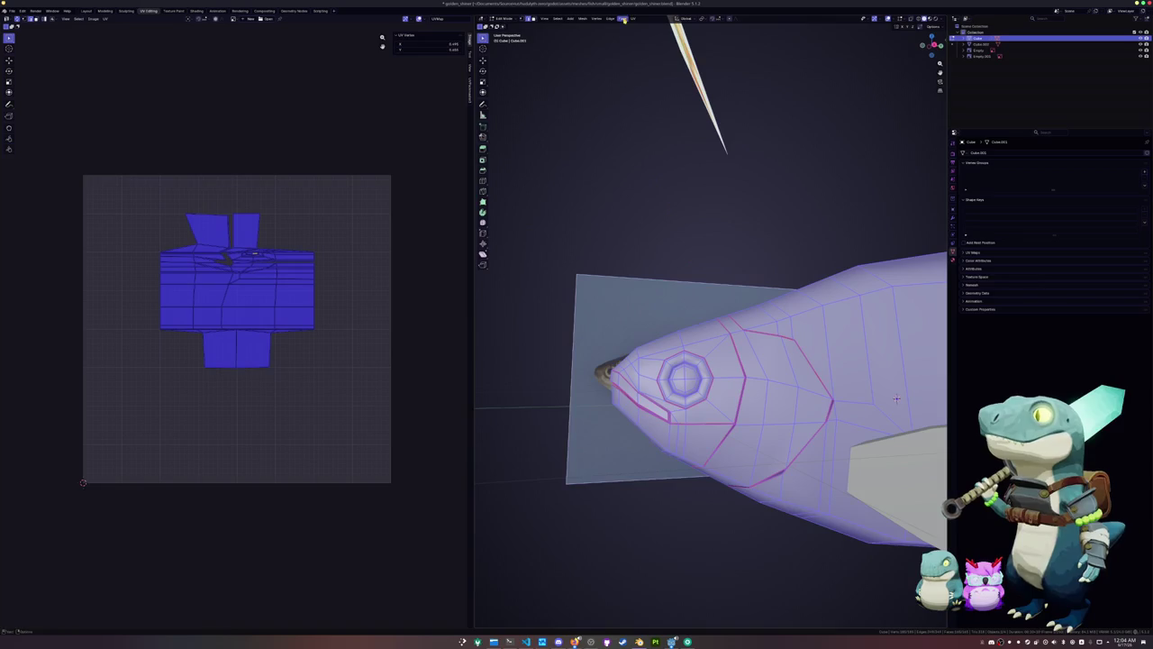
{"action": "left_click", "coordinate": [634, 18]}
{"action": "left_click", "coordinate": [642, 27]}
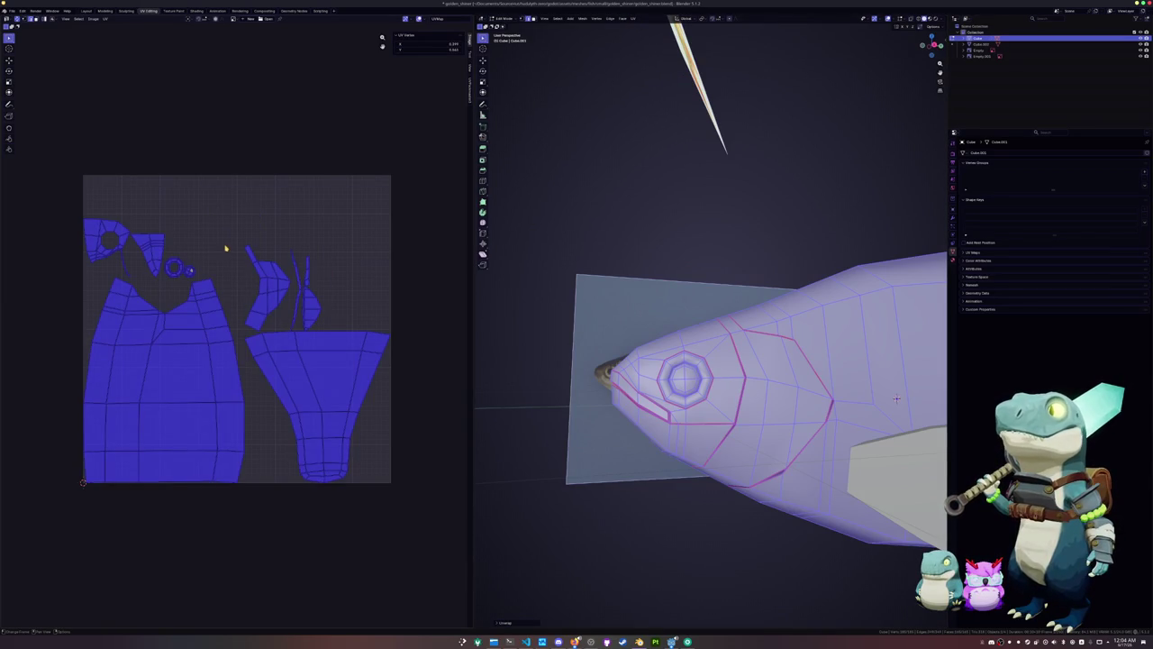
{"action": "left_click", "coordinate": [227, 249]}
{"action": "scroll", "coordinate": [153, 252], "scroll_direction": "up", "scroll_amount": 4}
{"action": "mouse_move", "coordinate": [553, 366]}
{"action": "middle_mouse_down"}
{"action": "mouse_move", "coordinate": [721, 343]}
{"action": "mouse_move", "coordinate": [914, 420]}
{"action": "mouse_move", "coordinate": [616, 402]}
{"action": "middle_mouse_up"}
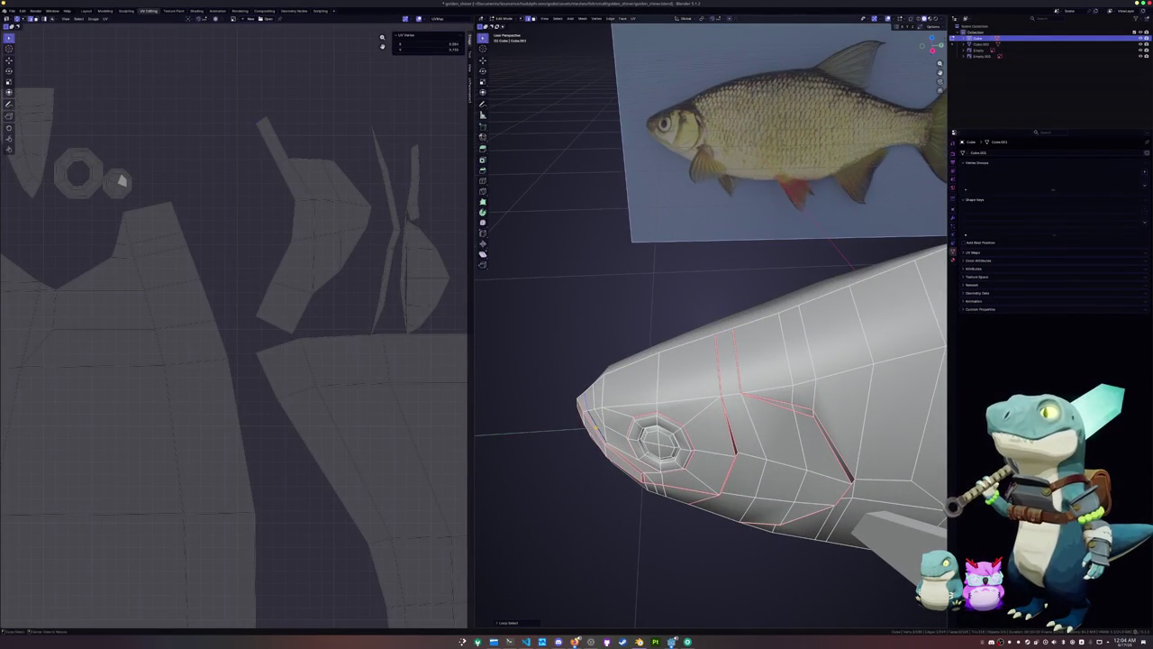
{"action": "right_click", "coordinate": [577, 421]}
Re-unwrap the full mesh into a new UV layout and inspect it from the side
{"action": "key", "text": "a"}
{"action": "key", "text": "KP_Decimal"}
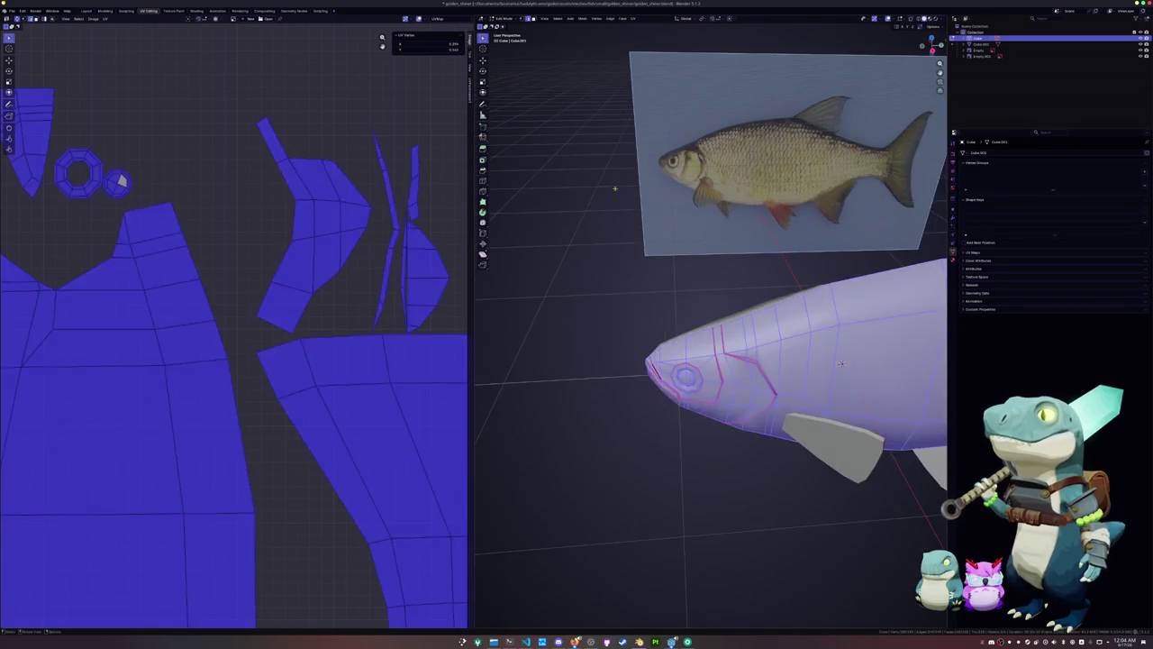
{"action": "left_click", "coordinate": [633, 20]}
{"action": "left_click", "coordinate": [650, 36]}
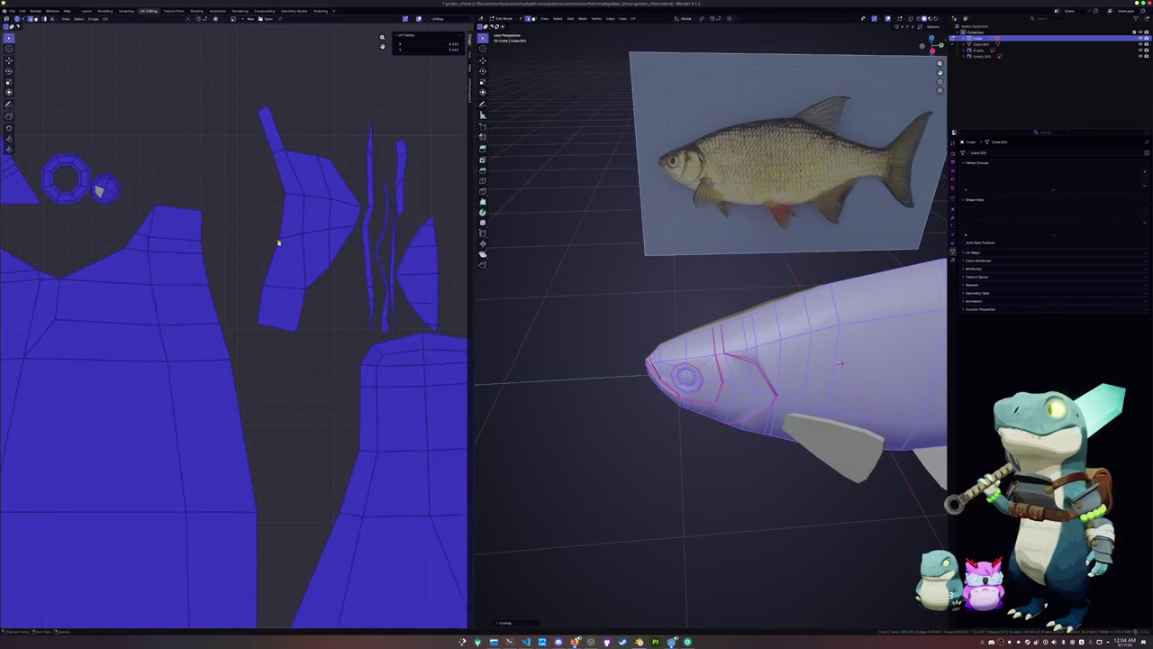
{"action": "key", "text": "alt+a"}
{"action": "mouse_move", "coordinate": [247, 291]}
{"action": "middle_mouse_down"}
{"action": "mouse_move", "coordinate": [319, 290]}
{"action": "mouse_move", "coordinate": [277, 291]}
{"action": "middle_mouse_up"}
{"action": "scroll", "coordinate": [700, 391], "scroll_direction": "down", "scroll_amount": 4}
{"action": "middle_click_drag", "start_coordinate": [700, 391], "coordinate": [630, 378]}
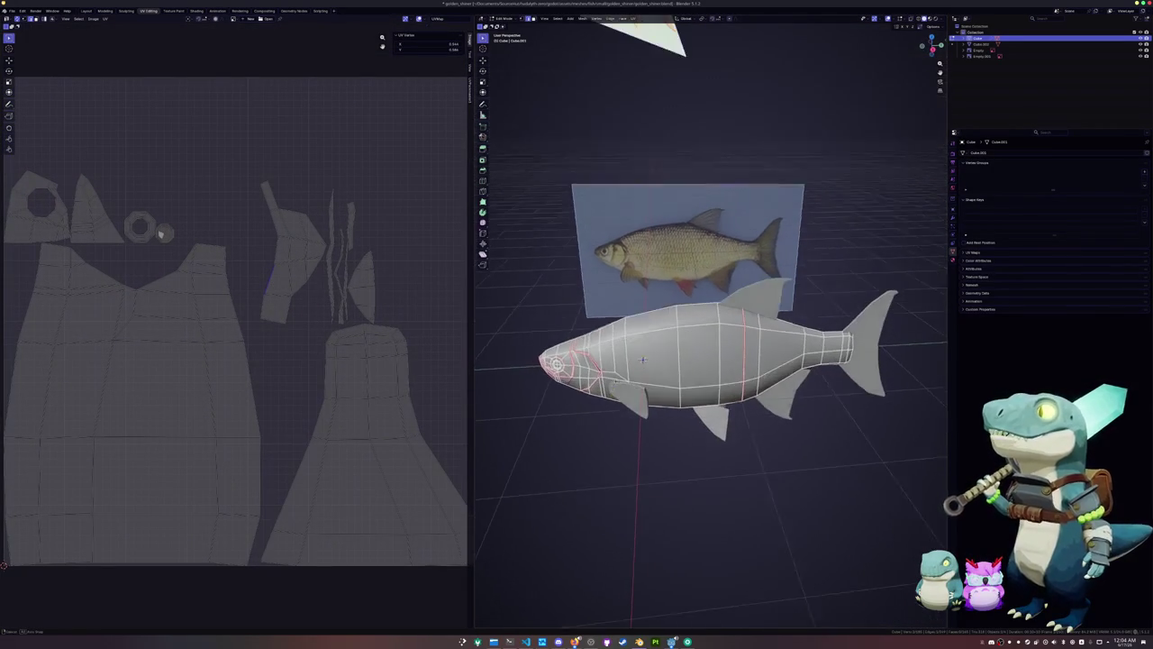
{"action": "scroll", "coordinate": [288, 381], "scroll_direction": "down", "scroll_amount": 2}
{"action": "scroll", "coordinate": [289, 381], "scroll_direction": "down", "scroll_amount": 3}
{"action": "mouse_move", "coordinate": [712, 378]}
{"action": "middle_mouse_down"}
{"action": "mouse_move", "coordinate": [712, 342]}
{"action": "mouse_move", "coordinate": [712, 378]}
{"action": "middle_mouse_up"}
Clear the seam from one vertical body loop and mark the neighbouring loop as a seam
{"action": "left_click", "coordinate": [743, 361], "text": "alt"}
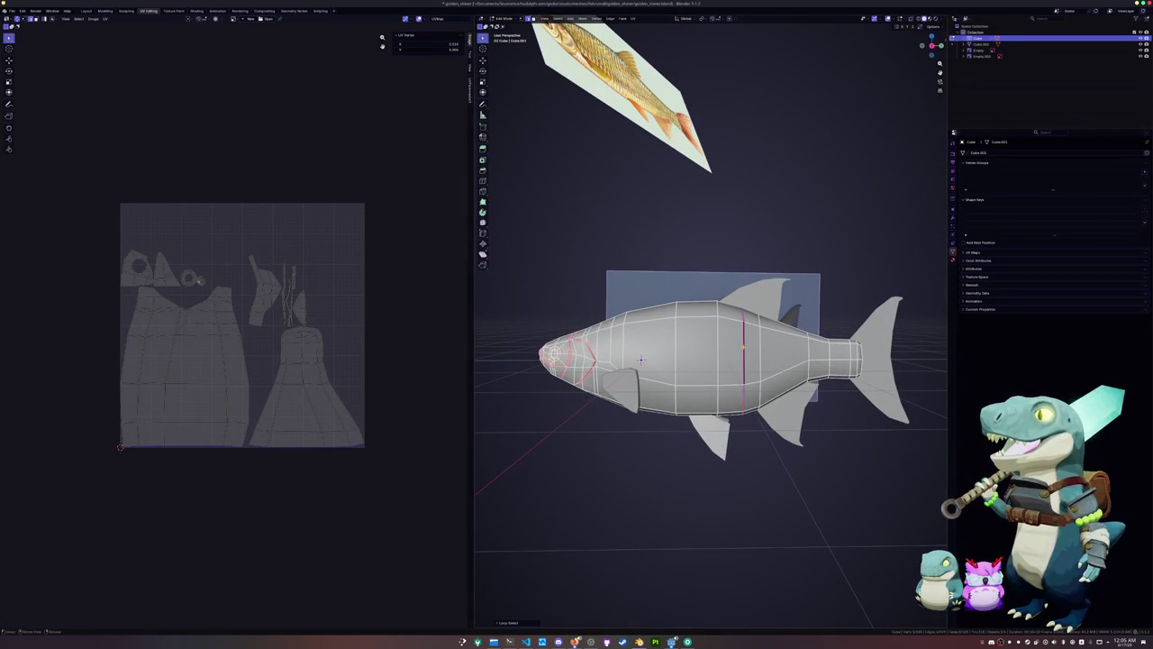
{"action": "right_click", "coordinate": [710, 455]}
{"action": "left_click", "coordinate": [710, 455]}
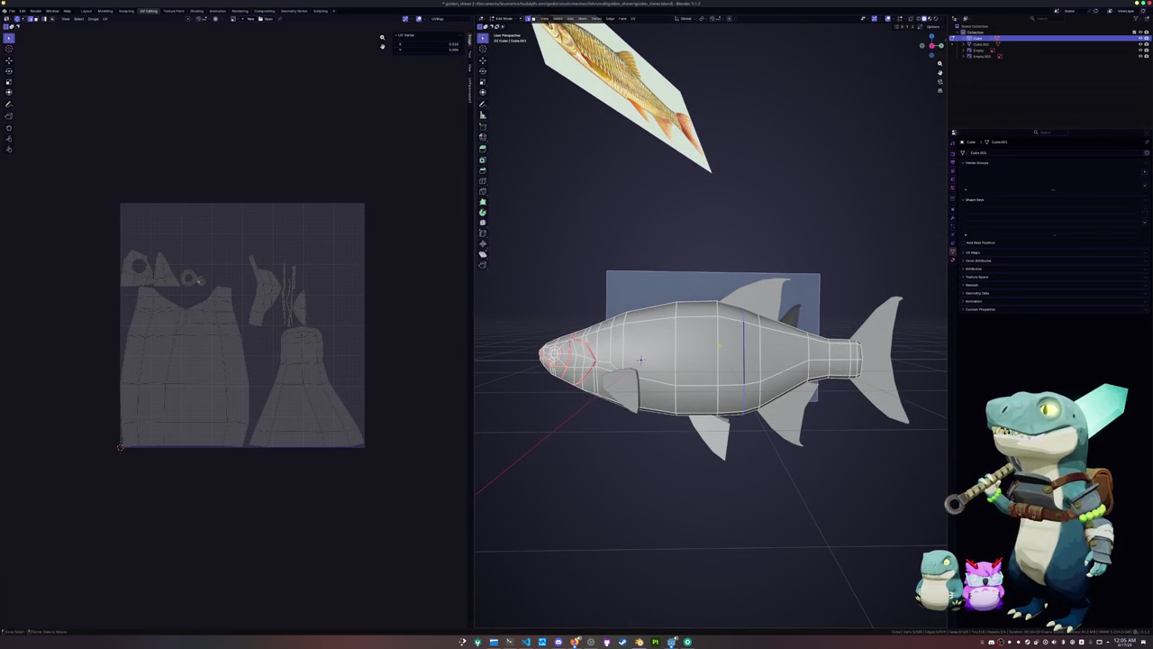
{"action": "left_click", "coordinate": [676, 360], "text": "alt"}
{"action": "left_click", "coordinate": [718, 361], "text": "alt"}
{"action": "right_click", "coordinate": [718, 349]}
{"action": "left_click", "coordinate": [696, 350]}
Re-unwrap the whole mesh with the updated seams and return to object mode
{"action": "key", "text": "a"}
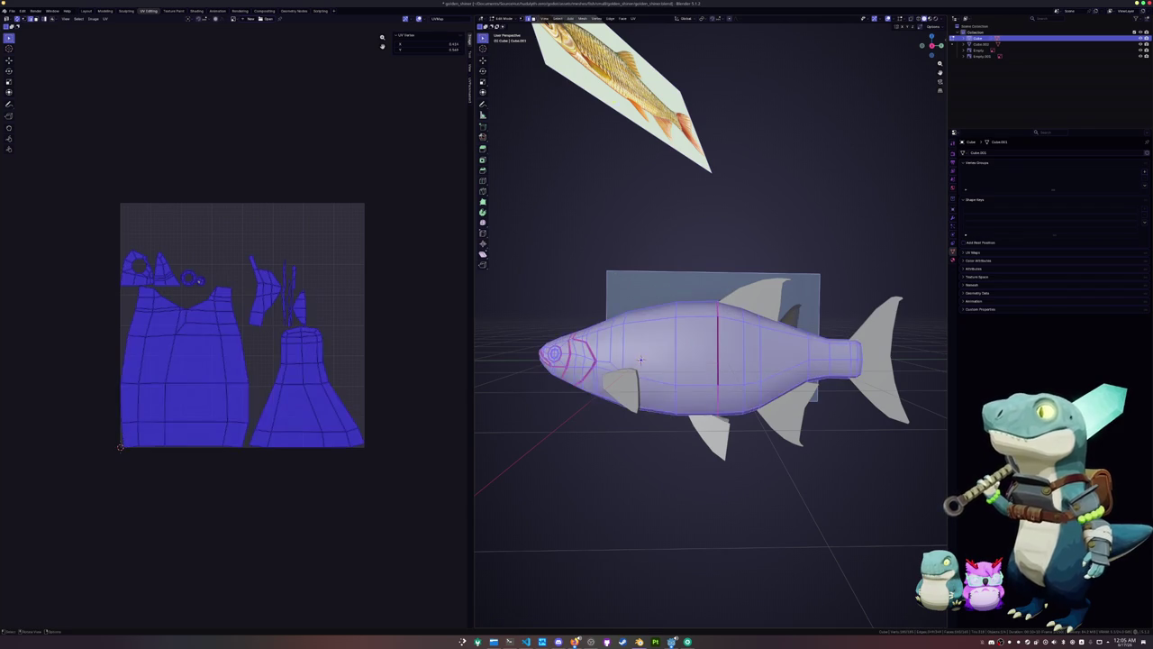
{"action": "left_click", "coordinate": [635, 19]}
{"action": "left_click", "coordinate": [642, 26]}
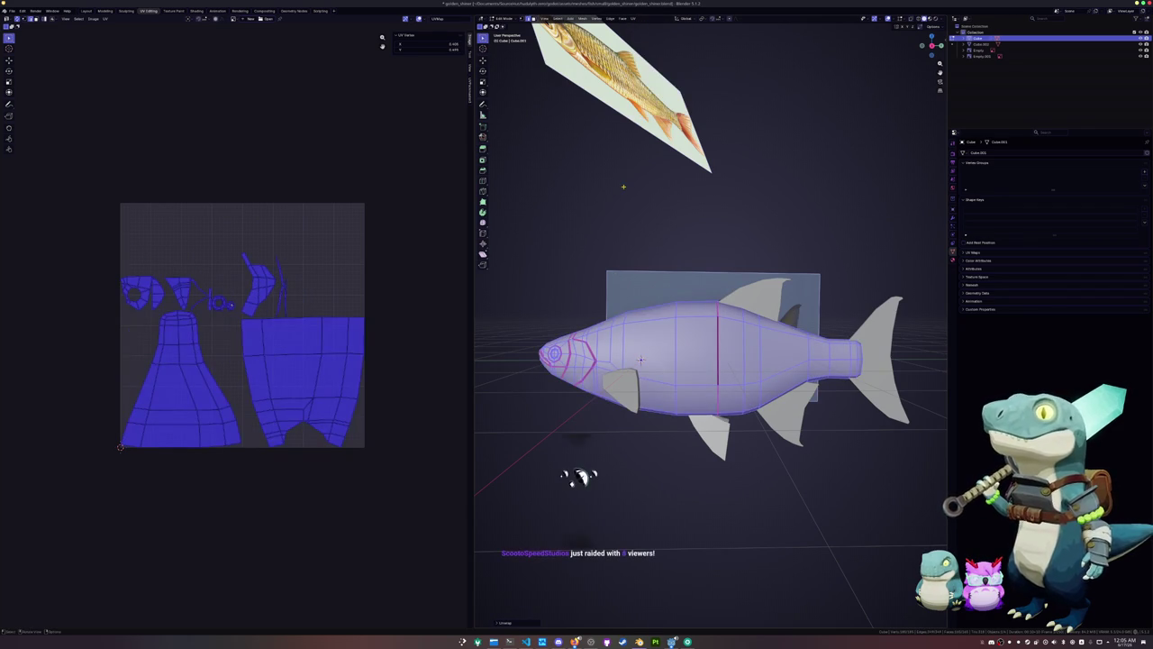
{"action": "mouse_move", "coordinate": [620, 186]}
{"action": "middle_mouse_down"}
{"action": "mouse_move", "coordinate": [662, 186]}
{"action": "mouse_move", "coordinate": [660, 229]}
{"action": "middle_mouse_up"}
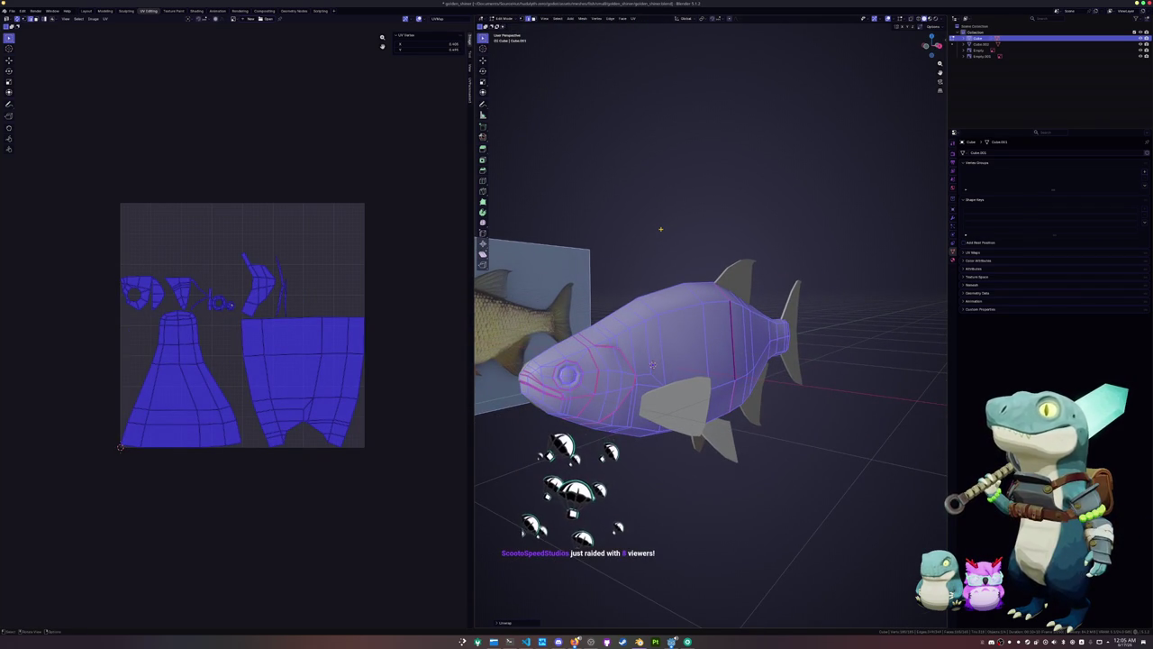
{"action": "key", "text": "Tab"}
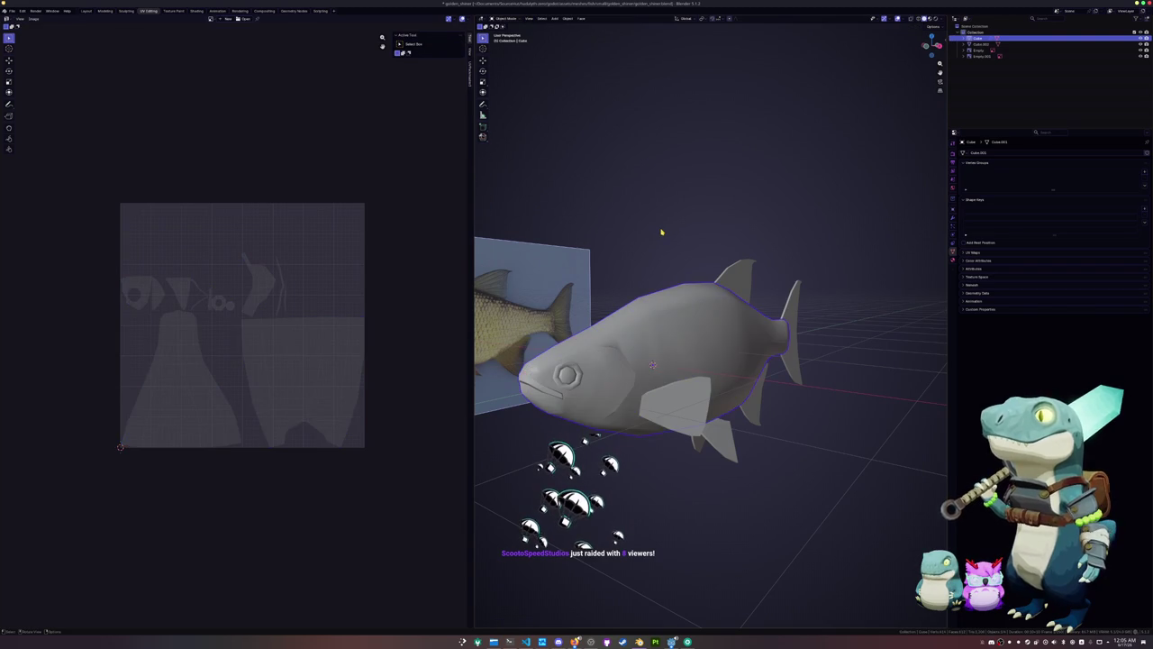
Select the fins and fish body and add a Mirror modifier to the fish
{"action": "left_click", "coordinate": [685, 407]}
{"action": "mouse_move", "coordinate": [741, 412]}
{"action": "middle_mouse_down"}
{"action": "mouse_move", "coordinate": [728, 368]}
{"action": "mouse_move", "coordinate": [758, 345]}
{"action": "middle_mouse_up"}
{"action": "left_click", "coordinate": [728, 368]}
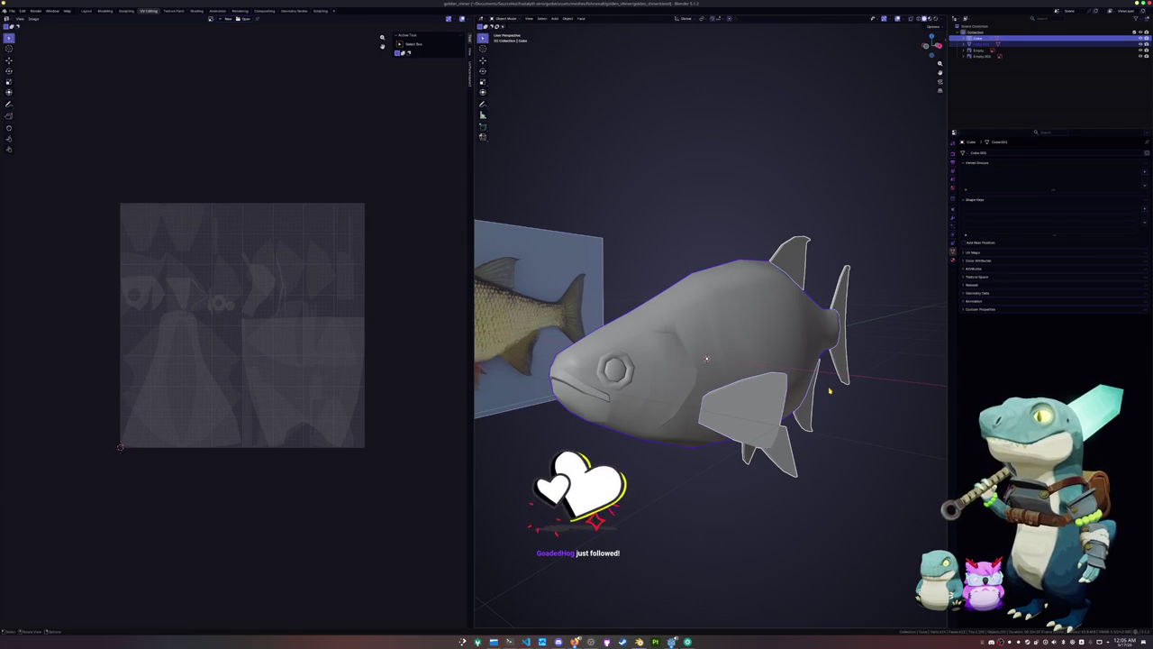
{"action": "middle_click_drag", "start_coordinate": [551, 477], "coordinate": [551, 493]}
{"action": "key", "text": "ctrl+shift+m"}
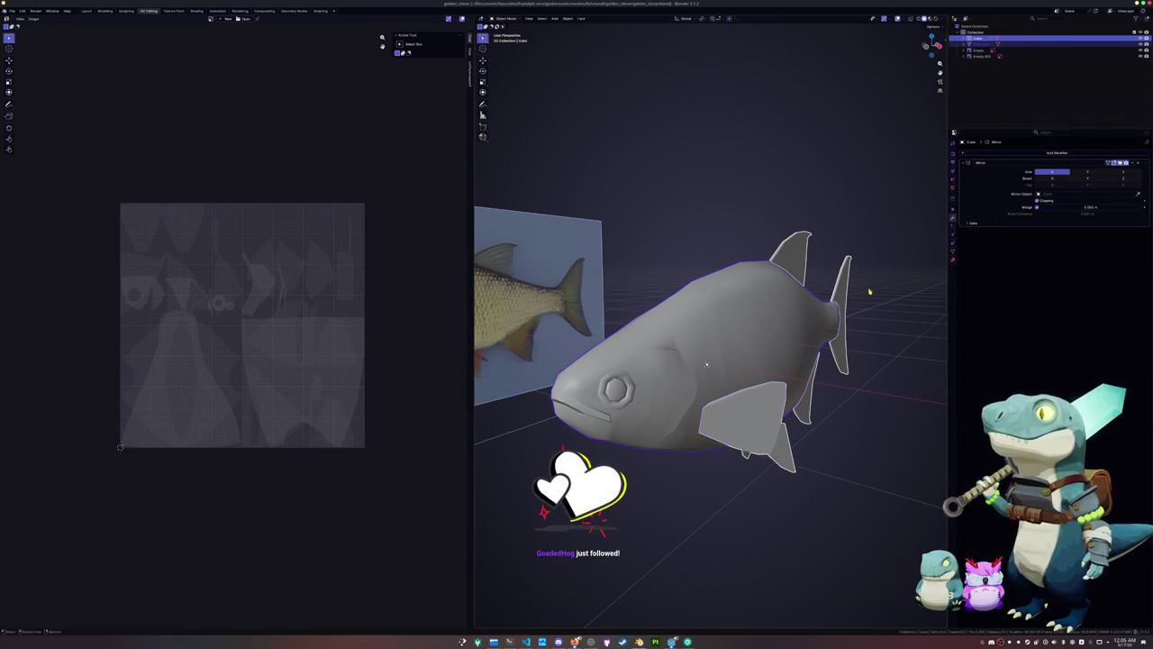
{"action": "key", "text": "Tab"}
{"action": "key", "text": "Tab"}
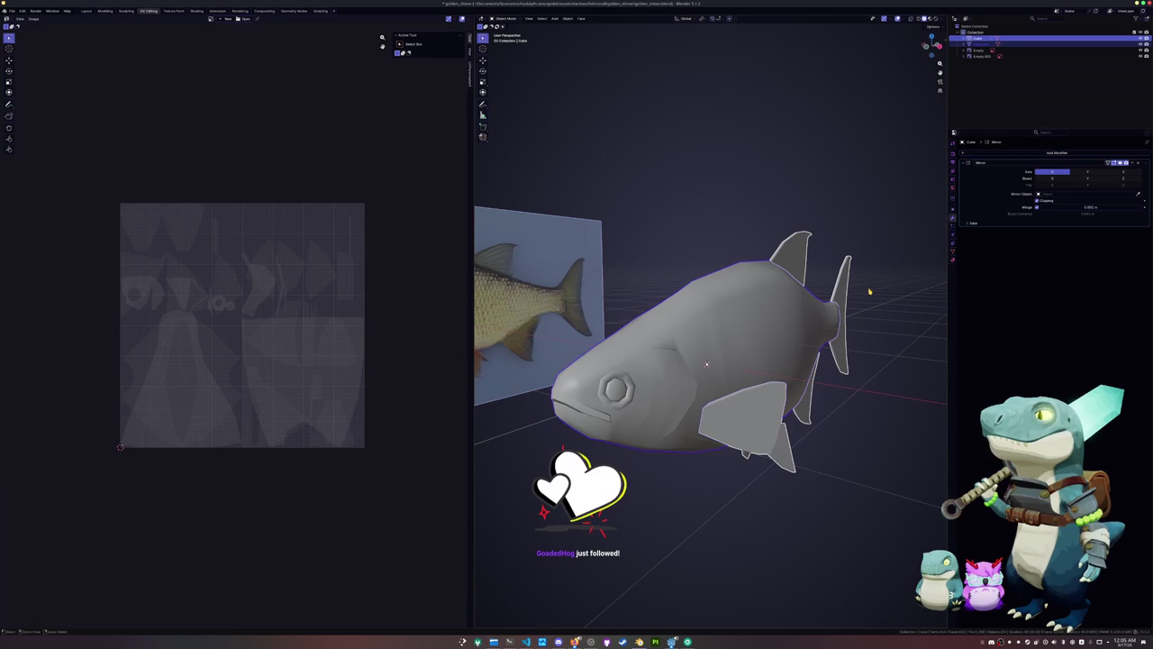
Apply all transforms to the fins, convert them to a mesh, and add the body to the selection
{"action": "key", "text": "ctrl+a"}
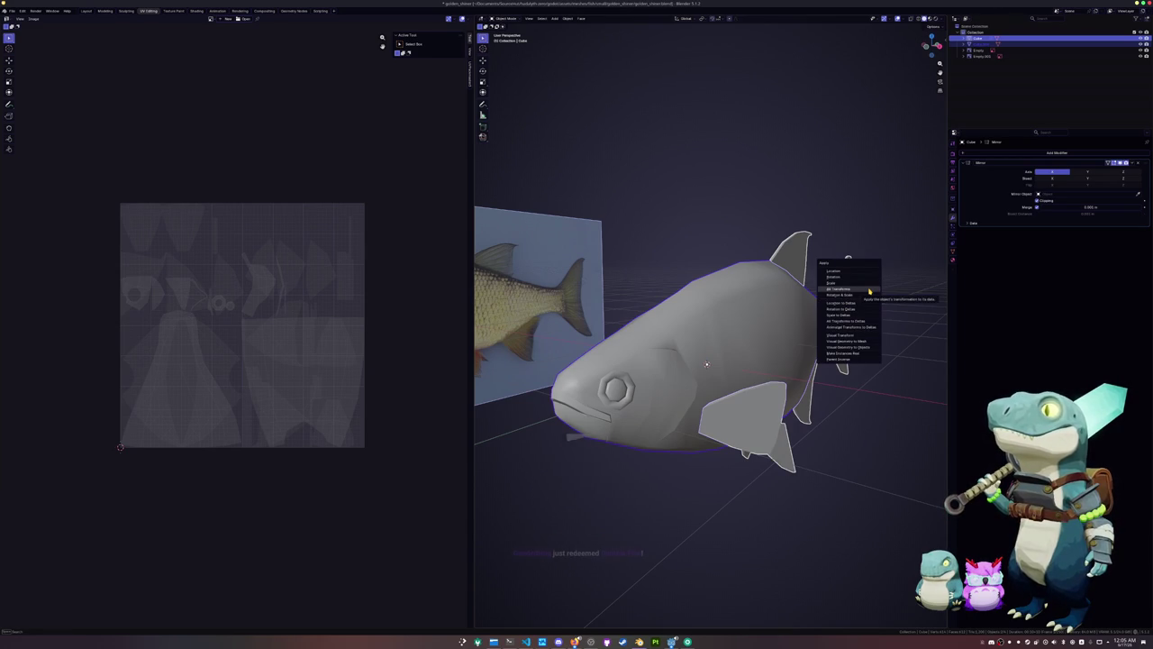
{"action": "left_click", "coordinate": [869, 289]}
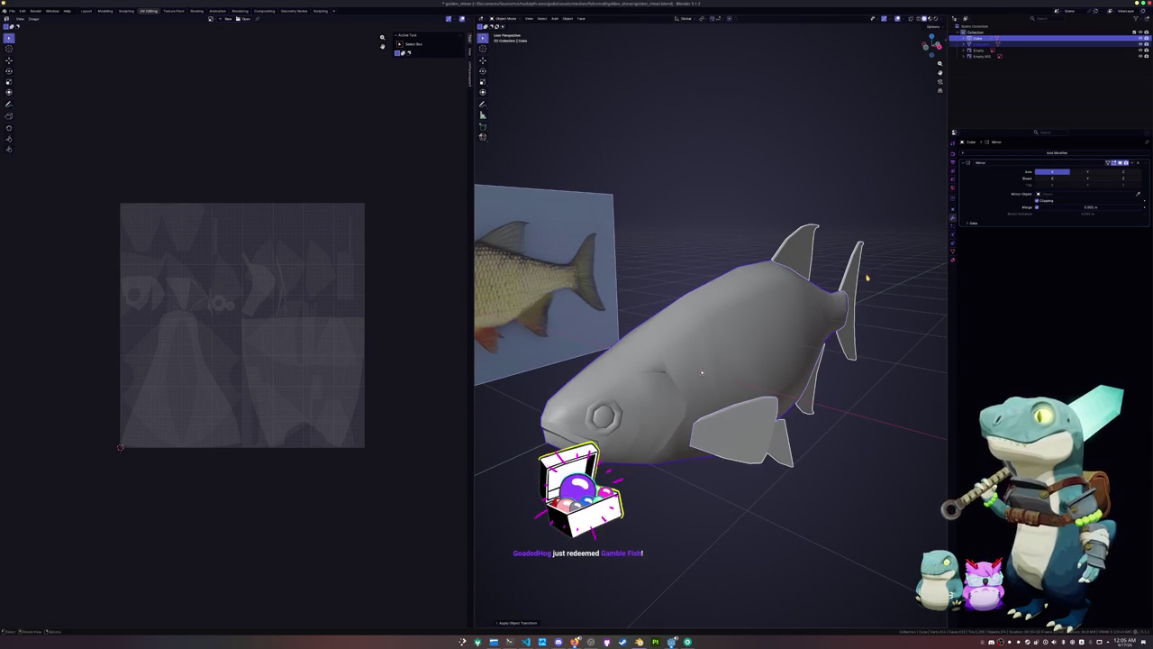
{"action": "right_click", "coordinate": [852, 249]}
{"action": "left_click", "coordinate": [906, 249]}
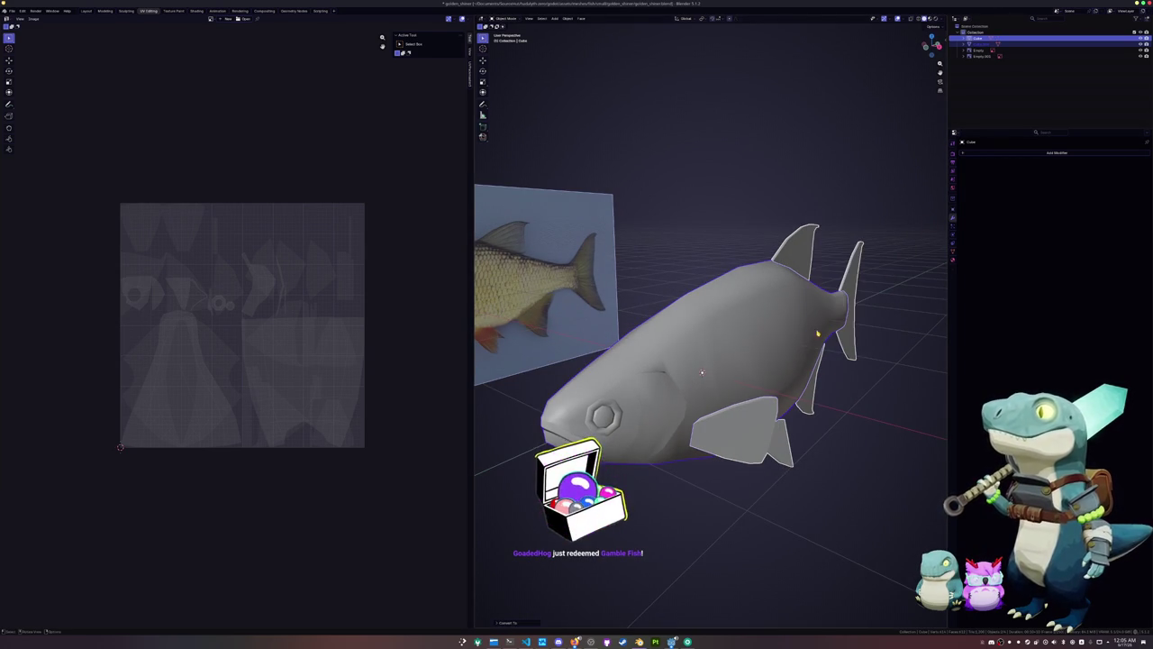
{"action": "left_click", "coordinate": [748, 361]}
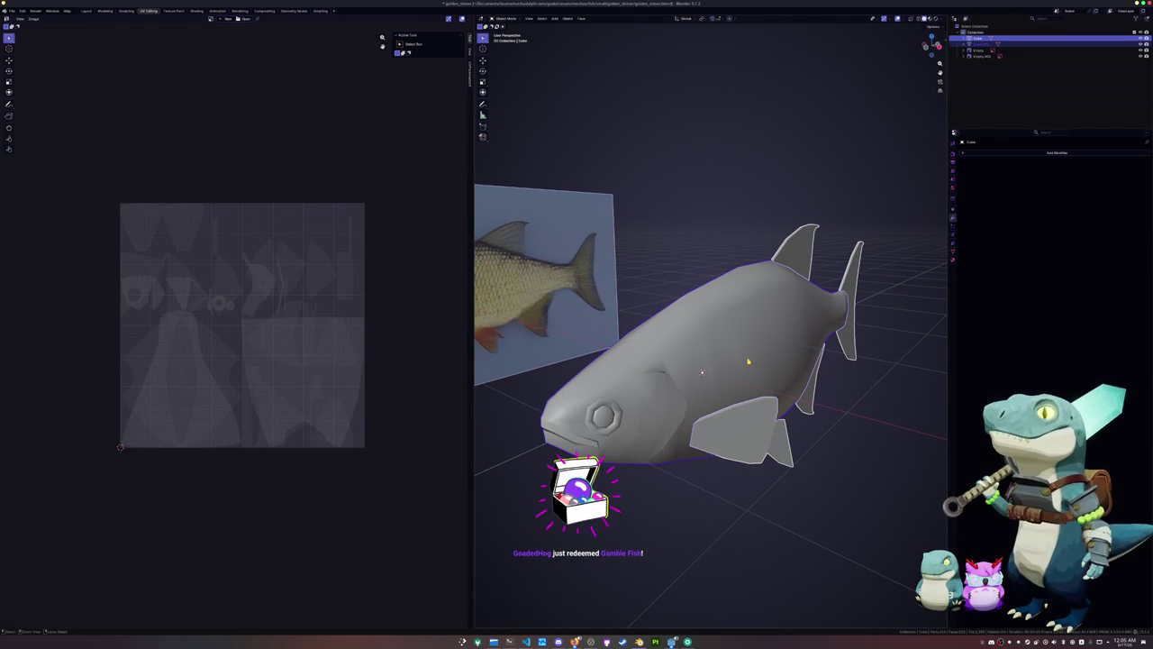
Join the fins into the fish body with Ctrl+J and unwrap the combined mesh
{"action": "key", "text": "ctrl+j"}
{"action": "key", "text": "Tab"}
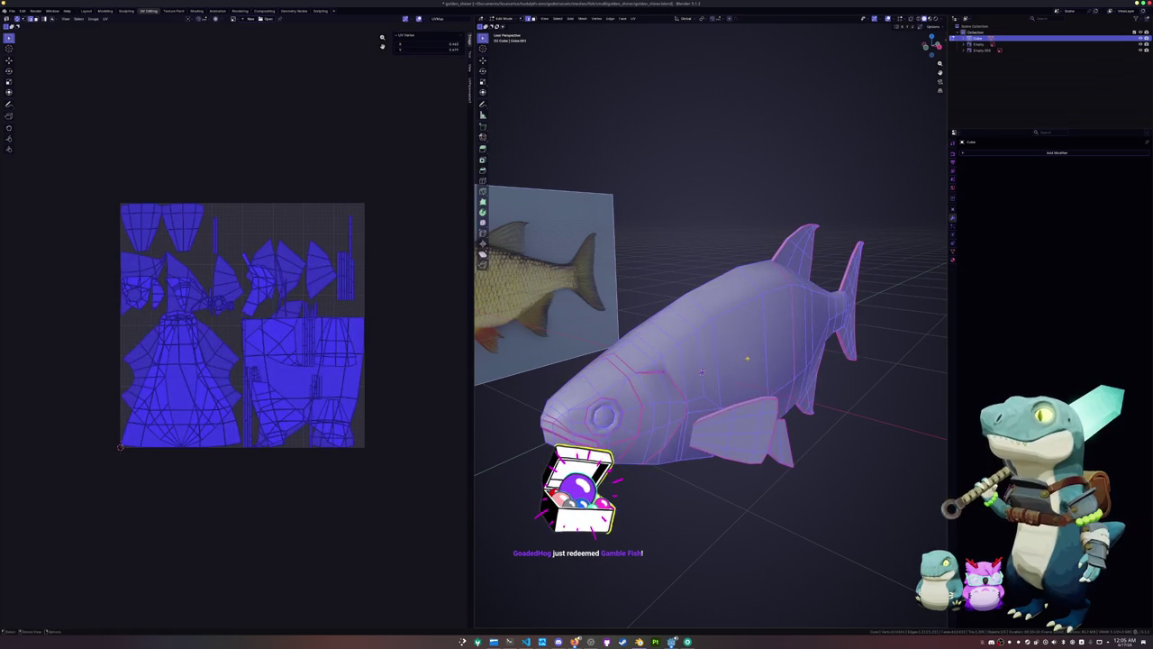
{"action": "middle_click_drag", "start_coordinate": [702, 371], "coordinate": [704, 362]}
{"action": "key", "text": "Tab"}
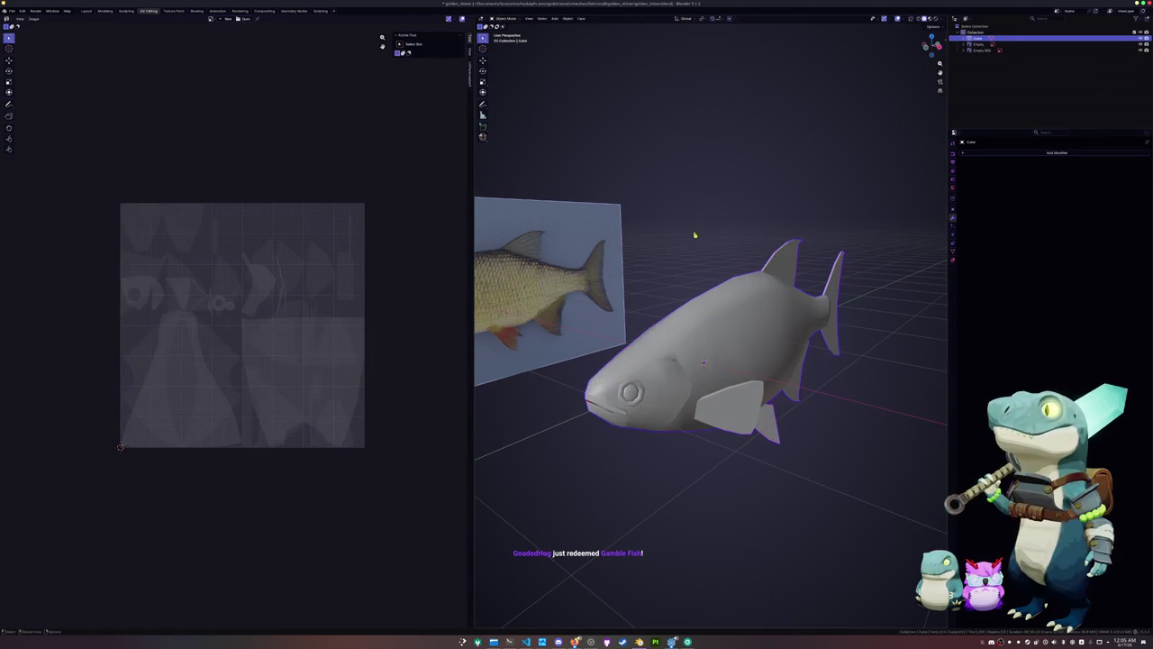
{"action": "key", "text": "Tab"}
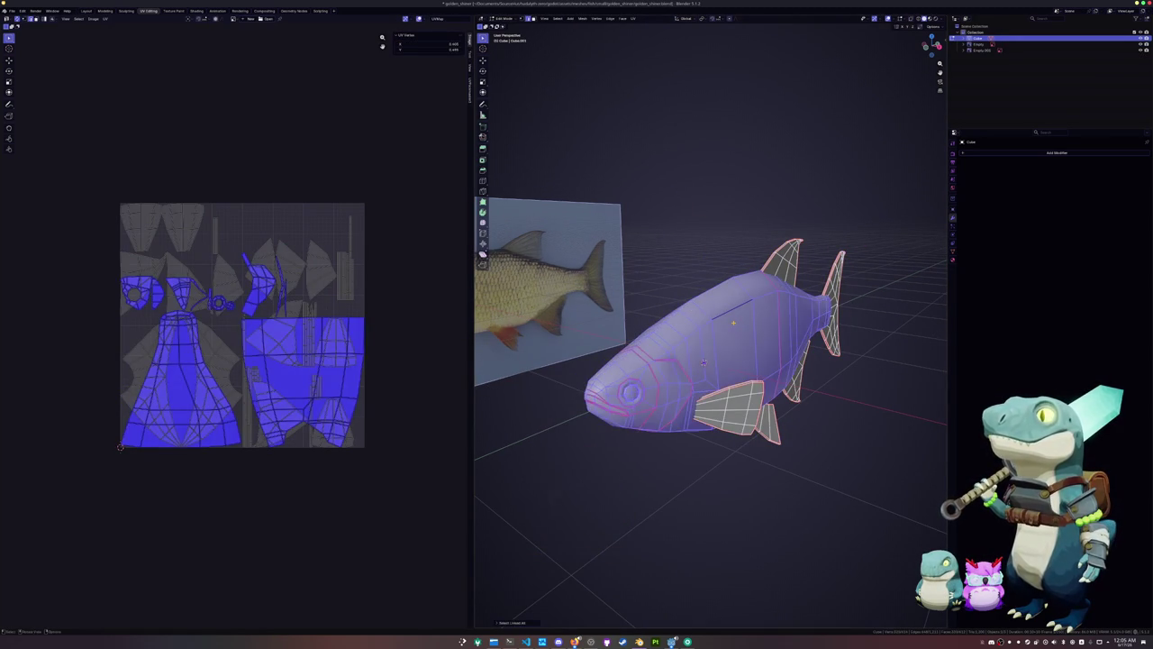
{"action": "left_click", "coordinate": [633, 18]}
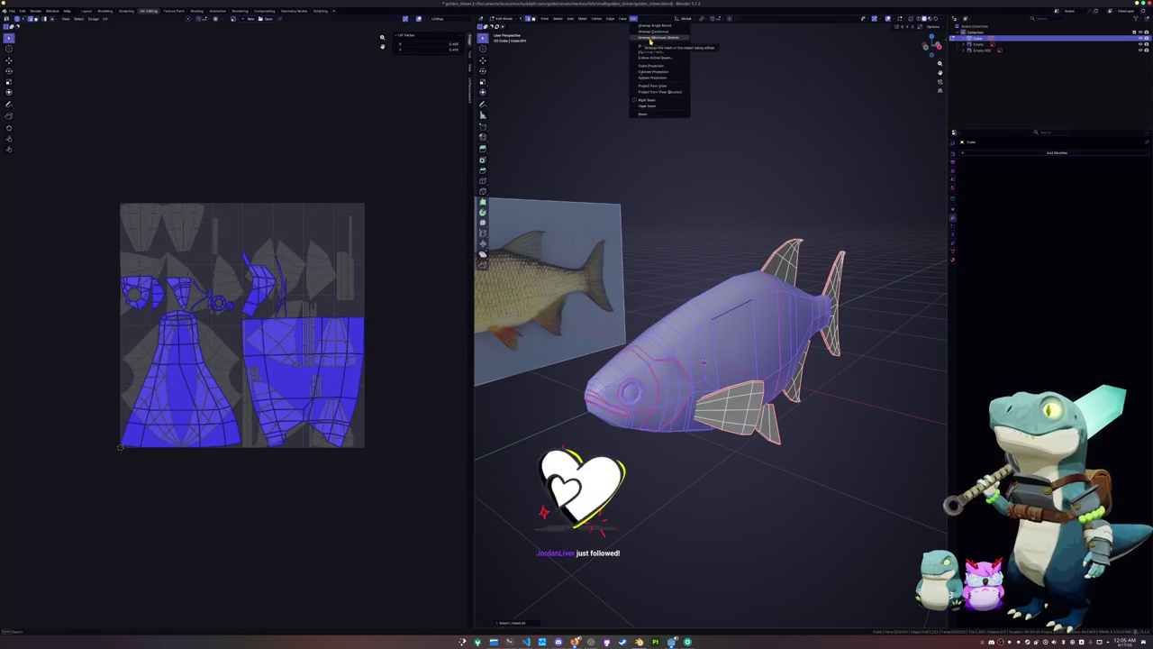
{"action": "left_click", "coordinate": [650, 38]}
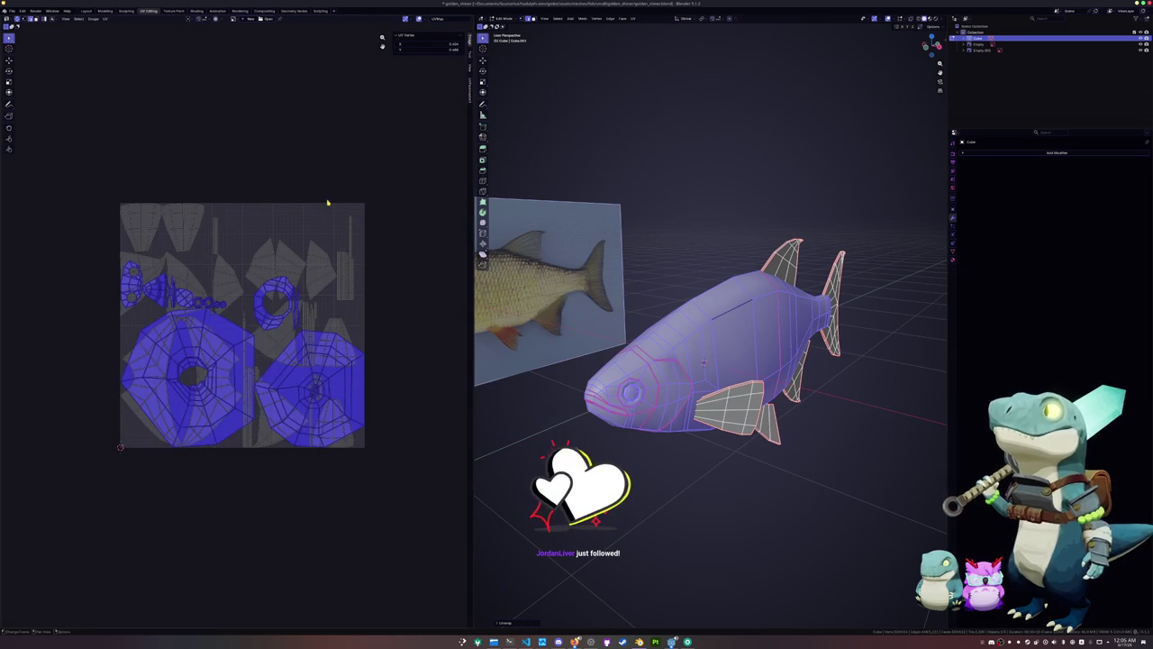
Mark a lengthwise edge loop as a seam and re-unwrap the whole fish
{"action": "mouse_move", "coordinate": [711, 297]}
{"action": "middle_mouse_down"}
{"action": "mouse_move", "coordinate": [652, 183]}
{"action": "mouse_move", "coordinate": [657, 307]}
{"action": "middle_mouse_up"}
{"action": "left_click", "coordinate": [658, 315], "text": "alt"}
{"action": "key", "text": "ctrl+e"}
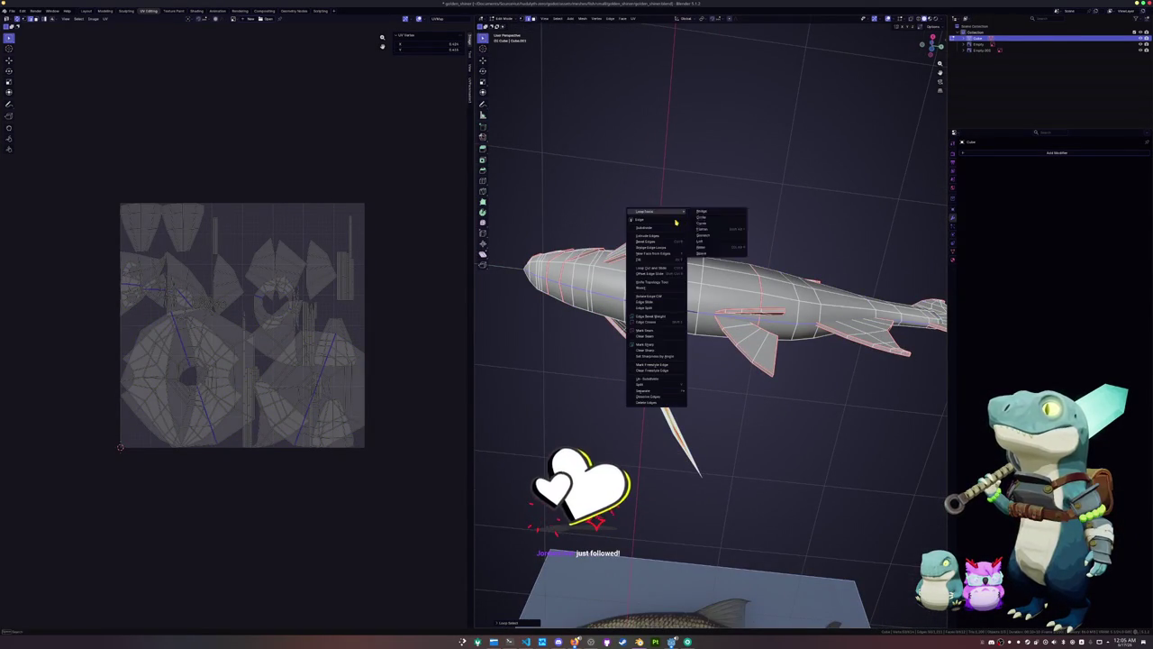
{"action": "left_click", "coordinate": [659, 332]}
{"action": "key", "text": "a"}
{"action": "left_click", "coordinate": [634, 18]}
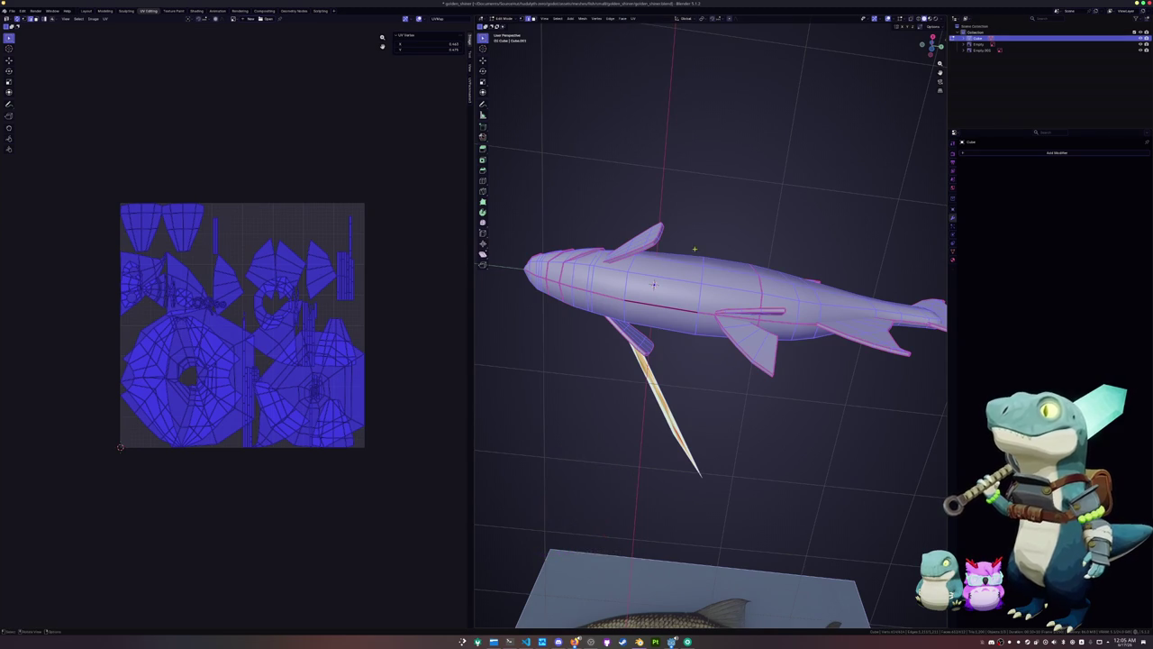
{"action": "left_click", "coordinate": [694, 281]}
{"action": "key", "text": "a"}
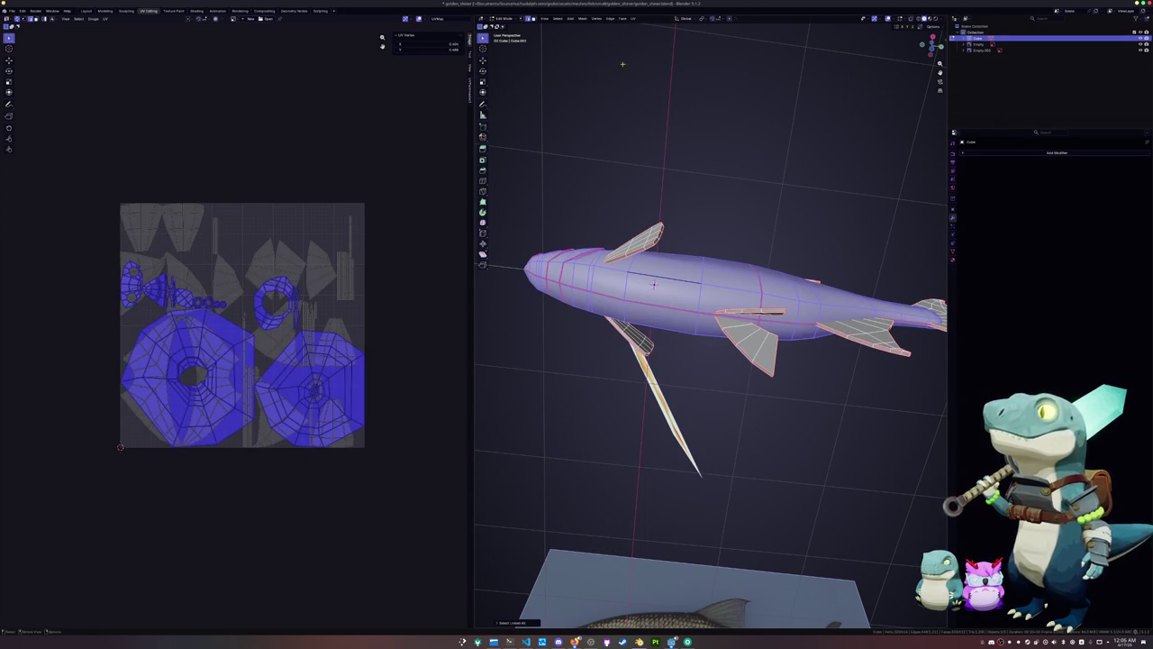
{"action": "left_click", "coordinate": [634, 18]}
{"action": "left_click", "coordinate": [647, 44]}
{"action": "mouse_move", "coordinate": [631, 270]}
{"action": "middle_mouse_down"}
{"action": "mouse_move", "coordinate": [669, 340]}
{"action": "mouse_move", "coordinate": [703, 352]}
{"action": "middle_mouse_up"}
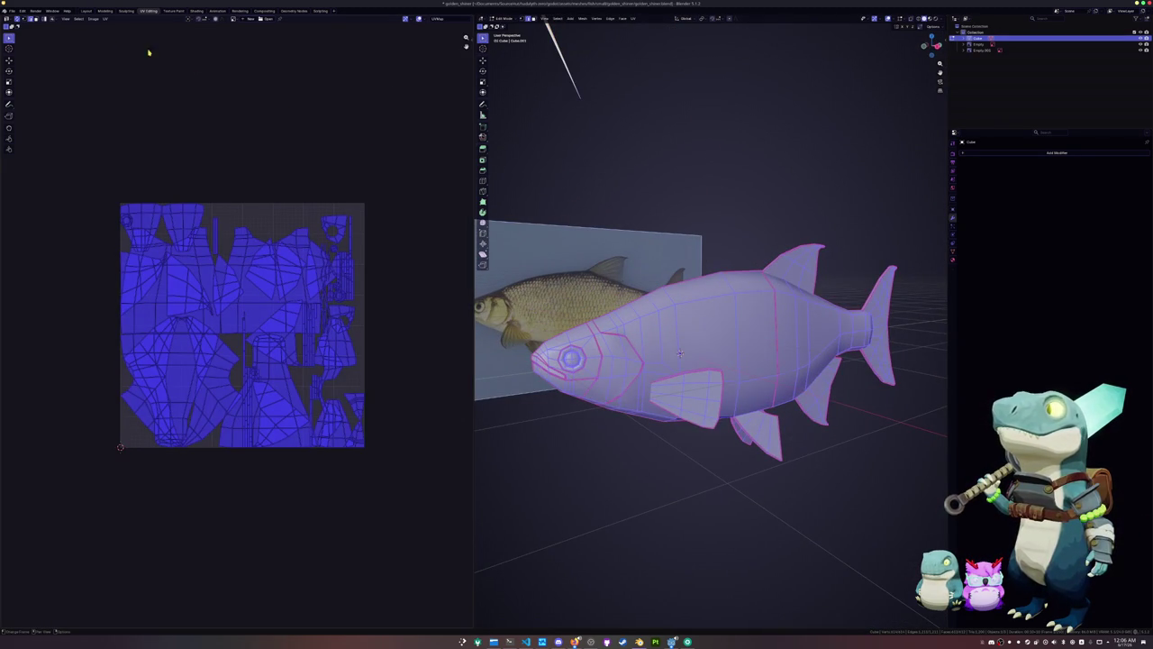
Pack the UV islands with UVPackmaster3 to fill the texture, then exit to object mode
{"action": "left_click", "coordinate": [470, 95]}
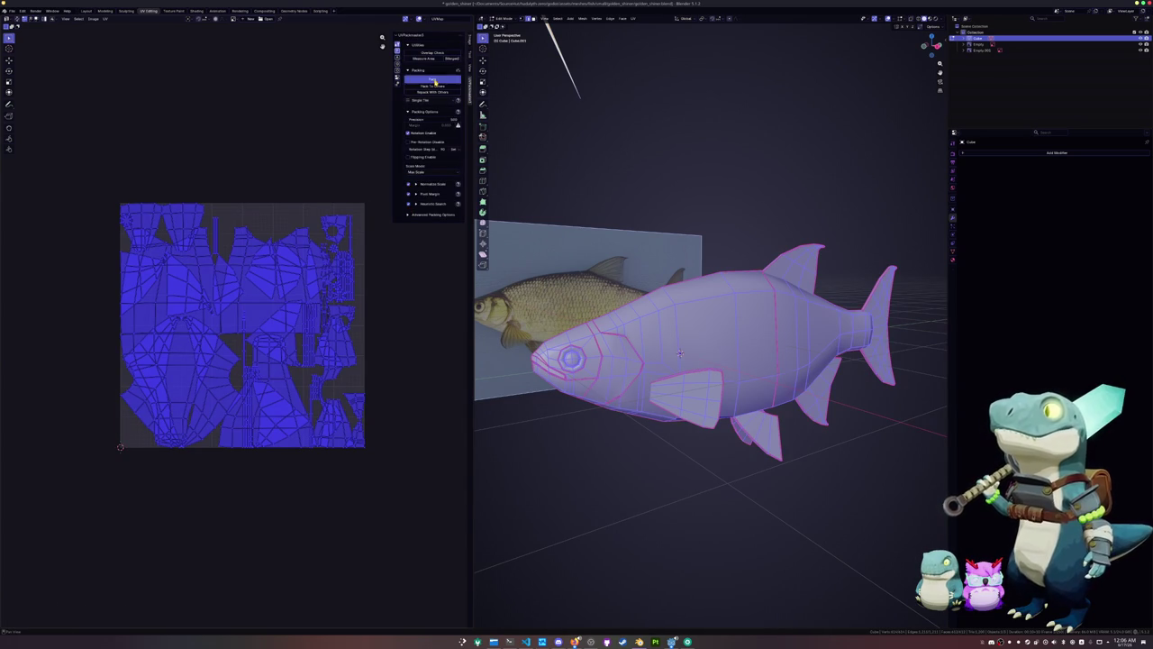
{"action": "left_click", "coordinate": [435, 81]}
{"action": "scroll", "coordinate": [262, 331], "scroll_direction": "up", "scroll_amount": 1}
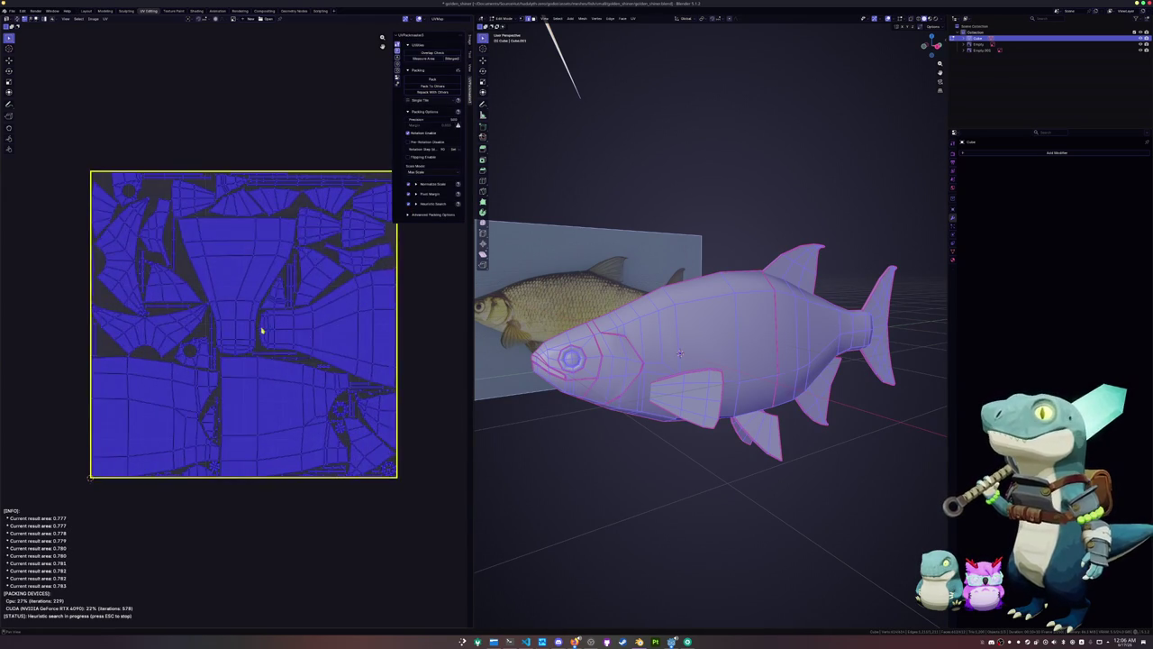
{"action": "middle_click_drag", "start_coordinate": [263, 332], "coordinate": [296, 407]}
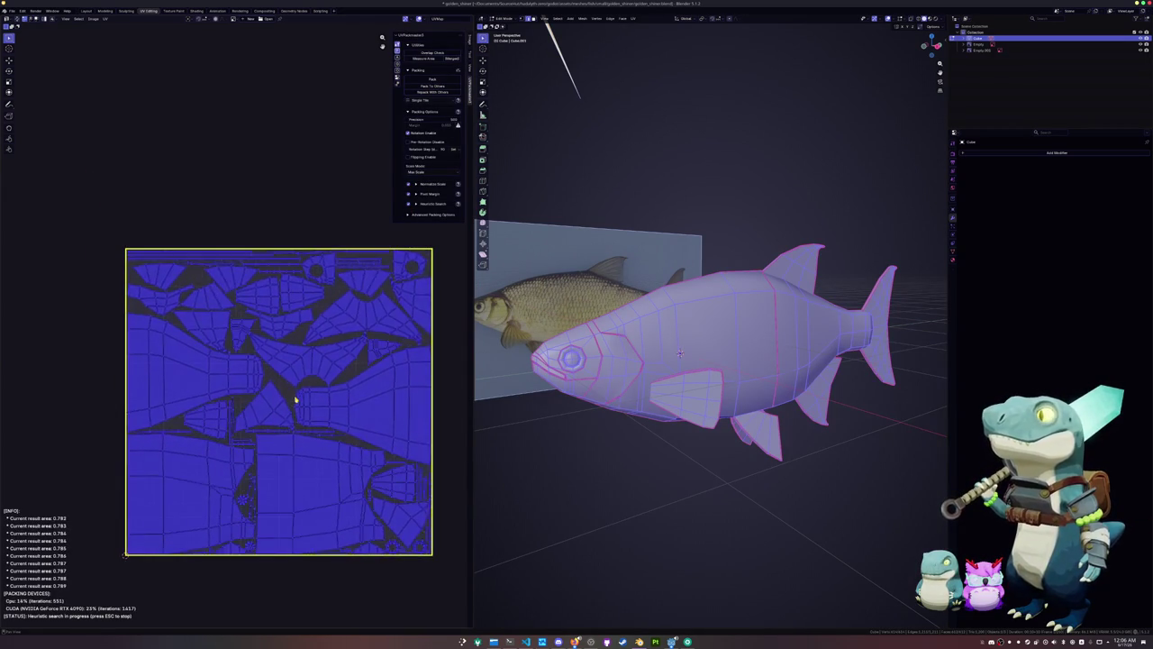
{"action": "key", "text": "Tab"}
{"action": "mouse_move", "coordinate": [636, 420]}
{"action": "middle_mouse_down"}
{"action": "mouse_move", "coordinate": [505, 45]}
{"action": "mouse_move", "coordinate": [559, 54]}
{"action": "middle_mouse_up"}
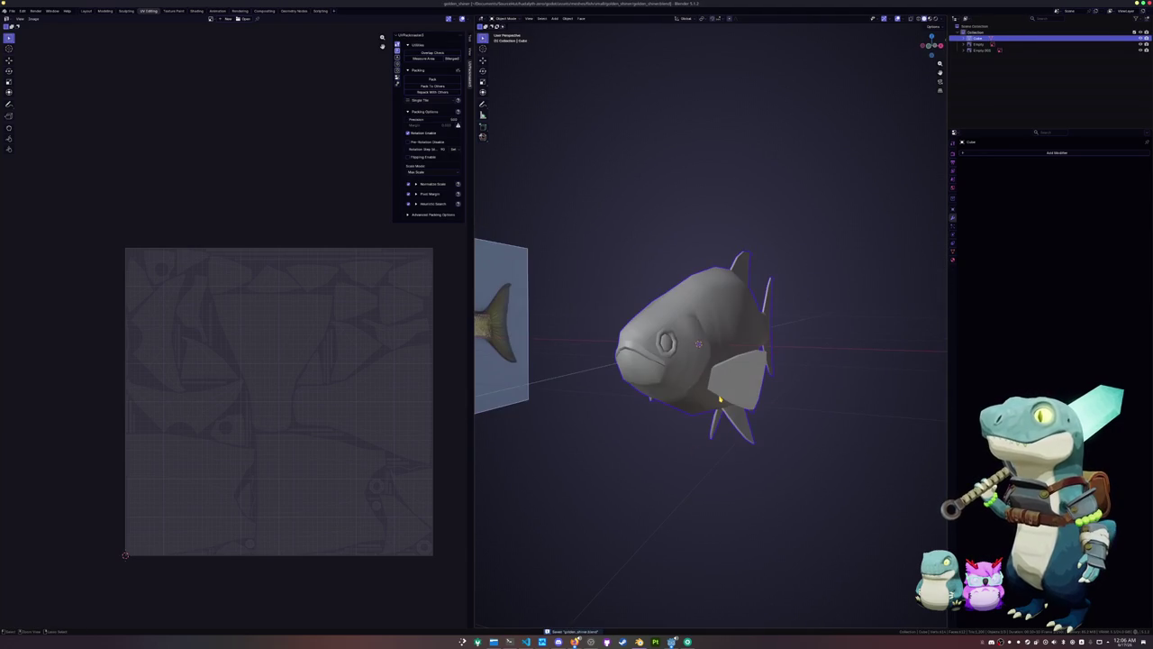
Rename the fish to golden_shiner, add a color attribute and create a new material
{"action": "key", "text": "F2"}
{"action": "type", "text": "golden_shiner"}
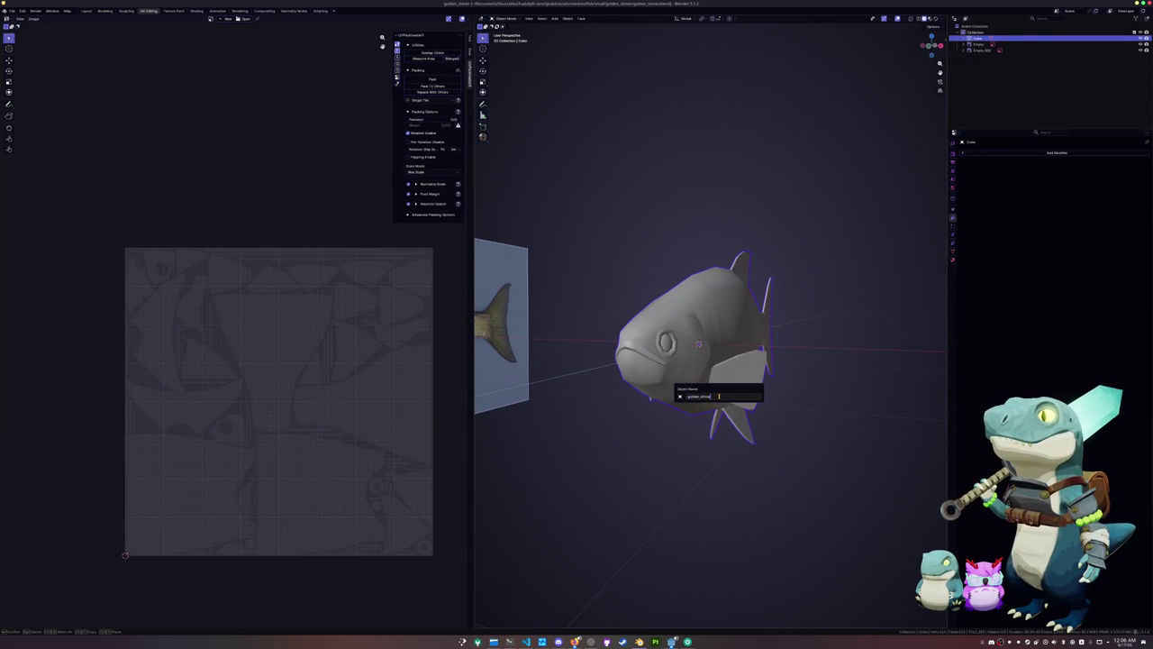
{"action": "key", "text": "Return"}
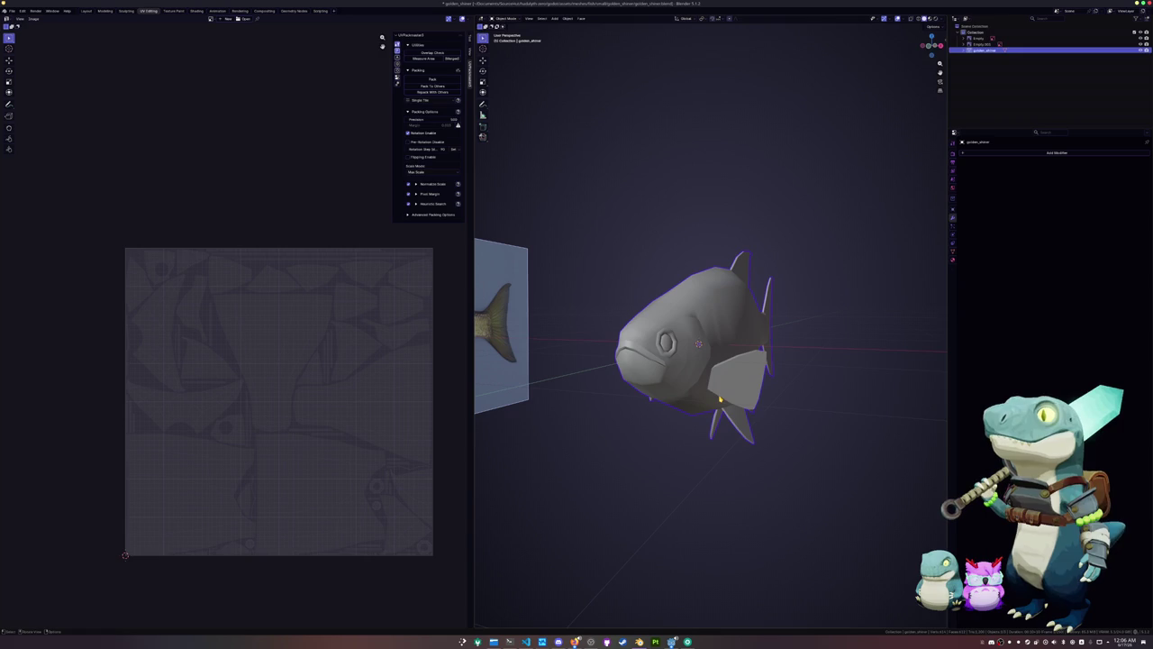
{"action": "left_click", "coordinate": [954, 250]}
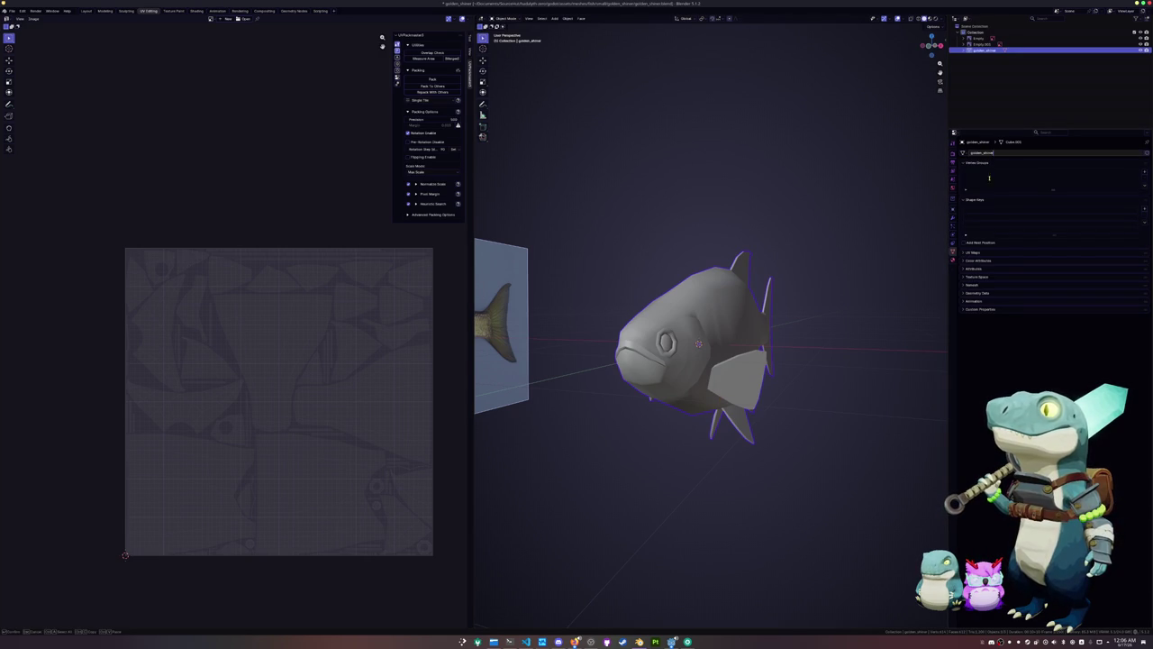
{"action": "left_click", "coordinate": [975, 262]}
{"action": "left_click", "coordinate": [1145, 269]}
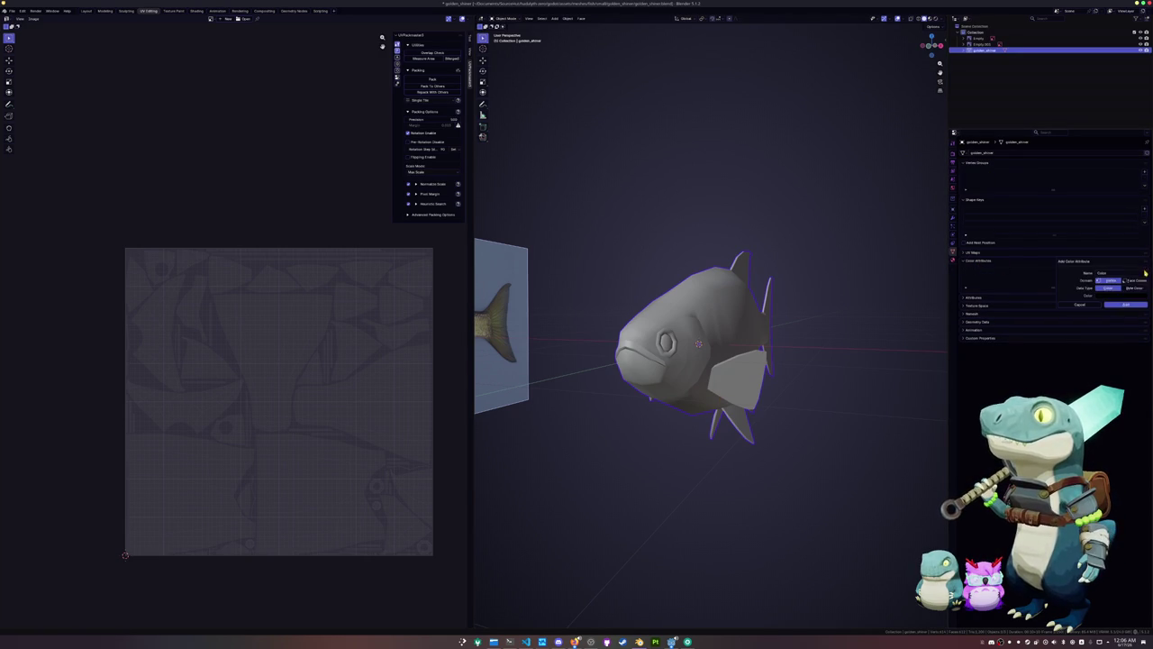
{"action": "left_click", "coordinate": [1126, 307]}
{"action": "left_click", "coordinate": [952, 261]}
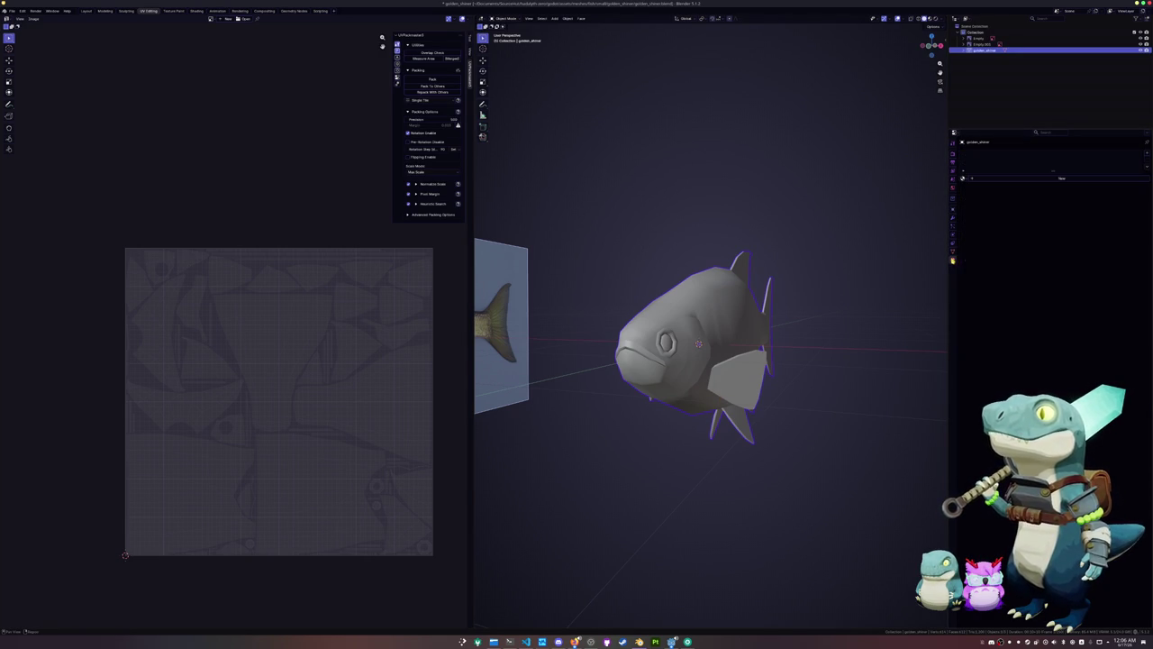
{"action": "left_click", "coordinate": [1032, 179]}
Scale the fish down from 0.283 and apply the scale so it reads 1.000
{"action": "key", "text": "ctrl+a"}
{"action": "left_click", "coordinate": [676, 356]}
{"action": "key", "text": "n"}
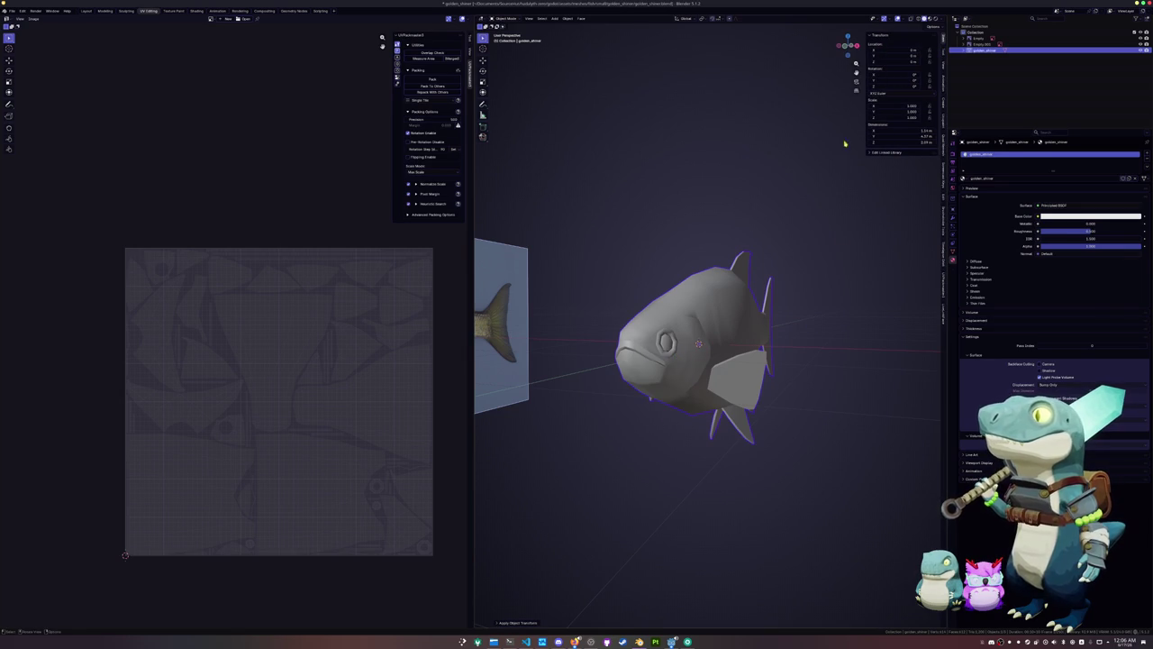
{"action": "key", "text": "s"}
{"action": "left_click", "coordinate": [849, 342]}
{"action": "key", "text": "s"}
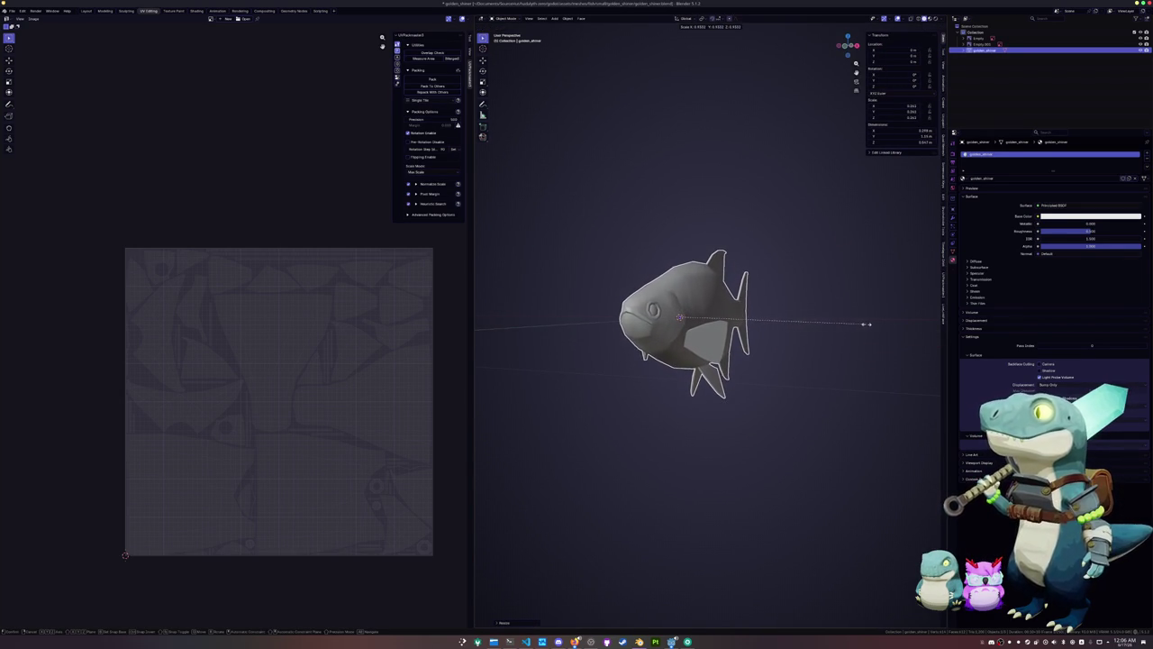
{"action": "left_click", "coordinate": [867, 322]}
{"action": "key", "text": "ctrl+a"}
{"action": "left_click", "coordinate": [868, 324]}
{"action": "mouse_move", "coordinate": [867, 324]}
{"action": "middle_mouse_down"}
{"action": "mouse_move", "coordinate": [836, 347]}
{"action": "mouse_move", "coordinate": [744, 282]}
{"action": "middle_mouse_up"}
Check the UVs in edit mode, then move to the Shading workspace to add a node
{"action": "key", "text": "Tab"}
{"action": "key", "text": "Tab"}
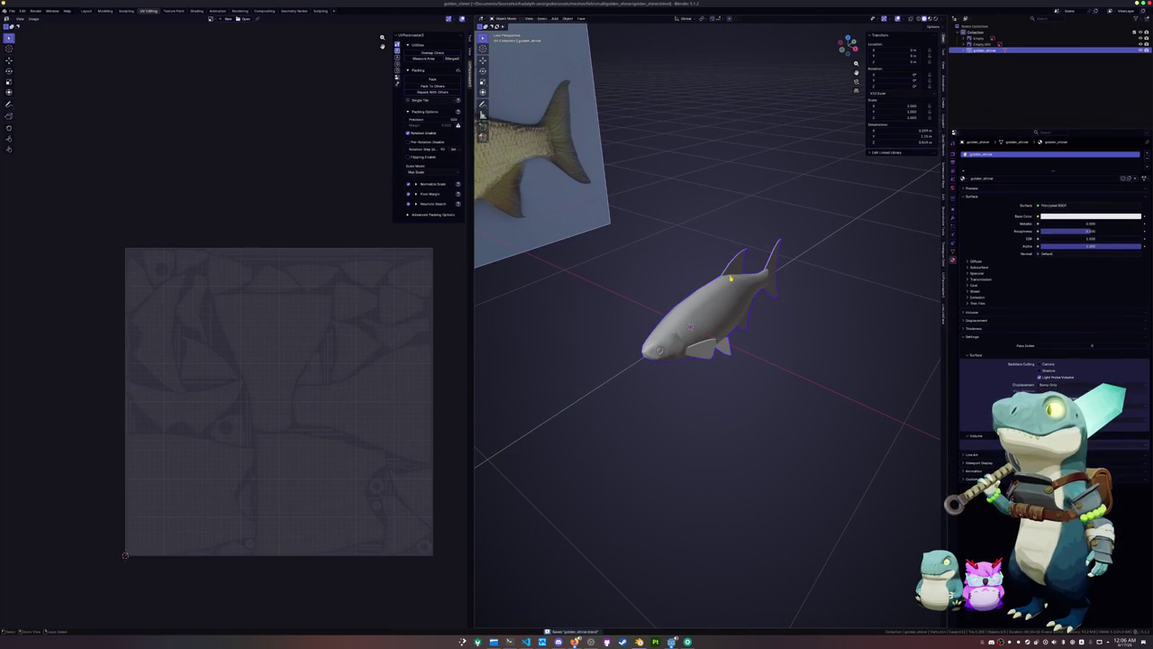
{"action": "left_click", "coordinate": [196, 10]}
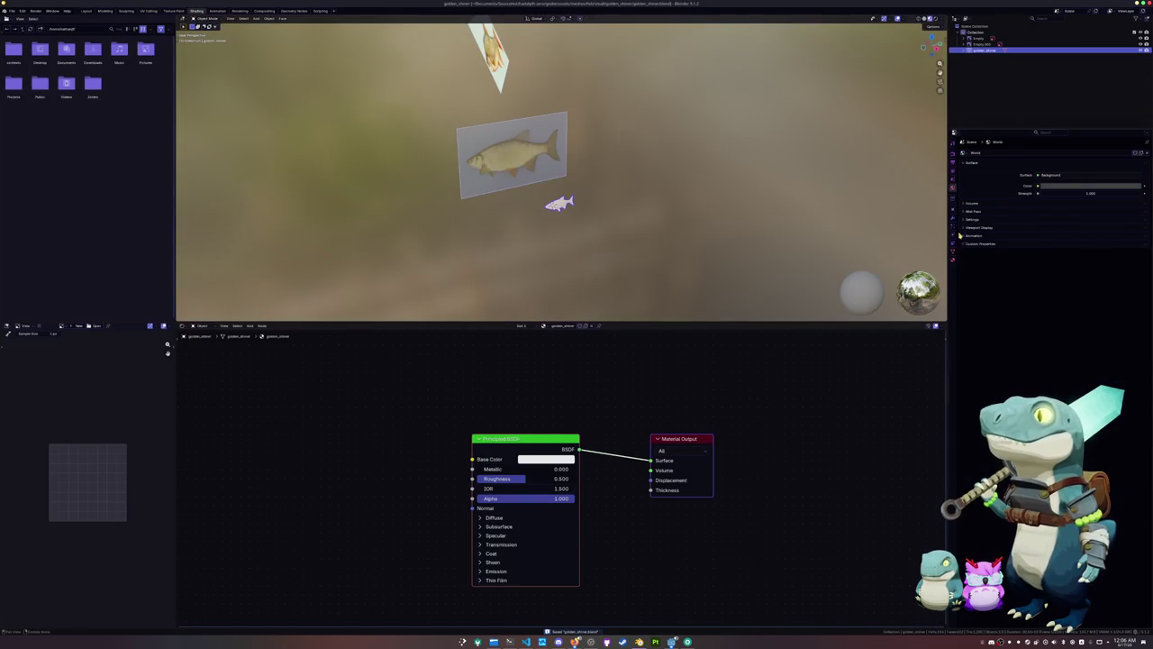
{"action": "key", "text": "shift+a"}
{"action": "left_click", "coordinate": [771, 397]}
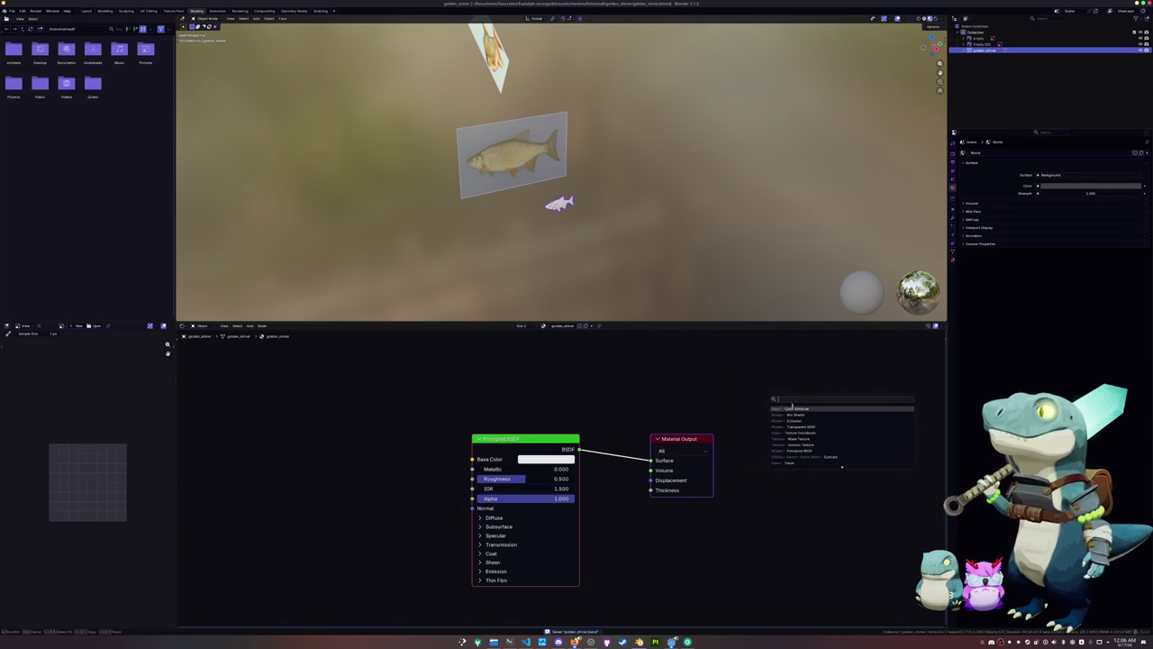
Add a Color Attribute node above the shader and remove the Principled BSDF
{"action": "left_click", "coordinate": [792, 408]}
{"action": "left_click", "coordinate": [566, 378]}
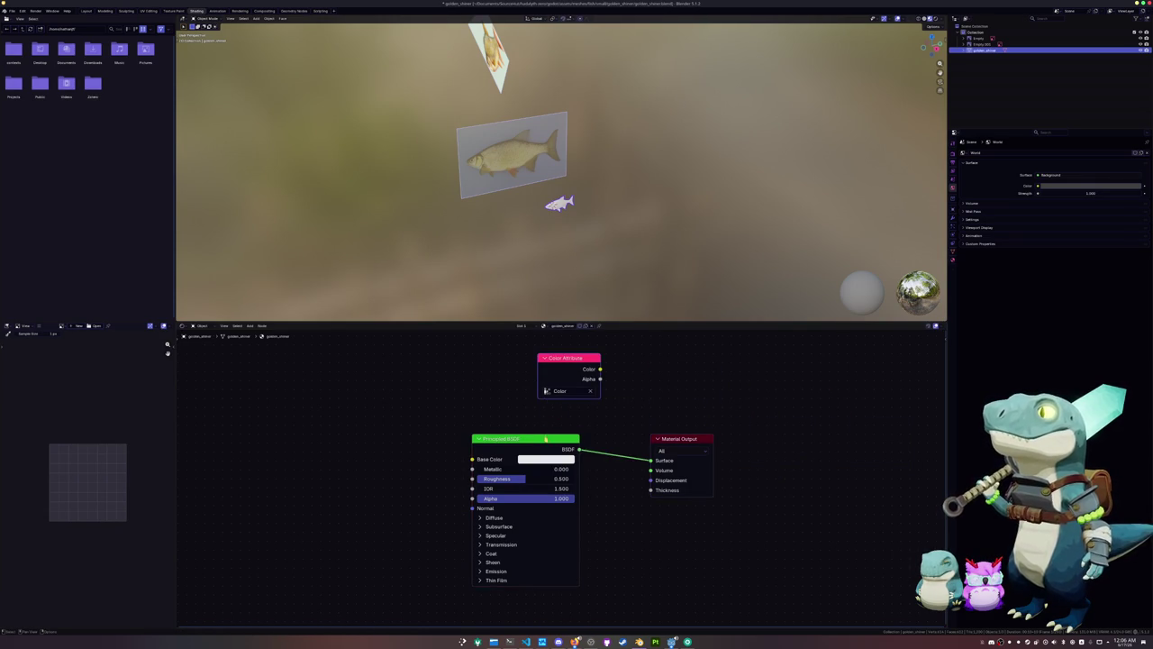
{"action": "key", "text": "x"}
{"action": "left_click", "coordinate": [660, 439]}
{"action": "key", "text": "ctrl+z"}
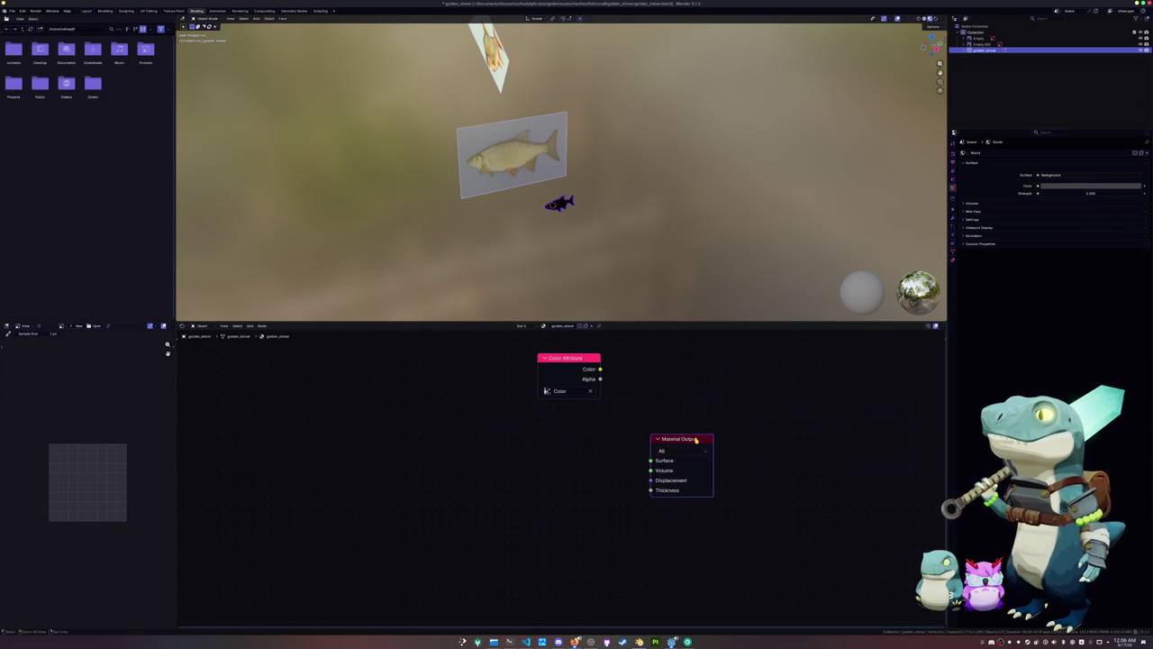
{"action": "key", "text": "ctrl+z"}
{"action": "key", "text": "ctrl+z"}
{"action": "key", "text": "ctrl+z"}
{"action": "left_click_drag", "start_coordinate": [427, 466], "coordinate": [651, 460]}
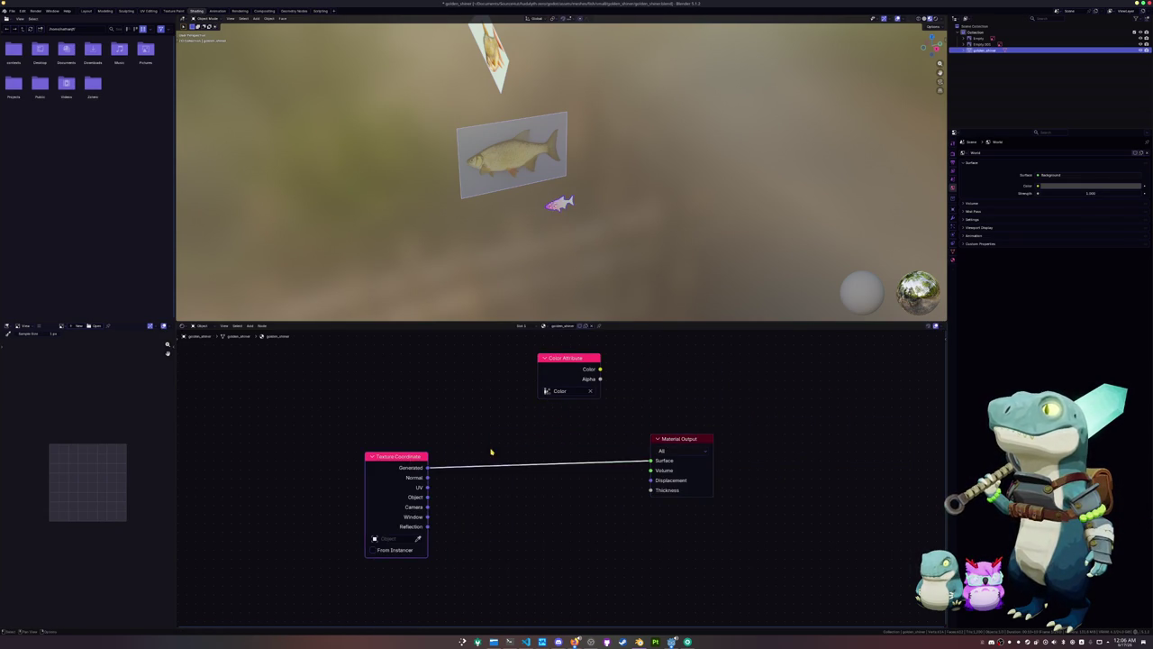
{"action": "scroll", "coordinate": [575, 478], "scroll_direction": "up", "scroll_amount": 2}
{"action": "scroll", "coordinate": [605, 133], "scroll_direction": "up", "scroll_amount": 3}
{"action": "scroll", "coordinate": [604, 134], "scroll_direction": "up", "scroll_amount": 2}
Apply the fish's transforms, save, and expand the Bake settings in Render properties
{"action": "key", "text": "ctrl+s"}
{"action": "key", "text": "ctrl+a"}
{"action": "left_click", "coordinate": [664, 165]}
{"action": "key", "text": "ctrl+s"}
{"action": "left_click", "coordinate": [953, 154]}
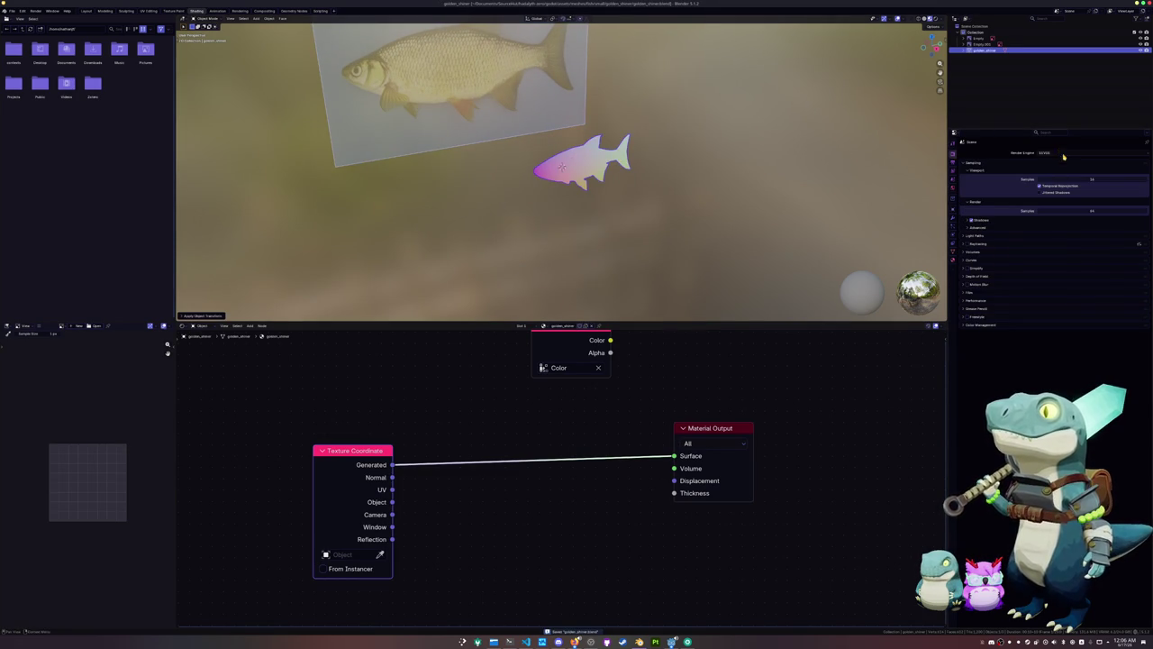
{"action": "left_click", "coordinate": [975, 359]}
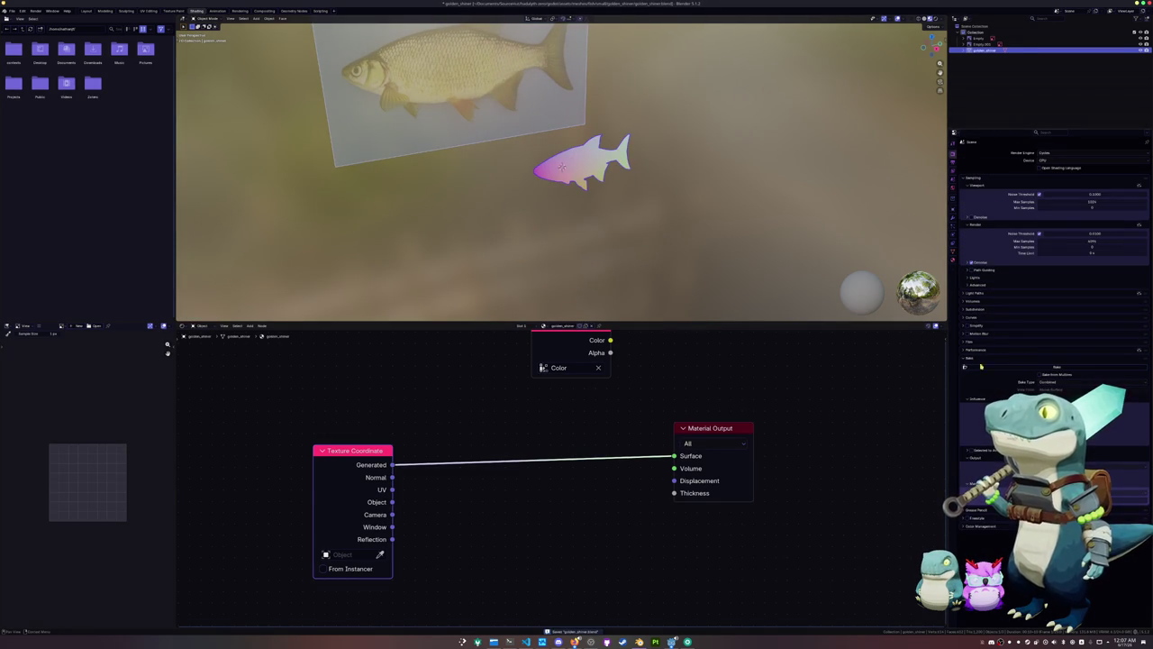
{"action": "left_click", "coordinate": [1135, 473]}
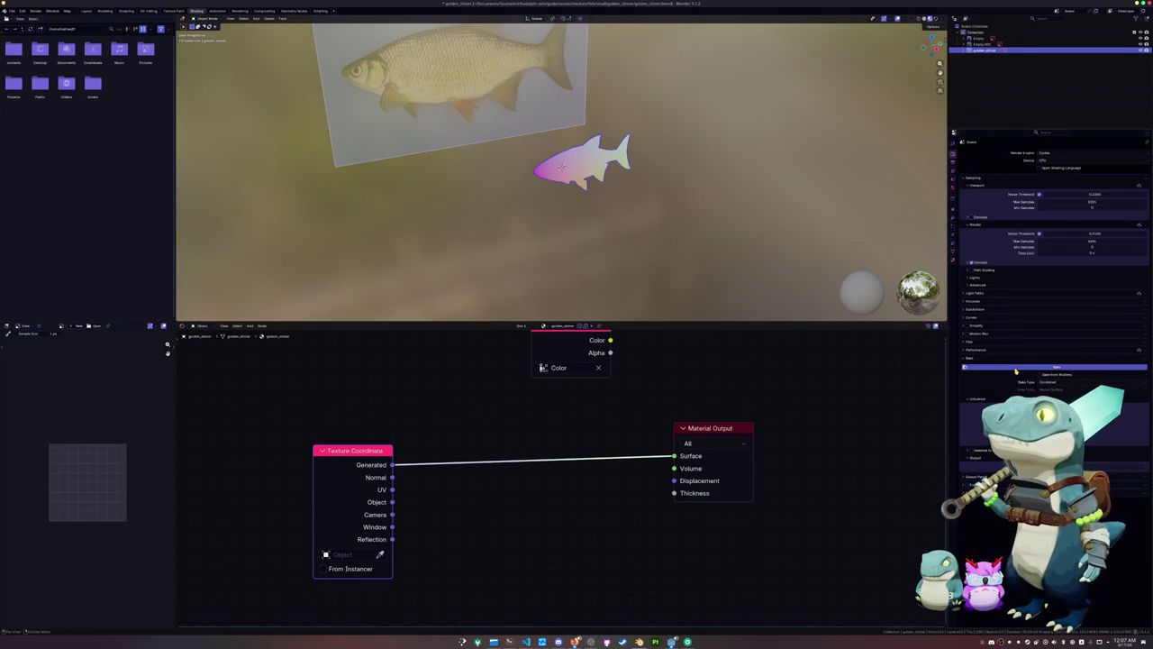
Connect Color Attribute Color to the Material Output Surface and apply object transforms
{"action": "middle_click_drag", "start_coordinate": [589, 365], "coordinate": [590, 408]}
{"action": "left_click", "coordinate": [569, 365], "text": "ctrl+shift"}
{"action": "key", "text": "ctrl+a"}
{"action": "left_click", "coordinate": [594, 239]}
{"action": "left_click", "coordinate": [12, 10]}
{"action": "mouse_move", "coordinate": [23, 108]}
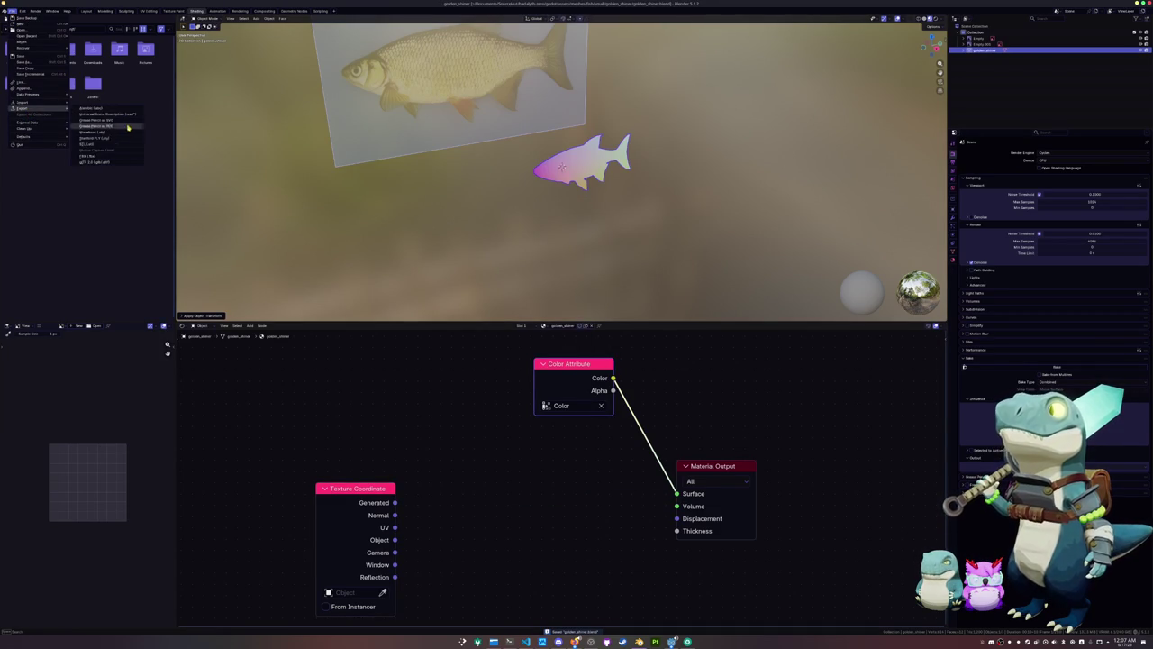
Export the fish as golden_shiner.fbx into a new 'exports' folder
{"action": "left_click", "coordinate": [91, 155]}
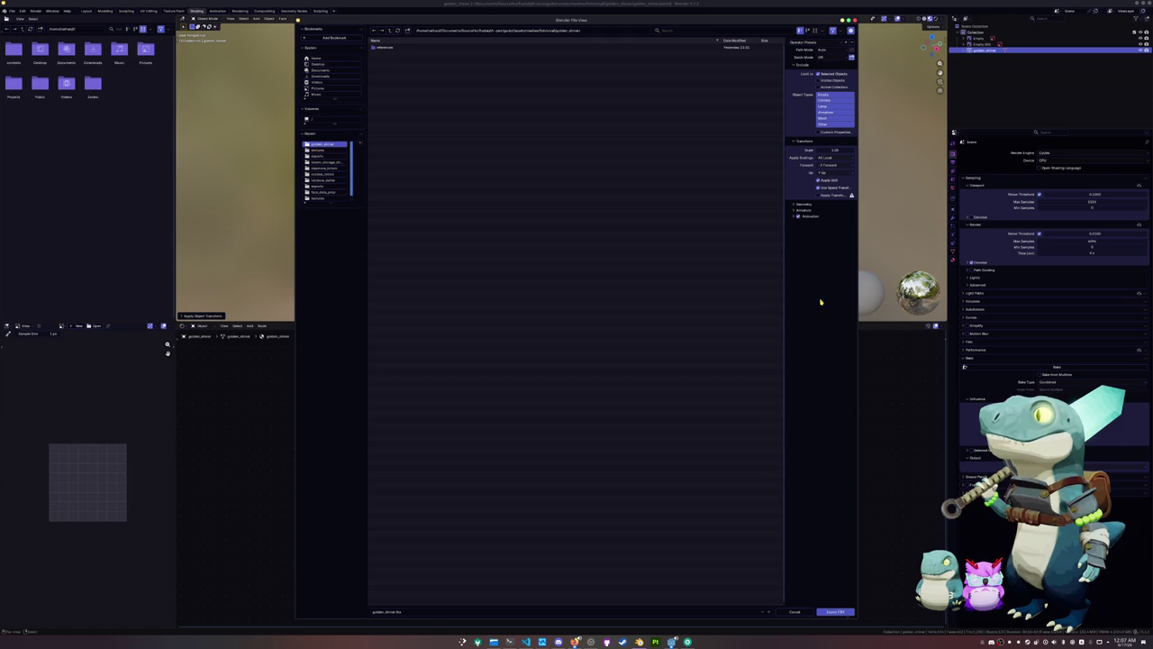
{"action": "left_click", "coordinate": [406, 31]}
{"action": "type", "text": "exports"}
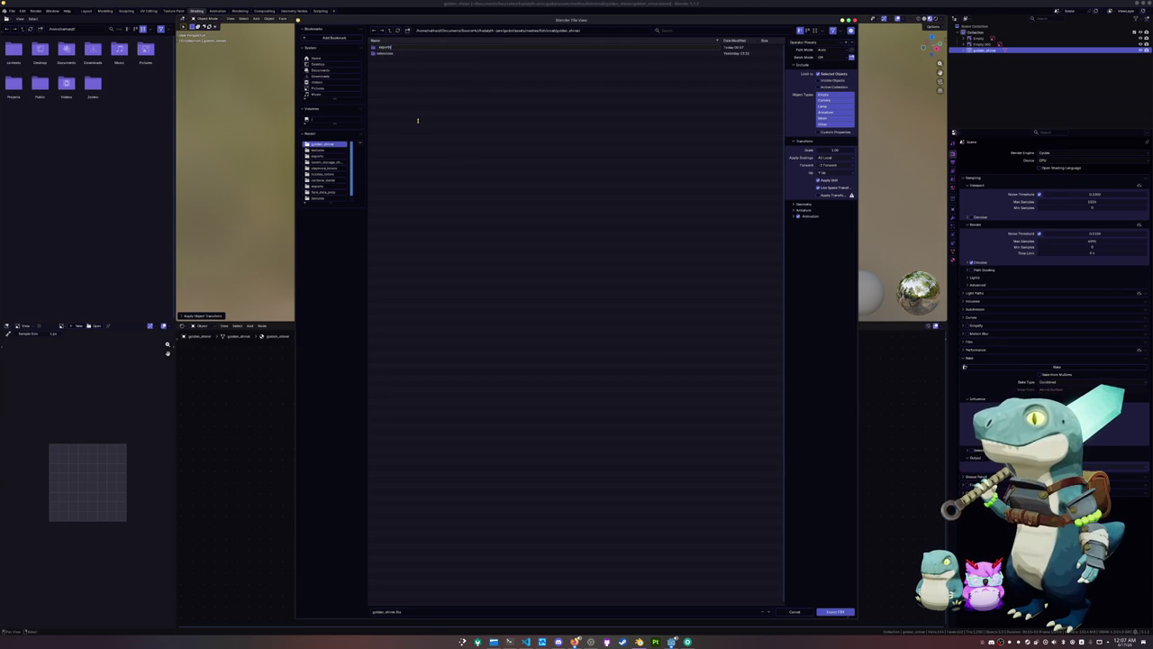
{"action": "key", "text": "Return"}
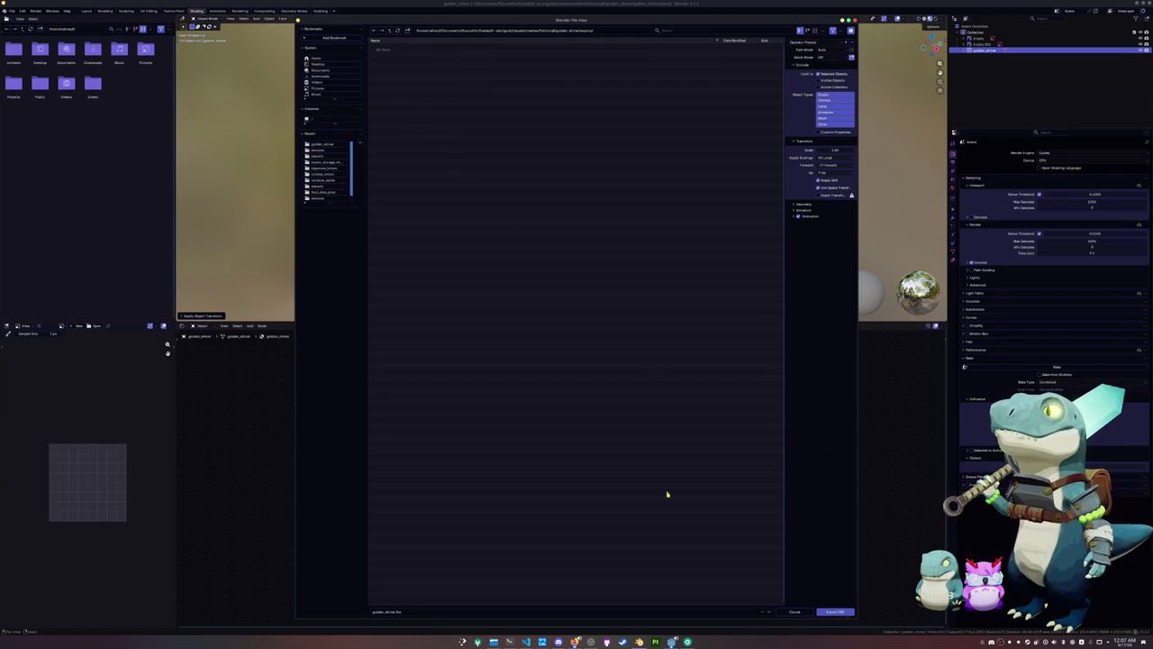
{"action": "left_click", "coordinate": [835, 612]}
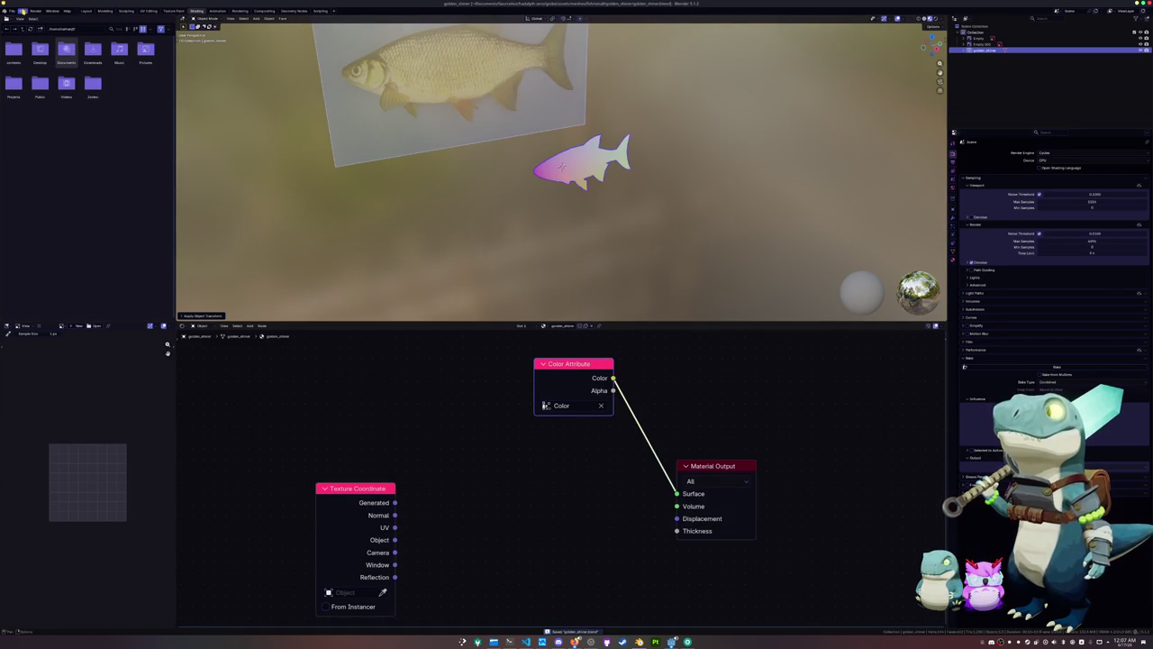
Export the fish again as golden_shiner.obj
{"action": "left_click", "coordinate": [12, 10]}
{"action": "left_click", "coordinate": [95, 133]}
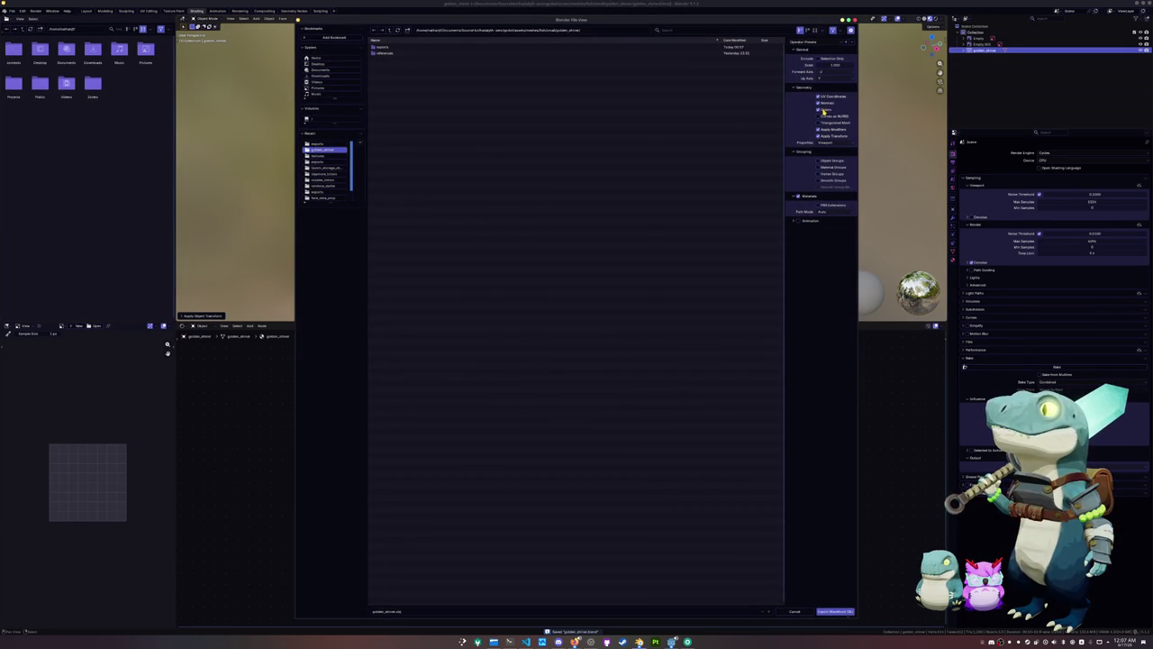
{"action": "left_click", "coordinate": [835, 610]}
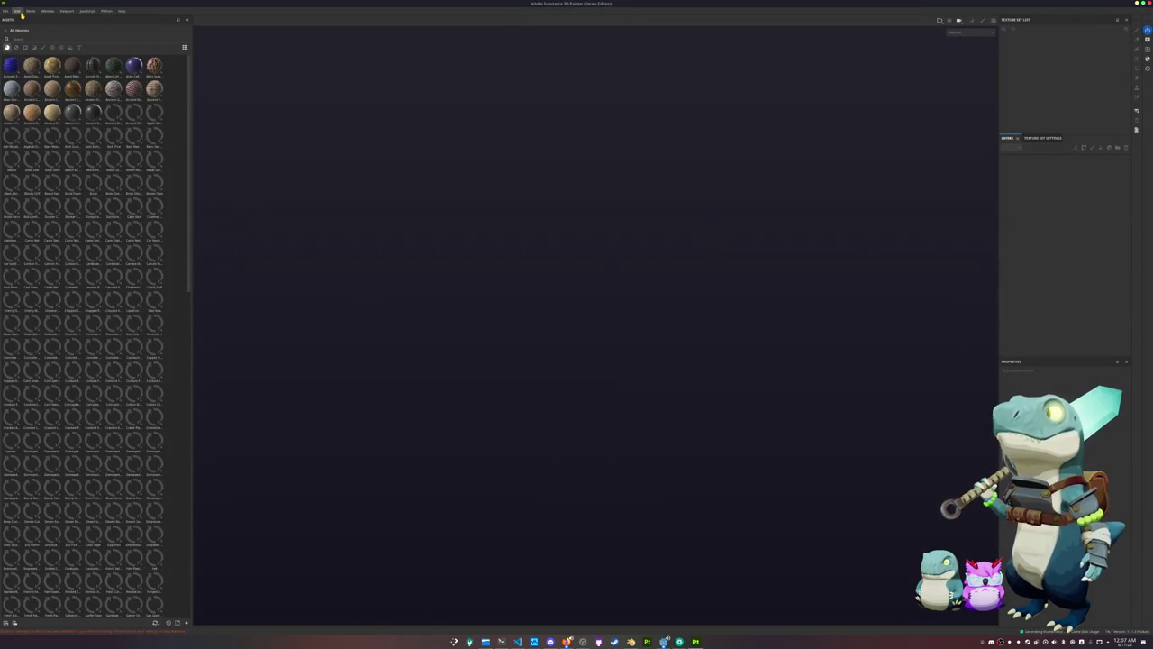
Start a new project and load the golden_shiner mesh from the exports folder
{"action": "left_click", "coordinate": [6, 11]}
{"action": "left_click", "coordinate": [11, 18]}
{"action": "left_click", "coordinate": [630, 238]}
{"action": "left_click", "coordinate": [576, 245]}
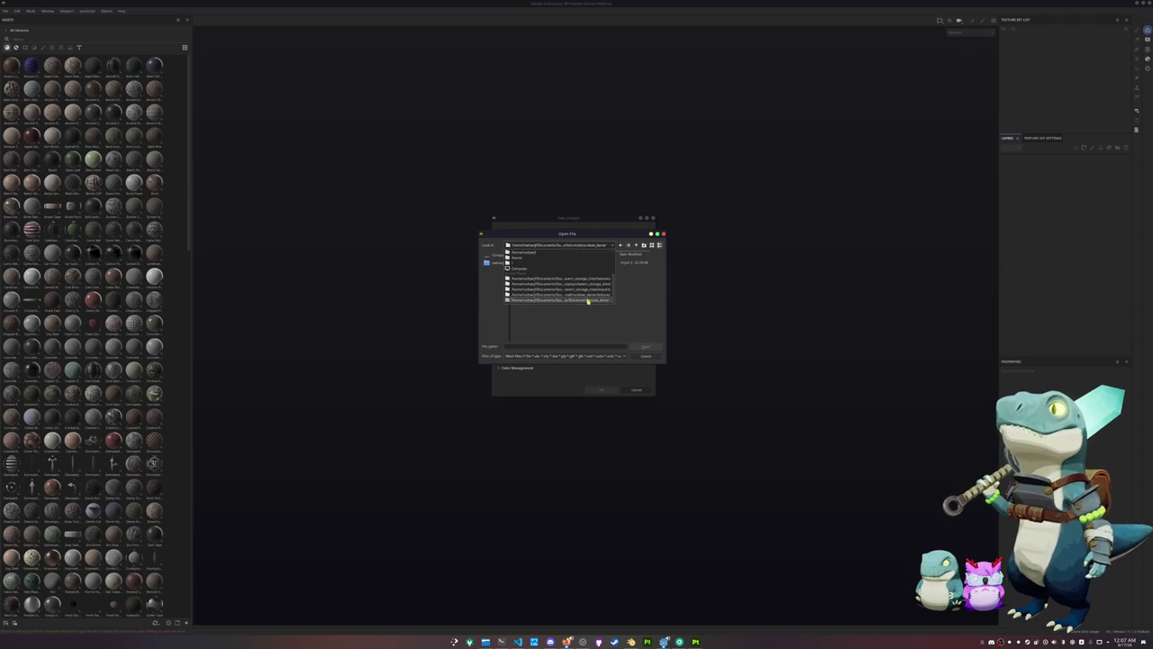
{"action": "left_click", "coordinate": [608, 294]}
{"action": "scroll", "coordinate": [541, 303], "scroll_direction": "down", "scroll_amount": 2}
{"action": "scroll", "coordinate": [539, 304], "scroll_direction": "down", "scroll_amount": 2}
{"action": "scroll", "coordinate": [537, 306], "scroll_direction": "down", "scroll_amount": 2}
{"action": "scroll", "coordinate": [534, 308], "scroll_direction": "down", "scroll_amount": 2}
{"action": "scroll", "coordinate": [534, 307], "scroll_direction": "down", "scroll_amount": 1}
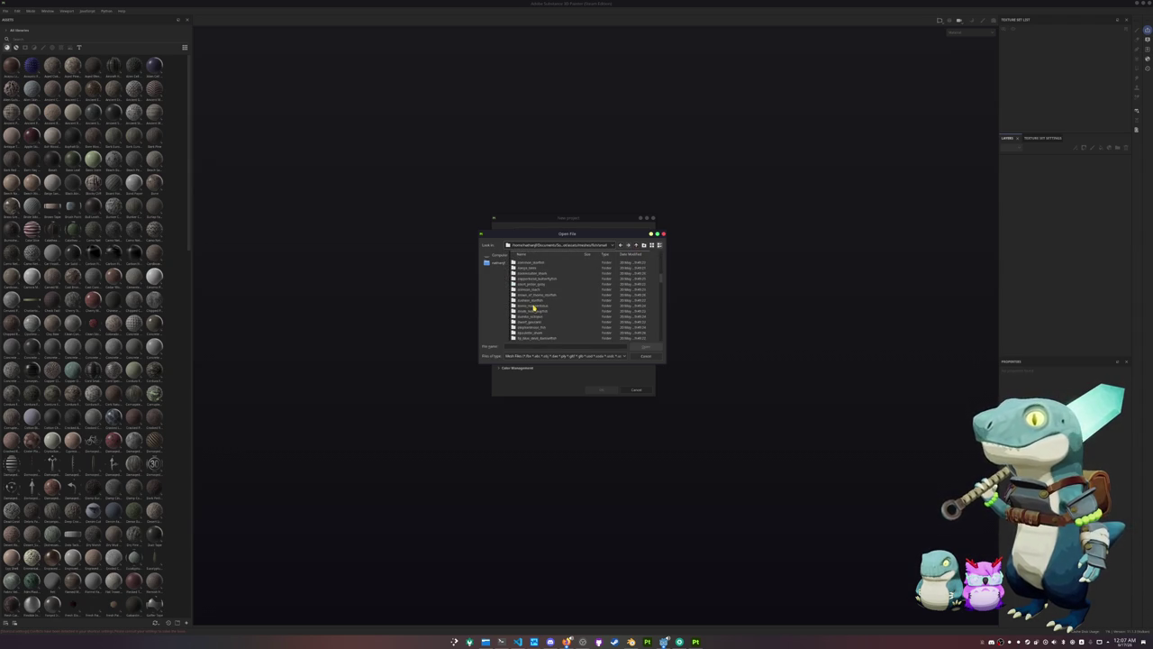
{"action": "scroll", "coordinate": [534, 307], "scroll_direction": "down", "scroll_amount": 1}
{"action": "scroll", "coordinate": [534, 307], "scroll_direction": "down", "scroll_amount": 1}
{"action": "scroll", "coordinate": [535, 308], "scroll_direction": "down", "scroll_amount": 1}
{"action": "scroll", "coordinate": [535, 308], "scroll_direction": "down", "scroll_amount": 1}
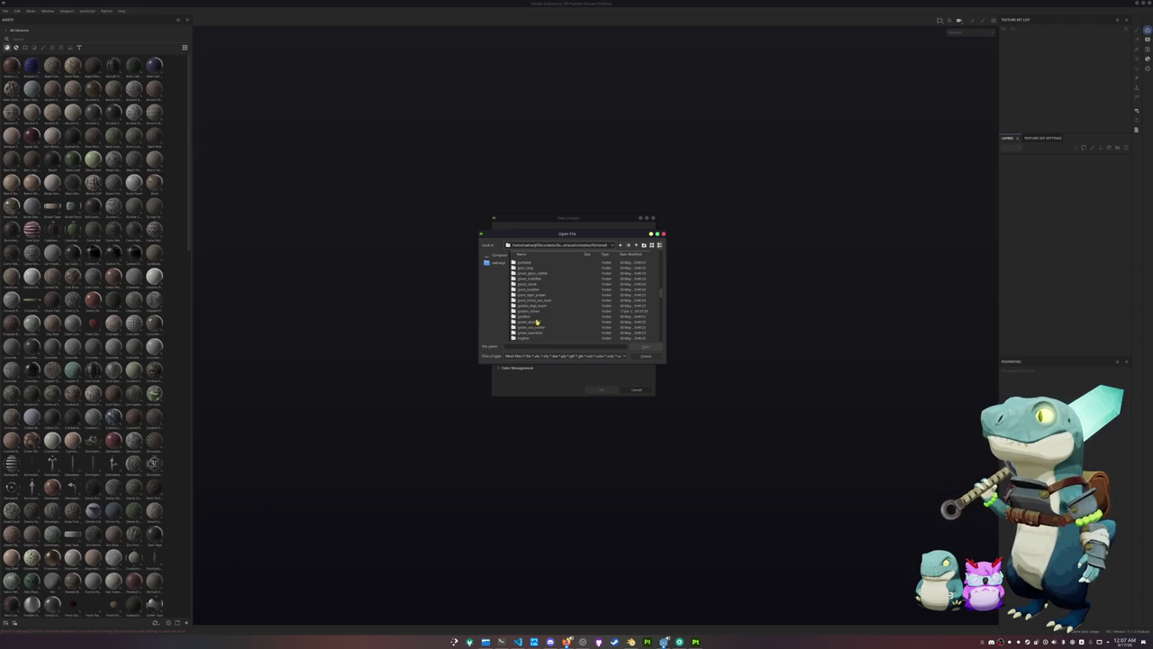
{"action": "double_click", "coordinate": [536, 322]}
{"action": "left_click", "coordinate": [530, 275]}
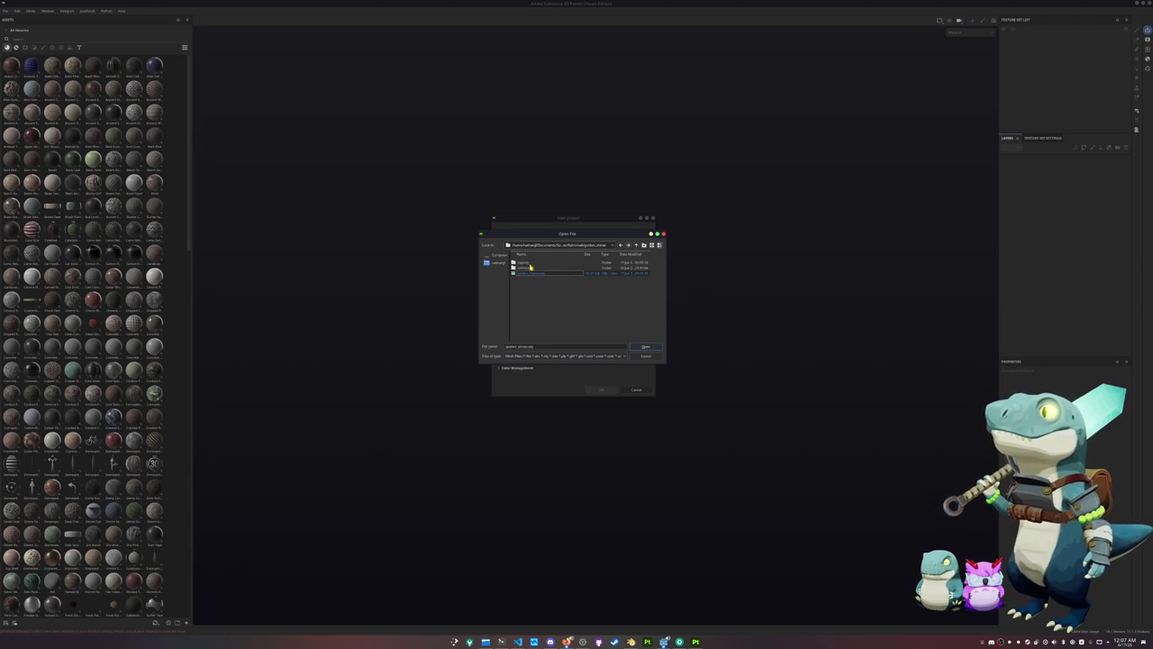
{"action": "left_click", "coordinate": [645, 346]}
Choose the document resolution and create the project
{"action": "left_click", "coordinate": [549, 260]}
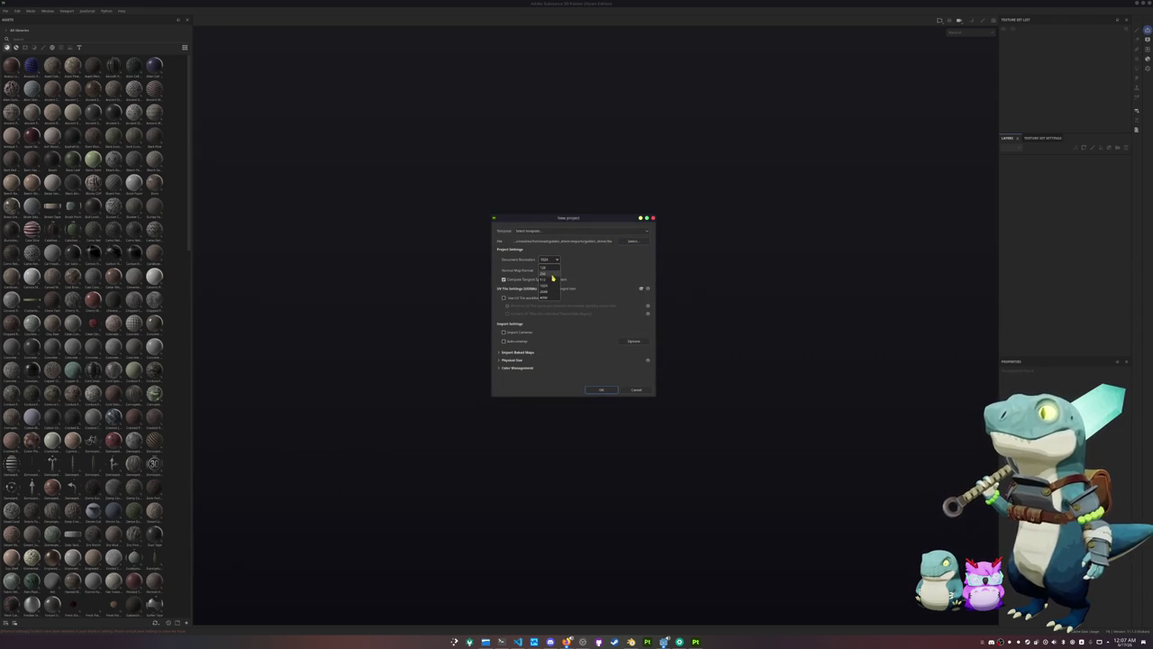
{"action": "left_click", "coordinate": [552, 291]}
{"action": "left_click", "coordinate": [600, 389]}
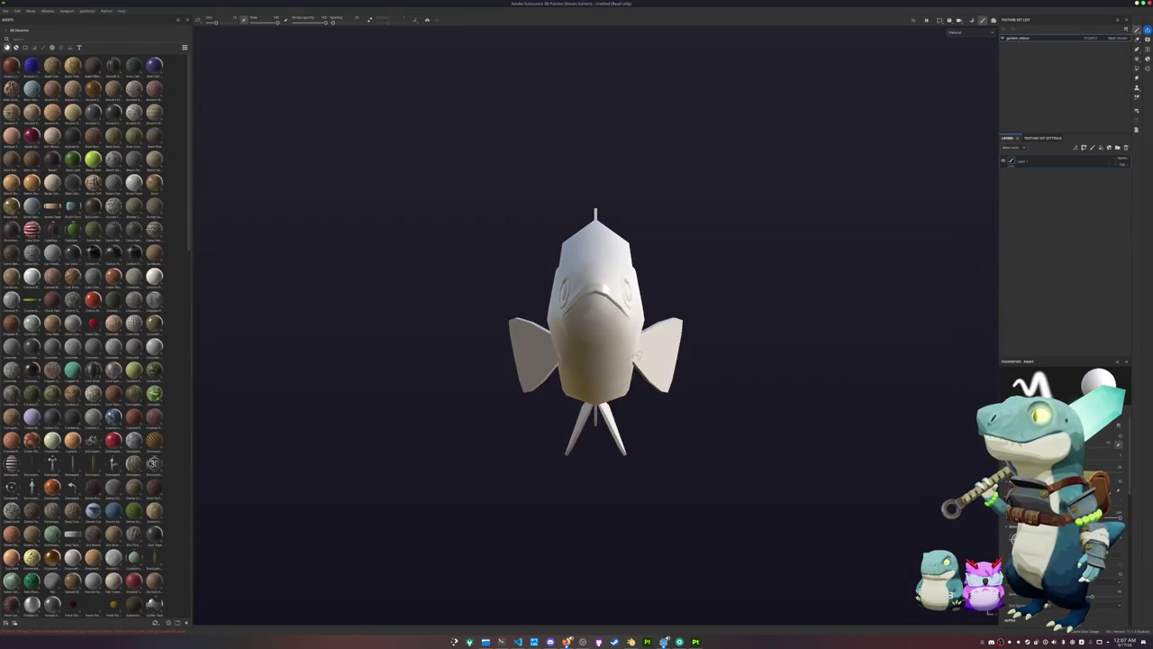
Bake the fish's mesh maps and set the viewport to show Base color only
{"action": "key", "text": "ctrl+b"}
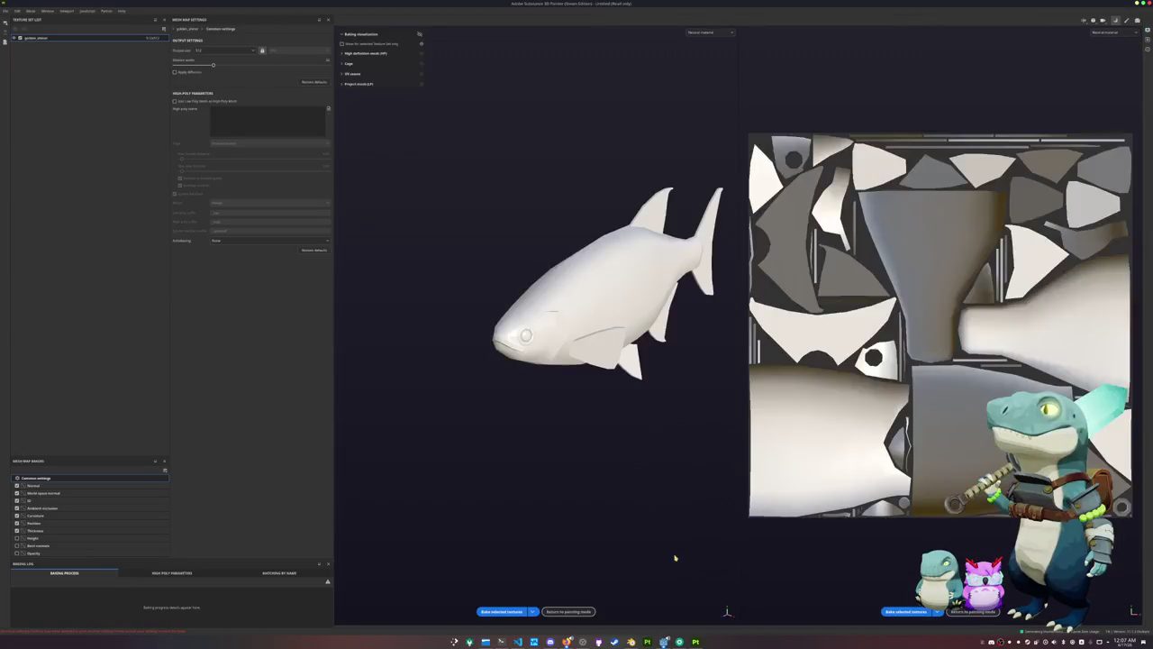
{"action": "left_click", "coordinate": [892, 612]}
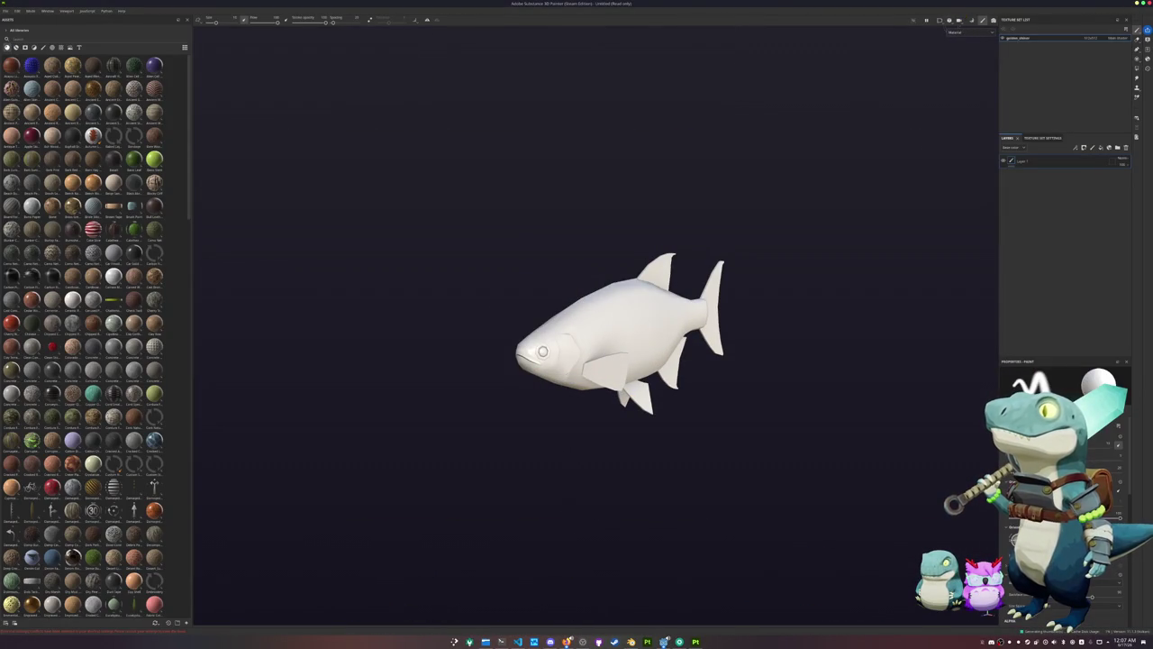
{"action": "left_click", "coordinate": [955, 32]}
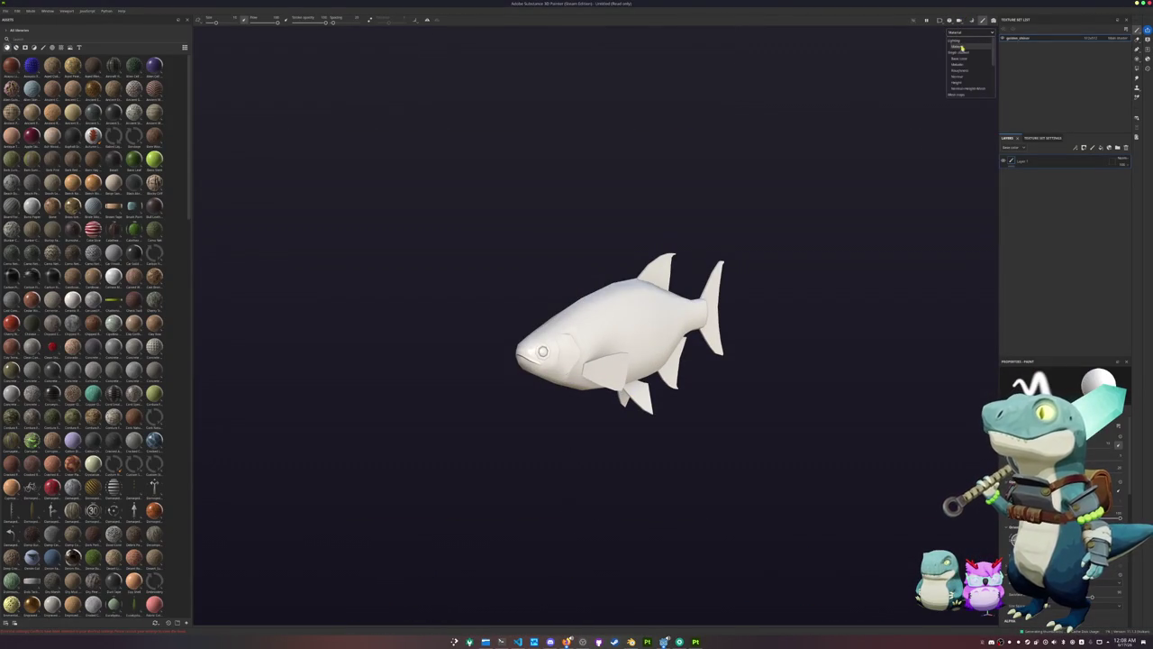
{"action": "left_click", "coordinate": [962, 59]}
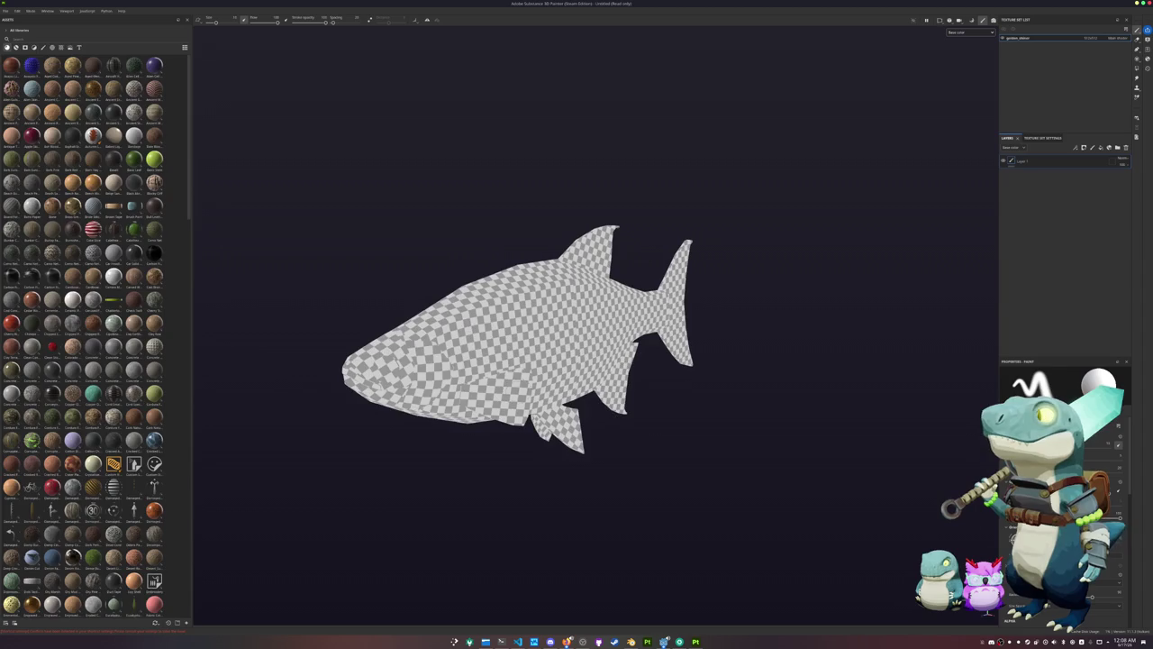
Drop a golden-brown fill material onto the fish and view it from the side
{"action": "scroll", "coordinate": [90, 360], "scroll_direction": "down", "scroll_amount": 10}
{"action": "left_click_drag", "start_coordinate": [112, 385], "coordinate": [559, 358]}
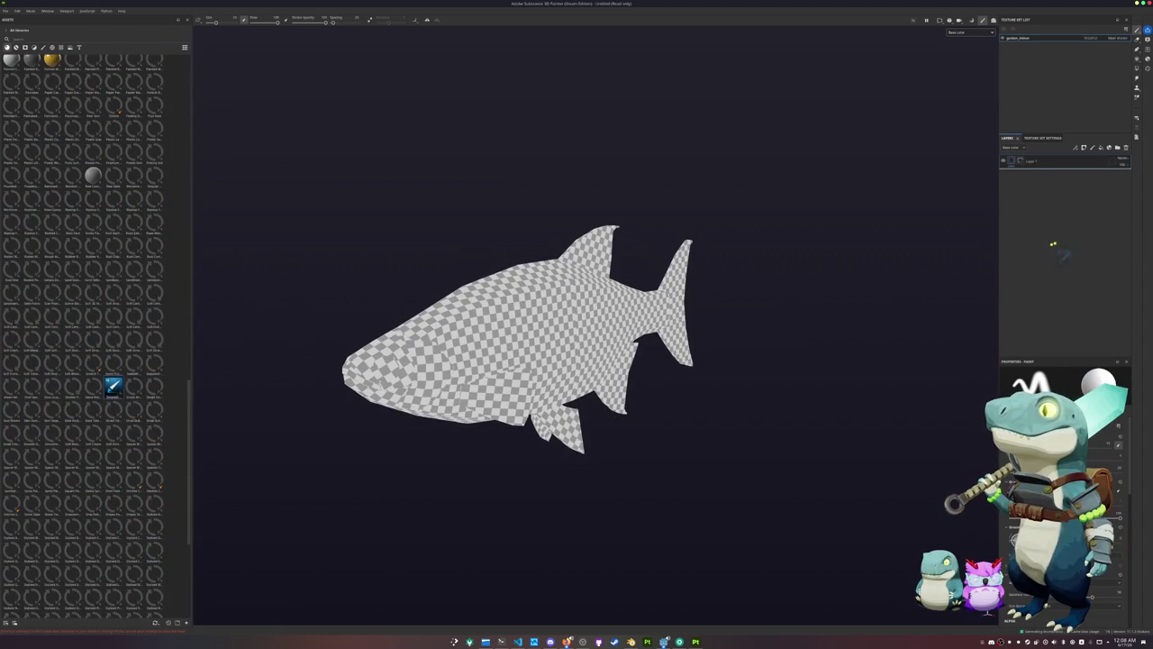
{"action": "mouse_move", "coordinate": [676, 436]}
{"action": "left_mouse_down", "text": "alt"}
{"action": "mouse_move", "coordinate": [749, 265]}
{"action": "mouse_move", "coordinate": [908, 111]}
{"action": "left_mouse_up", "text": "alt"}
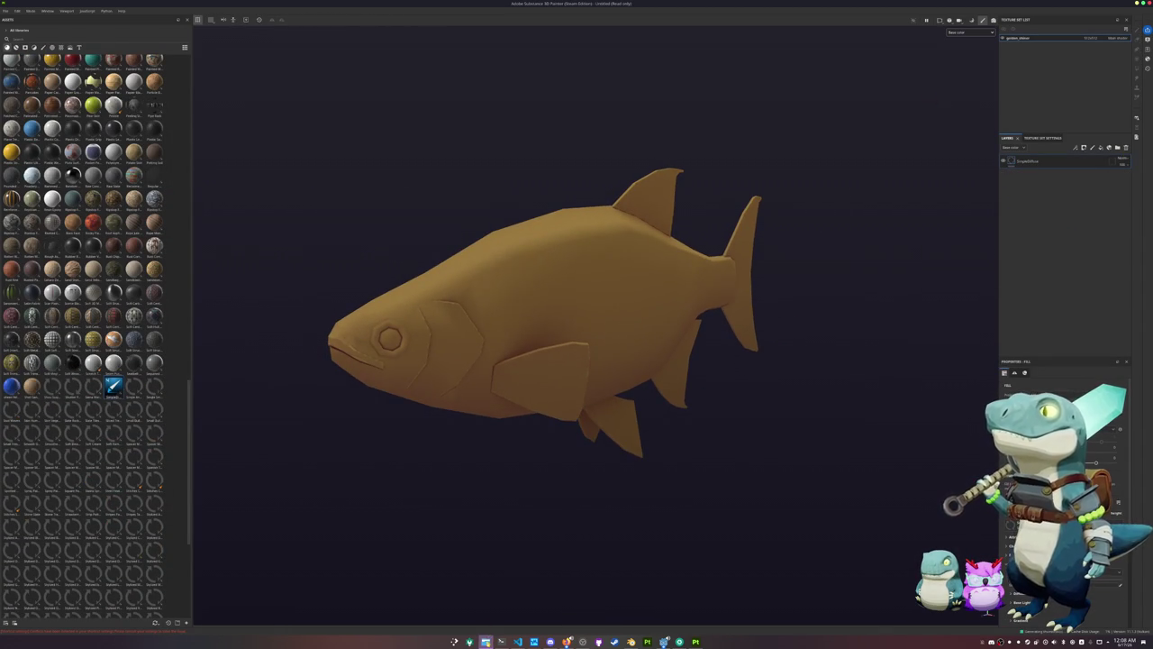
{"action": "left_click", "coordinate": [485, 641]}
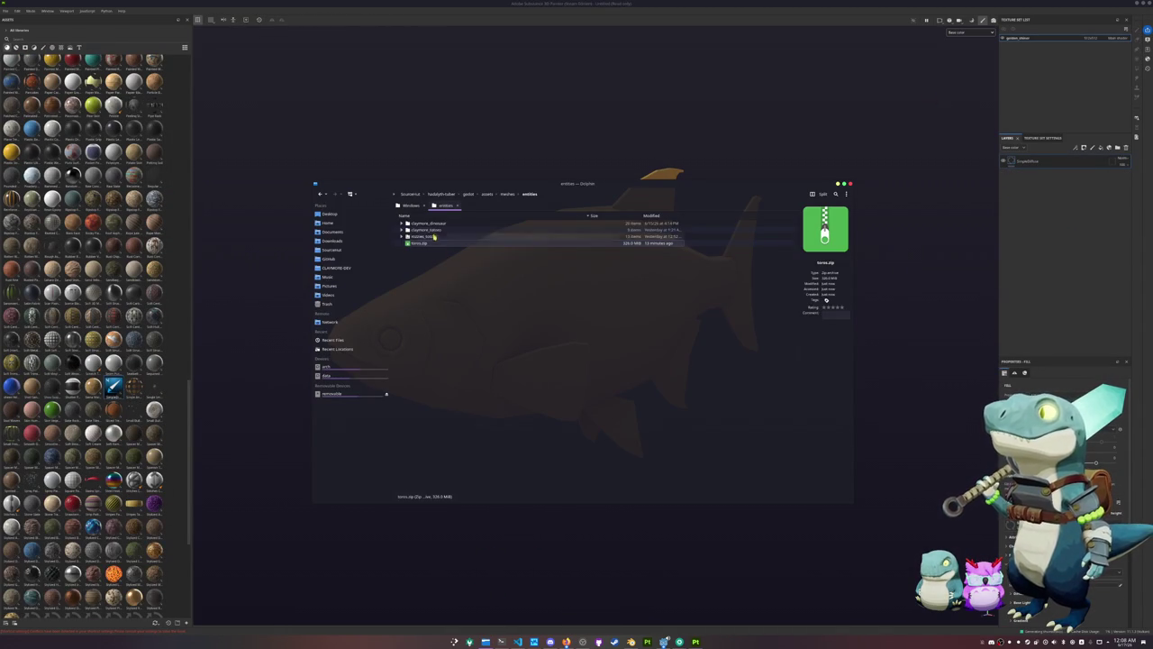
Navigate from the hadalyth-zero project folder into godot/assets/meshes/fish/small
{"action": "left_click", "coordinate": [441, 194]}
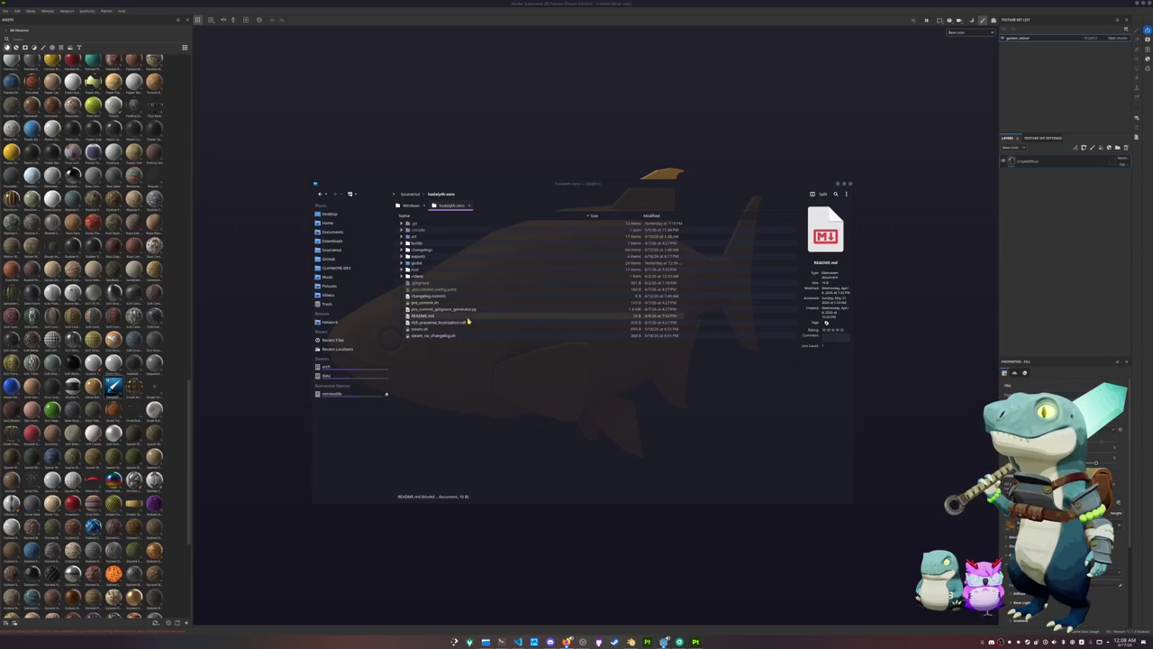
{"action": "left_click", "coordinate": [431, 264]}
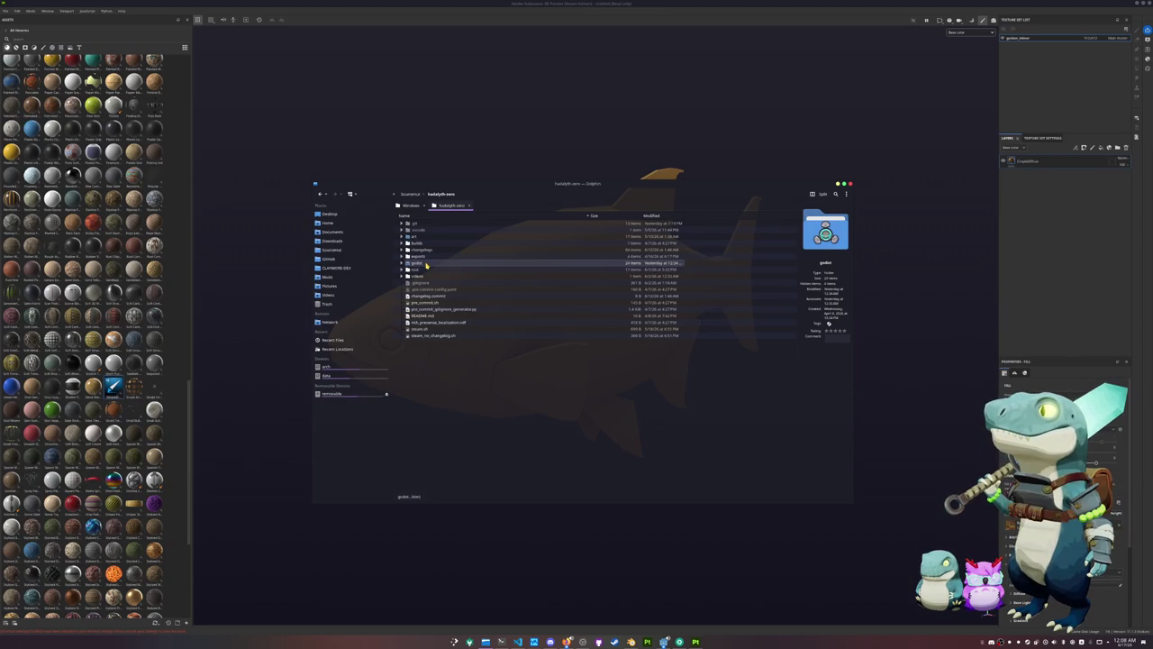
{"action": "double_click", "coordinate": [427, 264]}
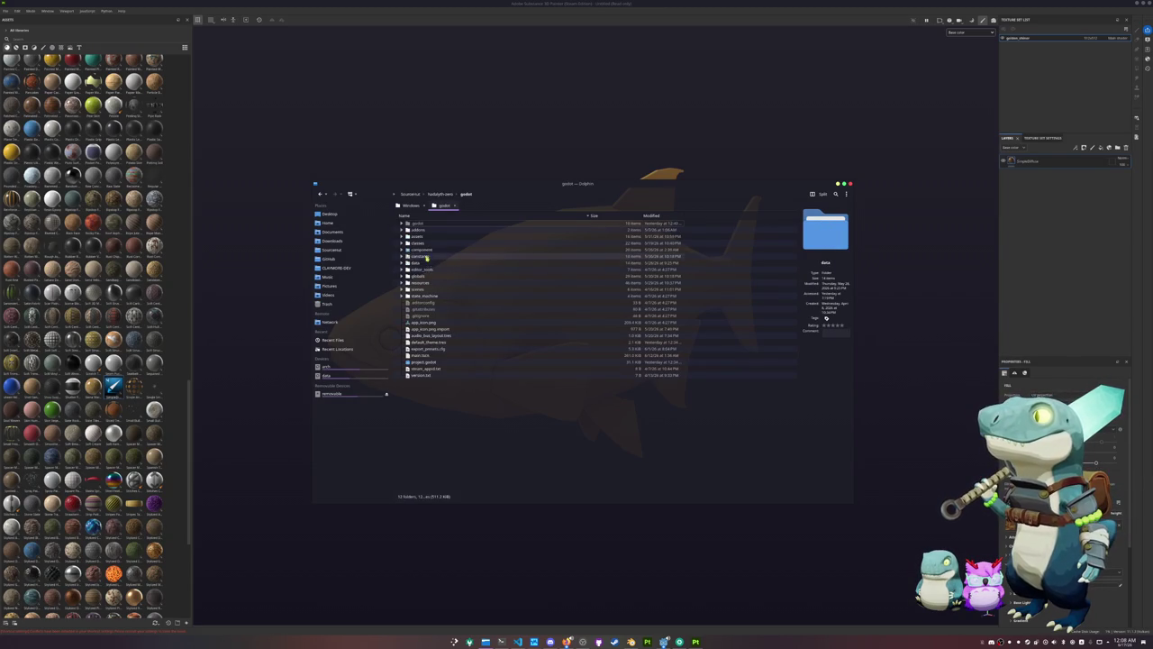
{"action": "double_click", "coordinate": [430, 239]}
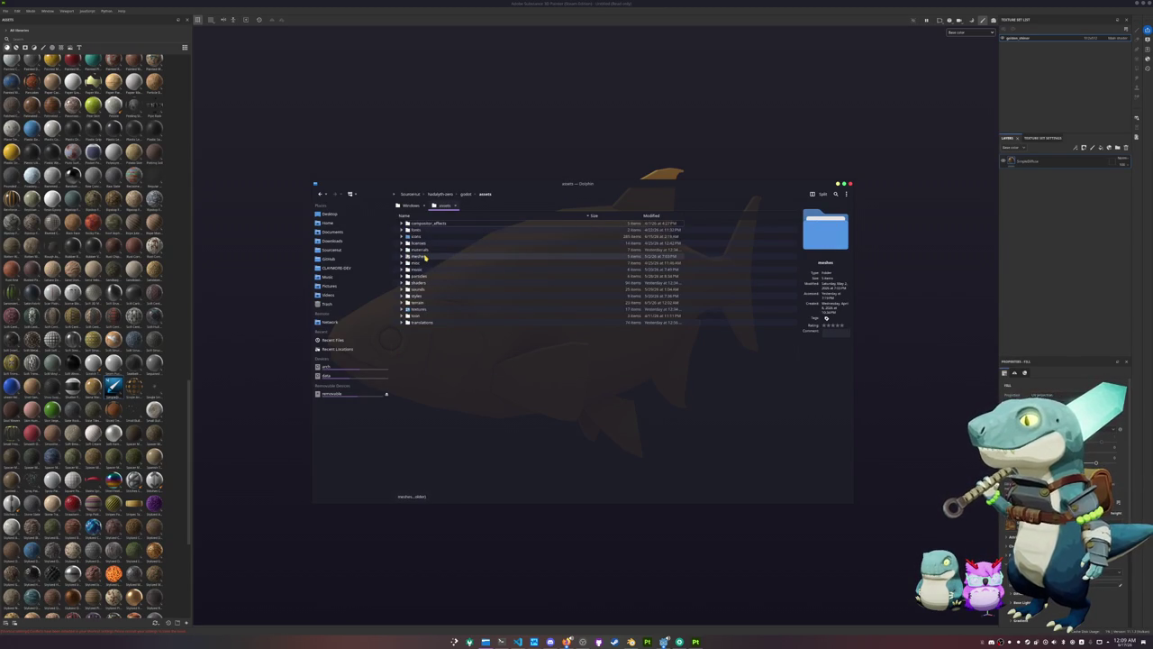
{"action": "double_click", "coordinate": [425, 258]}
{"action": "double_click", "coordinate": [423, 253]}
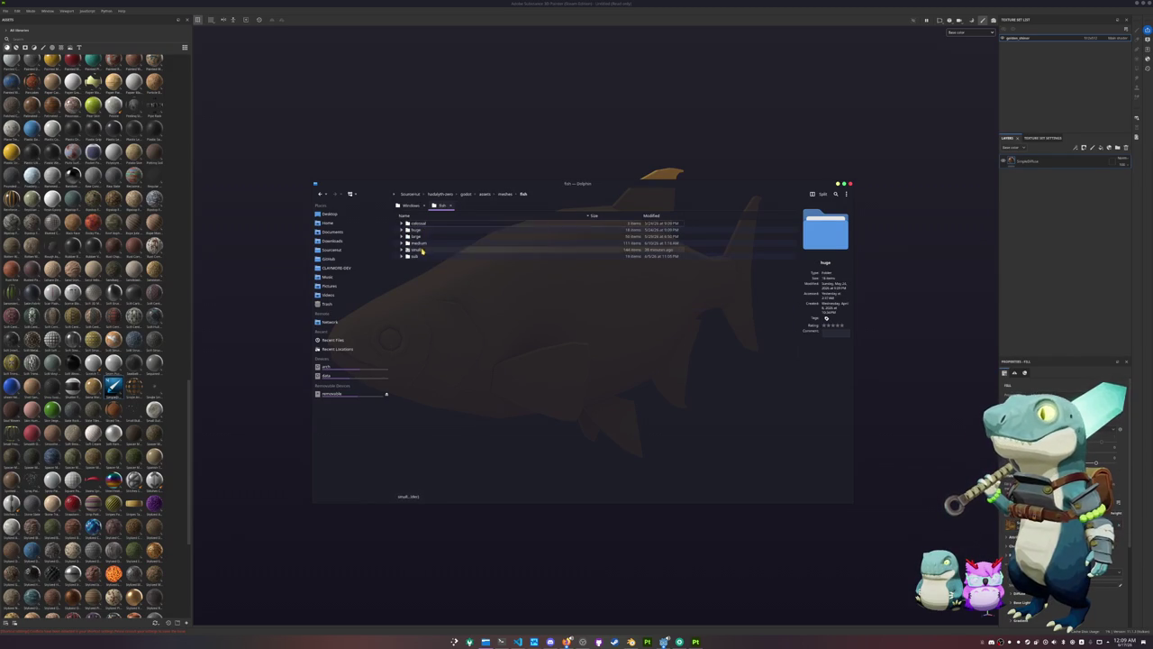
{"action": "double_click", "coordinate": [421, 250]}
Open golden_shiner/references and the Notemigonus_crysoleucas-1.jpg photo
{"action": "scroll", "coordinate": [433, 343], "scroll_direction": "down", "scroll_amount": 3}
{"action": "scroll", "coordinate": [438, 356], "scroll_direction": "down", "scroll_amount": 3}
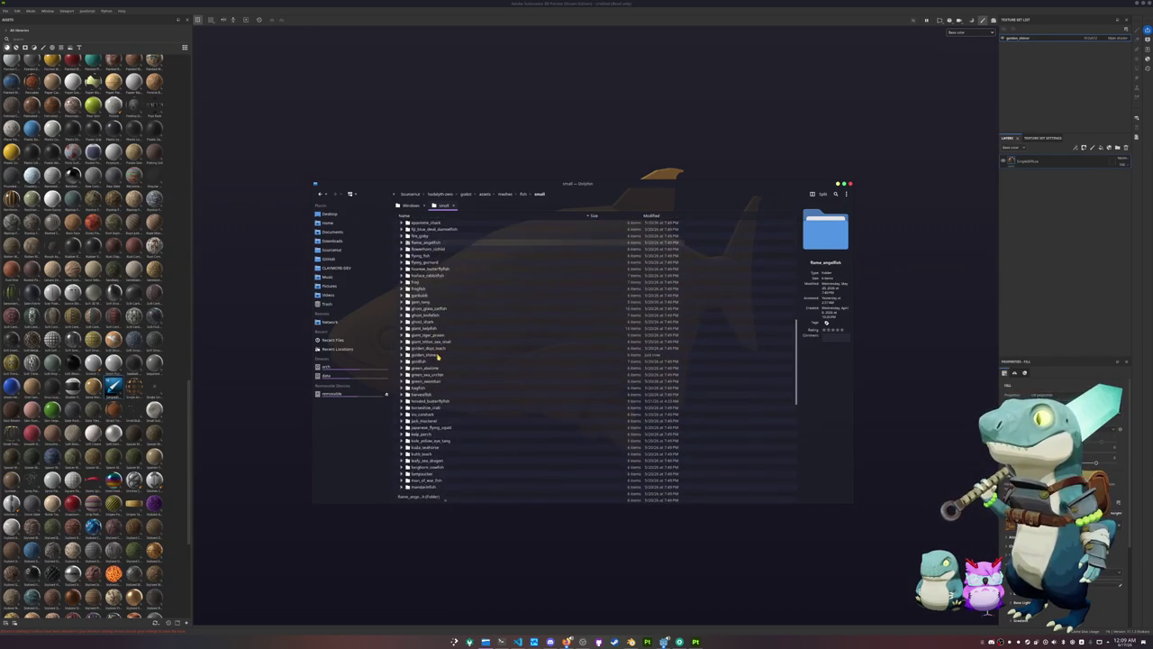
{"action": "scroll", "coordinate": [438, 359], "scroll_direction": "down", "scroll_amount": 2}
{"action": "left_click", "coordinate": [436, 368]}
{"action": "left_click", "coordinate": [435, 375]}
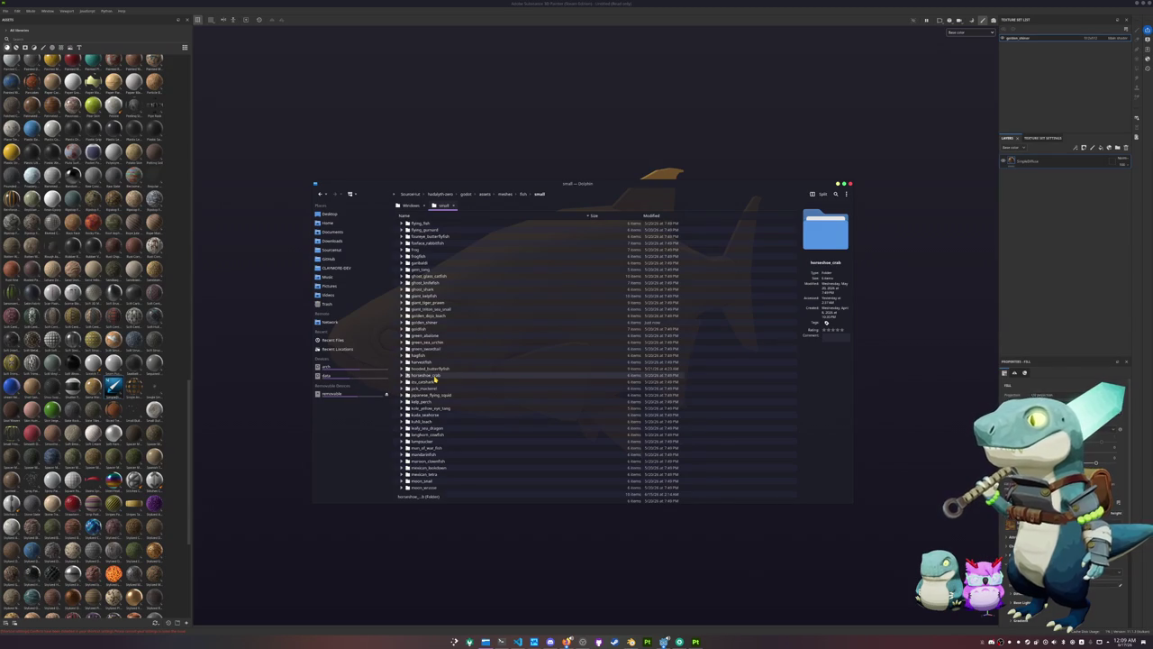
{"action": "double_click", "coordinate": [438, 322]}
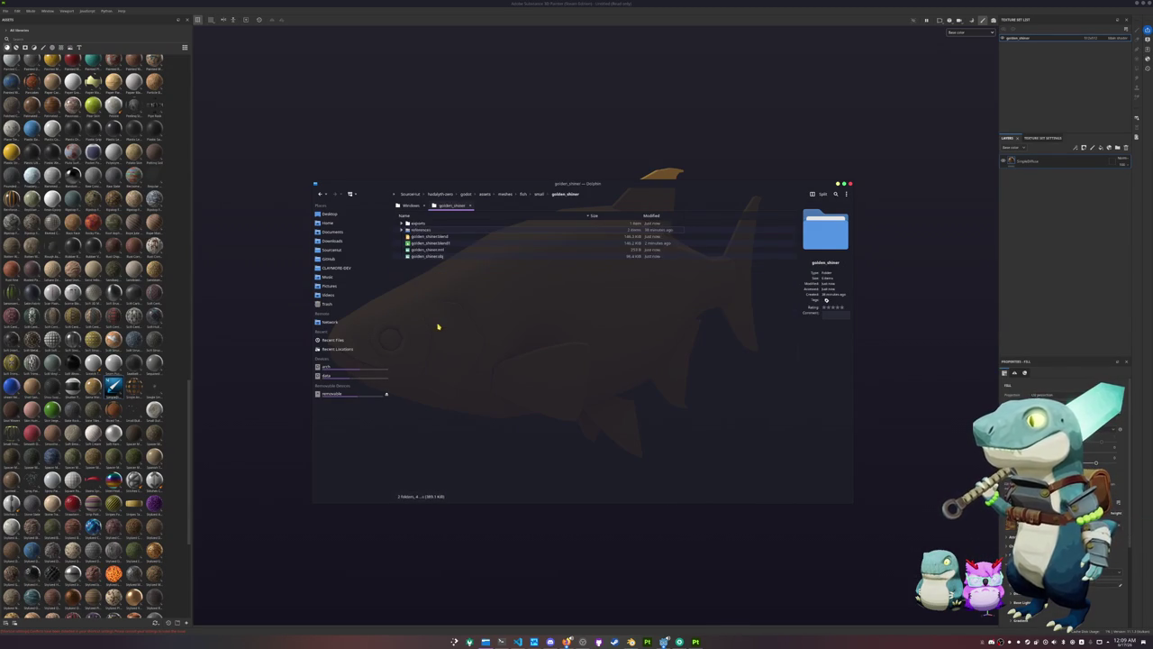
{"action": "double_click", "coordinate": [427, 228]}
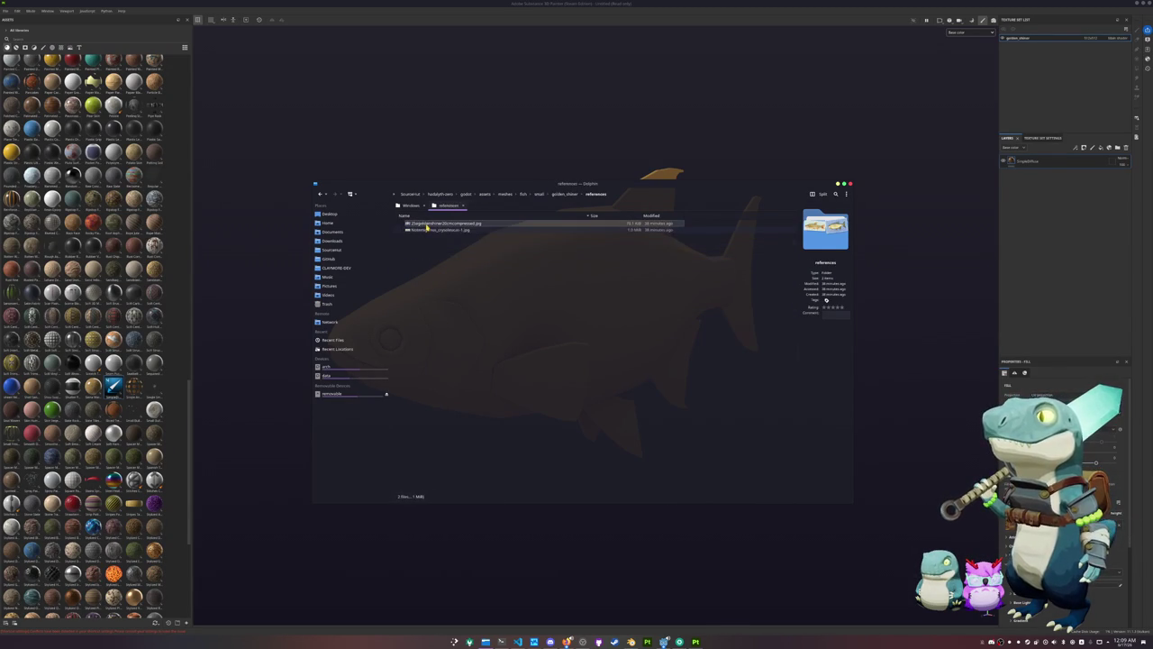
{"action": "double_click", "coordinate": [427, 229]}
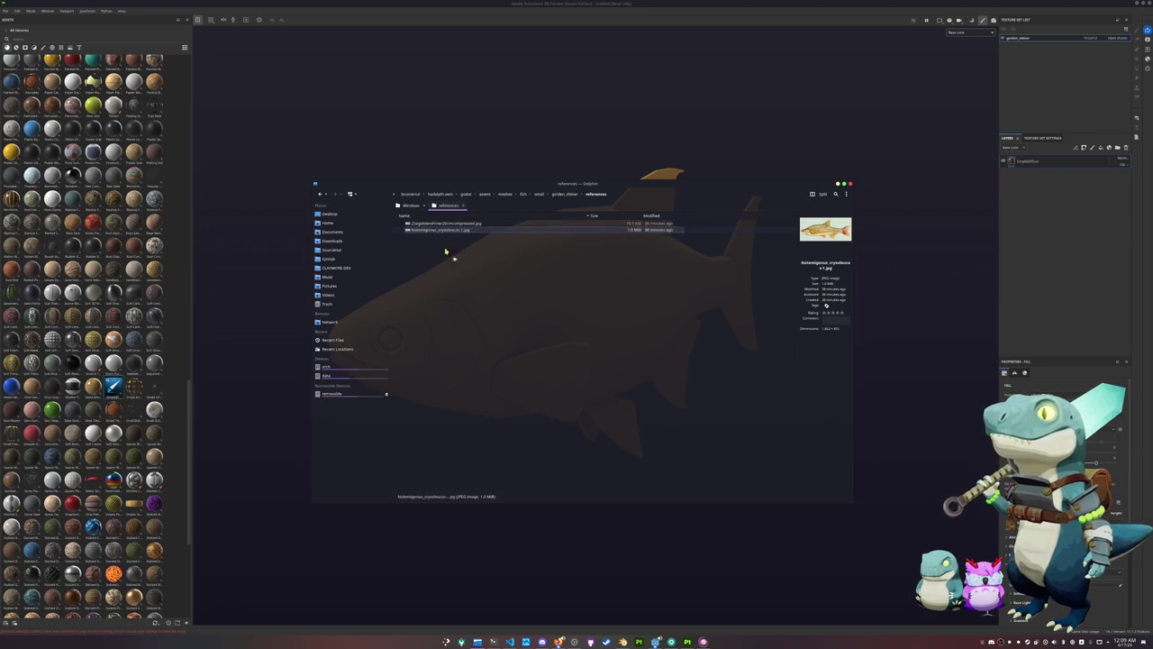
Place the blue-background fish photo top-left, close Dolphin, and turn the 3D fish sideways
{"action": "left_click_drag", "start_coordinate": [564, 215], "coordinate": [667, 280]}
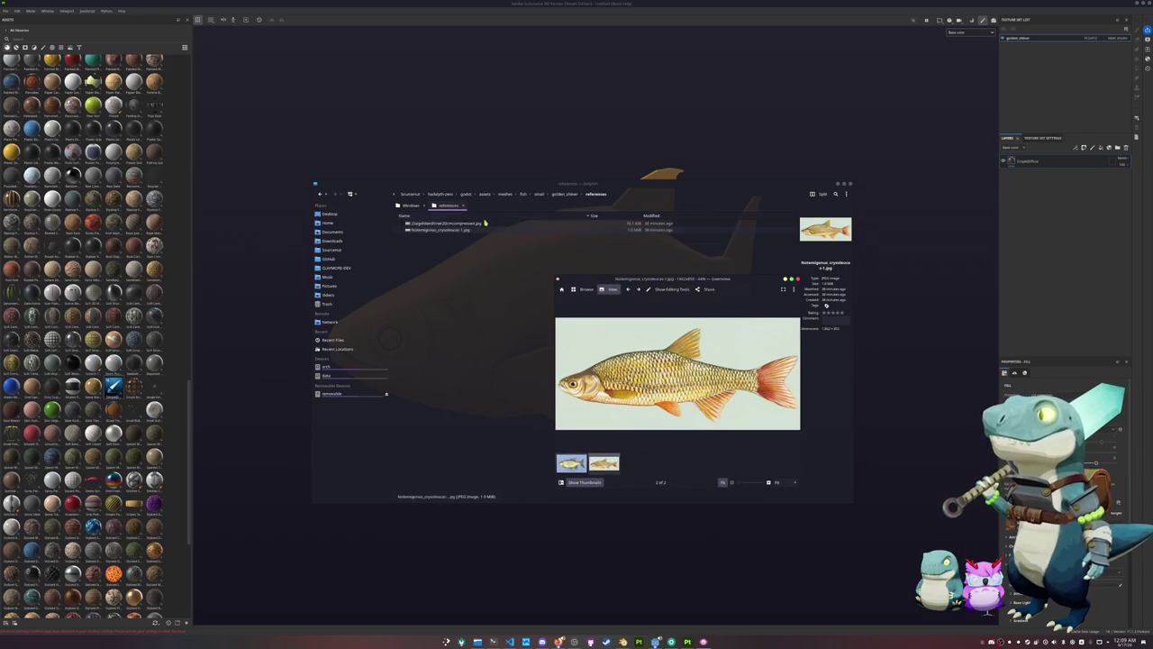
{"action": "left_click", "coordinate": [572, 463]}
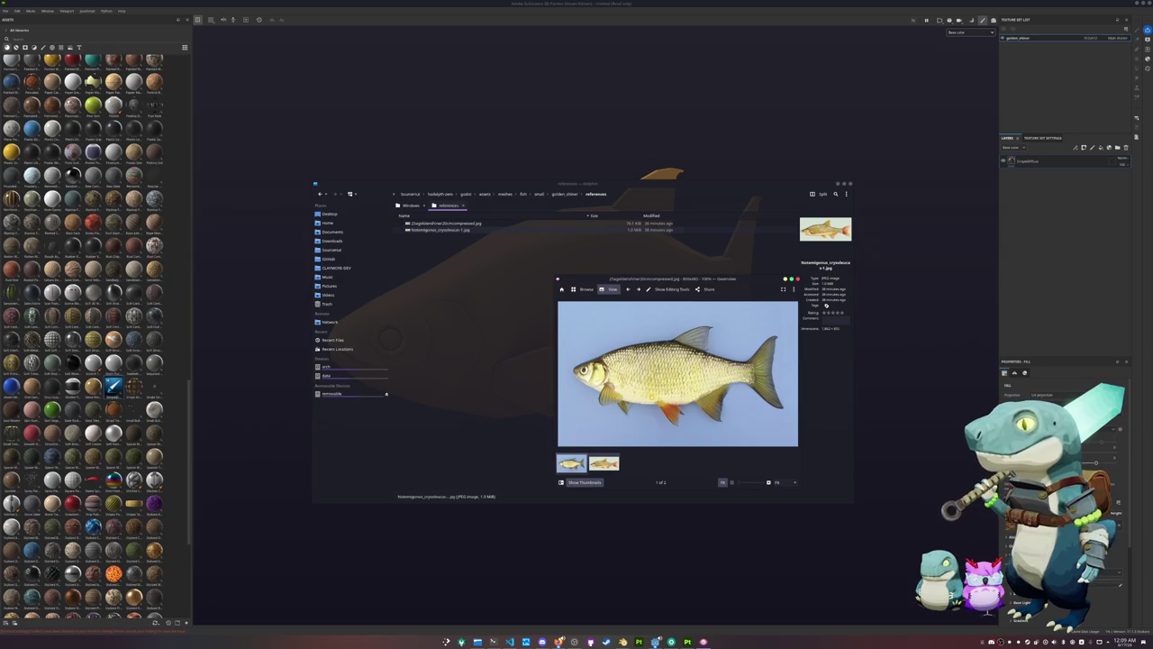
{"action": "left_click_drag", "start_coordinate": [643, 278], "coordinate": [287, 36]}
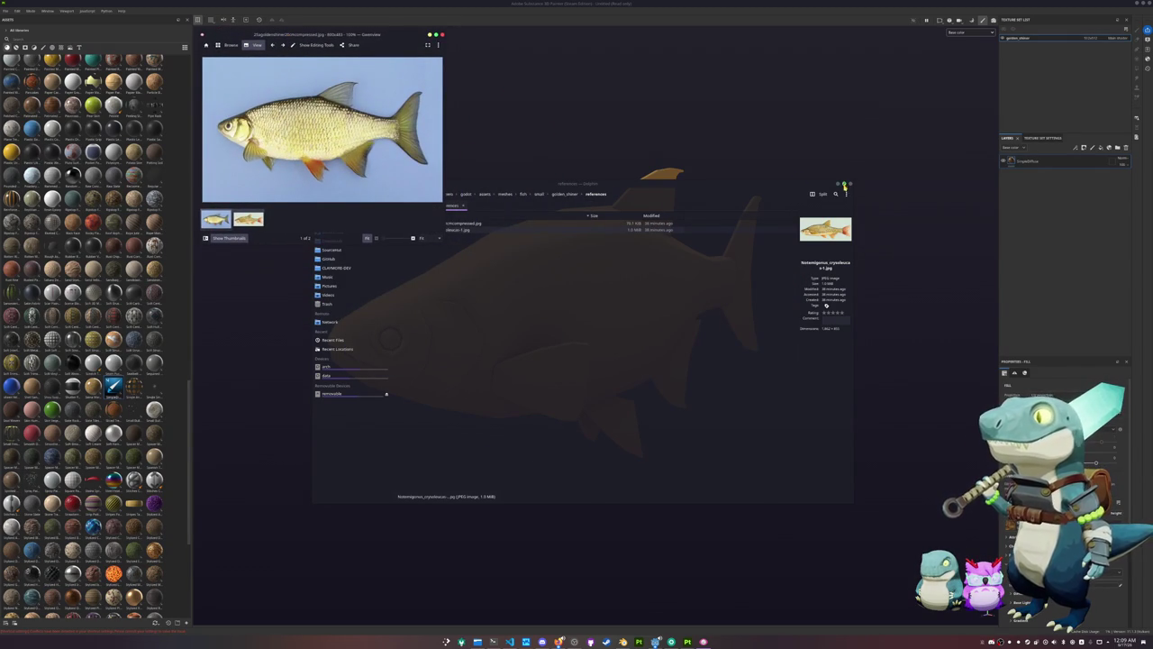
{"action": "left_click", "coordinate": [850, 184]}
{"action": "mouse_move", "coordinate": [801, 243]}
{"action": "left_mouse_down", "text": "alt"}
{"action": "mouse_move", "coordinate": [656, 277]}
{"action": "mouse_move", "coordinate": [643, 249]}
{"action": "mouse_move", "coordinate": [714, 321]}
{"action": "left_mouse_up", "text": "alt"}
Launch KColorChooser and sample the pale belly colour's hex from the reference photo
{"action": "key", "text": "super"}
{"action": "type", "text": "kcolorchooser"}
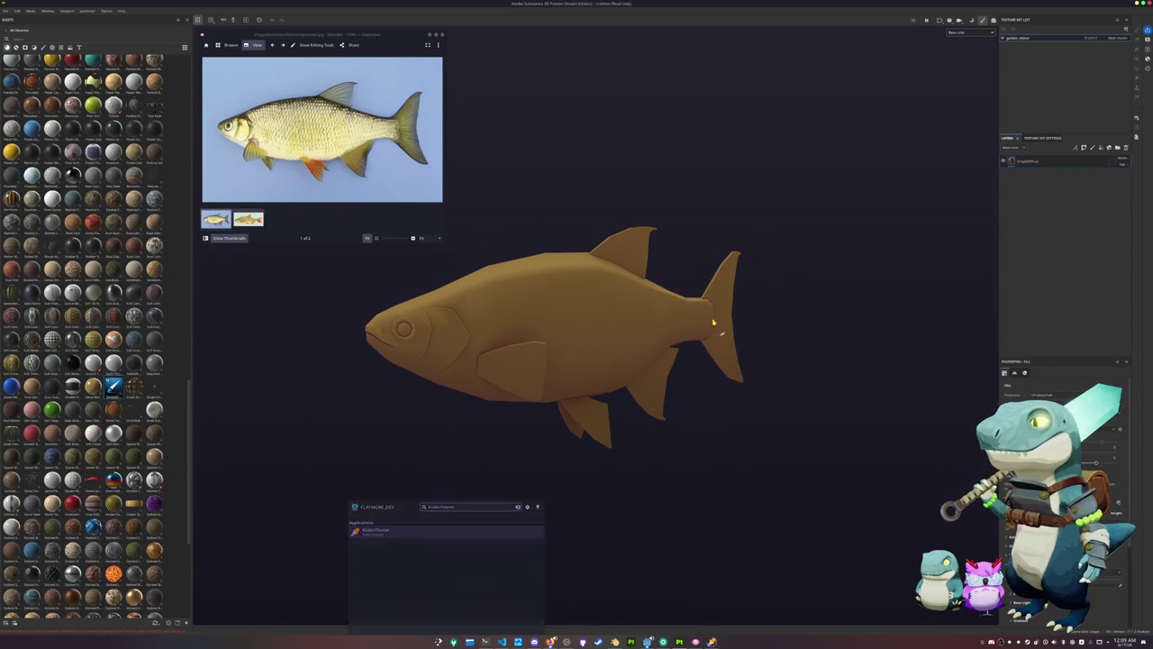
{"action": "key", "text": "Return"}
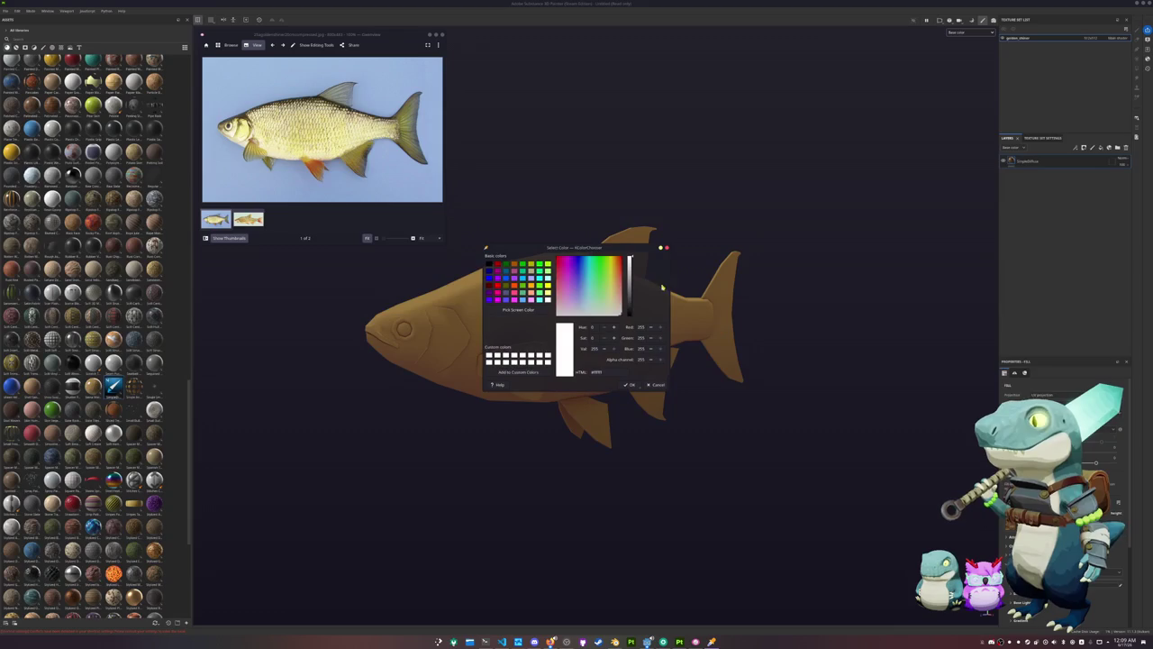
{"action": "left_click_drag", "start_coordinate": [554, 253], "coordinate": [518, 38]}
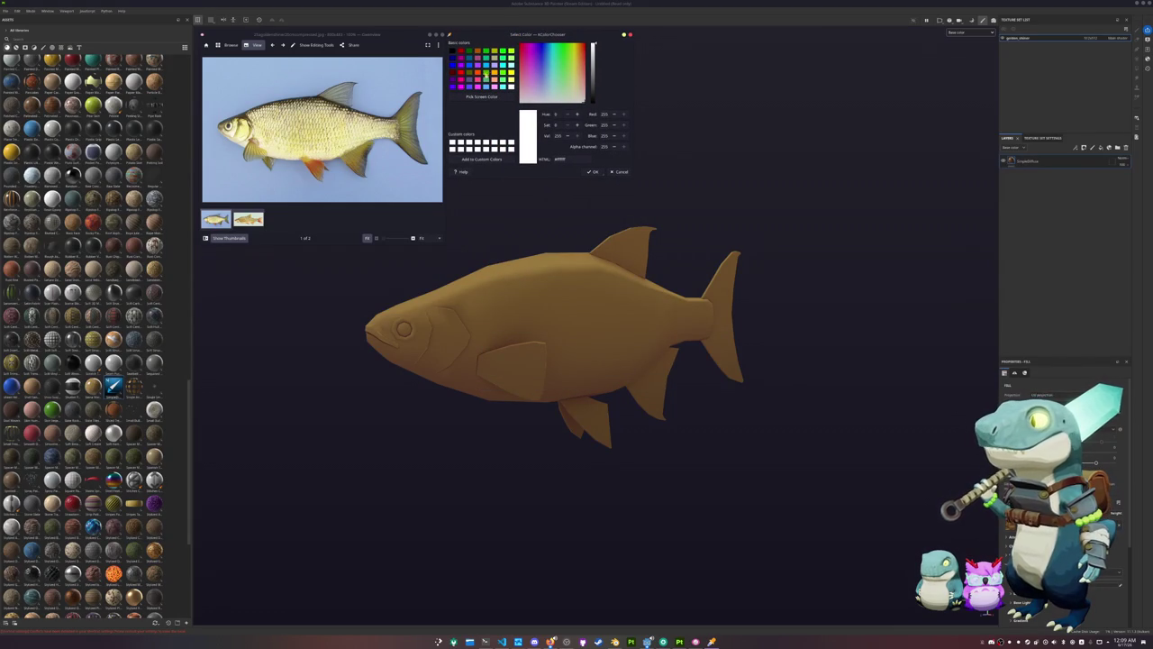
{"action": "left_click", "coordinate": [482, 96]}
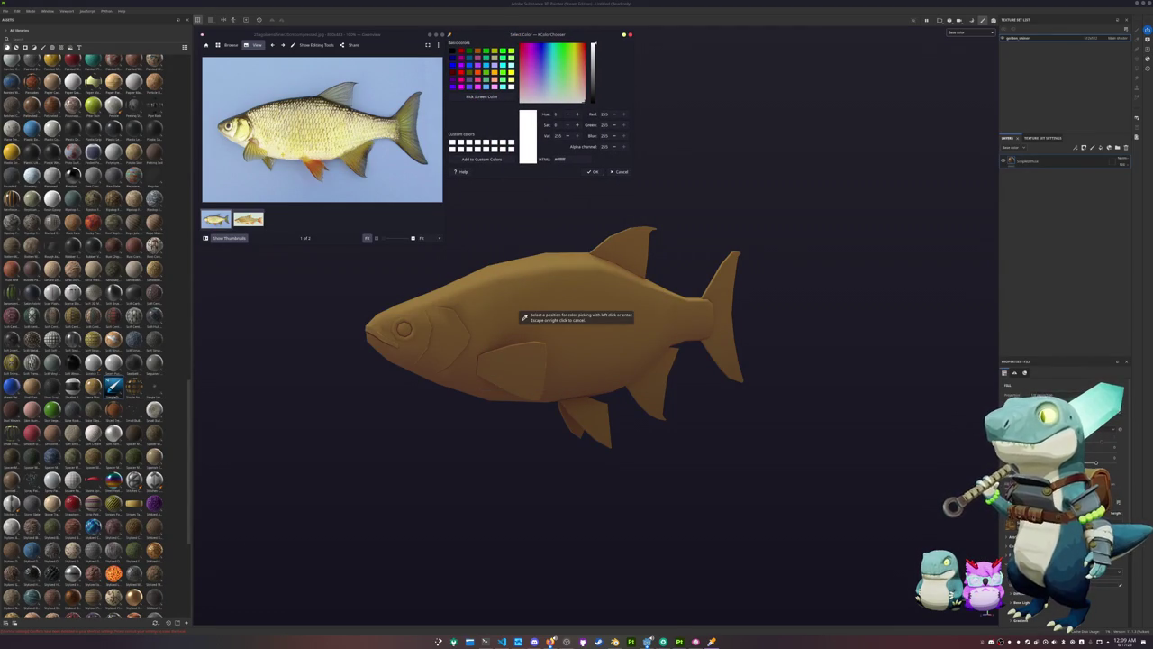
{"action": "left_click", "coordinate": [298, 157]}
{"action": "double_click", "coordinate": [568, 158]}
Paste the cream hex into the fill layer's Base Color
{"action": "left_click", "coordinate": [1045, 213]}
{"action": "scroll", "coordinate": [1015, 597], "scroll_direction": "down", "scroll_amount": 5}
{"action": "scroll", "coordinate": [1014, 596], "scroll_direction": "down", "scroll_amount": 5}
{"action": "left_click", "coordinate": [1048, 604]}
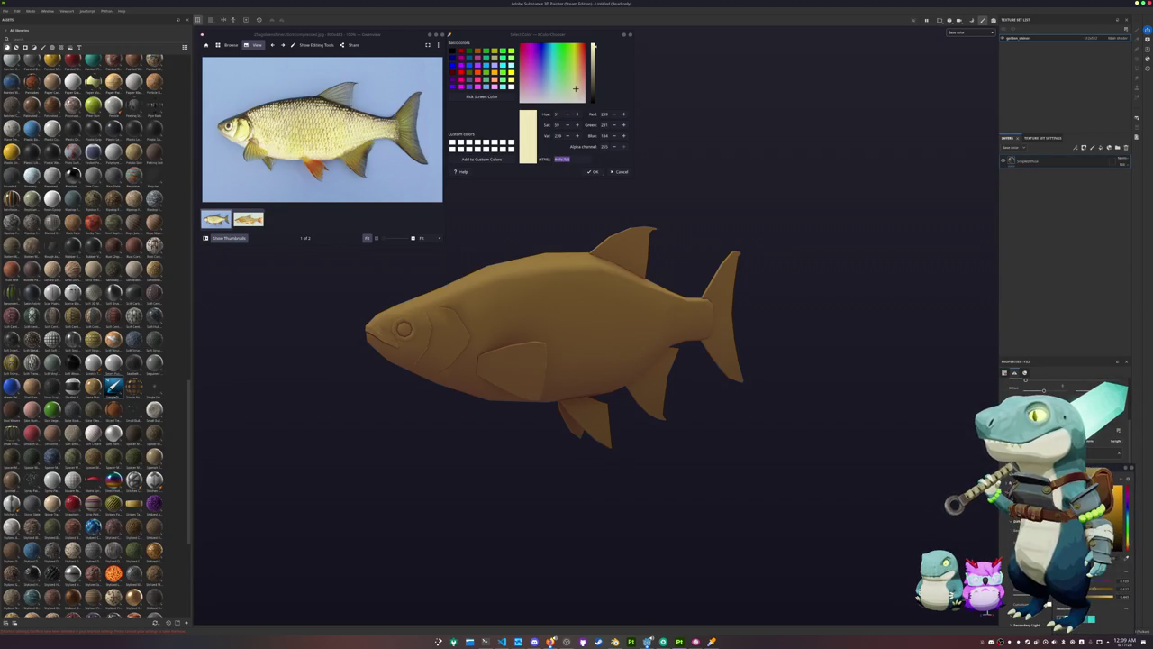
{"action": "key", "text": "ctrl+v"}
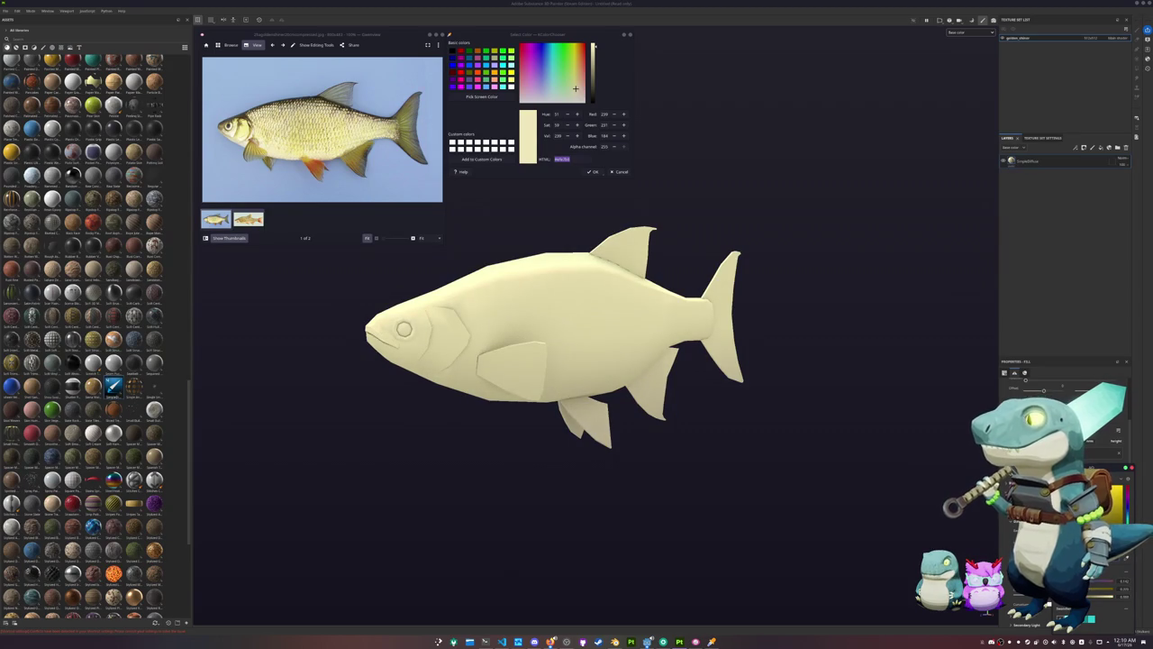
{"action": "left_click_drag", "start_coordinate": [811, 397], "coordinate": [867, 402], "text": "alt"}
{"action": "left_click", "coordinate": [1039, 164]}
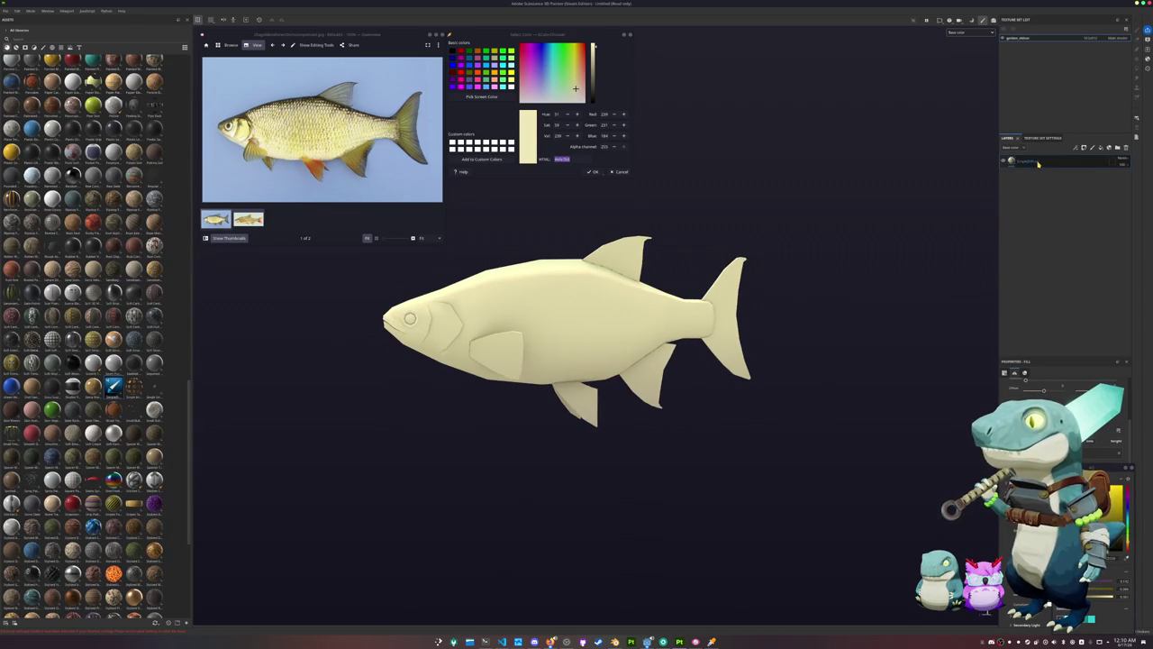
Duplicate the cream fill and give it a darker yellow sampled from the photo
{"action": "key", "text": "ctrl+d"}
{"action": "left_click", "coordinate": [481, 96]}
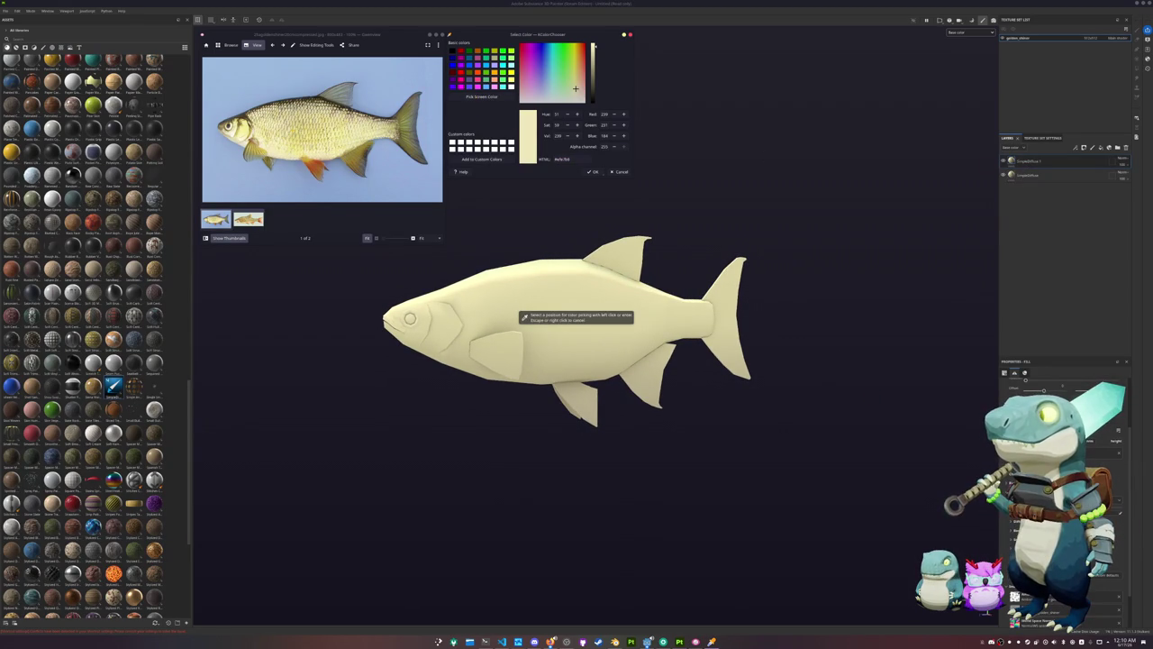
{"action": "left_click", "coordinate": [523, 317]}
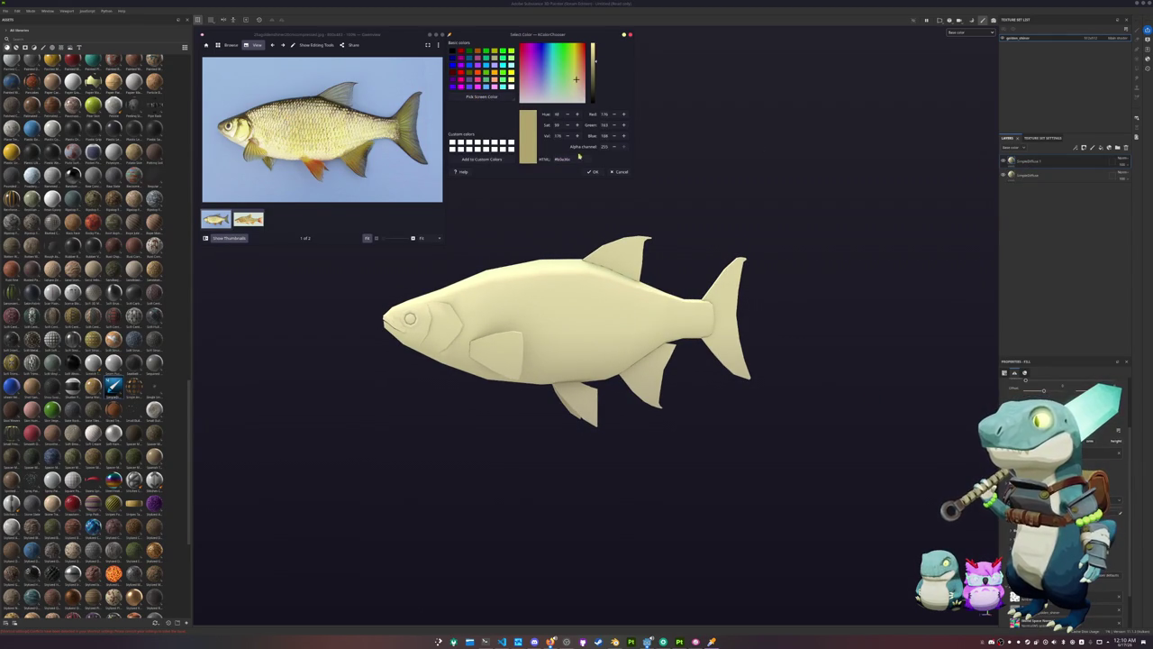
{"action": "left_click", "coordinate": [1020, 242]}
{"action": "scroll", "coordinate": [1063, 432], "scroll_direction": "down", "scroll_amount": 3}
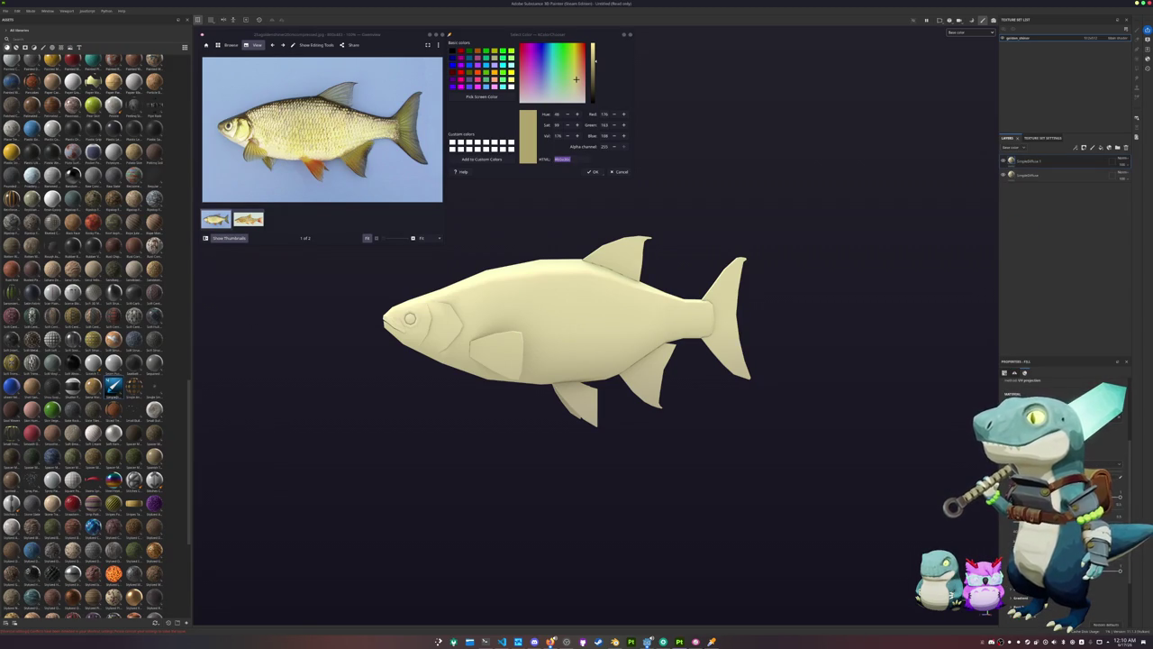
{"action": "left_click", "coordinate": [1114, 468]}
{"action": "key", "text": "ctrl+v"}
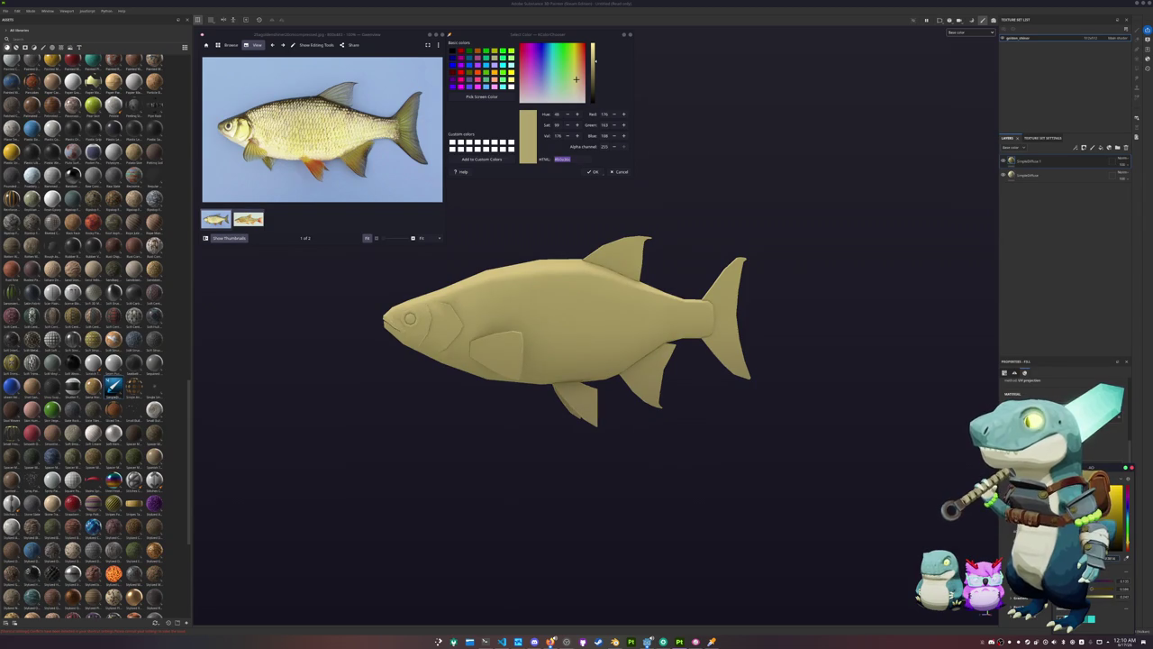
Add a black mask with a Light generator to the darker layer
{"action": "left_click", "coordinate": [1085, 147]}
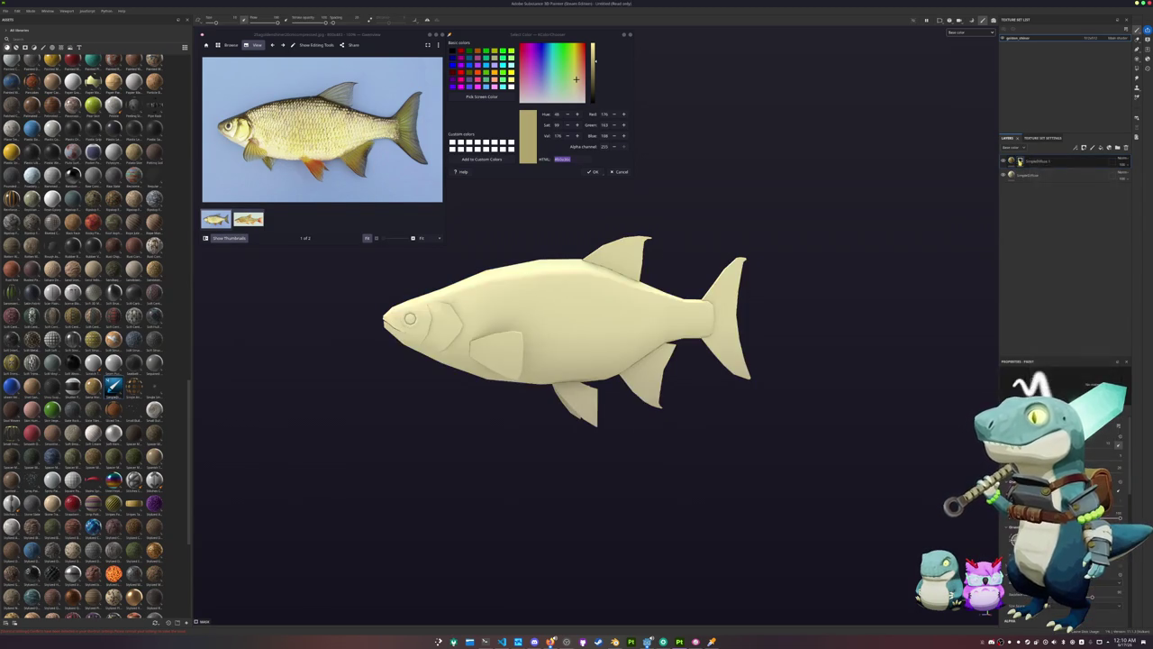
{"action": "right_click", "coordinate": [1020, 161]}
{"action": "left_click", "coordinate": [1054, 354]}
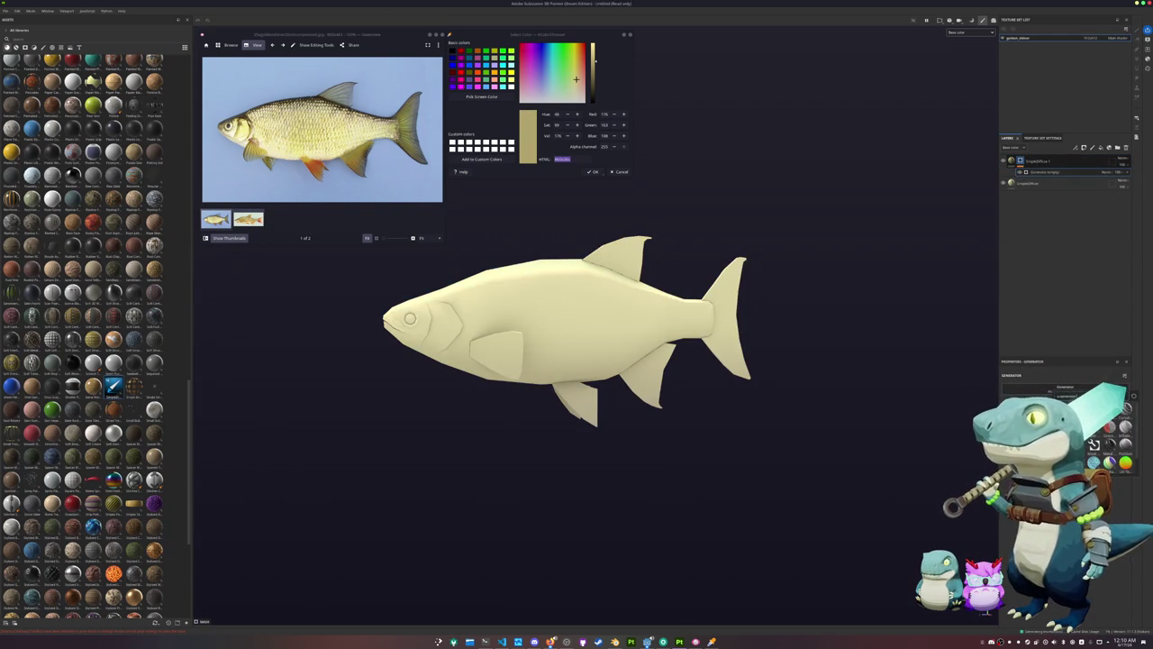
{"action": "left_click", "coordinate": [1094, 444]}
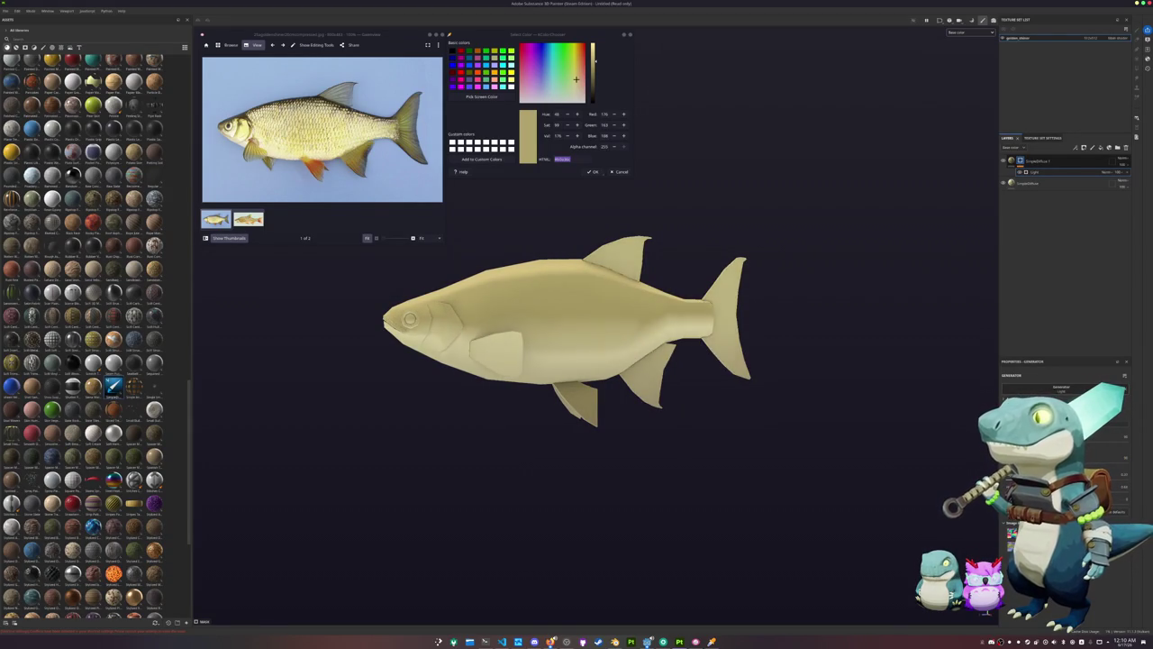
Lower the Light generator's opacity and add a new fill layer on top
{"action": "left_click", "coordinate": [1120, 171]}
{"action": "left_click_drag", "start_coordinate": [1142, 170], "coordinate": [1141, 175]}
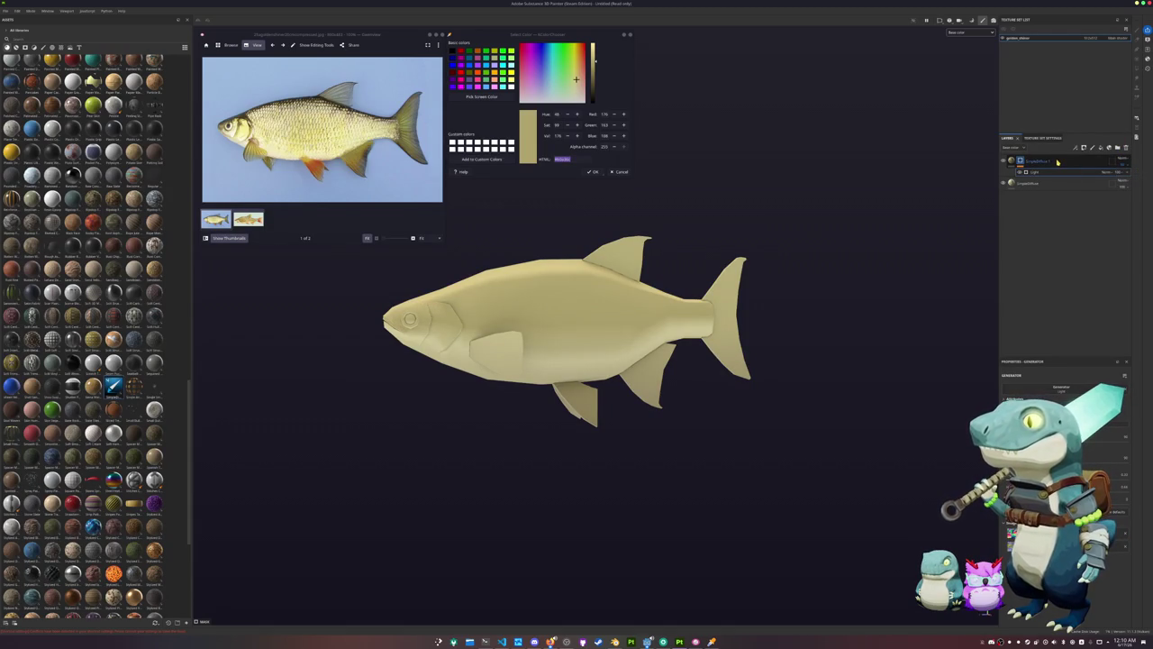
{"action": "left_click", "coordinate": [1100, 147]}
Give the new fill a dark brown sampled from the photo and a Light generator mask
{"action": "left_click", "coordinate": [481, 96]}
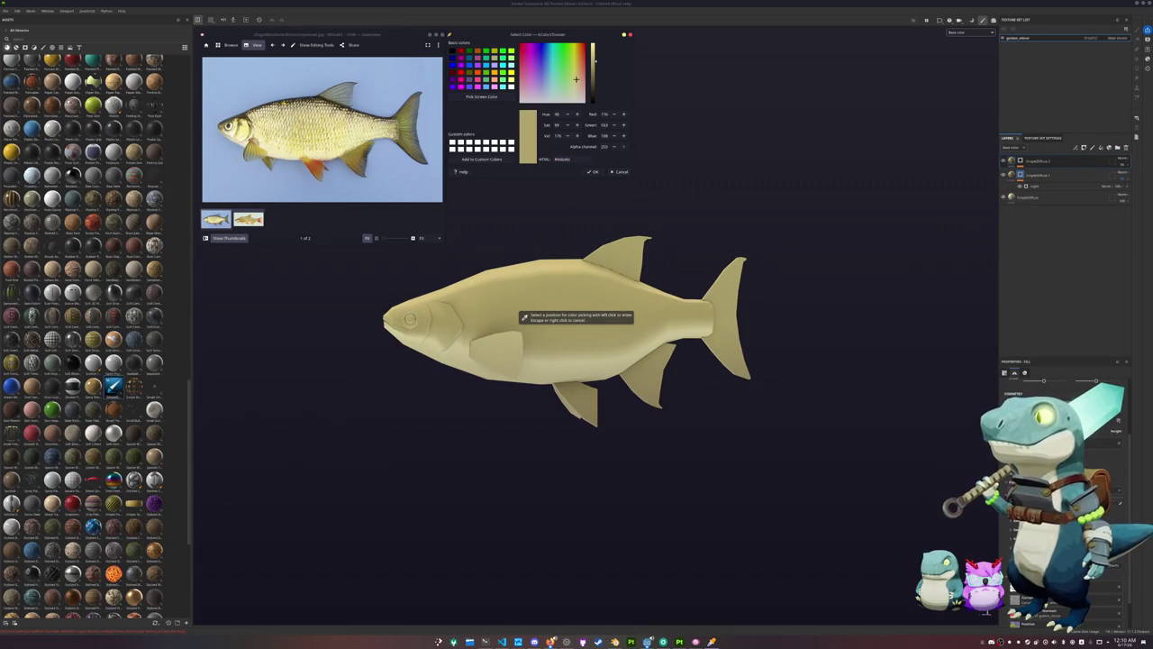
{"action": "left_click", "coordinate": [522, 317]}
{"action": "left_click", "coordinate": [1013, 162]}
{"action": "scroll", "coordinate": [1050, 597], "scroll_direction": "down", "scroll_amount": 3}
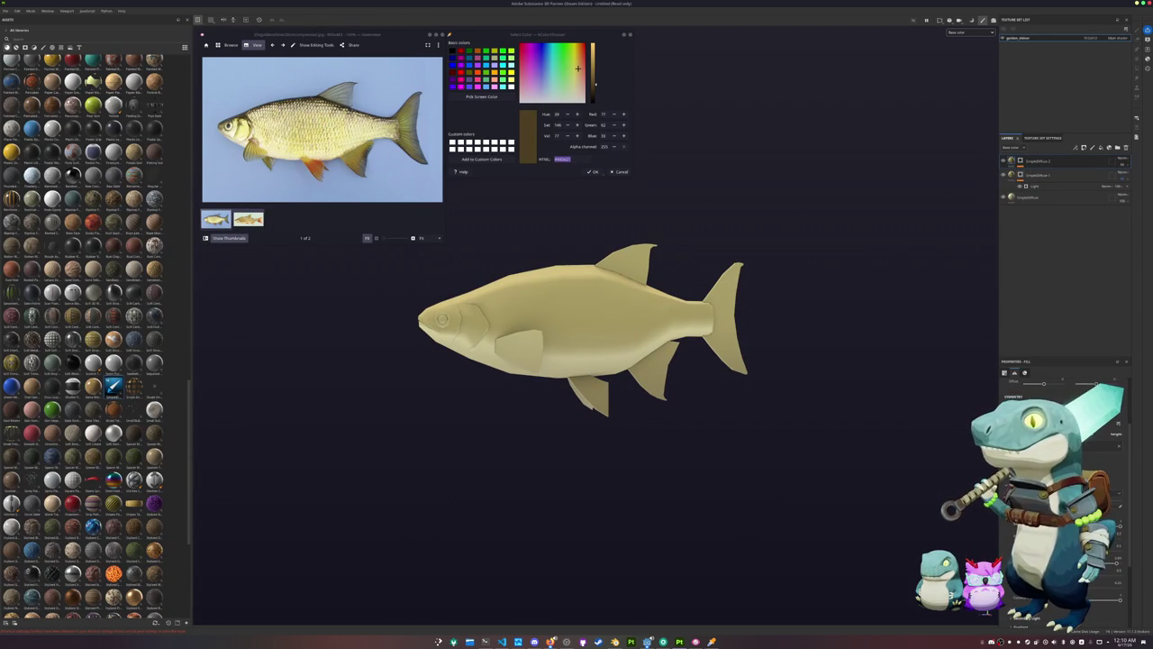
{"action": "left_click", "coordinate": [1081, 586]}
{"action": "key", "text": "ctrl+v"}
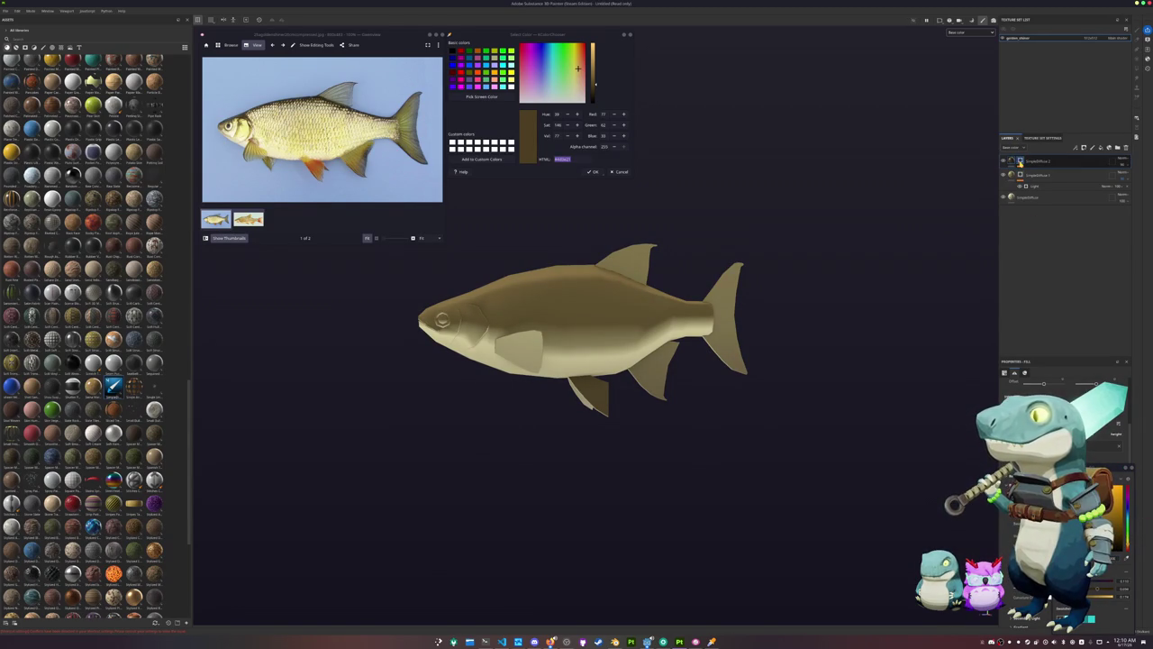
{"action": "key", "text": "ctrl+v"}
{"action": "left_click", "coordinate": [1034, 172]}
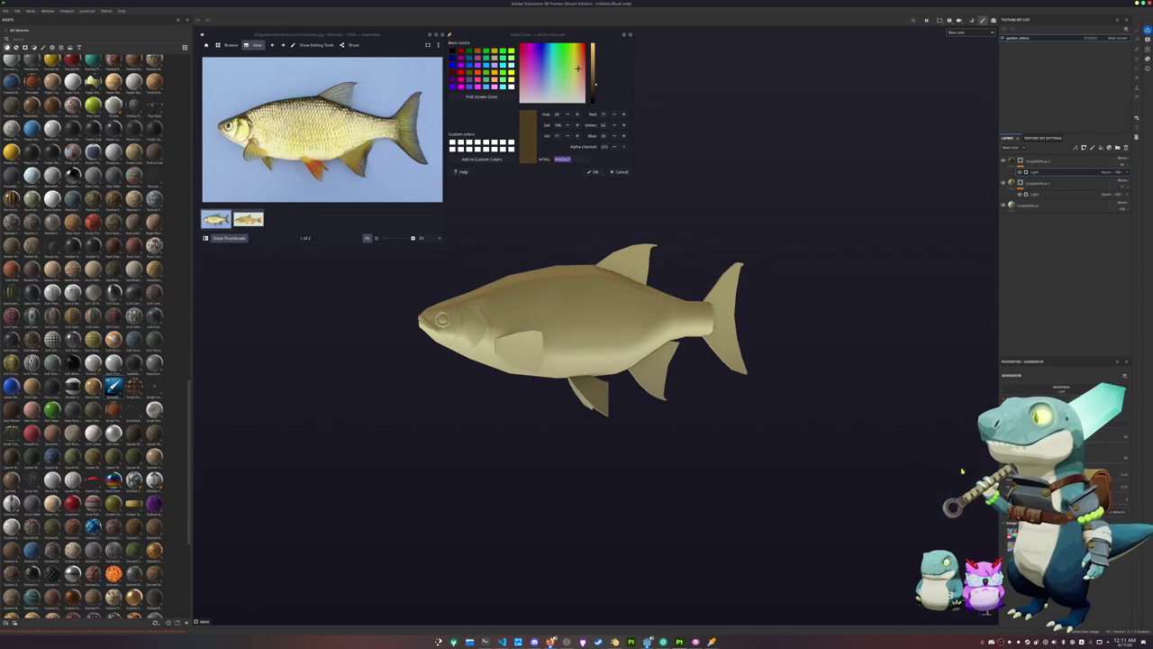
Sample a golden colour from the reference photo
{"action": "scroll", "coordinate": [693, 312], "scroll_direction": "up", "scroll_amount": 3}
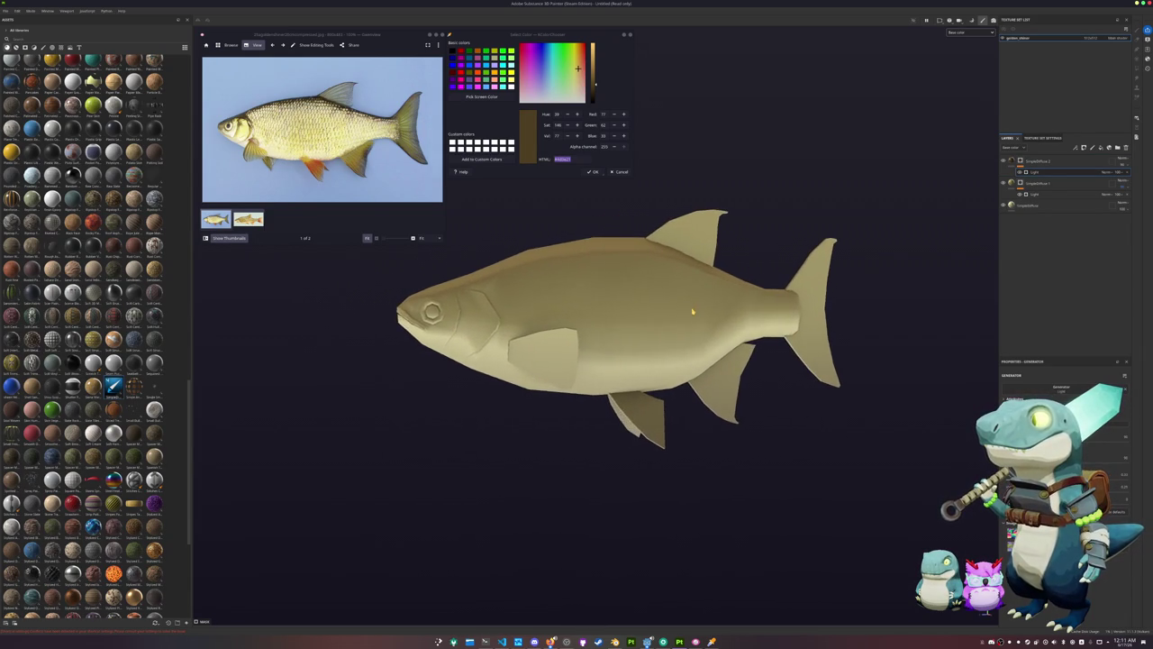
{"action": "mouse_move", "coordinate": [693, 311]}
{"action": "left_mouse_down", "text": "alt"}
{"action": "mouse_move", "coordinate": [600, 265]}
{"action": "mouse_move", "coordinate": [611, 268]}
{"action": "left_mouse_up", "text": "alt"}
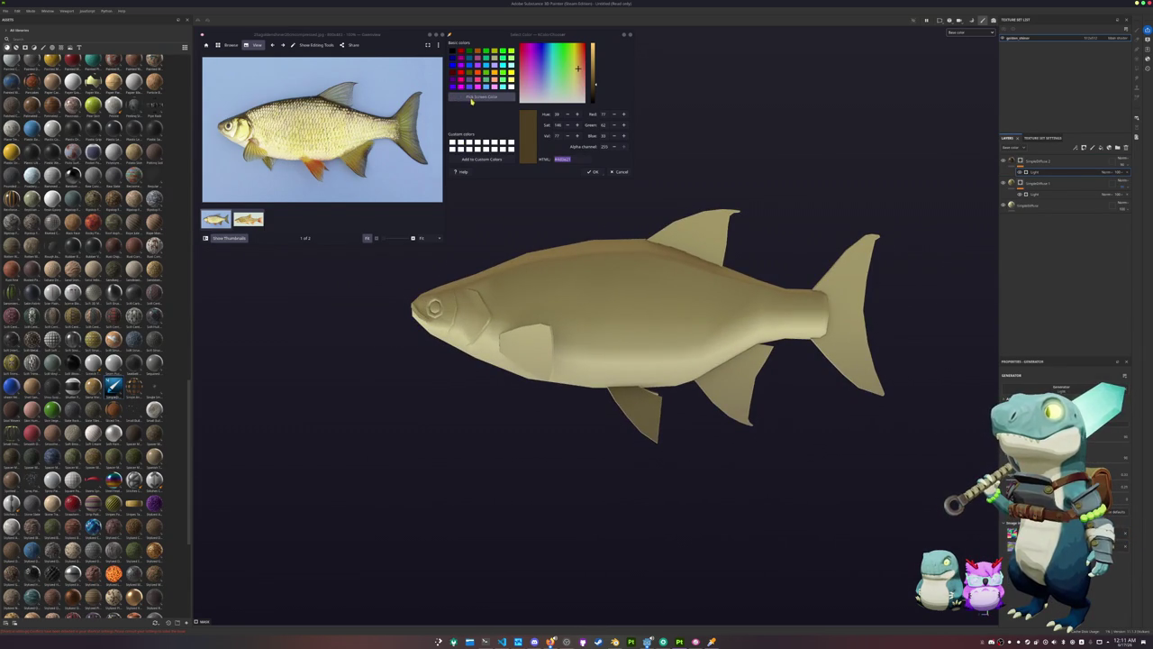
{"action": "left_click", "coordinate": [475, 97]}
{"action": "left_click", "coordinate": [523, 318]}
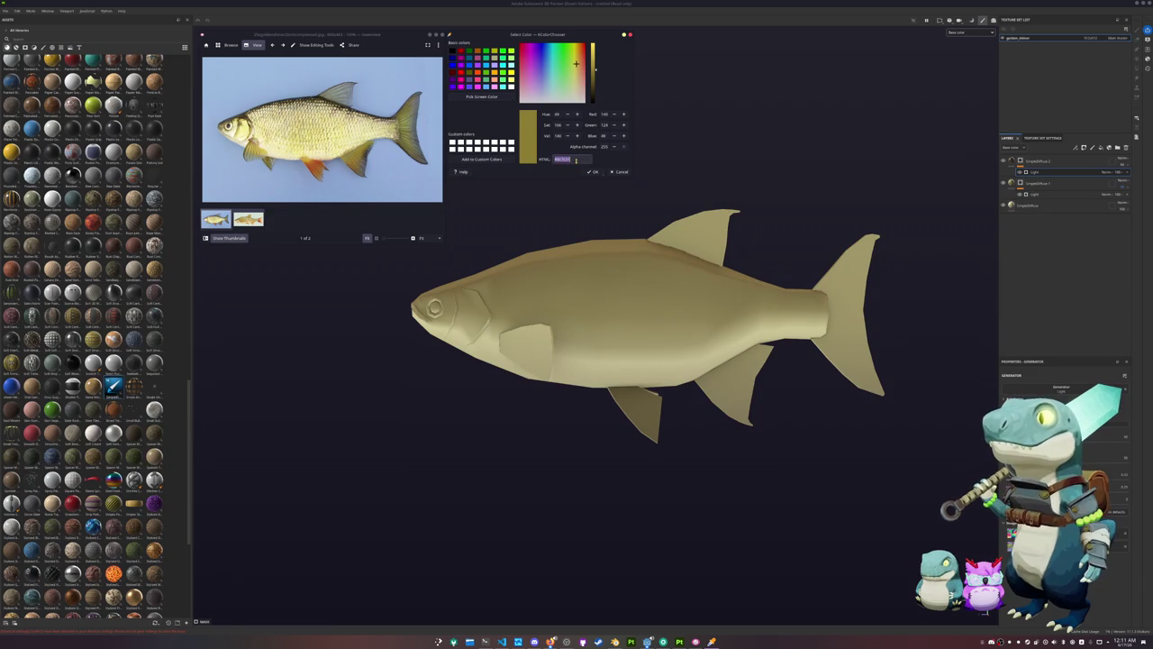
Duplicate the pale base fill layer, move the copy to the top, and give it the golden base colour
{"action": "left_click", "coordinate": [1030, 208]}
{"action": "left_click", "coordinate": [1029, 207]}
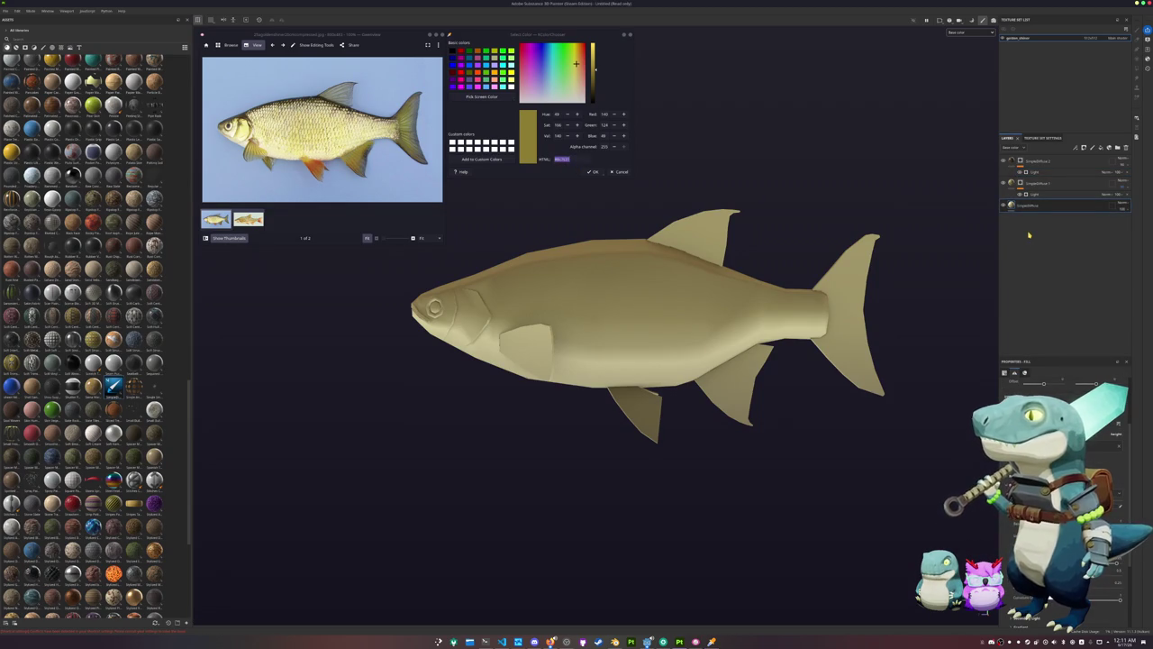
{"action": "key", "text": "ctrl+d"}
{"action": "left_click_drag", "start_coordinate": [1029, 206], "coordinate": [1036, 158]}
{"action": "left_click", "coordinate": [1034, 159]}
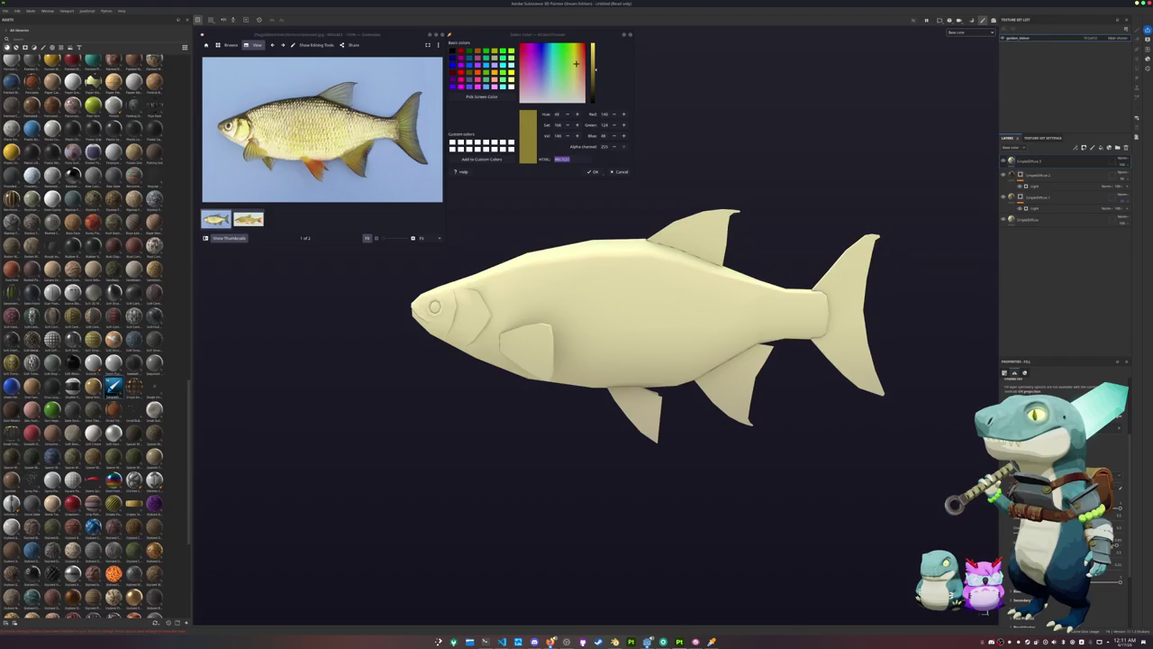
{"action": "left_click", "coordinate": [1091, 618]}
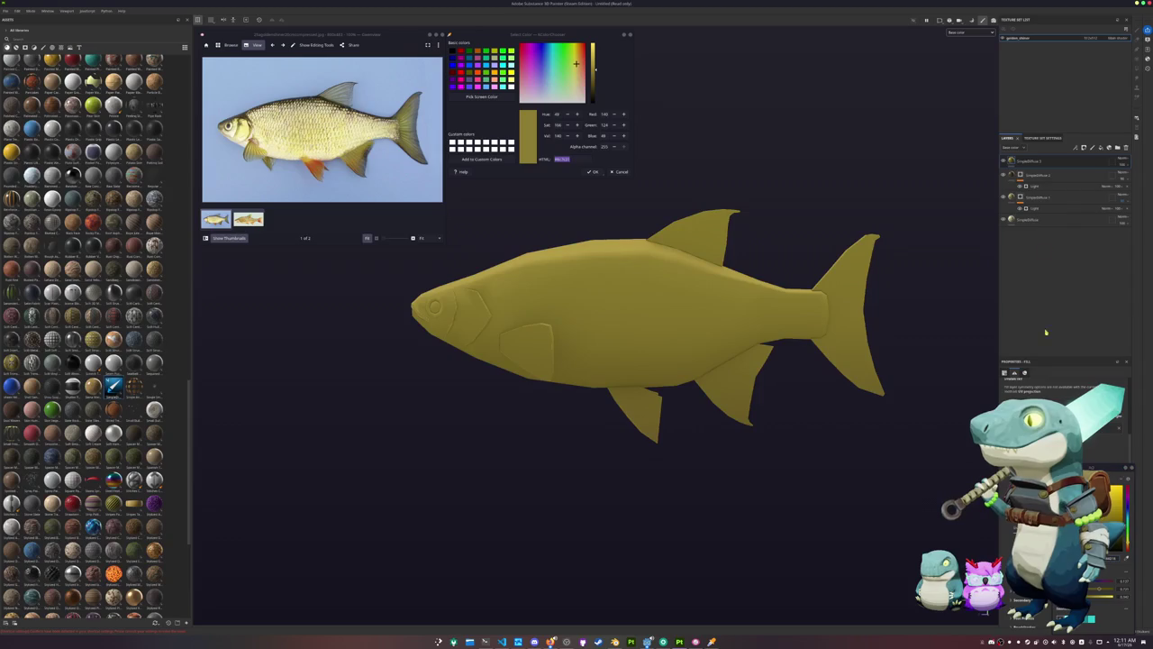
Add a black mask with paint to the golden top fill layer
{"action": "right_click", "coordinate": [1021, 161]}
{"action": "right_click", "coordinate": [1020, 160]}
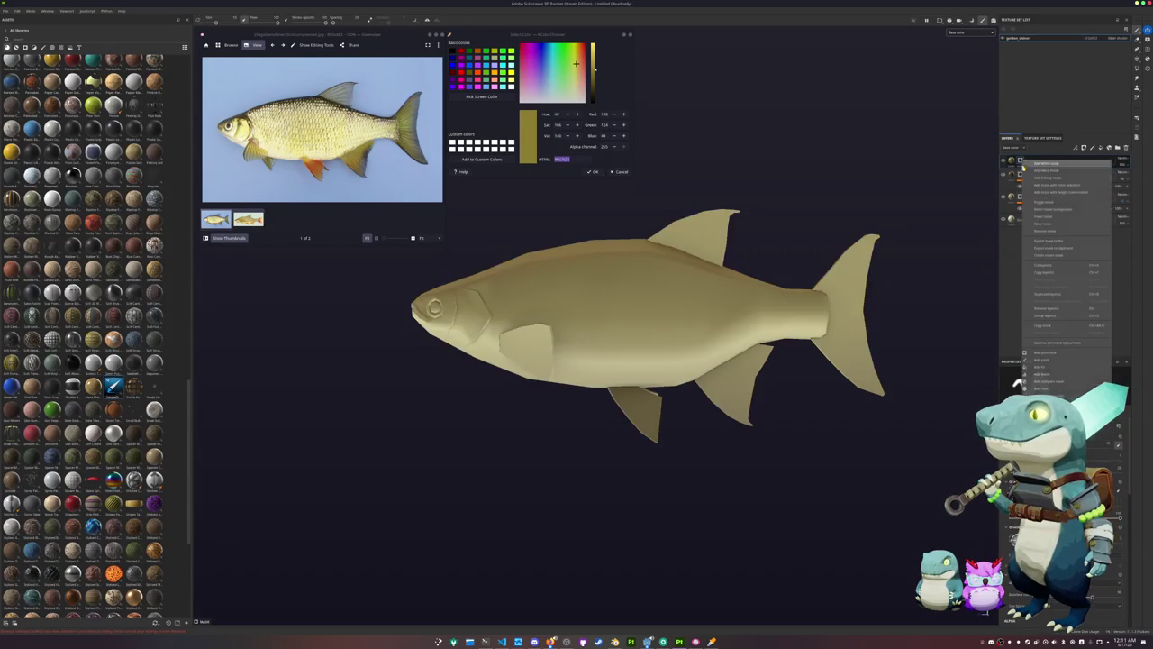
{"action": "left_click", "coordinate": [1050, 359]}
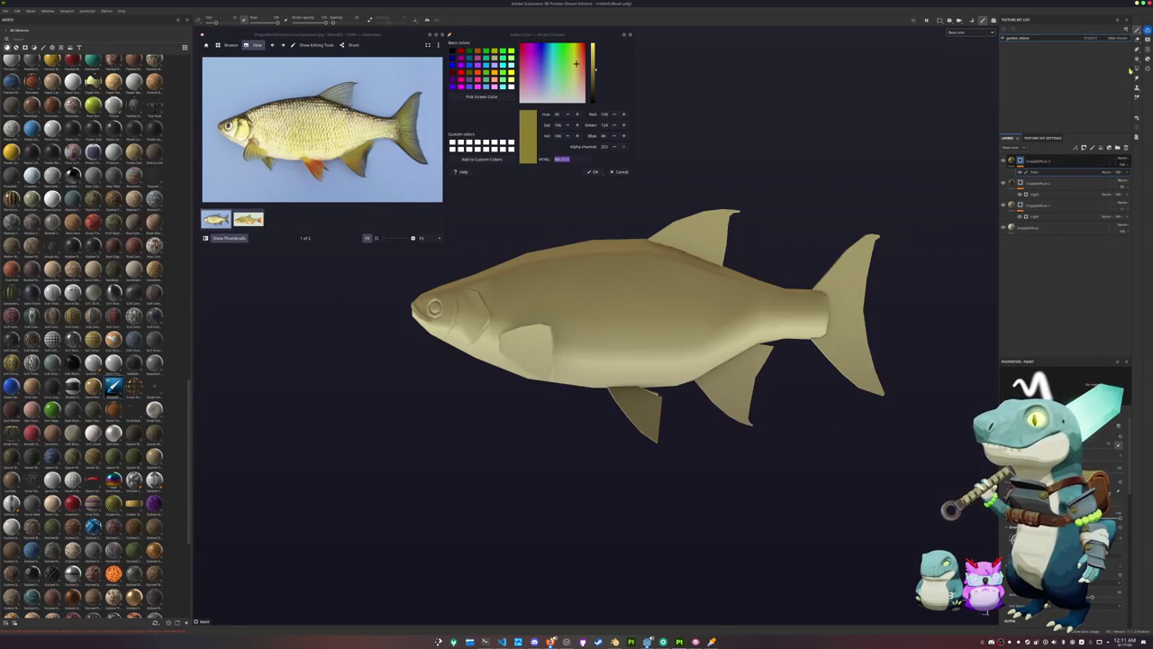
Polygon-fill the tail, rear, pectoral, anal and dorsal fins into the golden layer's mask
{"action": "key", "text": "4"}
{"action": "left_click", "coordinate": [867, 363]}
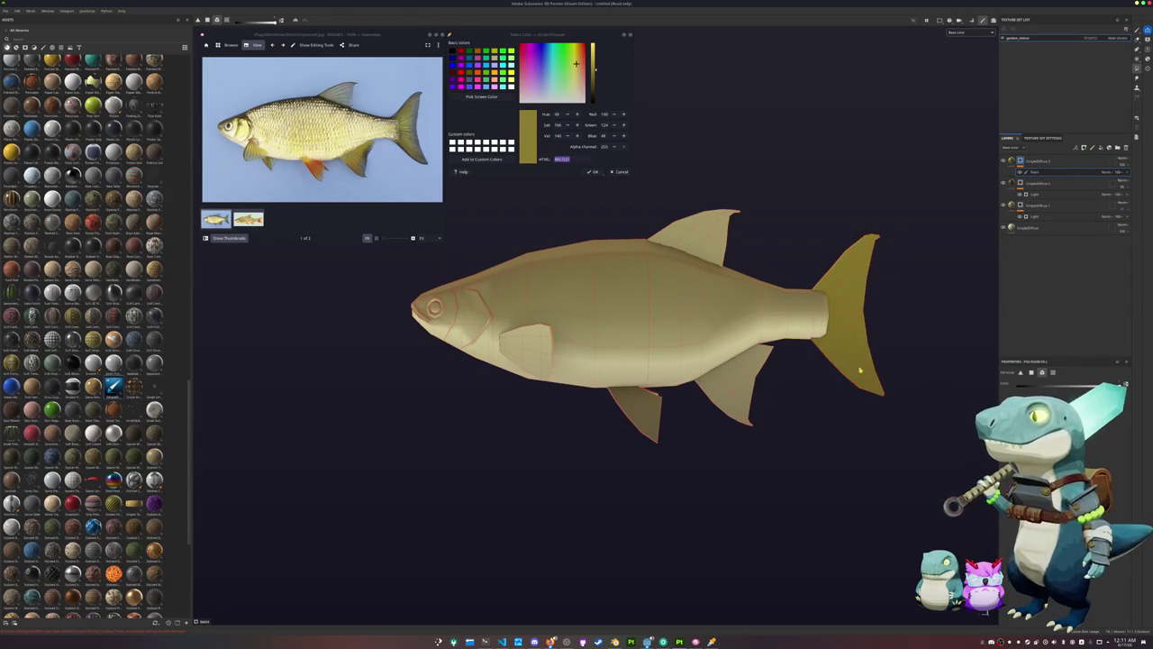
{"action": "left_click", "coordinate": [725, 392]}
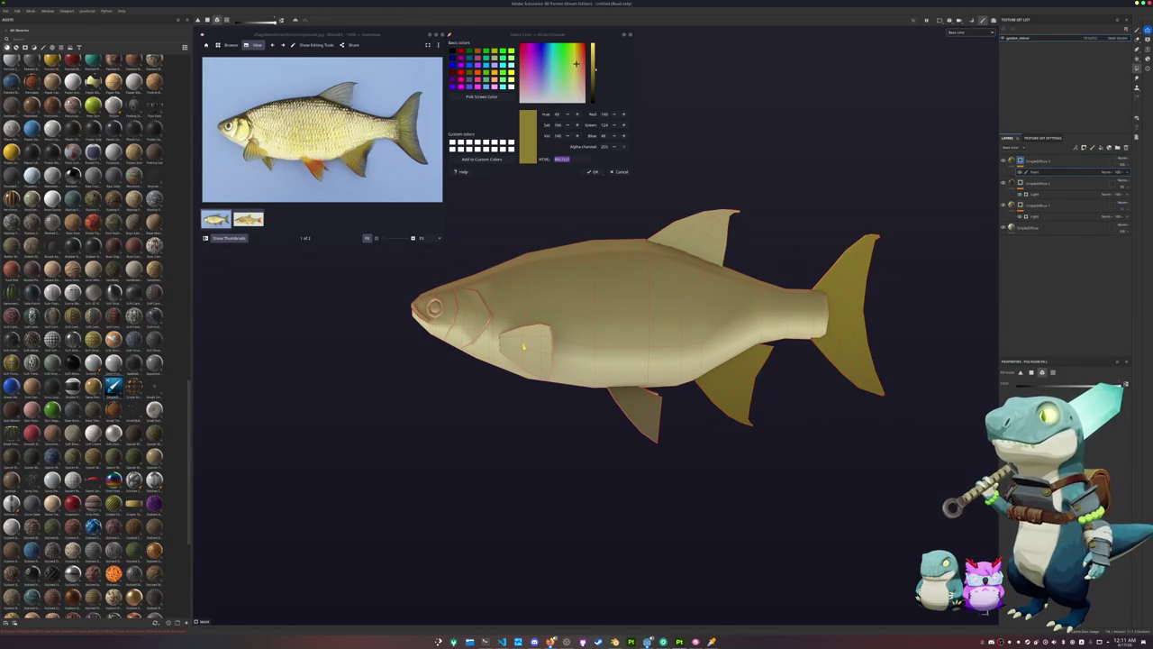
{"action": "left_click", "coordinate": [546, 331]}
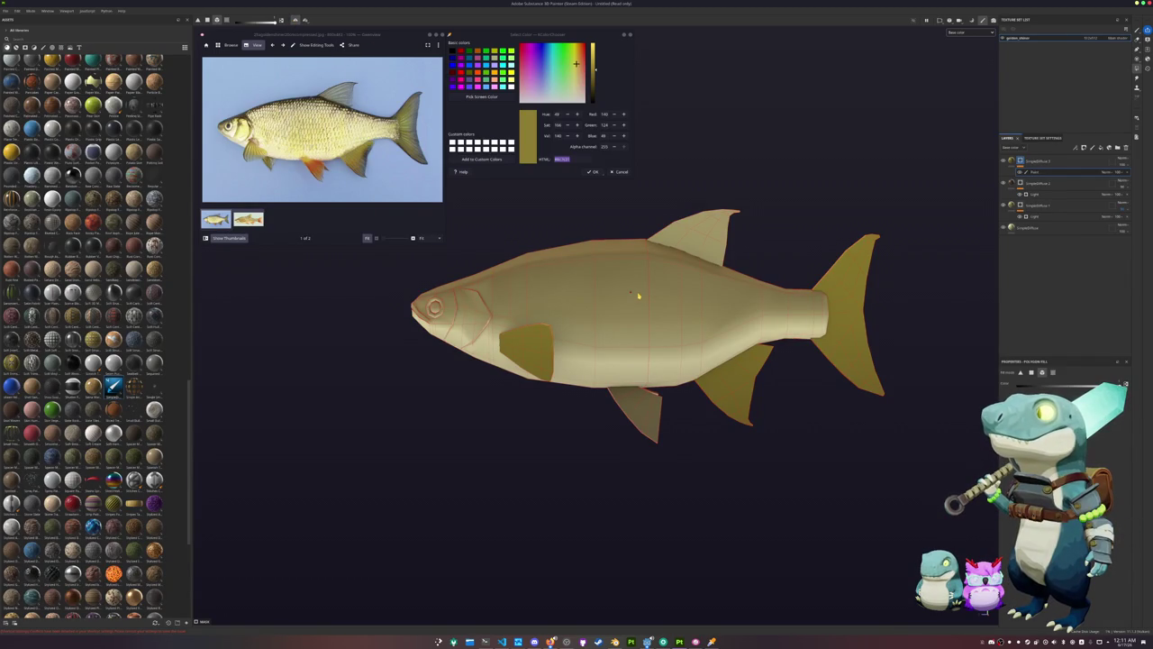
{"action": "left_click_drag", "start_coordinate": [638, 295], "coordinate": [642, 361], "text": "alt"}
{"action": "left_click", "coordinate": [644, 410]}
{"action": "left_click", "coordinate": [699, 228]}
Reselect the golden fill layer and add a new fill layer on top of it
{"action": "middle_click_drag", "start_coordinate": [782, 221], "coordinate": [770, 193], "text": "alt"}
{"action": "left_click", "coordinate": [1045, 162]}
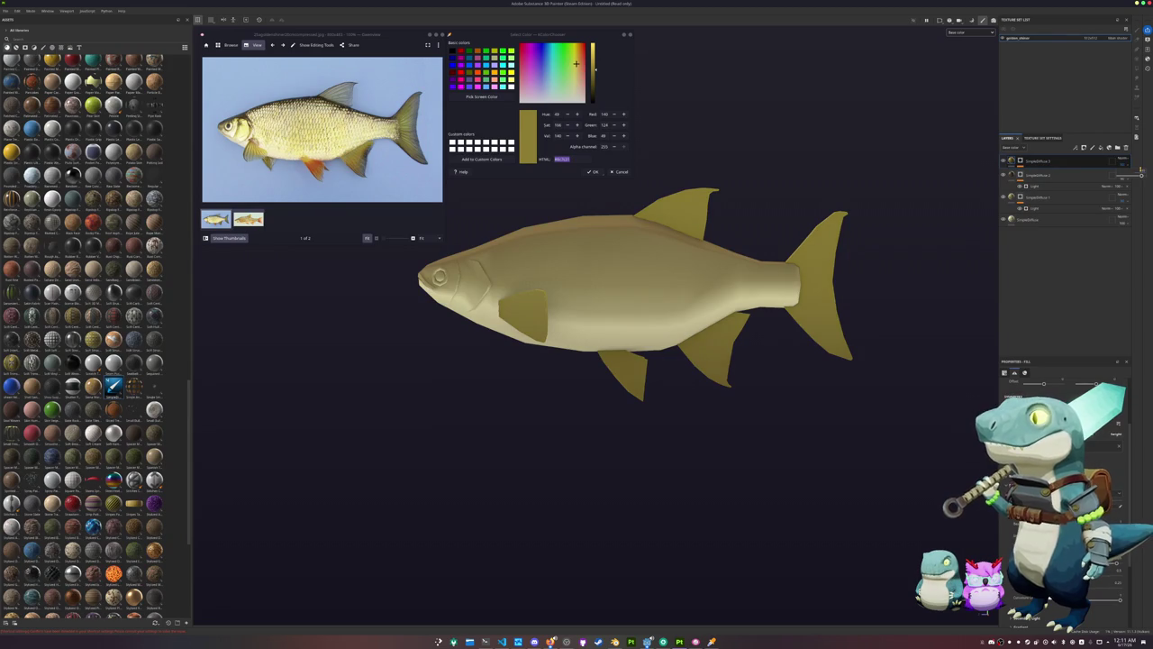
{"action": "left_click", "coordinate": [1109, 146]}
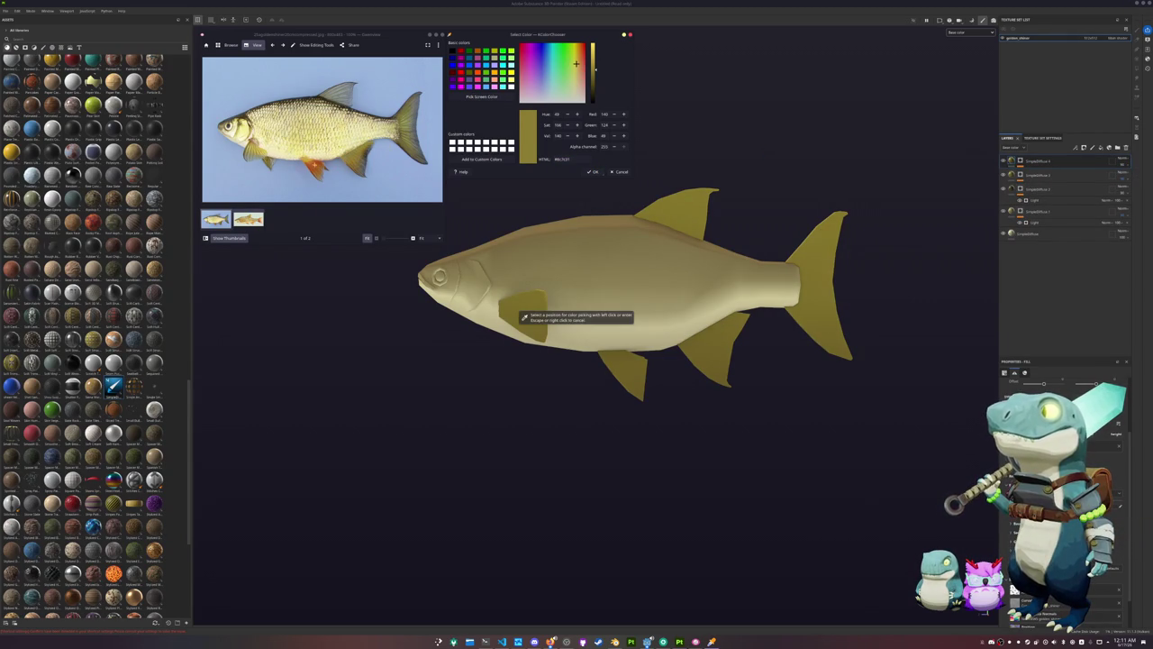
Set the new top fill layer's base colour to the pasted orange-brown hex
{"action": "key", "text": "ctrl+v"}
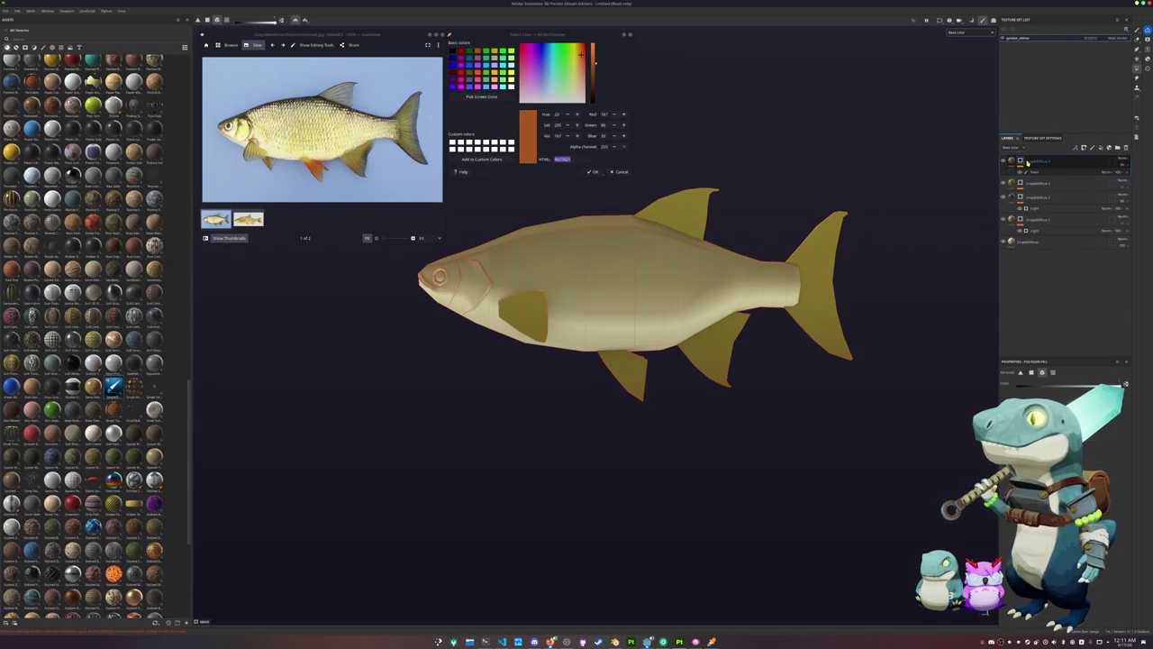
{"action": "left_click", "coordinate": [1011, 160]}
{"action": "left_click", "coordinate": [1012, 160]}
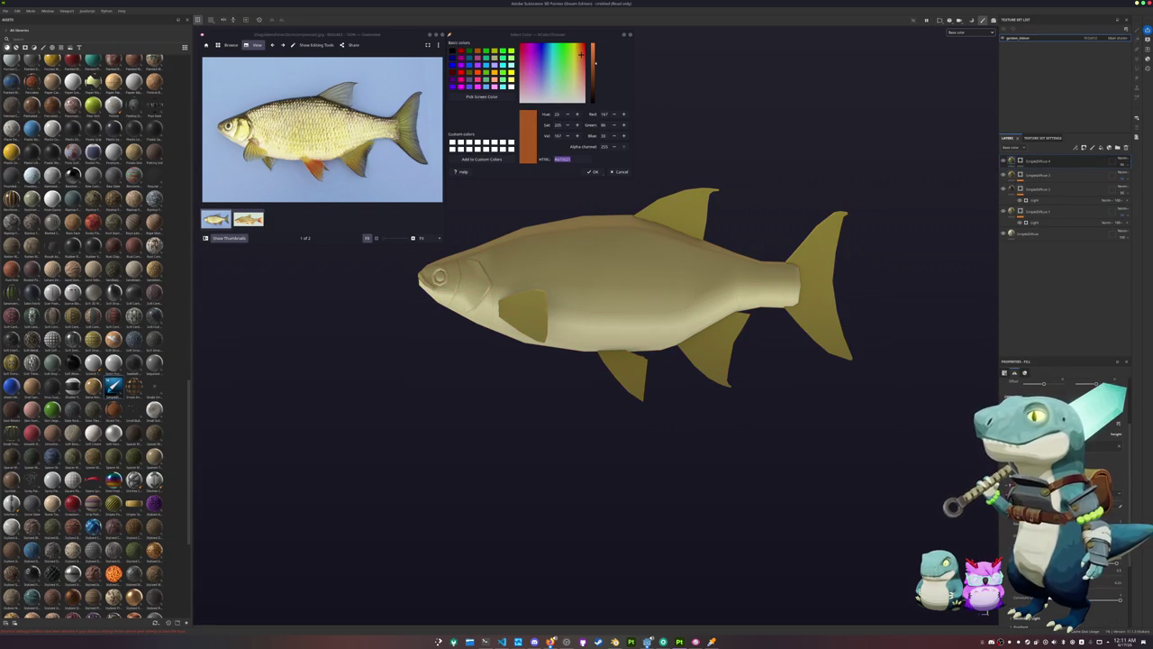
{"action": "left_click", "coordinate": [1103, 586]}
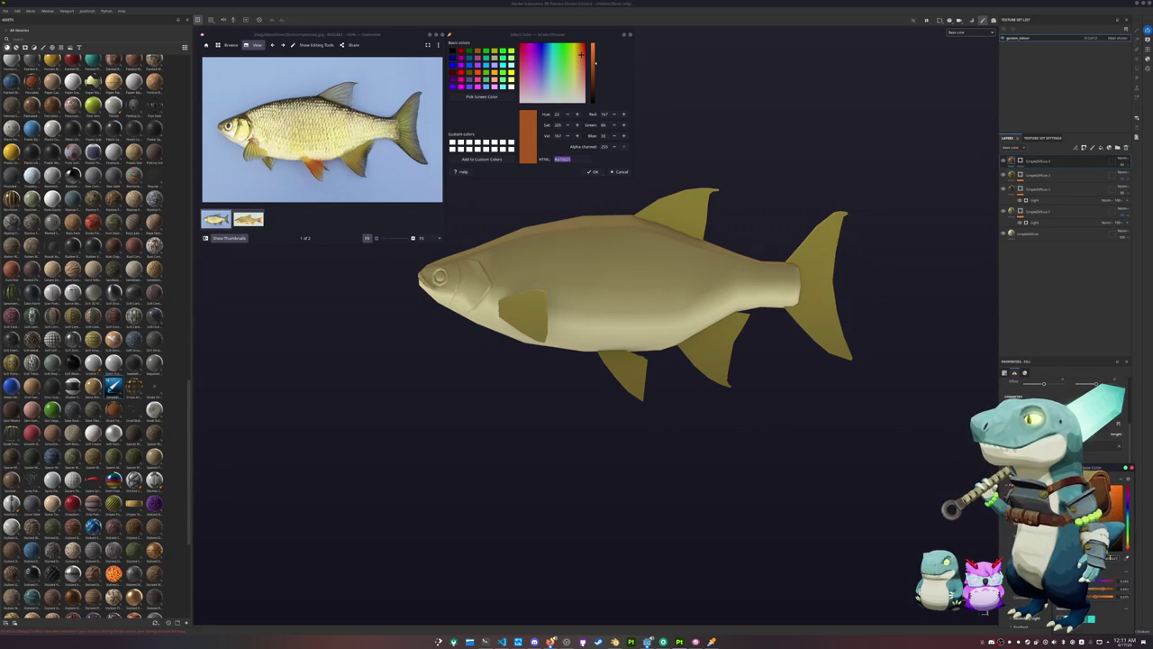
{"action": "key", "text": "ctrl+v"}
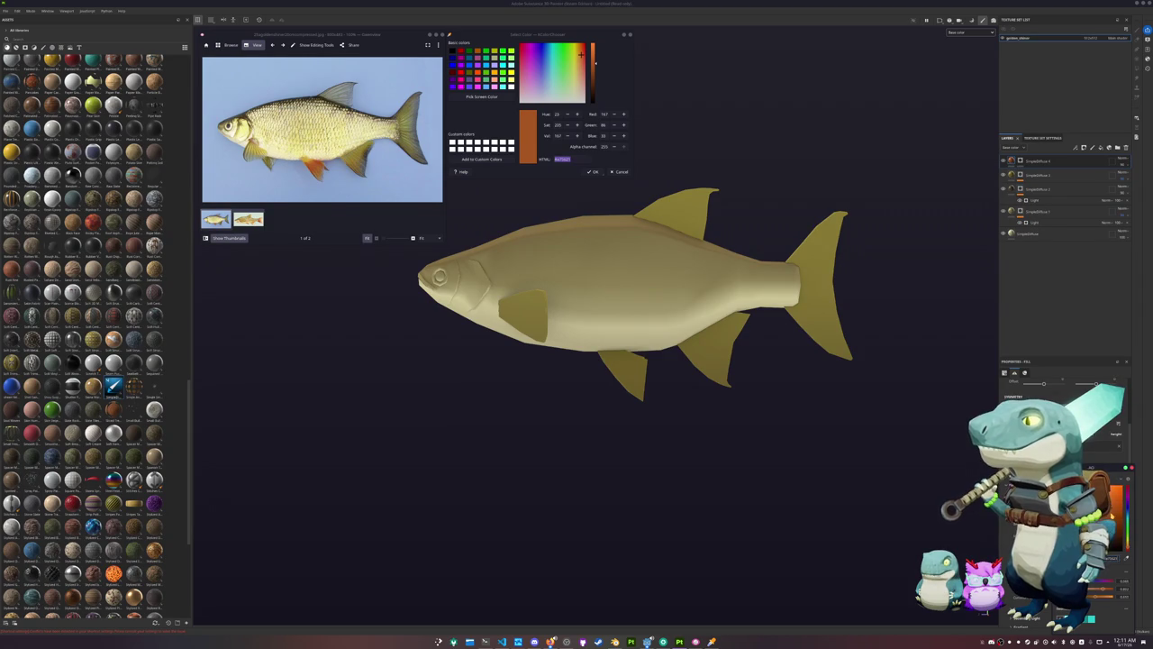
Add a black mask with a 3D Distance generator to the orange layer
{"action": "right_click", "coordinate": [1018, 160]}
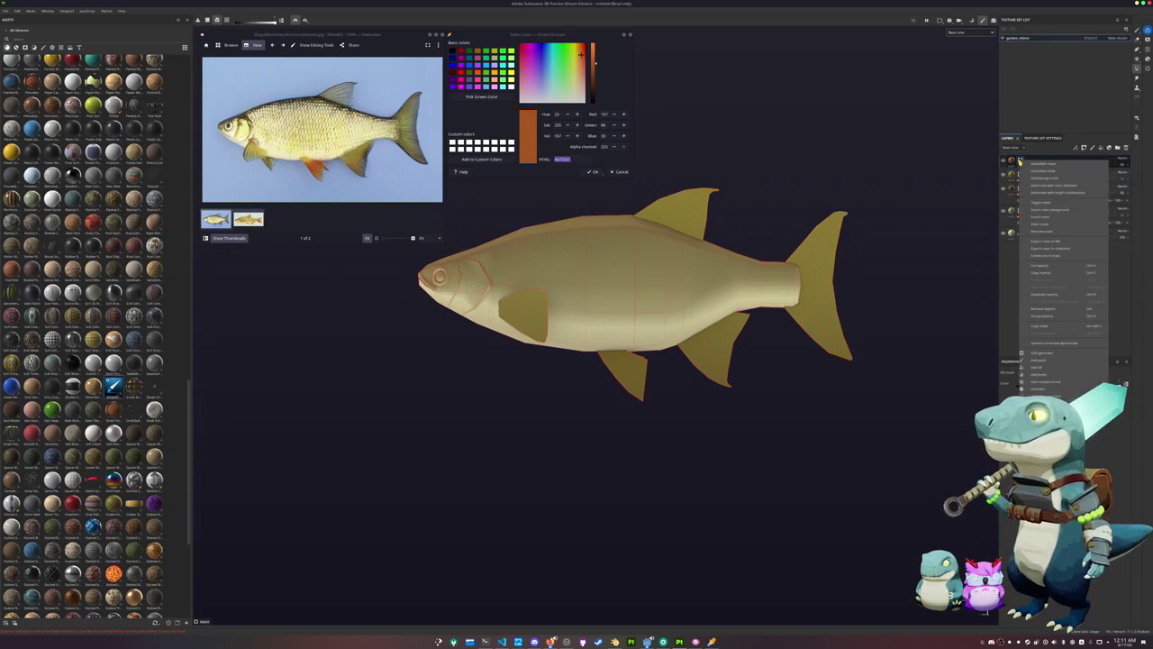
{"action": "left_click", "coordinate": [1037, 355]}
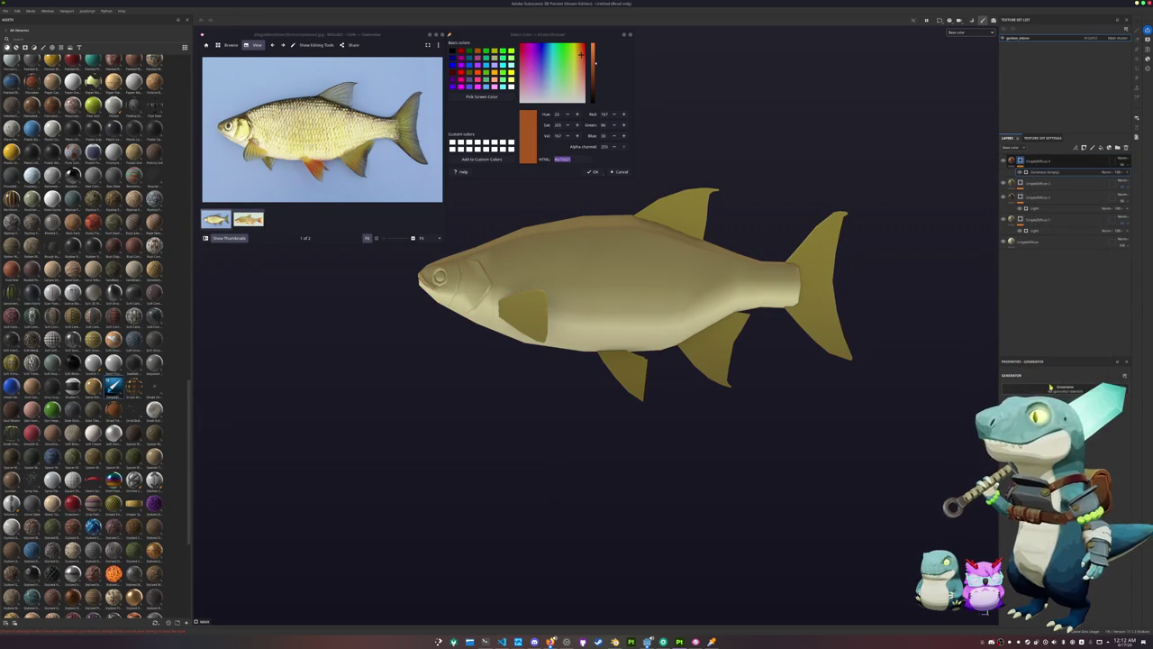
{"action": "left_click", "coordinate": [1049, 387]}
{"action": "left_click", "coordinate": [1091, 441]}
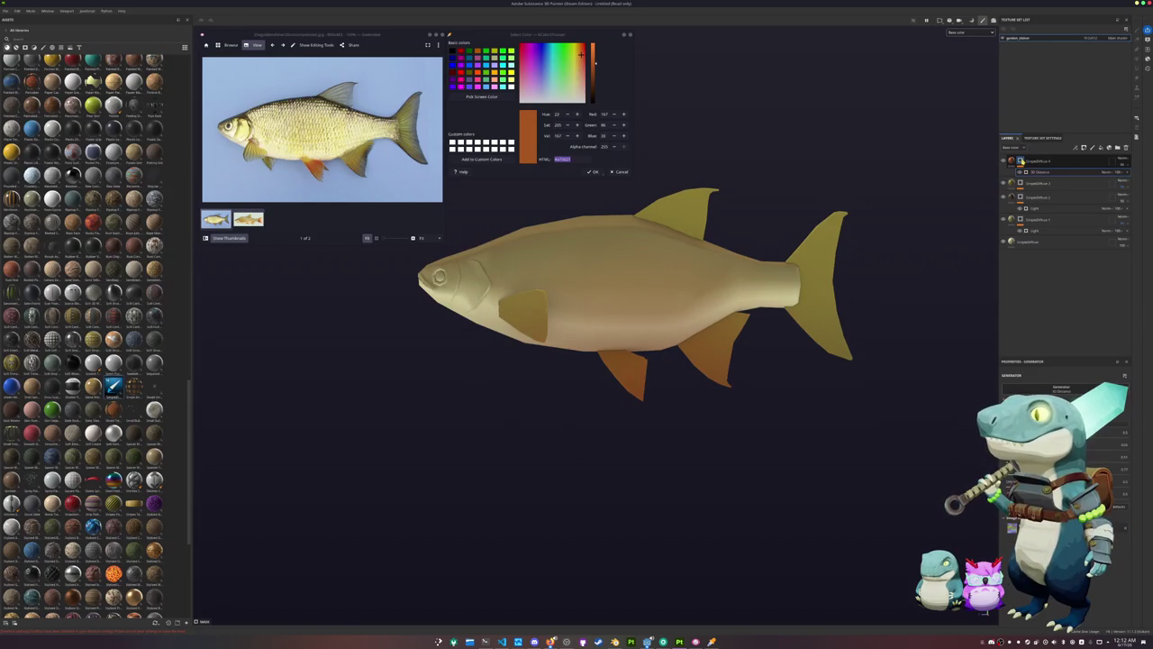
Add a paint effect to the orange layer's mask
{"action": "right_click", "coordinate": [1020, 161]}
{"action": "left_click", "coordinate": [1063, 354]}
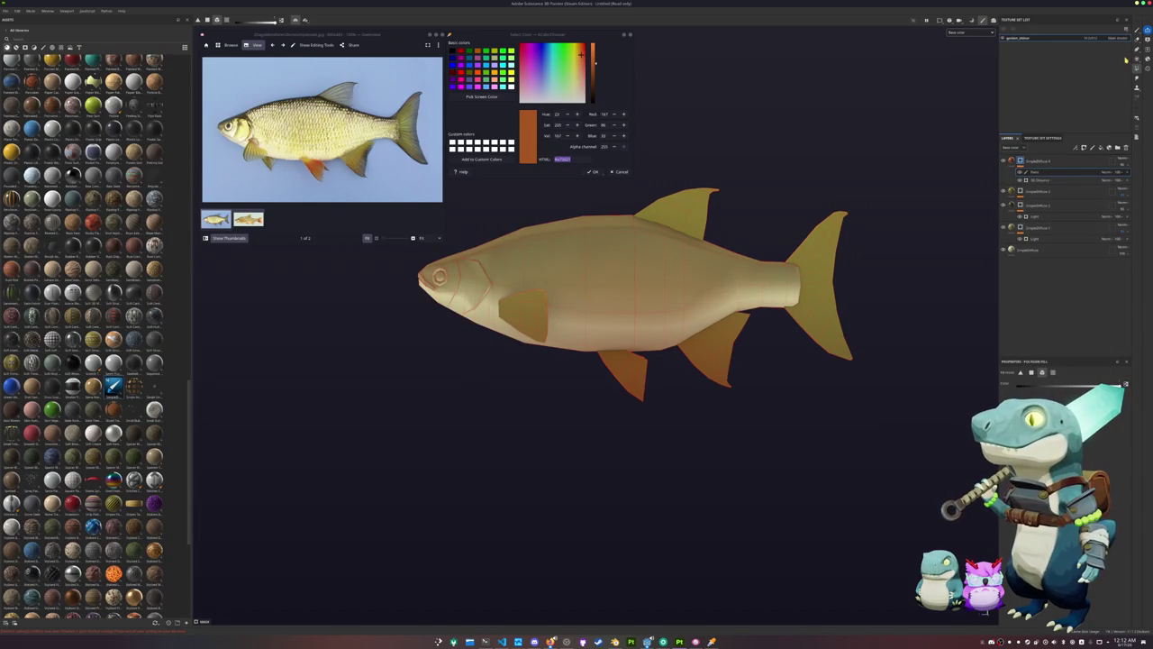
{"action": "middle_click_drag", "start_coordinate": [1013, 258], "coordinate": [991, 247]}
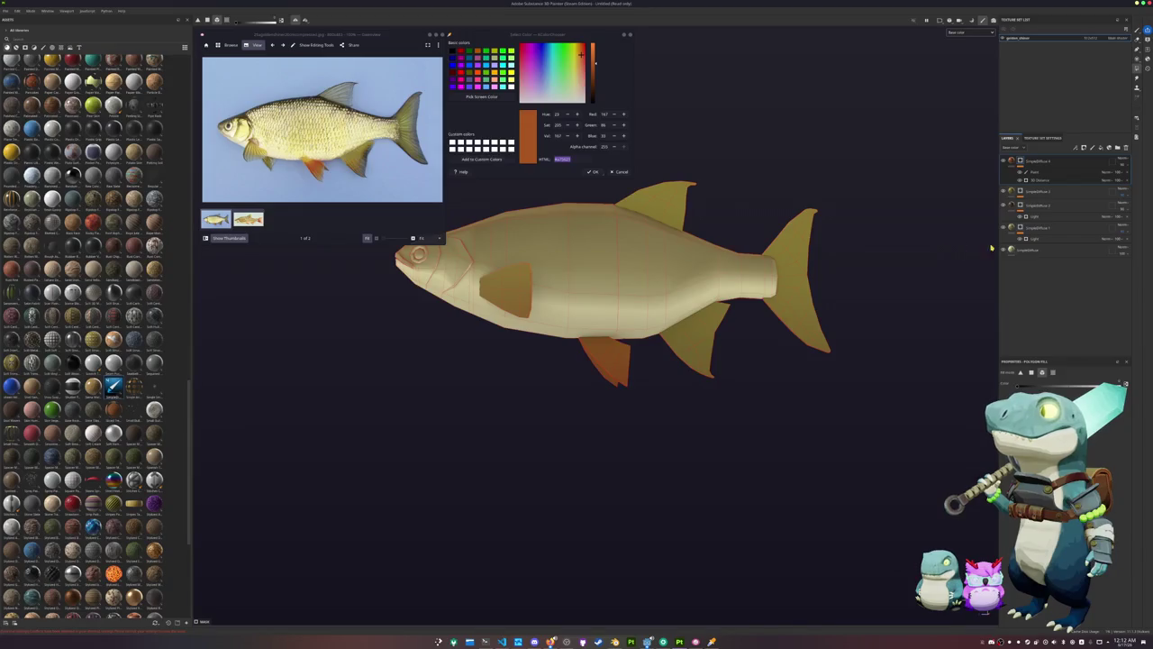
{"action": "left_click", "coordinate": [481, 96]}
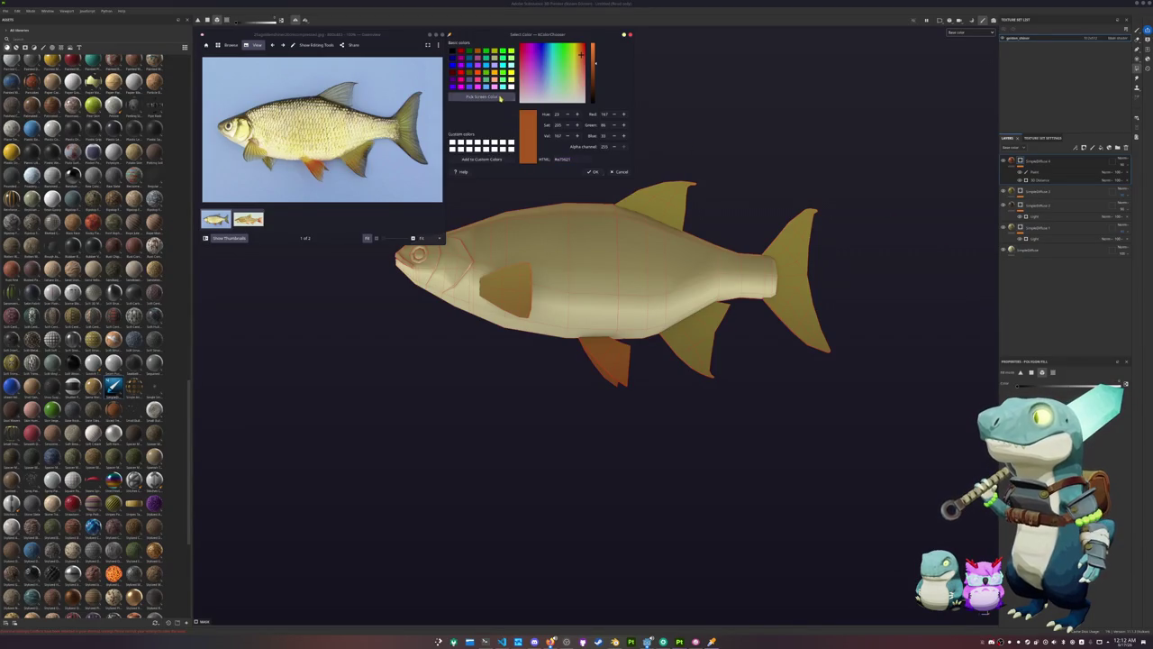
Sample a grey from the fish and adjust it to a darker olive-grey
{"action": "left_click", "coordinate": [522, 317]}
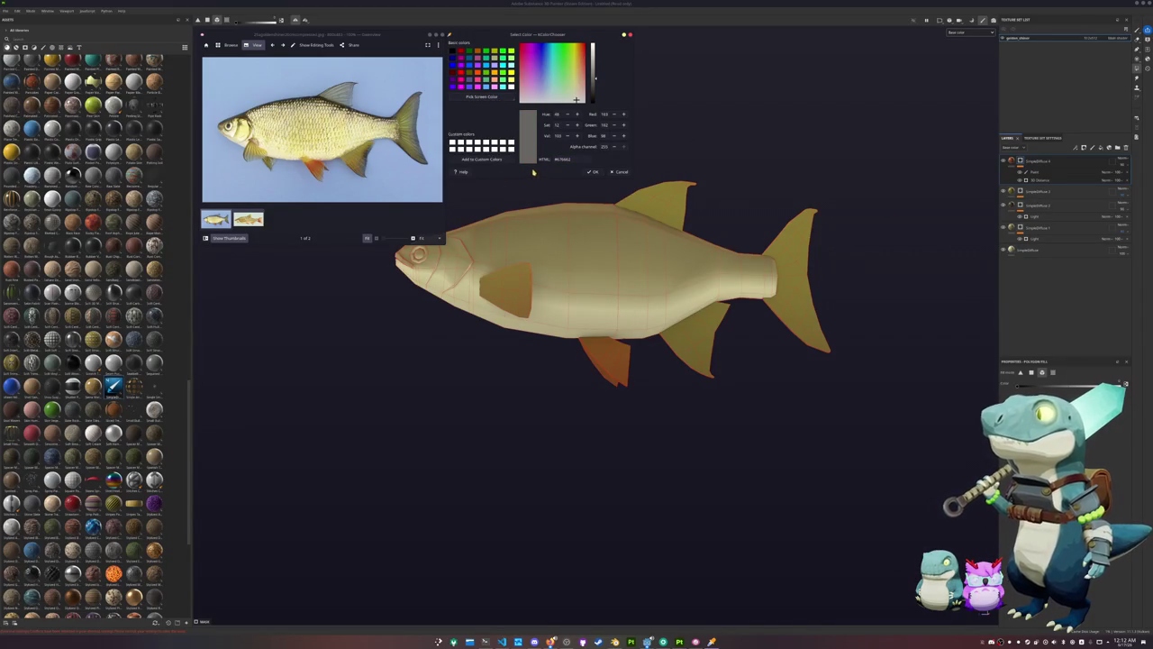
{"action": "left_click", "coordinate": [481, 96]}
{"action": "left_click", "coordinate": [519, 316]}
{"action": "left_click", "coordinate": [569, 96]}
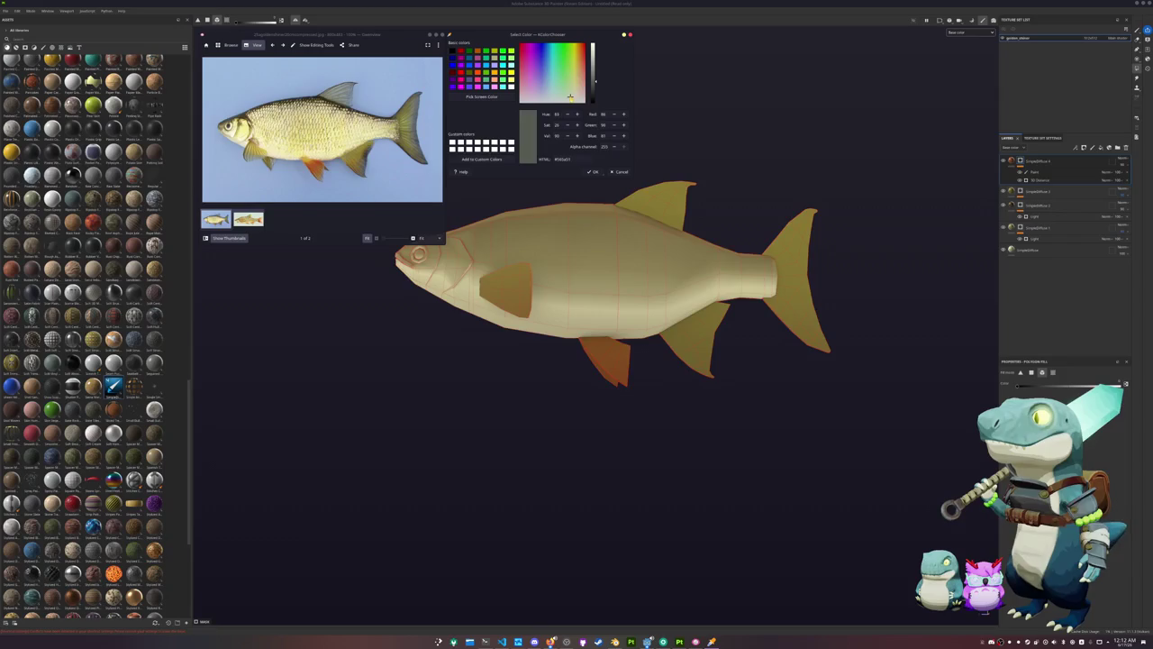
{"action": "left_click_drag", "start_coordinate": [571, 95], "coordinate": [596, 89]}
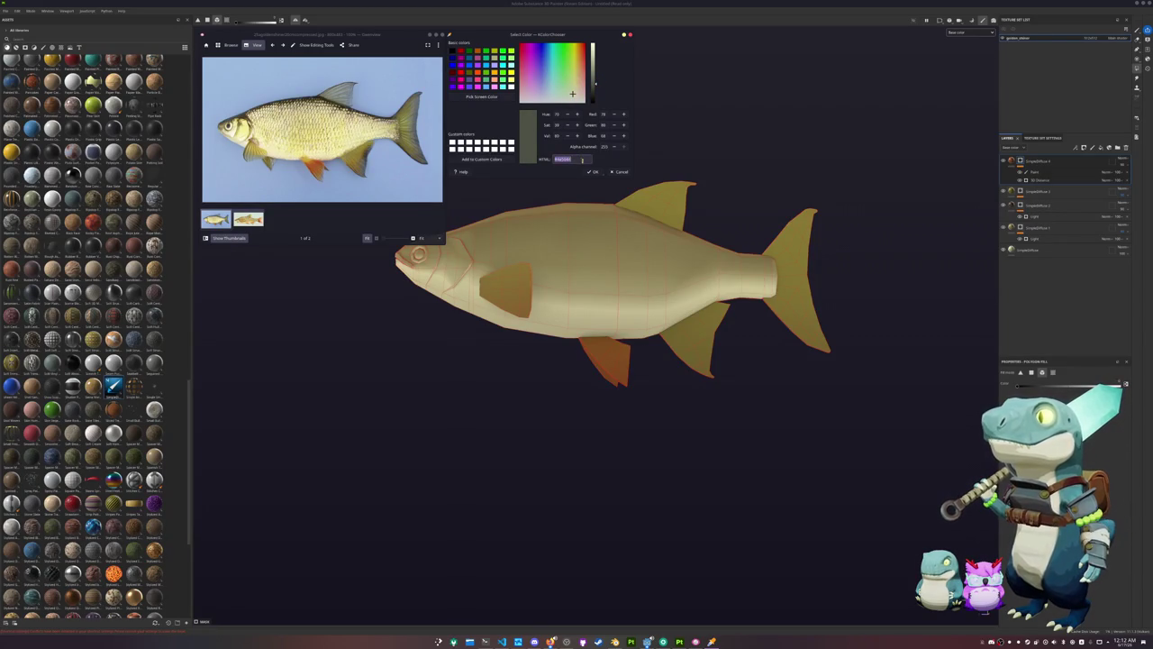
Duplicate the base fill to the top of the stack, apply the olive-grey, and add a black mask
{"action": "left_click", "coordinate": [1032, 251]}
{"action": "key", "text": "ctrl+d"}
{"action": "left_click_drag", "start_coordinate": [1032, 251], "coordinate": [1049, 163]}
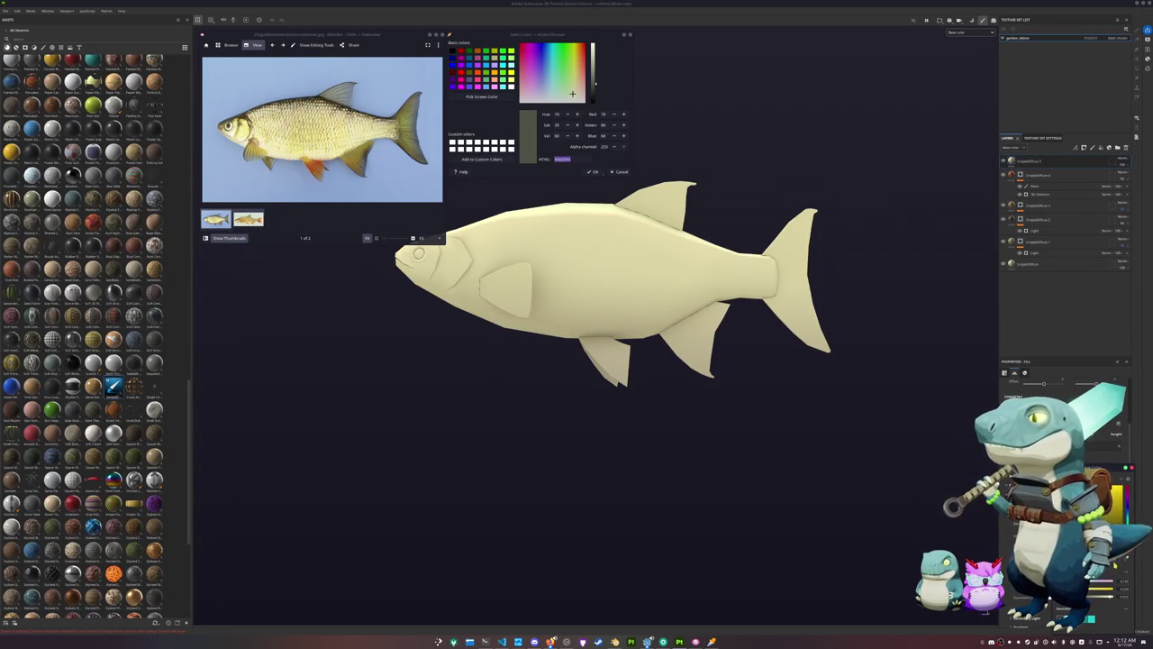
{"action": "key", "text": "ctrl+v"}
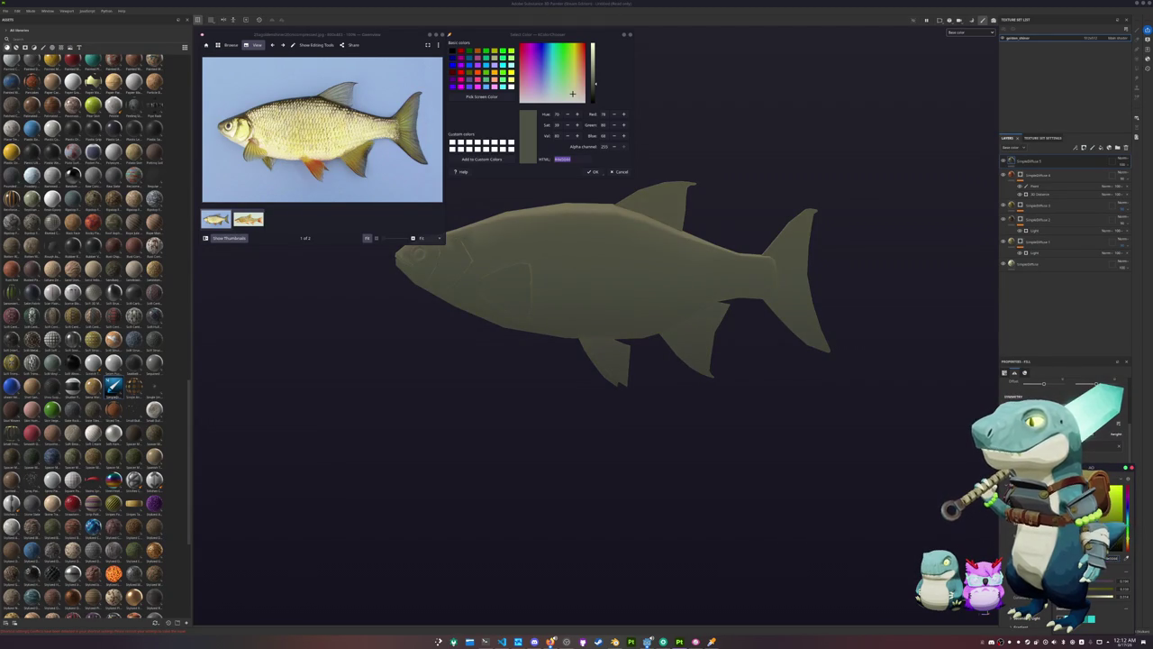
{"action": "right_click", "coordinate": [1038, 160]}
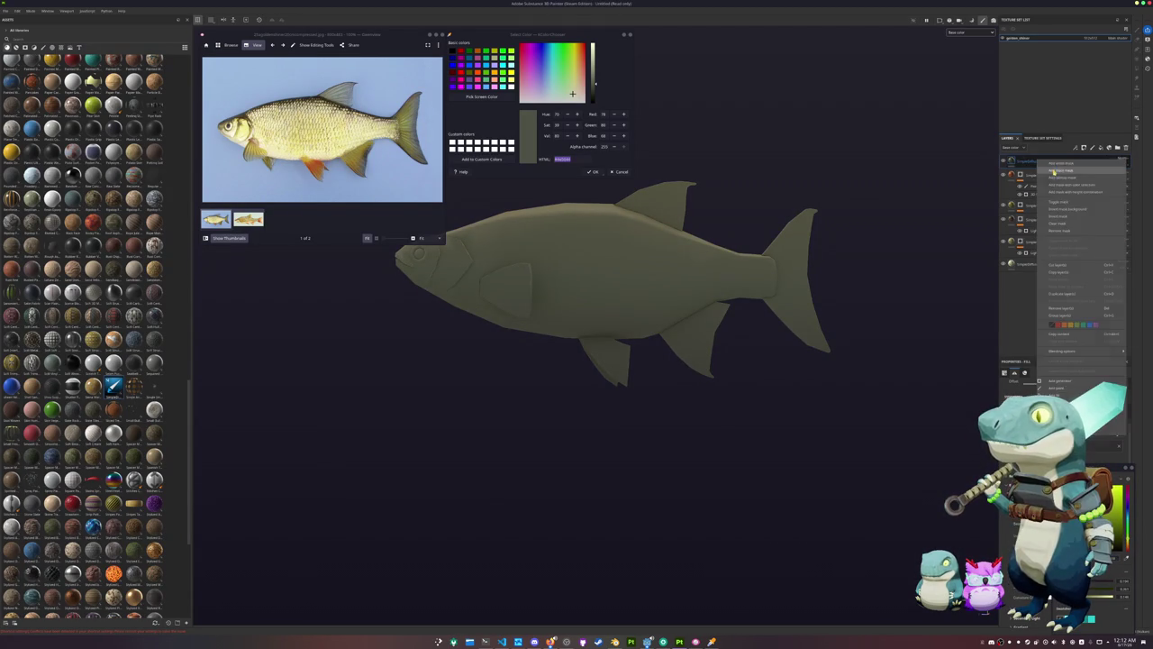
{"action": "left_click", "coordinate": [1058, 171]}
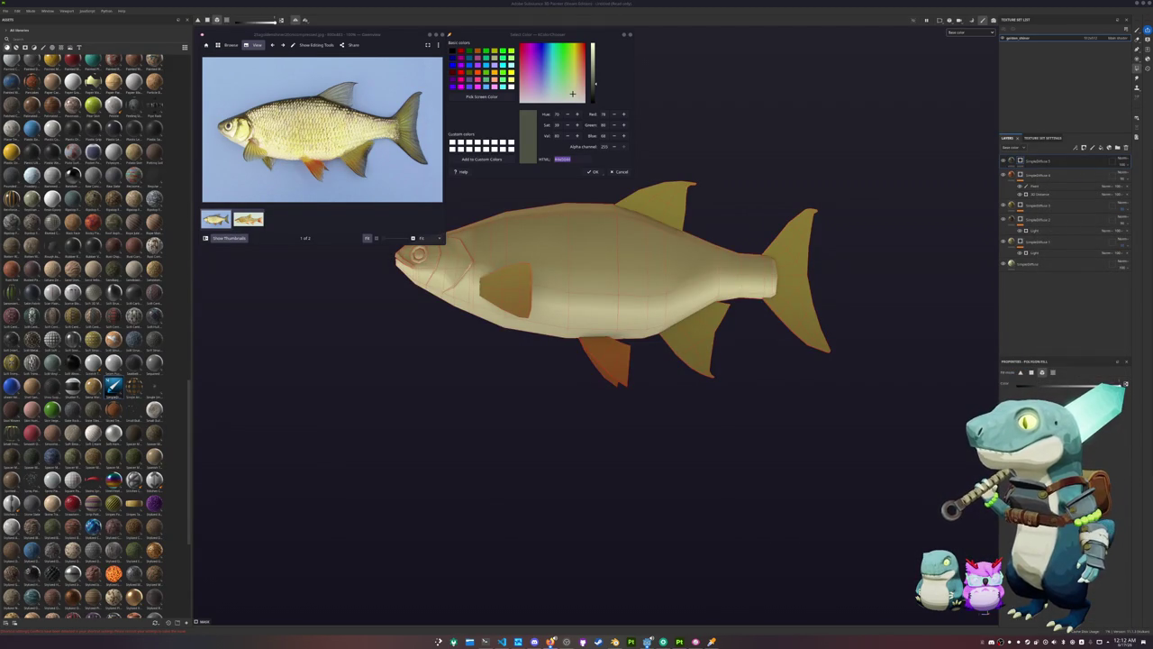
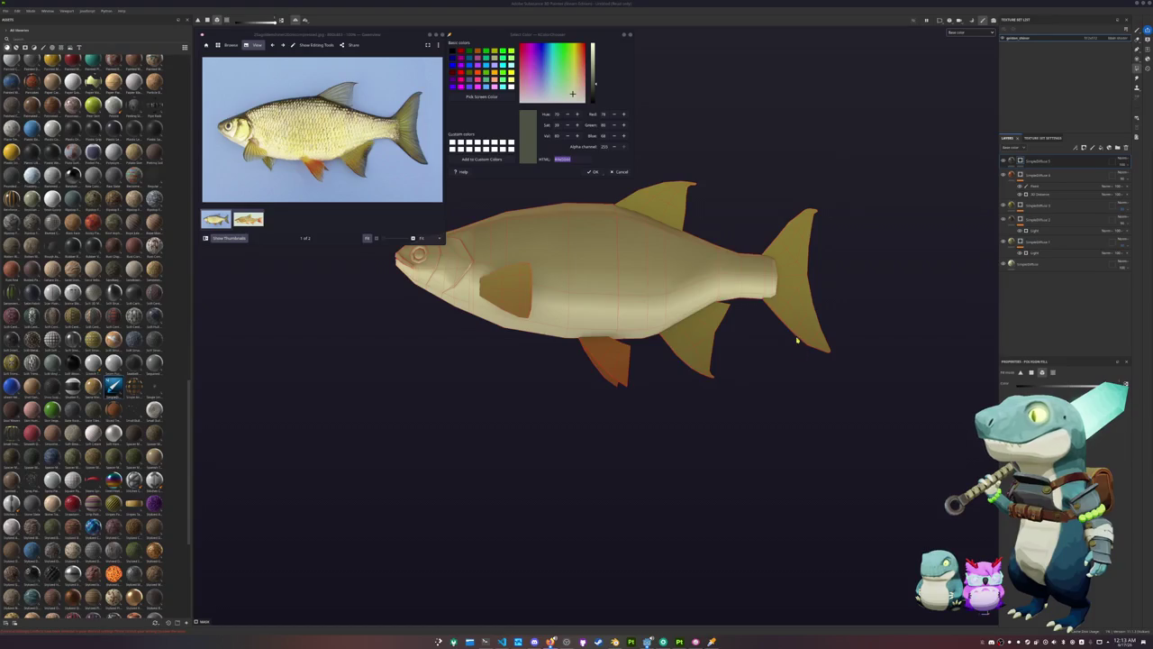
Paint the rear of the tail fin and the fin beneath the body darker olive
{"action": "left_click_drag", "start_coordinate": [798, 341], "coordinate": [702, 261], "text": "alt"}
{"action": "scroll", "coordinate": [695, 258], "scroll_direction": "up", "scroll_amount": 5}
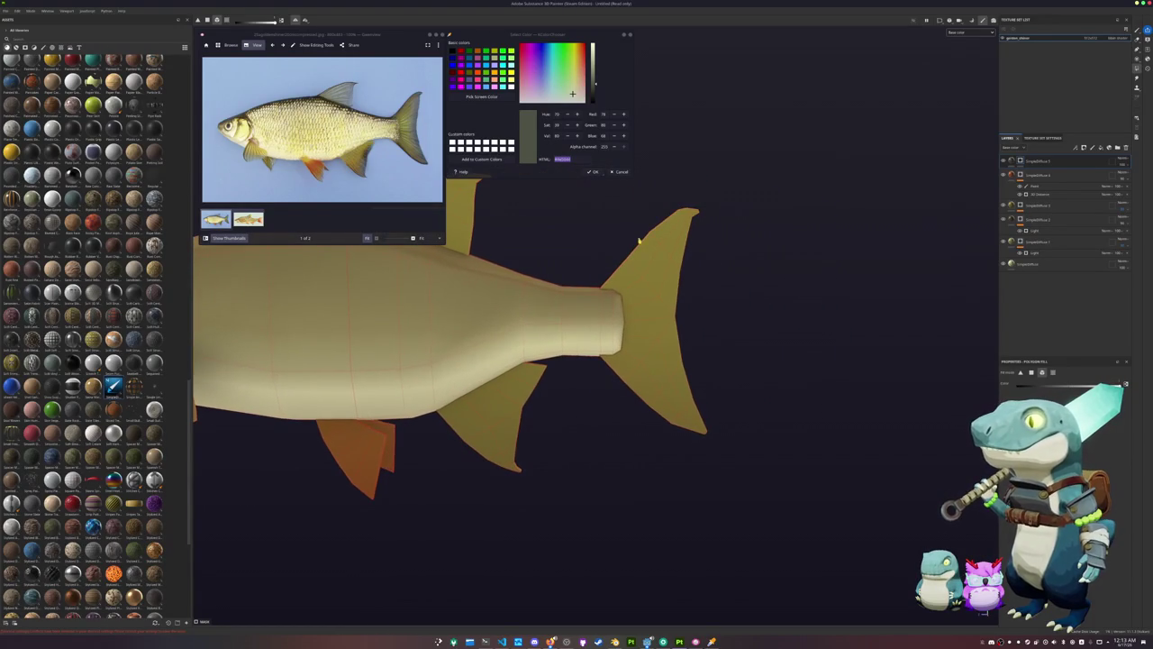
{"action": "key", "text": "1"}
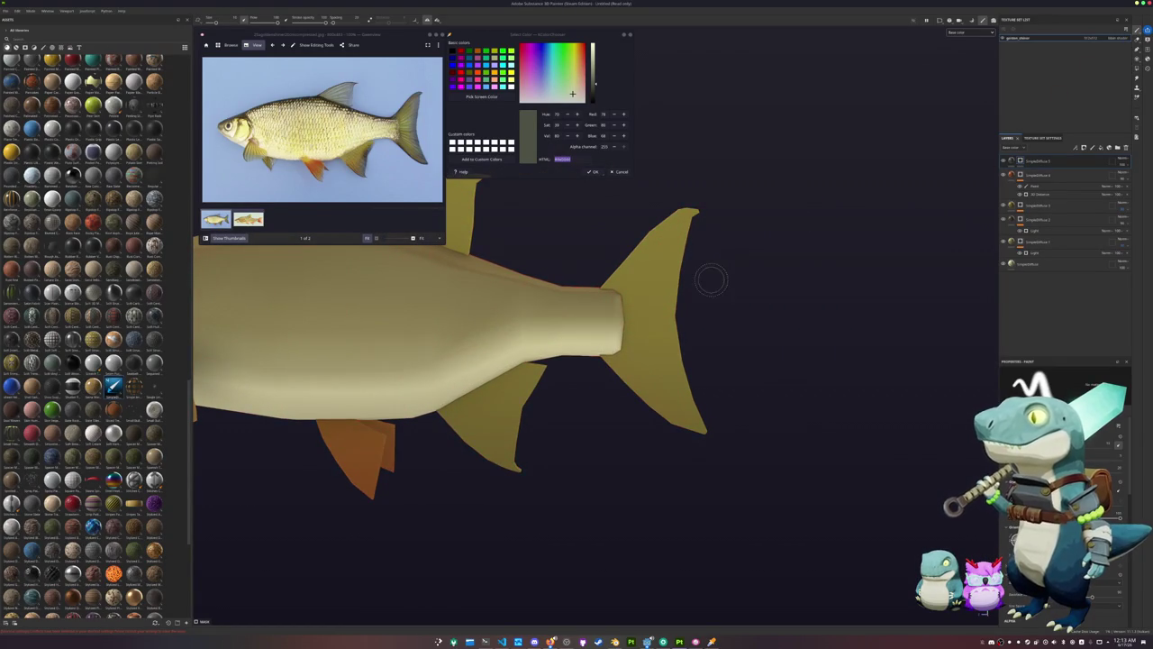
{"action": "left_click_drag", "start_coordinate": [710, 280], "coordinate": [695, 276], "text": "alt"}
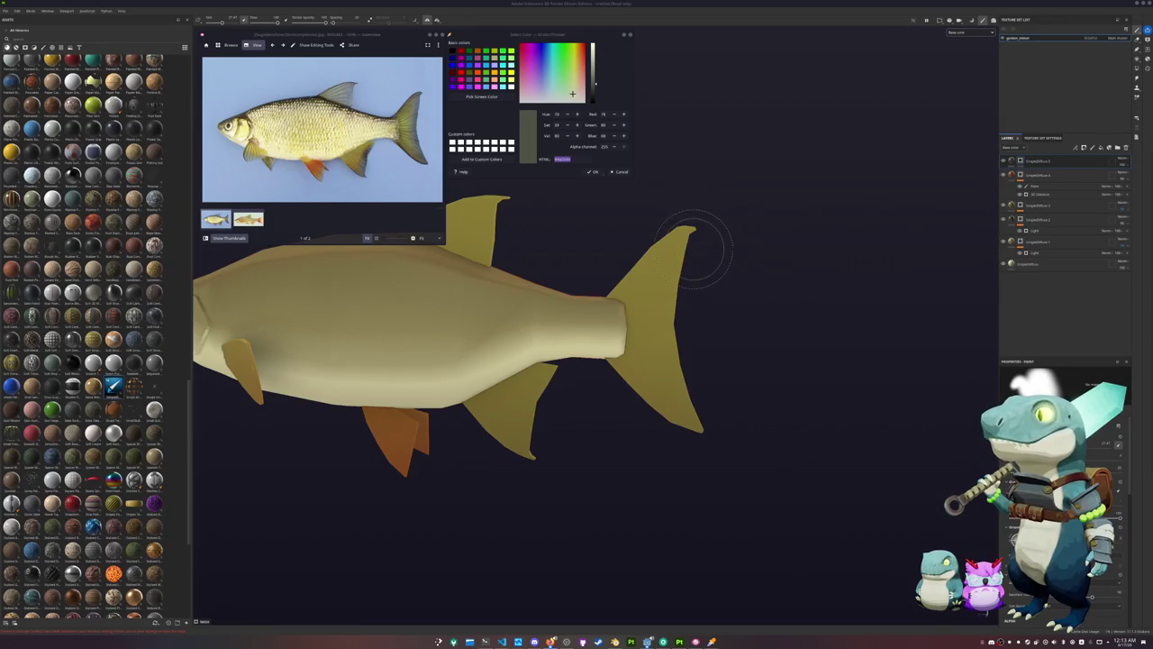
{"action": "mouse_move", "coordinate": [692, 276]}
{"action": "left_mouse_down"}
{"action": "mouse_move", "coordinate": [682, 244]}
{"action": "mouse_move", "coordinate": [690, 489]}
{"action": "left_mouse_up"}
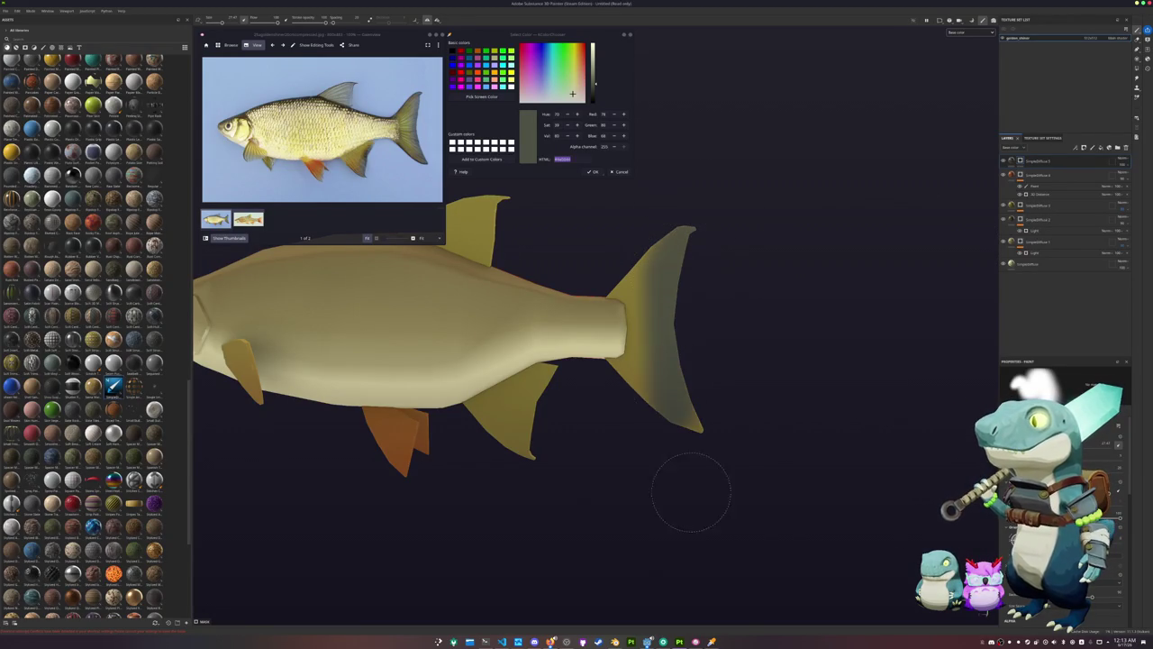
{"action": "mouse_move", "coordinate": [546, 463]}
{"action": "left_mouse_down", "text": "alt"}
{"action": "mouse_move", "coordinate": [618, 412]}
{"action": "mouse_move", "coordinate": [581, 416]}
{"action": "mouse_move", "coordinate": [571, 391]}
{"action": "mouse_move", "coordinate": [618, 381]}
{"action": "mouse_move", "coordinate": [618, 443]}
{"action": "left_mouse_up", "text": "alt"}
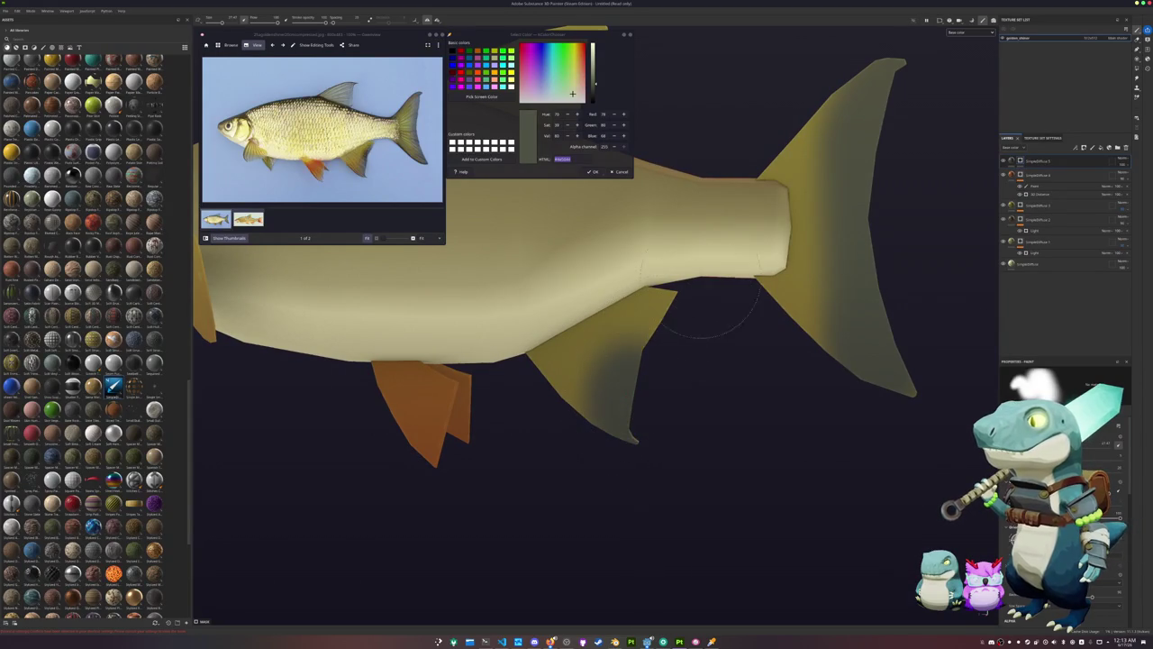
{"action": "left_click_drag", "start_coordinate": [676, 311], "coordinate": [622, 423]}
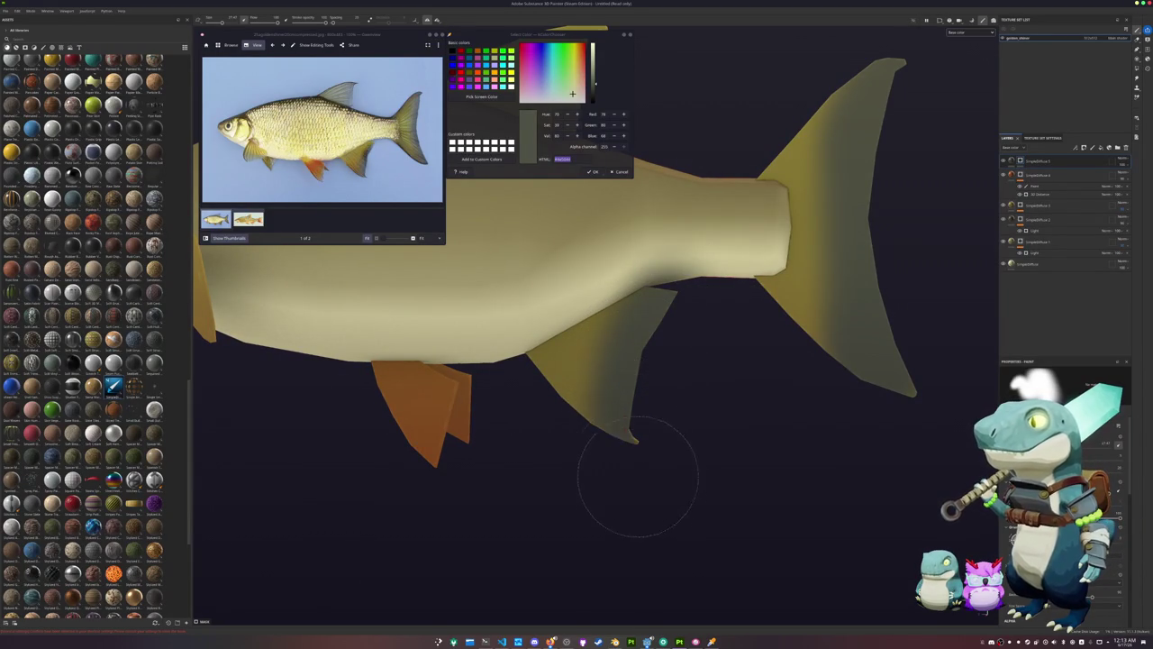
Frame the whole fish and orbit to a side view of it
{"action": "key", "text": "f"}
{"action": "scroll", "coordinate": [613, 369], "scroll_direction": "up", "scroll_amount": 2}
{"action": "scroll", "coordinate": [672, 333], "scroll_direction": "up", "scroll_amount": 3}
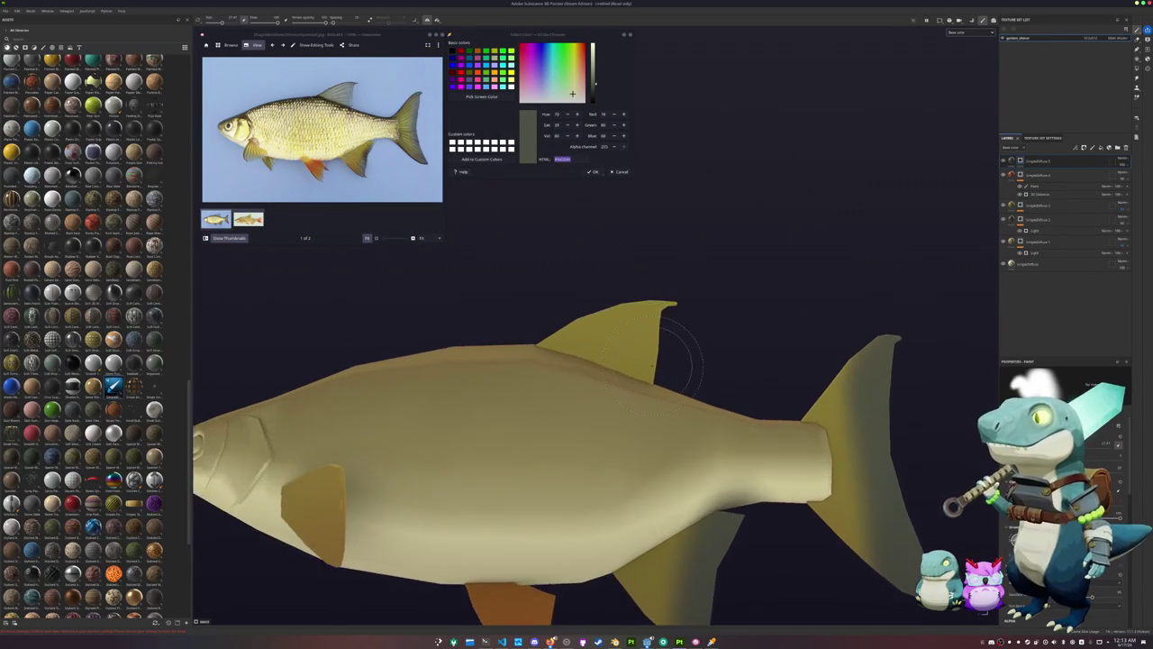
{"action": "scroll", "coordinate": [667, 333], "scroll_direction": "up", "scroll_amount": 3}
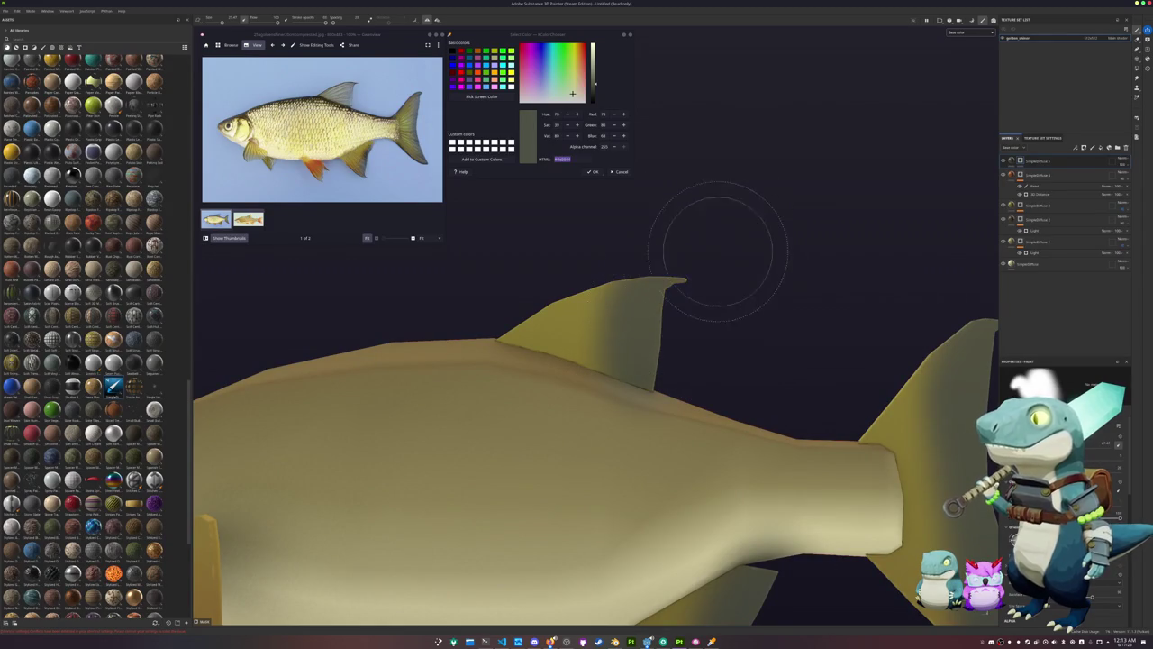
{"action": "key", "text": "f"}
{"action": "scroll", "coordinate": [766, 414], "scroll_direction": "up", "scroll_amount": 1}
{"action": "scroll", "coordinate": [766, 415], "scroll_direction": "up", "scroll_amount": 2}
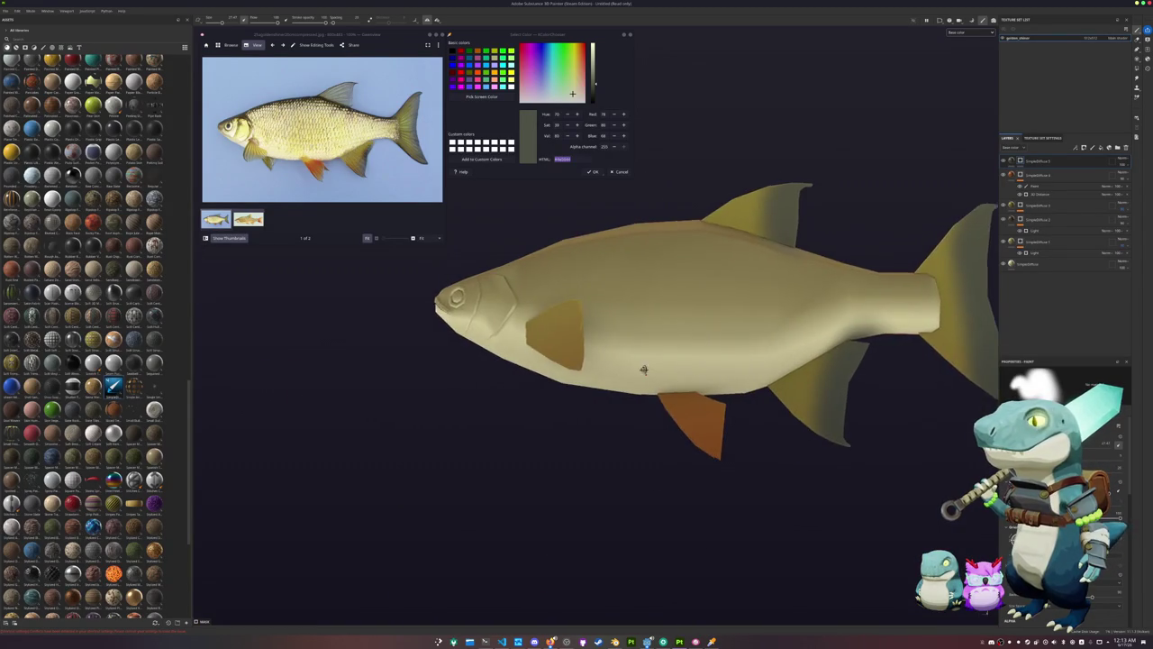
{"action": "scroll", "coordinate": [766, 415], "scroll_direction": "up", "scroll_amount": 1}
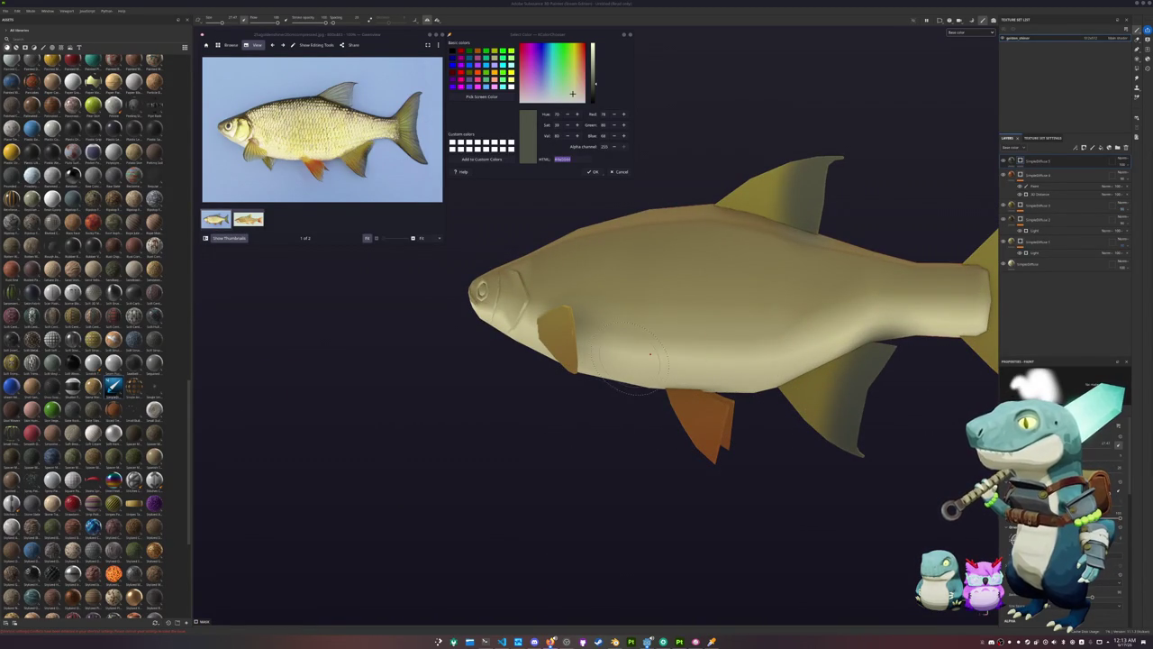
{"action": "scroll", "coordinate": [539, 362], "scroll_direction": "up", "scroll_amount": 1}
{"action": "scroll", "coordinate": [547, 370], "scroll_direction": "up", "scroll_amount": 1}
{"action": "mouse_move", "coordinate": [549, 378]}
{"action": "left_mouse_down", "text": "alt"}
{"action": "mouse_move", "coordinate": [816, 342]}
{"action": "mouse_move", "coordinate": [712, 350]}
{"action": "left_mouse_up", "text": "alt"}
{"action": "scroll", "coordinate": [712, 349], "scroll_direction": "up", "scroll_amount": 1}
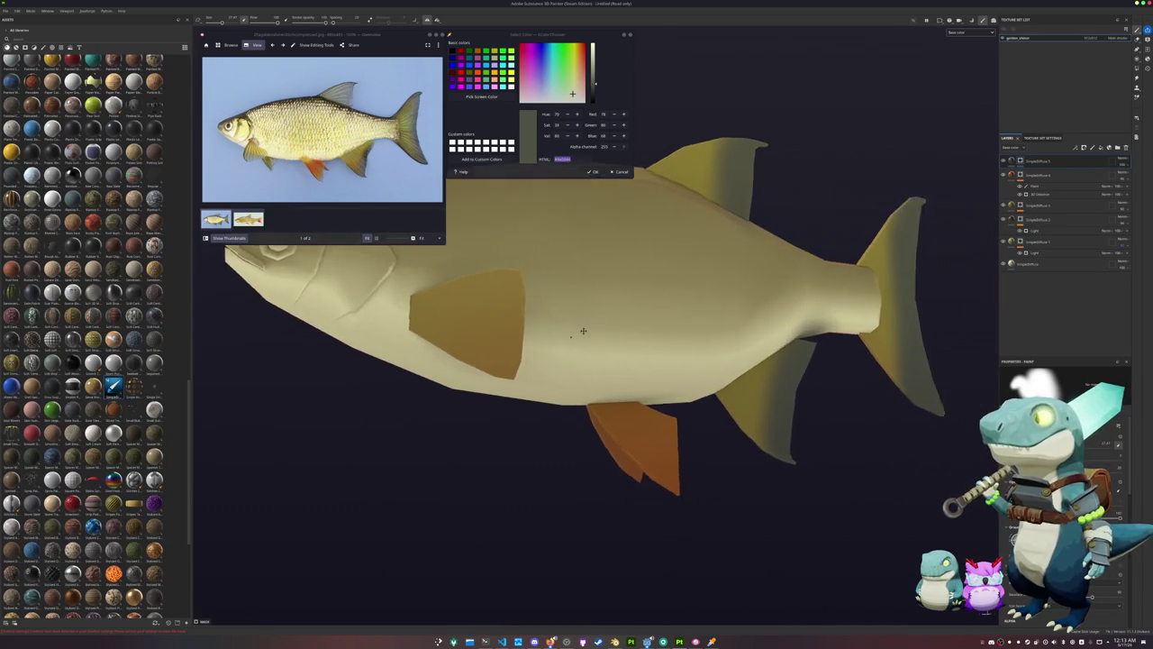
{"action": "scroll", "coordinate": [600, 355], "scroll_direction": "down", "scroll_amount": 2}
{"action": "scroll", "coordinate": [641, 285], "scroll_direction": "down", "scroll_amount": 1}
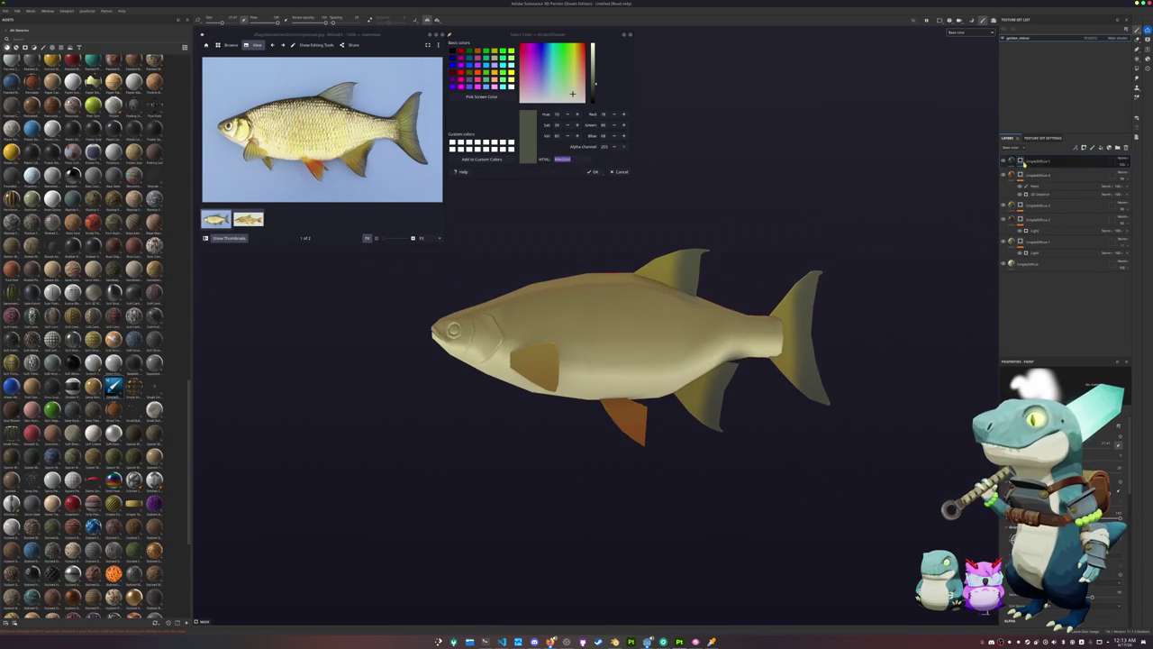
Add a new paint layer at the top and test a dark olive polygon fill on the body
{"action": "right_click", "coordinate": [1029, 162]}
{"action": "left_click", "coordinate": [1046, 360]}
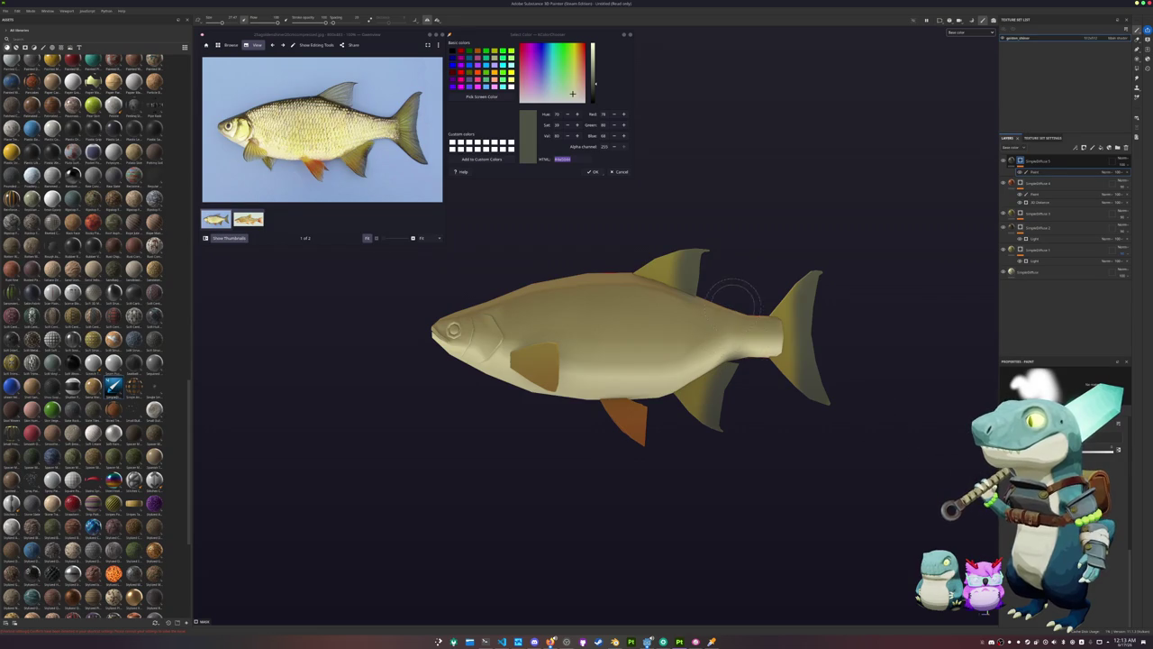
{"action": "scroll", "coordinate": [737, 297], "scroll_direction": "up", "scroll_amount": 1}
{"action": "left_click", "coordinate": [1137, 69]}
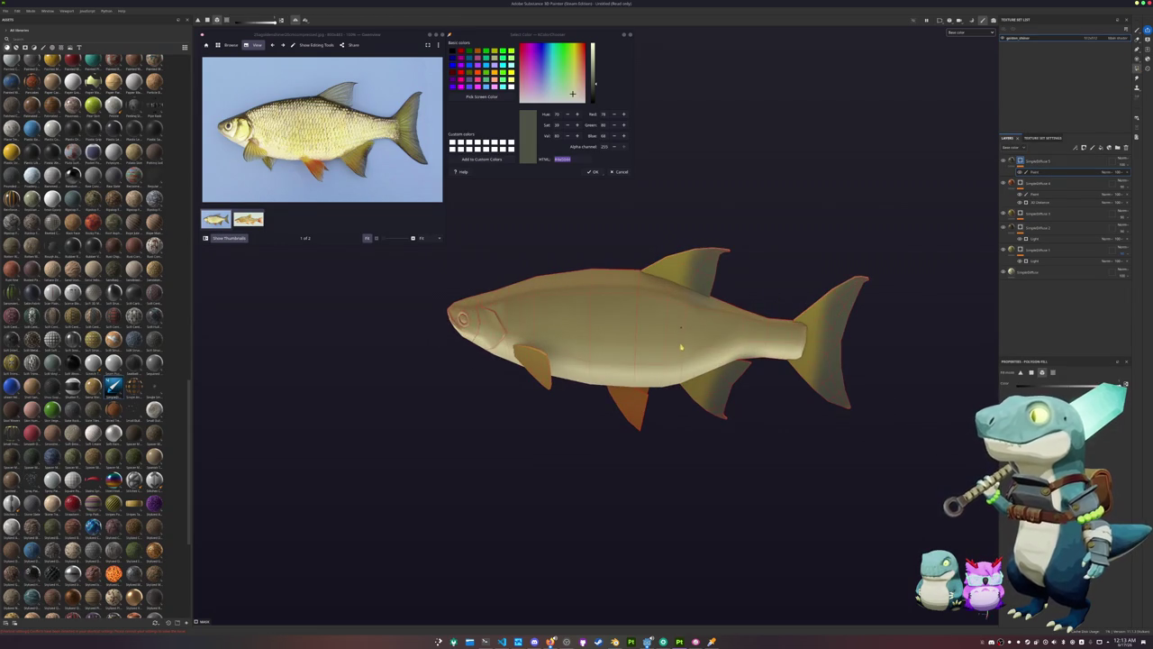
{"action": "left_click", "coordinate": [725, 342]}
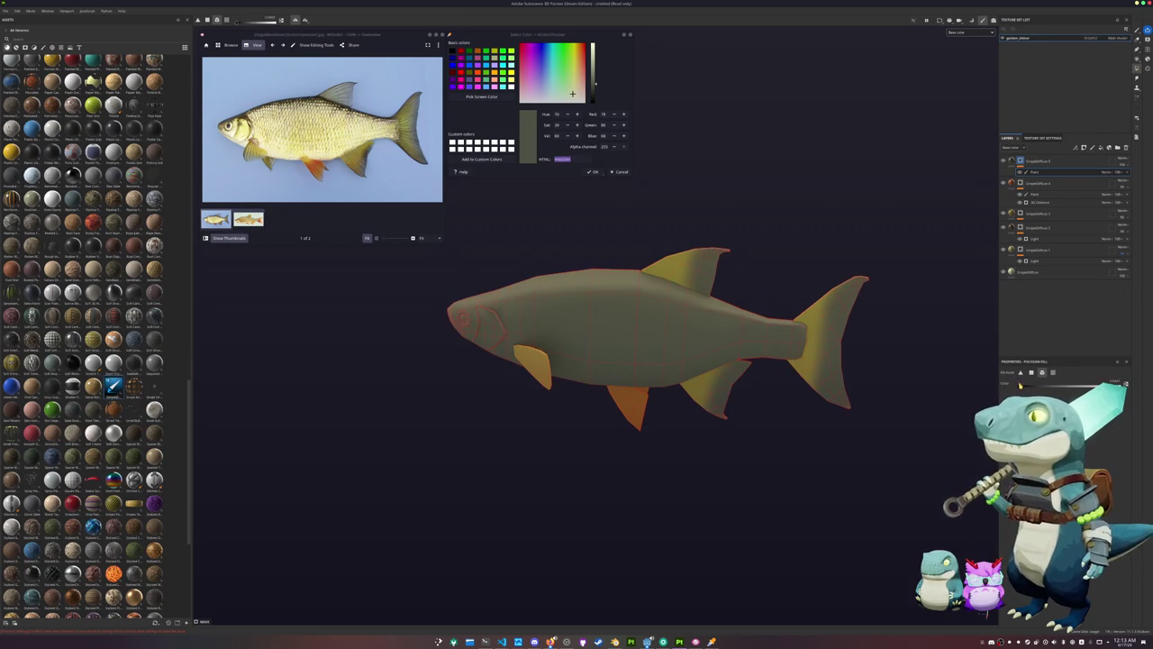
{"action": "left_click_drag", "start_coordinate": [749, 455], "coordinate": [809, 367], "text": "alt"}
{"action": "middle_click_drag", "start_coordinate": [661, 194], "coordinate": [777, 186], "text": "alt"}
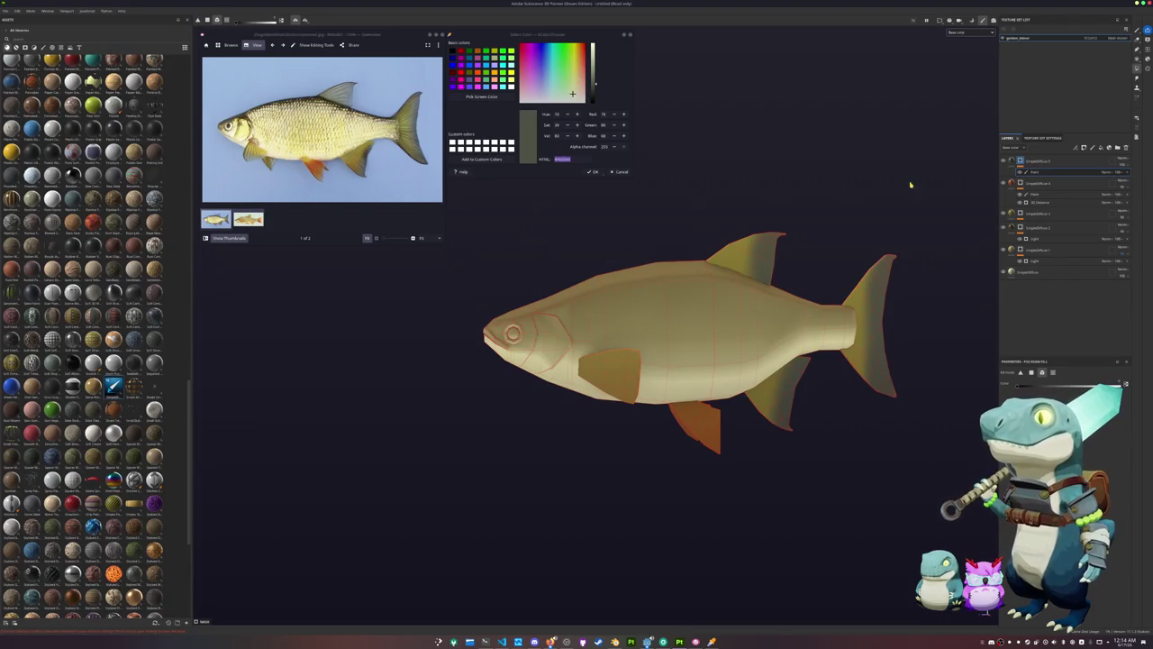
Toggle the lower fill layer's visibility to compare, then remove its extra polygon fill
{"action": "left_click", "coordinate": [1004, 214]}
{"action": "left_click", "coordinate": [1004, 213]}
{"action": "left_click", "coordinate": [1005, 214]}
{"action": "left_click", "coordinate": [1005, 228]}
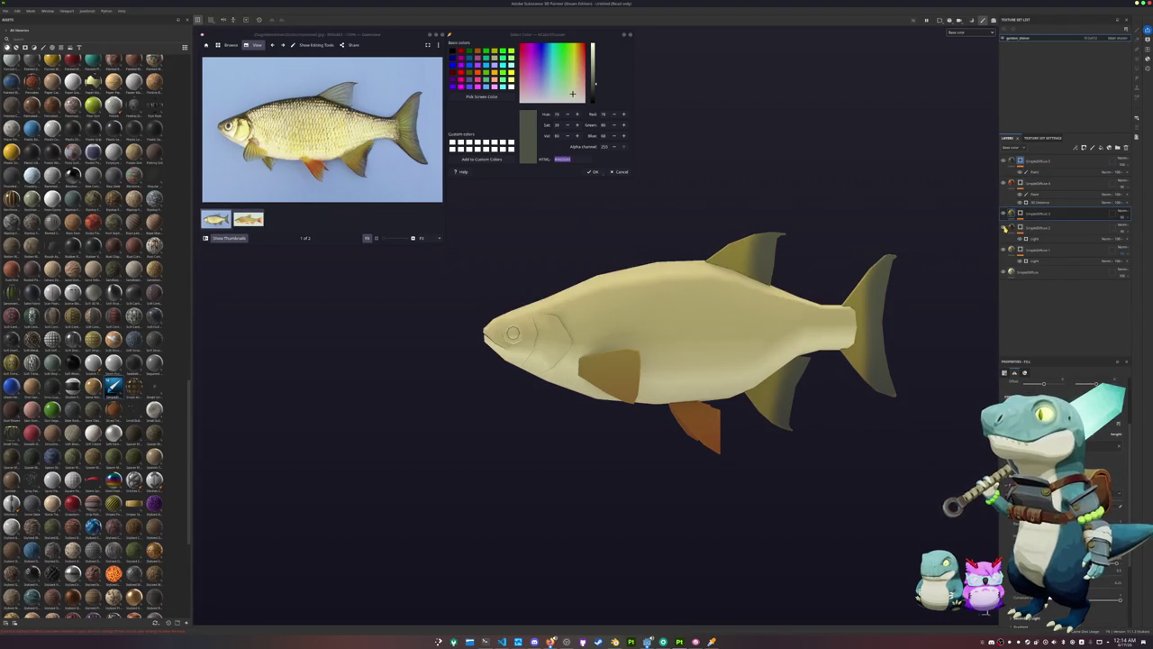
{"action": "left_click", "coordinate": [1004, 228]}
{"action": "left_click", "coordinate": [1036, 229]}
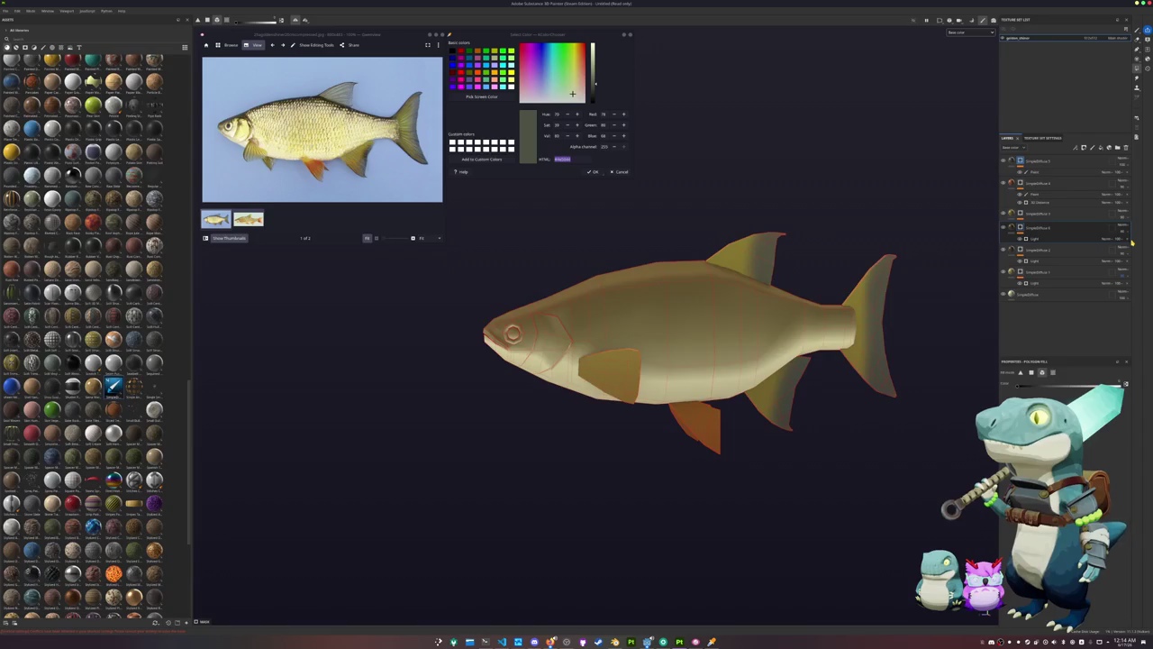
{"action": "left_click", "coordinate": [1019, 236]}
{"action": "key", "text": "1"}
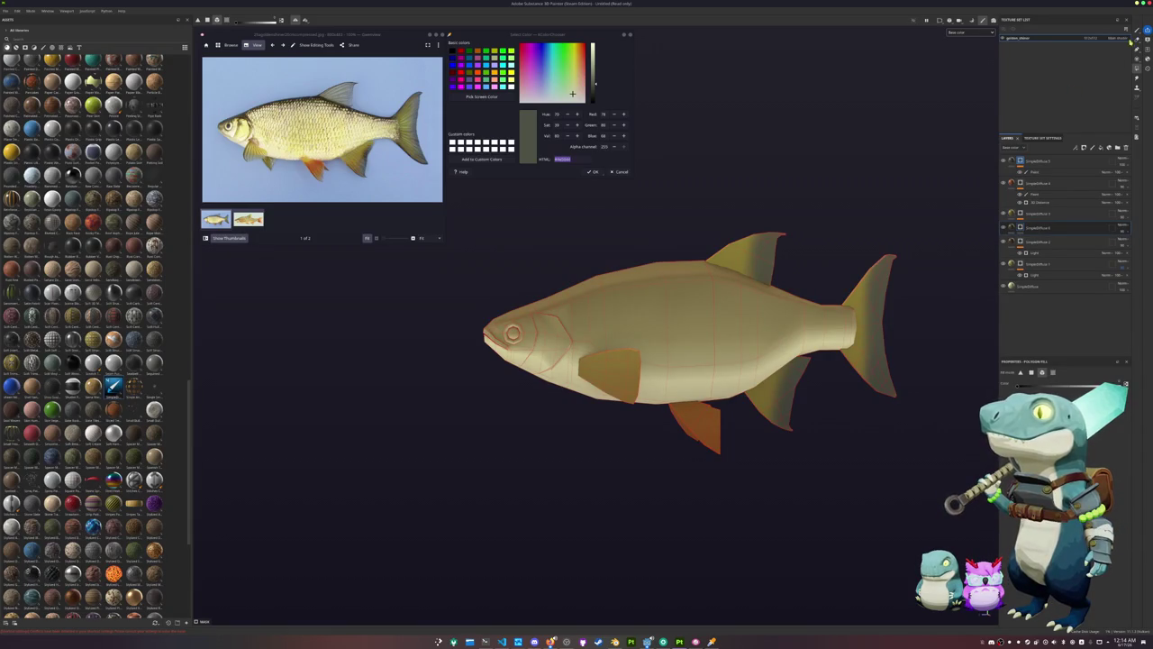
{"action": "scroll", "coordinate": [772, 207], "scroll_direction": "up", "scroll_amount": 3}
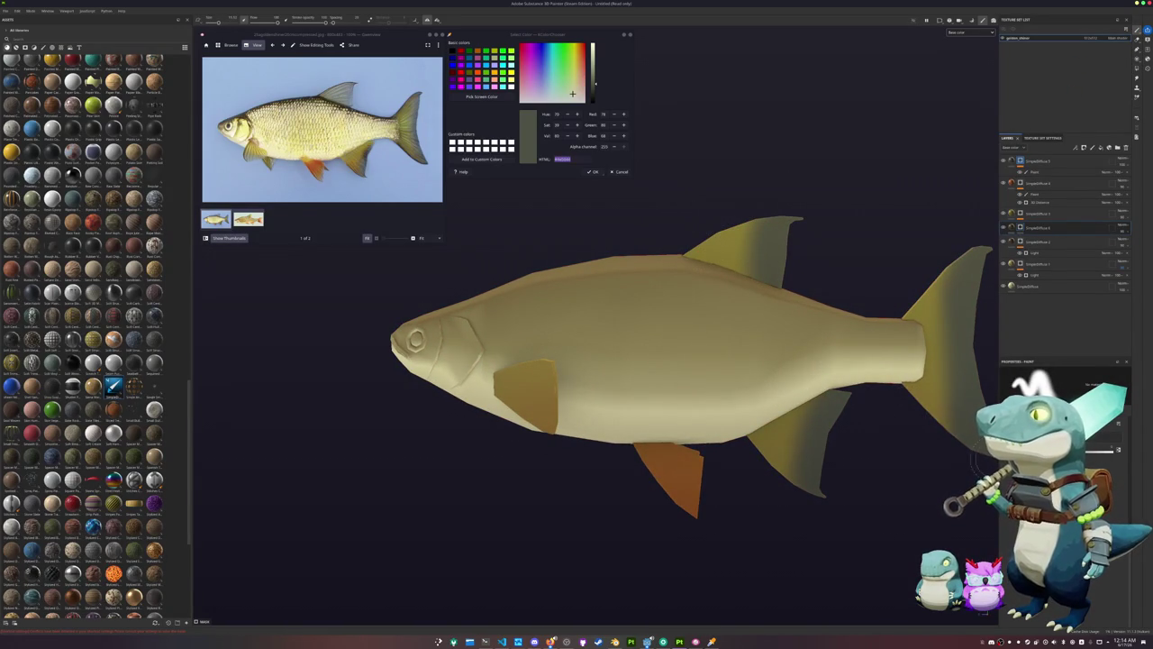
Move the paint layer up to the second slot and adjust its opacity
{"action": "scroll", "coordinate": [660, 247], "scroll_direction": "up", "scroll_amount": 2}
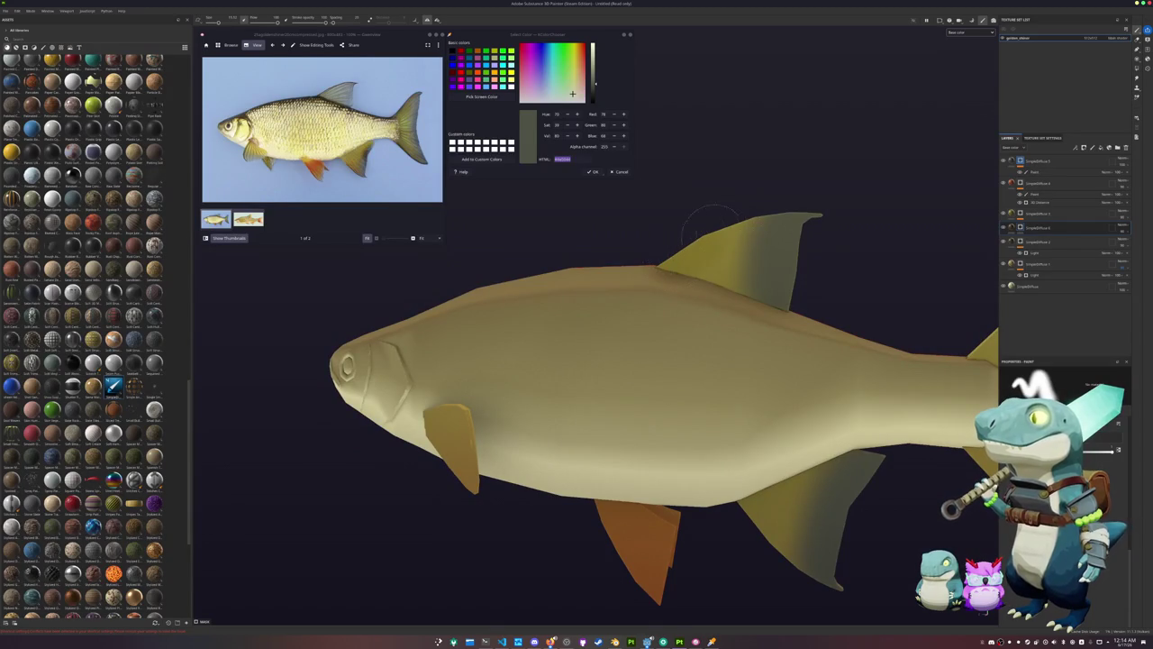
{"action": "scroll", "coordinate": [712, 220], "scroll_direction": "down", "scroll_amount": 3}
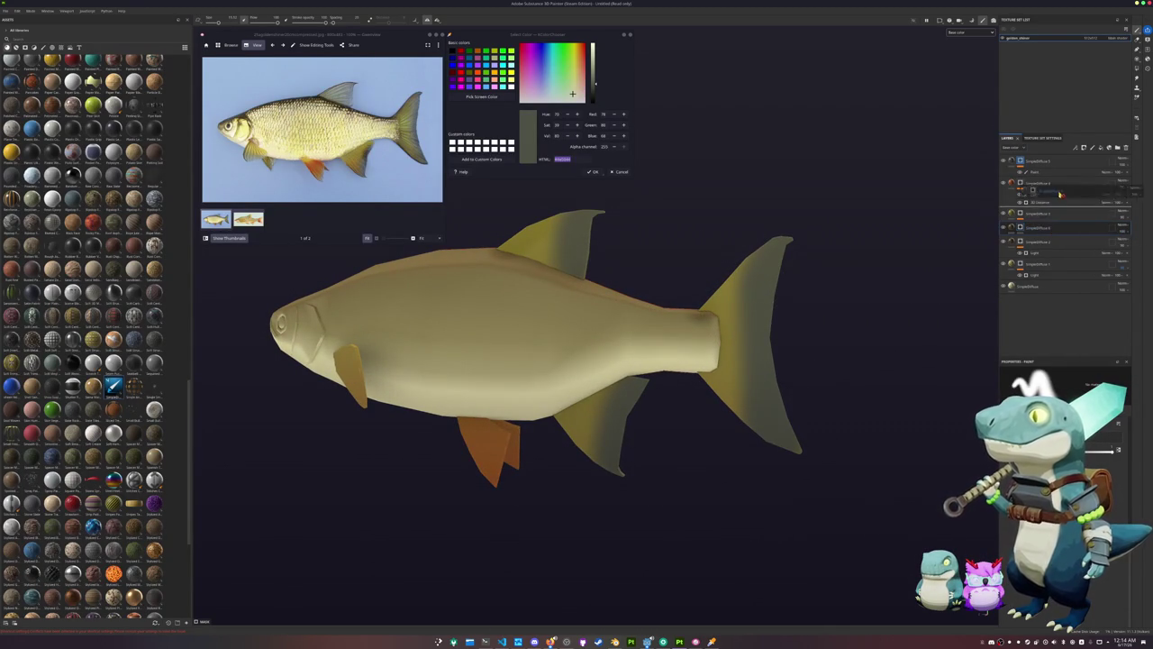
{"action": "left_click_drag", "start_coordinate": [1036, 227], "coordinate": [1042, 173]}
{"action": "right_click", "coordinate": [1021, 160]}
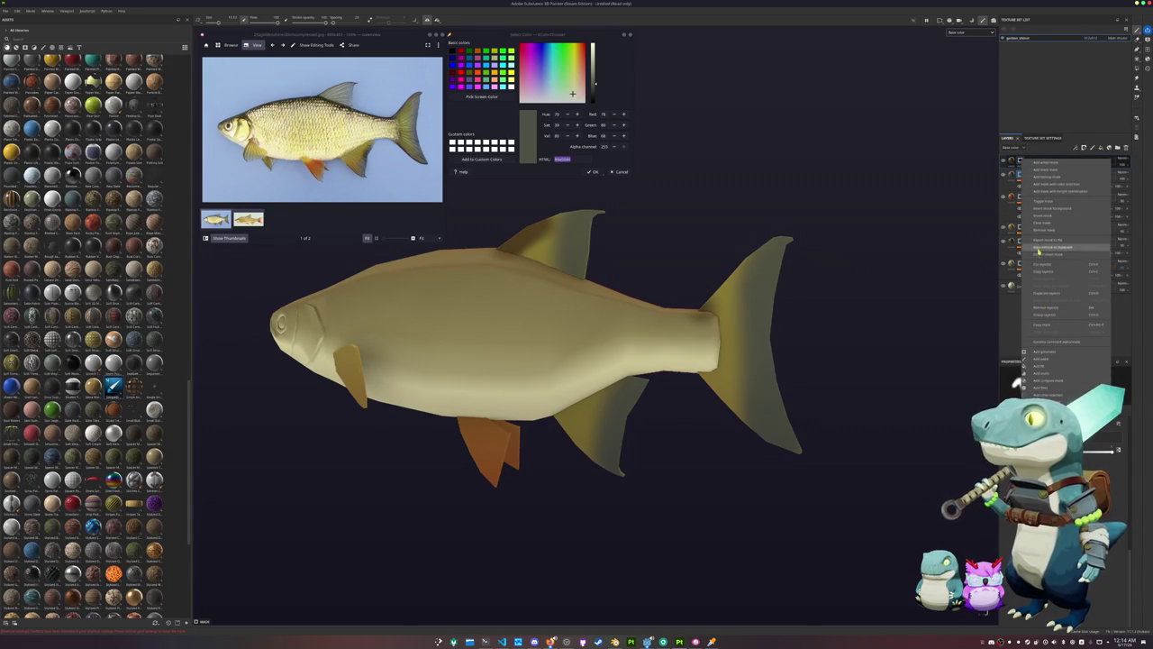
{"action": "left_click", "coordinate": [1040, 225]}
{"action": "left_click_drag", "start_coordinate": [1126, 171], "coordinate": [1135, 175]}
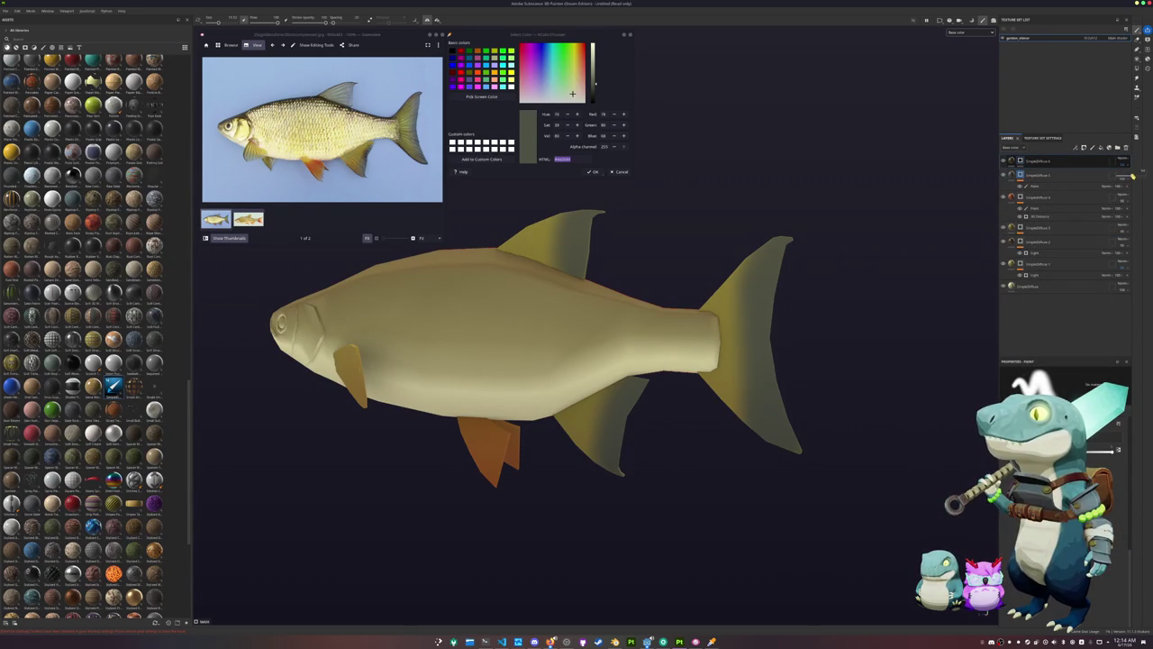
Paint dark shading on the body beside the pectoral fin, undoing the first dab, then frame the fish
{"action": "left_click_drag", "start_coordinate": [630, 297], "coordinate": [698, 281], "text": "alt"}
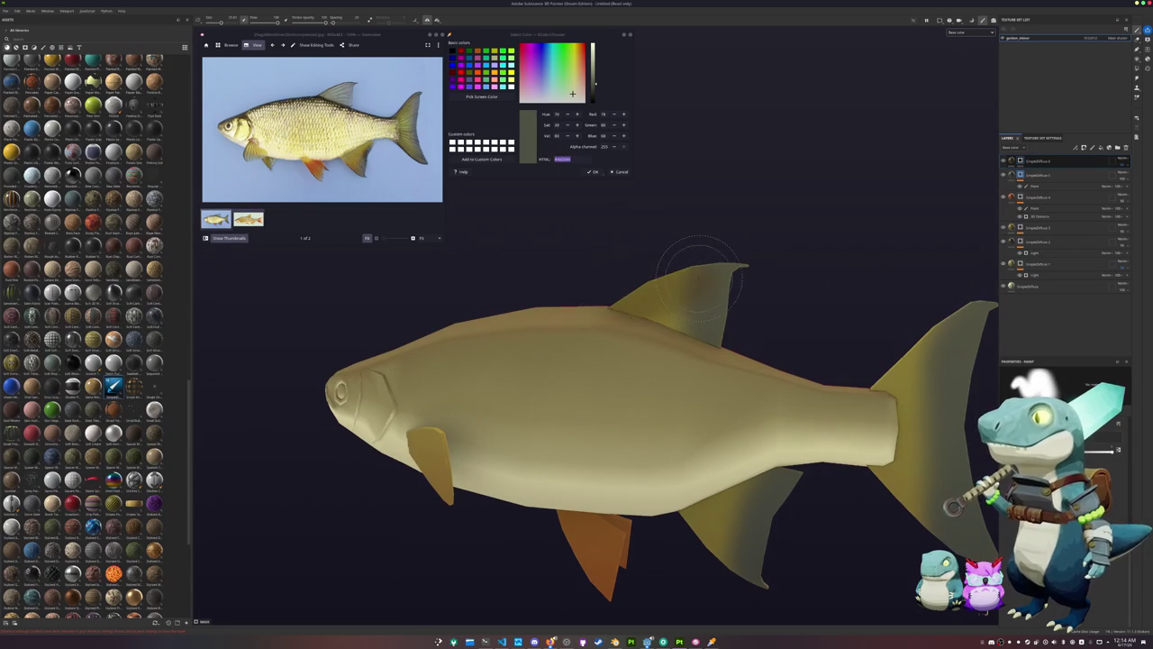
{"action": "scroll", "coordinate": [673, 290], "scroll_direction": "down", "scroll_amount": 2}
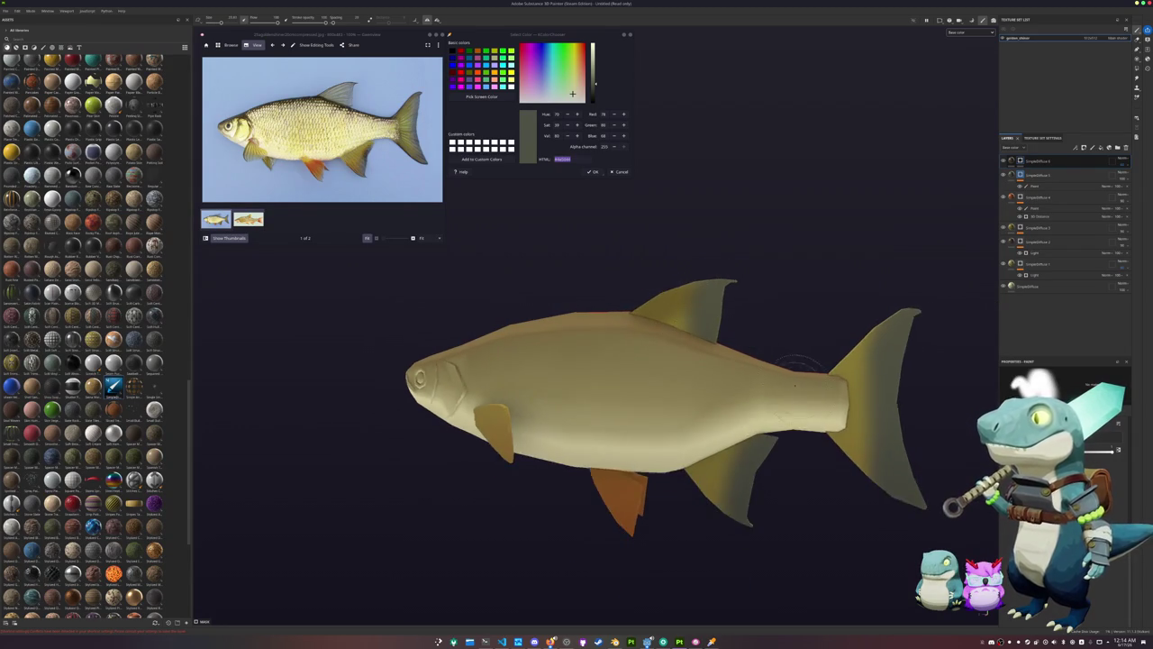
{"action": "scroll", "coordinate": [672, 338], "scroll_direction": "up", "scroll_amount": 5}
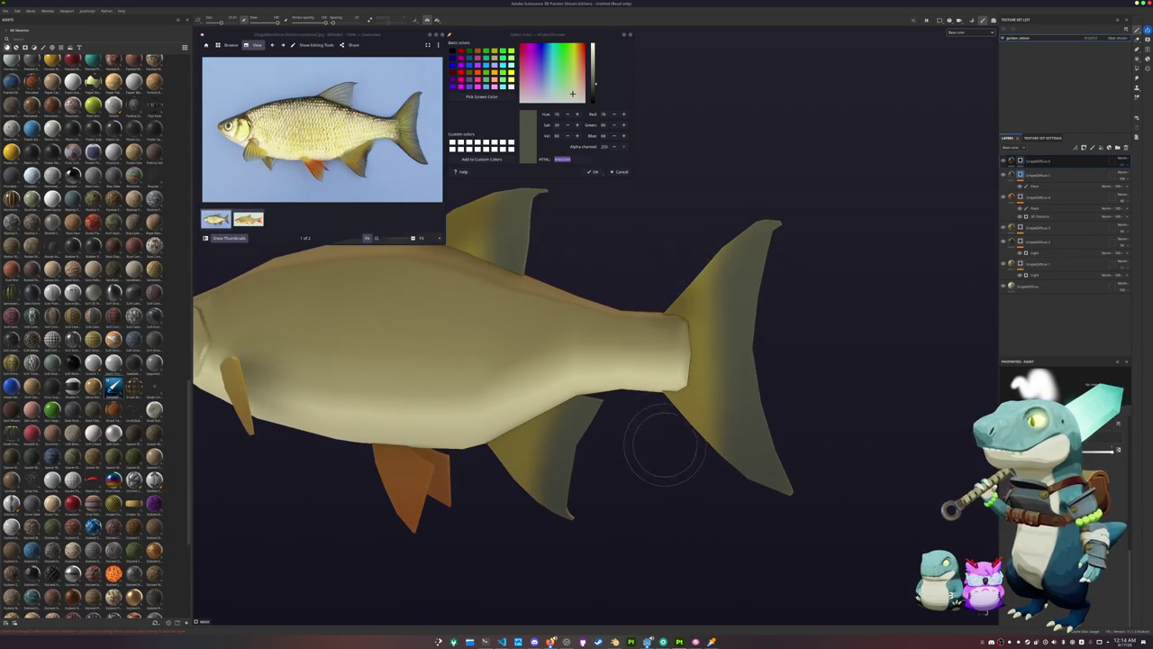
{"action": "scroll", "coordinate": [649, 424], "scroll_direction": "up", "scroll_amount": 2}
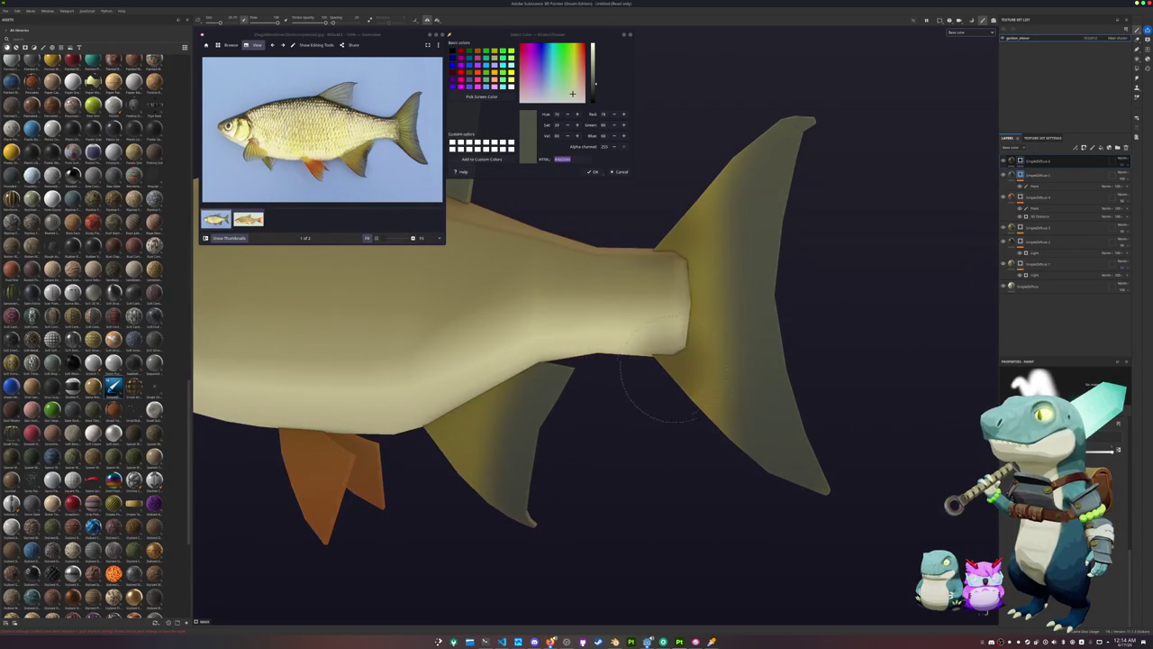
{"action": "scroll", "coordinate": [554, 446], "scroll_direction": "down", "scroll_amount": 2}
{"action": "left_click_drag", "start_coordinate": [554, 446], "coordinate": [738, 324], "text": "alt"}
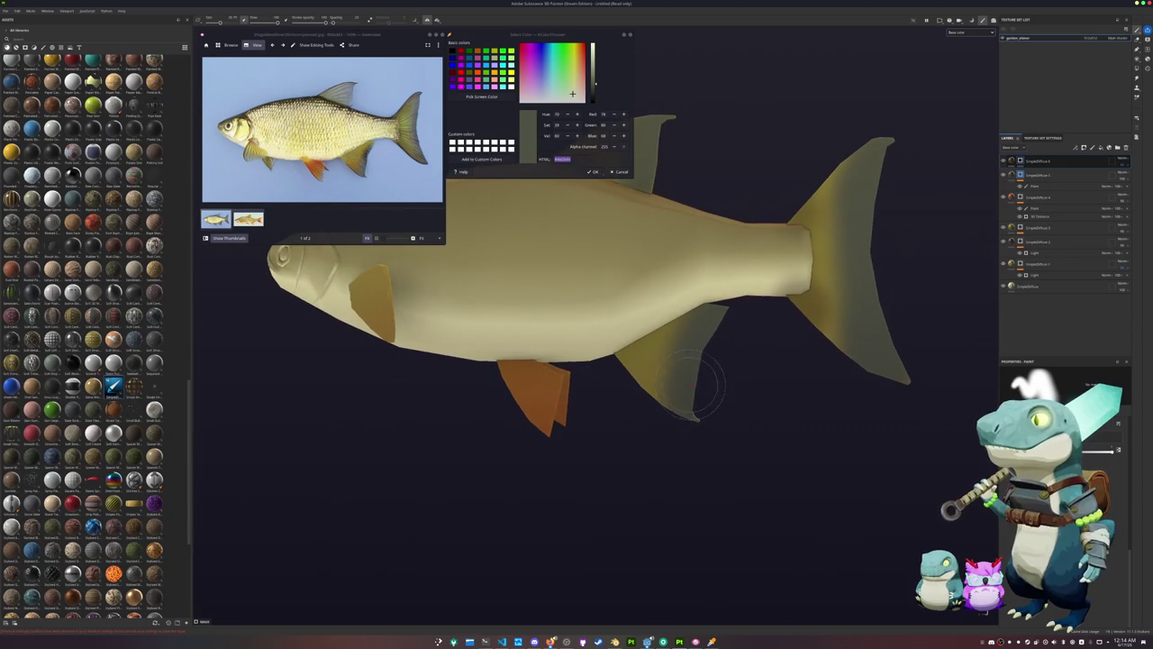
{"action": "left_click_drag", "start_coordinate": [542, 427], "coordinate": [579, 345], "text": "alt"}
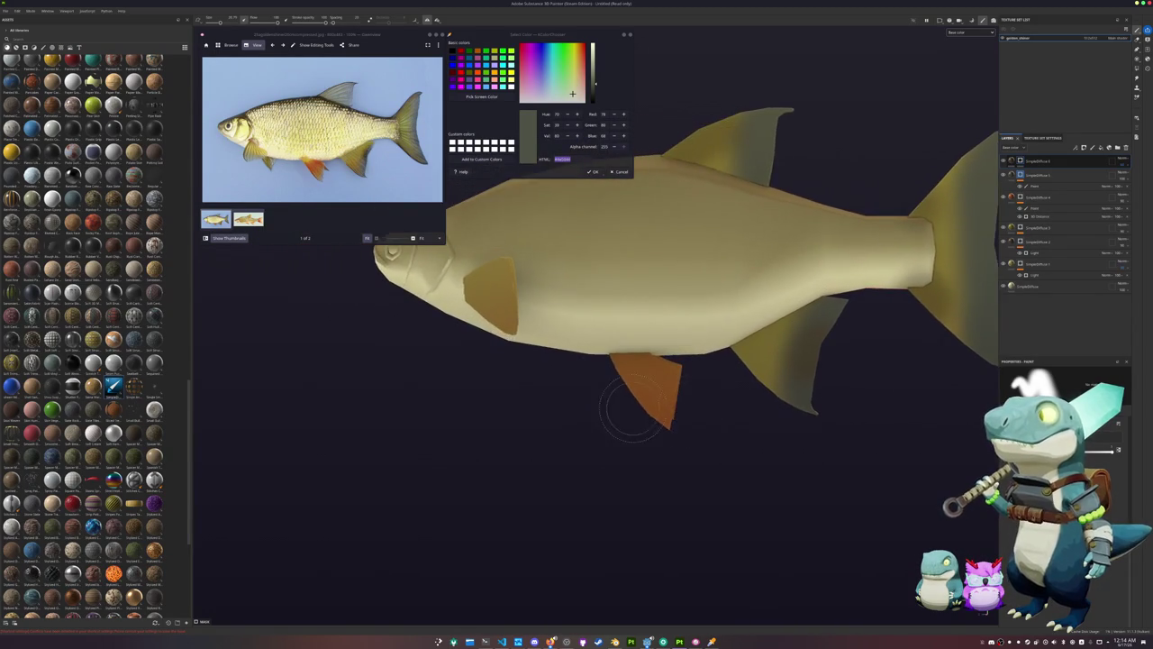
{"action": "scroll", "coordinate": [579, 345], "scroll_direction": "up", "scroll_amount": 1}
{"action": "scroll", "coordinate": [510, 314], "scroll_direction": "up", "scroll_amount": 2}
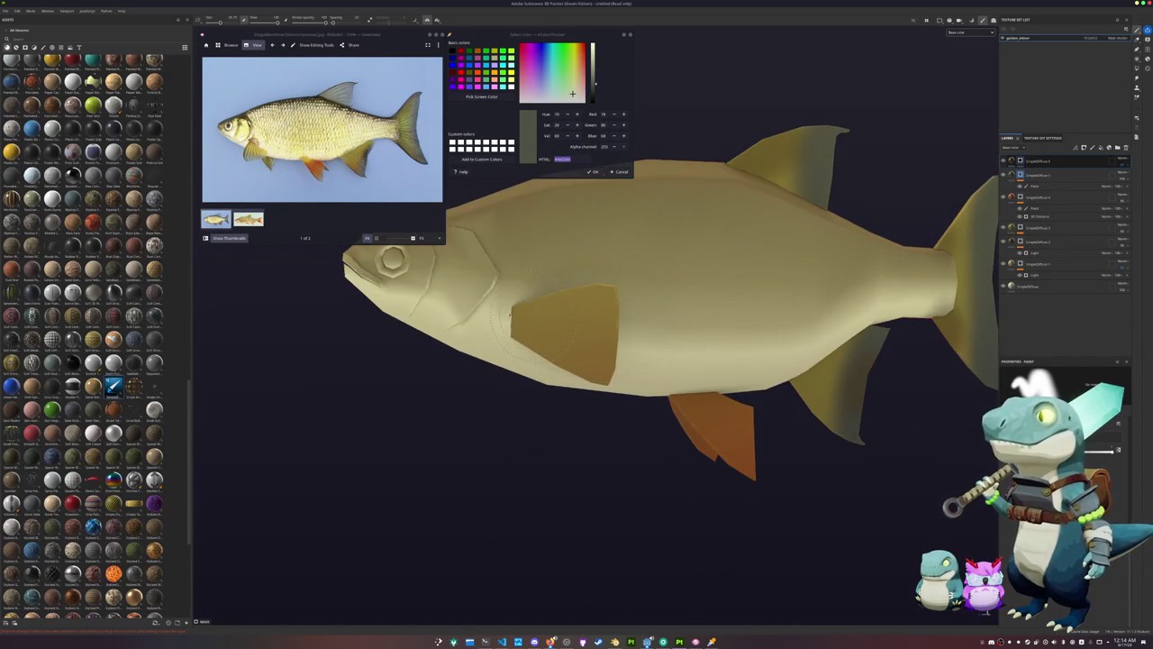
{"action": "left_click", "coordinate": [623, 286]}
{"action": "mouse_move", "coordinate": [581, 311]}
{"action": "left_mouse_down", "text": "alt"}
{"action": "mouse_move", "coordinate": [467, 428]}
{"action": "mouse_move", "coordinate": [653, 418]}
{"action": "mouse_move", "coordinate": [559, 305]}
{"action": "mouse_move", "coordinate": [630, 288]}
{"action": "left_mouse_up", "text": "alt"}
{"action": "key", "text": "ctrl+z"}
{"action": "mouse_move", "coordinate": [541, 316]}
{"action": "left_mouse_down", "text": "alt"}
{"action": "mouse_move", "coordinate": [455, 350]}
{"action": "mouse_move", "coordinate": [468, 333]}
{"action": "left_mouse_up", "text": "alt"}
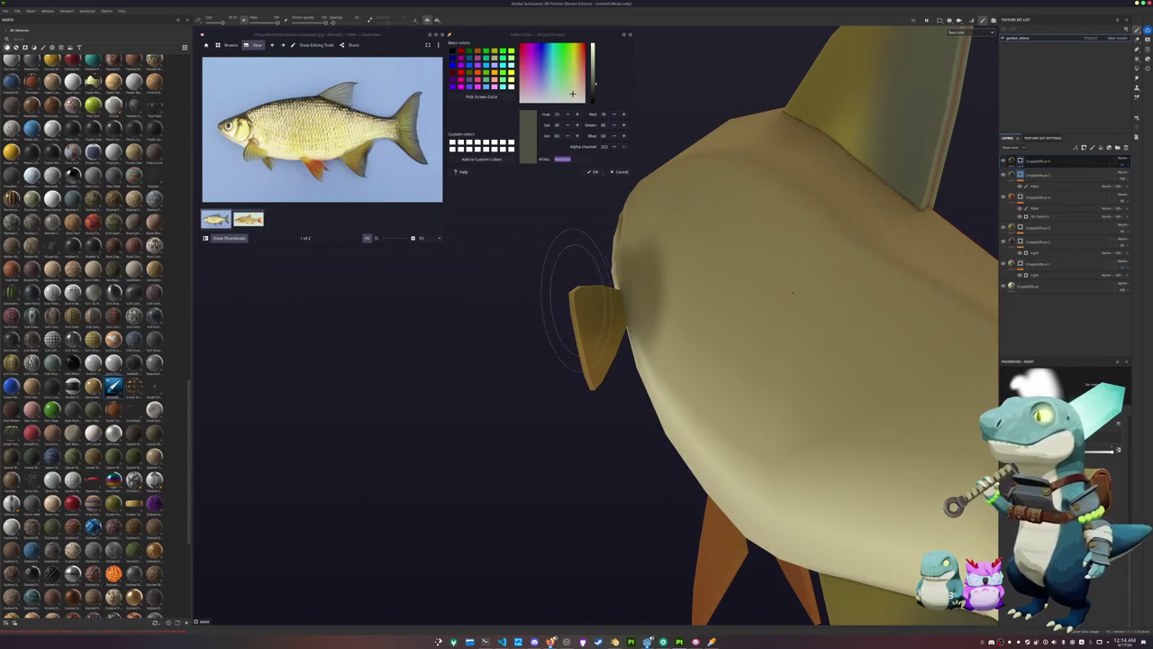
{"action": "key", "text": "f"}
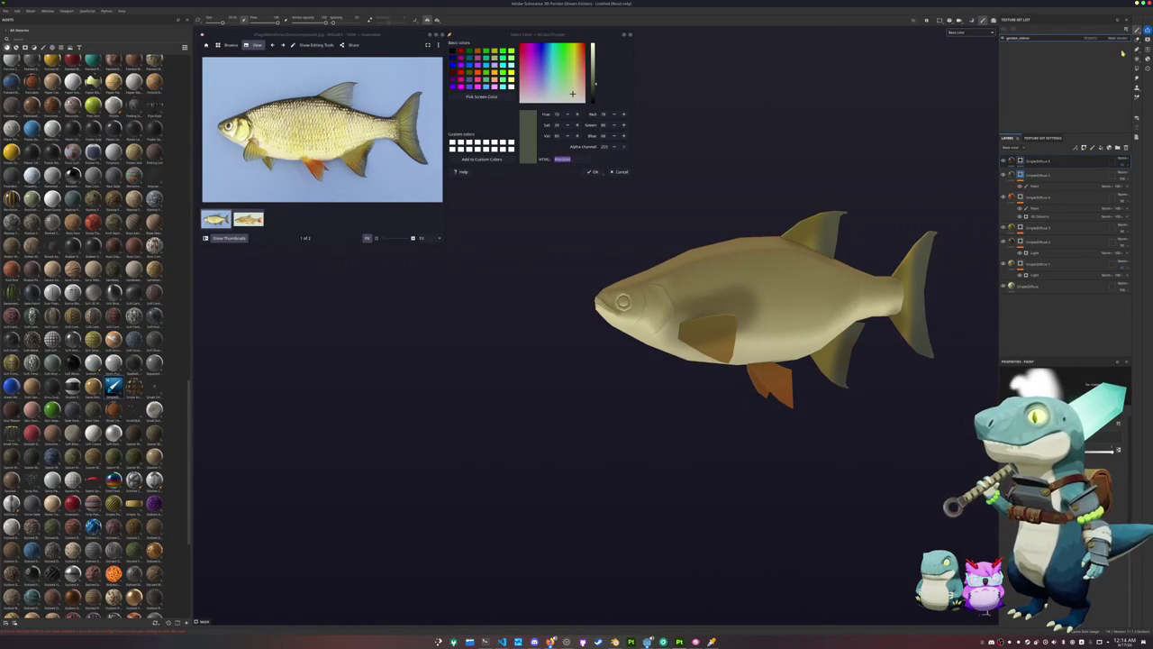
{"action": "right_click", "coordinate": [1026, 160]}
Add a paint effect to the top layer and switch to Polygon Fill mode
{"action": "left_click", "coordinate": [1045, 356]}
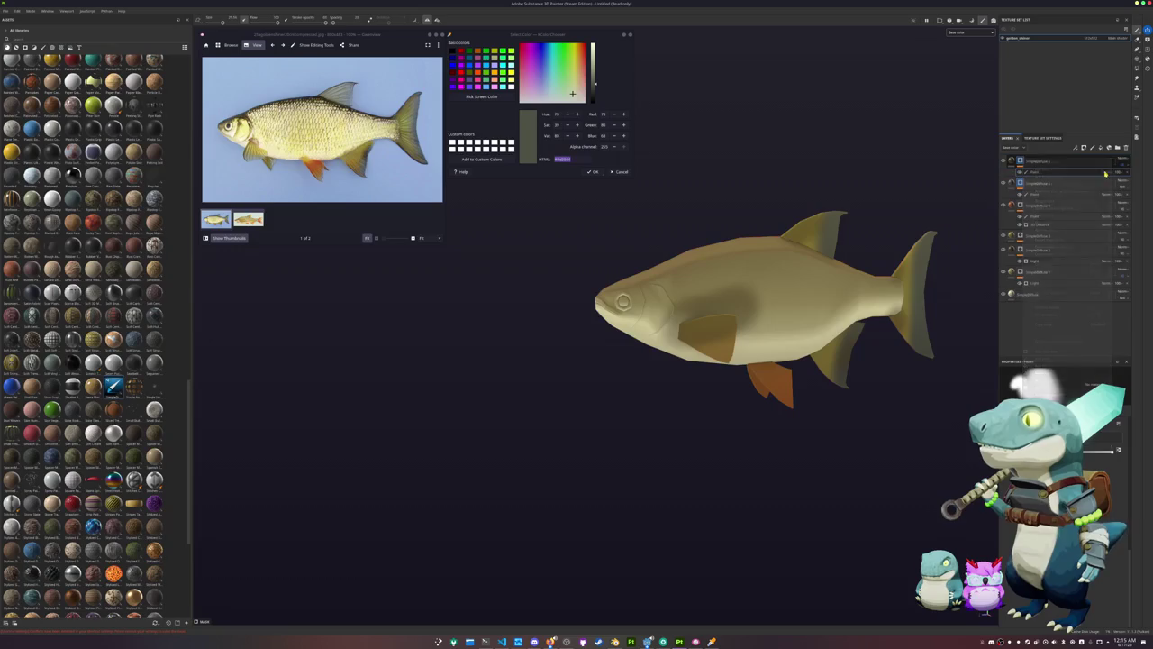
{"action": "left_click", "coordinate": [1136, 69]}
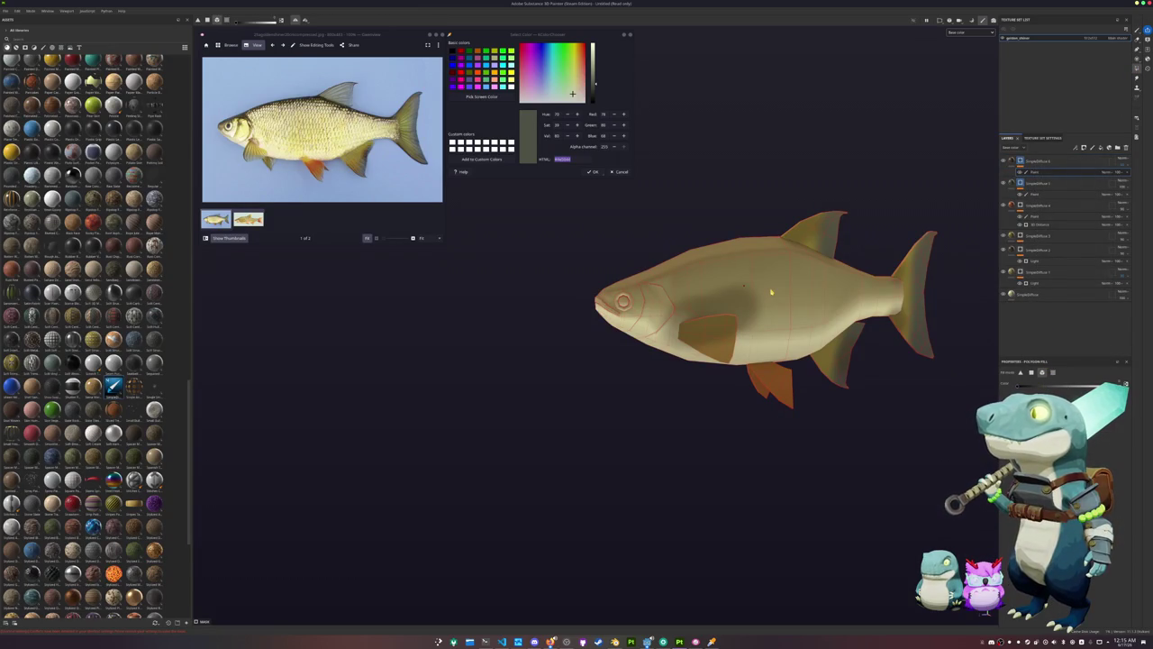
{"action": "left_click_drag", "start_coordinate": [771, 292], "coordinate": [738, 270], "text": "alt"}
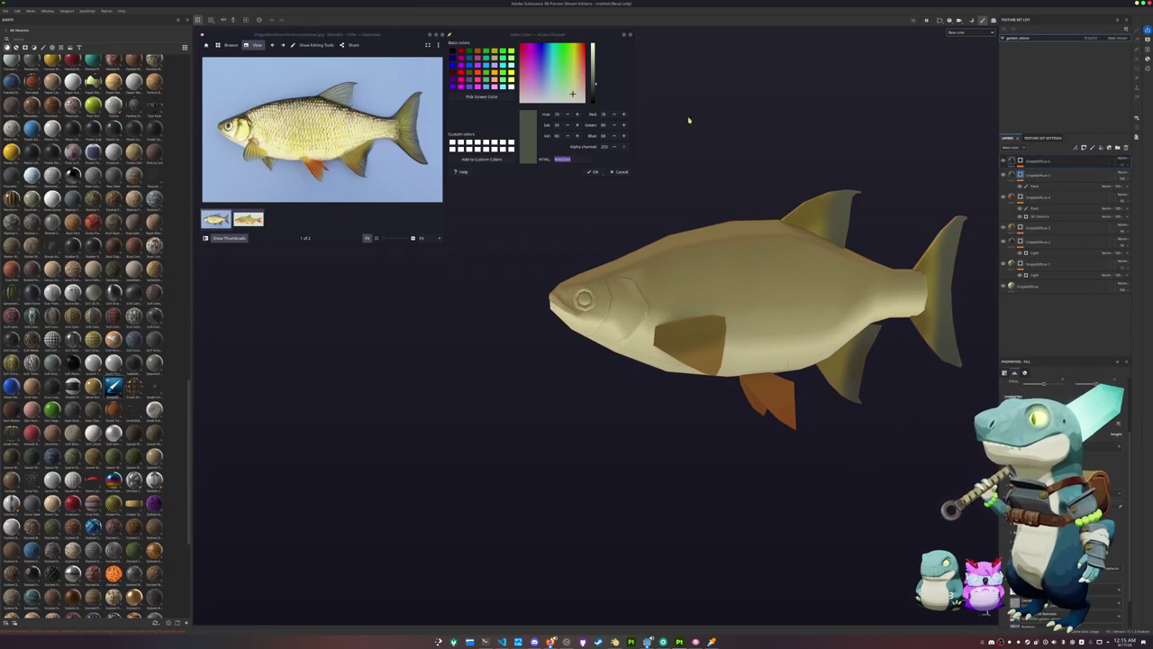
{"action": "middle_click_drag", "start_coordinate": [674, 151], "coordinate": [696, 174], "text": "alt"}
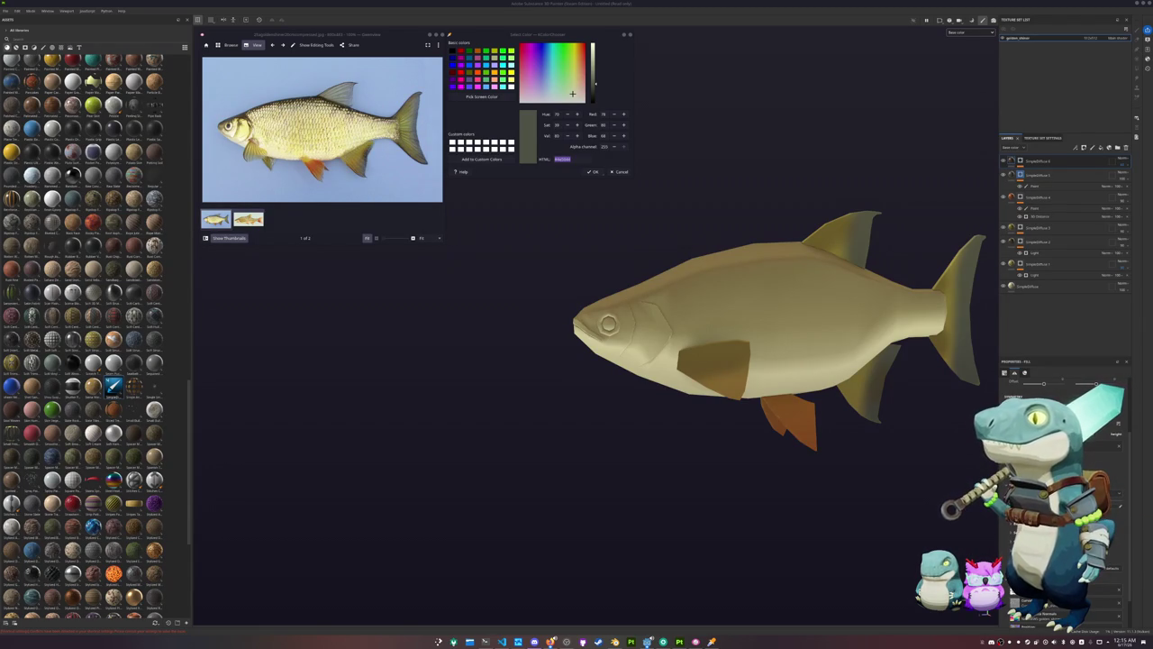
Orbit to a side-on view and add a new fill layer at the top of the stack
{"action": "mouse_move", "coordinate": [847, 349]}
{"action": "left_mouse_down", "text": "alt"}
{"action": "mouse_move", "coordinate": [596, 374]}
{"action": "mouse_move", "coordinate": [545, 209]}
{"action": "left_mouse_up", "text": "alt"}
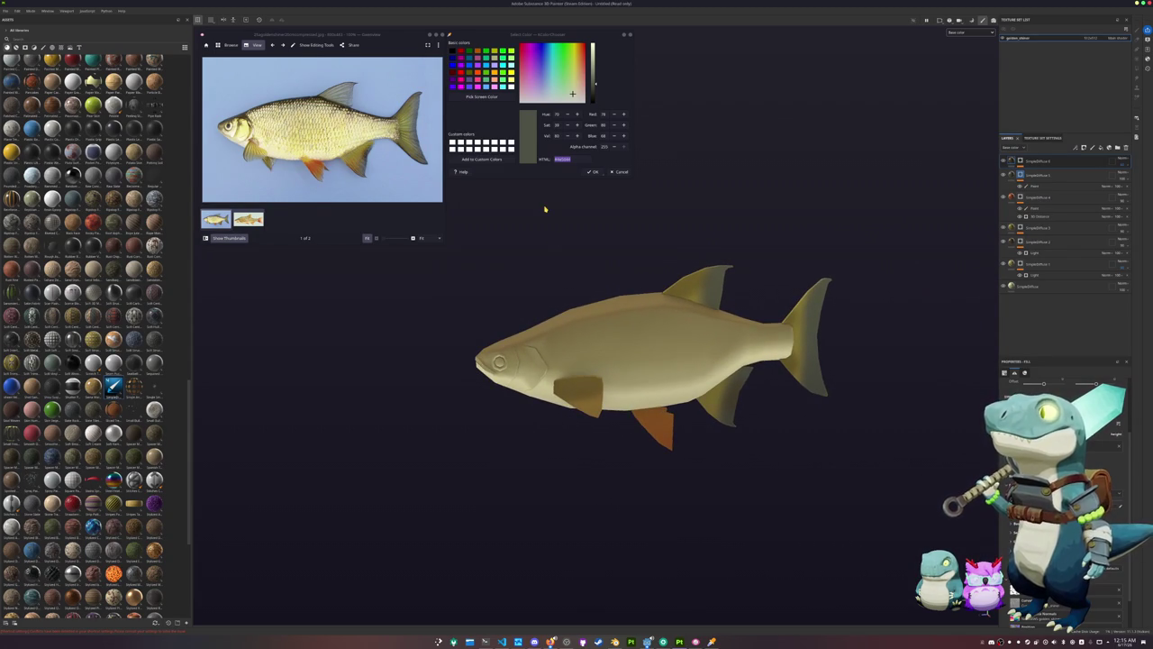
{"action": "mouse_move", "coordinate": [657, 245]}
{"action": "left_mouse_down", "text": "alt"}
{"action": "mouse_move", "coordinate": [679, 252]}
{"action": "mouse_move", "coordinate": [717, 236]}
{"action": "left_mouse_up", "text": "alt"}
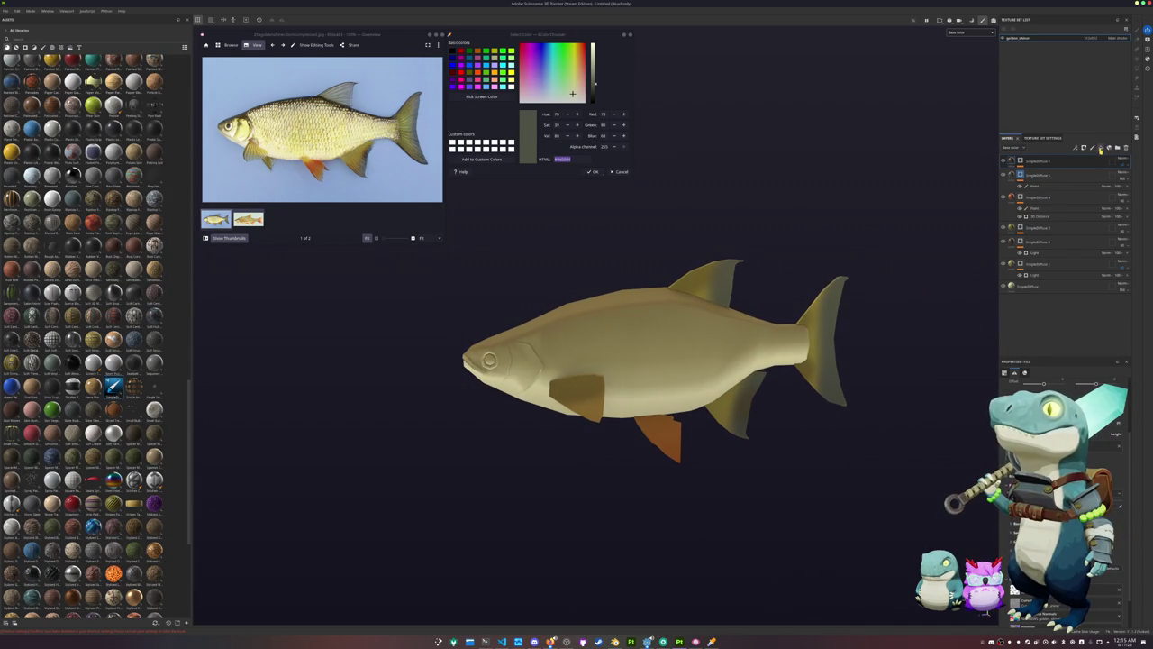
{"action": "left_click", "coordinate": [1100, 148]}
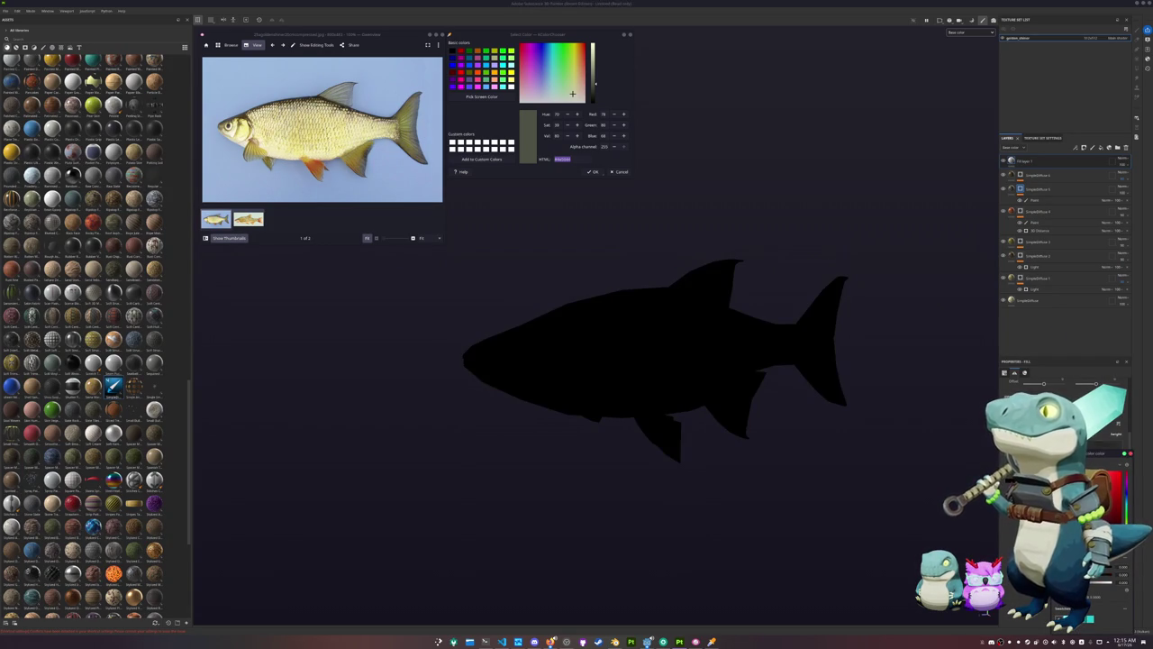
{"action": "right_click", "coordinate": [1039, 165]}
{"action": "left_click", "coordinate": [1063, 173]}
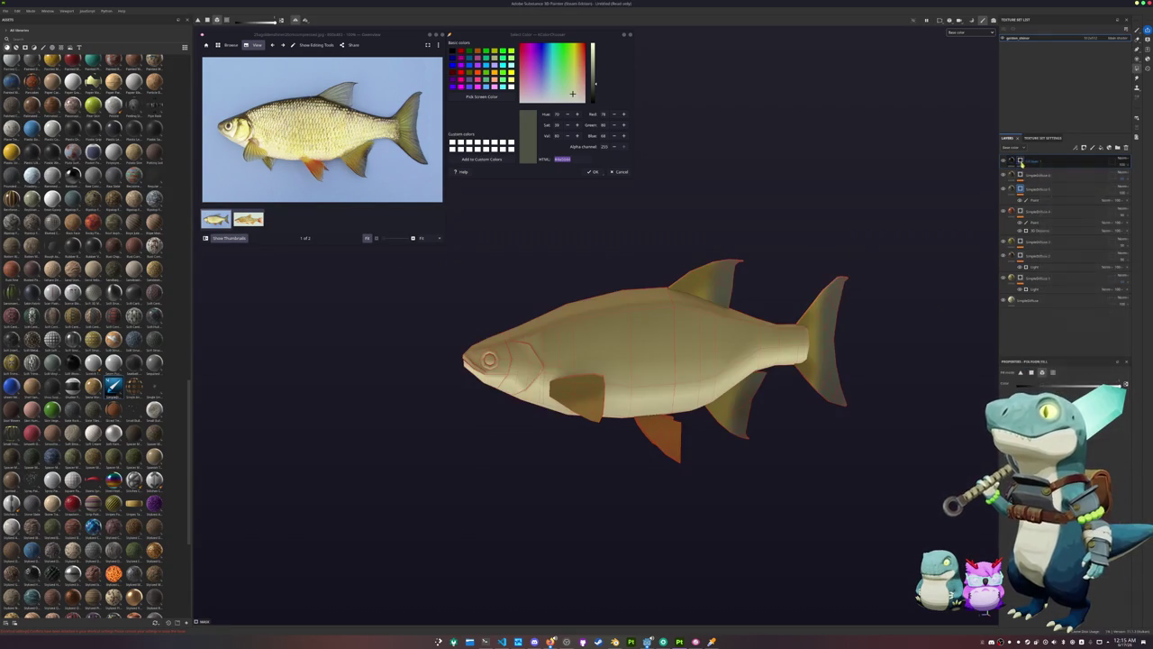
{"action": "right_click", "coordinate": [1022, 162]}
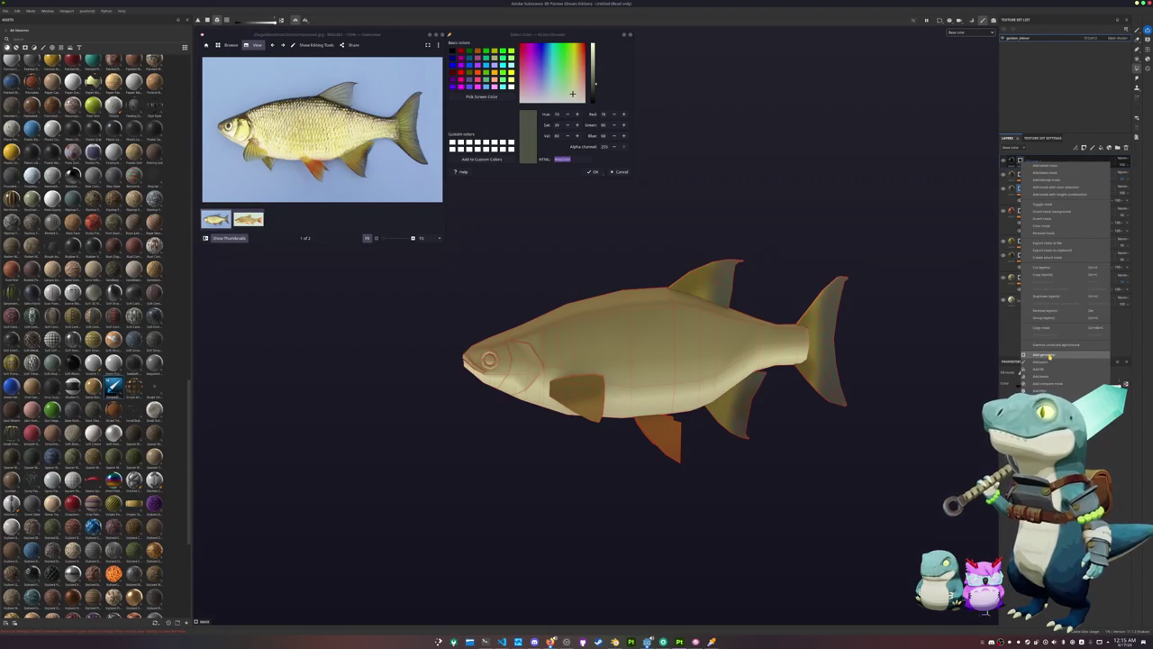
{"action": "left_click", "coordinate": [1047, 356]}
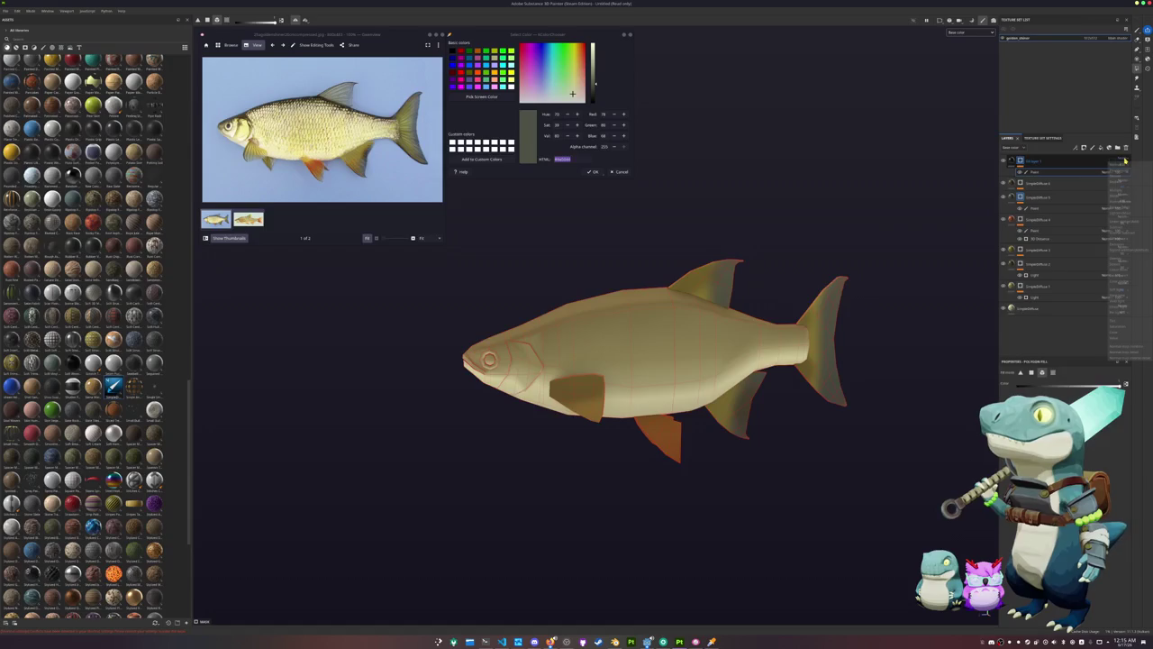
{"action": "left_click", "coordinate": [1120, 161]}
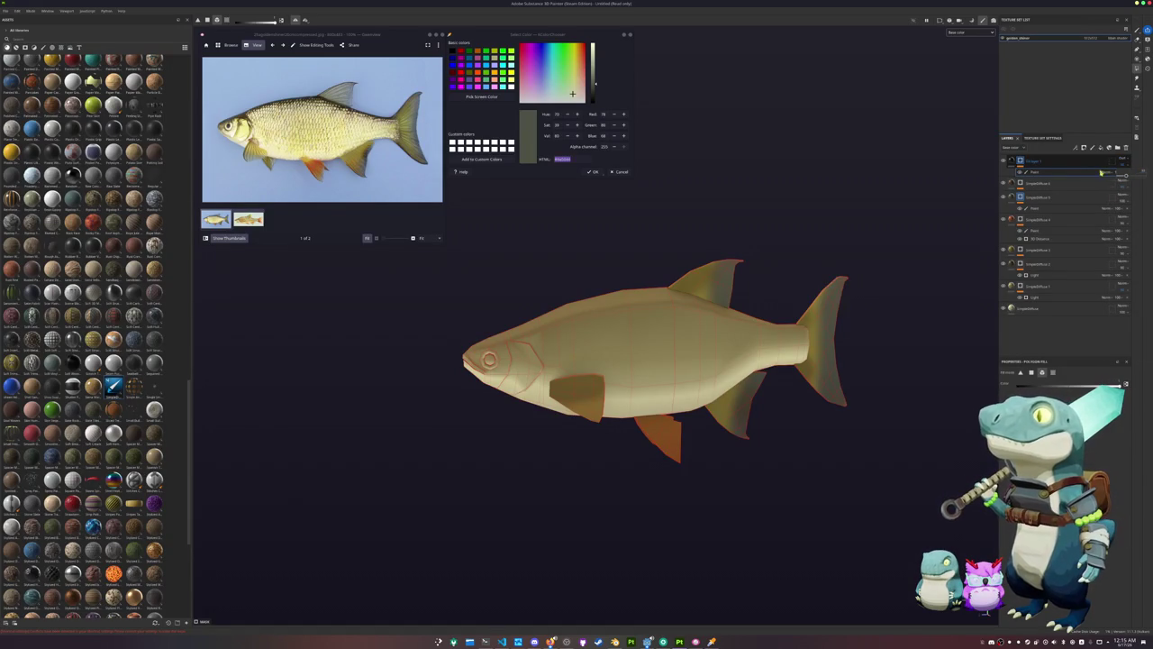
{"action": "left_click", "coordinate": [1040, 173]}
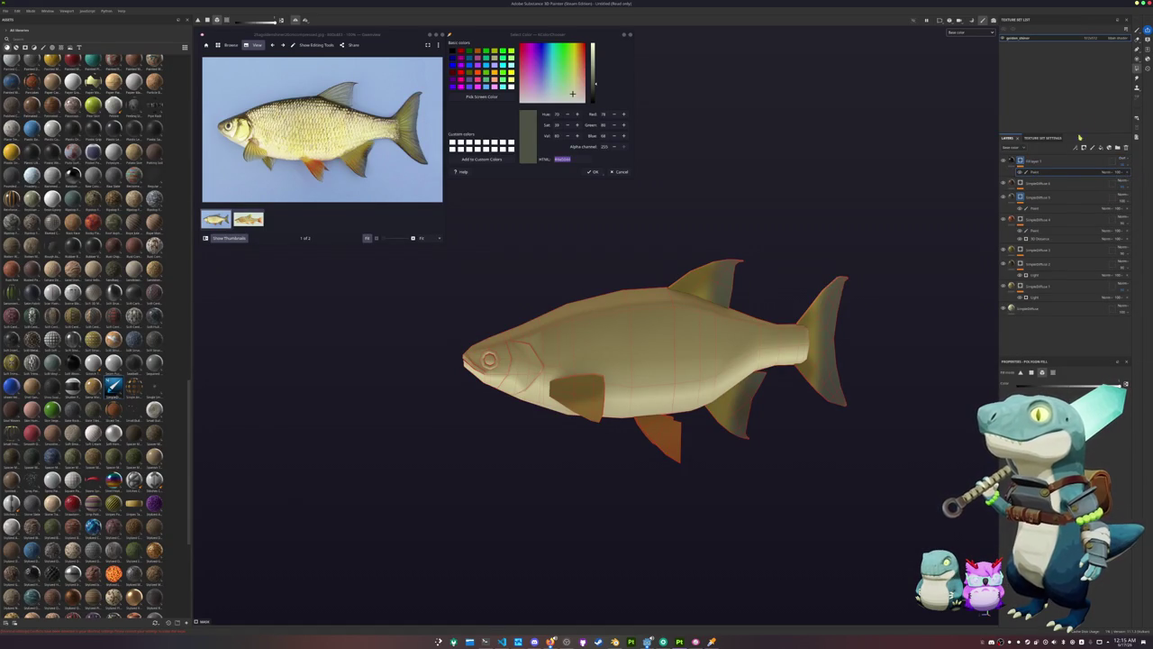
{"action": "left_click", "coordinate": [1139, 32]}
{"action": "scroll", "coordinate": [486, 342], "scroll_direction": "up", "scroll_amount": 3}
{"action": "scroll", "coordinate": [486, 342], "scroll_direction": "up", "scroll_amount": 3}
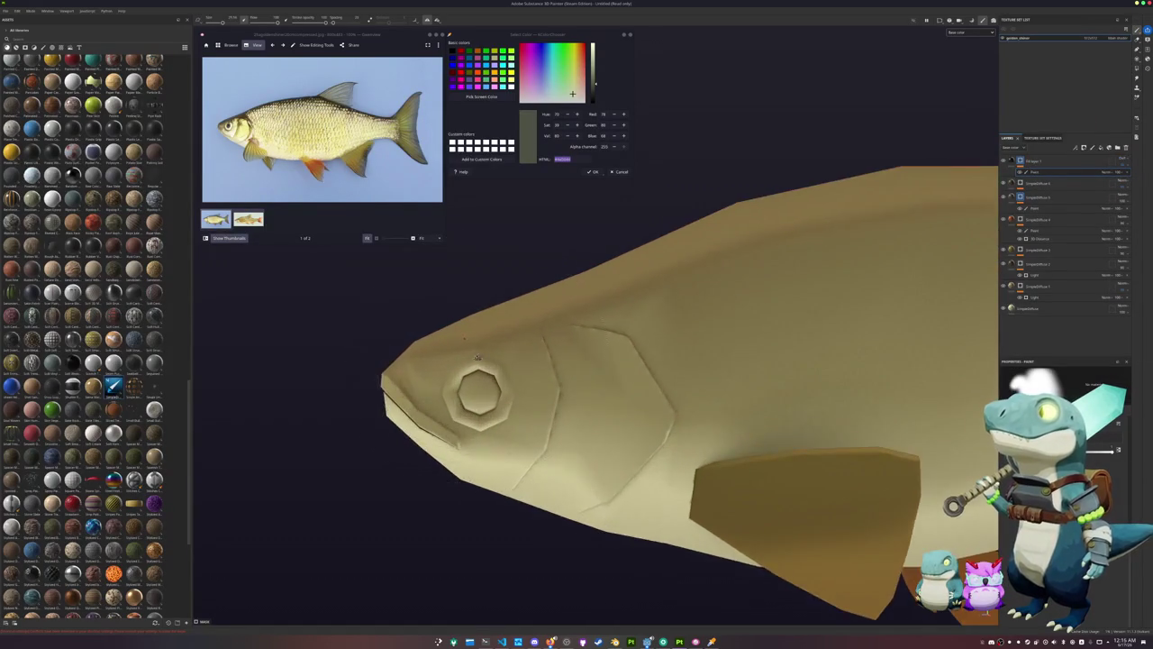
{"action": "scroll", "coordinate": [487, 343], "scroll_direction": "up", "scroll_amount": 2}
{"action": "left_click_drag", "start_coordinate": [477, 333], "coordinate": [505, 297], "text": "alt"}
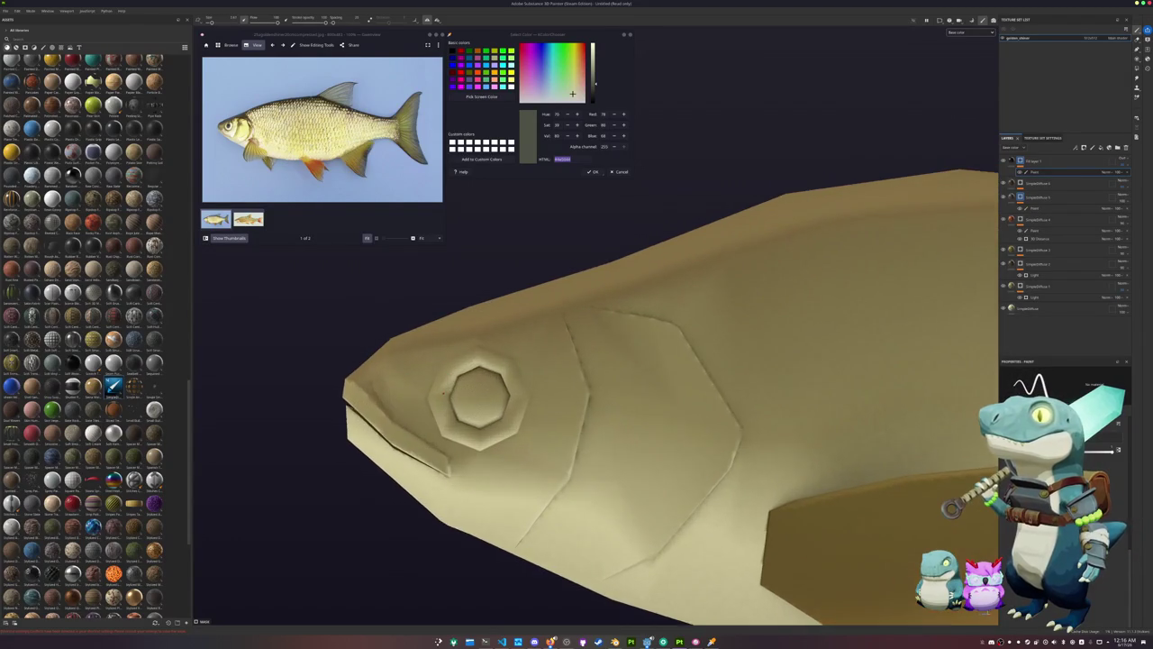
{"action": "scroll", "coordinate": [483, 359], "scroll_direction": "up", "scroll_amount": 3}
{"action": "left_click_drag", "start_coordinate": [483, 359], "coordinate": [505, 343], "text": "alt"}
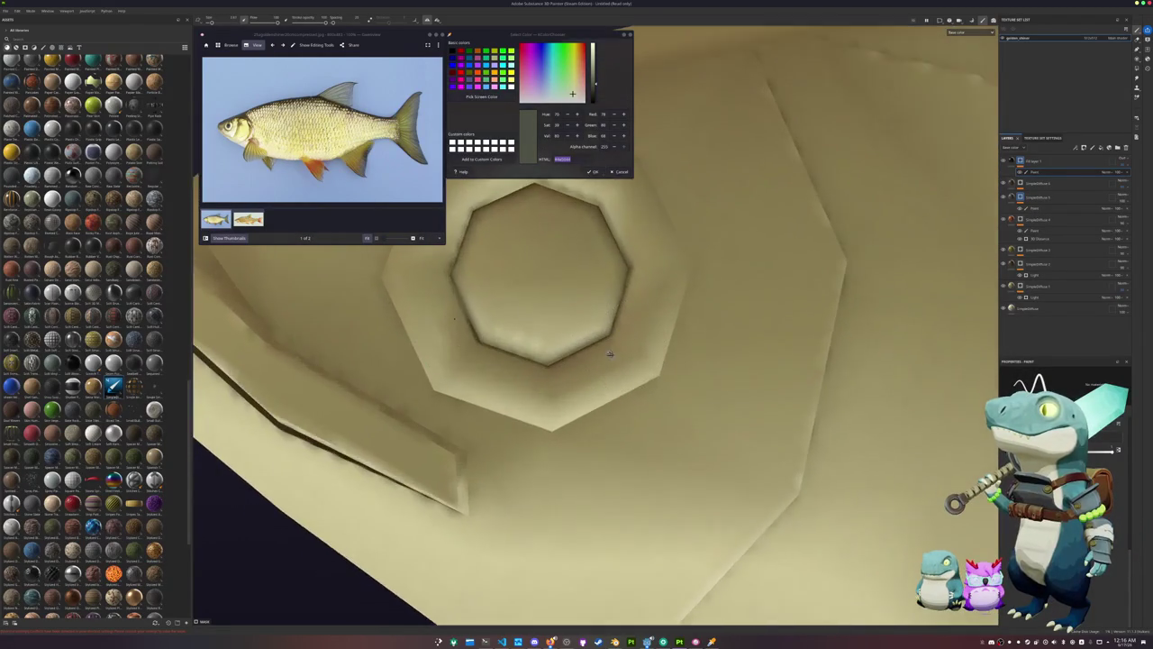
{"action": "scroll", "coordinate": [505, 343], "scroll_direction": "up", "scroll_amount": 2}
{"action": "mouse_move", "coordinate": [613, 396]}
{"action": "left_mouse_down"}
{"action": "mouse_move", "coordinate": [498, 238]}
{"action": "mouse_move", "coordinate": [550, 262]}
{"action": "mouse_move", "coordinate": [630, 270]}
{"action": "mouse_move", "coordinate": [653, 374]}
{"action": "left_mouse_up"}
{"action": "scroll", "coordinate": [427, 341], "scroll_direction": "down", "scroll_amount": 3}
{"action": "mouse_move", "coordinate": [427, 341]}
{"action": "left_mouse_down", "text": "alt"}
{"action": "mouse_move", "coordinate": [604, 334]}
{"action": "mouse_move", "coordinate": [576, 346]}
{"action": "left_mouse_up", "text": "alt"}
{"action": "scroll", "coordinate": [561, 246], "scroll_direction": "up", "scroll_amount": 2}
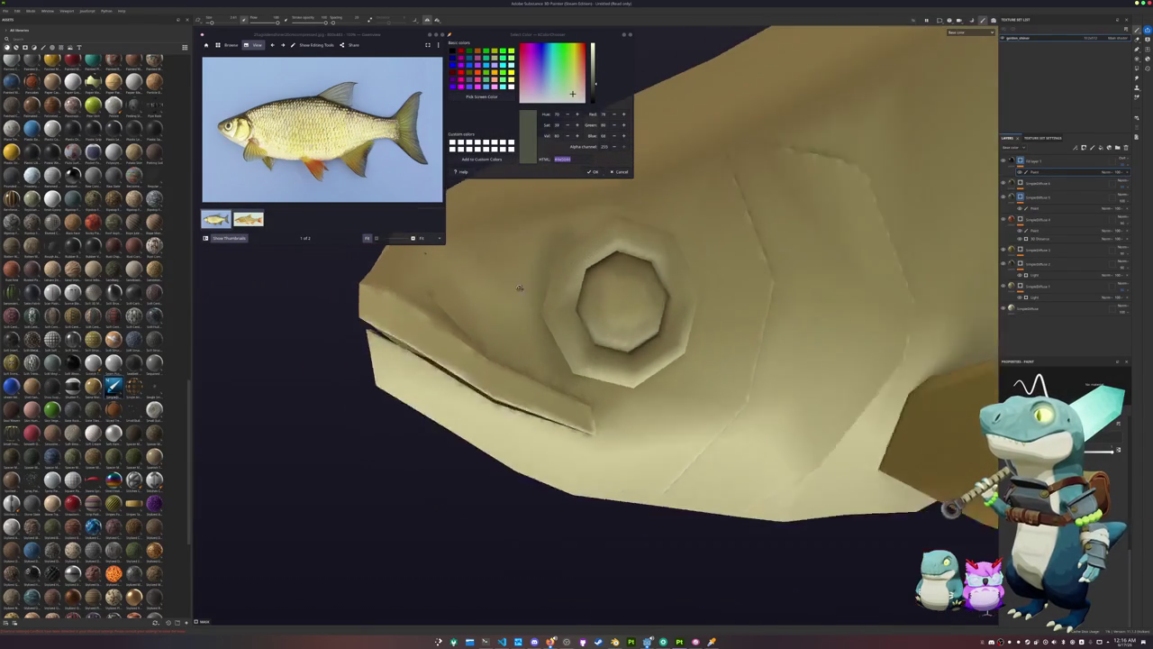
{"action": "left_click_drag", "start_coordinate": [561, 246], "coordinate": [504, 297], "text": "alt"}
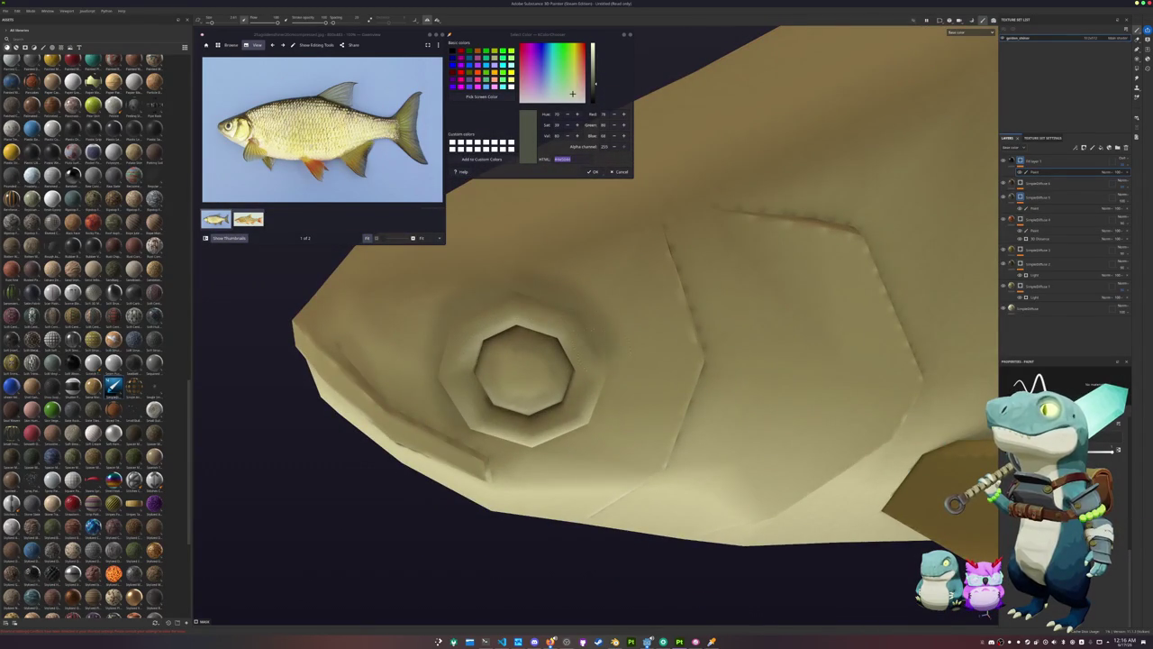
{"action": "left_click_drag", "start_coordinate": [607, 395], "coordinate": [530, 368], "text": "alt"}
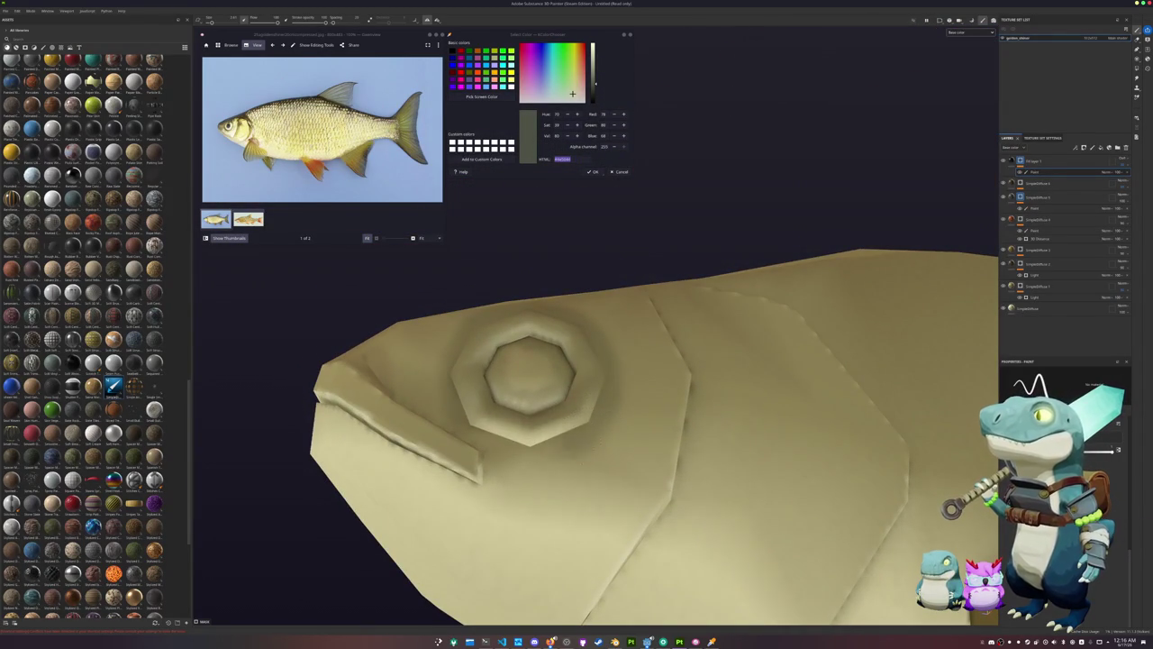
{"action": "mouse_move", "coordinate": [486, 434]}
{"action": "left_mouse_down", "text": "alt"}
{"action": "mouse_move", "coordinate": [517, 411]}
{"action": "mouse_move", "coordinate": [595, 424]}
{"action": "mouse_move", "coordinate": [656, 379]}
{"action": "left_mouse_up", "text": "alt"}
{"action": "scroll", "coordinate": [618, 428], "scroll_direction": "up", "scroll_amount": 2}
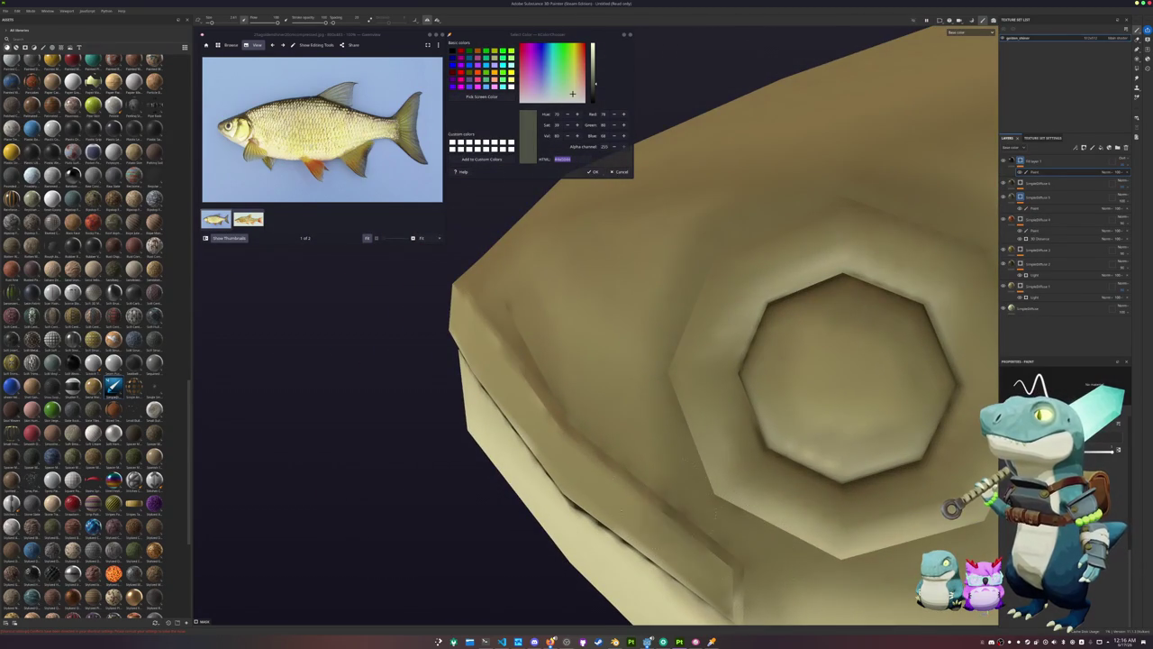
{"action": "mouse_move", "coordinate": [527, 316]}
{"action": "left_mouse_down", "text": "alt"}
{"action": "mouse_move", "coordinate": [518, 270]}
{"action": "mouse_move", "coordinate": [362, 357]}
{"action": "mouse_move", "coordinate": [397, 324]}
{"action": "left_mouse_up", "text": "alt"}
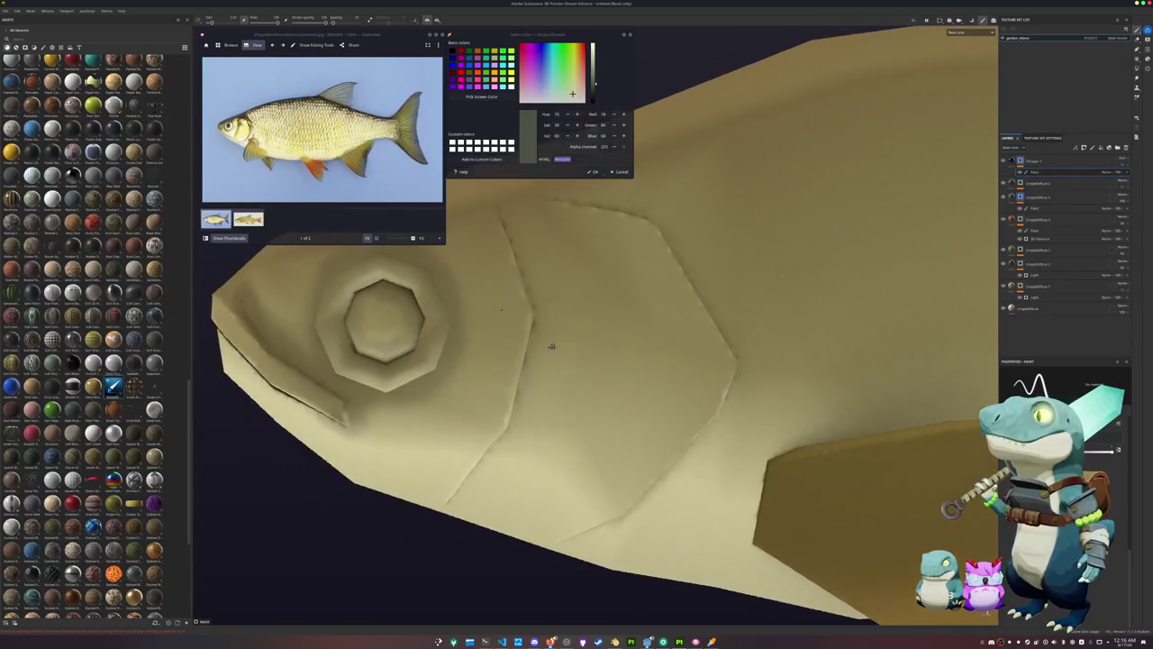
{"action": "mouse_move", "coordinate": [552, 225]}
{"action": "left_mouse_down"}
{"action": "mouse_move", "coordinate": [546, 356]}
{"action": "mouse_move", "coordinate": [505, 491]}
{"action": "mouse_move", "coordinate": [589, 484]}
{"action": "mouse_move", "coordinate": [649, 442]}
{"action": "mouse_move", "coordinate": [724, 457]}
{"action": "left_mouse_up"}
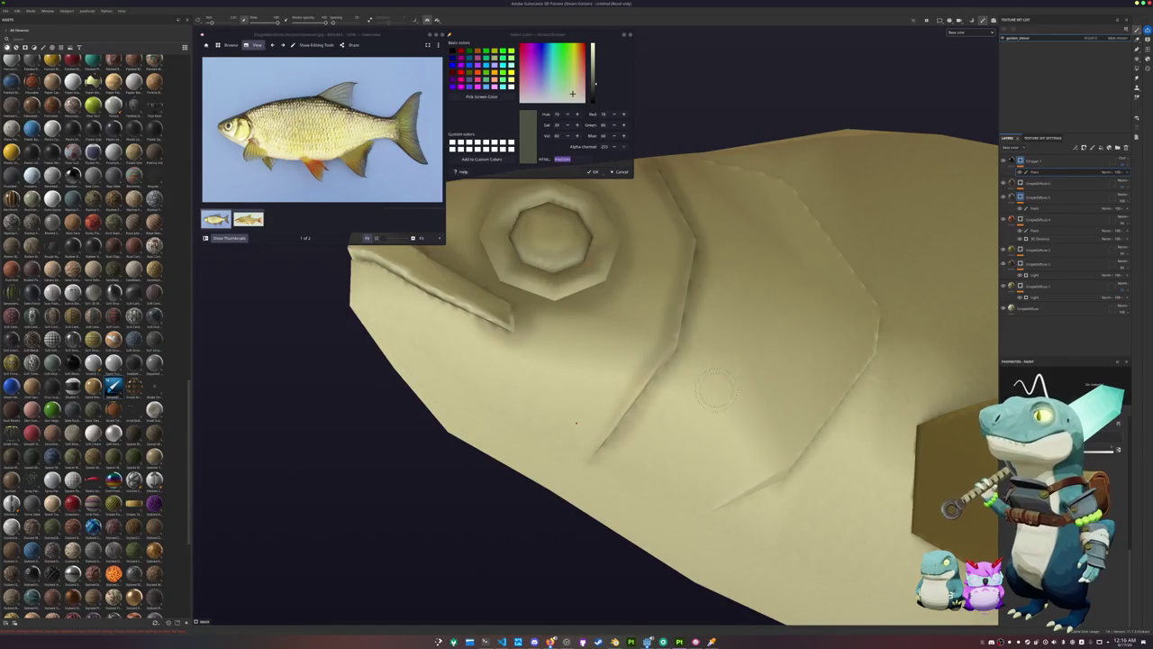
{"action": "left_click_drag", "start_coordinate": [590, 487], "coordinate": [656, 335], "text": "alt"}
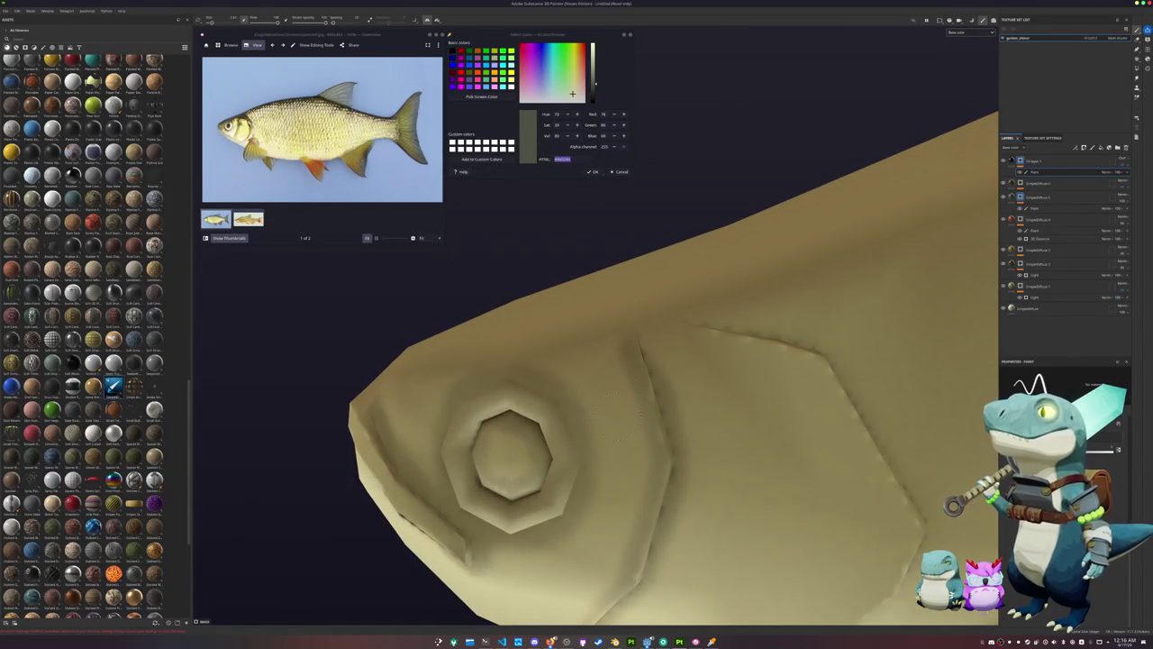
{"action": "left_click_drag", "start_coordinate": [612, 274], "coordinate": [711, 360], "text": "alt"}
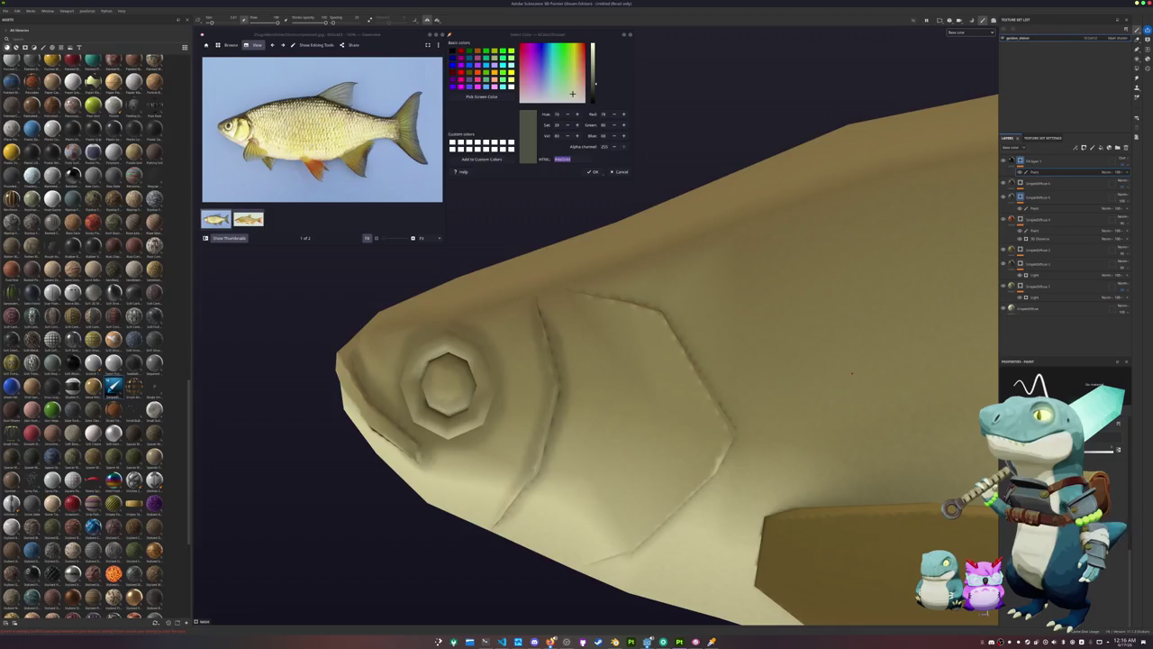
{"action": "mouse_move", "coordinate": [837, 366]}
{"action": "left_mouse_down", "text": "alt"}
{"action": "mouse_move", "coordinate": [492, 440]}
{"action": "mouse_move", "coordinate": [862, 288]}
{"action": "mouse_move", "coordinate": [930, 239]}
{"action": "left_mouse_up", "text": "alt"}
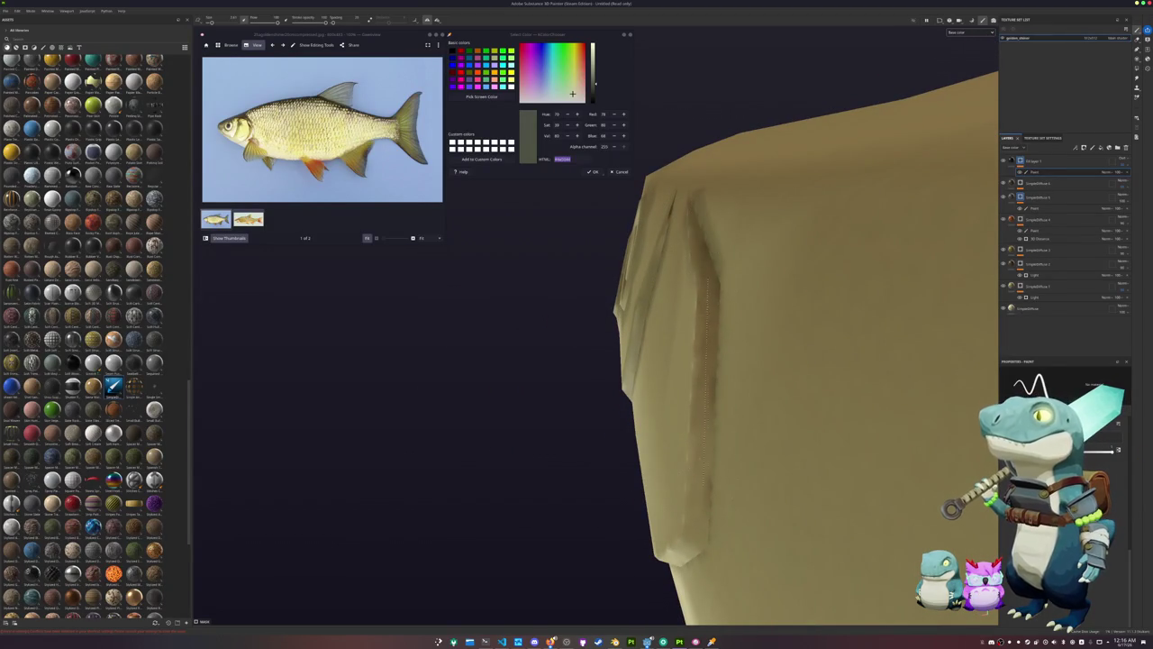
{"action": "left_click_drag", "start_coordinate": [695, 381], "coordinate": [721, 360], "text": "alt"}
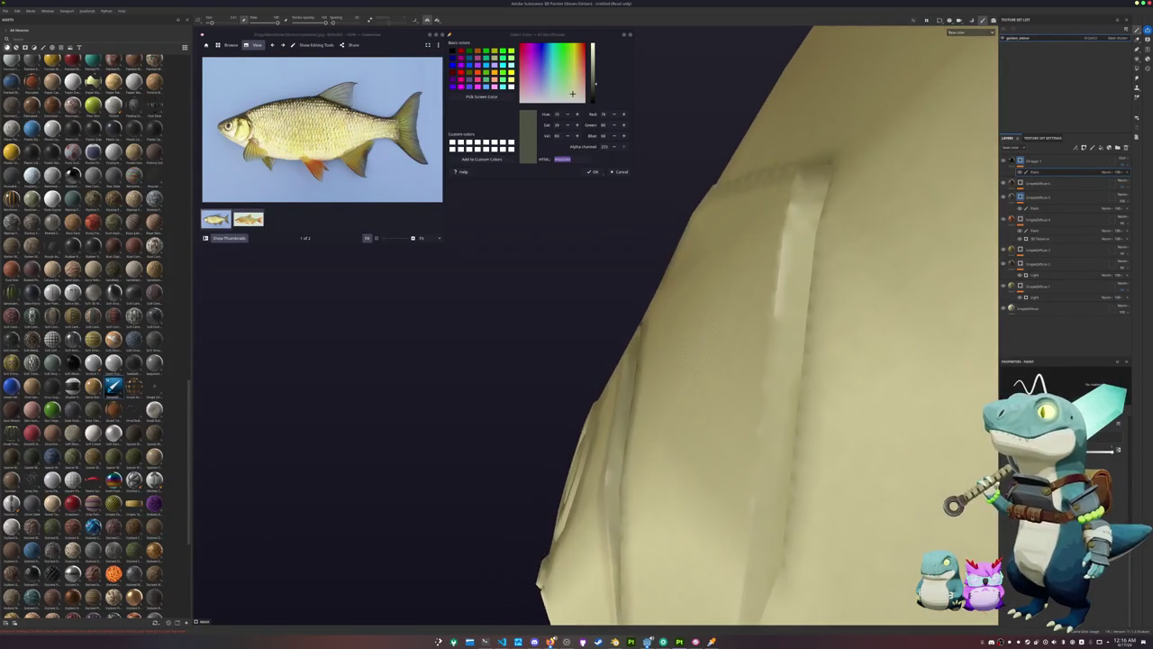
{"action": "left_click", "coordinate": [778, 228]}
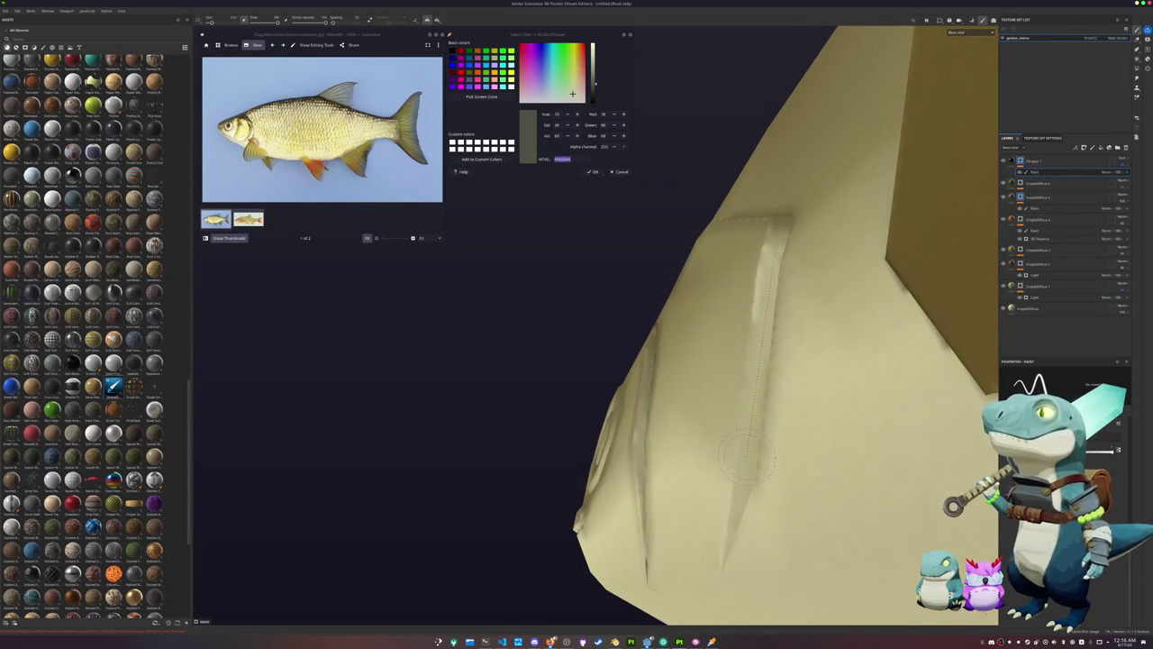
{"action": "left_click", "coordinate": [744, 460], "text": "shift"}
{"action": "left_click_drag", "start_coordinate": [728, 551], "coordinate": [942, 387], "text": "alt"}
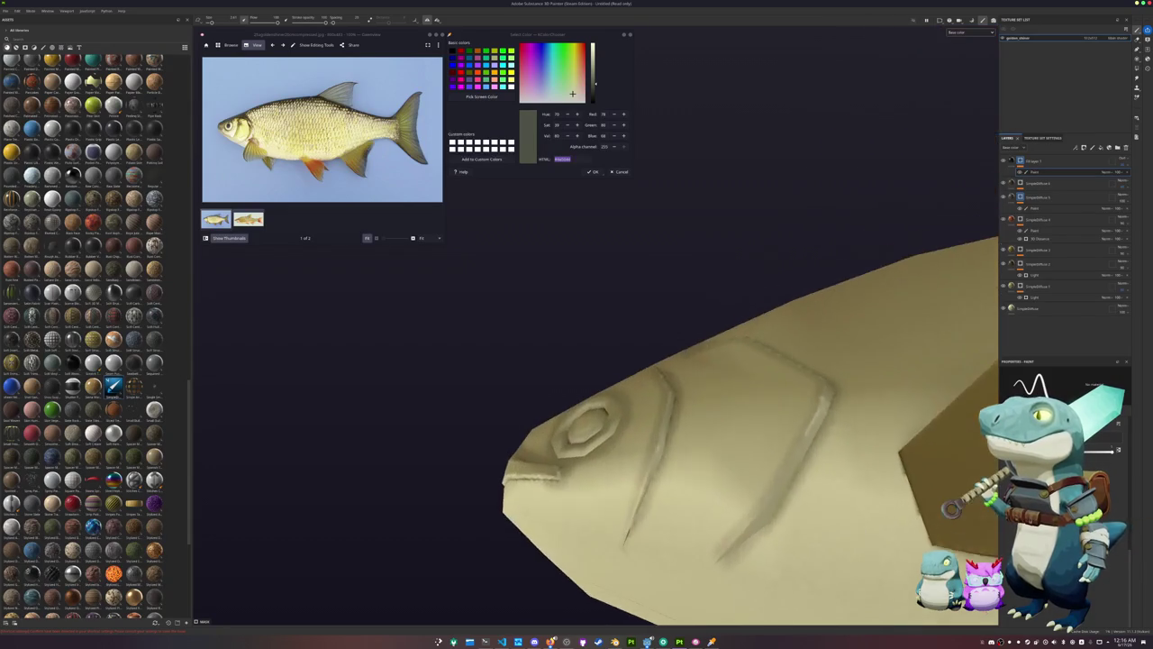
{"action": "scroll", "coordinate": [809, 380], "scroll_direction": "up", "scroll_amount": 2}
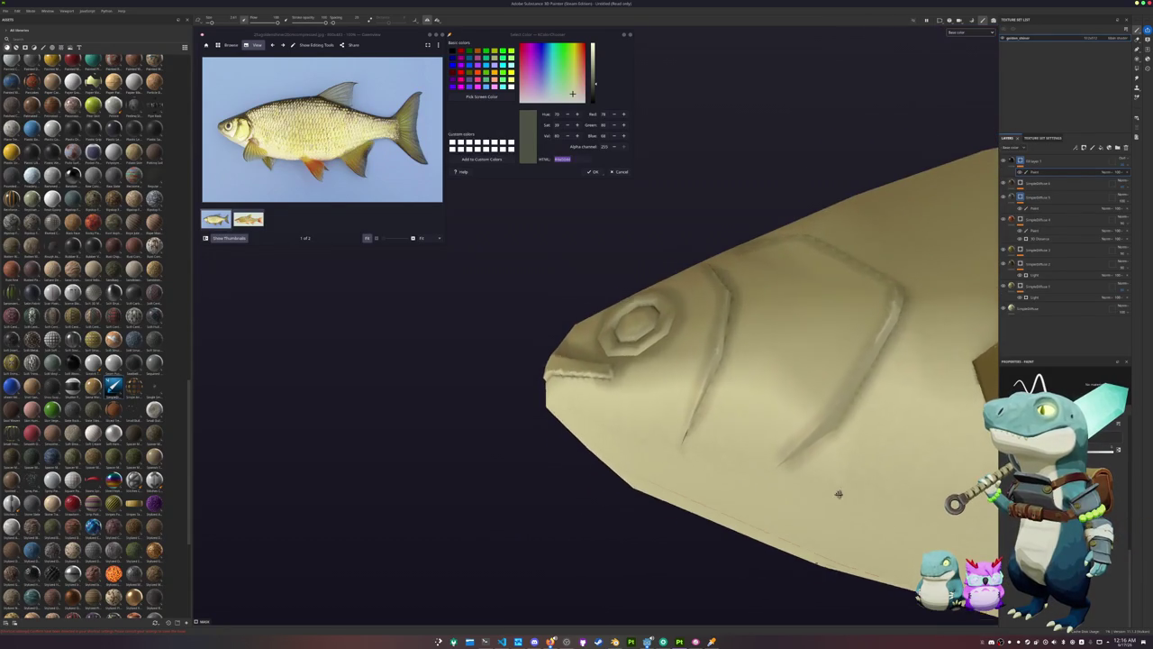
{"action": "scroll", "coordinate": [808, 380], "scroll_direction": "up", "scroll_amount": 3}
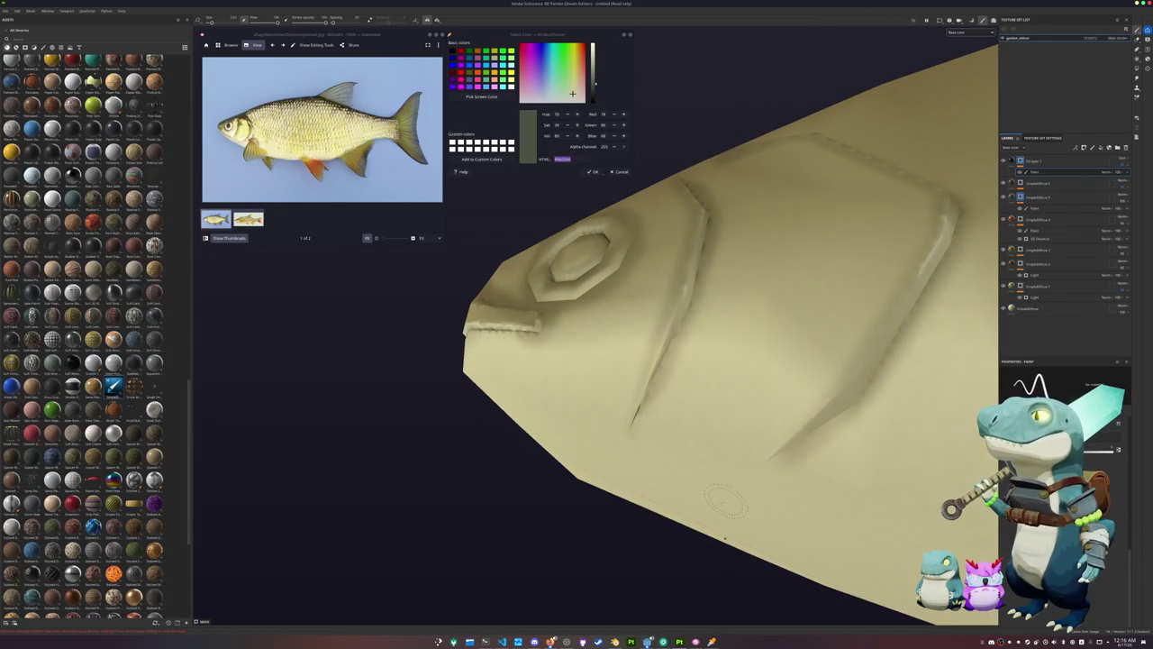
{"action": "left_click_drag", "start_coordinate": [914, 401], "coordinate": [811, 433], "text": "alt"}
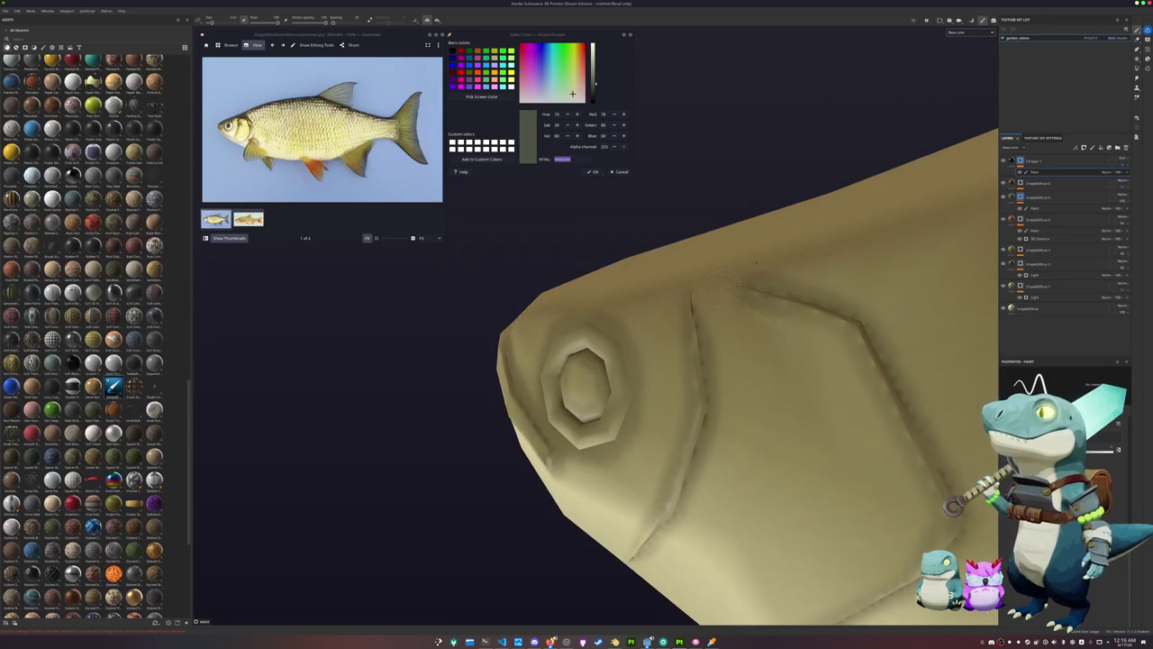
{"action": "scroll", "coordinate": [911, 266], "scroll_direction": "down", "scroll_amount": 5}
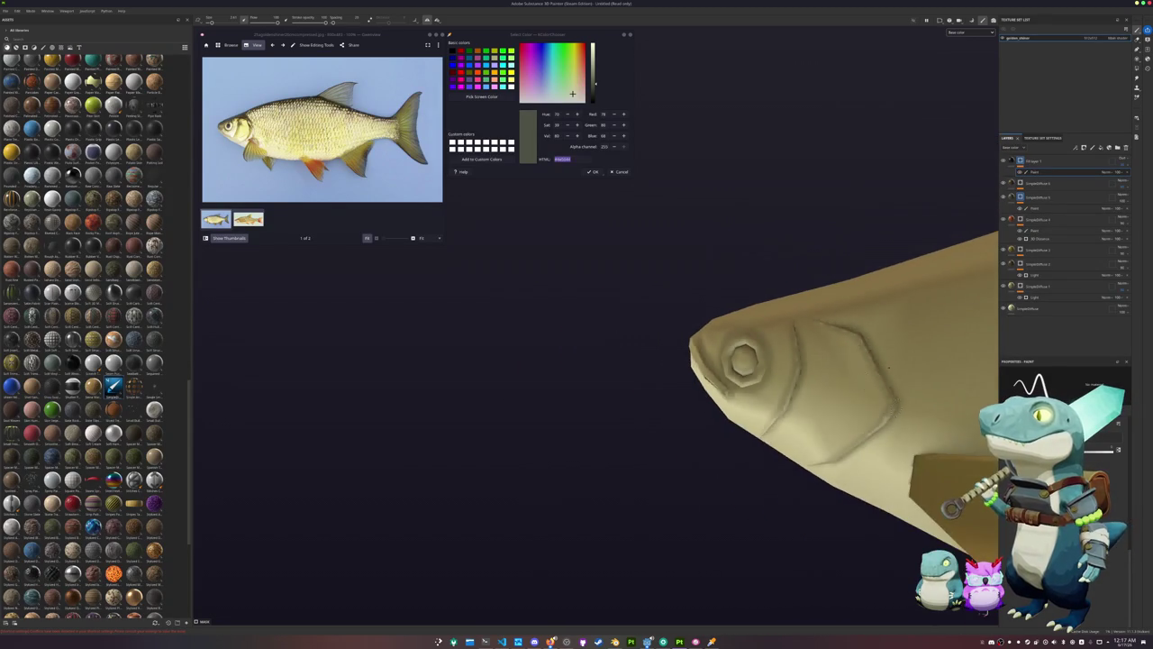
{"action": "left_click_drag", "start_coordinate": [901, 288], "coordinate": [813, 339], "text": "alt"}
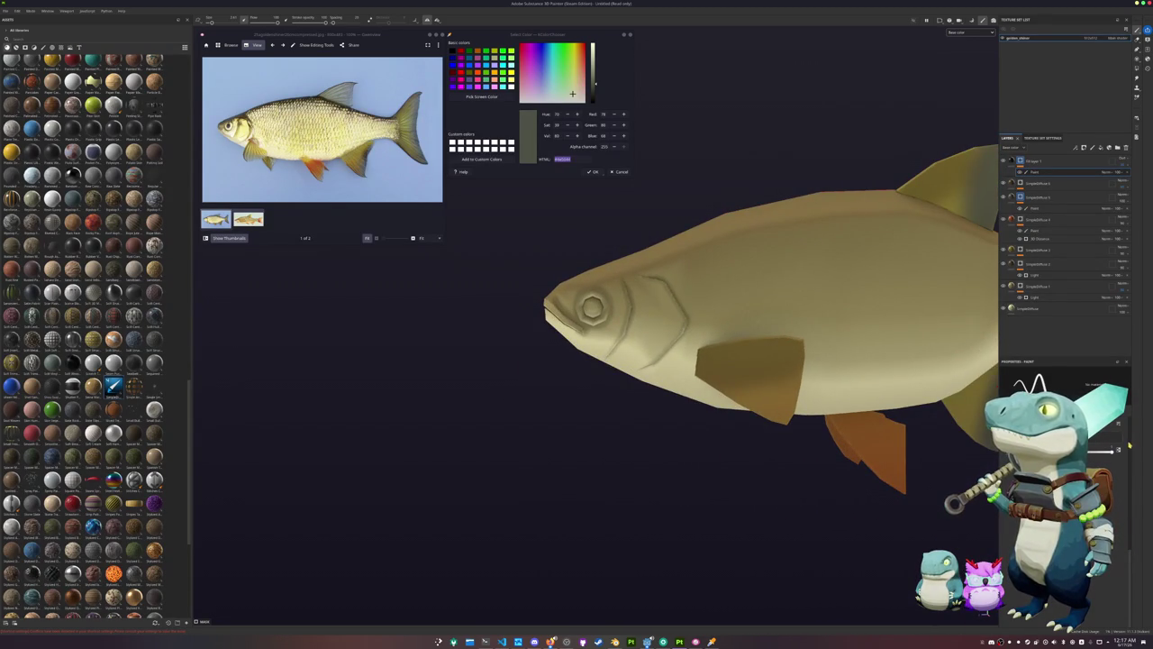
Orbit and zoom to a full side view of the fish's pectoral fin
{"action": "scroll", "coordinate": [606, 344], "scroll_direction": "up", "scroll_amount": 1}
{"action": "scroll", "coordinate": [608, 324], "scroll_direction": "up", "scroll_amount": 2}
{"action": "scroll", "coordinate": [613, 297], "scroll_direction": "up", "scroll_amount": 2}
{"action": "scroll", "coordinate": [613, 283], "scroll_direction": "up", "scroll_amount": 1}
{"action": "left_click_drag", "start_coordinate": [579, 254], "coordinate": [503, 326], "text": "alt"}
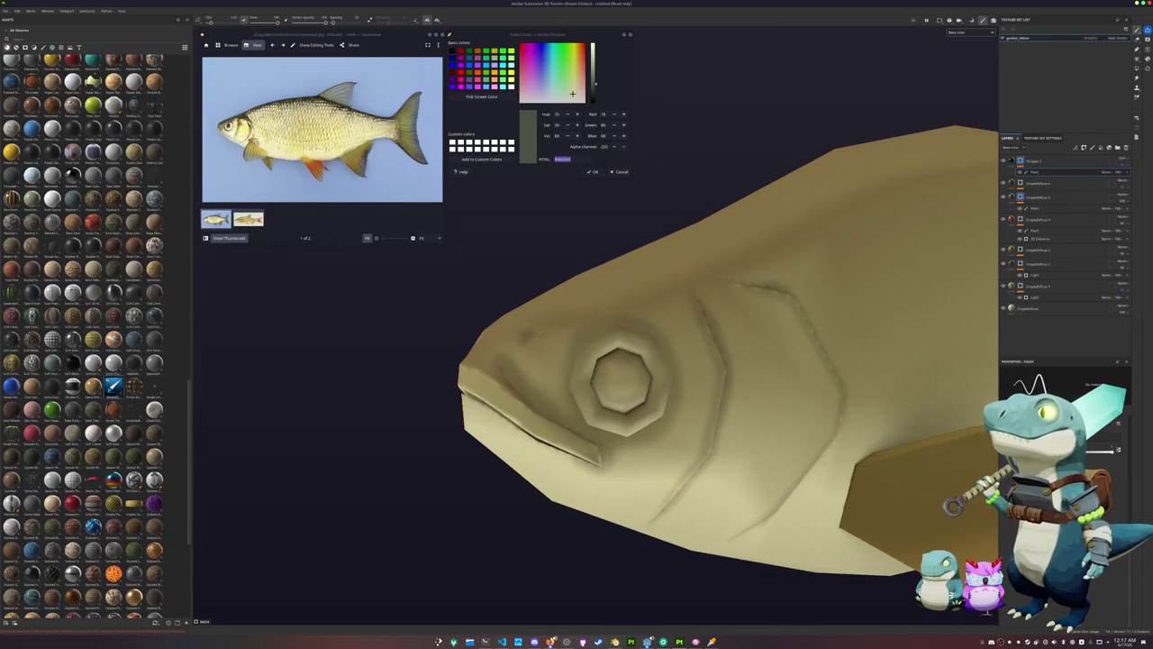
{"action": "scroll", "coordinate": [539, 329], "scroll_direction": "down", "scroll_amount": 2}
{"action": "scroll", "coordinate": [535, 336], "scroll_direction": "down", "scroll_amount": 2}
{"action": "scroll", "coordinate": [540, 333], "scroll_direction": "down", "scroll_amount": 2}
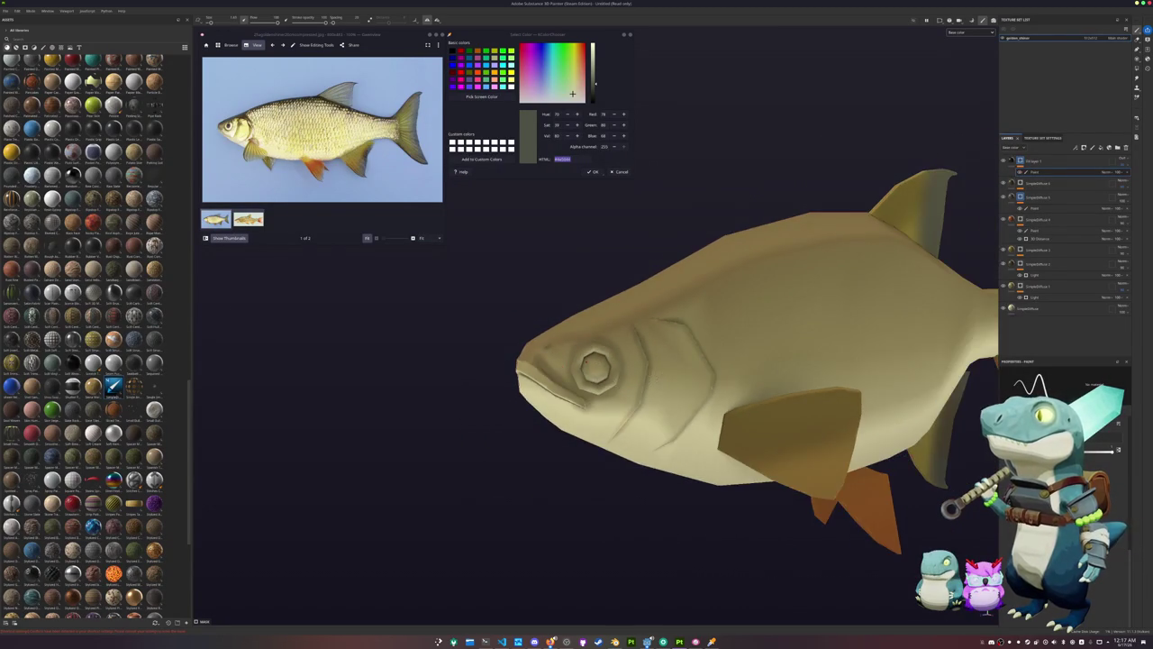
{"action": "left_click_drag", "start_coordinate": [540, 333], "coordinate": [577, 298], "text": "alt"}
{"action": "scroll", "coordinate": [554, 361], "scroll_direction": "up", "scroll_amount": 2}
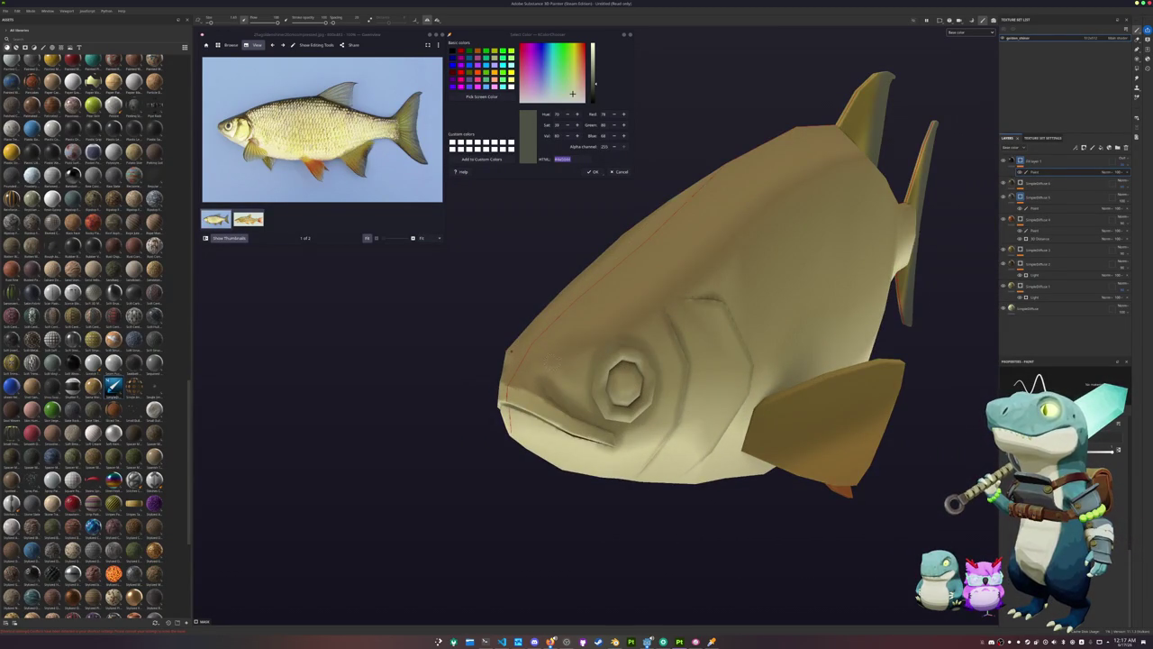
{"action": "left_click_drag", "start_coordinate": [630, 361], "coordinate": [541, 378], "text": "alt"}
{"action": "scroll", "coordinate": [462, 411], "scroll_direction": "up", "scroll_amount": 2}
{"action": "scroll", "coordinate": [450, 408], "scroll_direction": "up", "scroll_amount": 2}
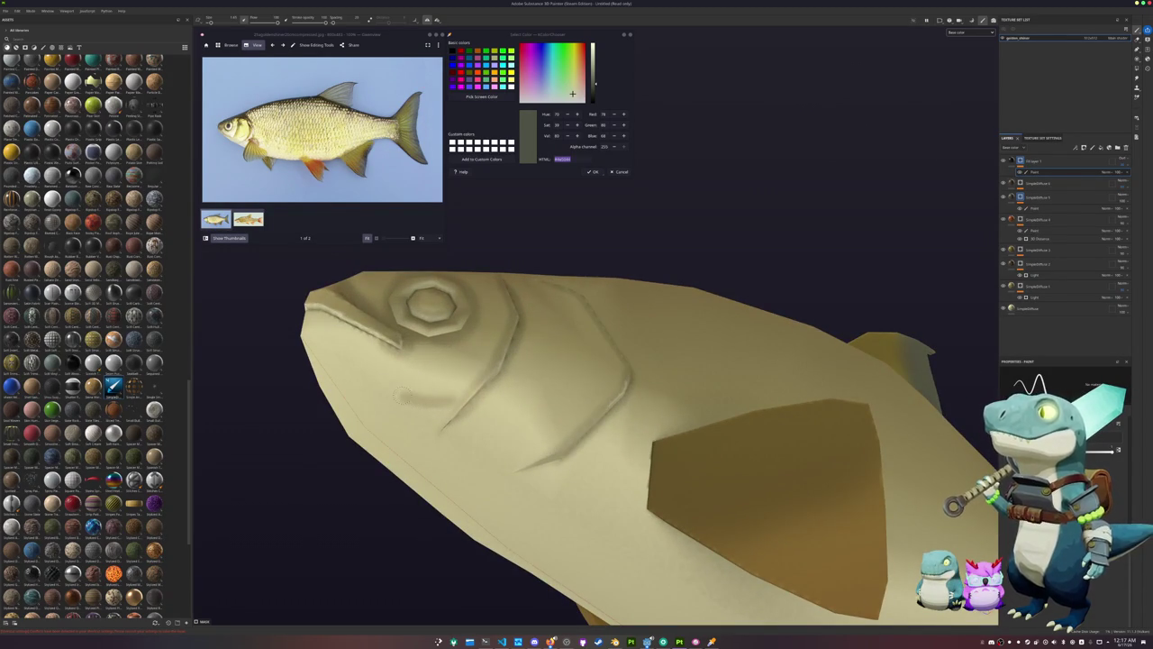
{"action": "scroll", "coordinate": [412, 440], "scroll_direction": "down", "scroll_amount": 3}
{"action": "left_click_drag", "start_coordinate": [412, 441], "coordinate": [530, 414], "text": "alt"}
{"action": "scroll", "coordinate": [460, 389], "scroll_direction": "up", "scroll_amount": 2}
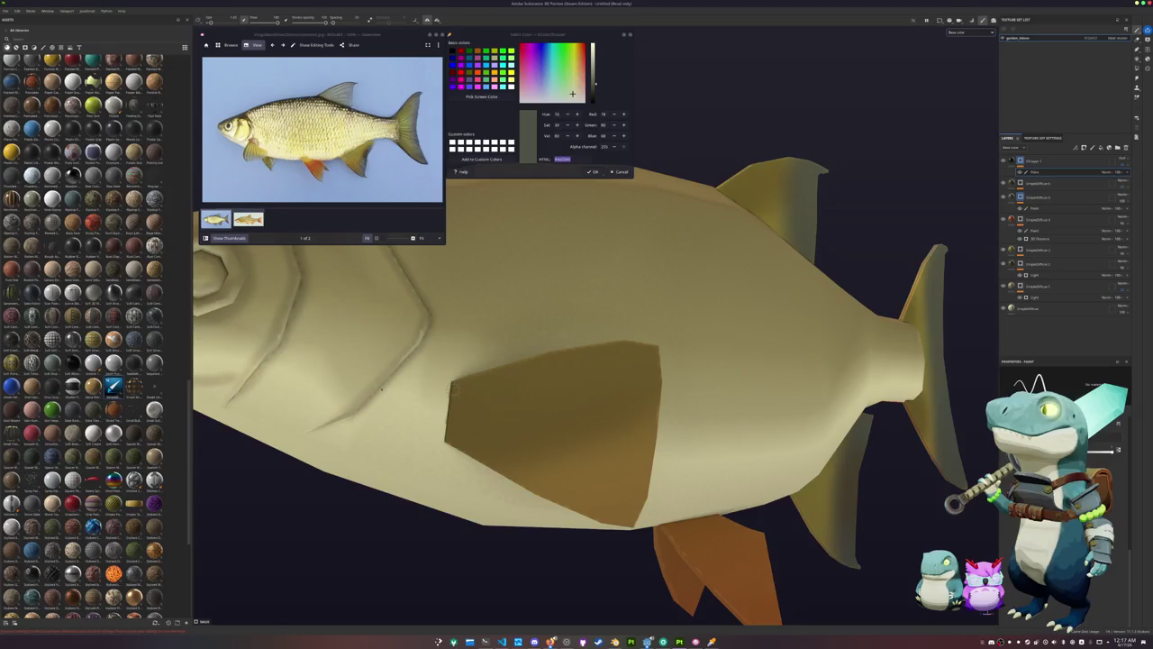
Paint five darker straight ray lines across the pectoral fin, top to bottom
{"action": "left_click", "coordinate": [671, 360], "text": "shift"}
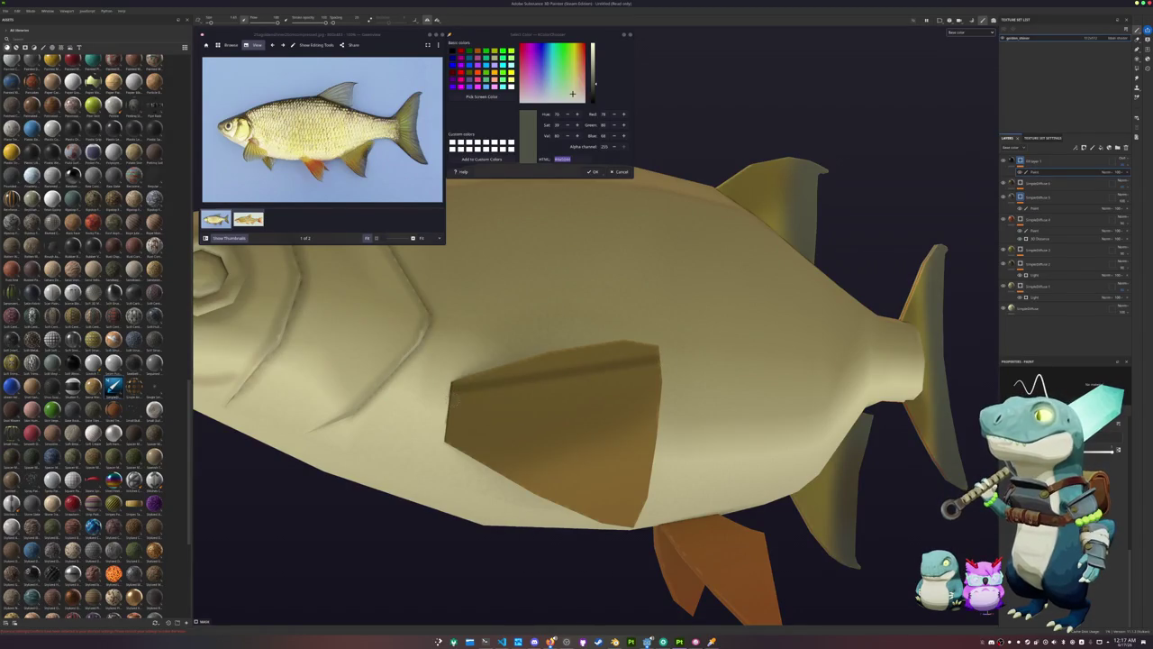
{"action": "left_click", "coordinate": [658, 405], "text": "shift"}
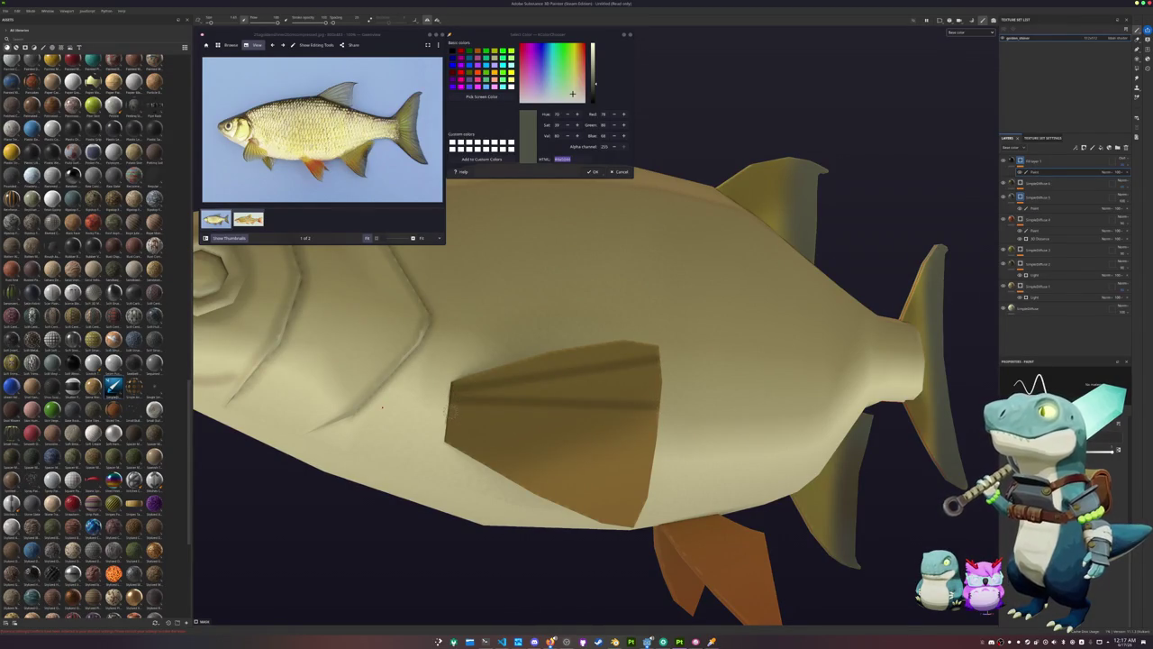
{"action": "left_click", "coordinate": [441, 421], "text": "shift"}
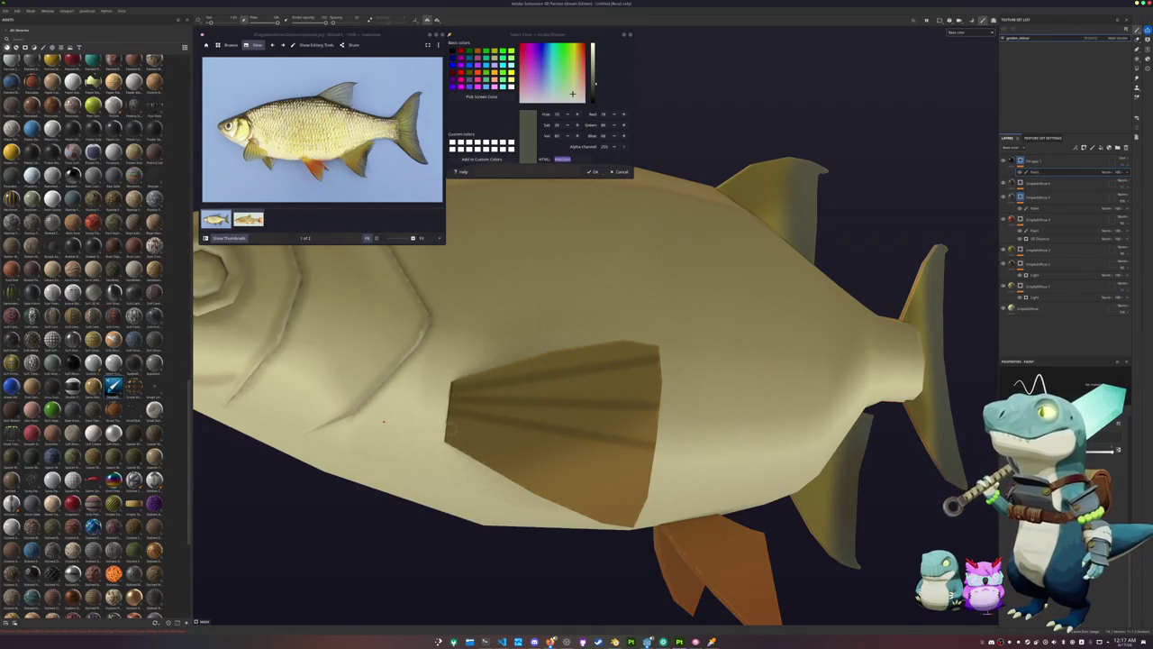
{"action": "left_click", "coordinate": [651, 479], "text": "shift"}
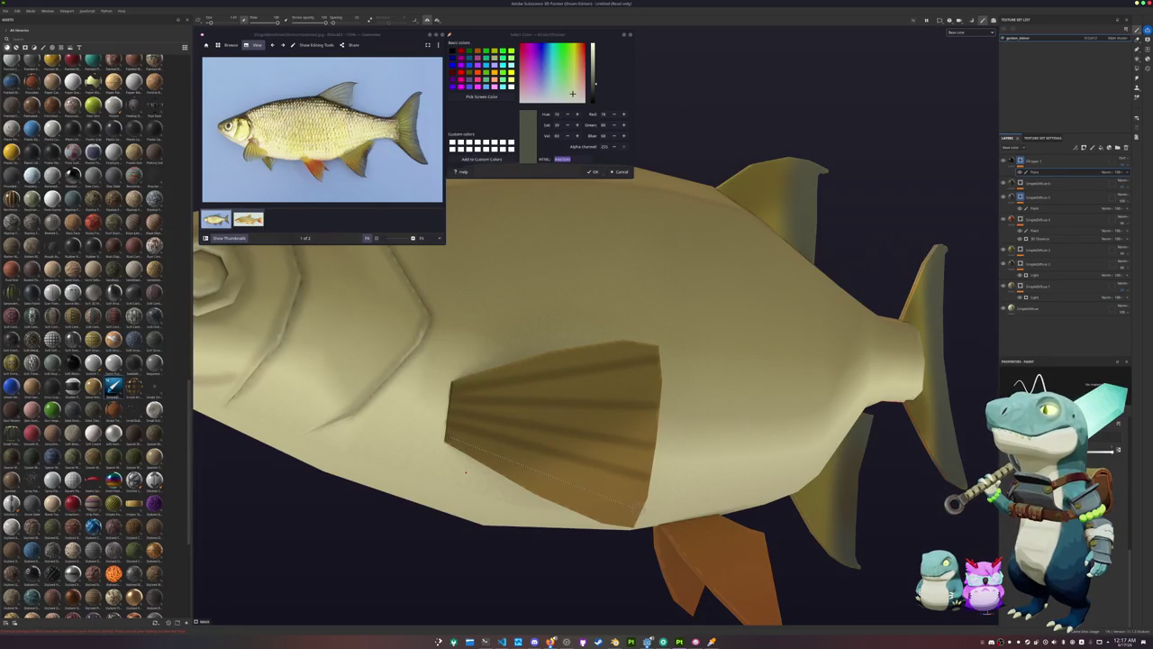
{"action": "left_click", "coordinate": [640, 512], "text": "shift"}
{"action": "left_click_drag", "start_coordinate": [729, 424], "coordinate": [425, 428], "text": "alt"}
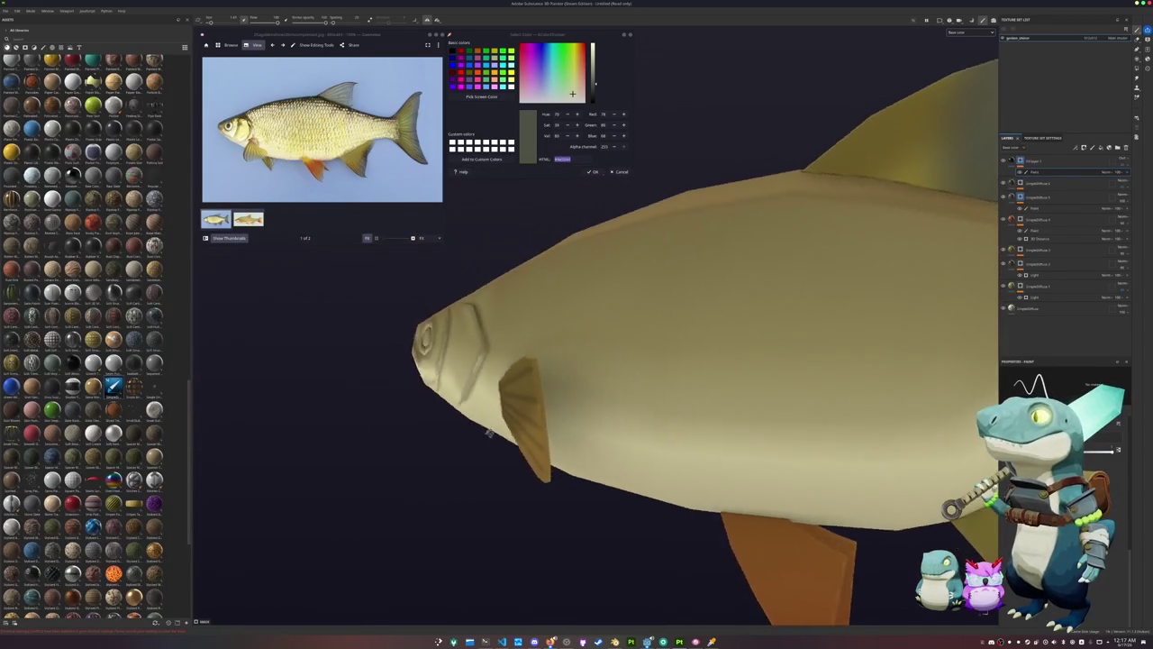
Orbit around the head and side fin, then paint a darker ray line on the orange belly fin
{"action": "scroll", "coordinate": [426, 428], "scroll_direction": "up", "scroll_amount": 3}
{"action": "left_click_drag", "start_coordinate": [592, 355], "coordinate": [670, 318], "text": "alt"}
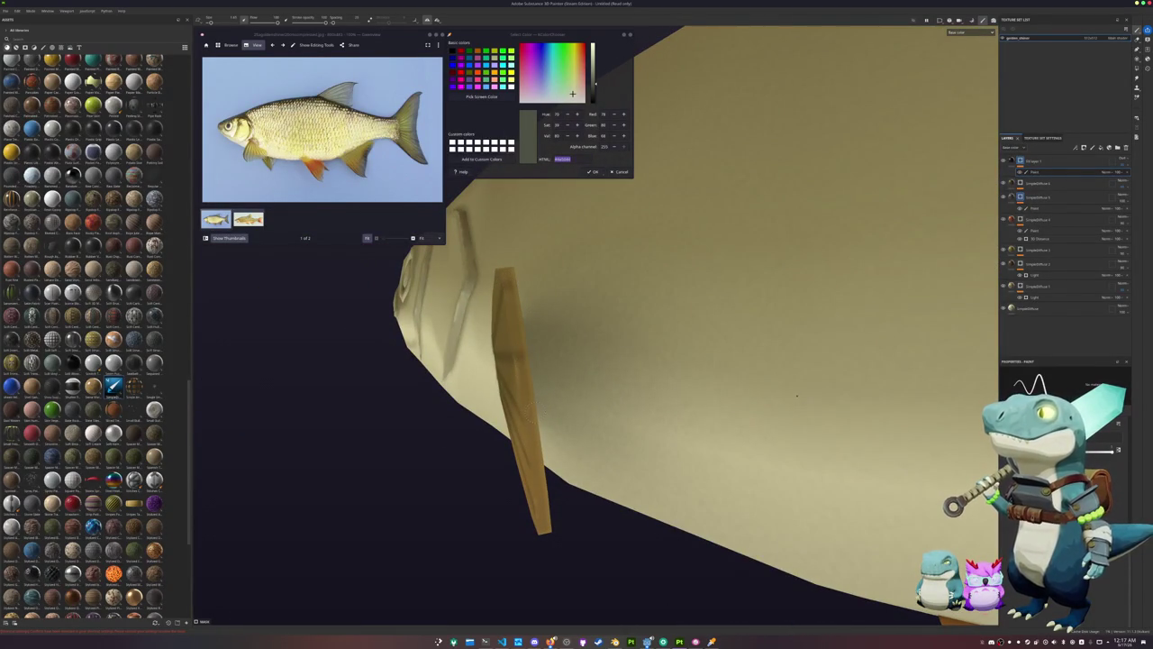
{"action": "left_click_drag", "start_coordinate": [530, 411], "coordinate": [797, 492], "text": "alt"}
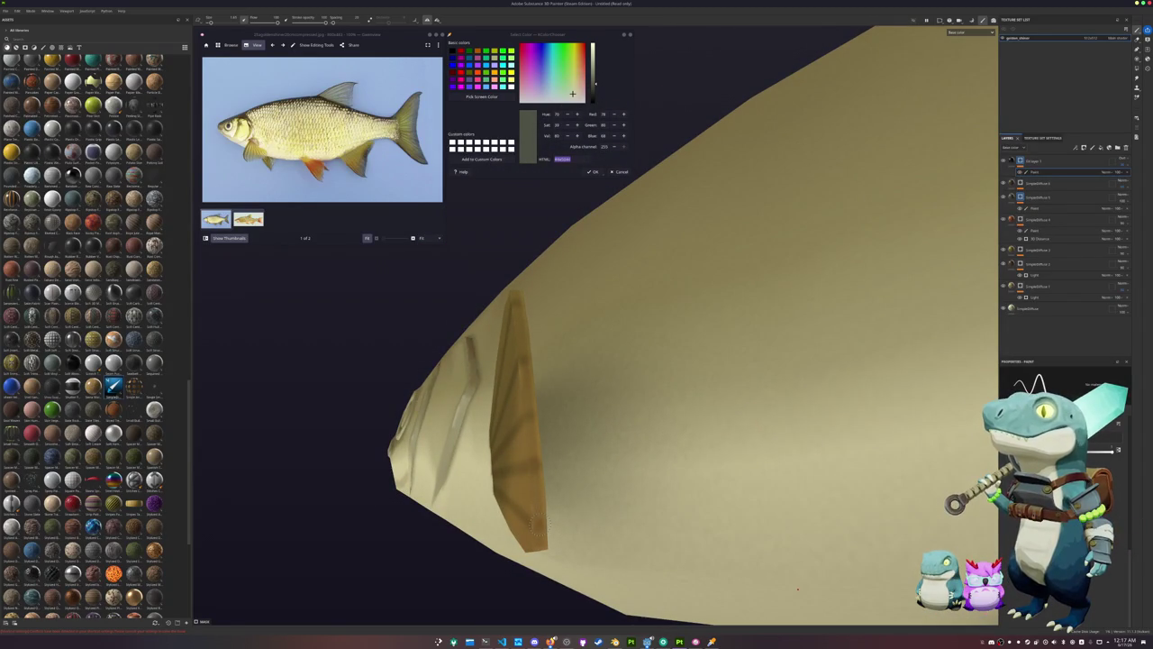
{"action": "left_click_drag", "start_coordinate": [538, 520], "coordinate": [469, 518], "text": "alt"}
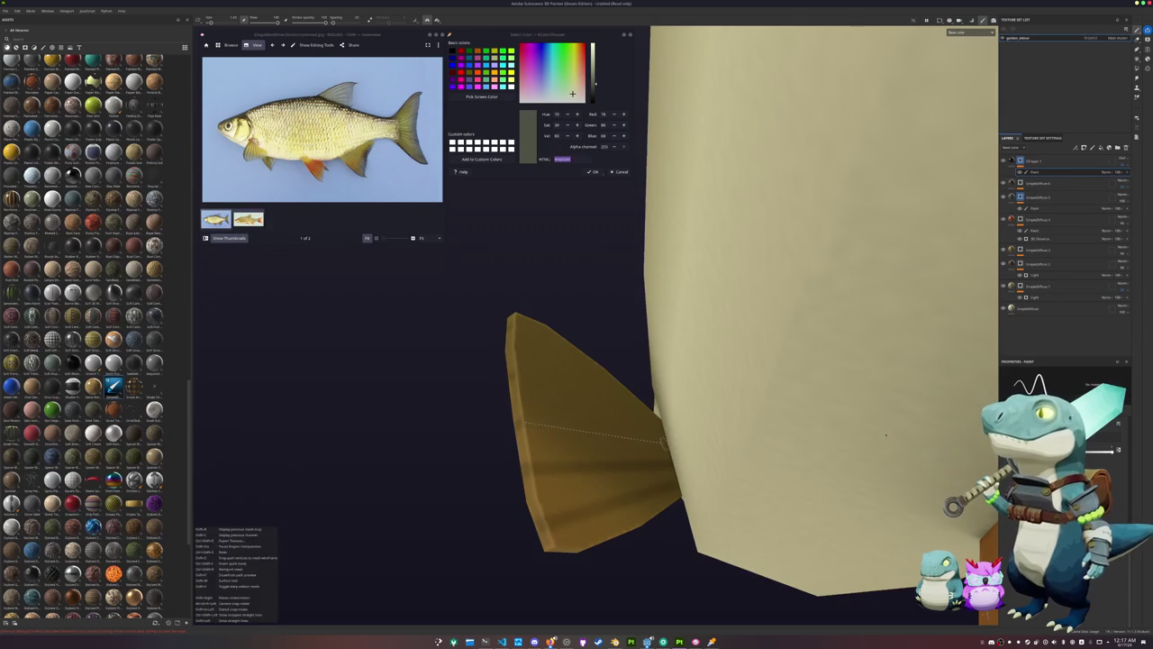
{"action": "mouse_move", "coordinate": [613, 428]}
{"action": "left_mouse_down", "text": "alt"}
{"action": "mouse_move", "coordinate": [513, 386]}
{"action": "mouse_move", "coordinate": [489, 348]}
{"action": "mouse_move", "coordinate": [577, 361]}
{"action": "left_mouse_up", "text": "alt"}
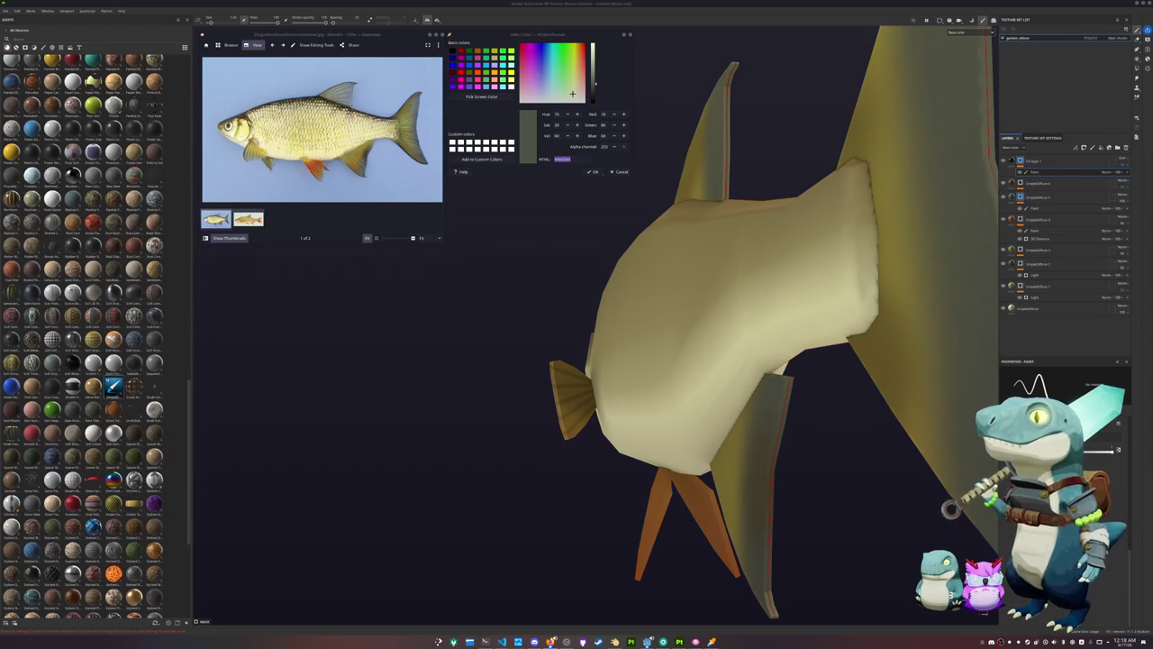
{"action": "mouse_move", "coordinate": [854, 379]}
{"action": "left_mouse_down", "text": "alt"}
{"action": "mouse_move", "coordinate": [560, 395]}
{"action": "mouse_move", "coordinate": [504, 387]}
{"action": "left_mouse_up", "text": "alt"}
{"action": "scroll", "coordinate": [561, 396], "scroll_direction": "up", "scroll_amount": 5}
{"action": "scroll", "coordinate": [505, 387], "scroll_direction": "up", "scroll_amount": 2}
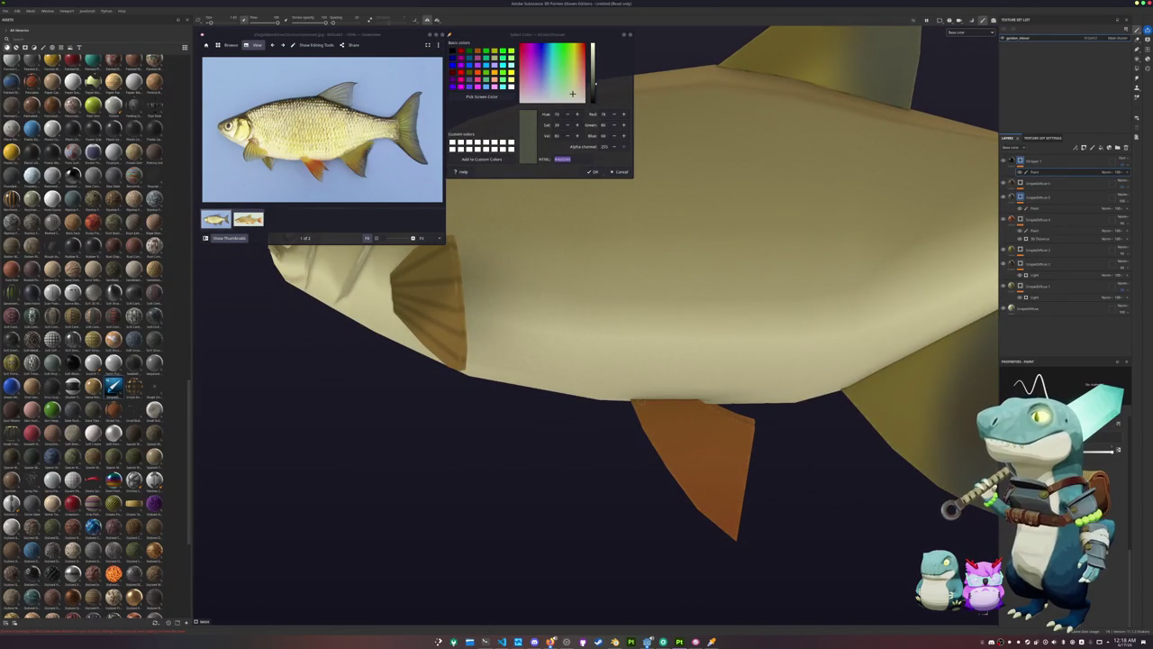
{"action": "left_click_drag", "start_coordinate": [712, 491], "coordinate": [622, 465], "text": "alt"}
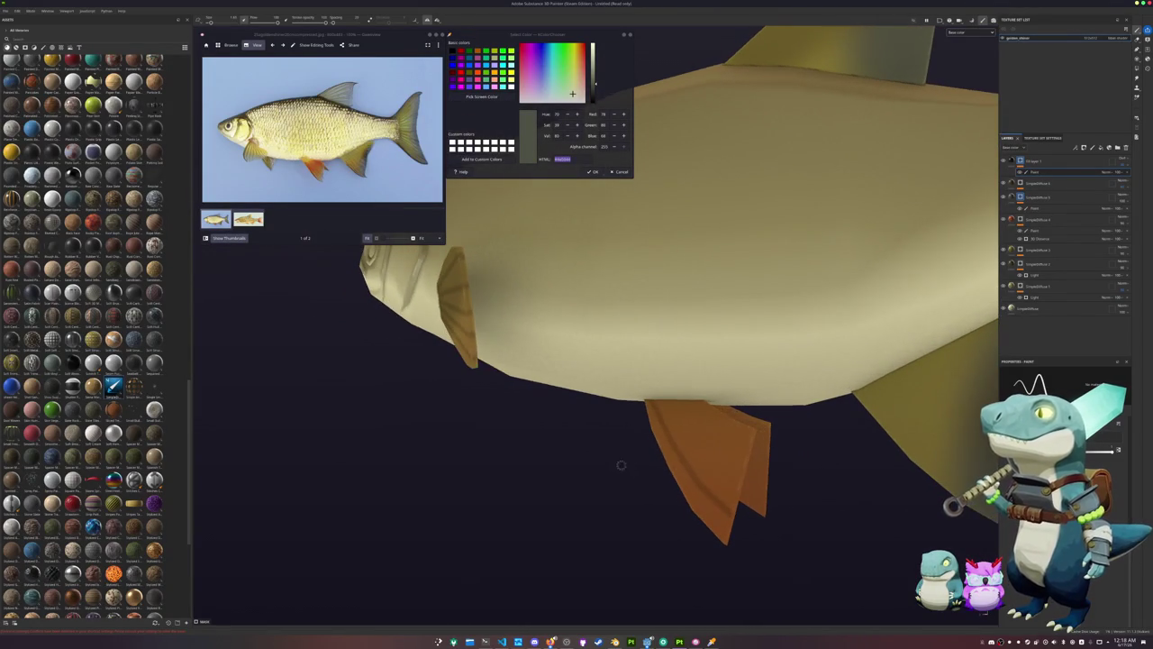
{"action": "left_click", "coordinate": [712, 456], "text": "shift"}
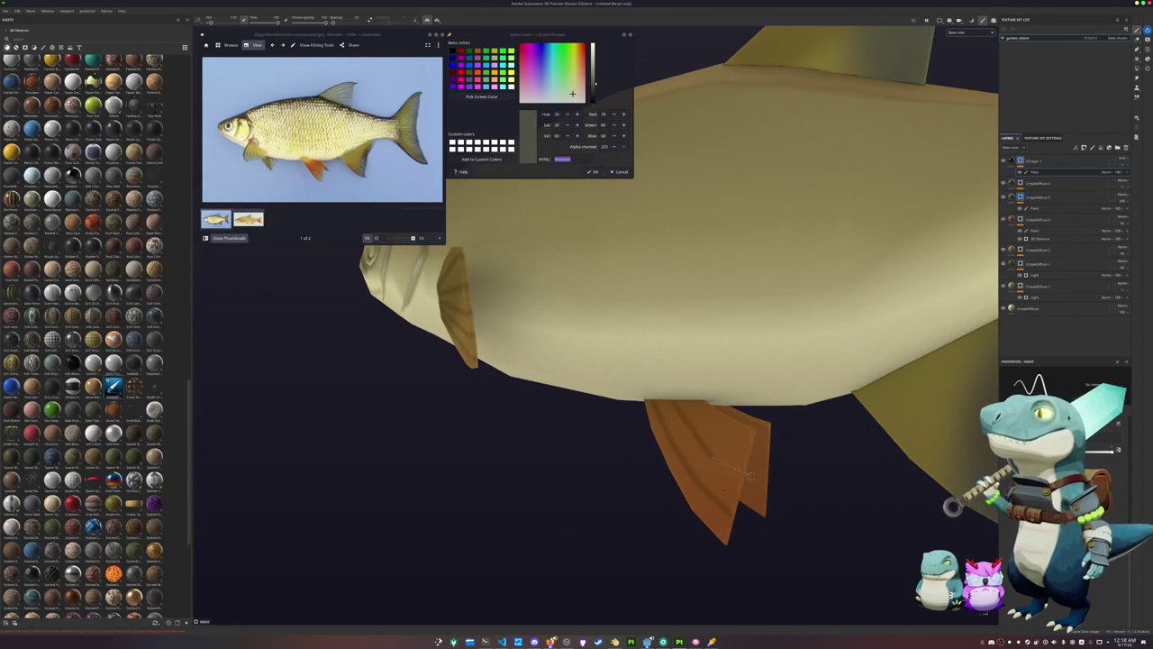
Orbit around the fish to check the painted fins and close in on the tail
{"action": "left_click_drag", "start_coordinate": [730, 467], "coordinate": [661, 460], "text": "alt"}
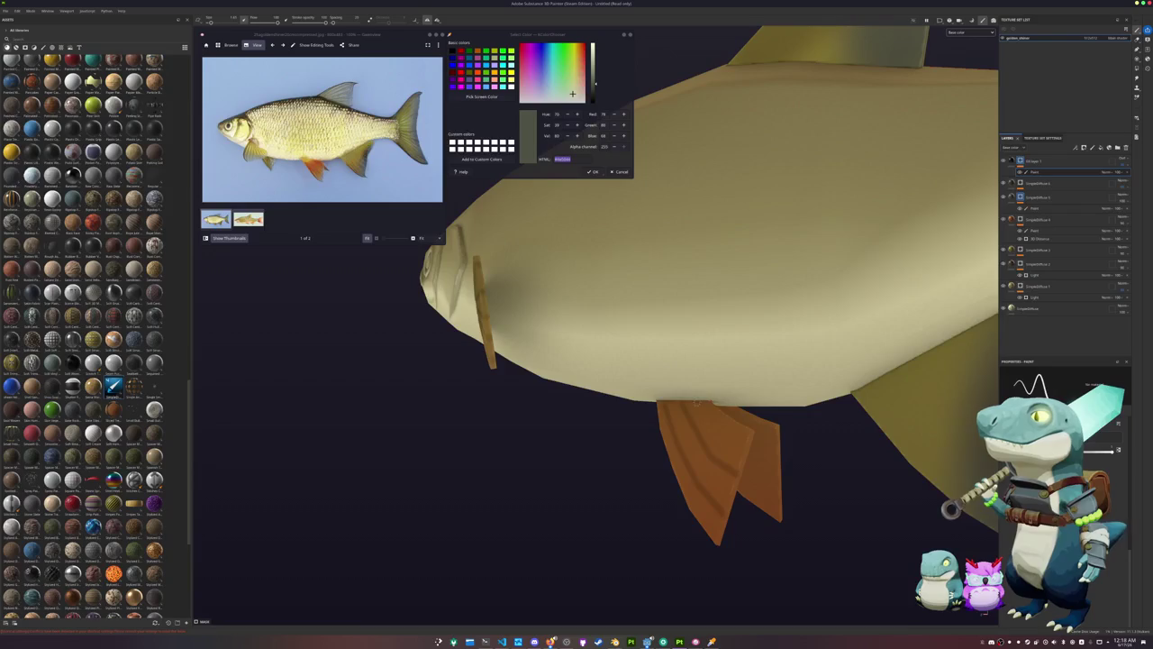
{"action": "mouse_move", "coordinate": [738, 442]}
{"action": "left_mouse_down", "text": "alt"}
{"action": "mouse_move", "coordinate": [753, 436]}
{"action": "mouse_move", "coordinate": [696, 455]}
{"action": "left_mouse_up", "text": "alt"}
{"action": "scroll", "coordinate": [697, 456], "scroll_direction": "up", "scroll_amount": 2}
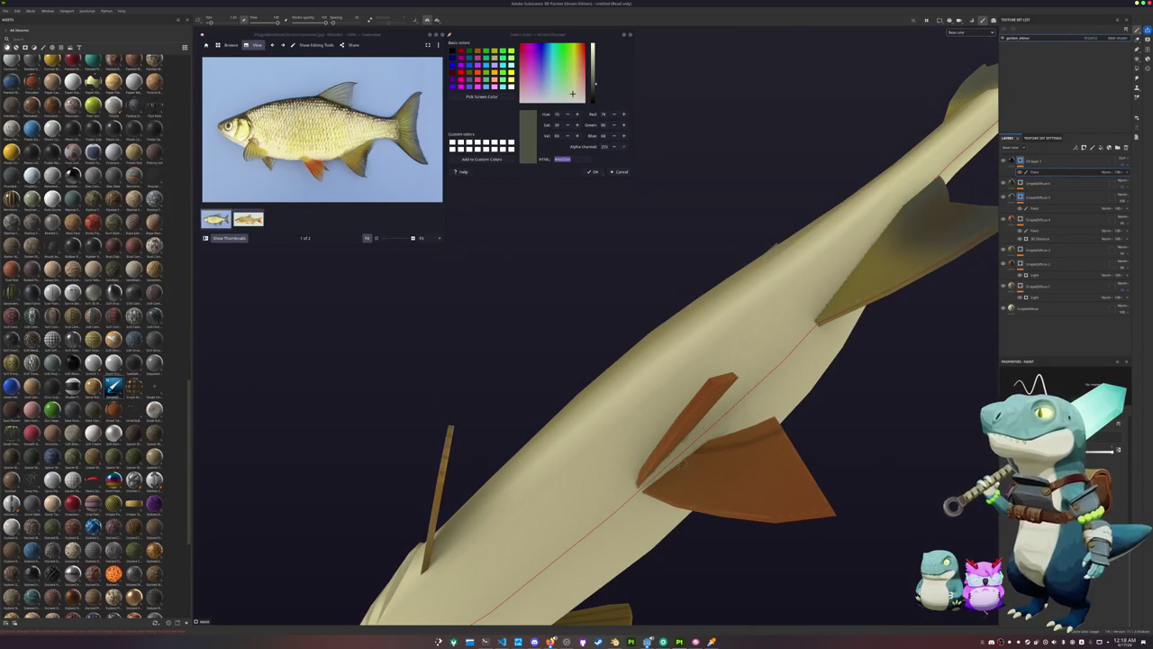
{"action": "left_click_drag", "start_coordinate": [685, 360], "coordinate": [668, 410], "text": "alt"}
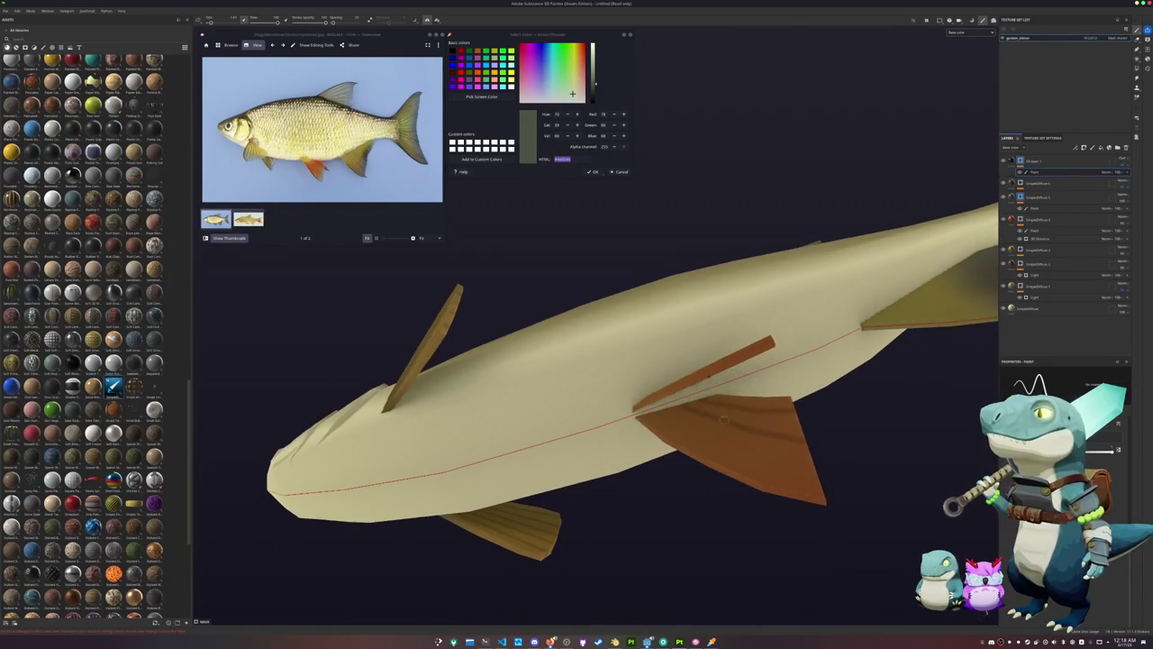
{"action": "mouse_move", "coordinate": [815, 469]}
{"action": "left_mouse_down", "text": "alt"}
{"action": "mouse_move", "coordinate": [542, 542]}
{"action": "mouse_move", "coordinate": [639, 437]}
{"action": "mouse_move", "coordinate": [561, 475]}
{"action": "left_mouse_up", "text": "alt"}
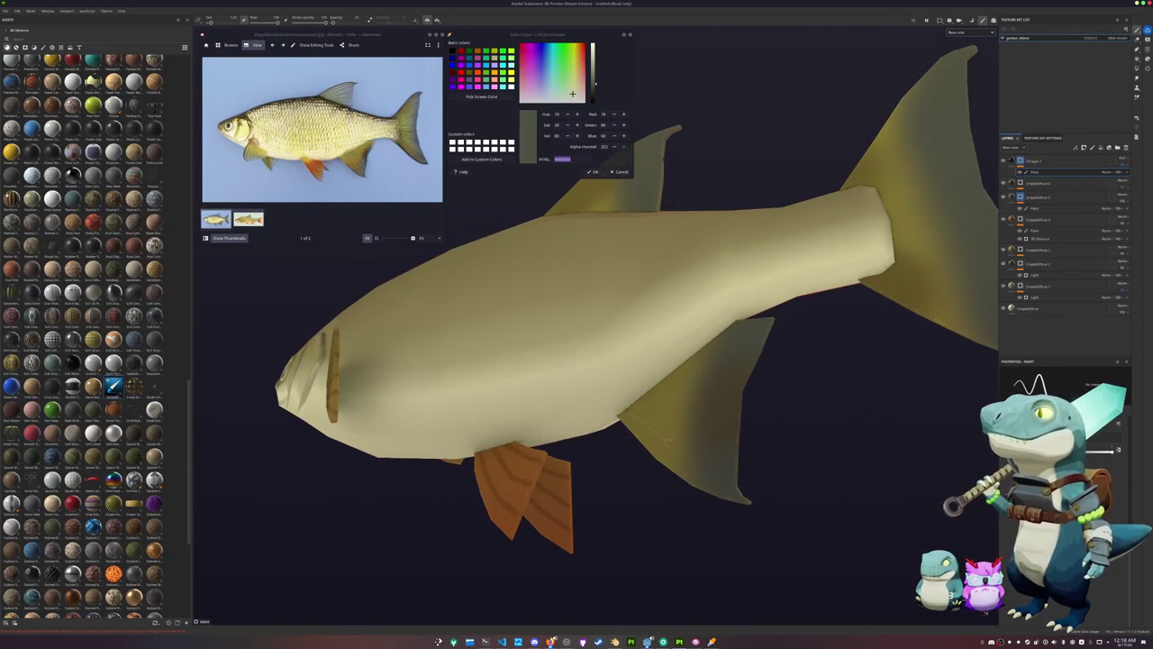
{"action": "left_click_drag", "start_coordinate": [715, 454], "coordinate": [684, 450], "text": "alt"}
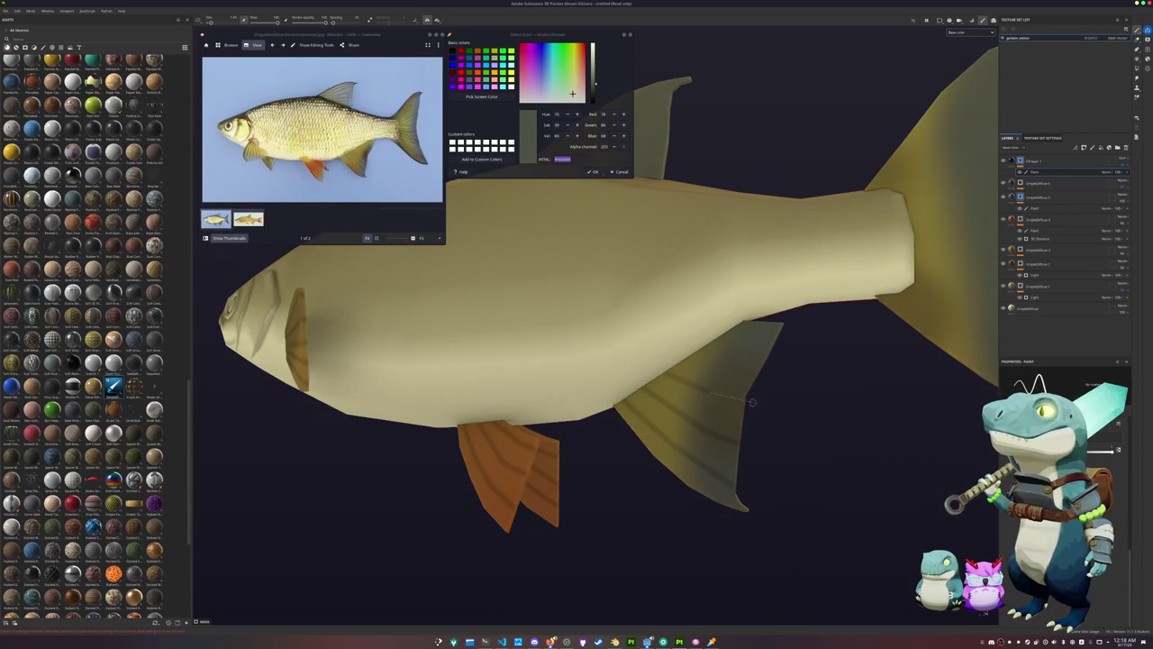
{"action": "left_click_drag", "start_coordinate": [733, 370], "coordinate": [657, 401], "text": "alt"}
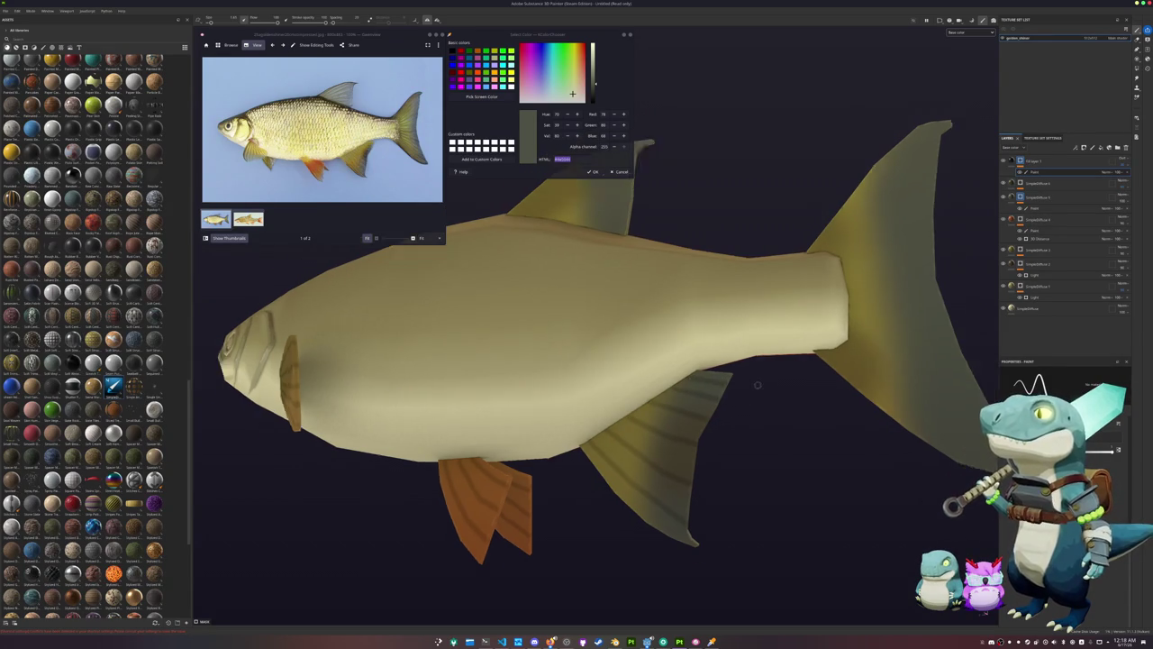
{"action": "left_click_drag", "start_coordinate": [737, 379], "coordinate": [728, 443], "text": "alt"}
{"action": "mouse_move", "coordinate": [728, 442]}
{"action": "right_mouse_down", "text": "alt"}
{"action": "mouse_move", "coordinate": [601, 404]}
{"action": "mouse_move", "coordinate": [614, 367]}
{"action": "right_mouse_up", "text": "alt"}
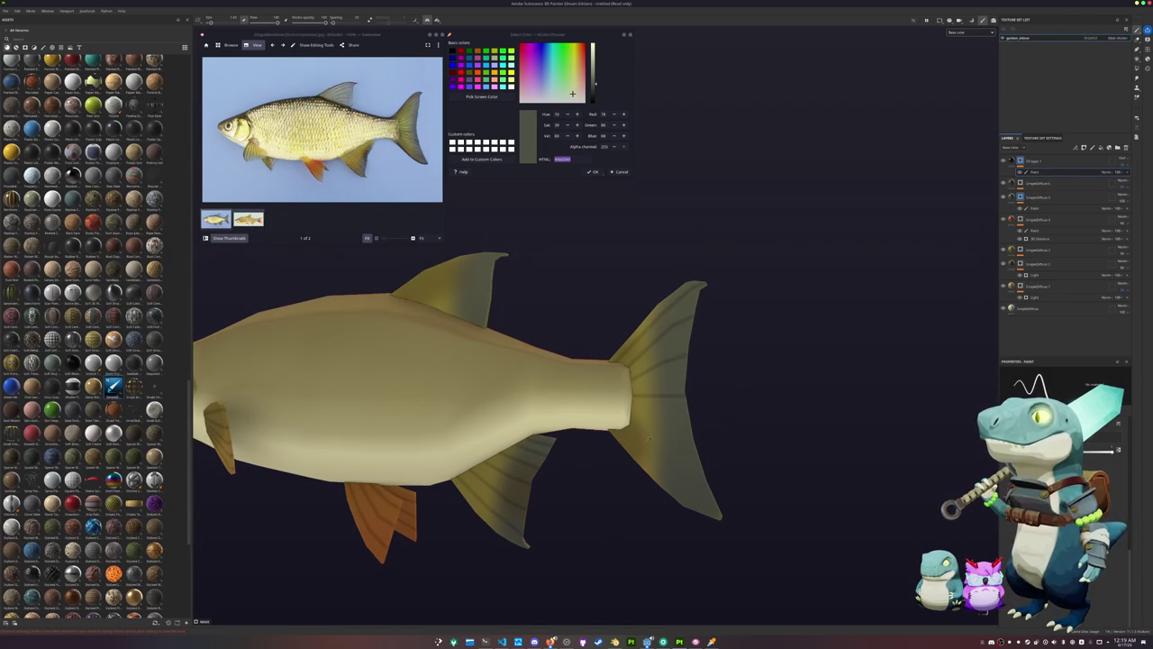
Darken the dorsal fin with a single brush stroke
{"action": "scroll", "coordinate": [631, 391], "scroll_direction": "up", "scroll_amount": 2}
{"action": "scroll", "coordinate": [624, 369], "scroll_direction": "up", "scroll_amount": 2}
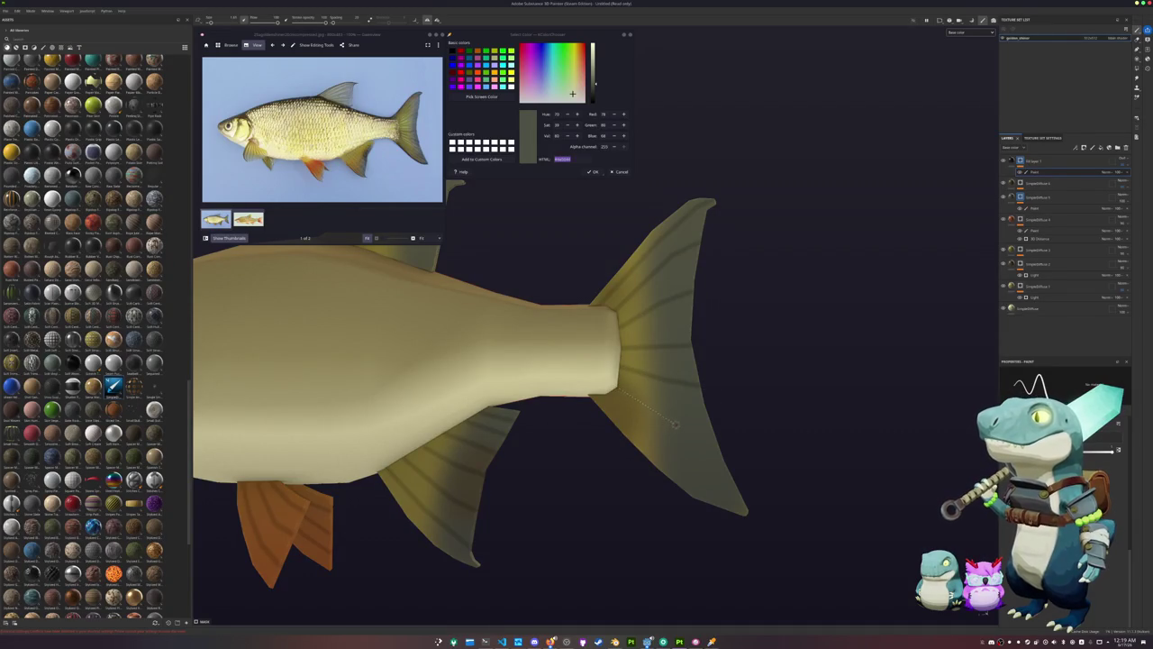
{"action": "middle_click_drag", "start_coordinate": [721, 450], "coordinate": [594, 358]}
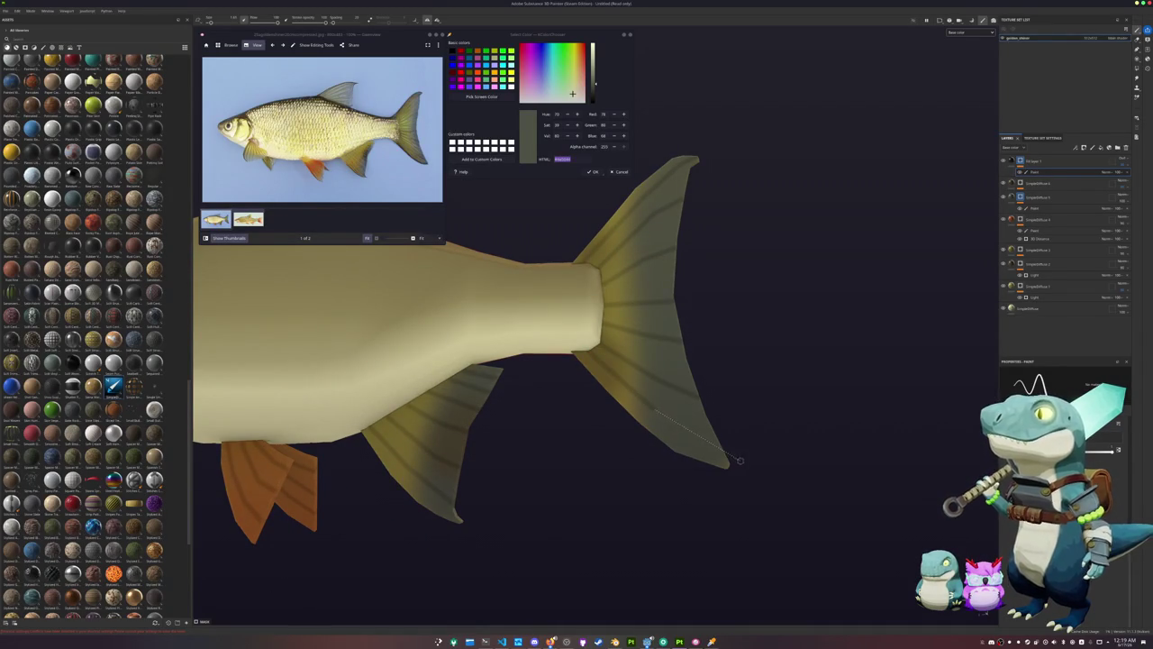
{"action": "scroll", "coordinate": [569, 351], "scroll_direction": "down", "scroll_amount": 3}
{"action": "scroll", "coordinate": [569, 350], "scroll_direction": "up", "scroll_amount": 1}
{"action": "scroll", "coordinate": [497, 342], "scroll_direction": "up", "scroll_amount": 2}
{"action": "scroll", "coordinate": [519, 372], "scroll_direction": "up", "scroll_amount": 1}
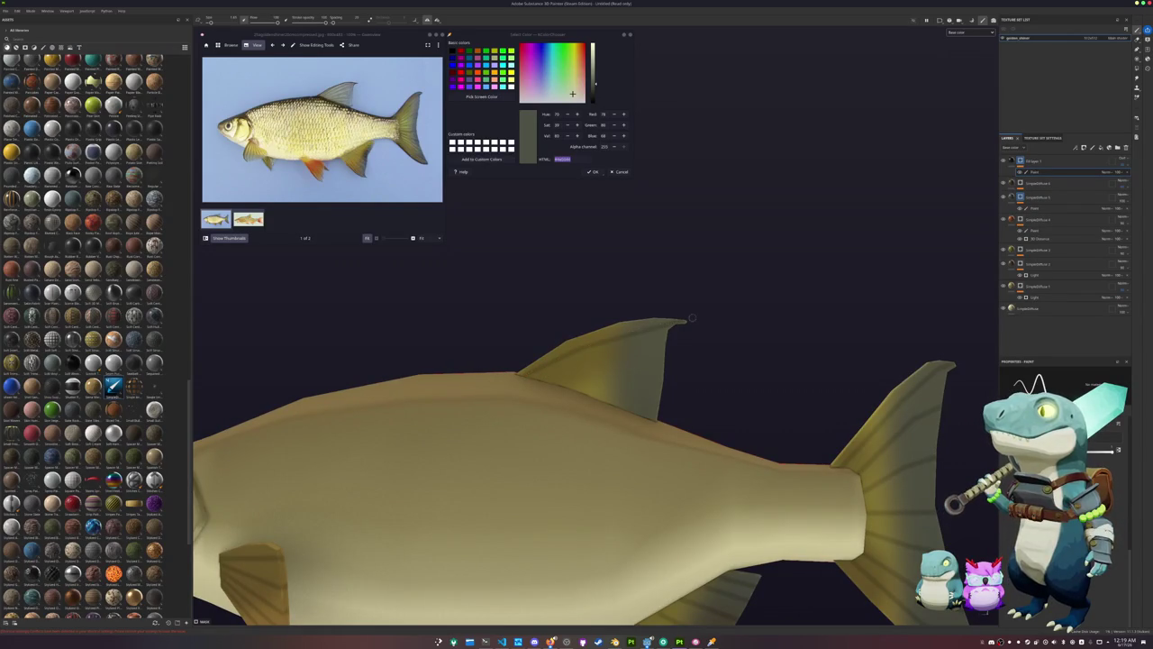
{"action": "mouse_move", "coordinate": [579, 370]}
{"action": "left_mouse_down"}
{"action": "mouse_move", "coordinate": [633, 370]}
{"action": "mouse_move", "coordinate": [627, 387]}
{"action": "mouse_move", "coordinate": [646, 397]}
{"action": "left_mouse_up"}
Zoom out and add a new layer to the top of the stack
{"action": "scroll", "coordinate": [633, 406], "scroll_direction": "down", "scroll_amount": 3}
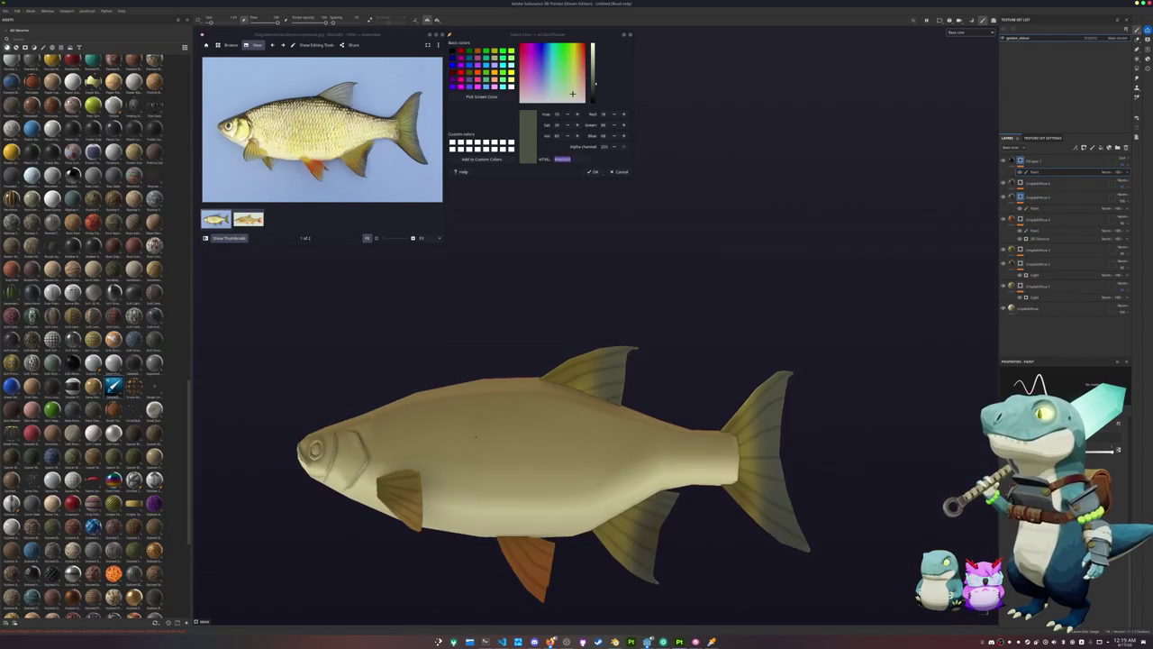
{"action": "scroll", "coordinate": [685, 414], "scroll_direction": "down", "scroll_amount": 2}
{"action": "scroll", "coordinate": [759, 428], "scroll_direction": "down", "scroll_amount": 2}
{"action": "scroll", "coordinate": [760, 428], "scroll_direction": "down", "scroll_amount": 2}
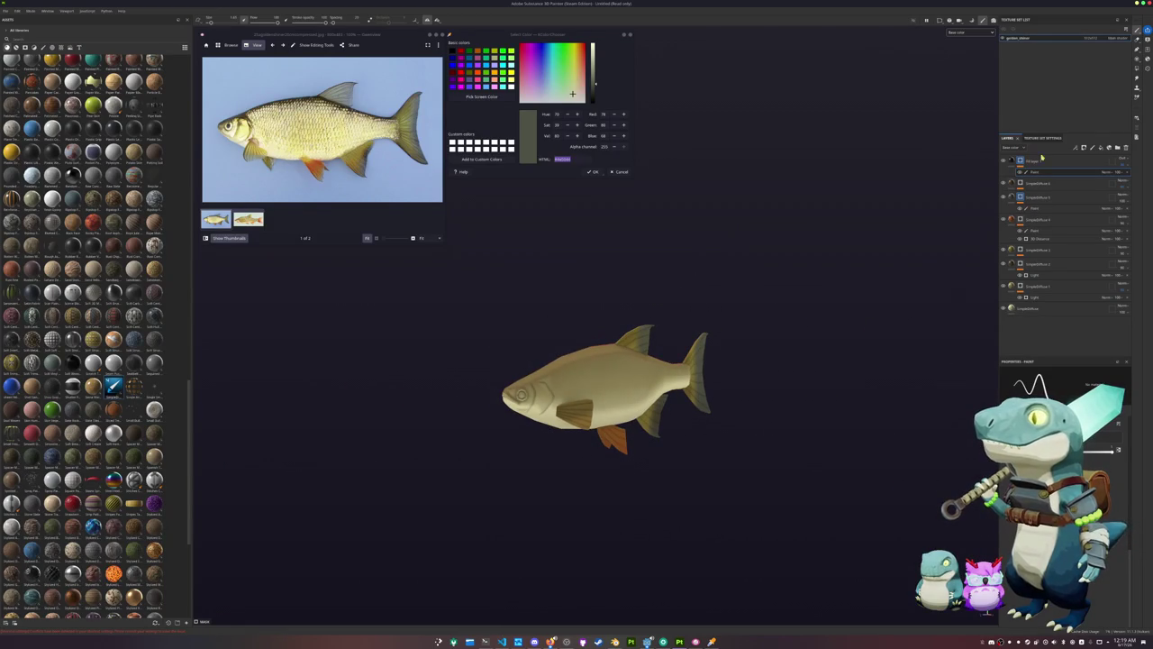
{"action": "key", "text": "ctrl+d"}
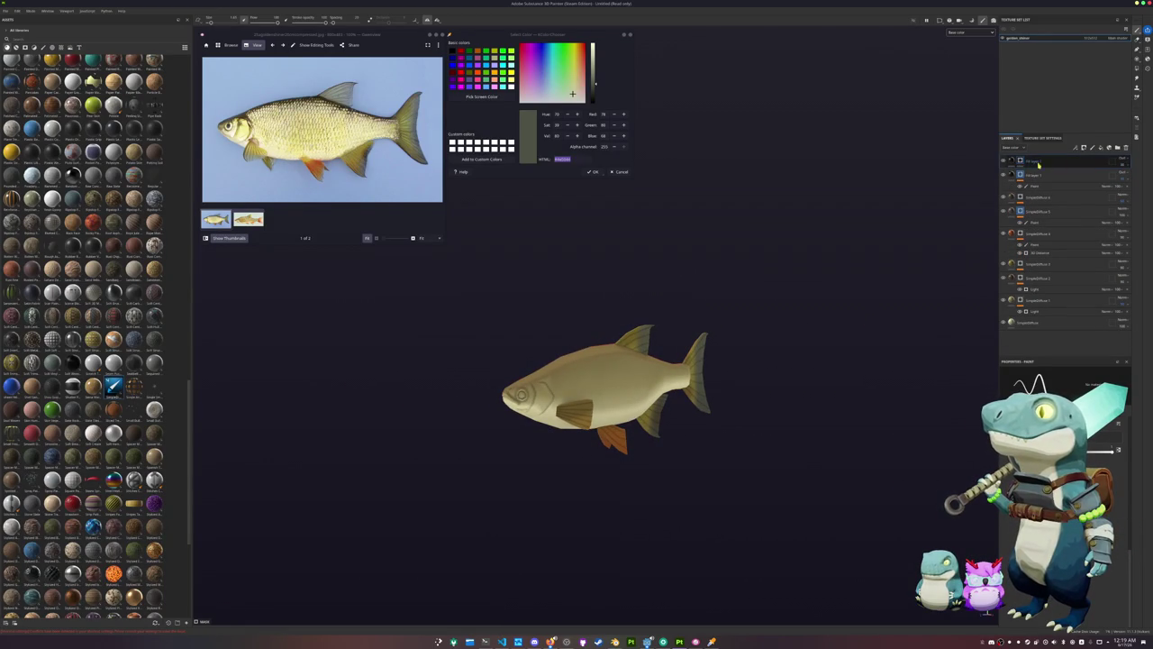
{"action": "right_click", "coordinate": [1038, 164]}
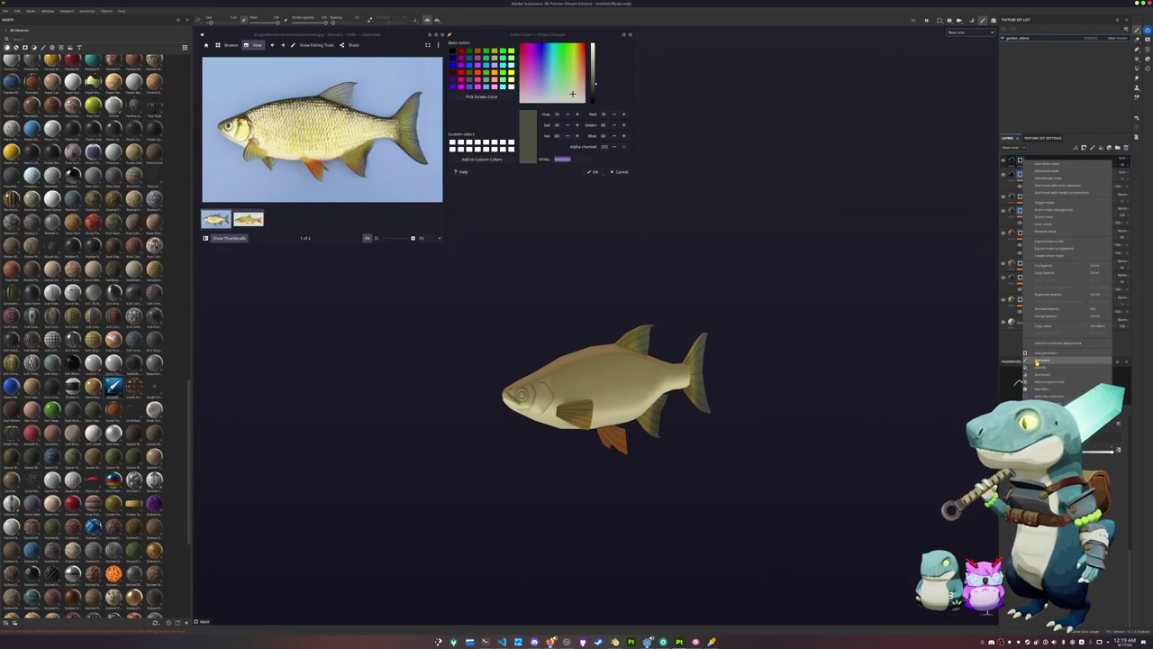
Add a fill layer using the 'scale' pattern resource
{"action": "left_click", "coordinate": [1045, 368]}
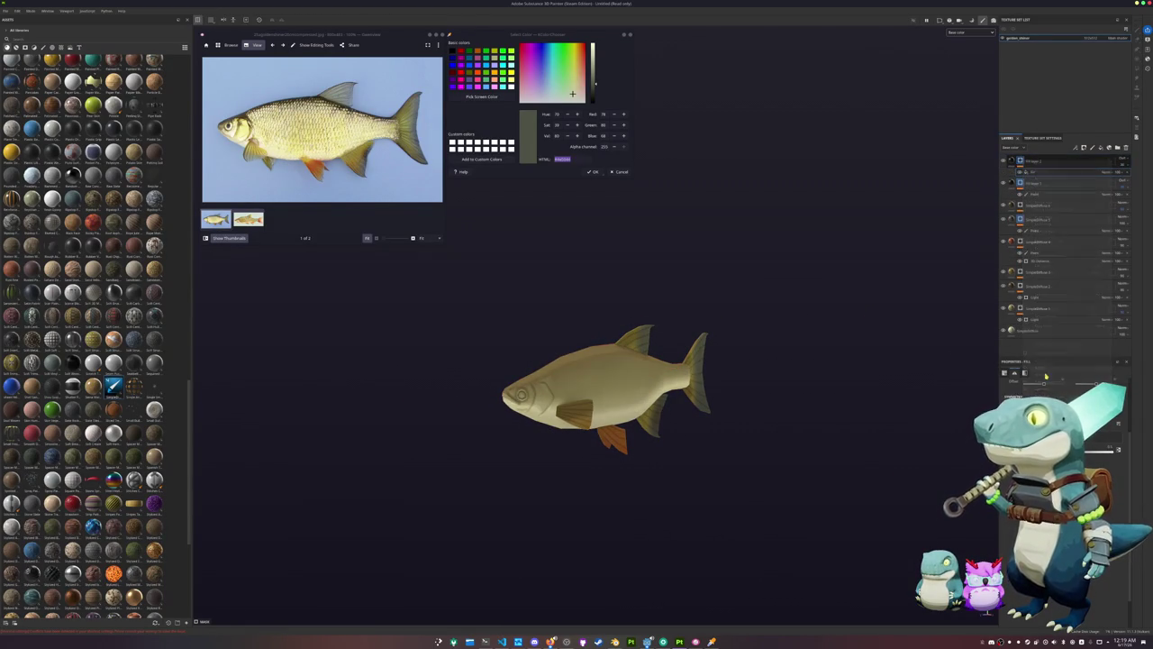
{"action": "left_click", "coordinate": [1117, 449]}
{"action": "type", "text": "scale"}
{"action": "left_click", "coordinate": [1132, 467]}
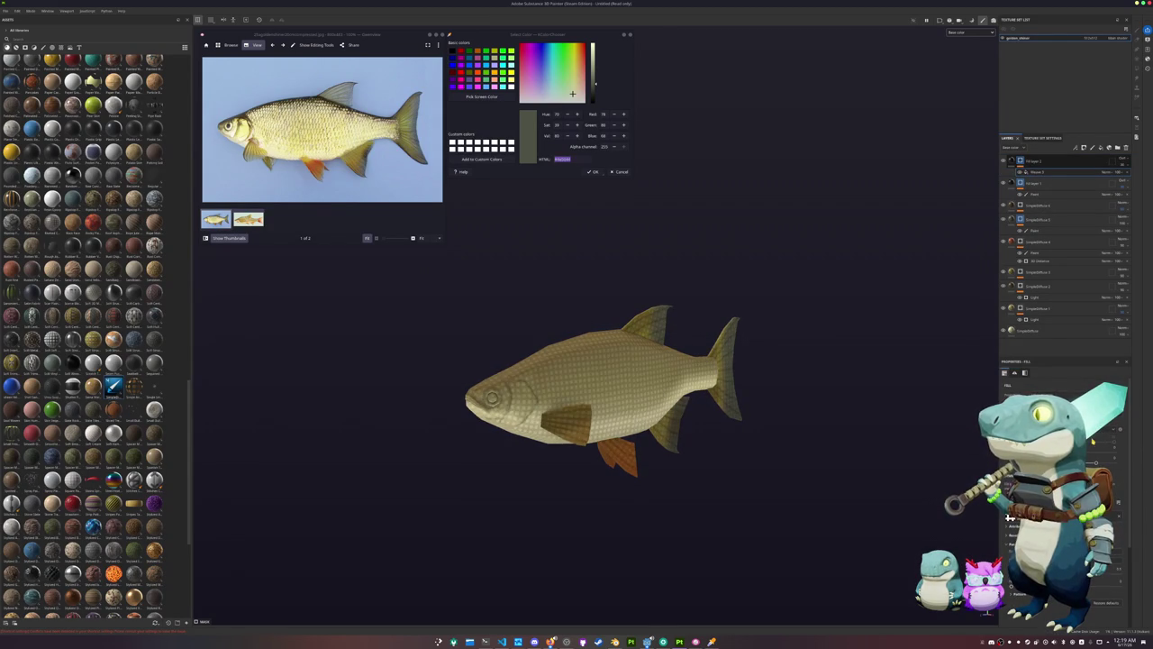
{"action": "scroll", "coordinate": [1009, 518], "scroll_direction": "down", "scroll_amount": 3}
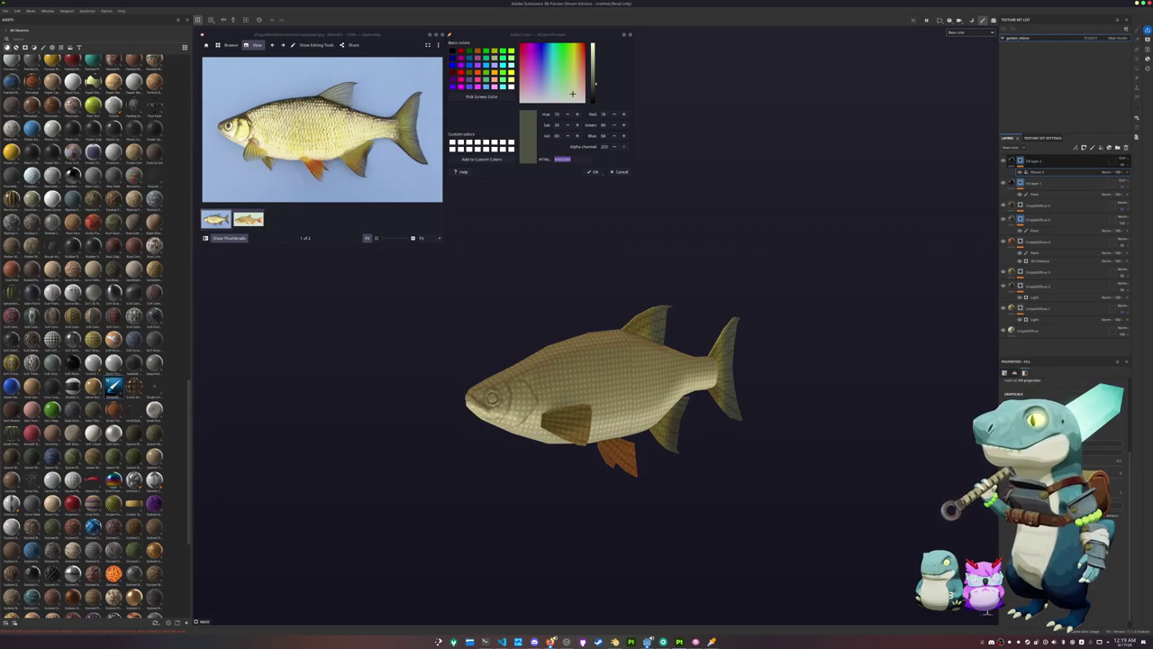
Give the fill a paint mask with Polygon Fill, and add a generator to Fill layer 2's mask
{"action": "right_click", "coordinate": [1021, 166]}
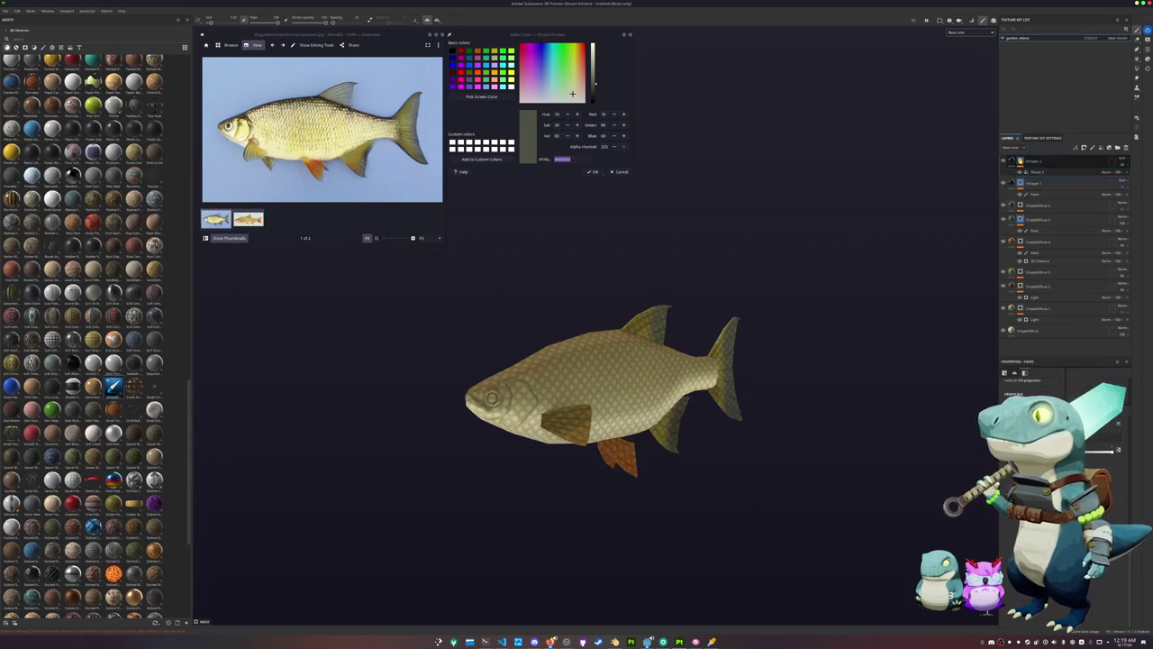
{"action": "left_click", "coordinate": [1045, 357]}
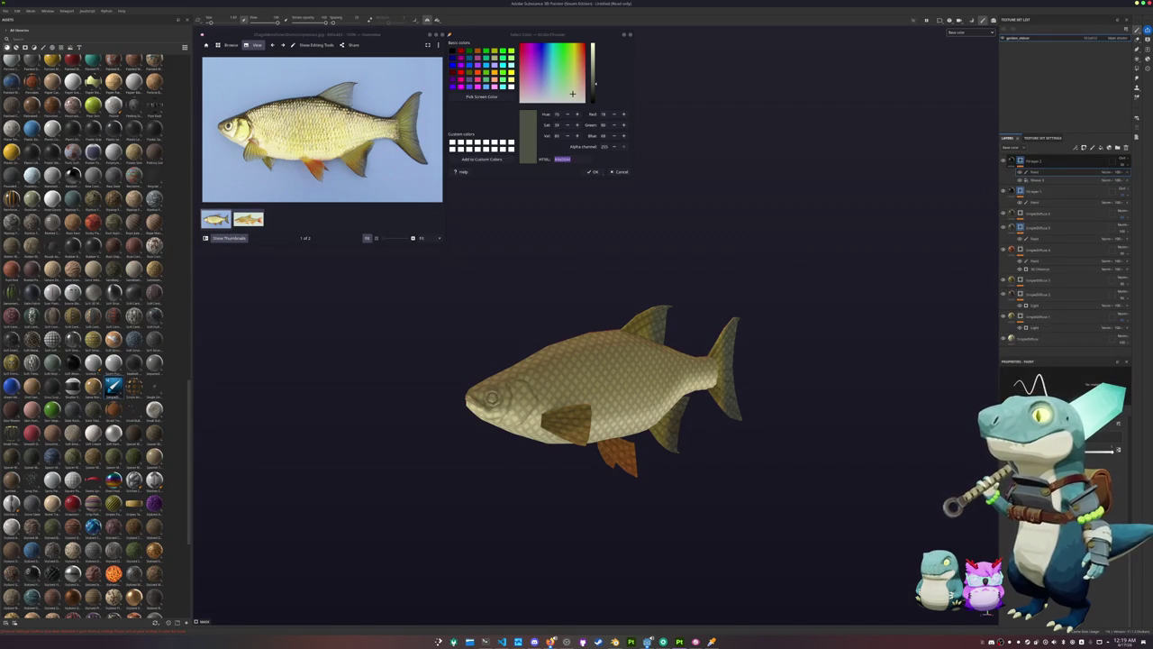
{"action": "key", "text": "4"}
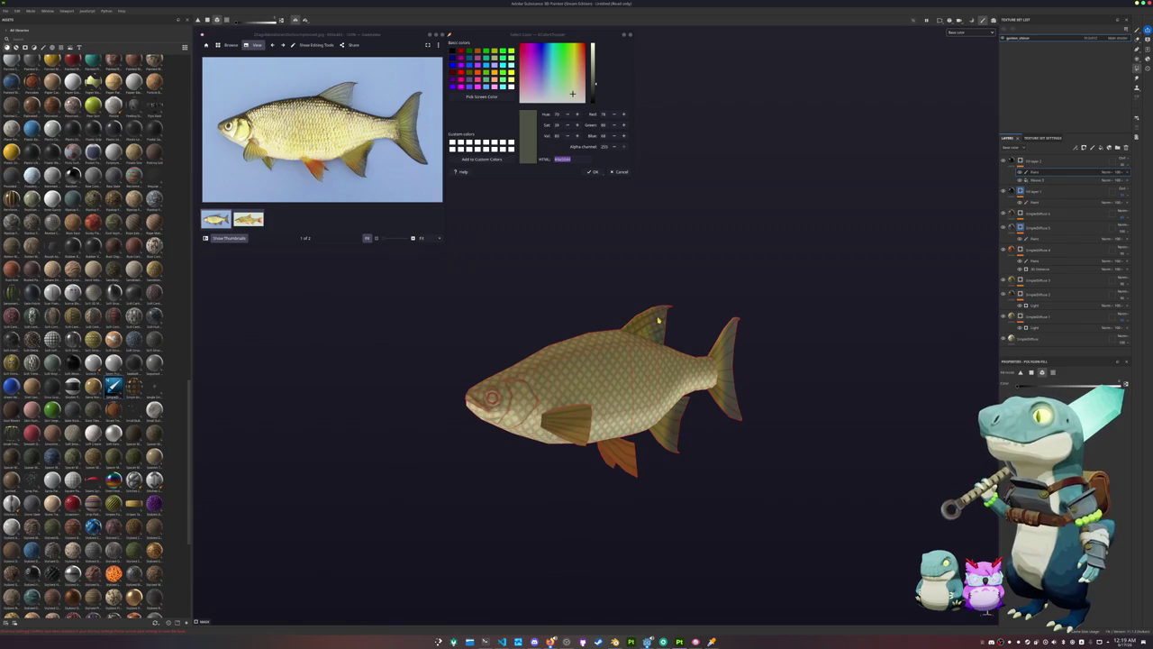
{"action": "left_click", "coordinate": [1020, 168]}
{"action": "right_click", "coordinate": [1020, 168]}
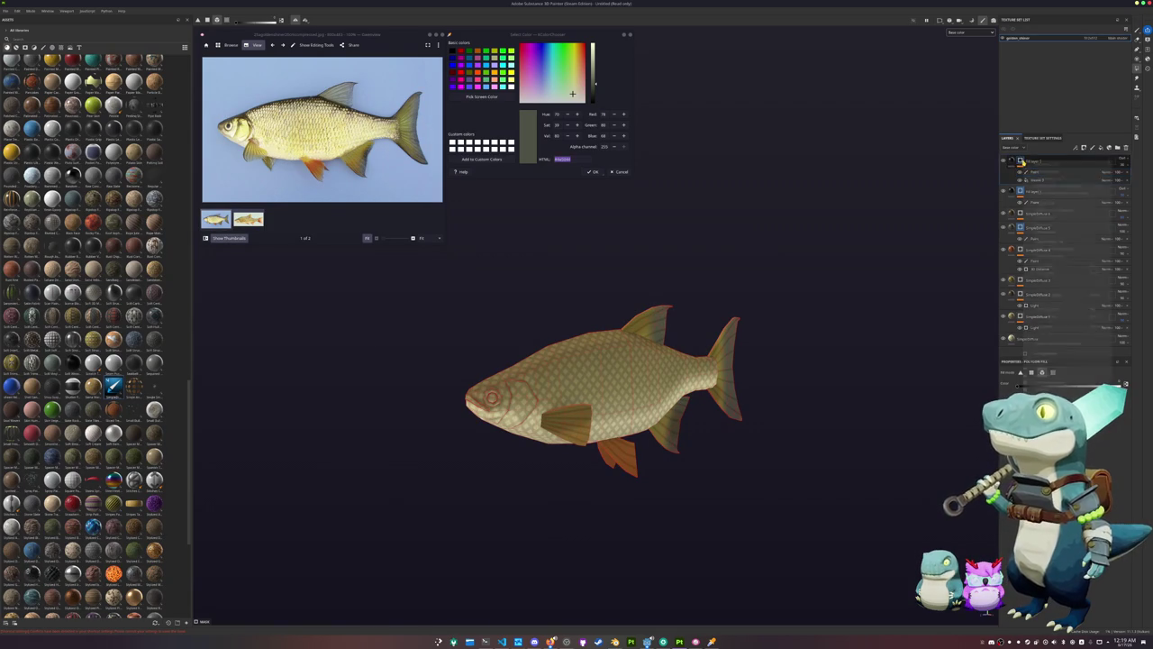
{"action": "left_click", "coordinate": [1063, 354]}
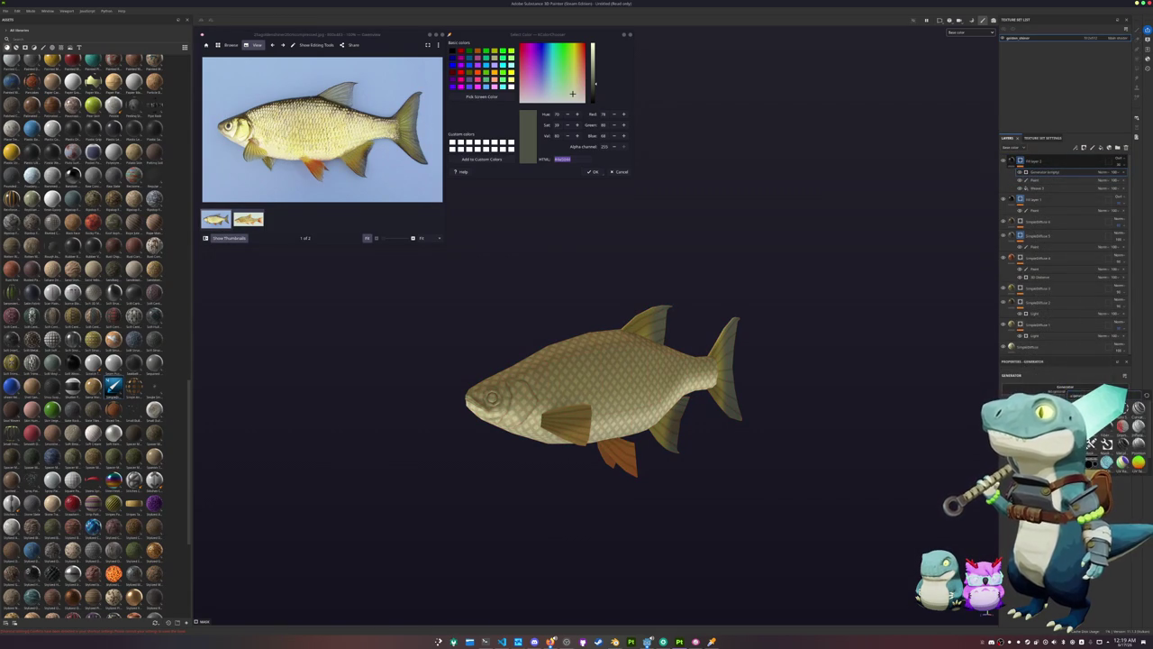
Set the scale generator's blend mode to Multiply
{"action": "left_click", "coordinate": [1109, 172]}
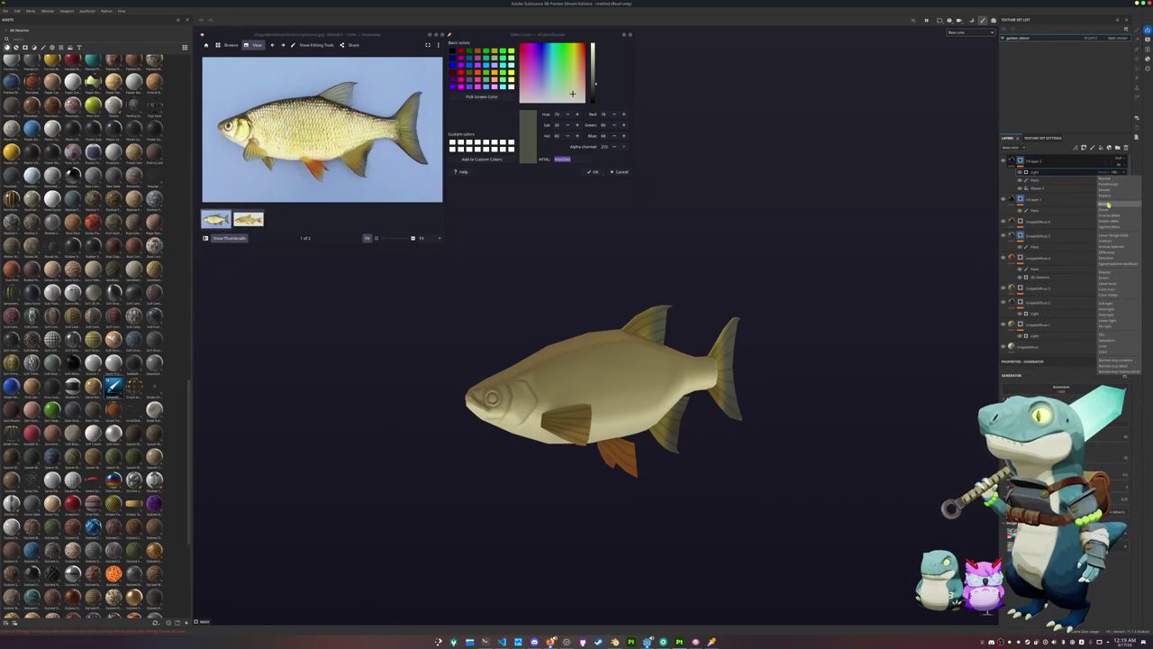
{"action": "left_click", "coordinate": [1108, 205]}
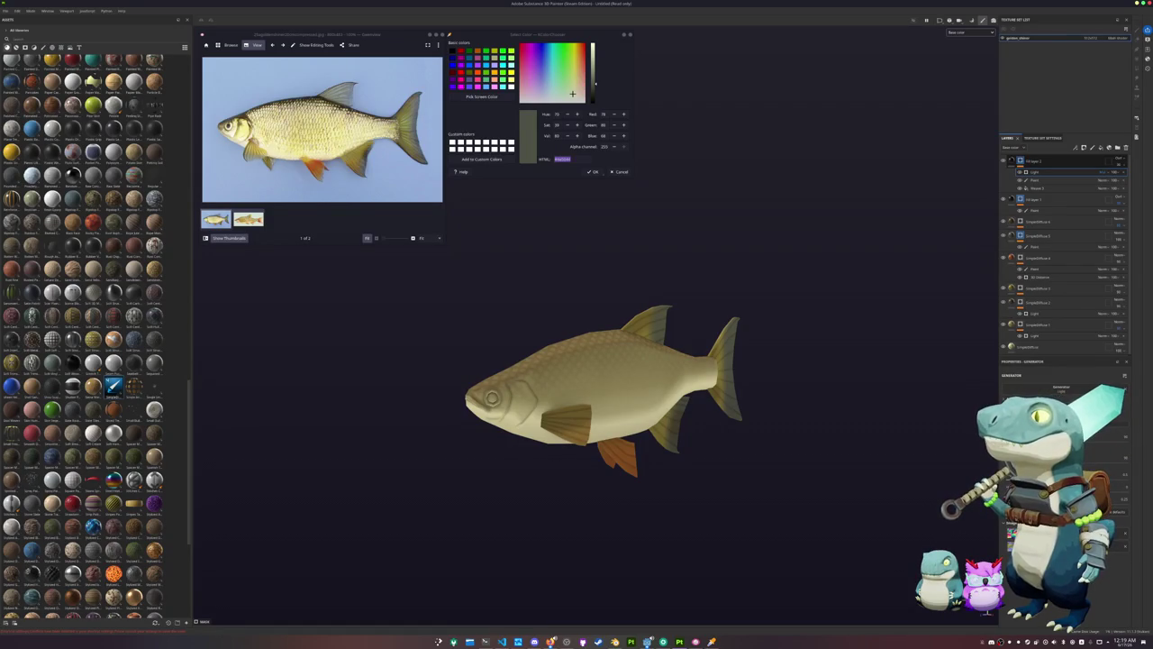
{"action": "scroll", "coordinate": [862, 481], "scroll_direction": "up", "scroll_amount": 3}
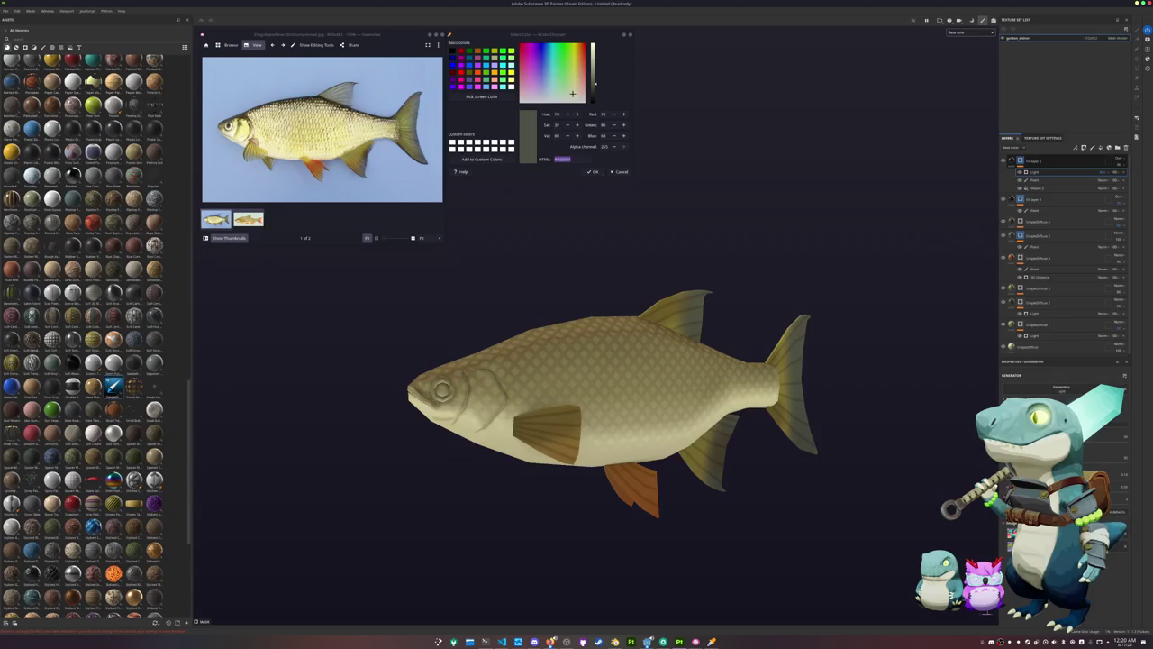
{"action": "left_click_drag", "start_coordinate": [748, 489], "coordinate": [811, 469], "text": "alt"}
Add another fill layer with a mask and switch to the Paint brush
{"action": "right_click", "coordinate": [1042, 350]}
{"action": "left_click", "coordinate": [1041, 358]}
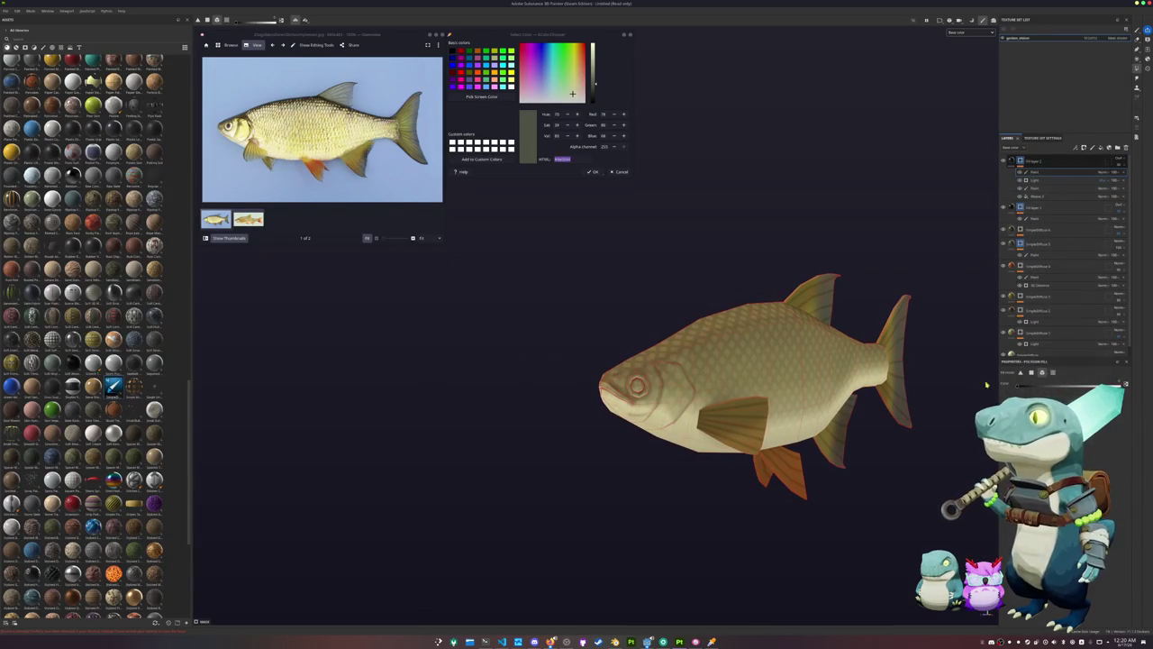
{"action": "key", "text": "1"}
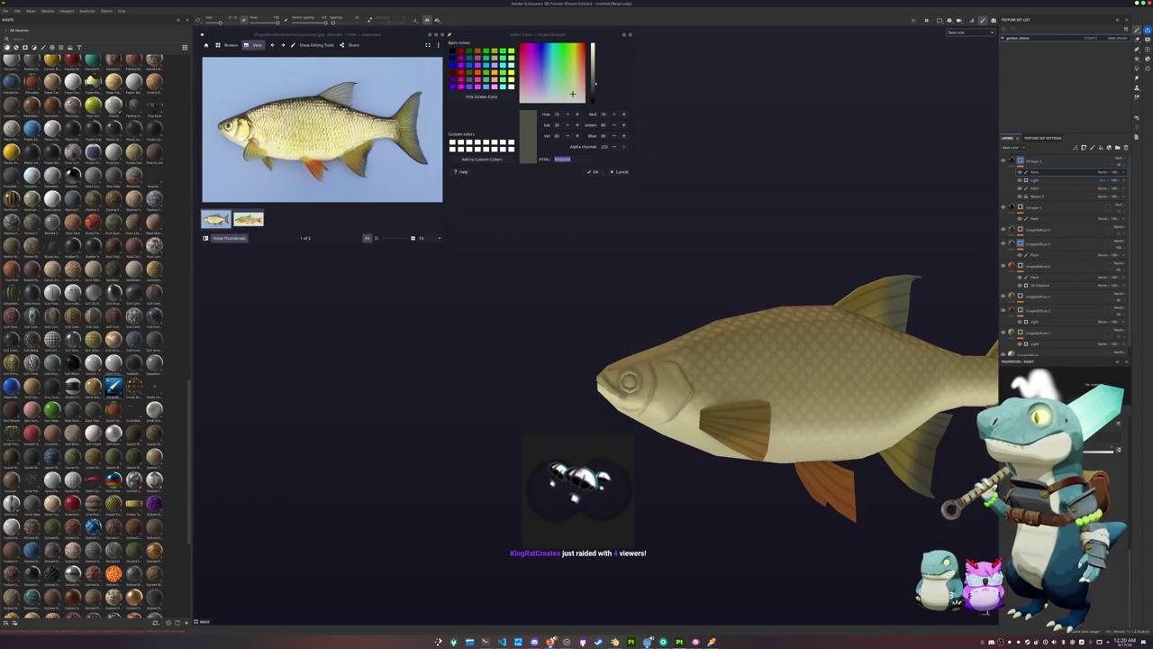
{"action": "scroll", "coordinate": [659, 391], "scroll_direction": "up", "scroll_amount": 2}
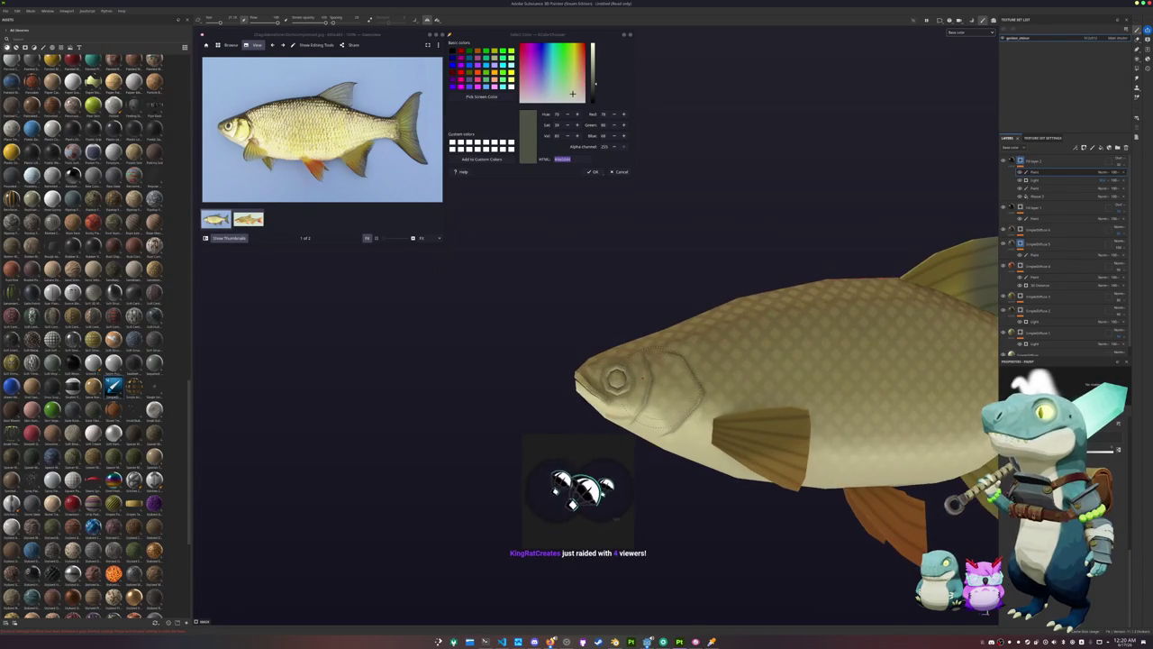
{"action": "scroll", "coordinate": [659, 391], "scroll_direction": "up", "scroll_amount": 2}
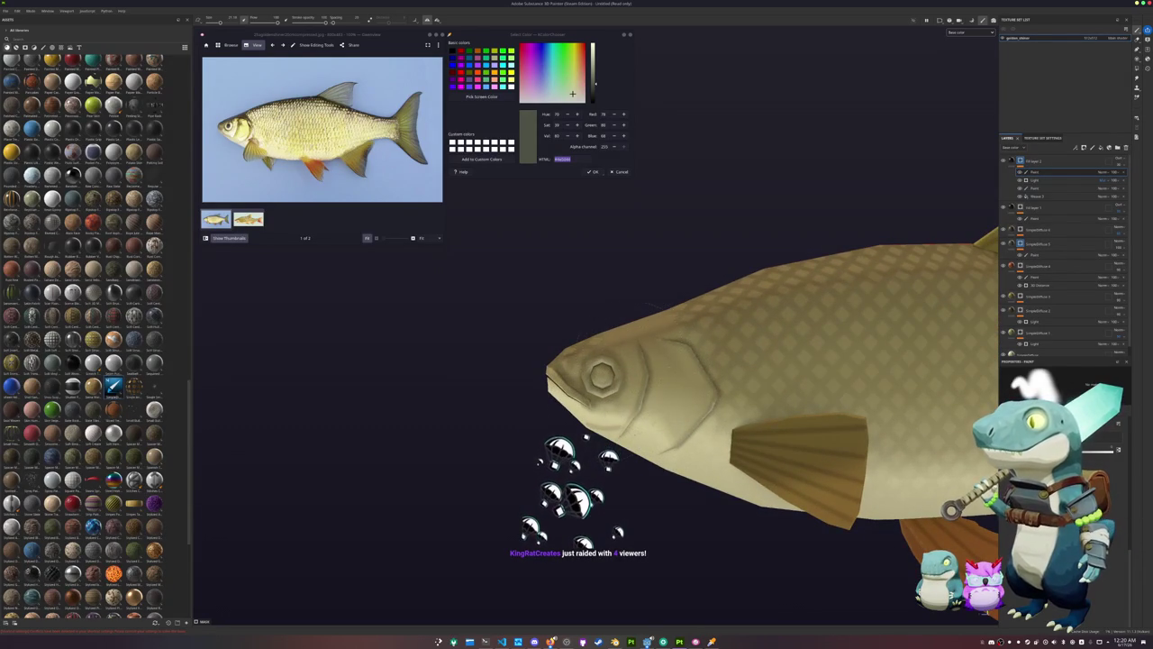
{"action": "scroll", "coordinate": [535, 407], "scroll_direction": "up", "scroll_amount": 2}
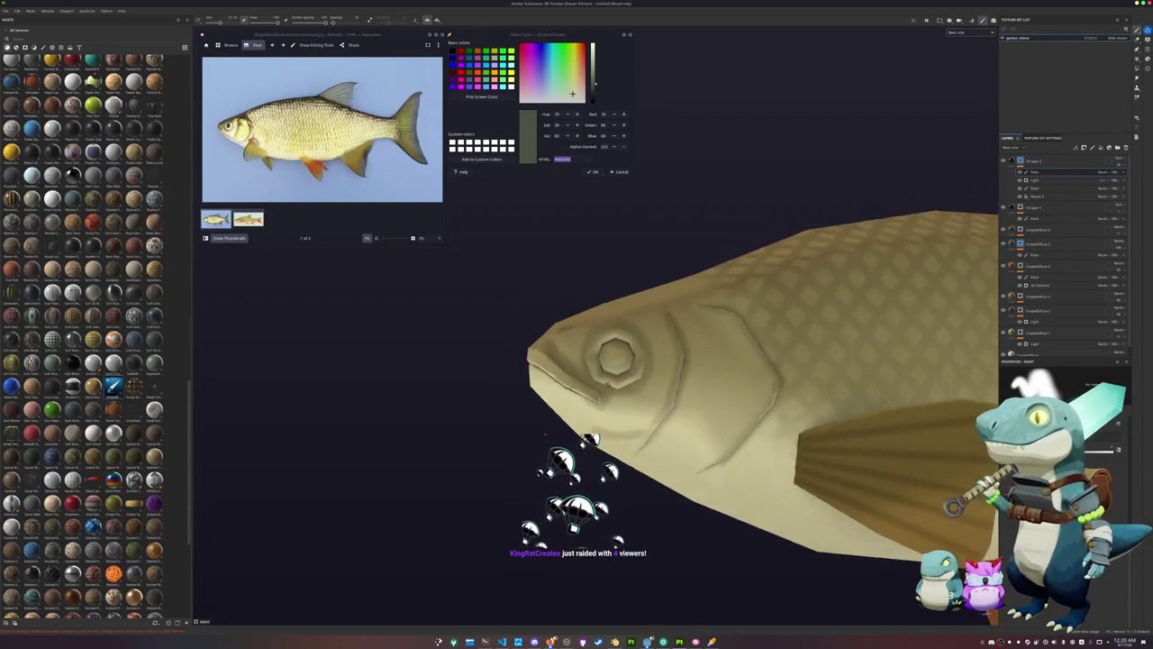
Orbit around the fish's head and create a new layer folder at the top
{"action": "mouse_move", "coordinate": [546, 437]}
{"action": "left_mouse_down", "text": "alt"}
{"action": "mouse_move", "coordinate": [550, 405]}
{"action": "mouse_move", "coordinate": [604, 348]}
{"action": "mouse_move", "coordinate": [590, 360]}
{"action": "mouse_move", "coordinate": [630, 343]}
{"action": "left_mouse_up", "text": "alt"}
{"action": "scroll", "coordinate": [631, 343], "scroll_direction": "down", "scroll_amount": 3}
{"action": "scroll", "coordinate": [829, 323], "scroll_direction": "up", "scroll_amount": 2}
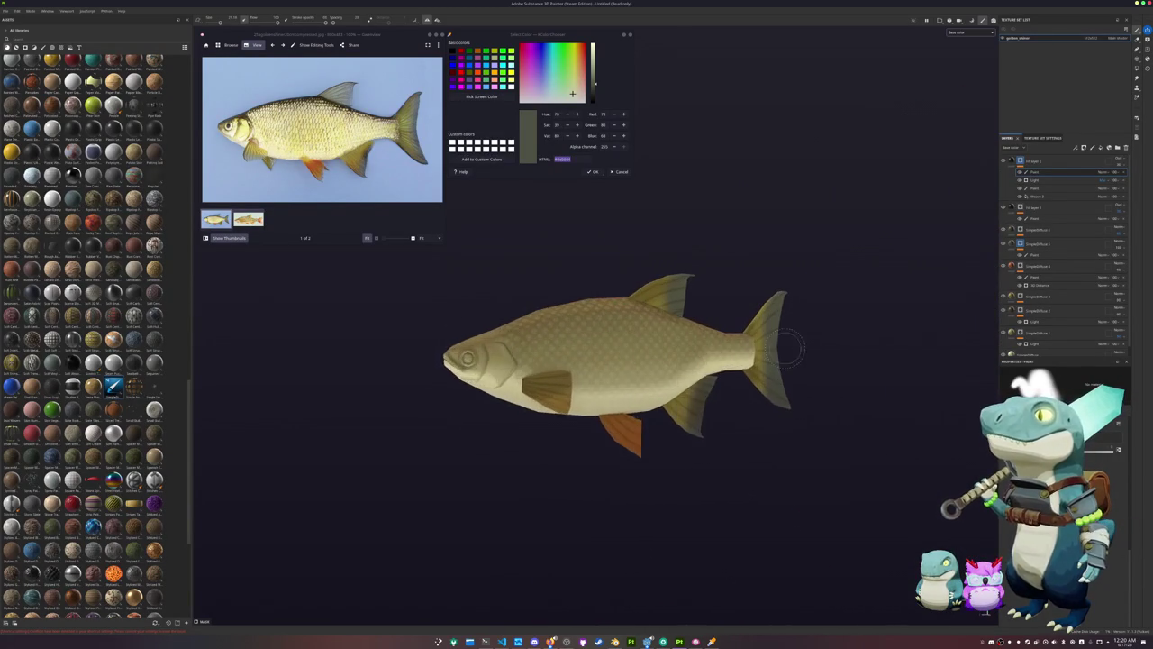
{"action": "left_click_drag", "start_coordinate": [829, 323], "coordinate": [878, 314], "text": "alt"}
{"action": "middle_click_drag", "start_coordinate": [878, 314], "coordinate": [942, 276], "text": "alt"}
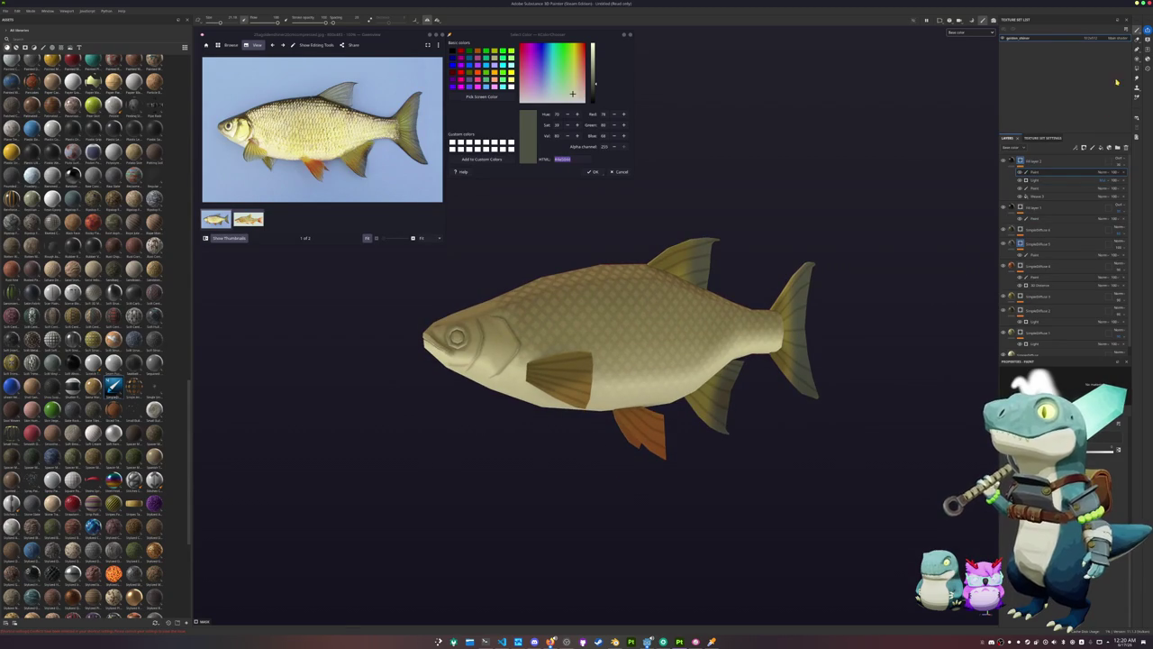
{"action": "left_click", "coordinate": [1118, 148]}
Add a Blur Slope filter to Folder 1, then undo it
{"action": "left_click", "coordinate": [1118, 159]}
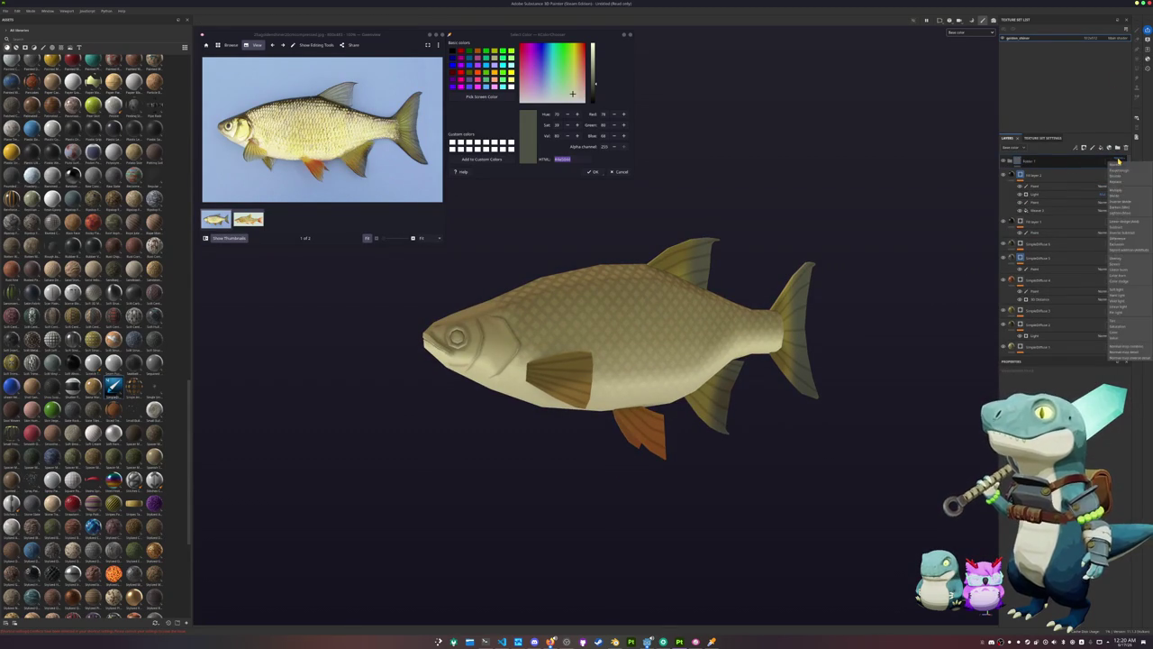
{"action": "left_click", "coordinate": [1115, 171]}
{"action": "right_click", "coordinate": [1065, 160]}
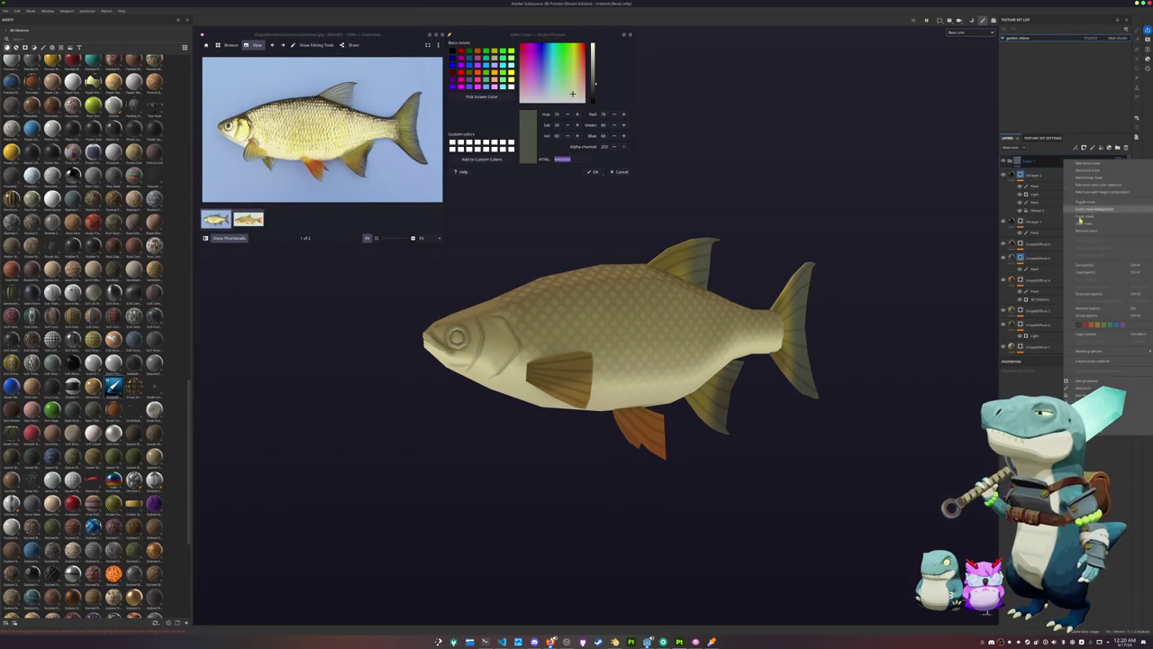
{"action": "left_click", "coordinate": [1086, 395]}
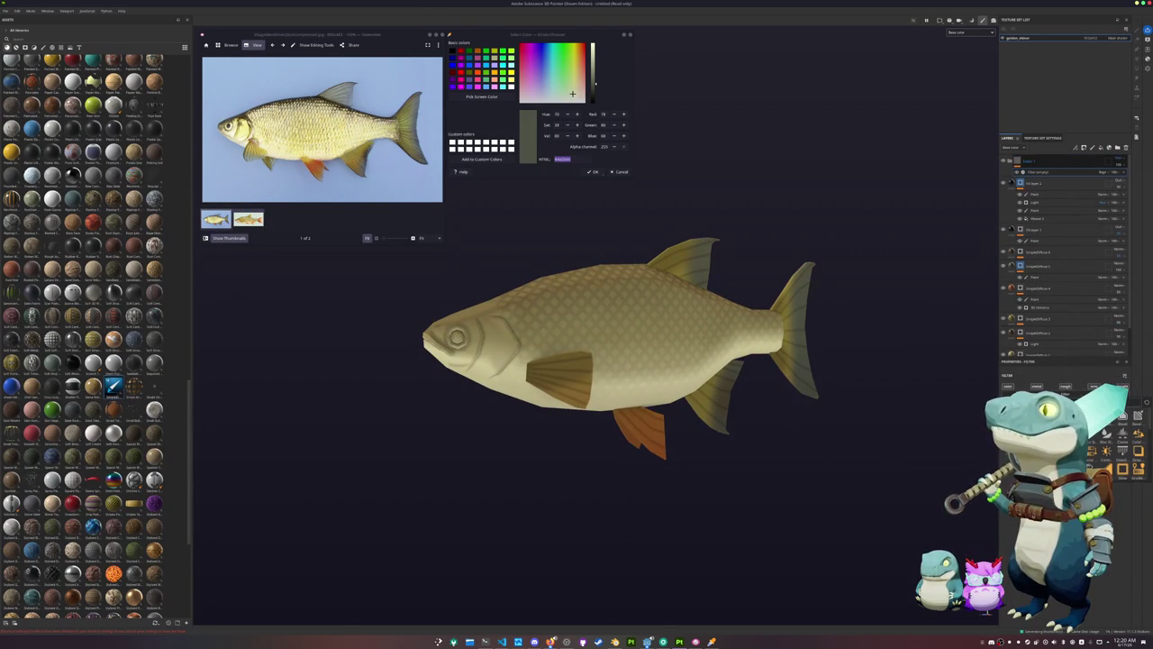
{"action": "left_click_drag", "start_coordinate": [876, 397], "coordinate": [955, 315], "text": "alt"}
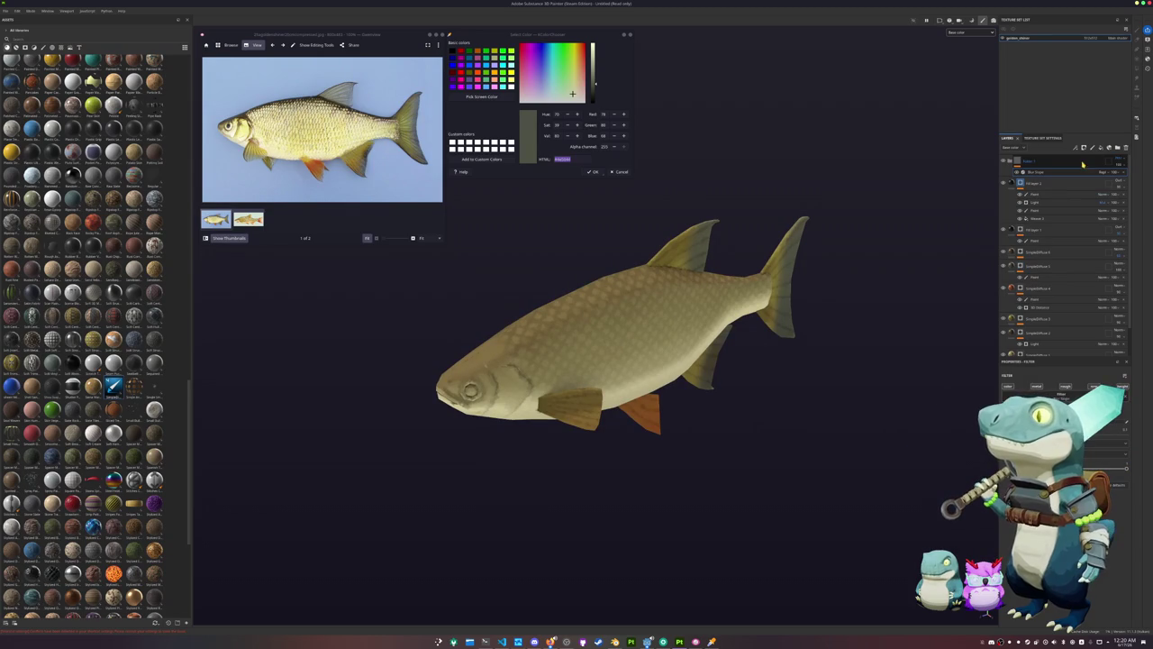
{"action": "key", "text": "ctrl+z"}
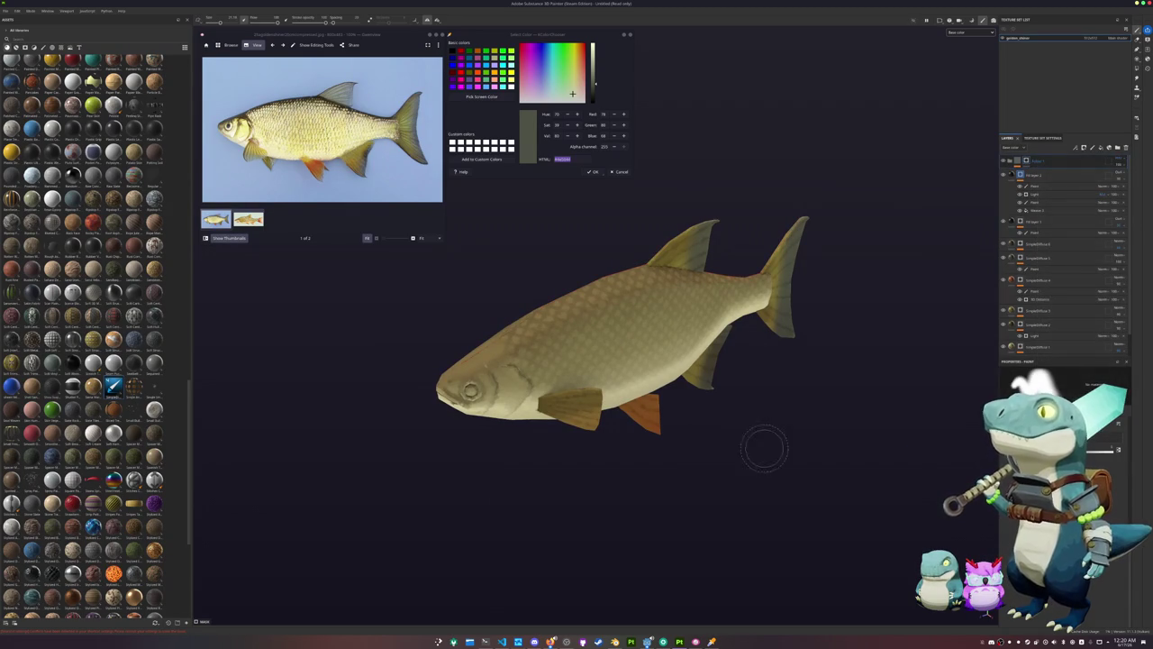
Zoom in and paint a darker stroke along the fish's gill edge
{"action": "scroll", "coordinate": [541, 441], "scroll_direction": "up", "scroll_amount": 5}
{"action": "left_click_drag", "start_coordinate": [531, 460], "coordinate": [548, 334], "text": "alt"}
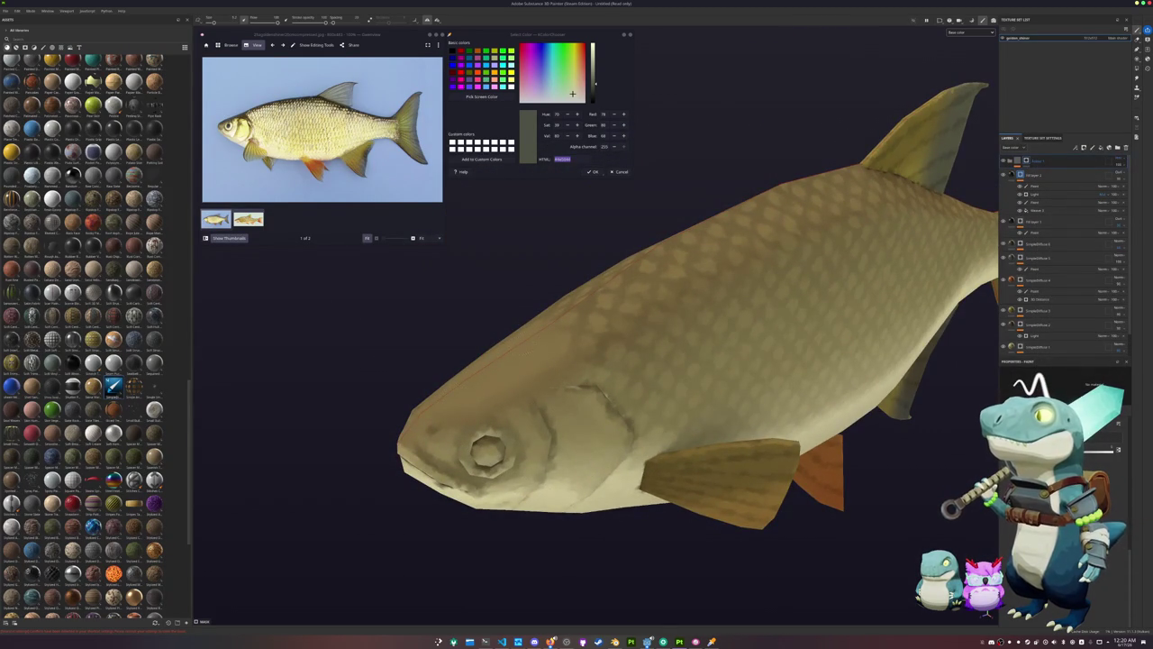
{"action": "scroll", "coordinate": [541, 432], "scroll_direction": "up", "scroll_amount": 3}
{"action": "scroll", "coordinate": [540, 433], "scroll_direction": "up", "scroll_amount": 3}
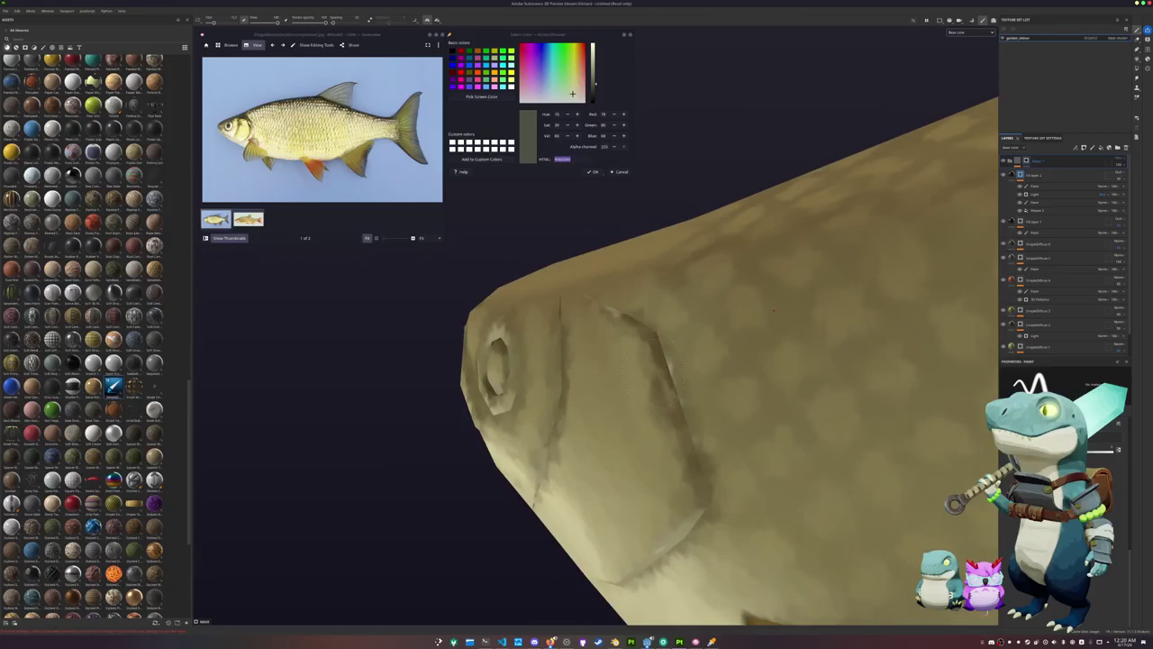
{"action": "left_click_drag", "start_coordinate": [674, 353], "coordinate": [657, 385]}
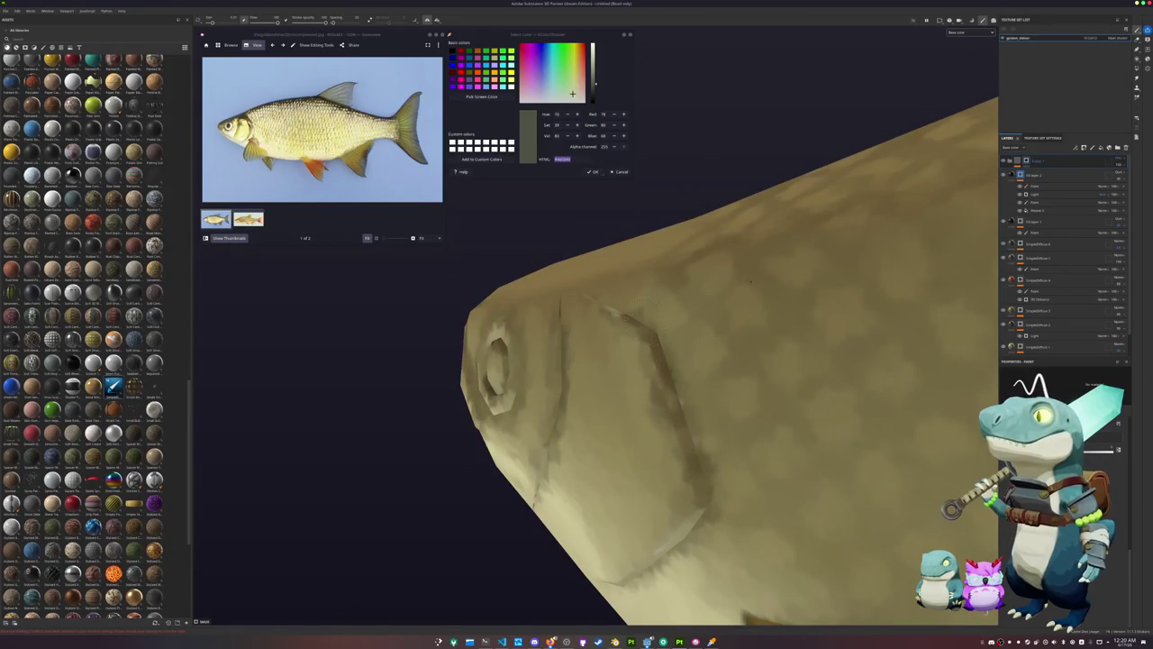
Orbit and zoom around the head, eye and body to inspect the painted gill
{"action": "left_click_drag", "start_coordinate": [729, 286], "coordinate": [649, 361], "text": "alt"}
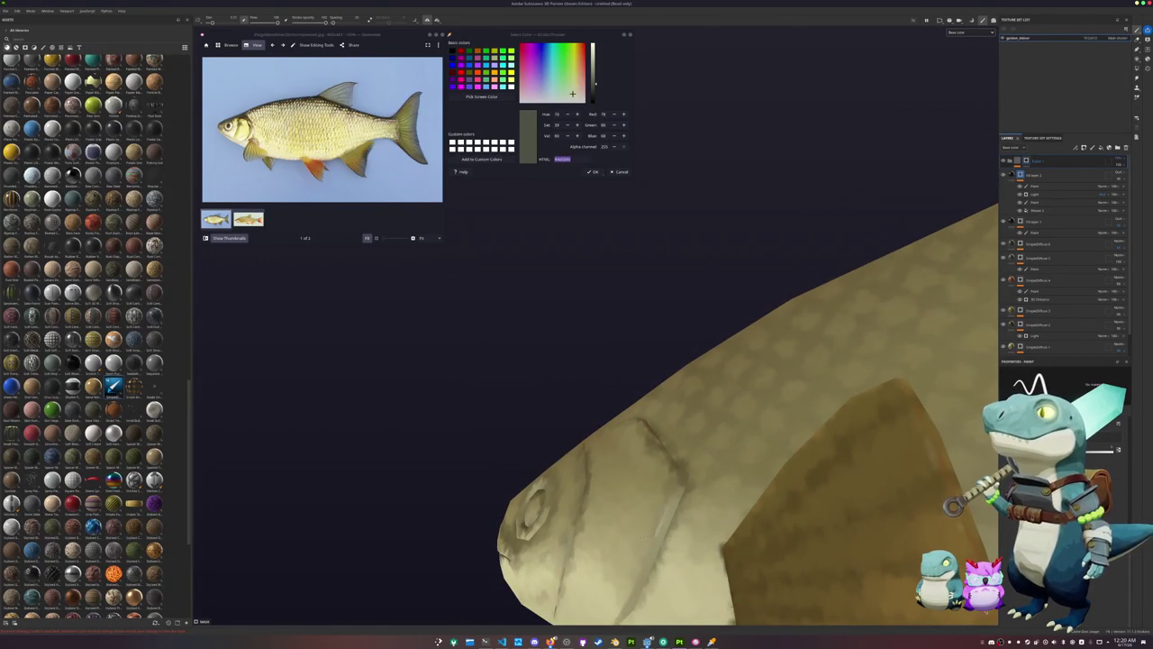
{"action": "left_click_drag", "start_coordinate": [631, 551], "coordinate": [723, 440], "text": "alt"}
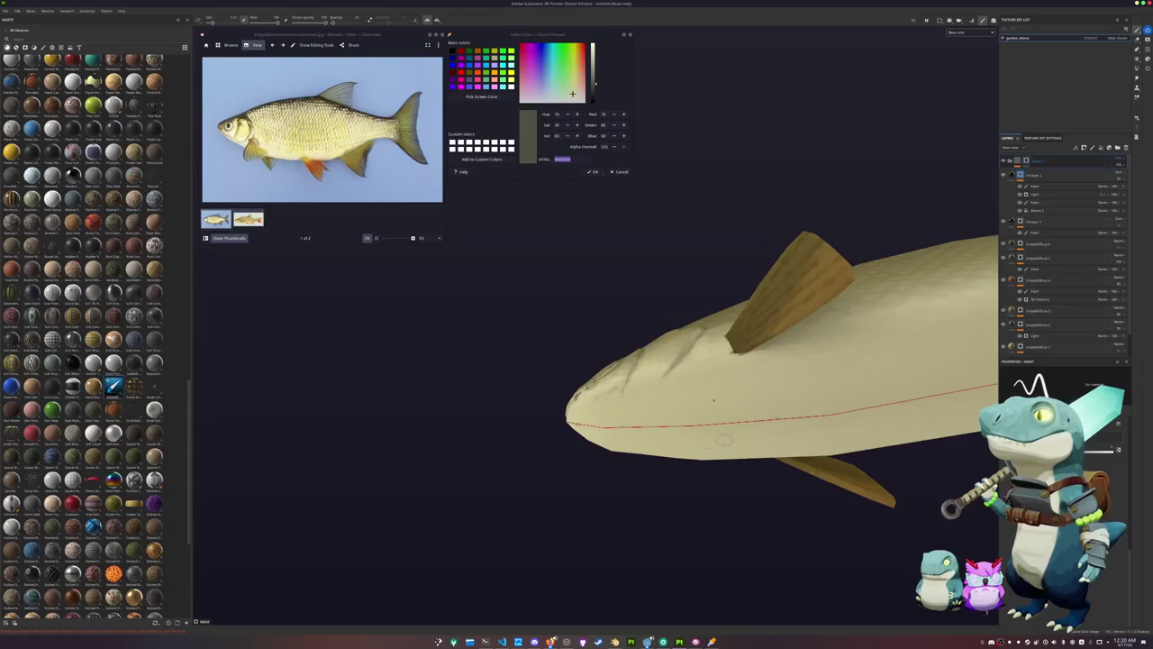
{"action": "left_click_drag", "start_coordinate": [613, 424], "coordinate": [542, 360], "text": "alt"}
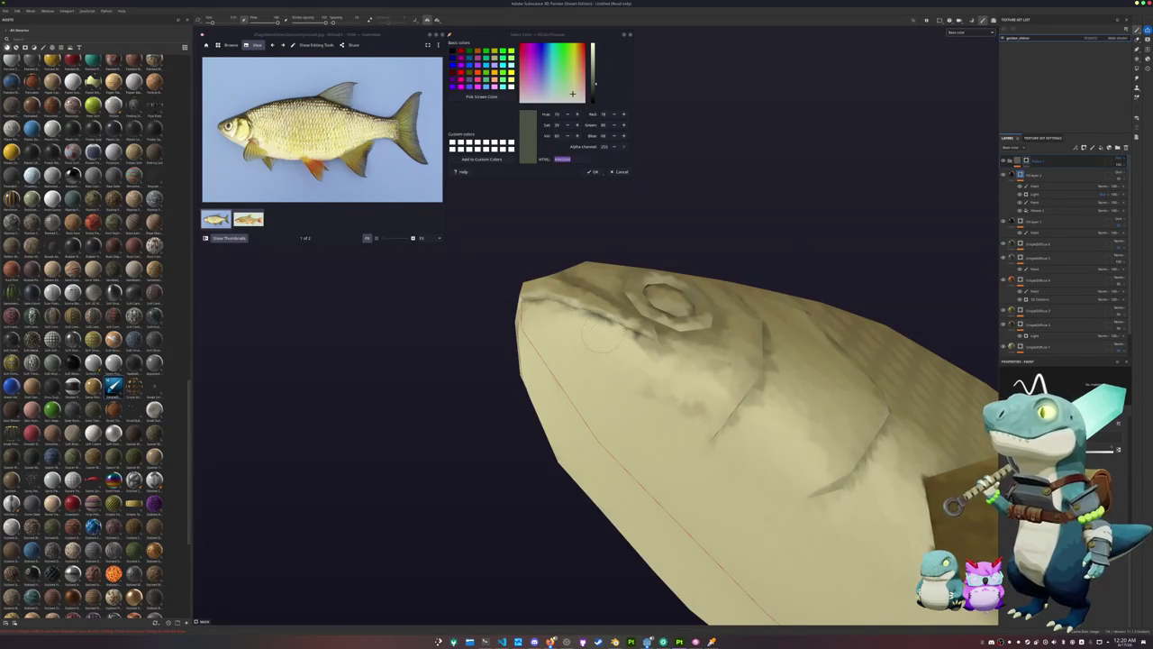
{"action": "mouse_move", "coordinate": [528, 327]}
{"action": "left_mouse_down", "text": "alt"}
{"action": "mouse_move", "coordinate": [567, 451]}
{"action": "mouse_move", "coordinate": [545, 452]}
{"action": "left_mouse_up", "text": "alt"}
{"action": "mouse_move", "coordinate": [672, 430]}
{"action": "left_mouse_down", "text": "alt"}
{"action": "mouse_move", "coordinate": [675, 340]}
{"action": "mouse_move", "coordinate": [654, 393]}
{"action": "mouse_move", "coordinate": [708, 403]}
{"action": "mouse_move", "coordinate": [625, 376]}
{"action": "mouse_move", "coordinate": [574, 438]}
{"action": "mouse_move", "coordinate": [789, 472]}
{"action": "left_mouse_up", "text": "alt"}
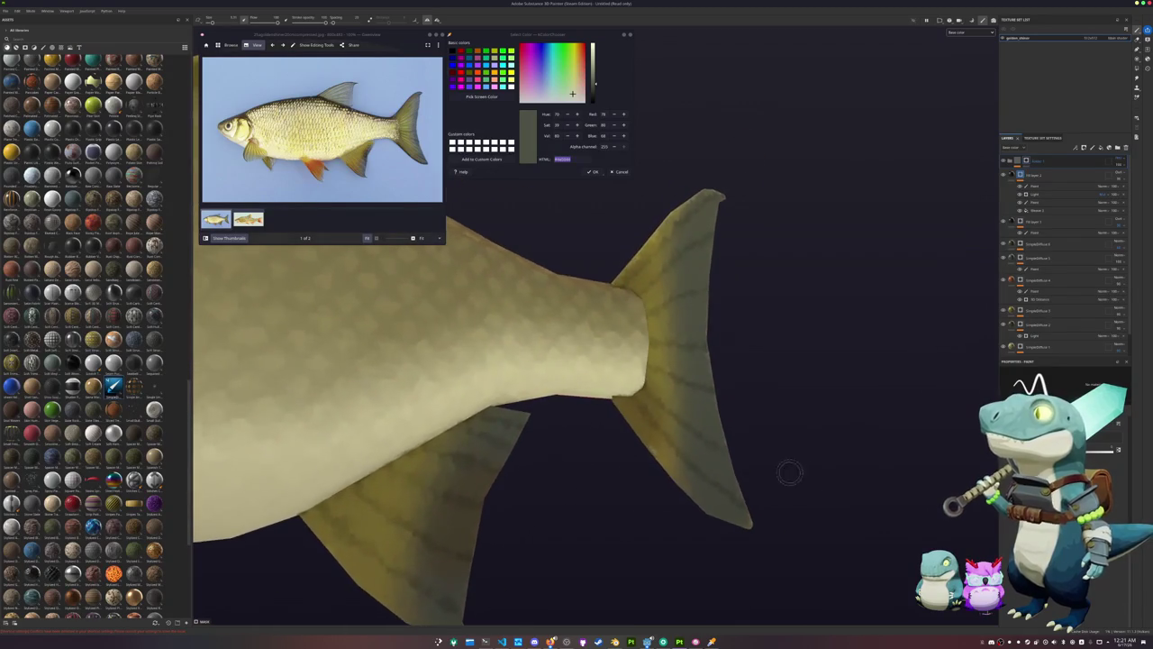
{"action": "scroll", "coordinate": [789, 472], "scroll_direction": "down", "scroll_amount": 5}
{"action": "mouse_move", "coordinate": [675, 438]}
{"action": "left_mouse_down", "text": "alt"}
{"action": "mouse_move", "coordinate": [649, 464]}
{"action": "mouse_move", "coordinate": [847, 425]}
{"action": "left_mouse_up", "text": "alt"}
{"action": "scroll", "coordinate": [734, 436], "scroll_direction": "up", "scroll_amount": 3}
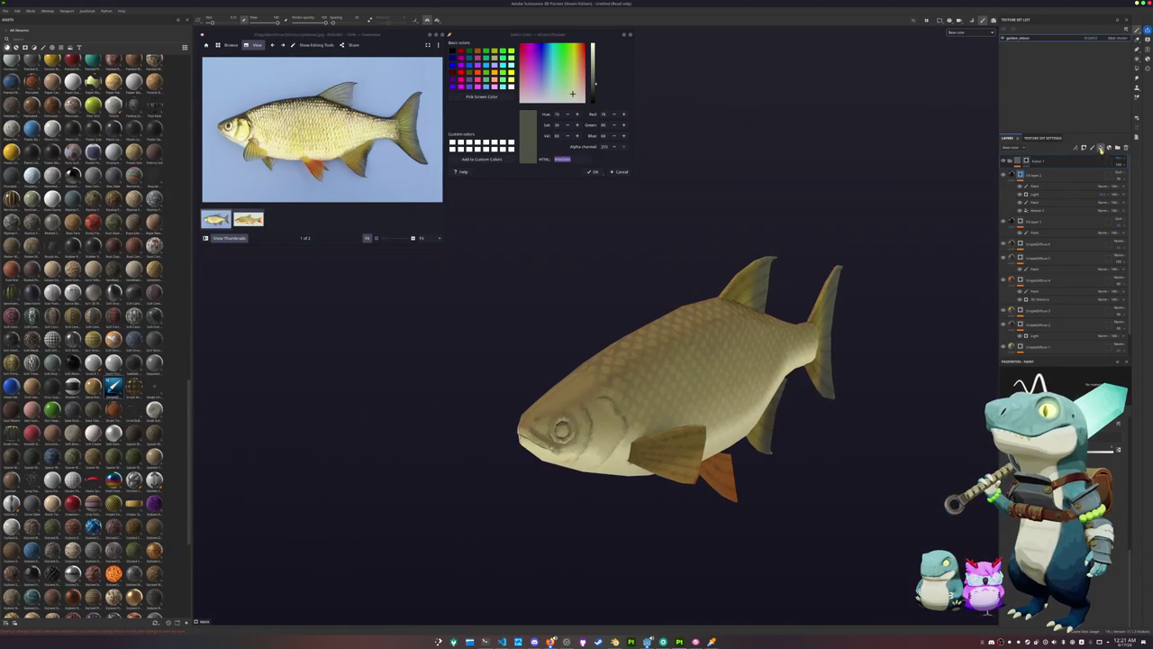
Add a new fill layer and move it to the top of the layer stack
{"action": "left_click", "coordinate": [1100, 149]}
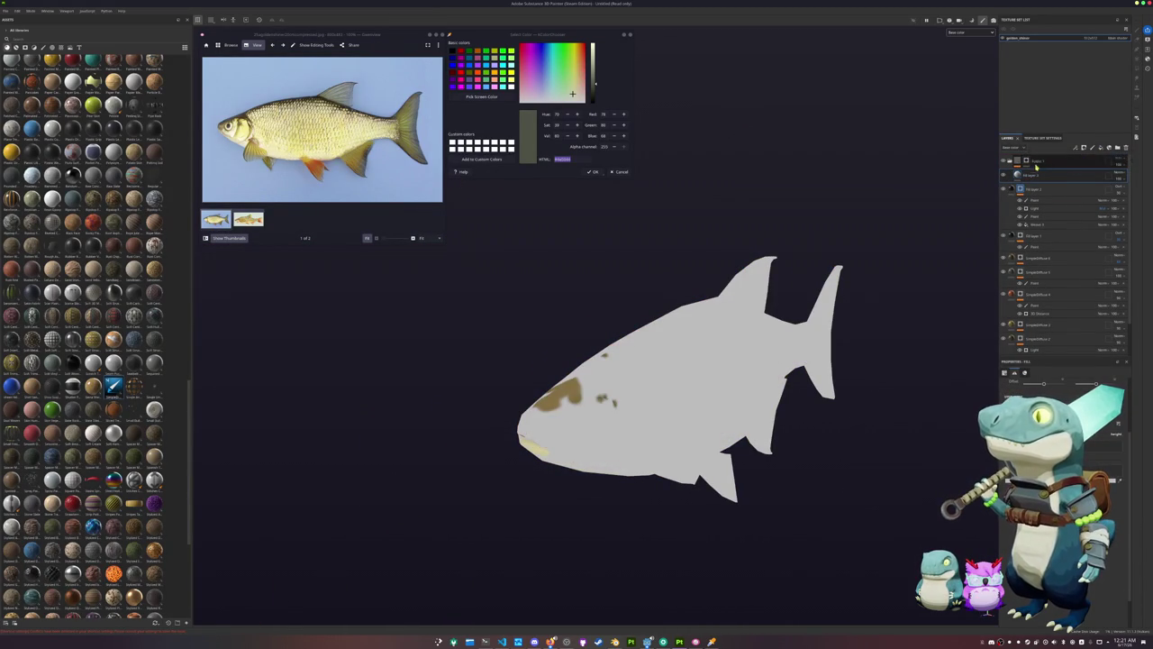
{"action": "left_click_drag", "start_coordinate": [1036, 167], "coordinate": [1034, 162]}
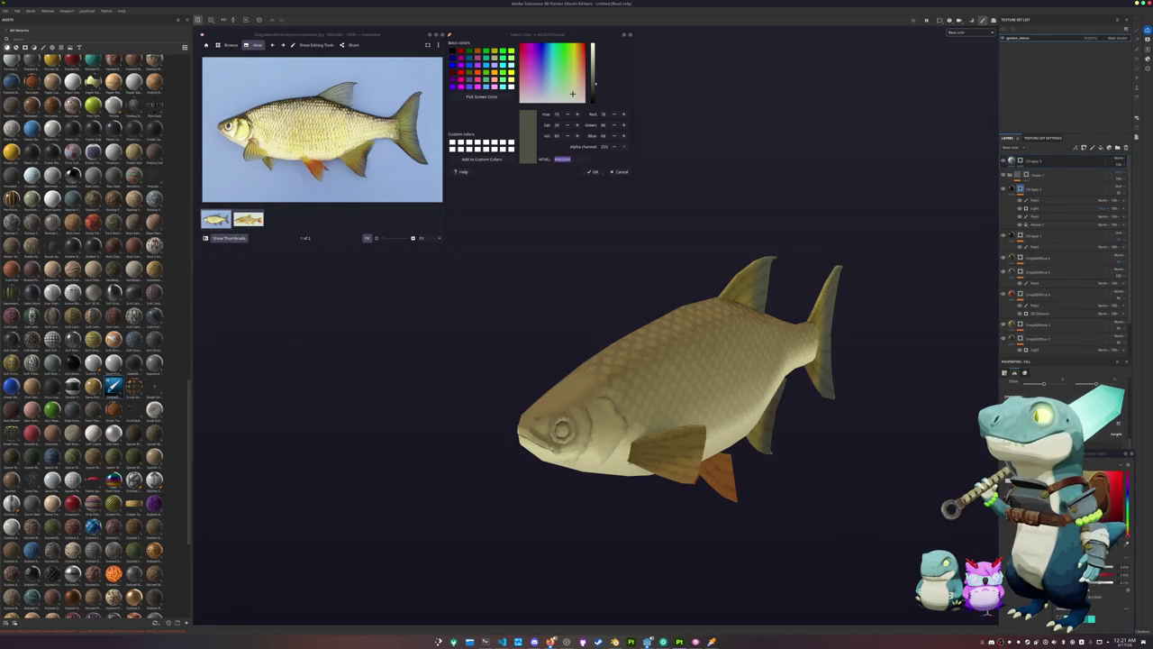
{"action": "key", "text": "1"}
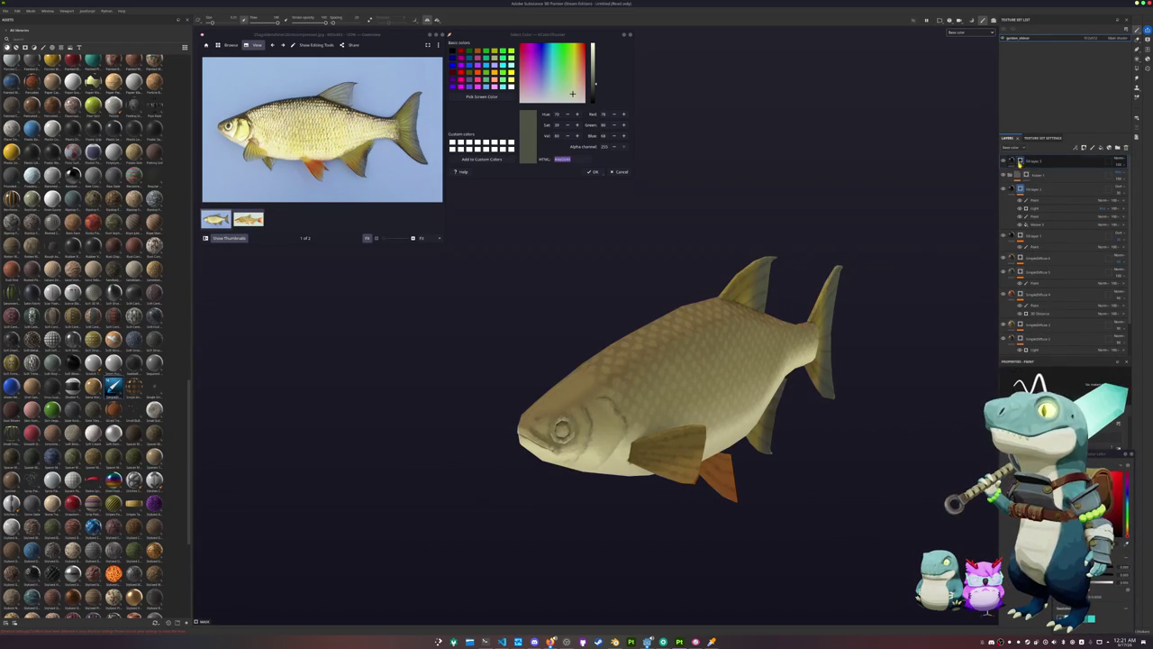
{"action": "scroll", "coordinate": [631, 361], "scroll_direction": "up", "scroll_amount": 3}
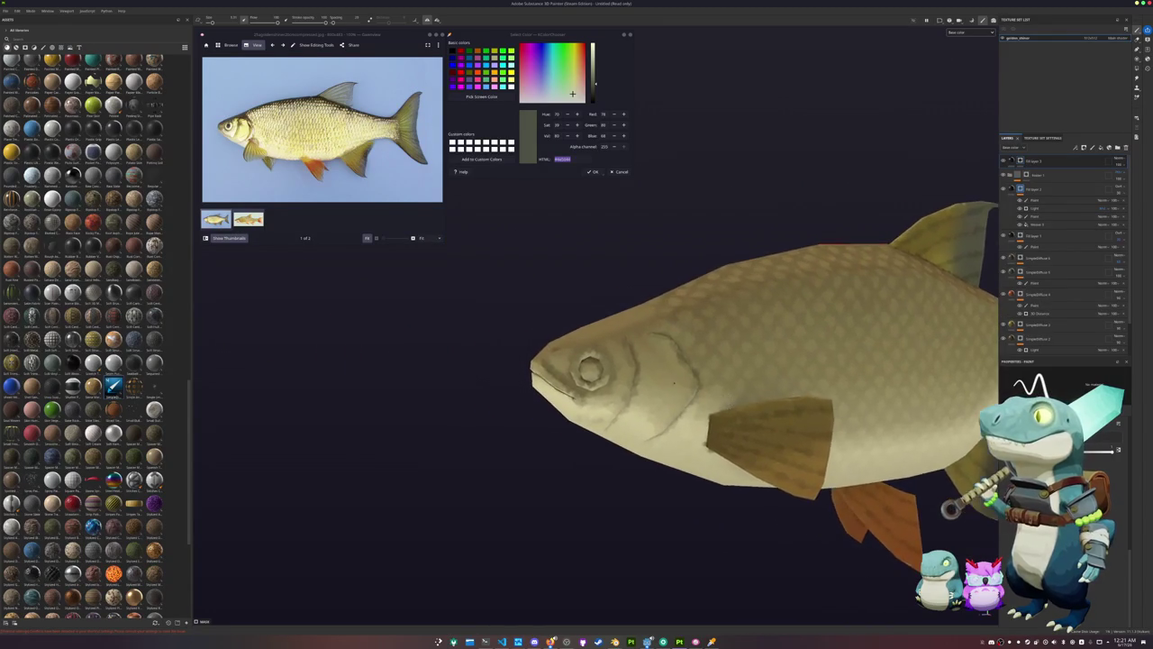
{"action": "scroll", "coordinate": [631, 360], "scroll_direction": "up", "scroll_amount": 2}
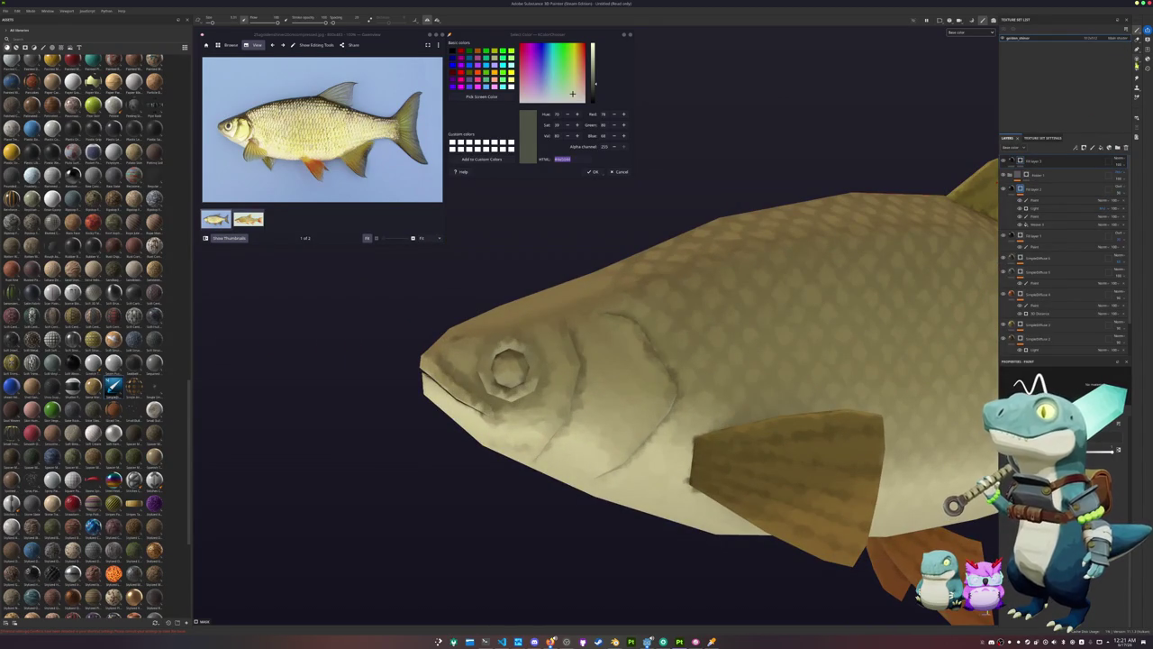
Fill the eye with Polygon Fill in mesh mode, then start saving to the project folder
{"action": "left_click", "coordinate": [1137, 68]}
{"action": "left_click", "coordinate": [1053, 373]}
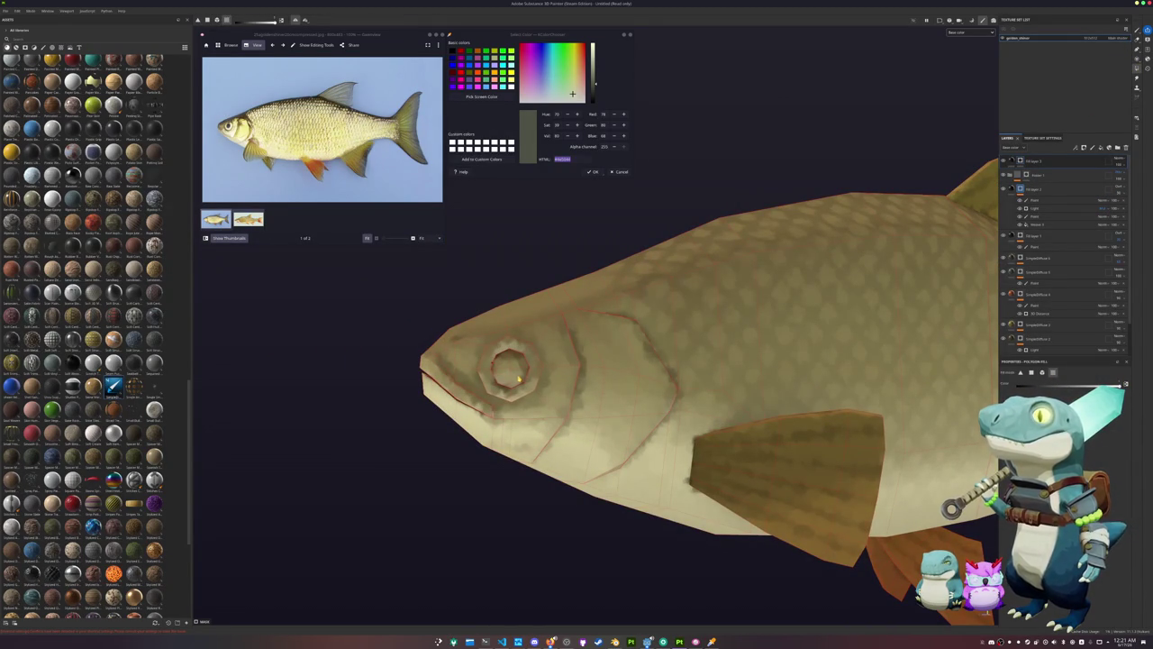
{"action": "scroll", "coordinate": [540, 392], "scroll_direction": "down", "scroll_amount": 2}
{"action": "scroll", "coordinate": [567, 410], "scroll_direction": "down", "scroll_amount": 2}
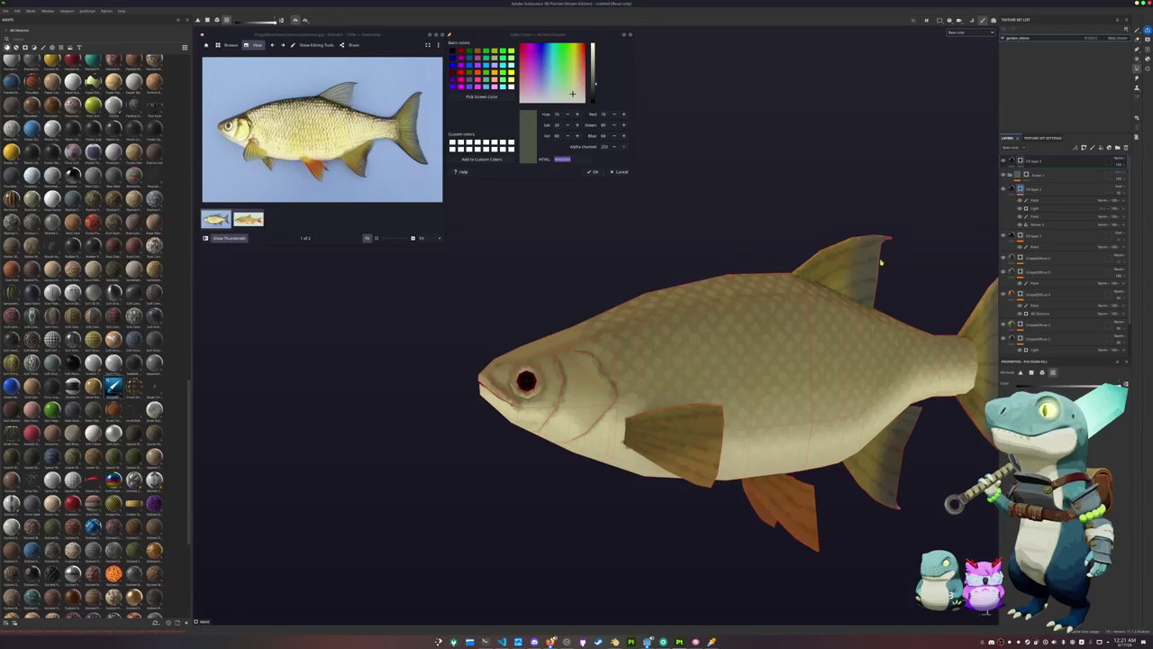
{"action": "scroll", "coordinate": [881, 262], "scroll_direction": "down", "scroll_amount": 2}
{"action": "scroll", "coordinate": [879, 281], "scroll_direction": "down", "scroll_amount": 2}
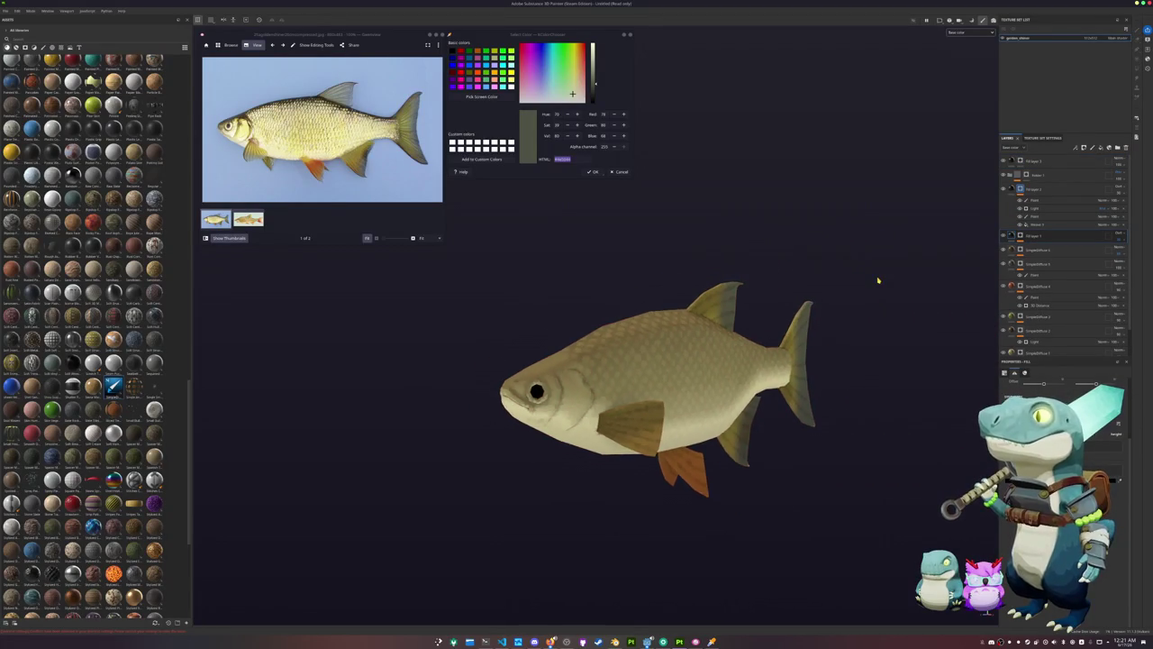
{"action": "key", "text": "ctrl+s"}
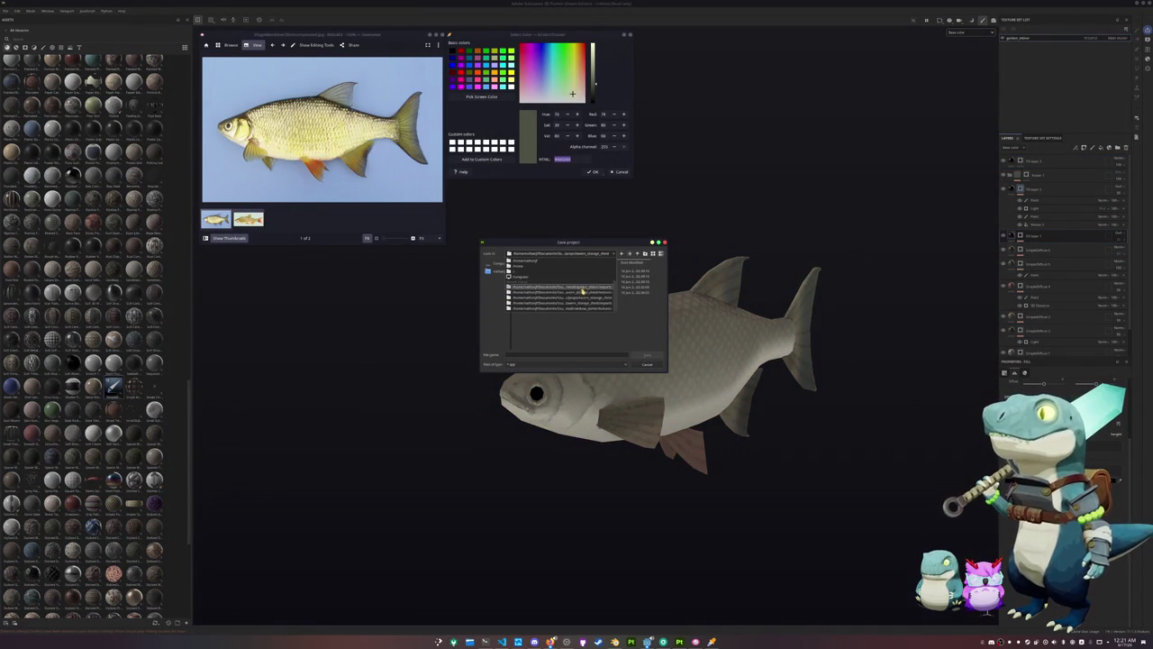
{"action": "left_click", "coordinate": [622, 254]}
Save the project as golden_roach
{"action": "left_click", "coordinate": [639, 254]}
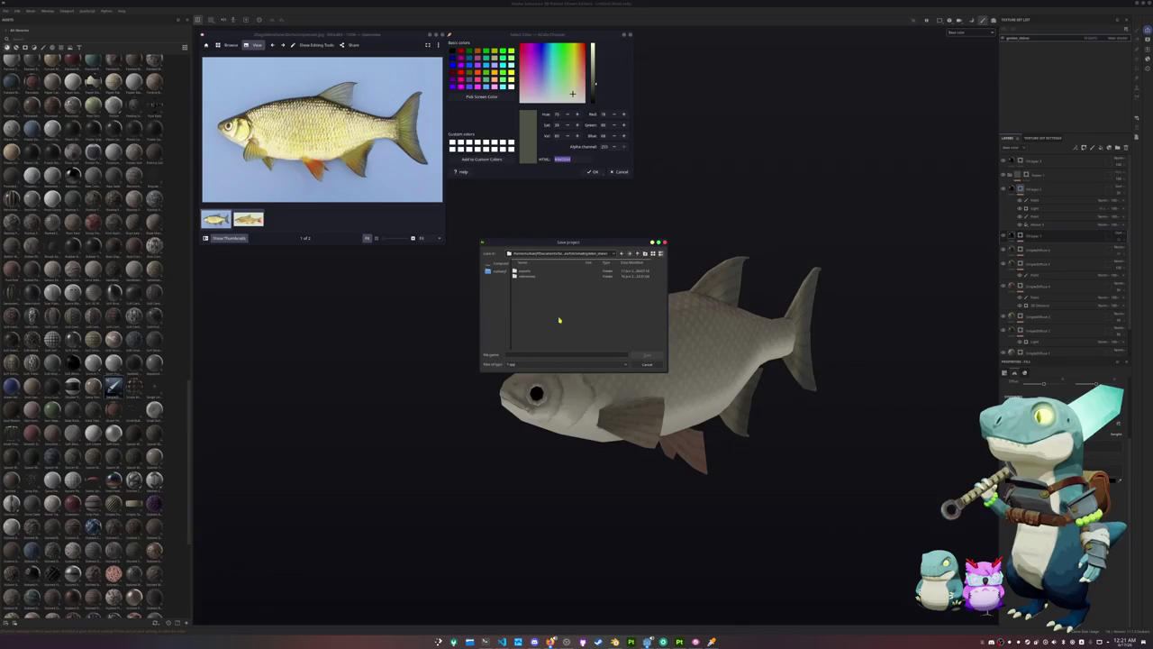
{"action": "type", "text": "roach"}
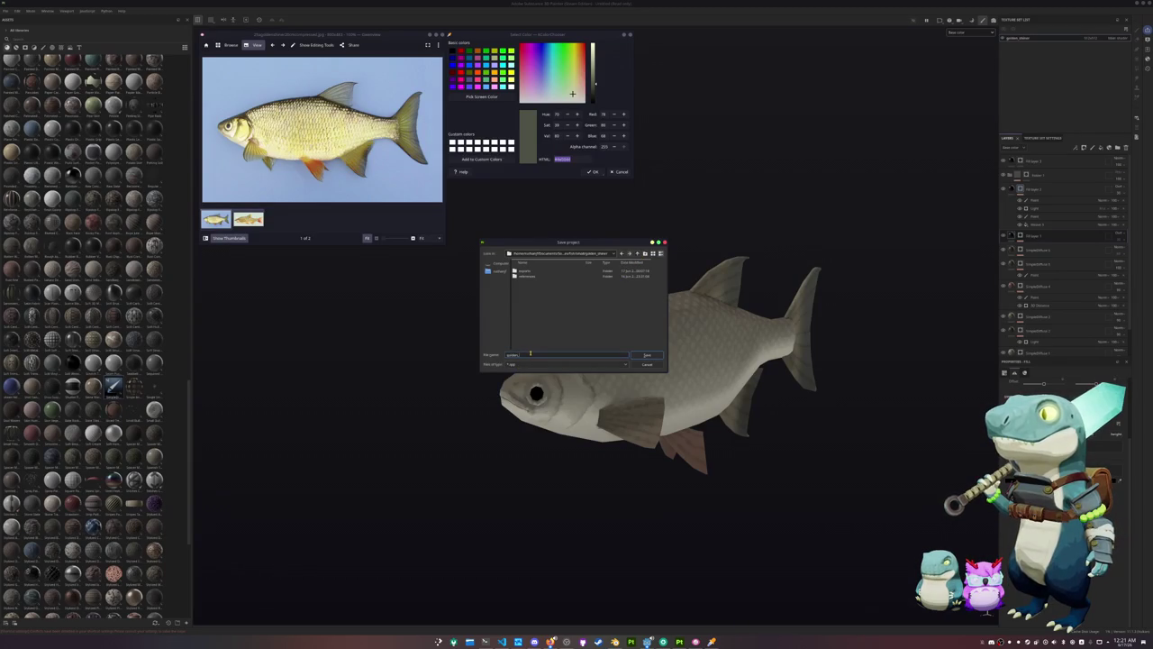
{"action": "key", "text": "Return"}
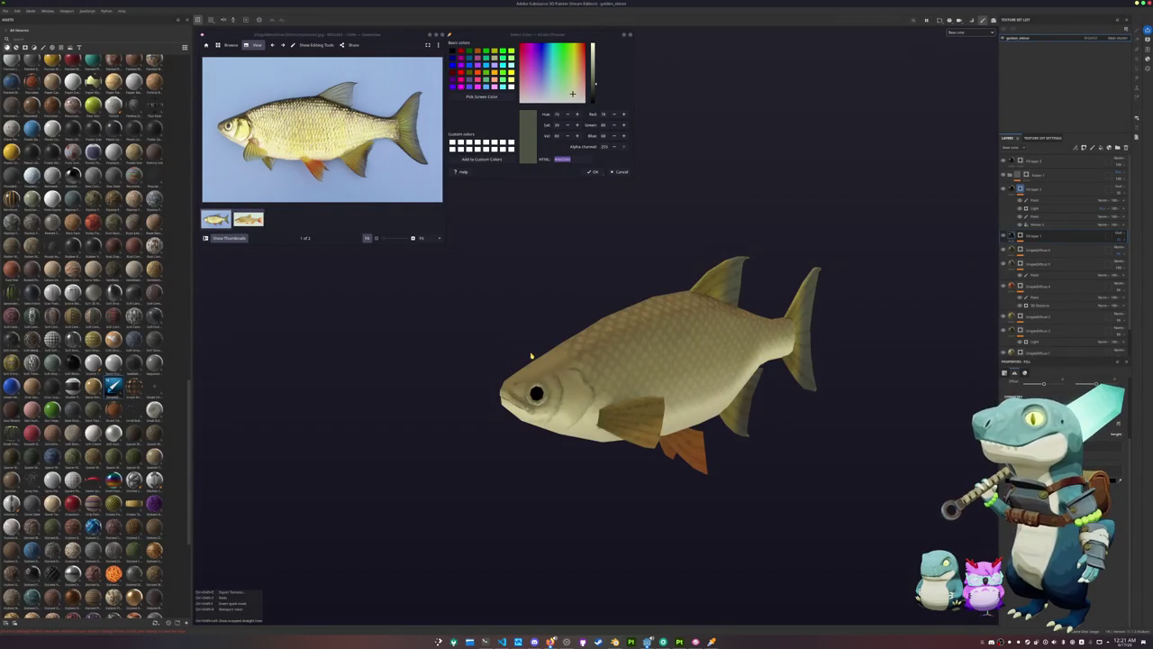
Export the fish textures into a new 'textures' folder and launch the Hadalyth Engine project manager
{"action": "key", "text": "ctrl+shift+e"}
{"action": "left_click_drag", "start_coordinate": [576, 193], "coordinate": [692, 255]}
{"action": "left_click", "coordinate": [760, 290]}
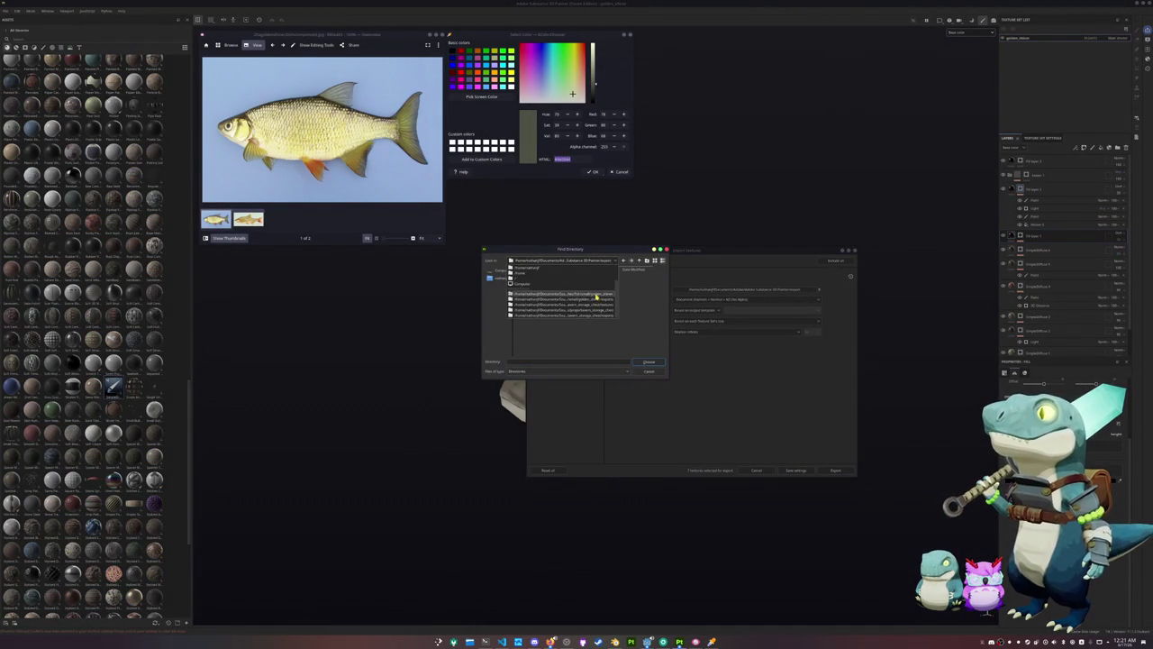
{"action": "left_click_drag", "start_coordinate": [577, 248], "coordinate": [847, 351]}
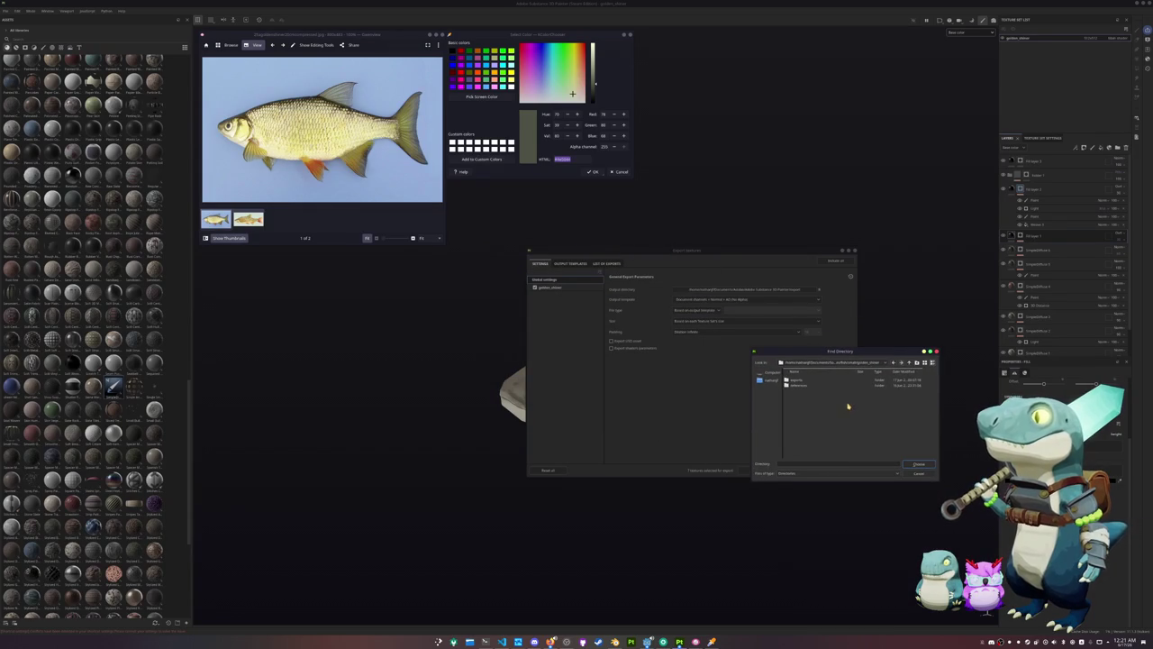
{"action": "left_click", "coordinate": [918, 364]}
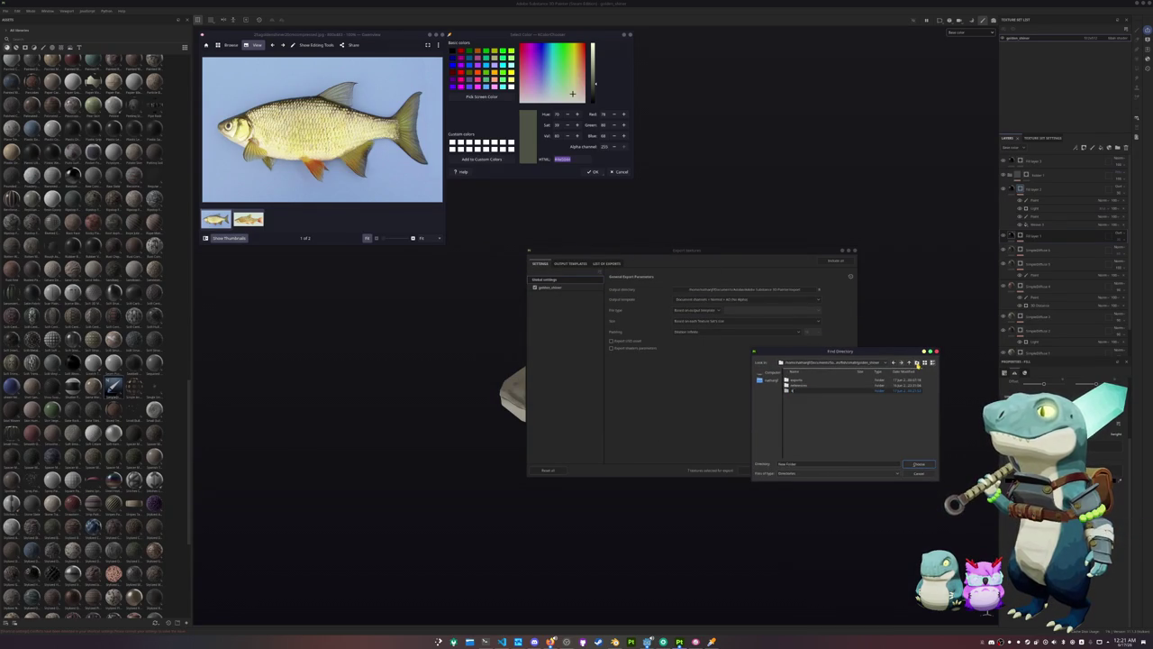
{"action": "type", "text": "textures"}
{"action": "double_click", "coordinate": [796, 390]}
{"action": "left_click", "coordinate": [918, 464]}
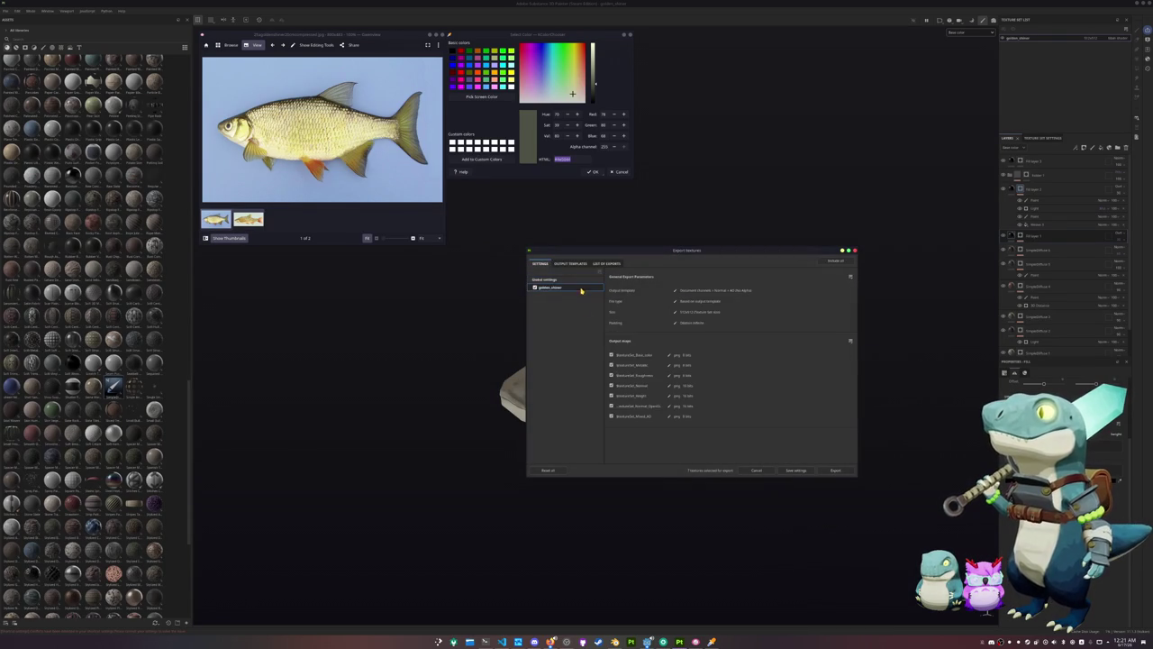
{"action": "left_click", "coordinate": [835, 469]}
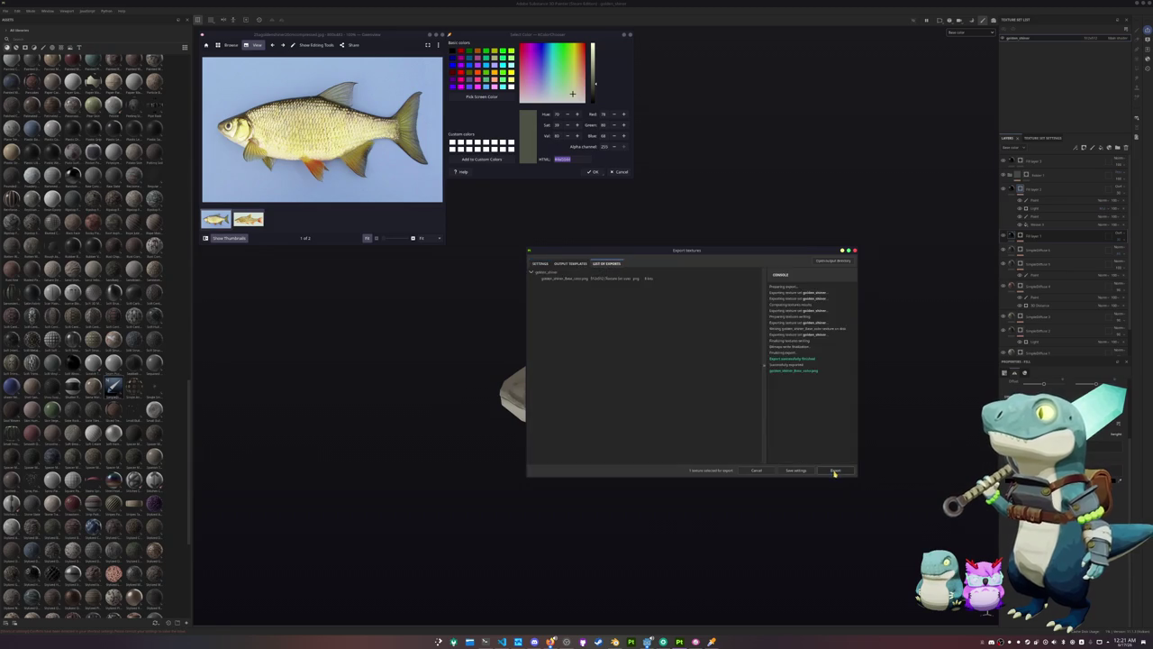
{"action": "left_click", "coordinate": [833, 474]}
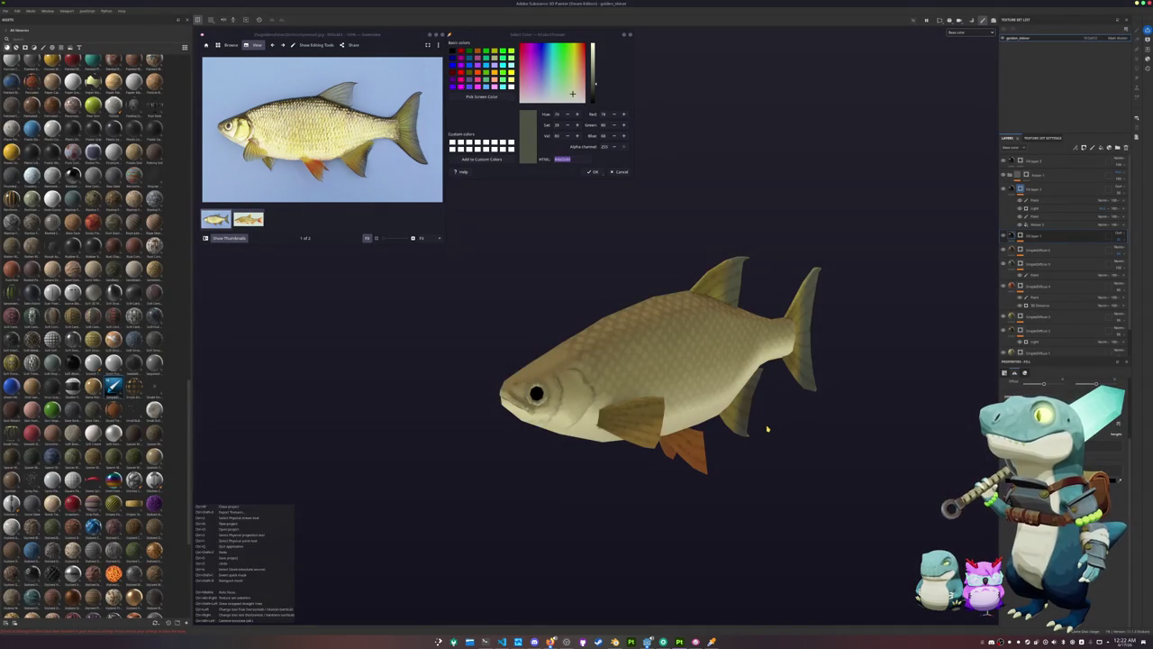
{"action": "left_click", "coordinate": [647, 642]}
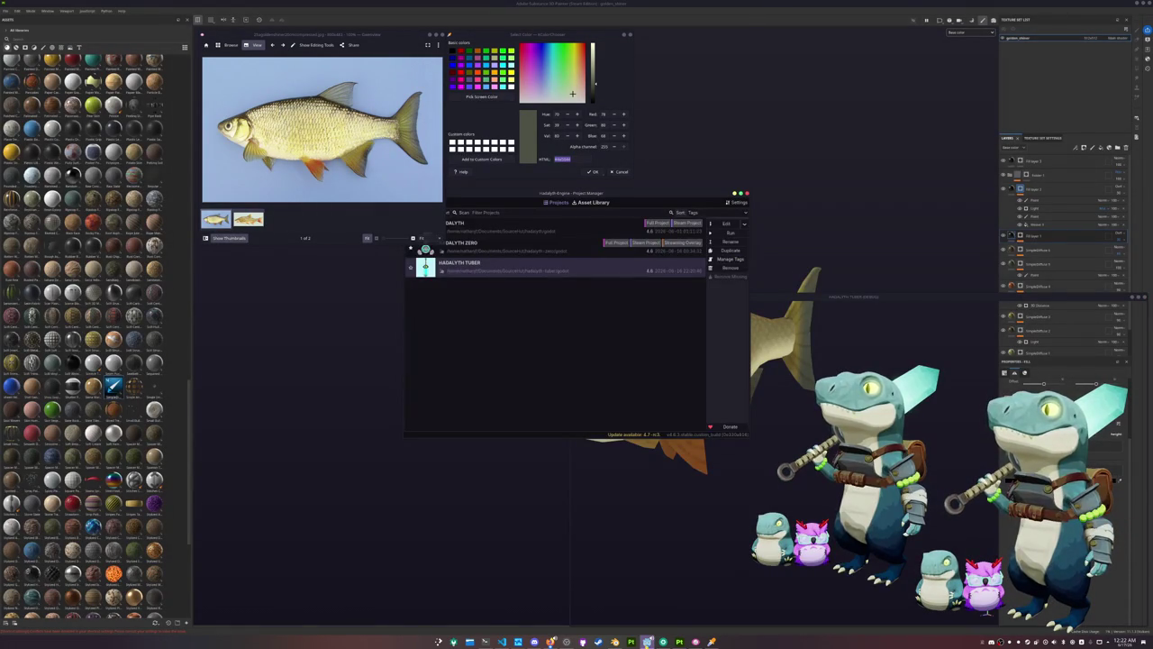
Open the game project from the Project Manager and switch to its editor window
{"action": "double_click", "coordinate": [579, 243]}
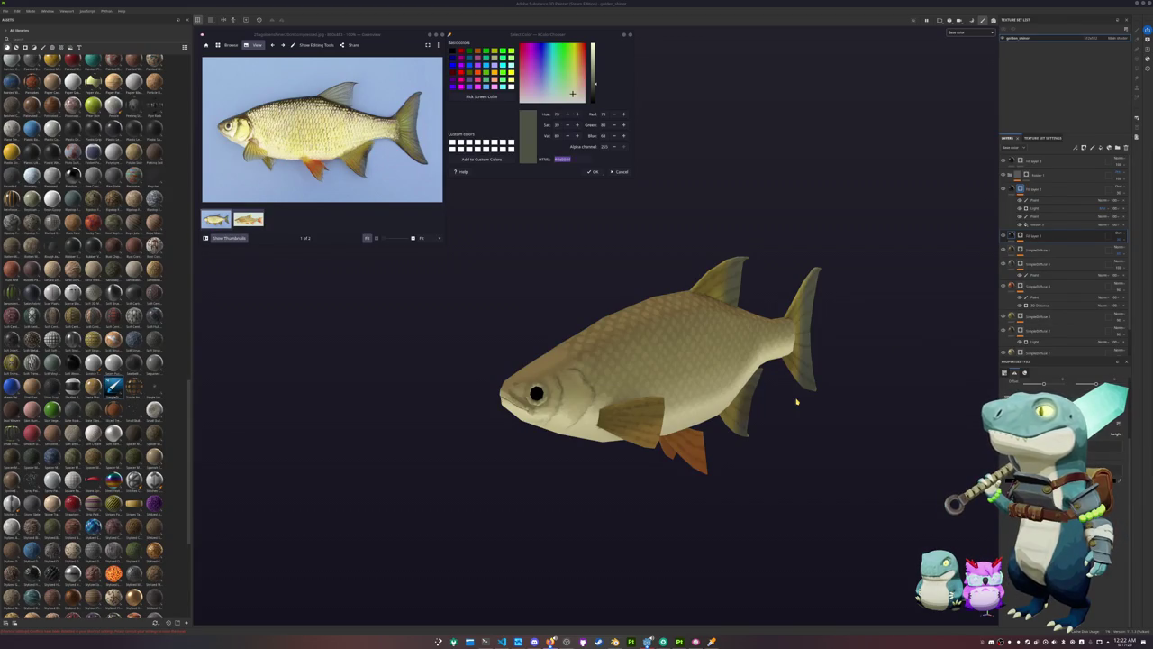
{"action": "key", "text": "alt+Tab"}
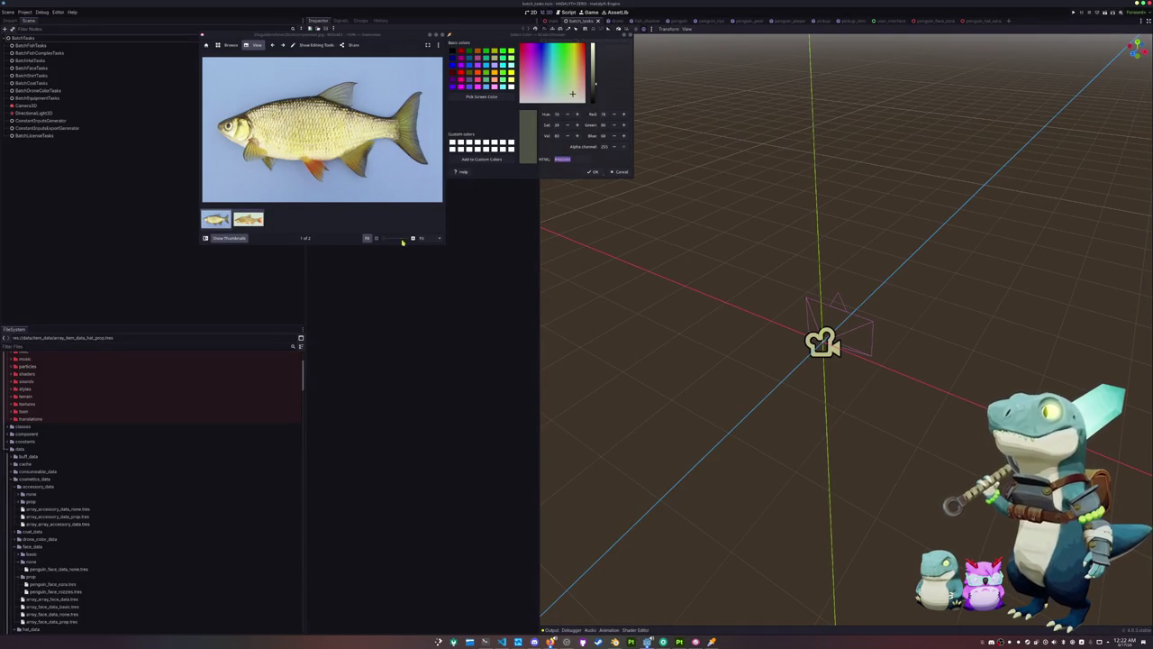
Save the current scene and shift focus between the drop-down terminal and the editor
{"action": "left_click", "coordinate": [444, 33]}
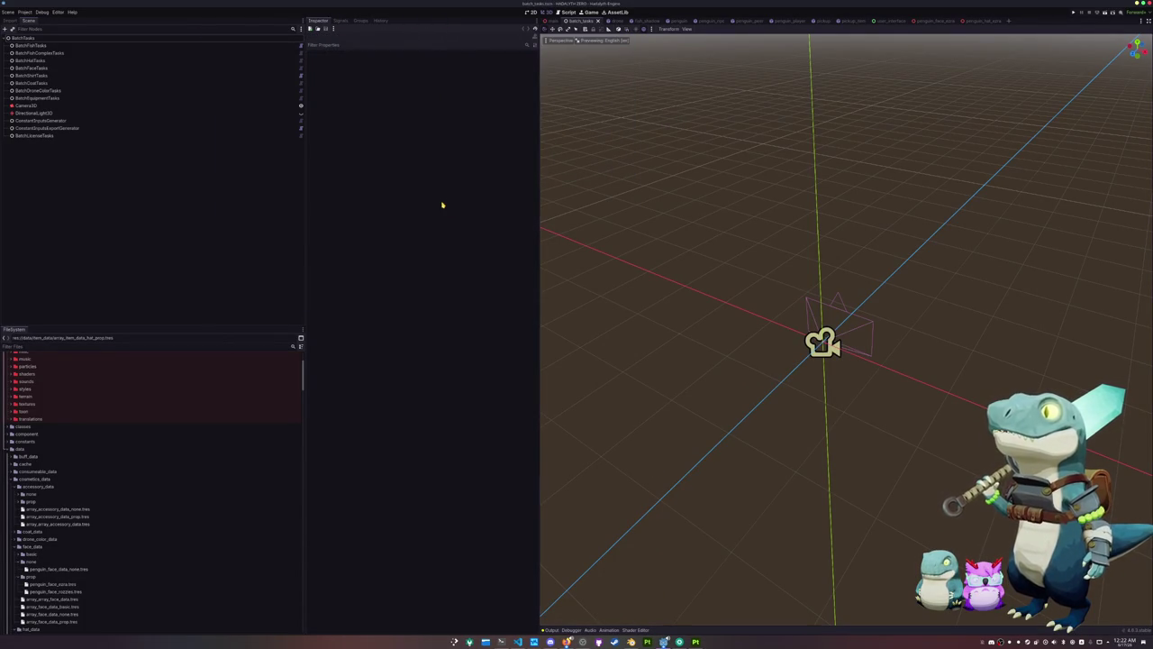
{"action": "key", "text": "ctrl+s"}
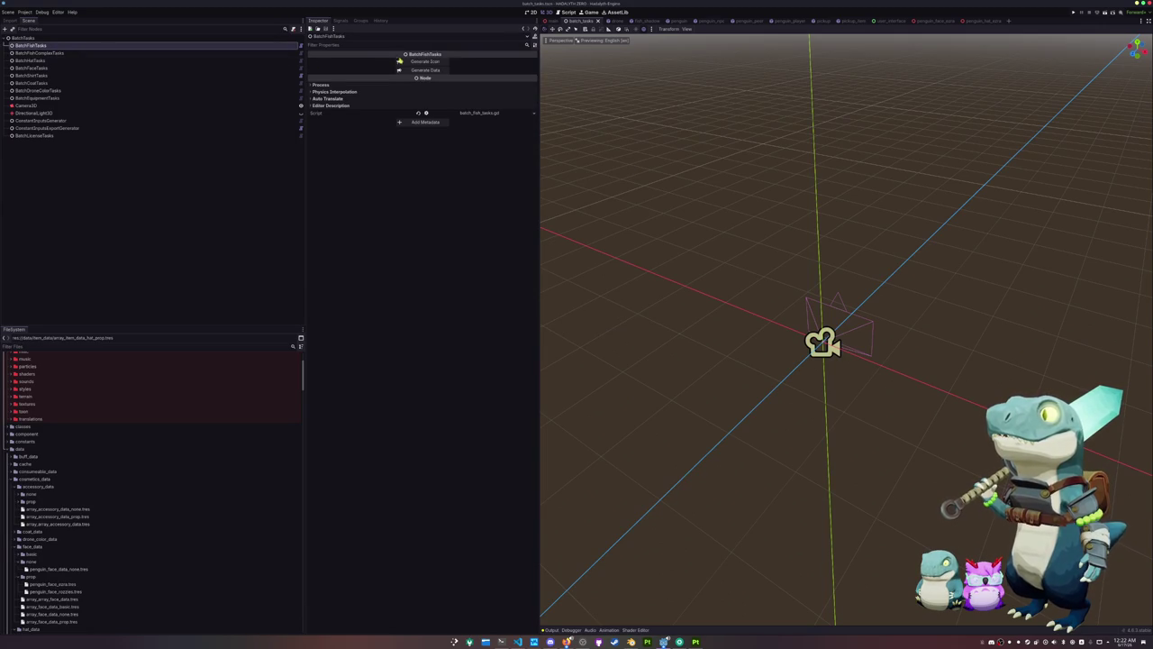
{"action": "left_click", "coordinate": [500, 641]}
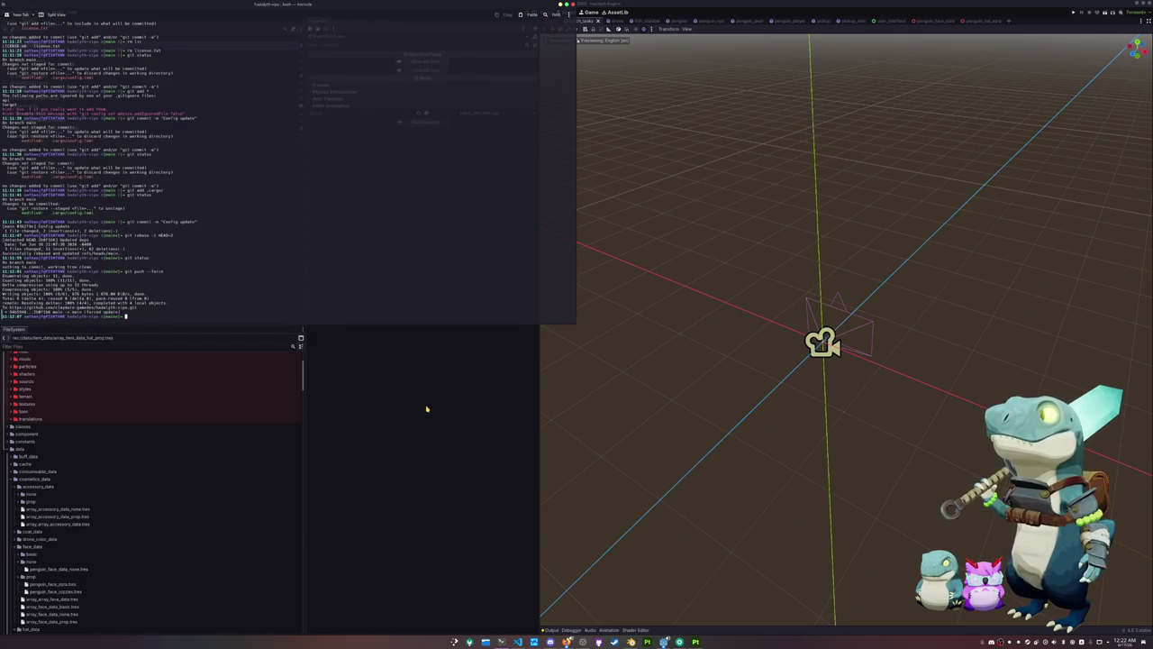
{"action": "left_click", "coordinate": [424, 375]}
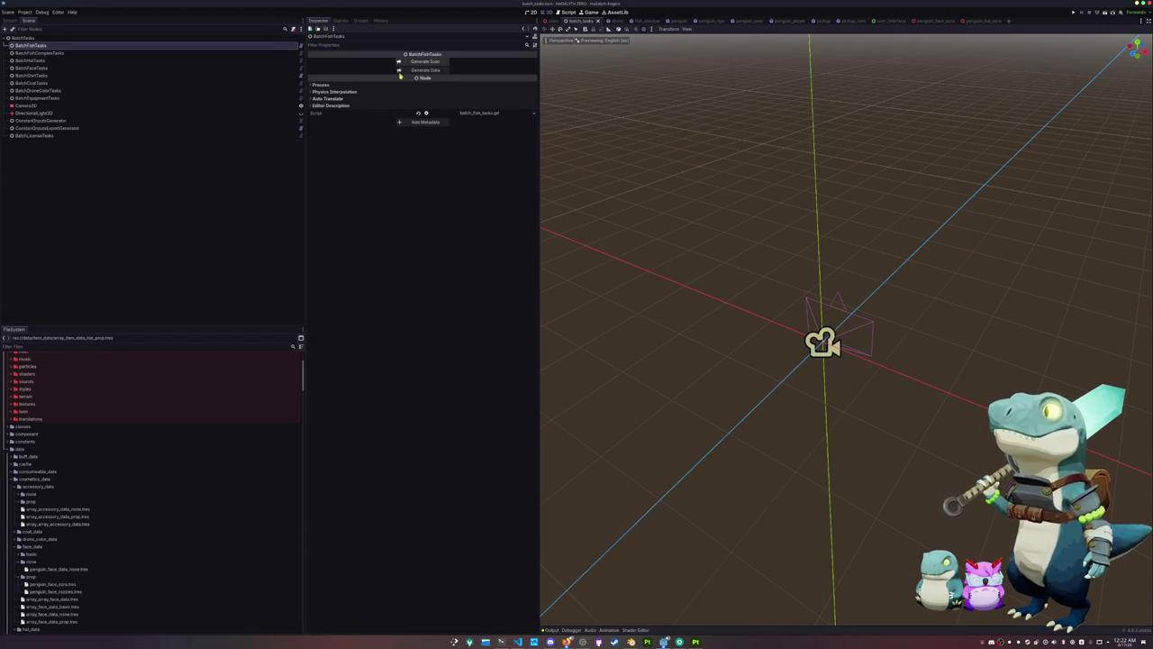
{"action": "key", "text": "alt+Tab"}
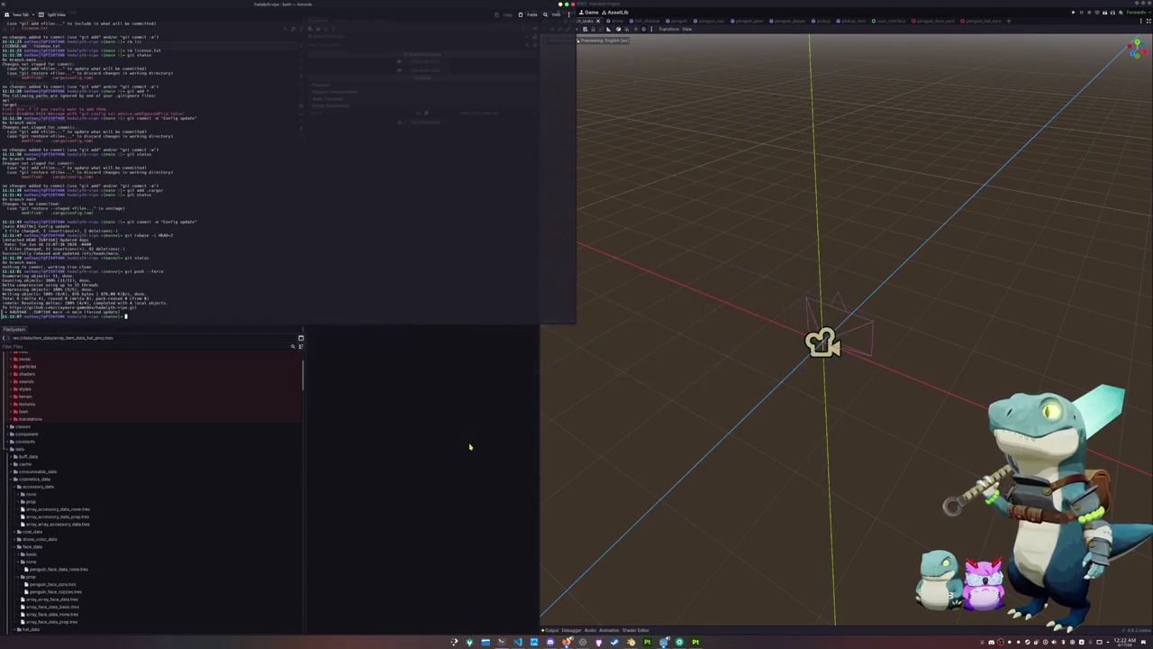
{"action": "key", "text": "alt+Tab"}
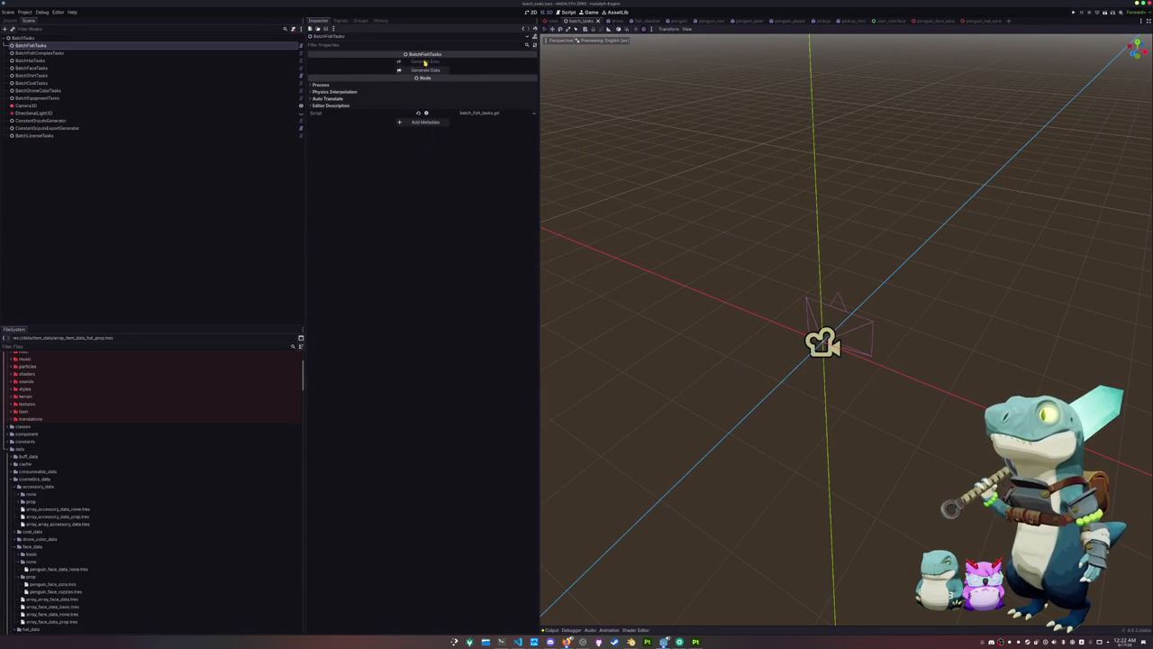
{"action": "key", "text": "alt+Tab"}
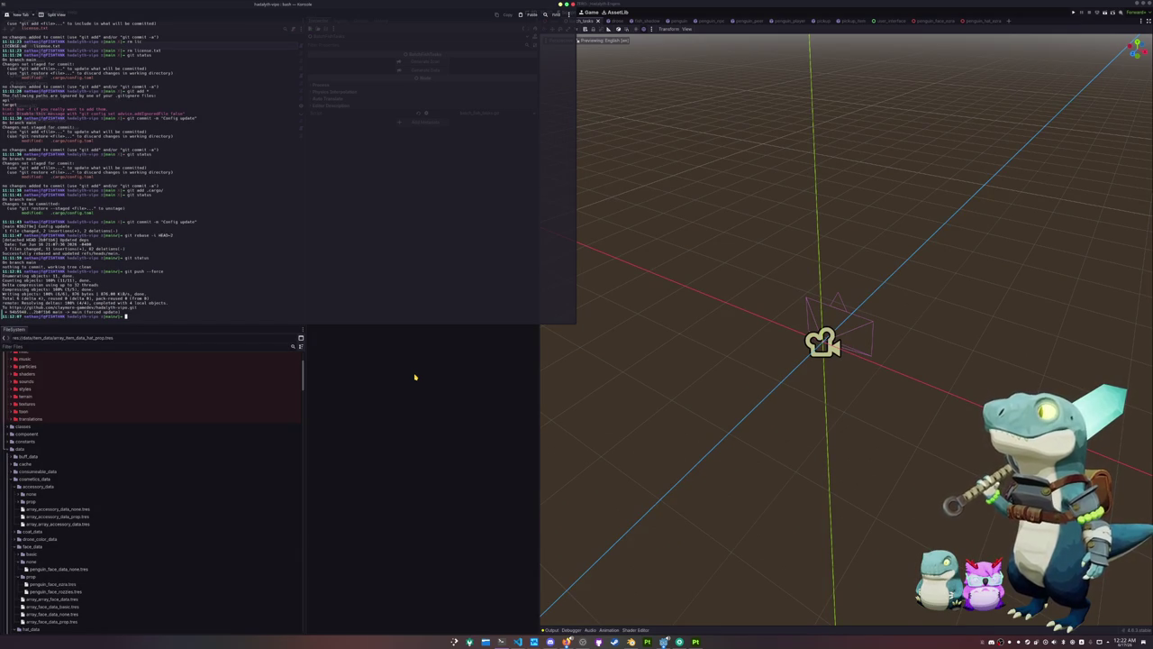
{"action": "left_click", "coordinate": [414, 376]}
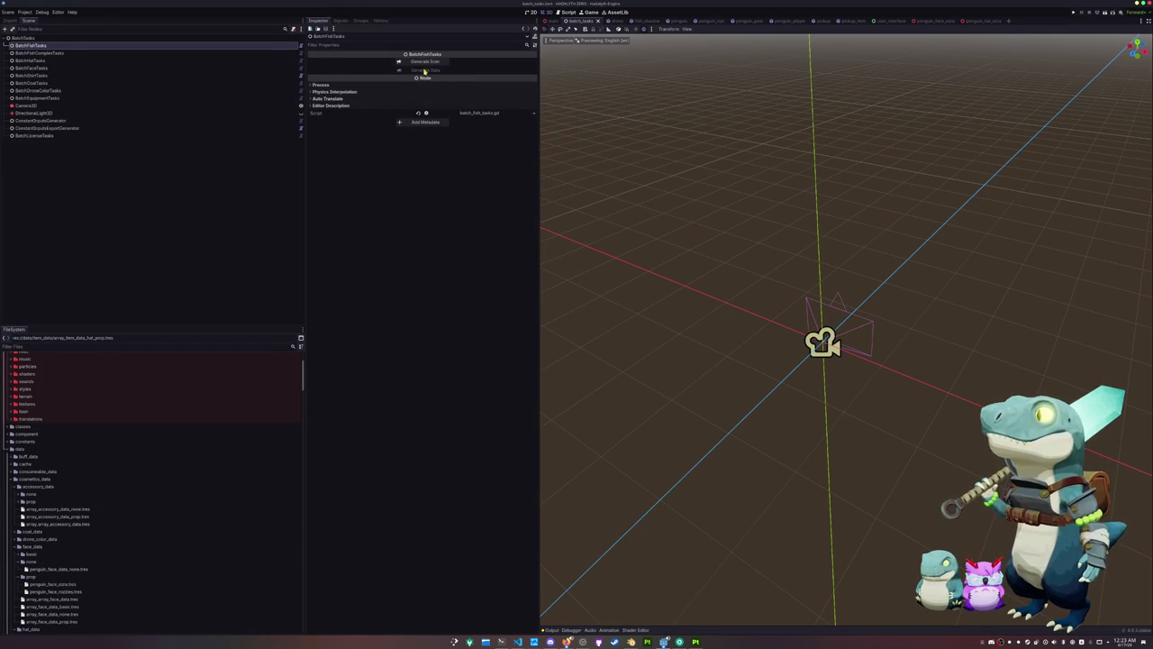
{"action": "key", "text": "F12"}
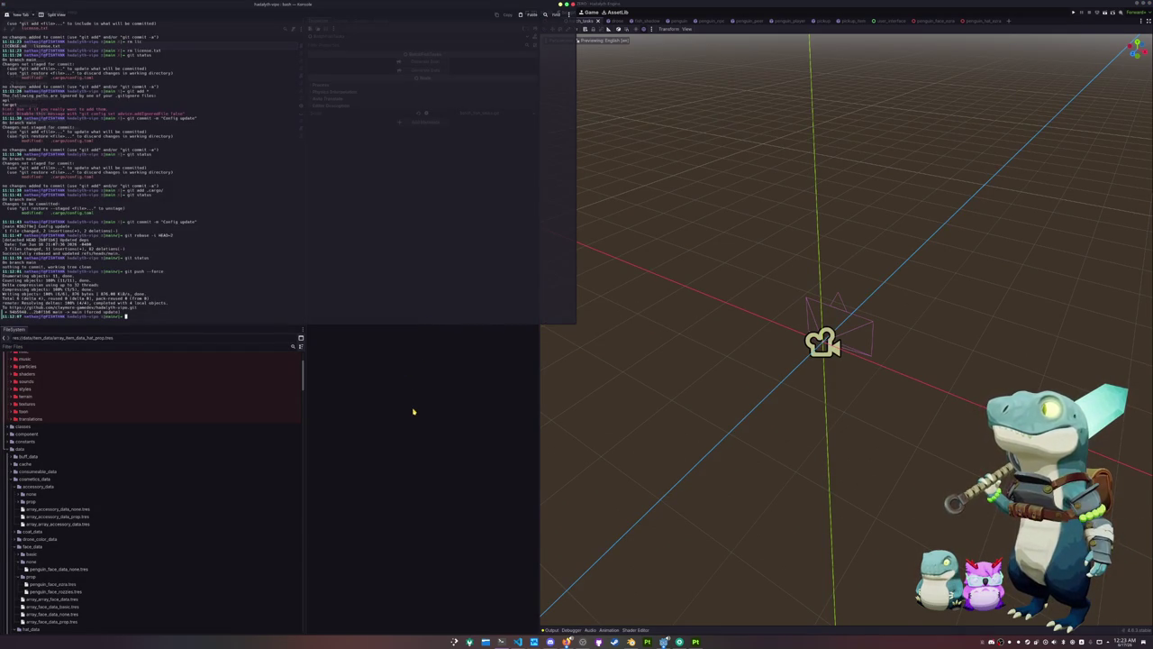
{"action": "left_click", "coordinate": [413, 410]}
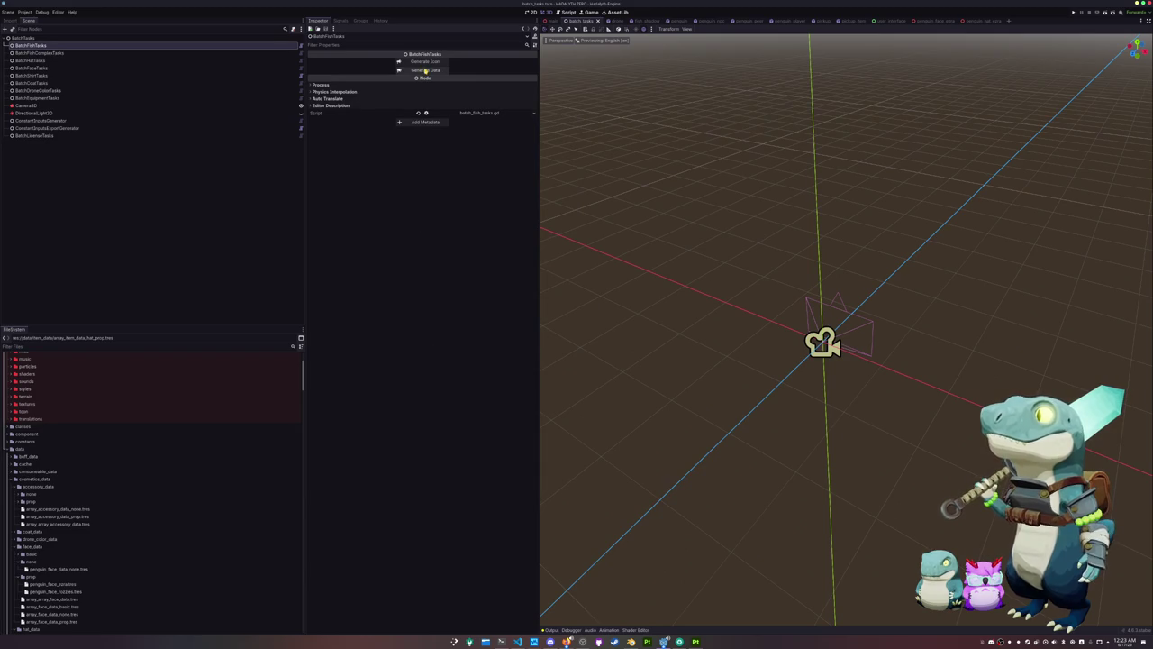
{"action": "key", "text": "F12"}
{"action": "left_click", "coordinate": [392, 392]}
Generate Data for BatchFishTasks and run the project, saving the scene first
{"action": "left_click", "coordinate": [423, 71]}
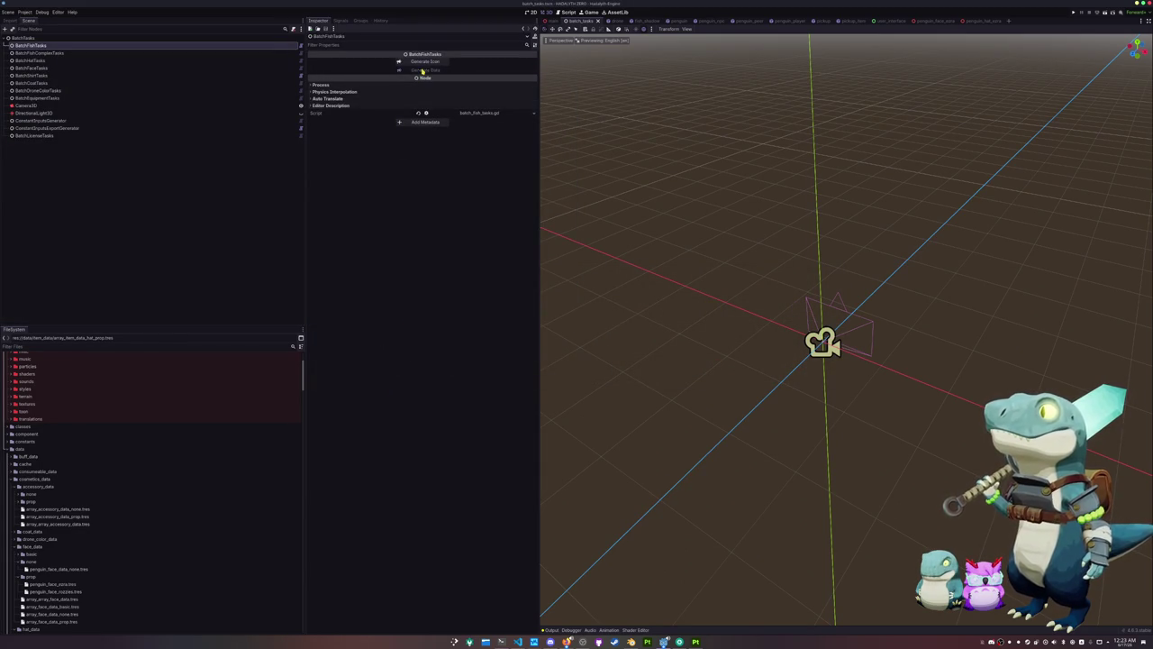
{"action": "key", "text": "F12"}
{"action": "left_click", "coordinate": [409, 396]}
{"action": "key", "text": "ctrl+s"}
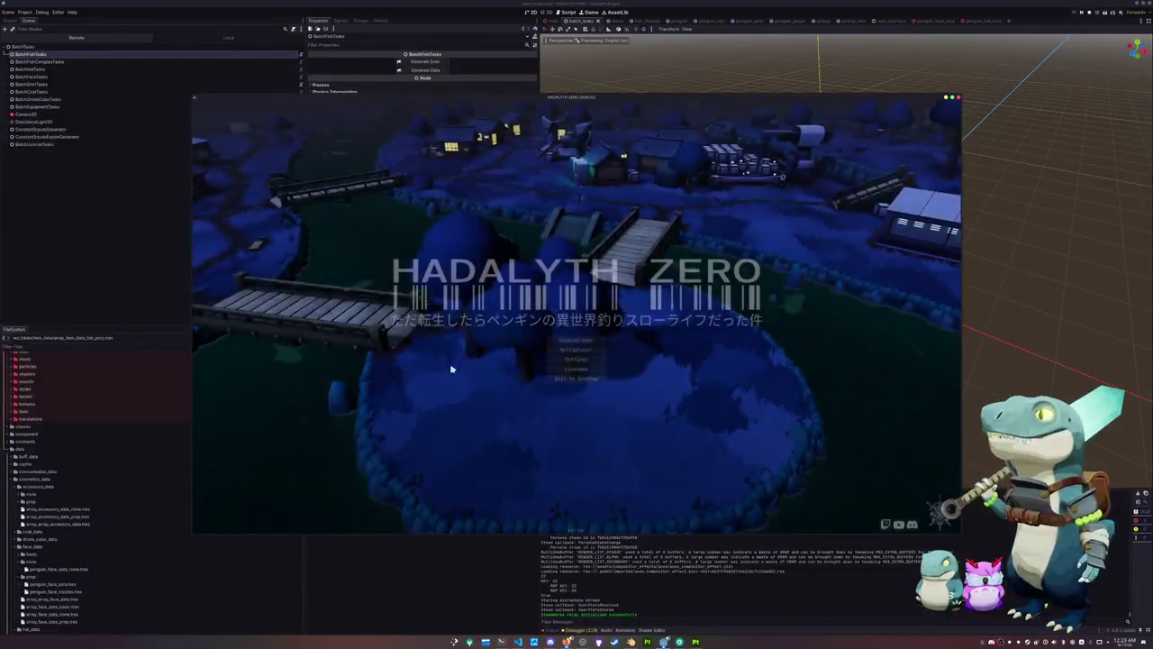
Start playing from the title menu and walk toward the bridge
{"action": "left_click", "coordinate": [564, 341]}
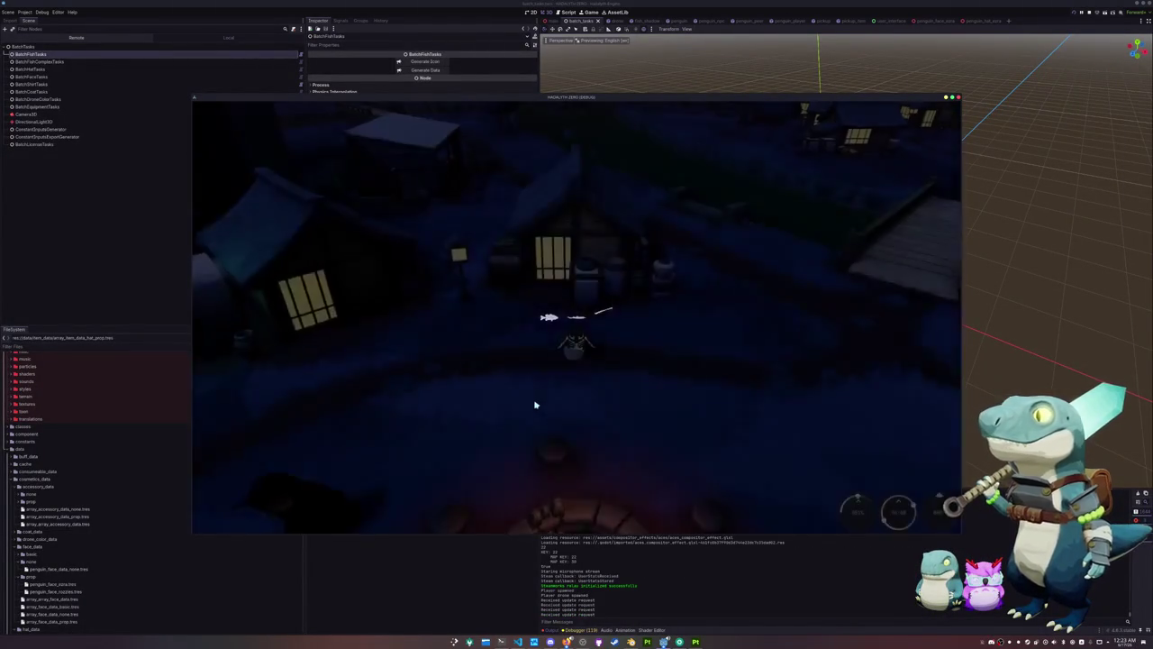
{"action": "key", "text": "w"}
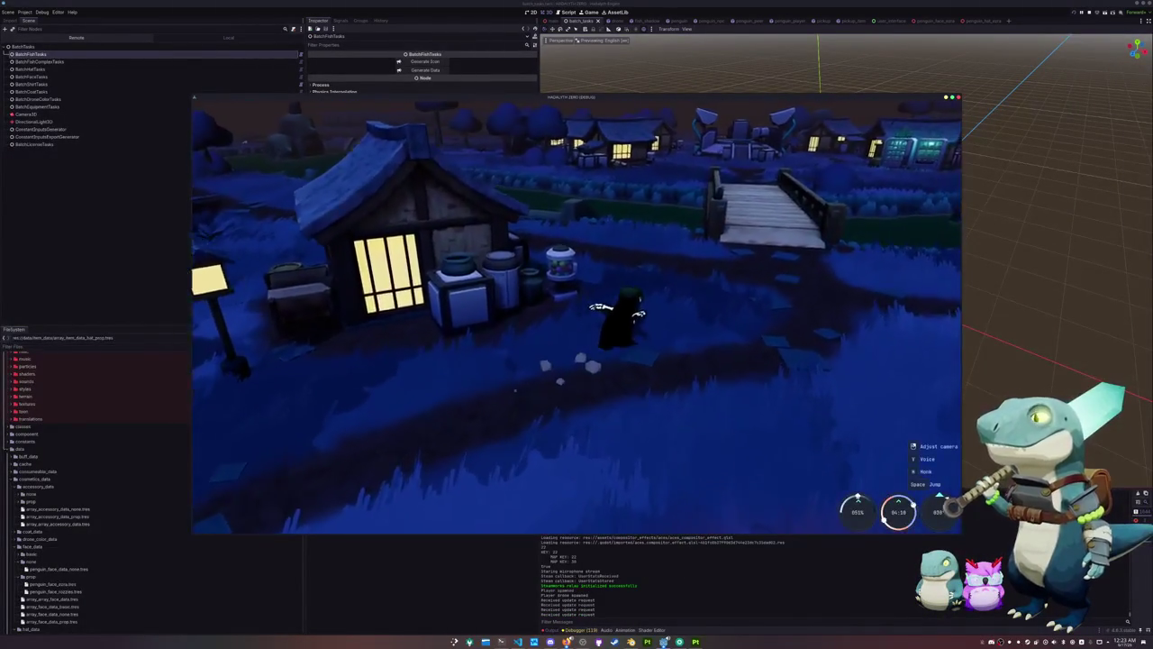
{"action": "key", "text": "w"}
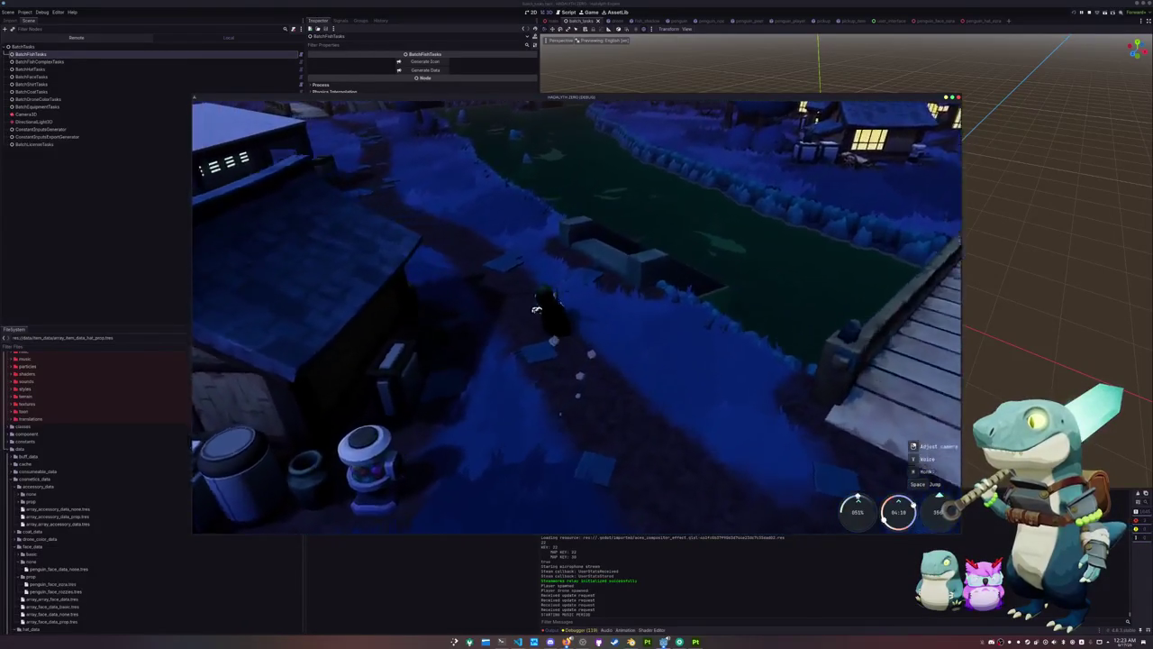
Add a Golden Shiner via the dev console and display it from the inventory
{"action": "key", "text": "grave"}
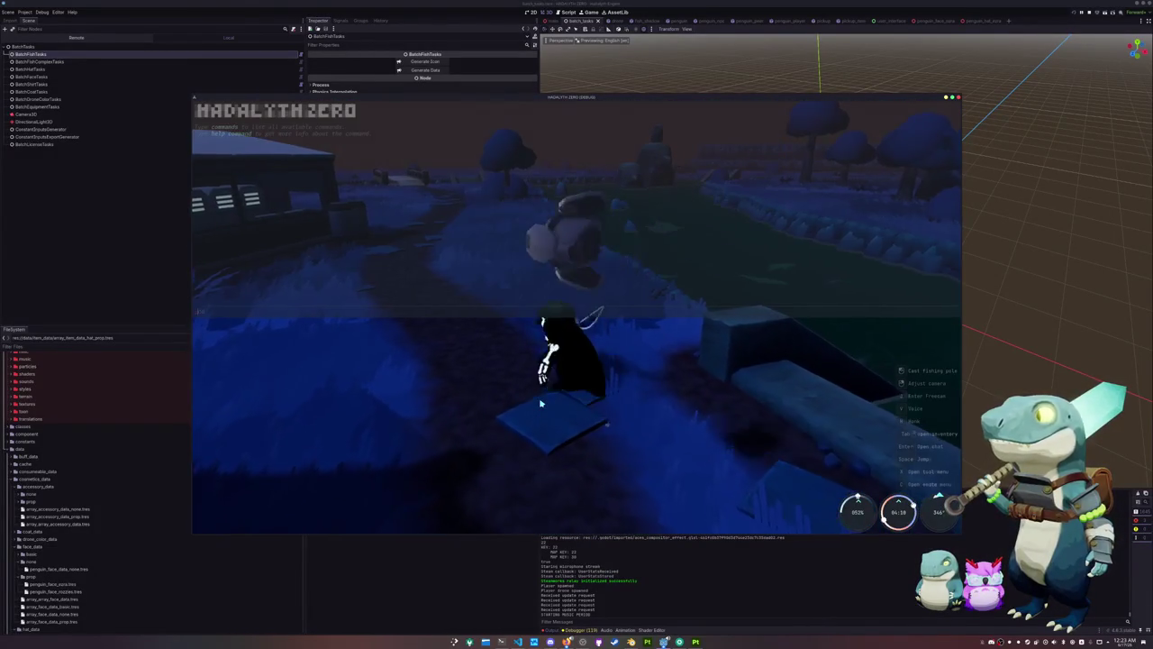
{"action": "type", "text": "add_inventory_item"}
{"action": "key", "text": "Return"}
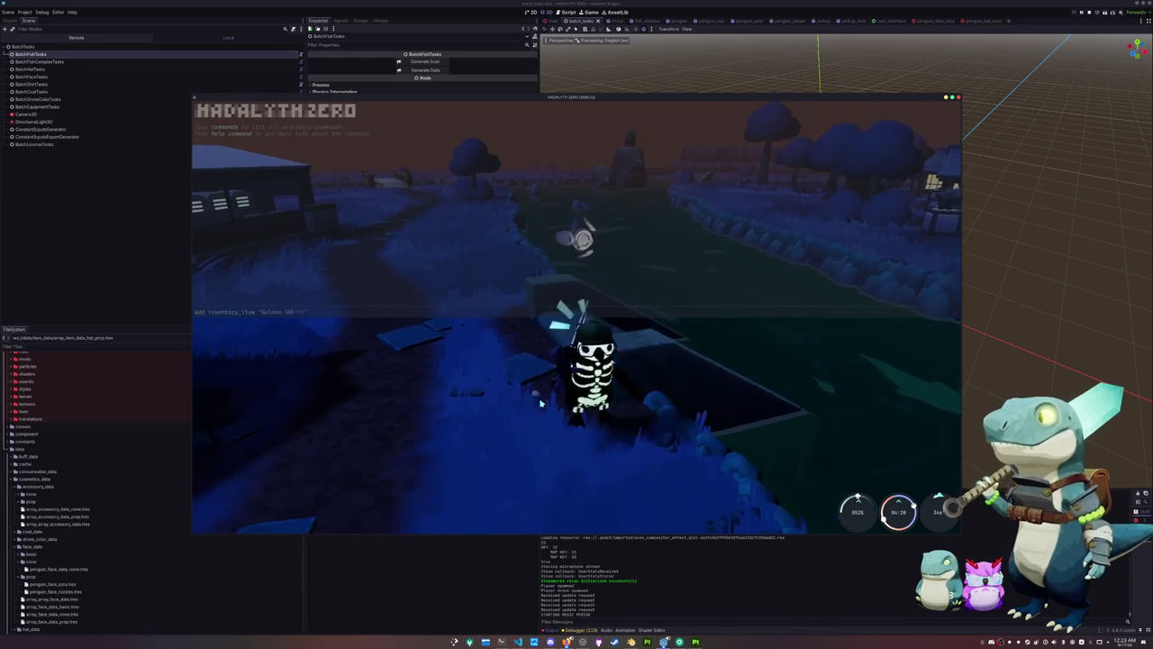
{"action": "key", "text": "grave"}
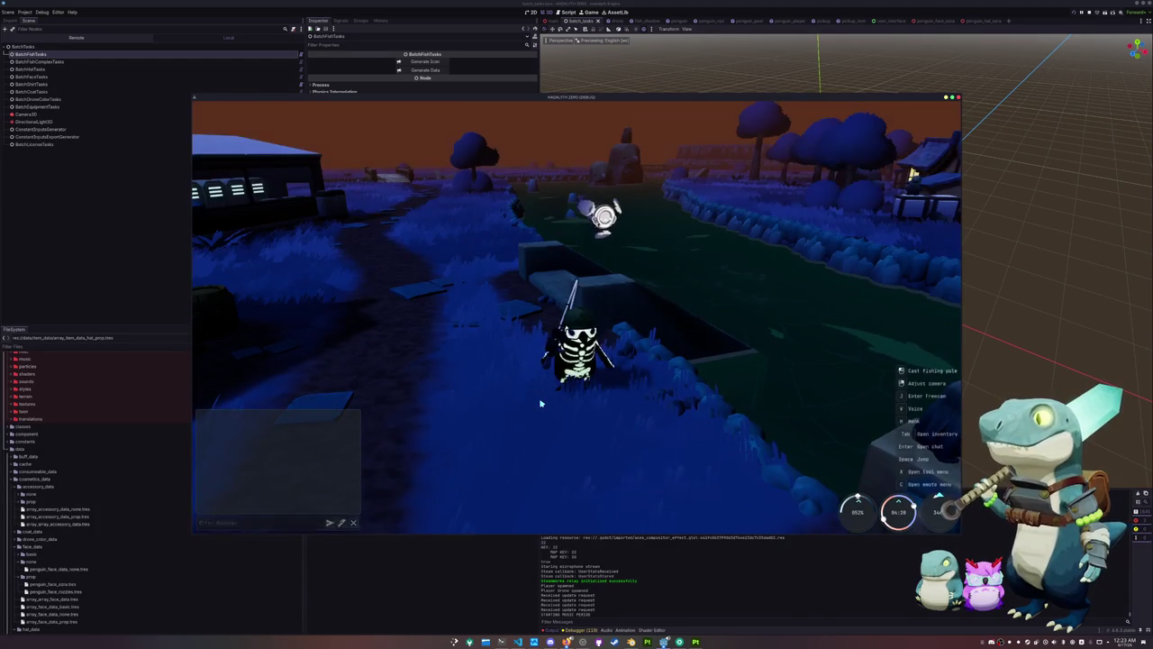
{"action": "key", "text": "Tab"}
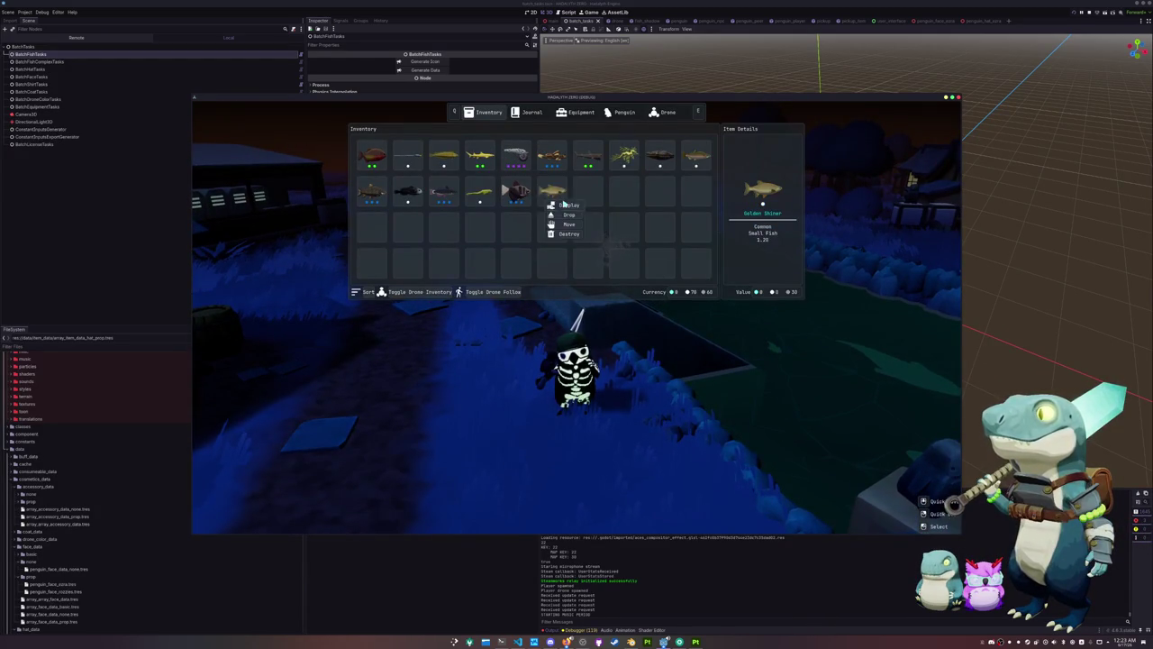
{"action": "left_click", "coordinate": [565, 205]}
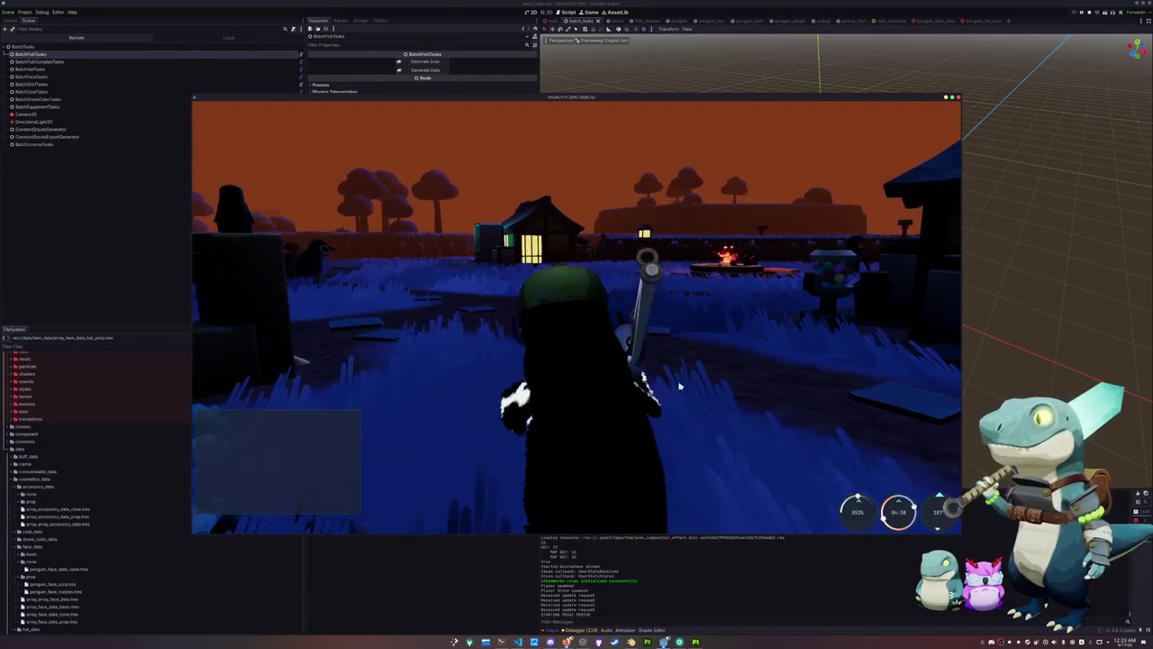
{"action": "key", "text": "w"}
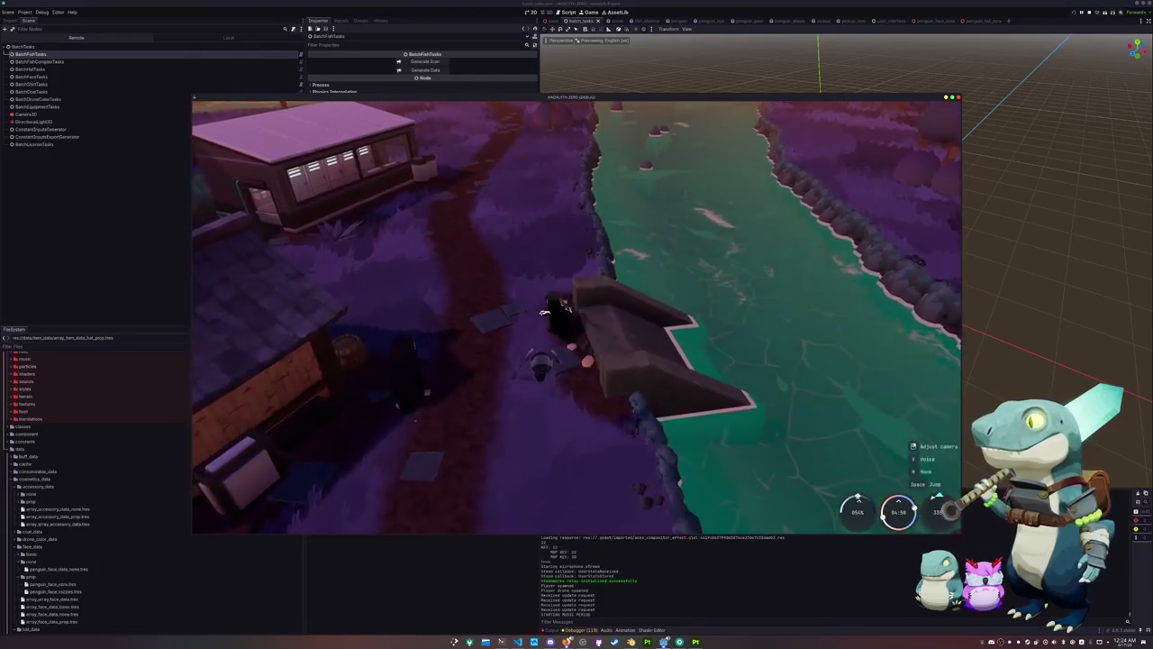
Walk along the riverbank and land fish, including a Fire Goby
{"action": "key", "text": "w"}
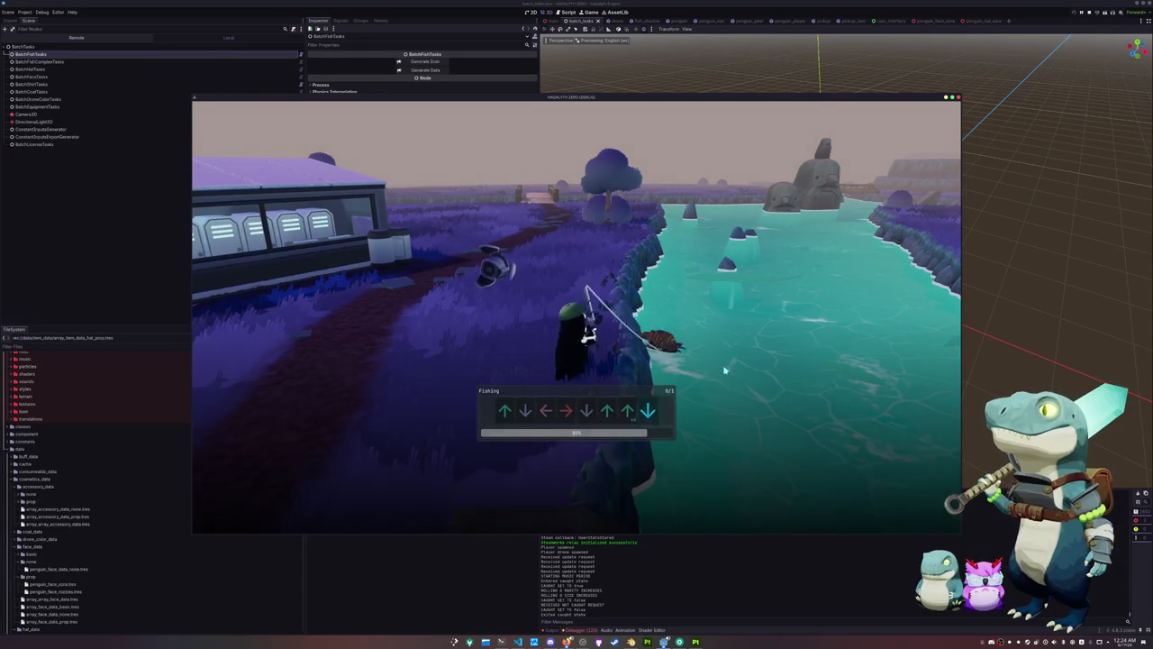
{"action": "key", "text": "Down"}
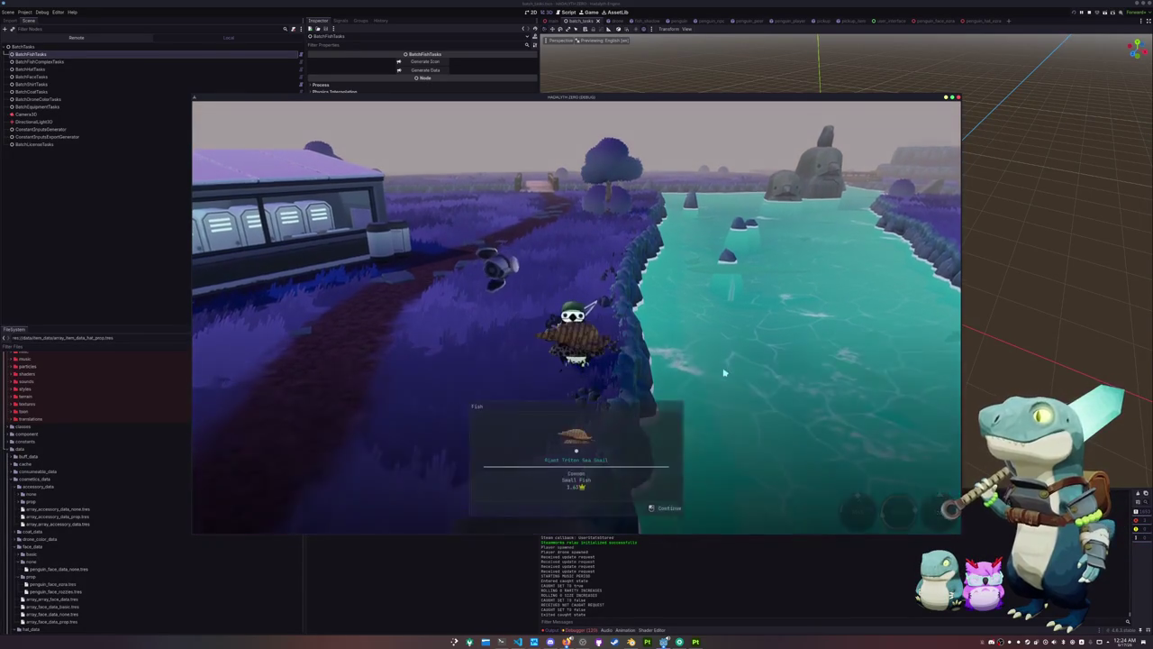
{"action": "left_click", "coordinate": [723, 372]}
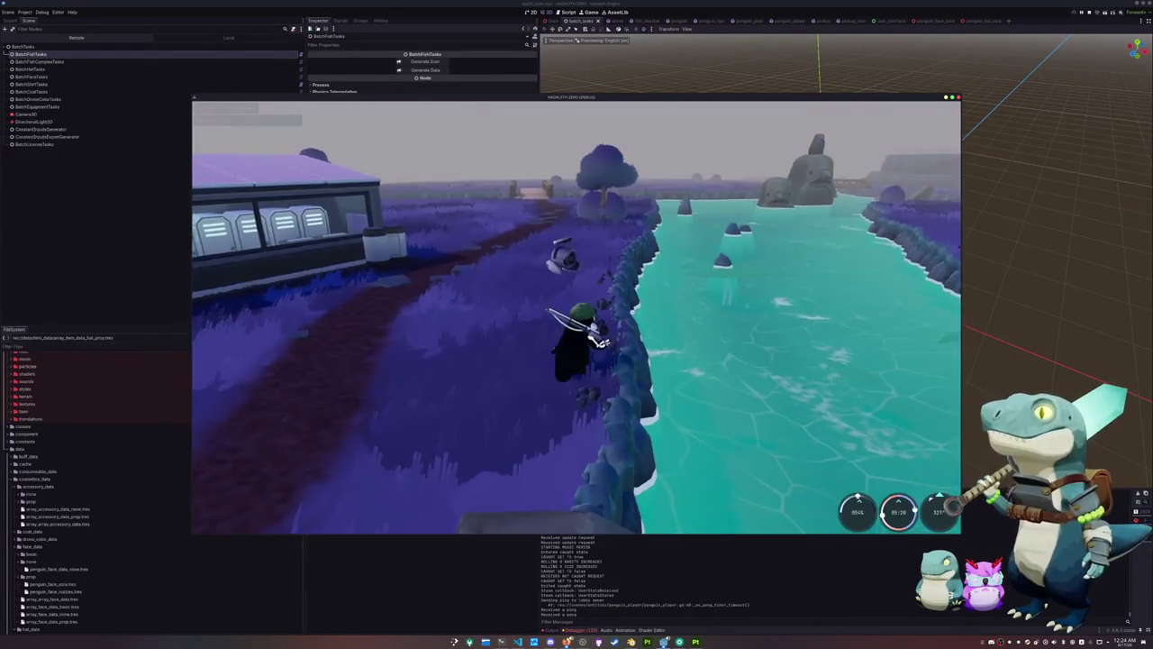
{"action": "key", "text": "f"}
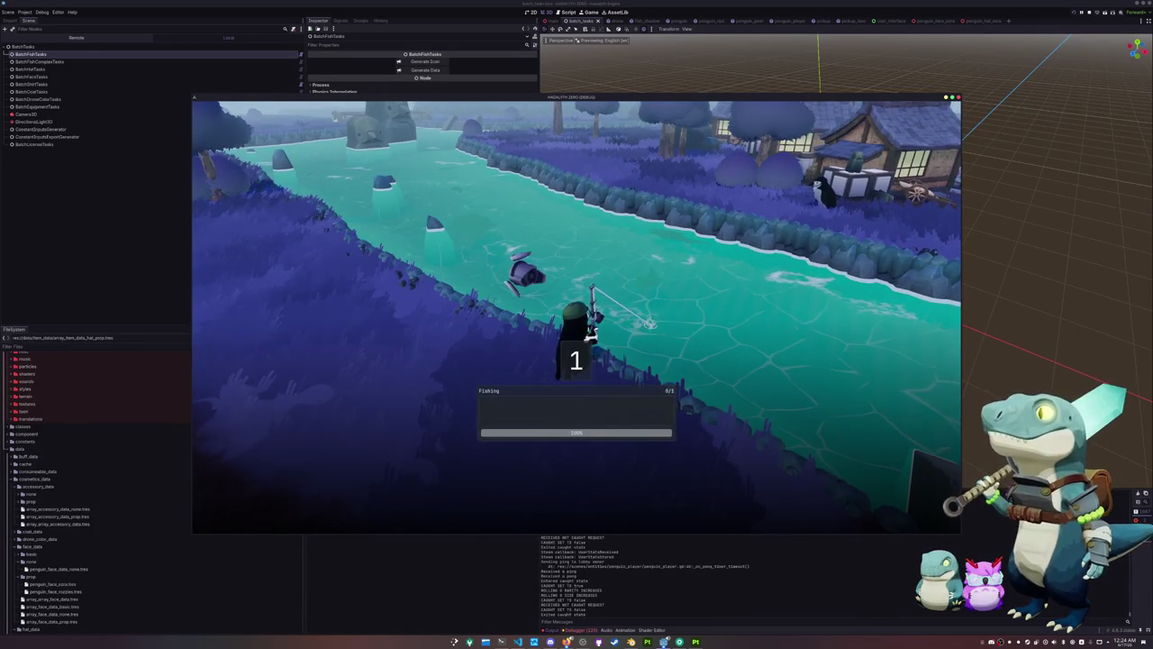
{"action": "left_click", "coordinate": [654, 330]}
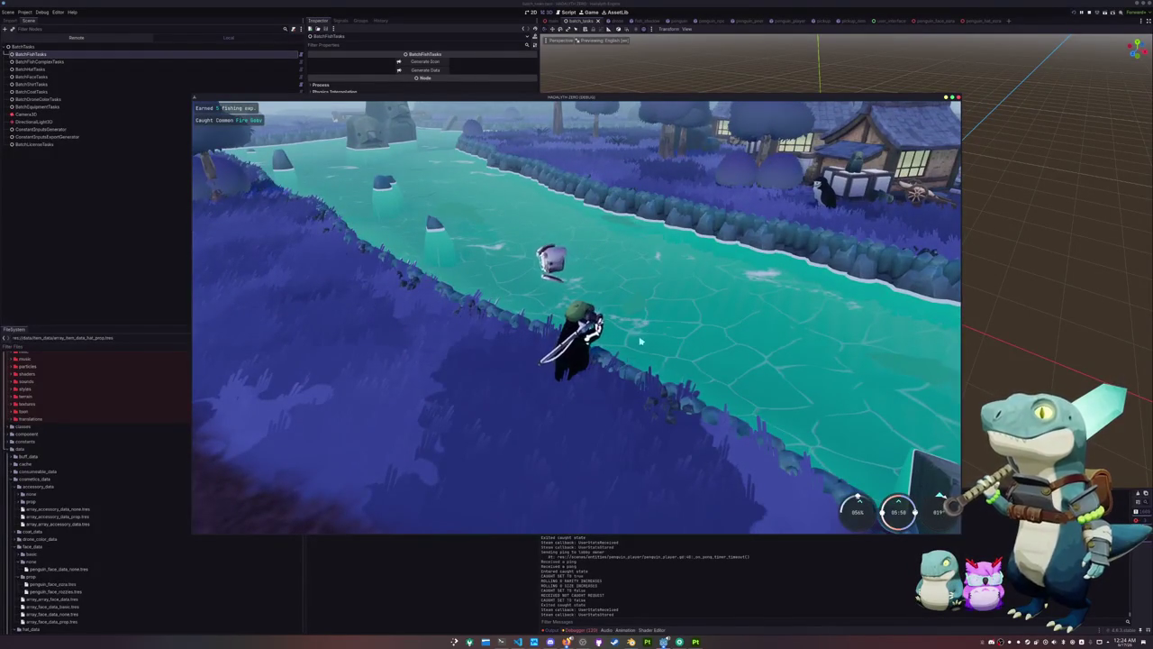
Cast into the river, complete the Right-Down arrow sequence, then open the inventory
{"action": "right_click_drag", "start_coordinate": [656, 348], "coordinate": [720, 347]}
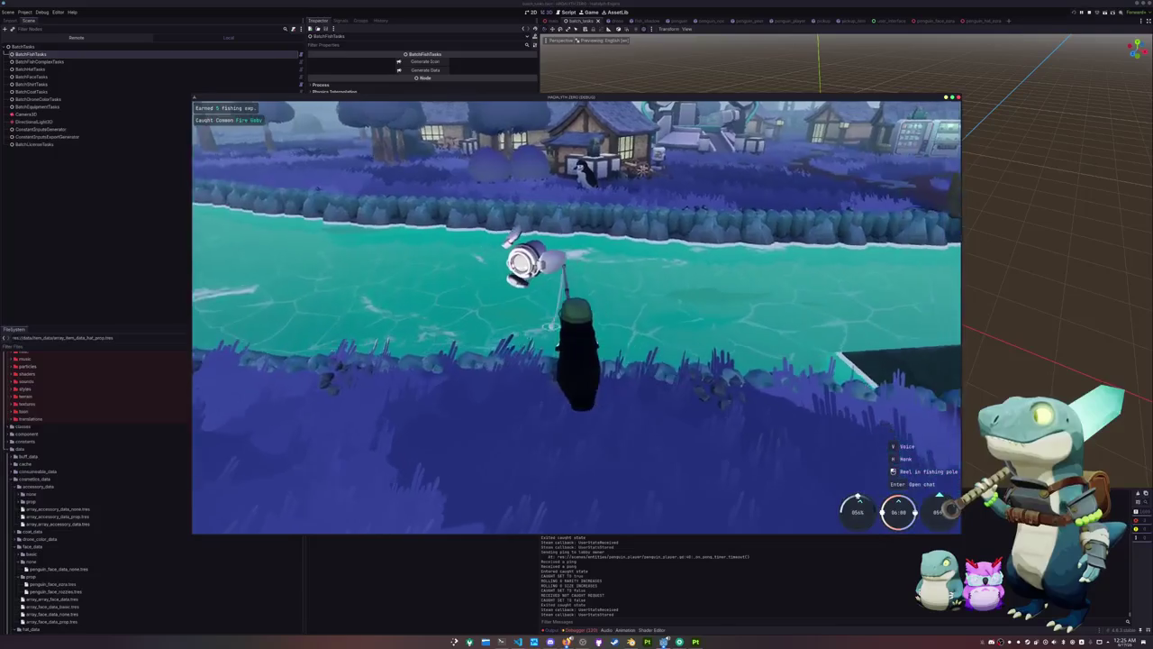
{"action": "left_click", "coordinate": [652, 343]}
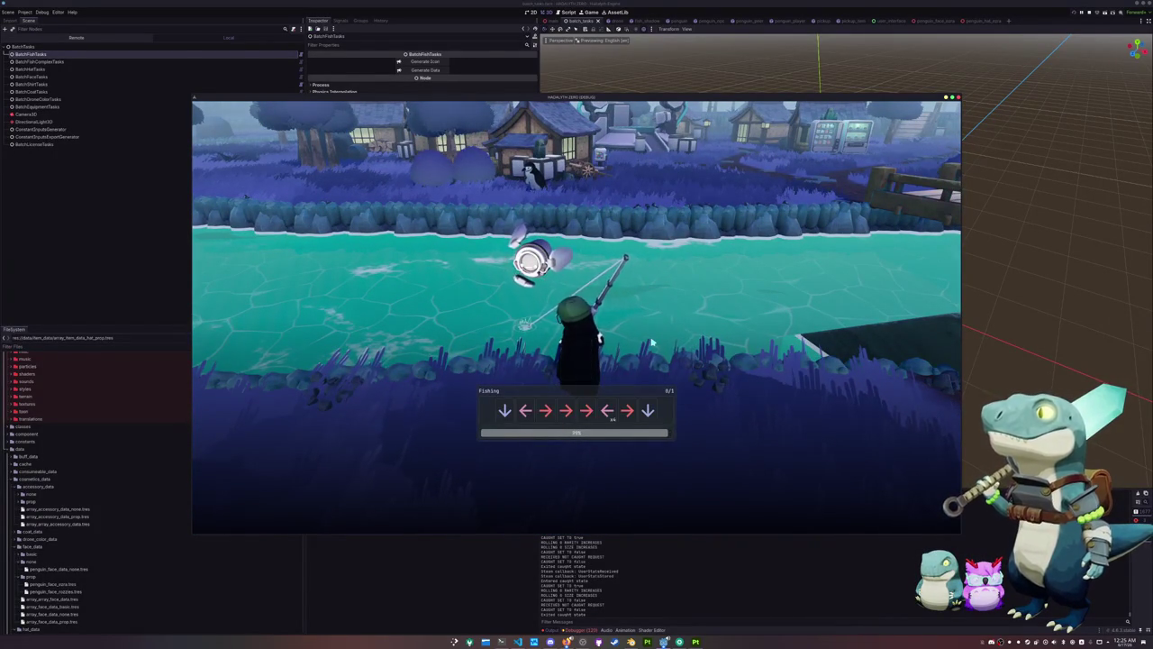
{"action": "key", "text": "Right"}
{"action": "key", "text": "Down"}
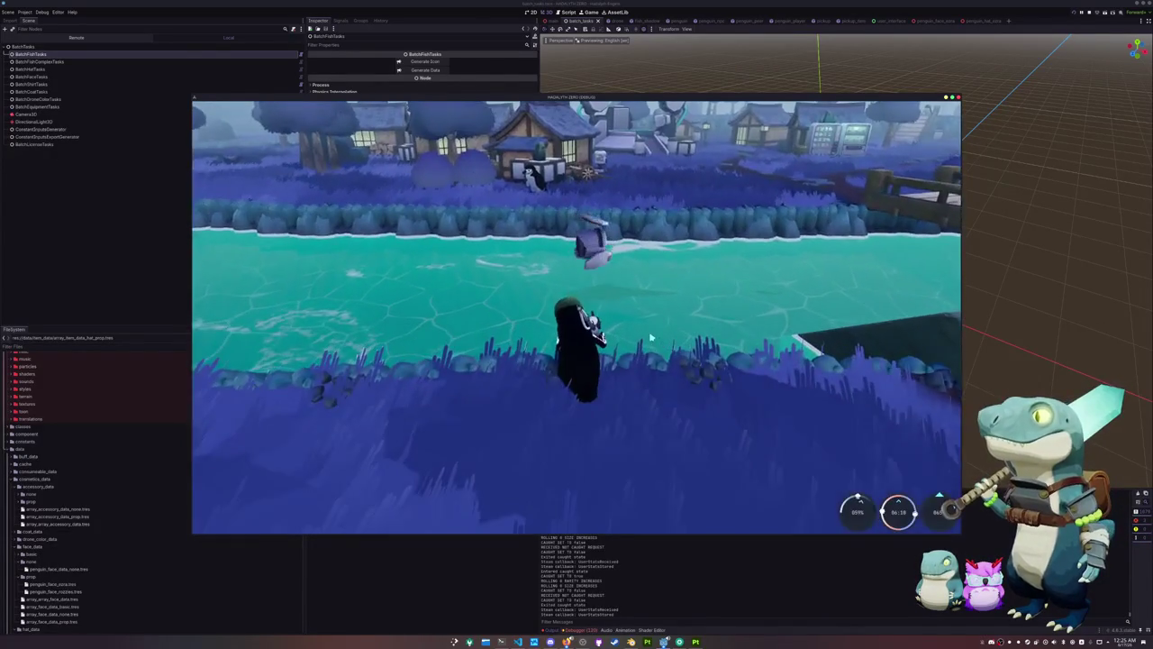
{"action": "key", "text": "Tab"}
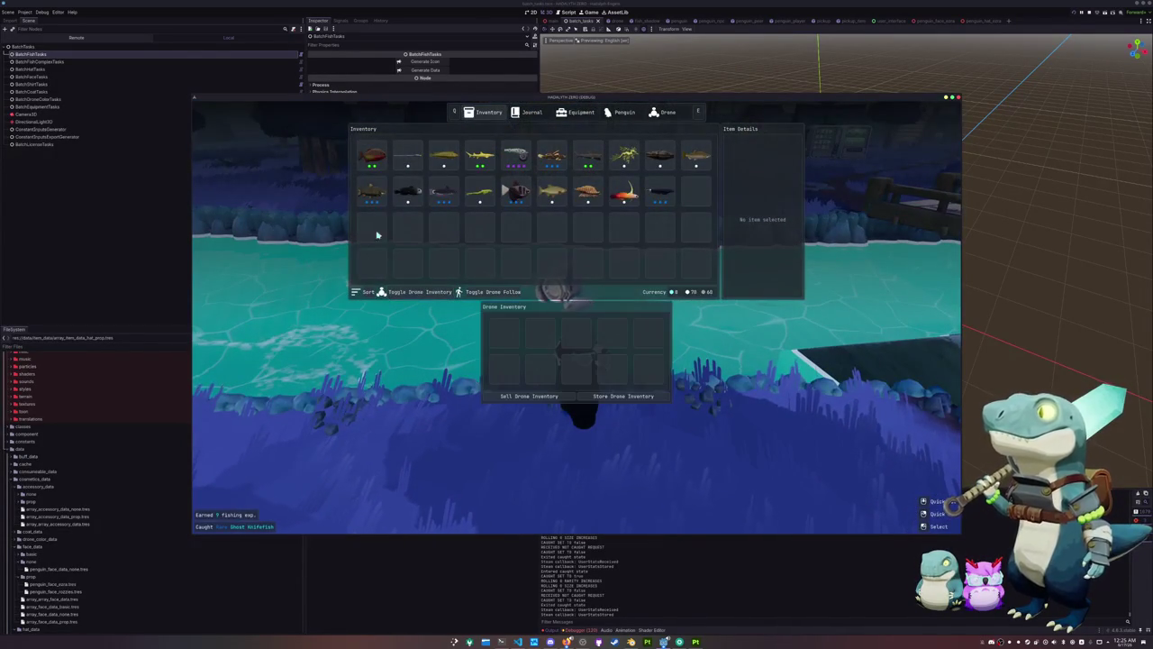
Move the caught fish, including the Fire Goby, into the drone inventory, keeping the yellow fish
{"action": "left_click", "coordinate": [444, 191]}
{"action": "left_click", "coordinate": [479, 191]}
{"action": "left_click", "coordinate": [512, 193]}
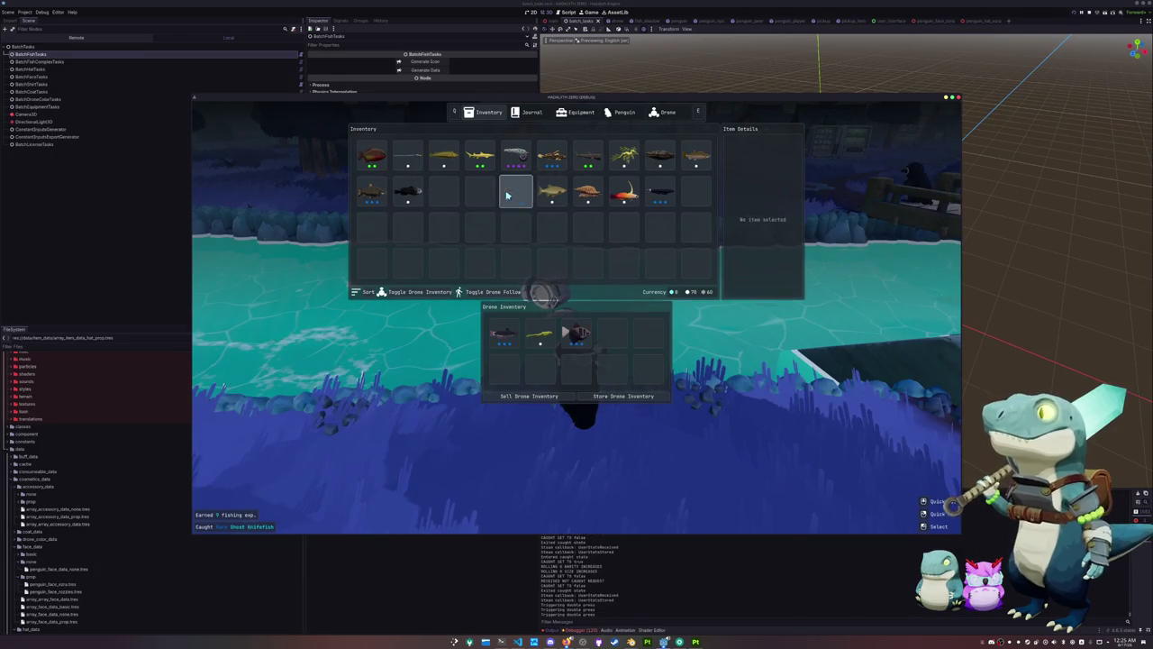
{"action": "left_click", "coordinate": [552, 191]}
{"action": "left_click", "coordinate": [588, 191]}
{"action": "left_click", "coordinate": [618, 336]}
{"action": "left_click", "coordinate": [630, 194]}
{"action": "left_click", "coordinate": [659, 191]}
{"action": "left_click", "coordinate": [659, 157]}
{"action": "left_click", "coordinate": [695, 157]}
{"action": "mouse_move", "coordinate": [576, 370]}
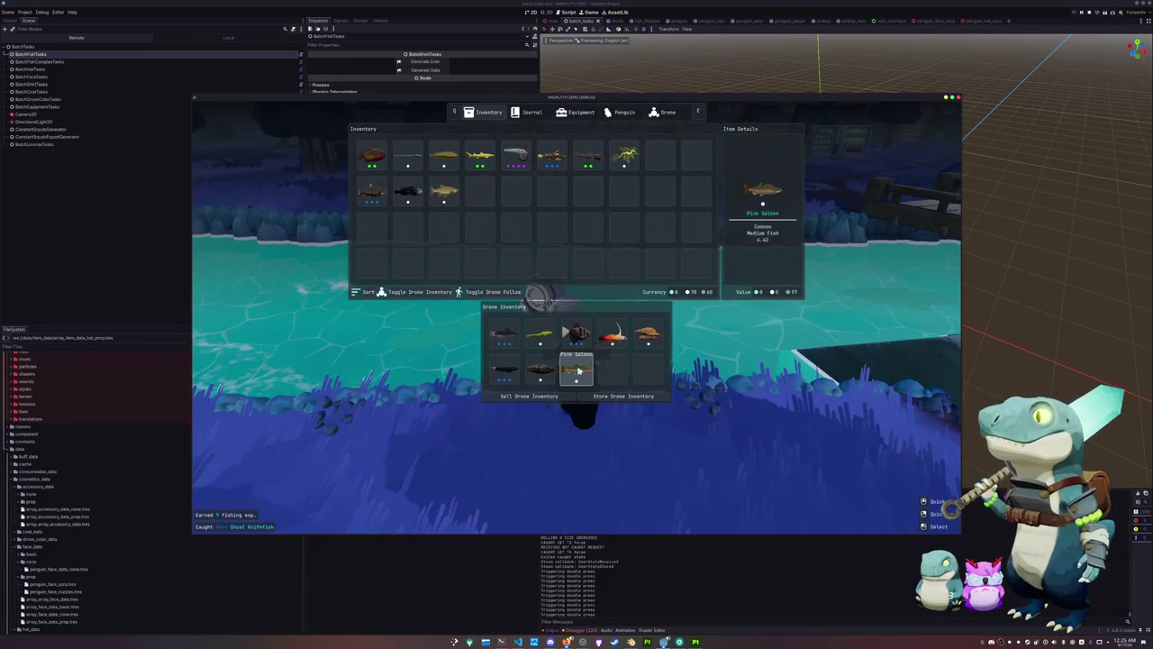
Add the red fish and Siamese Giant Carp, sell the drone inventory, and cast again
{"action": "left_click", "coordinate": [371, 156]}
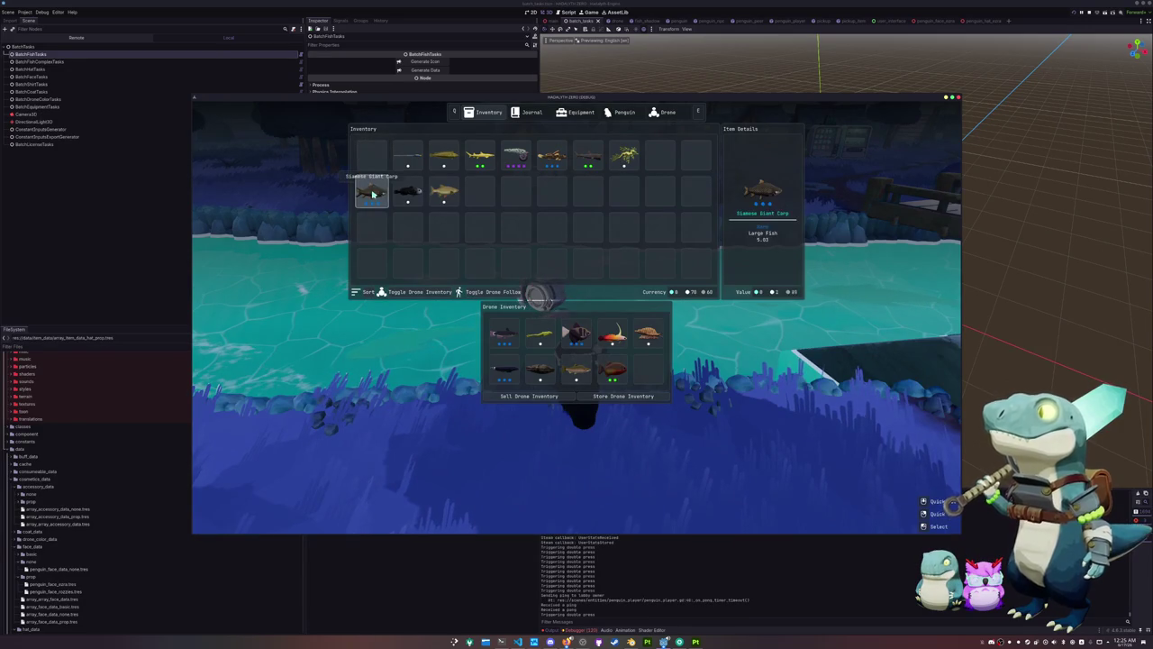
{"action": "left_click", "coordinate": [372, 193]}
{"action": "left_click", "coordinate": [521, 398]}
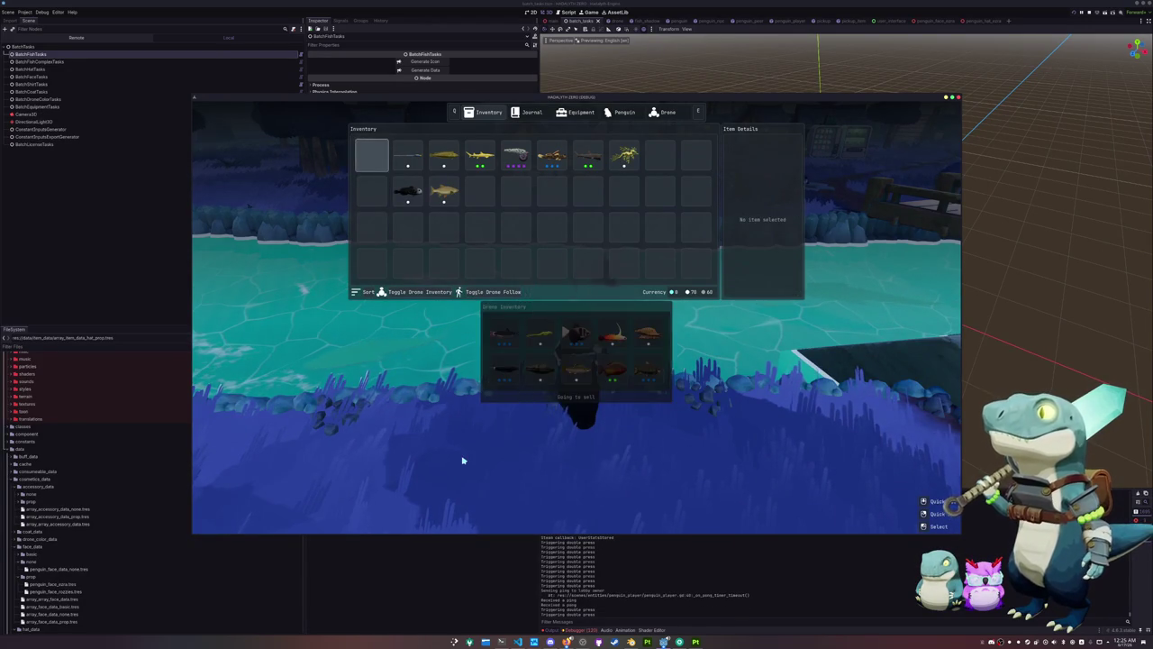
{"action": "key", "text": "Tab"}
{"action": "left_click", "coordinate": [518, 457]}
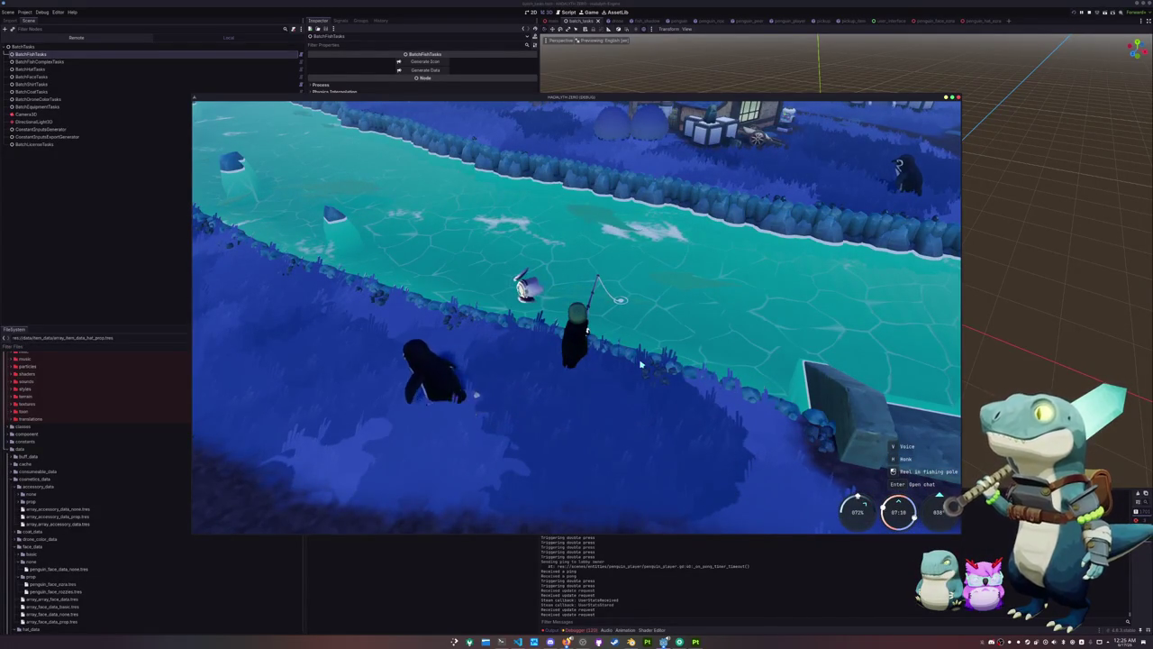
Hook the bite, enter the Up, Right, Up, Left arrows to land the Winghead Hammerhead Shark
{"action": "key", "text": "r"}
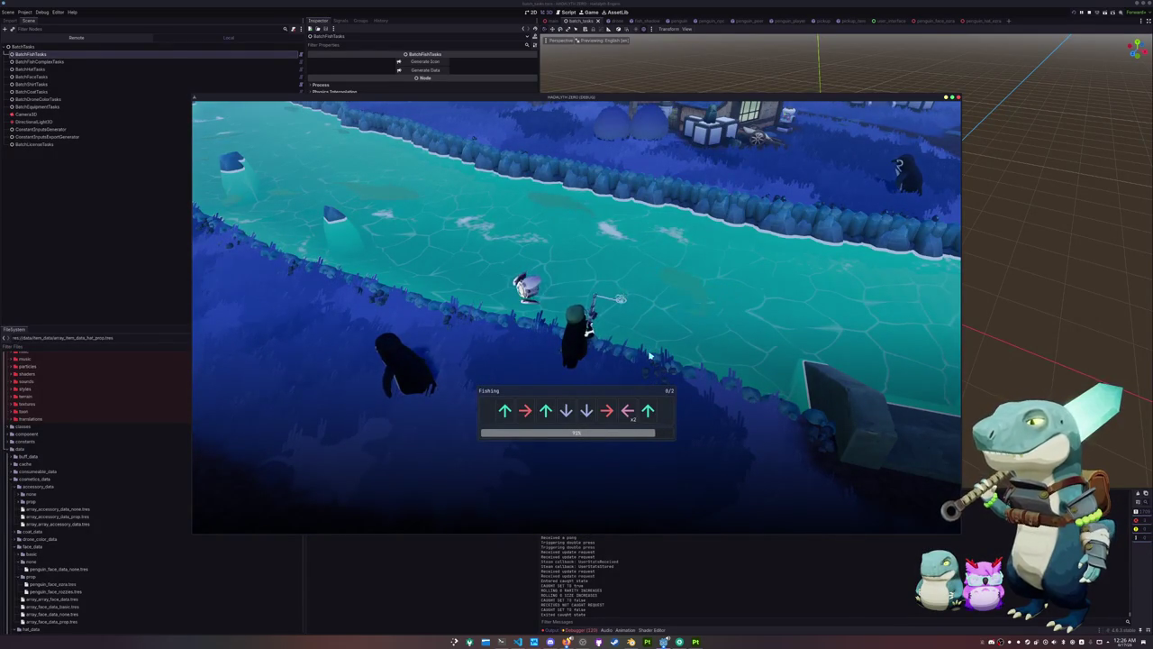
{"action": "key", "text": "Up"}
{"action": "key", "text": "Right"}
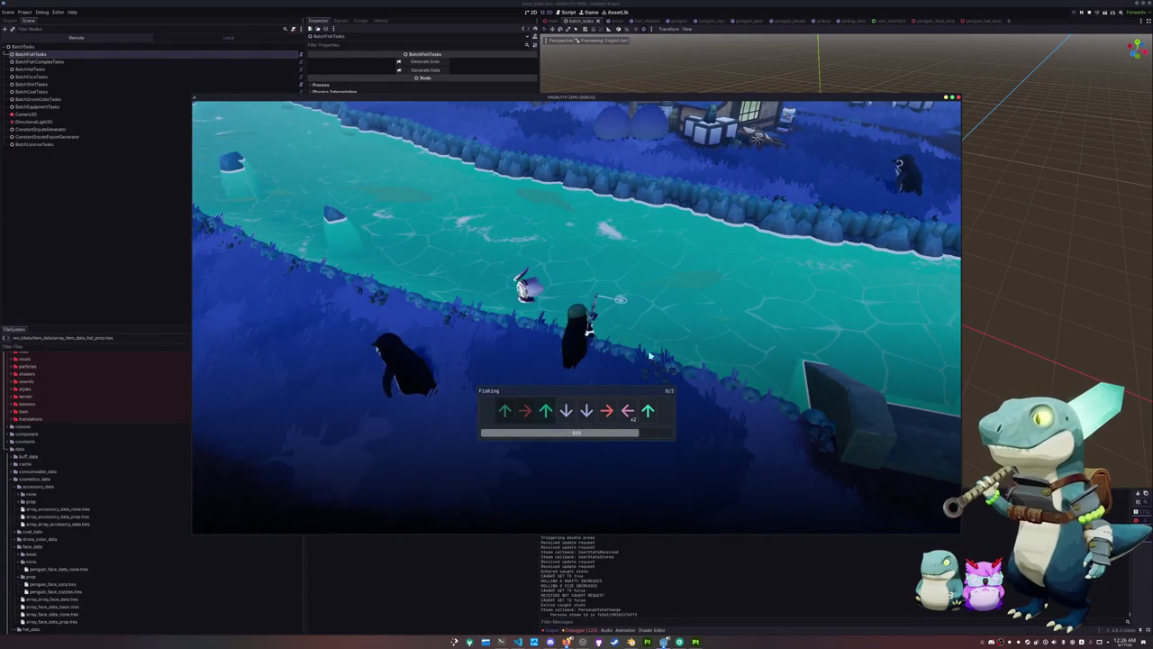
{"action": "key", "text": "Up"}
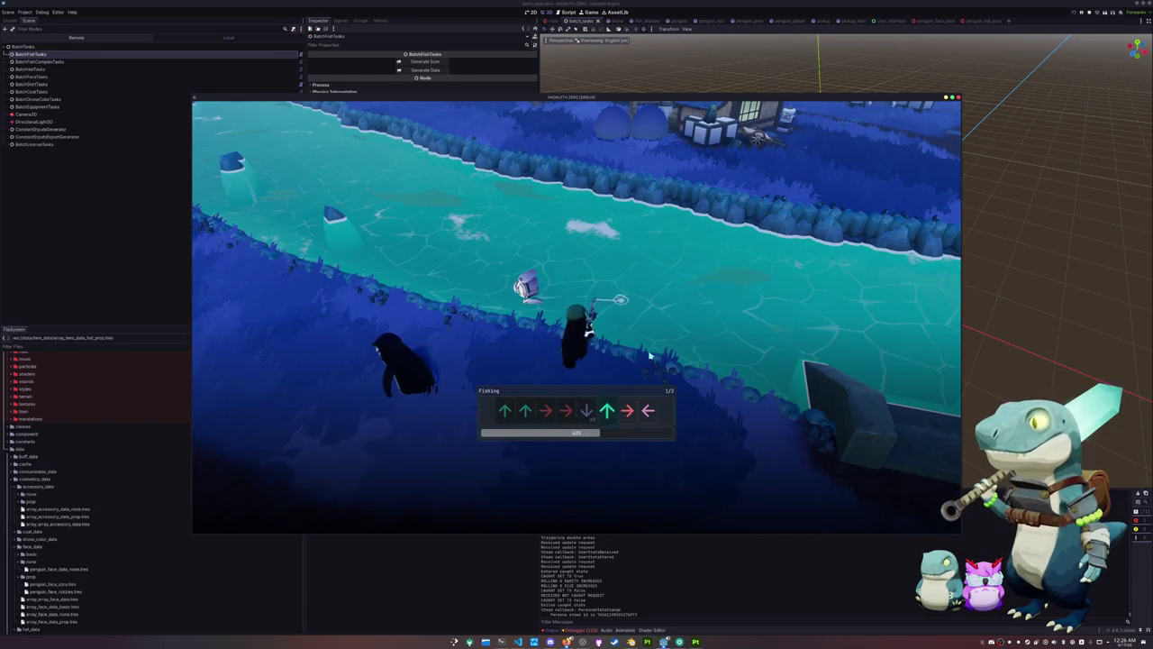
{"action": "key", "text": "Left"}
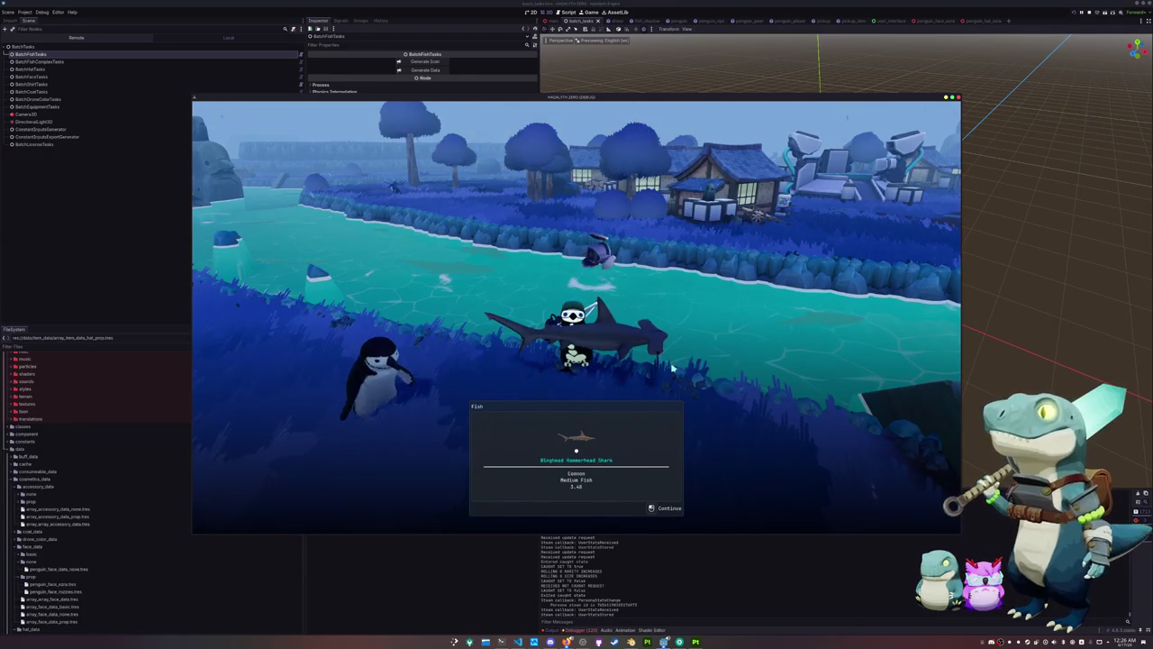
{"action": "left_click", "coordinate": [665, 396]}
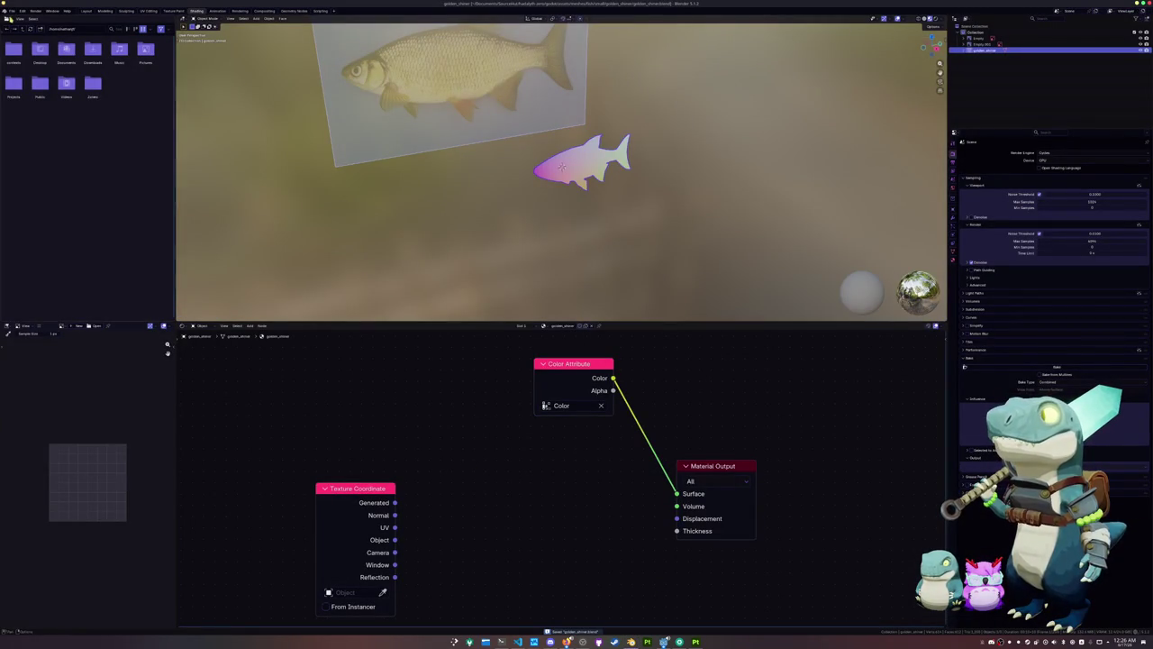
Start a new General scene and delete all of its default objects
{"action": "left_click", "coordinate": [11, 10]}
{"action": "left_click", "coordinate": [96, 24]}
{"action": "key", "text": "a"}
{"action": "key", "text": "Delete"}
Save the empty scene over terrain.blend in the game's terrain folder, then quit Blender
{"action": "key", "text": "ctrl+s"}
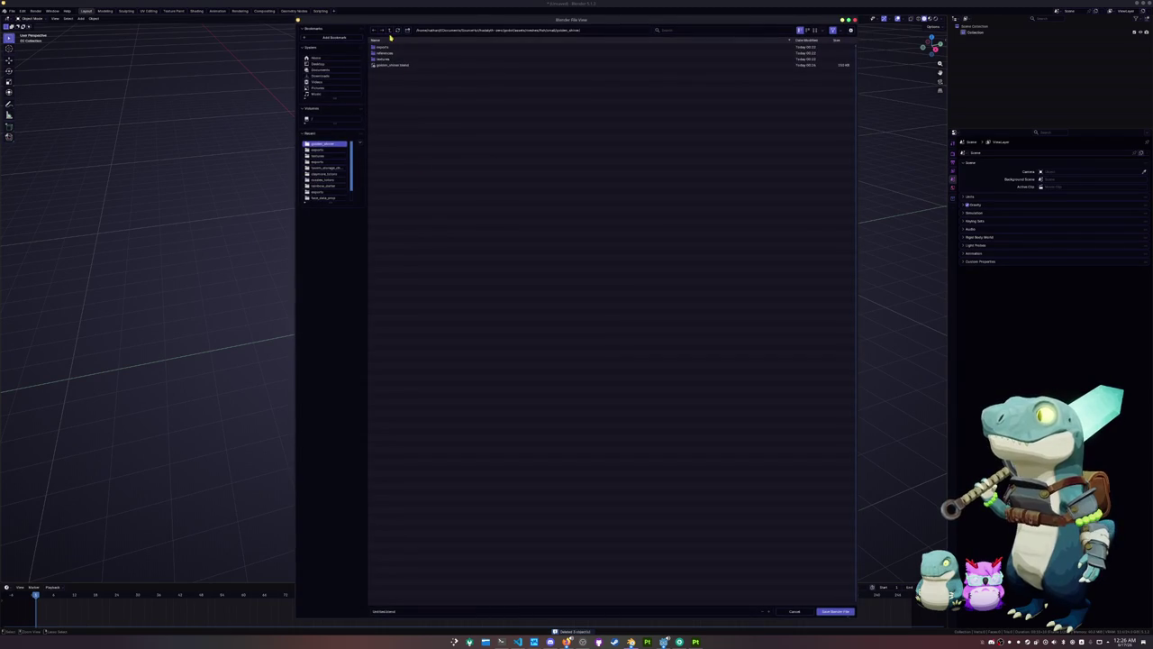
{"action": "left_click", "coordinate": [391, 31]}
{"action": "left_click", "coordinate": [390, 31]}
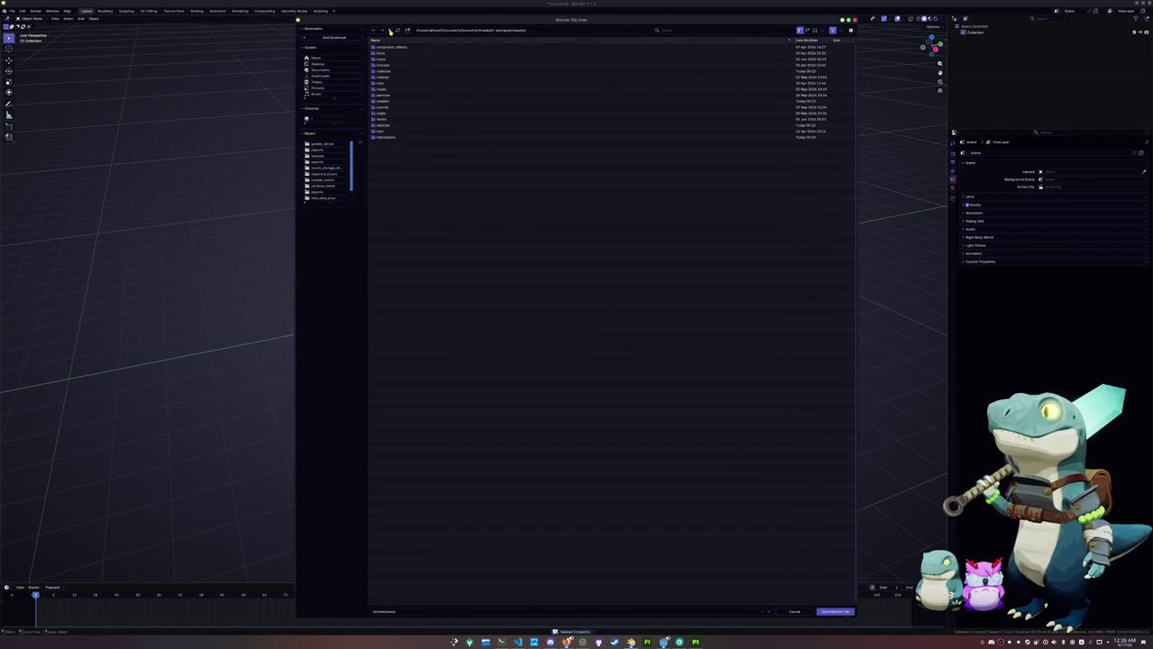
{"action": "left_click", "coordinate": [391, 78]}
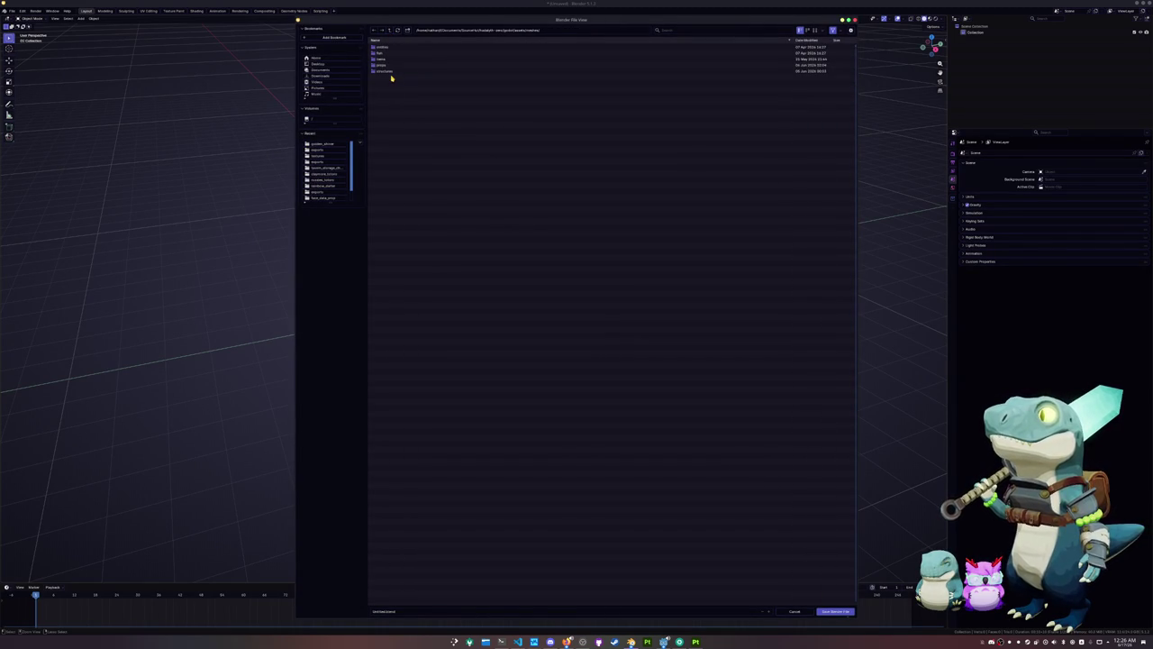
{"action": "left_click", "coordinate": [388, 31]}
{"action": "left_click", "coordinate": [391, 114]}
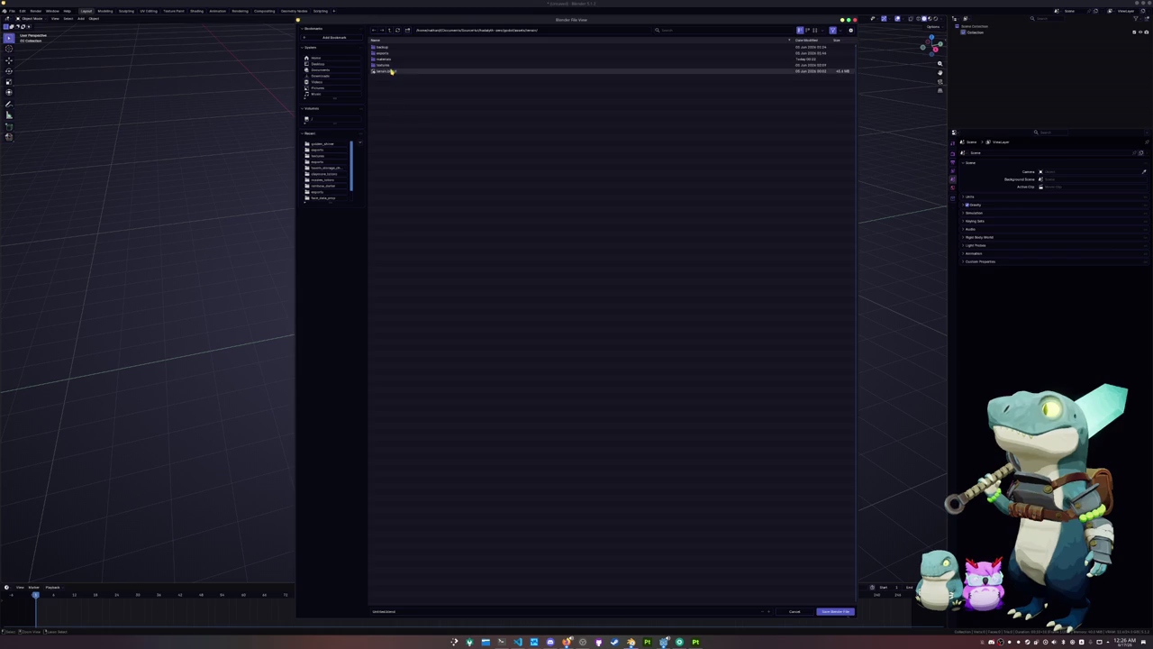
{"action": "double_click", "coordinate": [391, 71]}
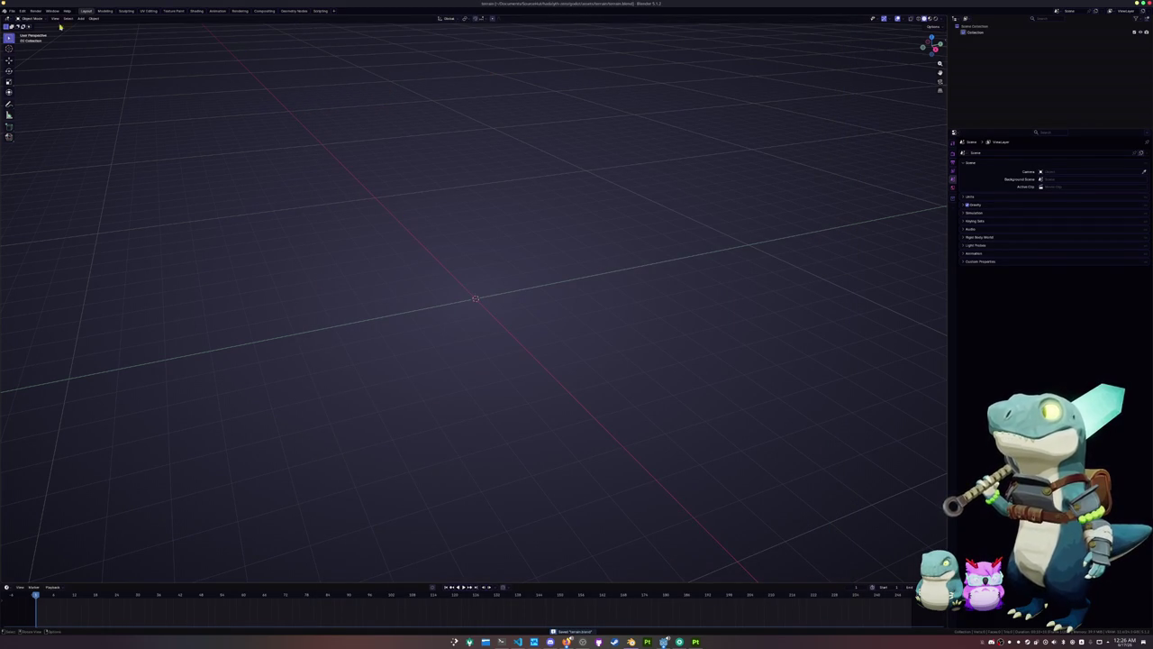
{"action": "left_click", "coordinate": [12, 11]}
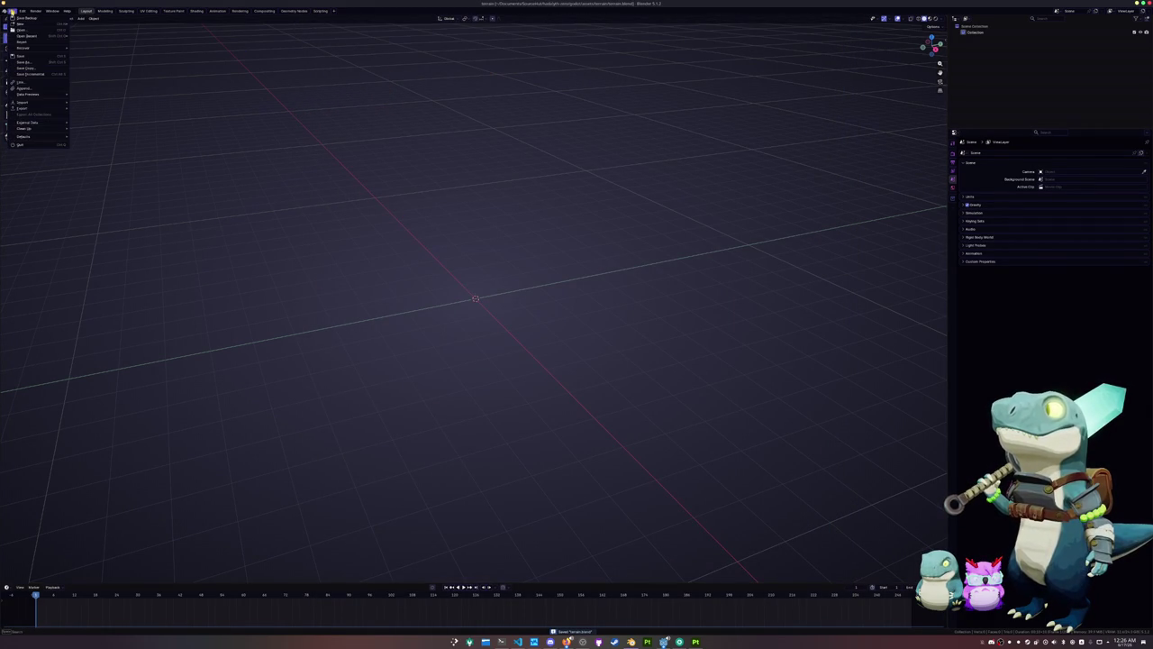
{"action": "left_click", "coordinate": [25, 145]}
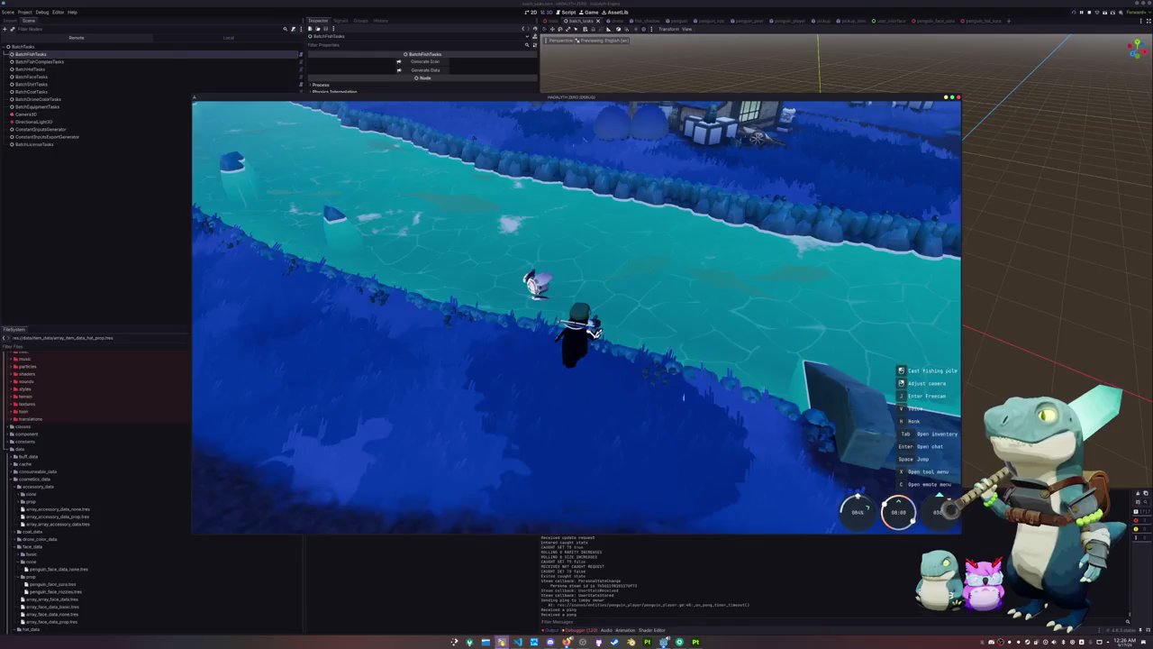
In the terminal, move up two folders and cd into the hadalyth-zero repository
{"action": "key", "text": "alt+Tab"}
{"action": "type", "text": "cd .."}
{"action": "key", "text": "Return"}
{"action": "type", "text": "cd hada"}
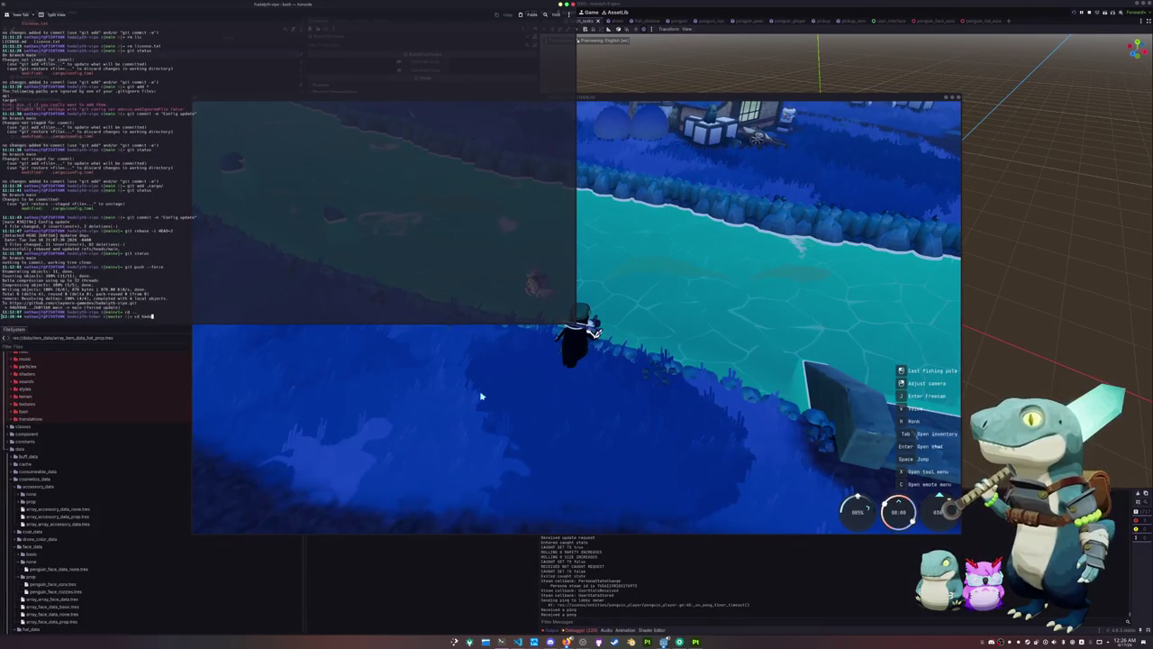
{"action": "key", "text": "Tab"}
{"action": "key", "text": "BackSpace"}
{"action": "key", "text": "BackSpace"}
{"action": "key", "text": "BackSpace"}
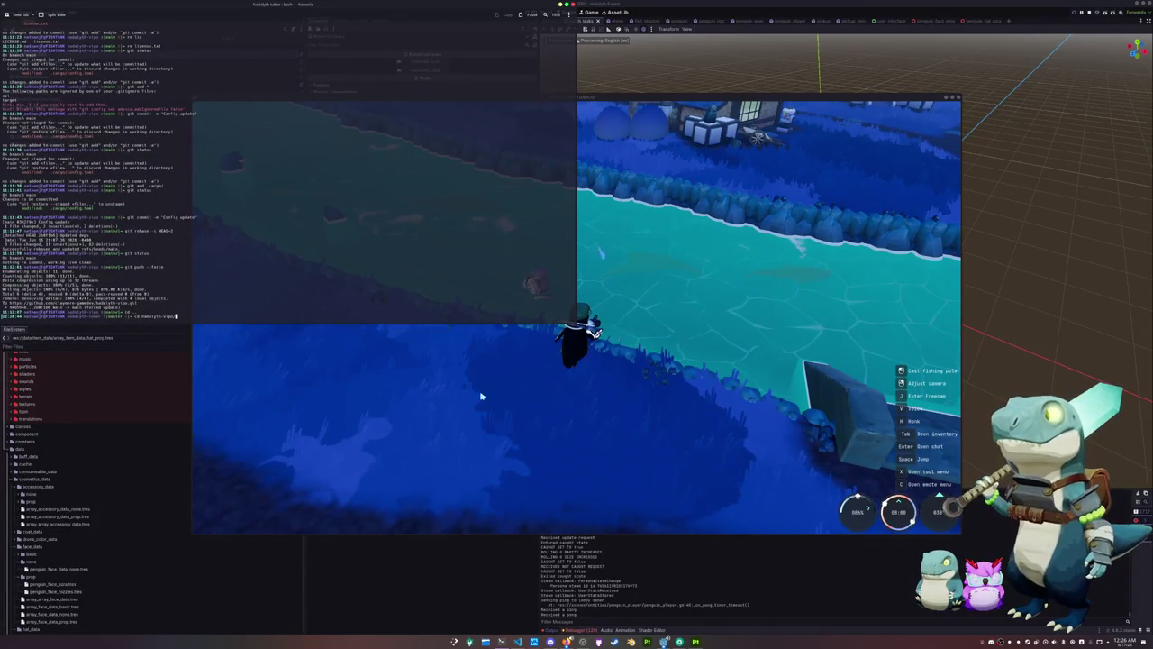
{"action": "key", "text": "BackSpace"}
{"action": "key", "text": "BackSpace"}
{"action": "key", "text": "BackSpace"}
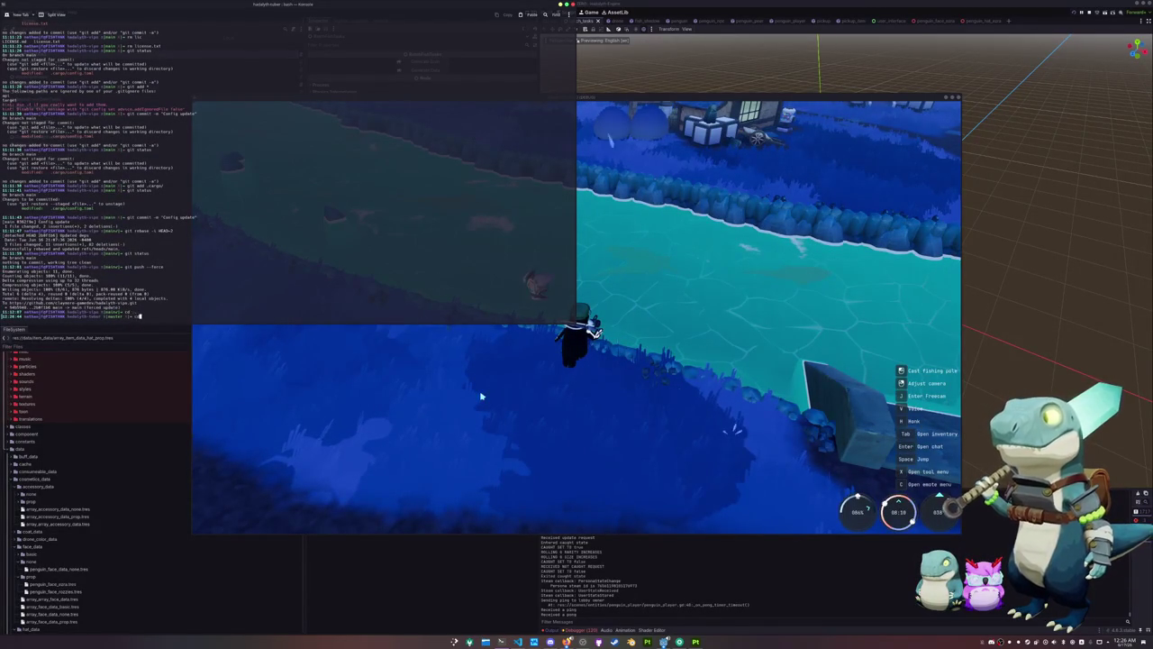
{"action": "type", "text": ".."}
{"action": "key", "text": "Return"}
{"action": "type", "text": "cd hadalyth-zero"}
{"action": "key", "text": "Return"}
Run git status, then git restore godot/assets/terrain/terrain.blend
{"action": "type", "text": "git status"}
{"action": "key", "text": "Return"}
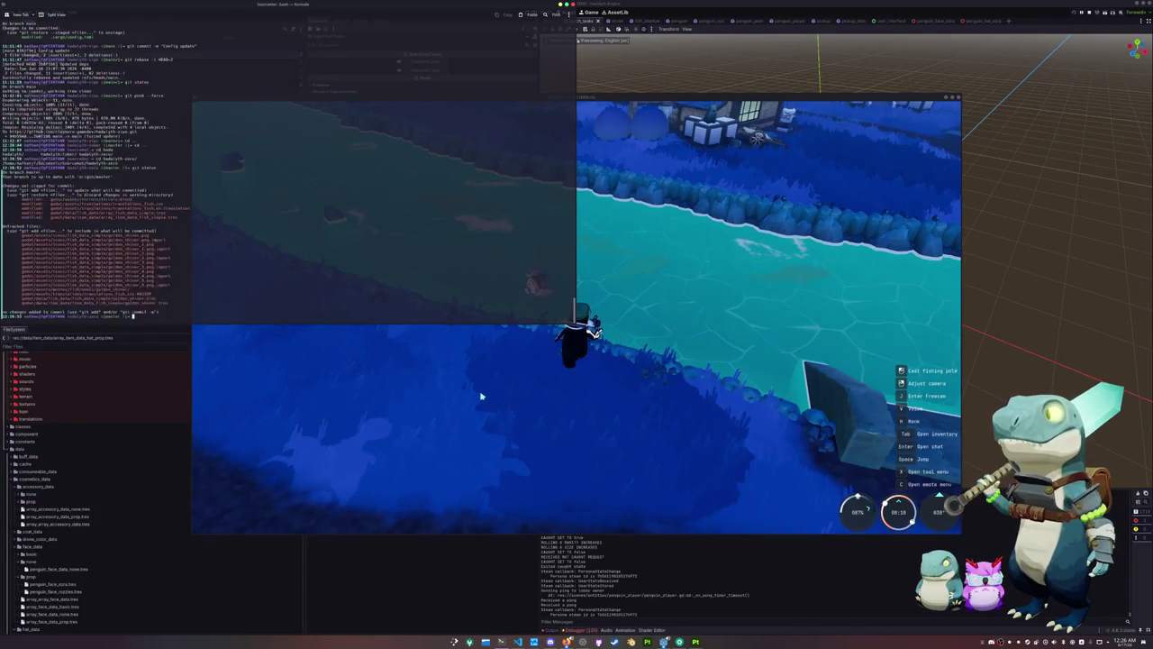
{"action": "type", "text": "git restore g"}
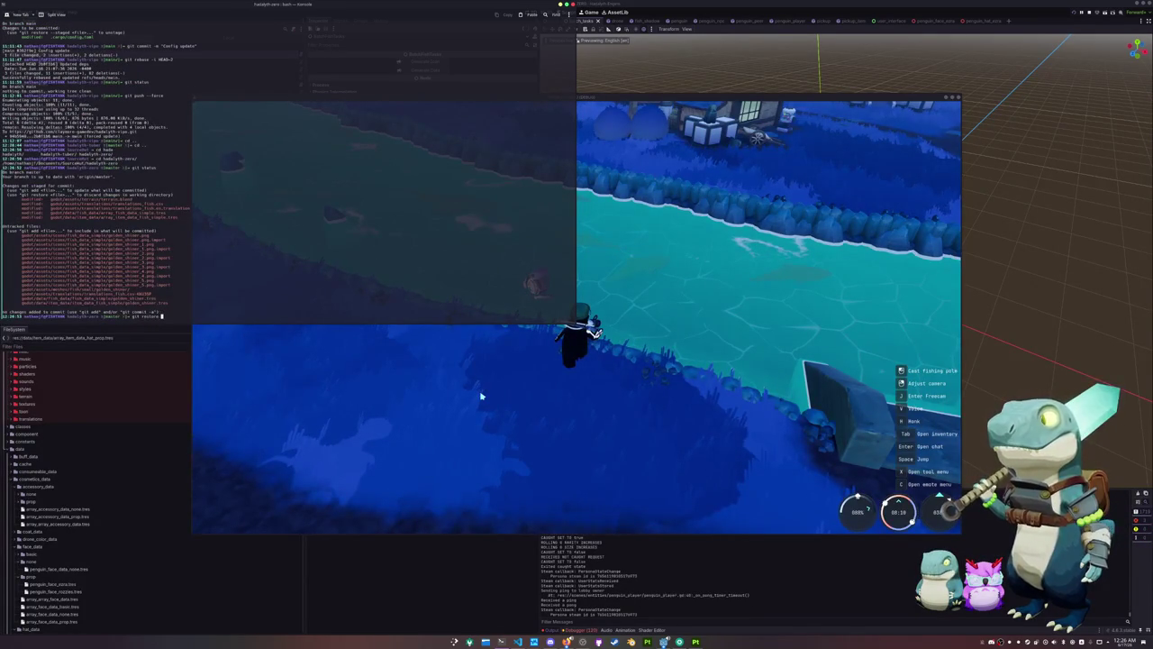
{"action": "type", "text": "odot/assets/"}
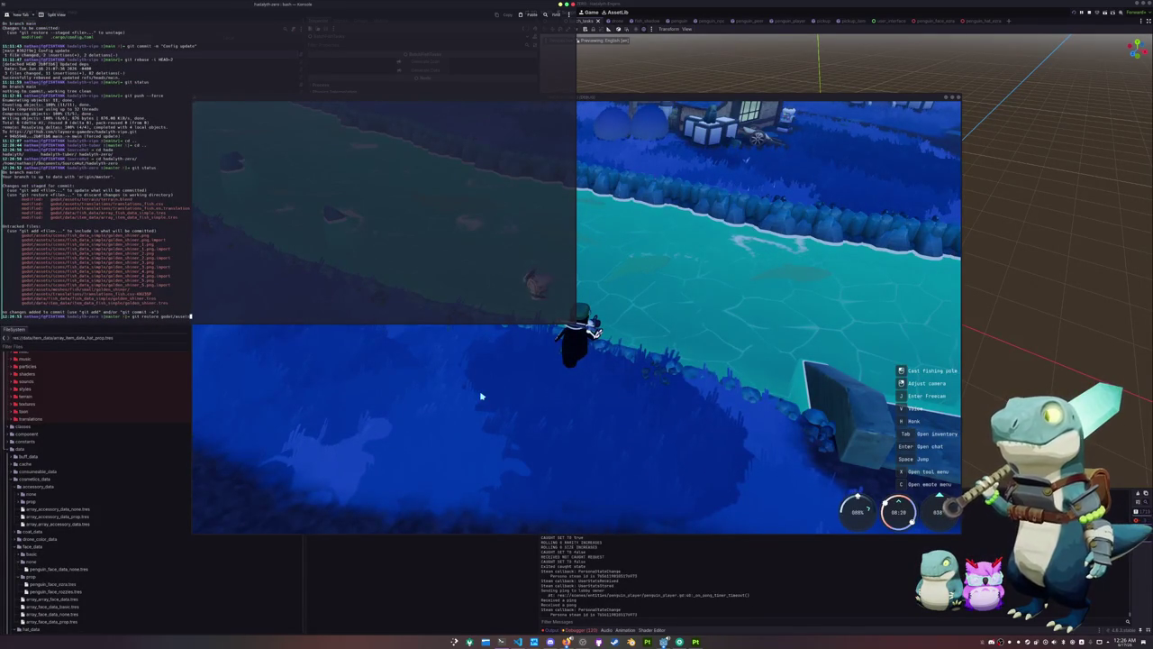
{"action": "type", "text": "terrain/"}
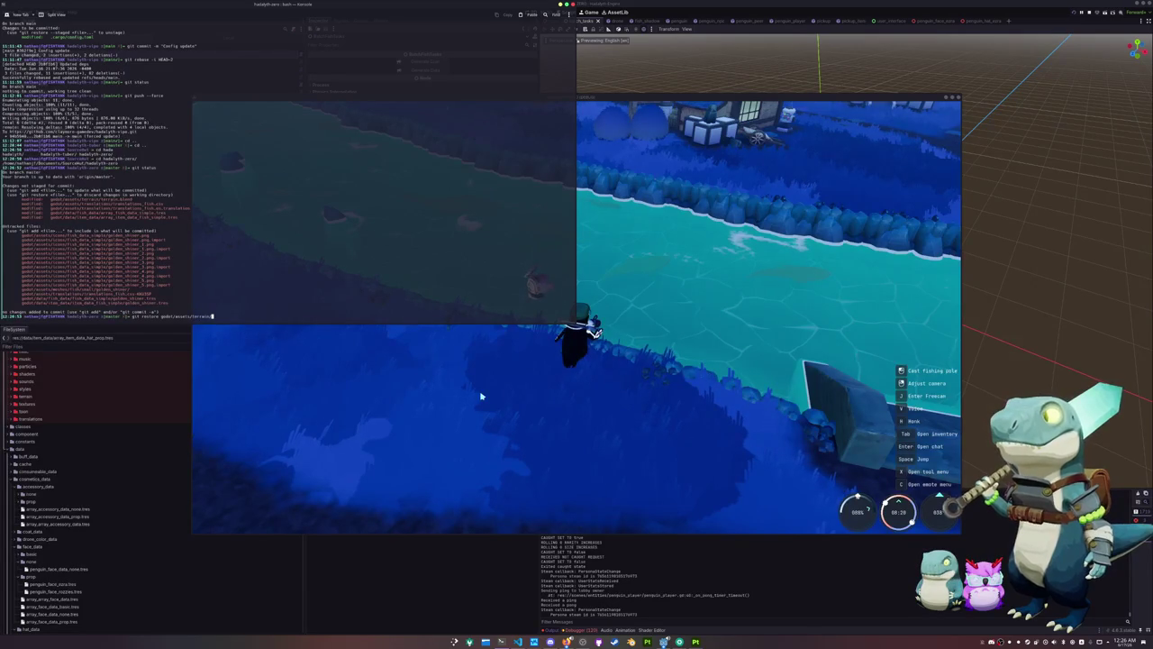
{"action": "type", "text": "terrain.blend"}
{"action": "key", "text": "Return"}
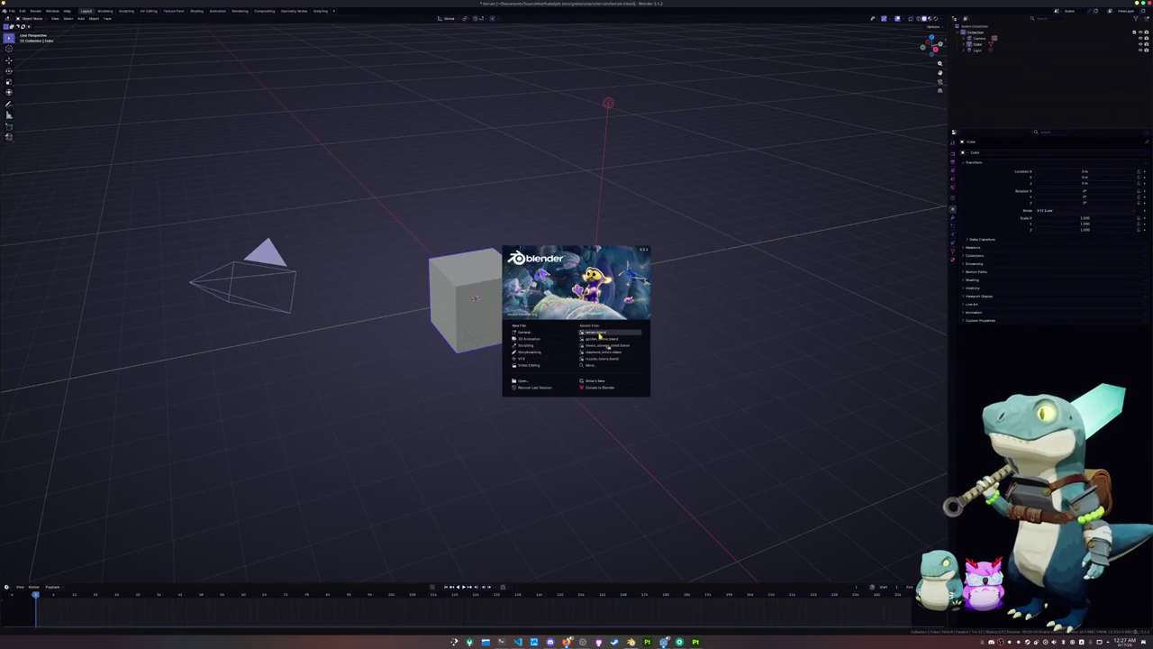
Reopen terrain.blend from Recent Files and delete the selected object
{"action": "left_click", "coordinate": [598, 332]}
{"action": "key", "text": "x"}
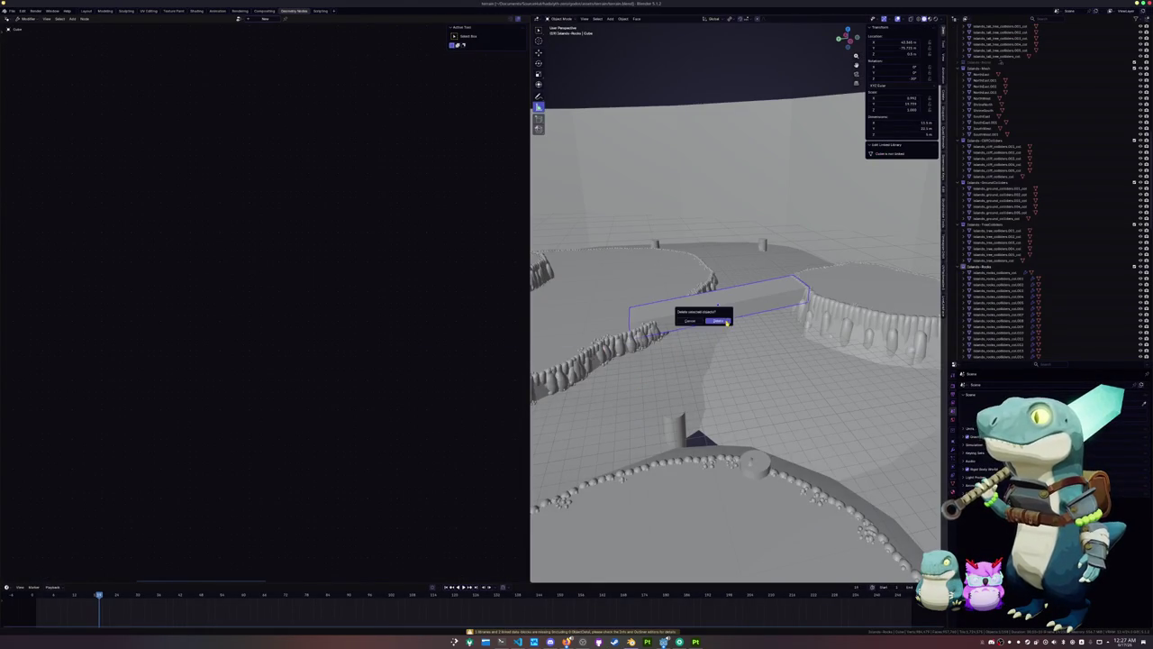
{"action": "left_click", "coordinate": [724, 322]}
Zoom and orbit to a steep overhead view of the whole island terrain
{"action": "scroll", "coordinate": [725, 367], "scroll_direction": "down", "scroll_amount": 5}
{"action": "scroll", "coordinate": [729, 370], "scroll_direction": "down", "scroll_amount": 4}
{"action": "mouse_move", "coordinate": [735, 369]}
{"action": "middle_mouse_down"}
{"action": "mouse_move", "coordinate": [766, 375]}
{"action": "mouse_move", "coordinate": [718, 439]}
{"action": "mouse_move", "coordinate": [706, 478]}
{"action": "middle_mouse_up"}
{"action": "scroll", "coordinate": [773, 377], "scroll_direction": "down", "scroll_amount": 3}
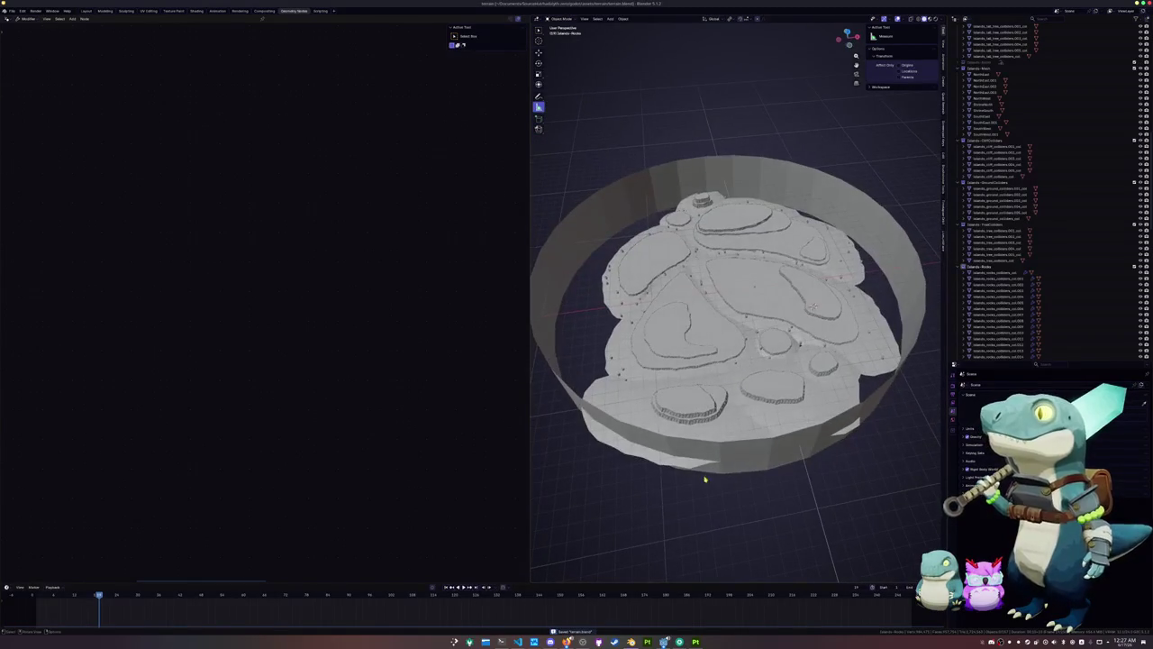
{"action": "scroll", "coordinate": [758, 401], "scroll_direction": "up", "scroll_amount": 4}
{"action": "middle_click_drag", "start_coordinate": [870, 311], "coordinate": [861, 344]}
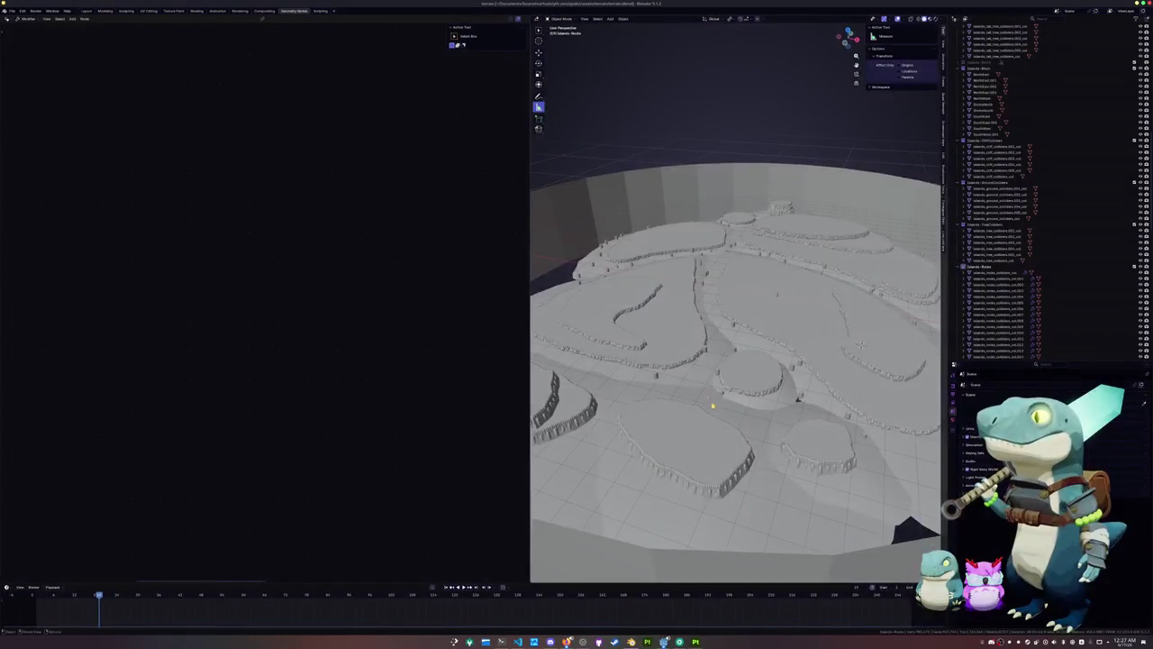
{"action": "key", "text": "shift+a"}
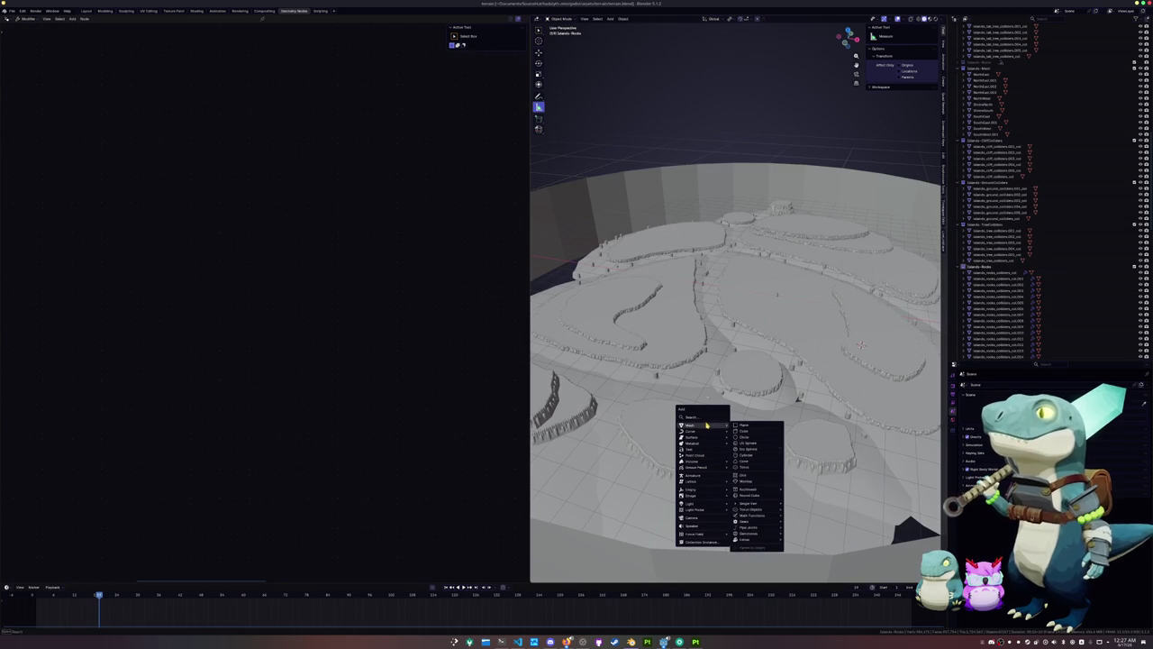
Start a new General file and browse the save dialog into the game's godot assets folder
{"action": "left_click", "coordinate": [669, 345]}
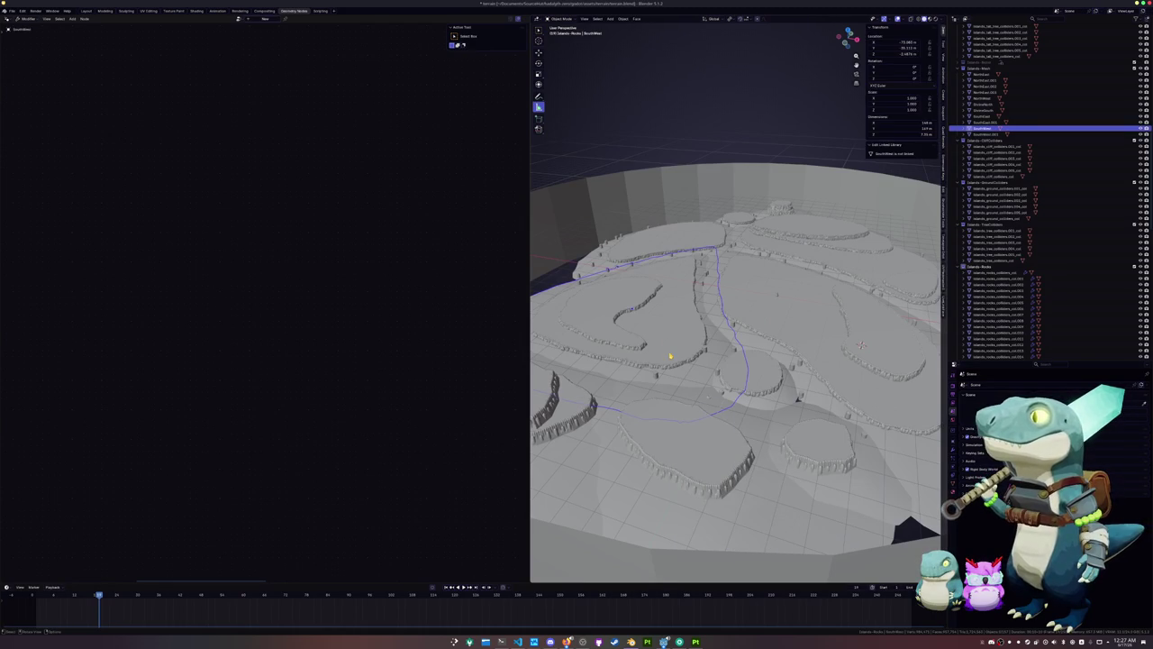
{"action": "left_click", "coordinate": [12, 11]}
{"action": "mouse_move", "coordinate": [21, 23]}
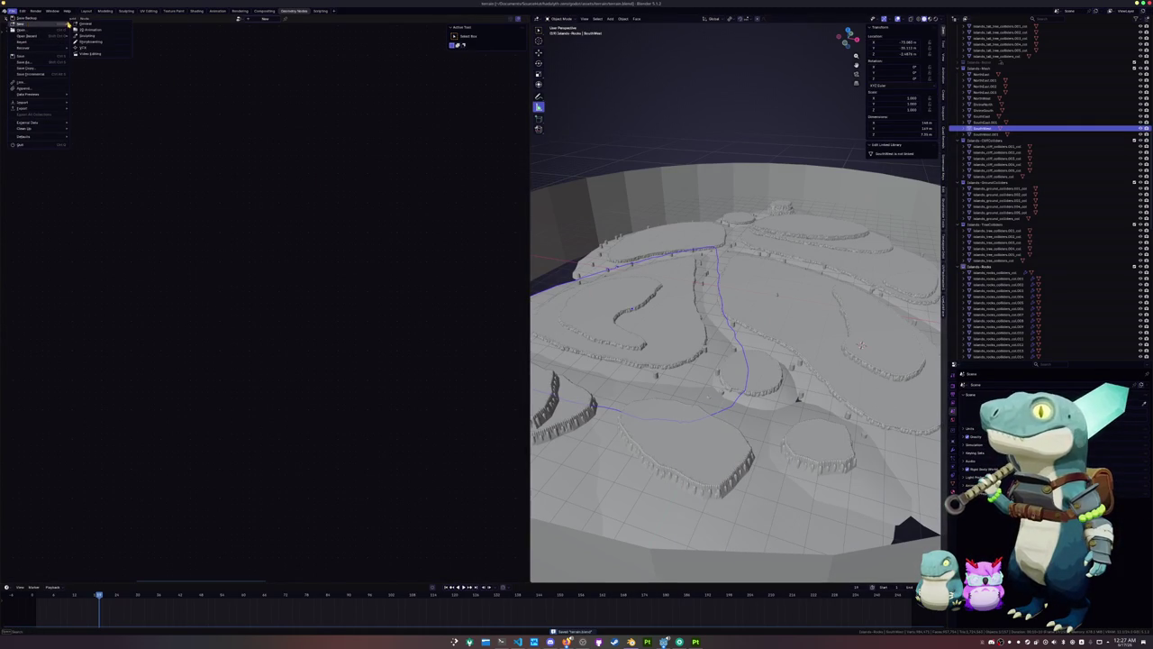
{"action": "left_click", "coordinate": [87, 25]}
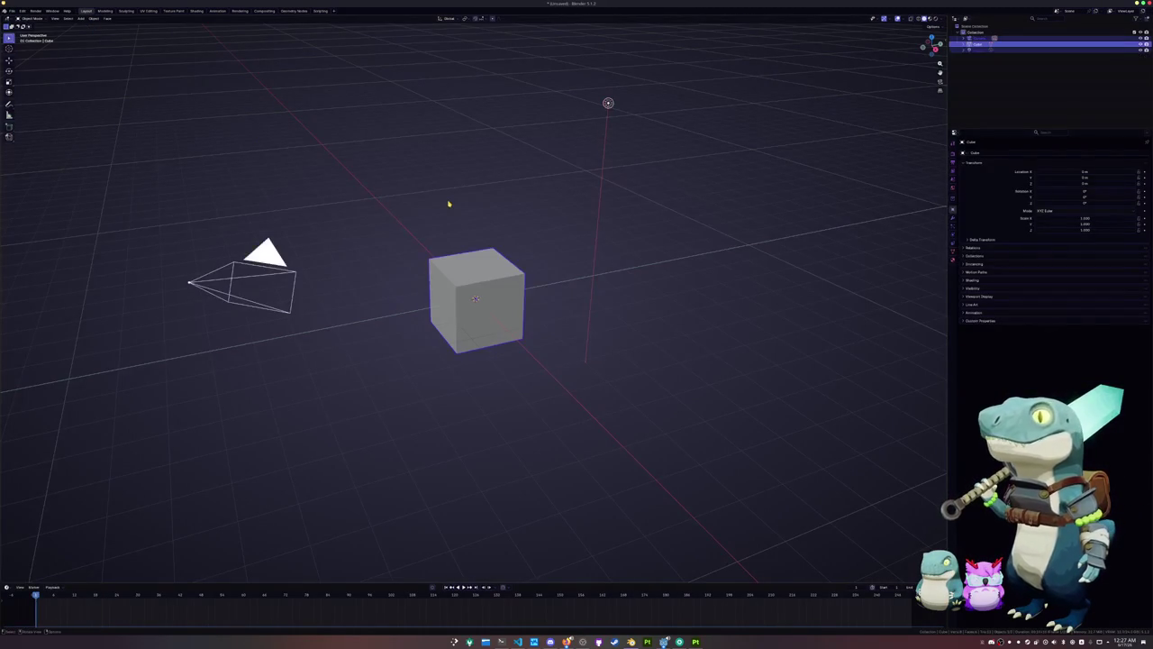
{"action": "key", "text": "ctrl+s"}
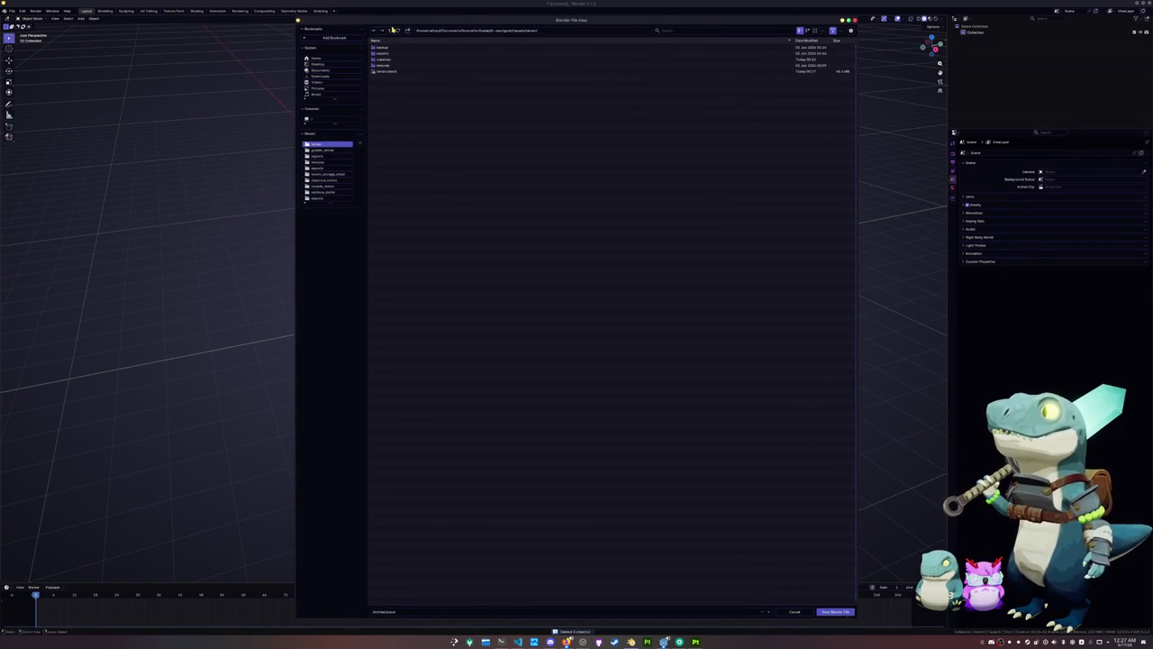
{"action": "left_click", "coordinate": [390, 31]}
{"action": "left_click", "coordinate": [390, 30]}
{"action": "left_click", "coordinate": [390, 31]}
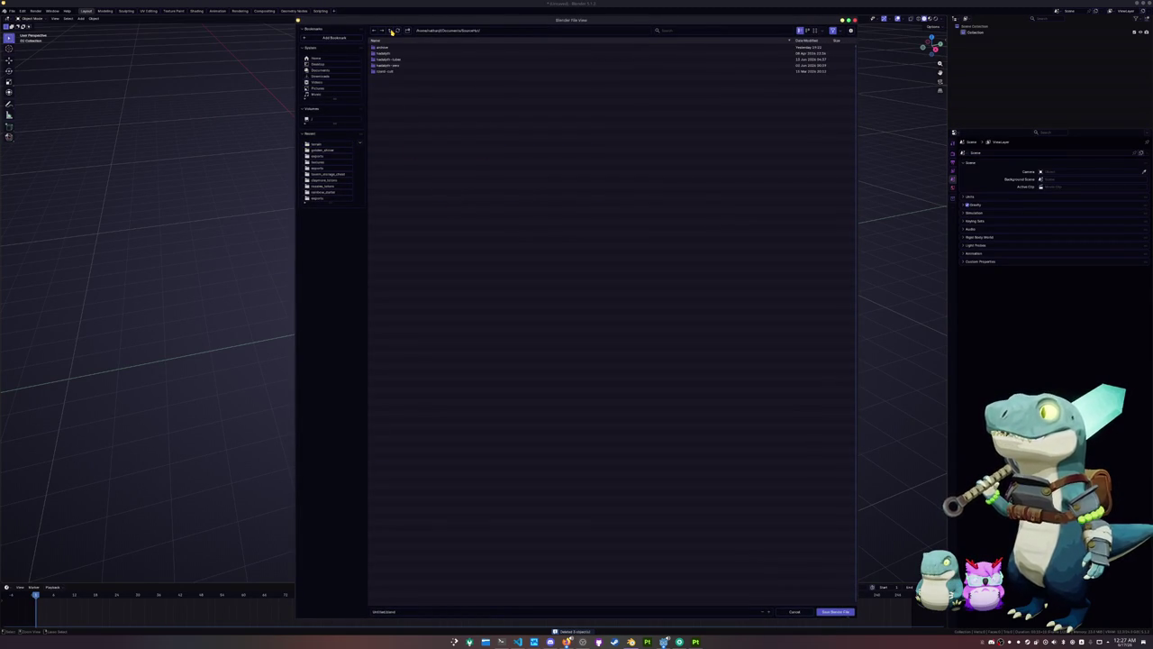
{"action": "left_click", "coordinate": [394, 61]}
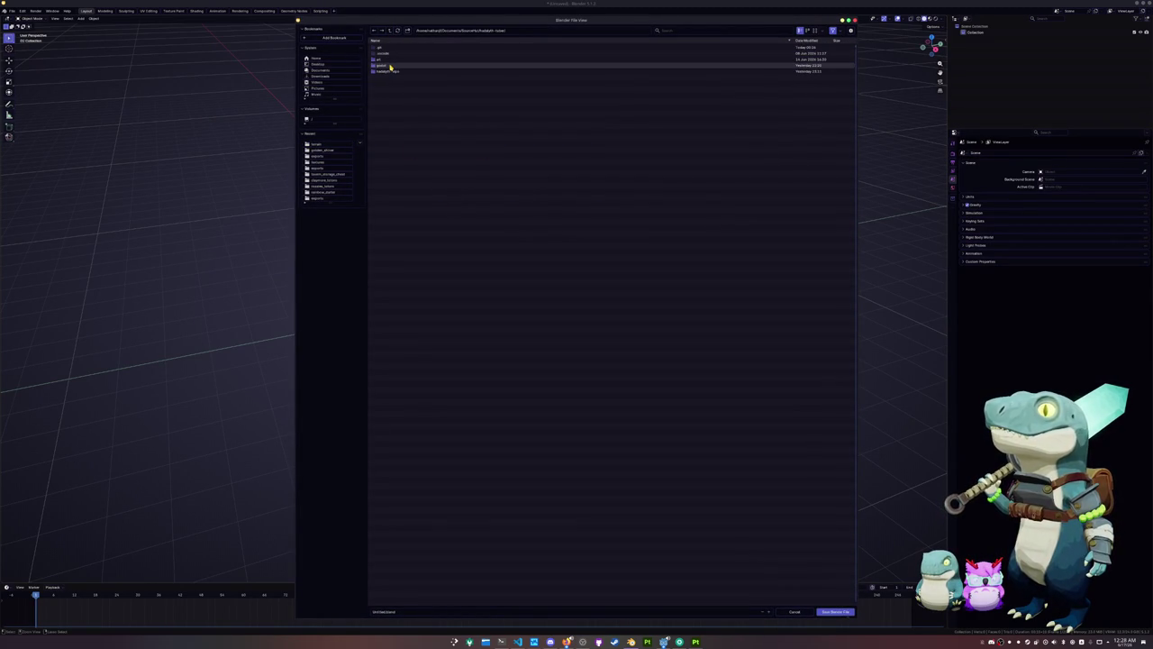
{"action": "left_click", "coordinate": [390, 65]}
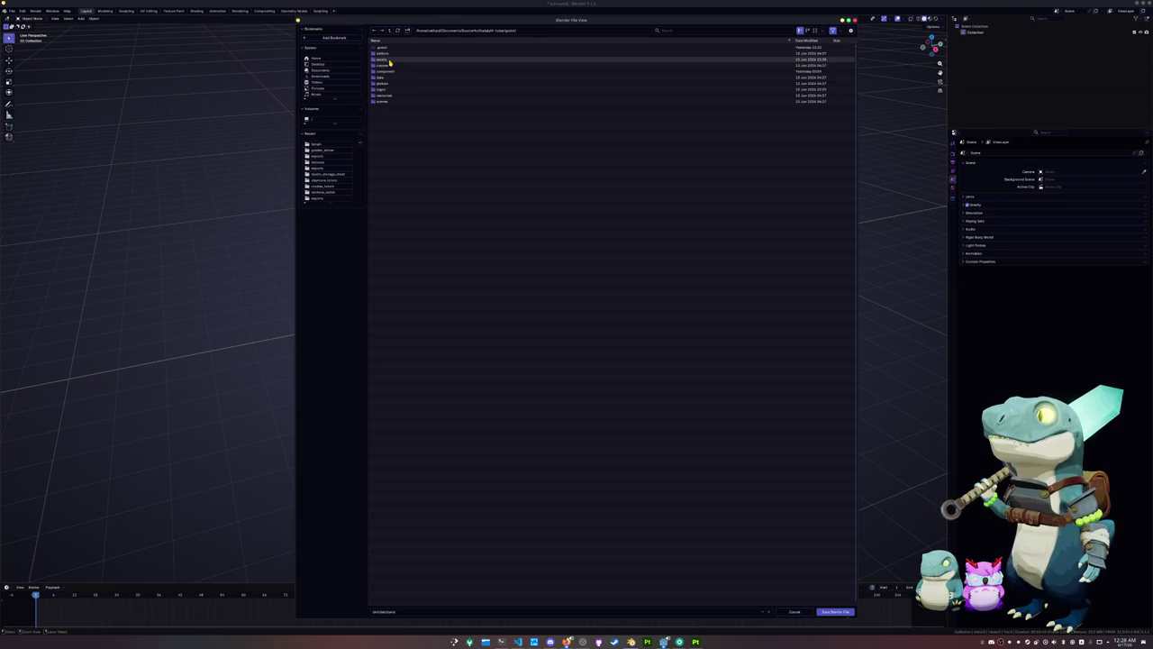
{"action": "left_click", "coordinate": [391, 60]}
Create a new terrain folder there and save the file inside it as terrain.blend
{"action": "left_click", "coordinate": [407, 30]}
{"action": "type", "text": "s"}
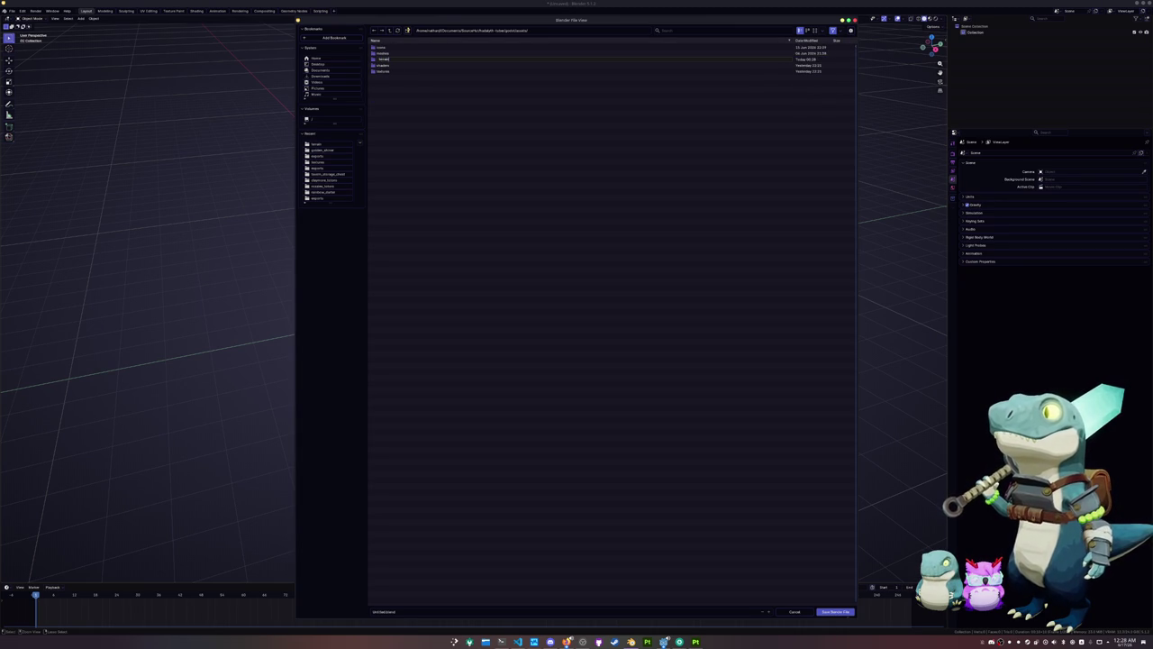
{"action": "left_click", "coordinate": [398, 61]}
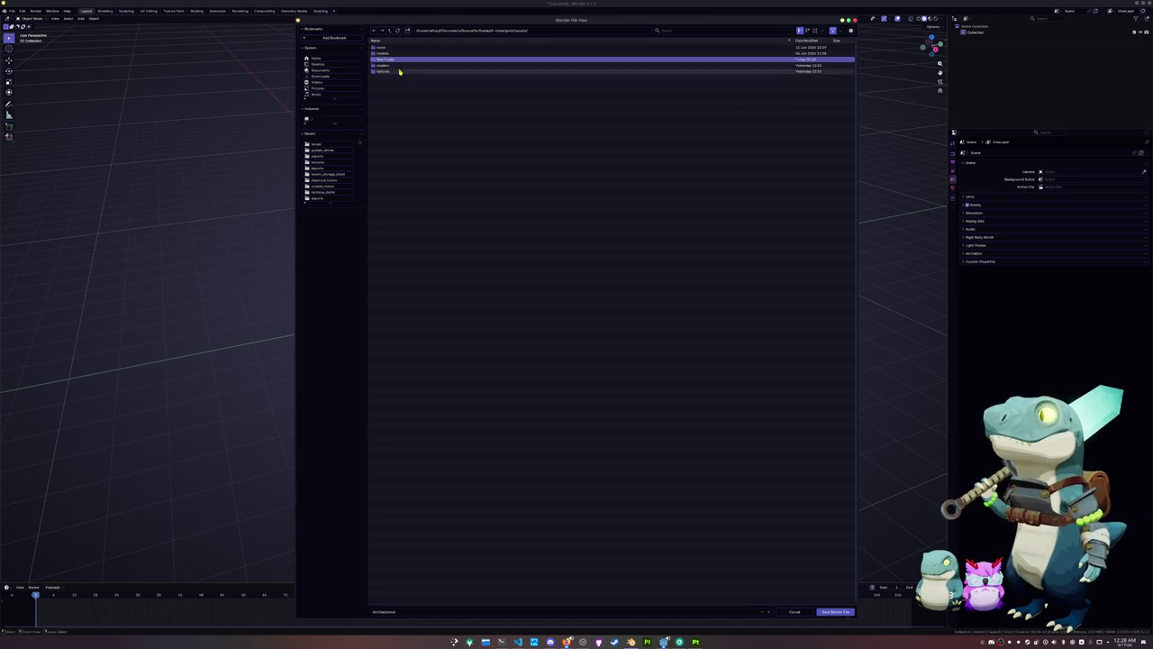
{"action": "double_click", "coordinate": [397, 60]}
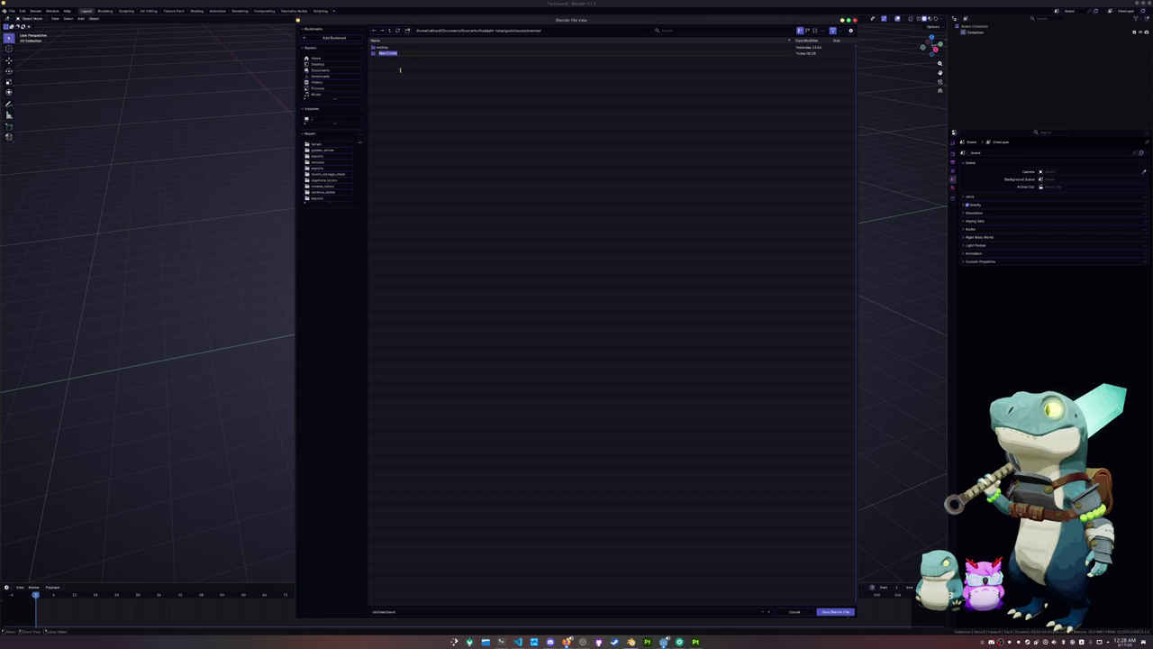
{"action": "key", "text": "Return"}
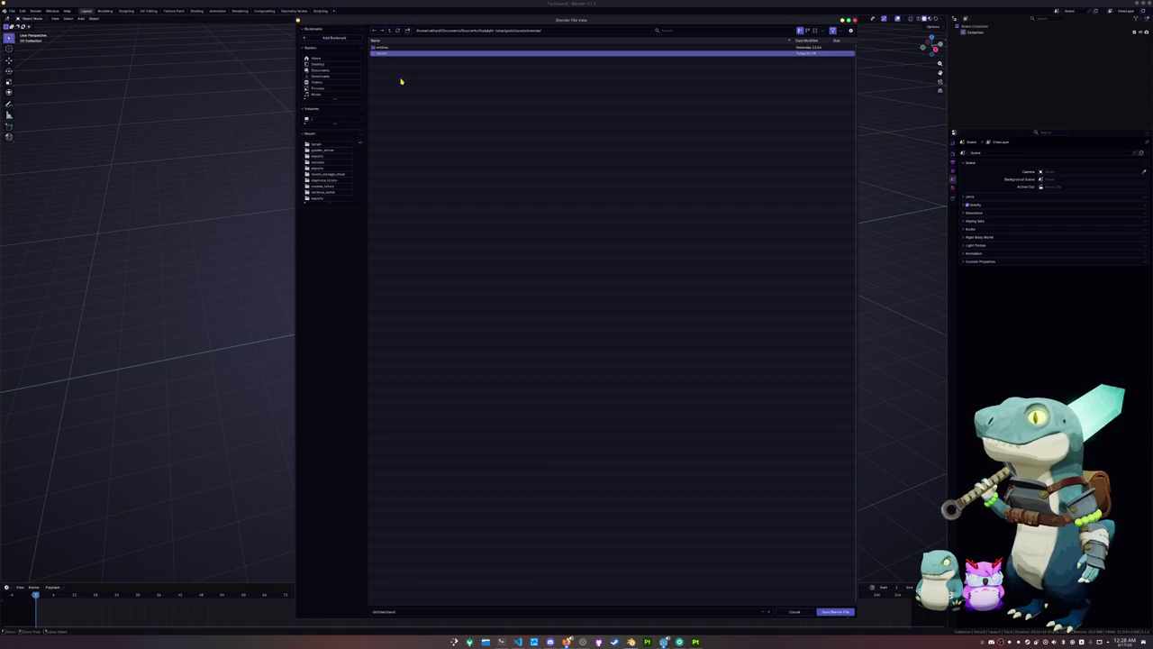
{"action": "key", "text": "Return"}
{"action": "left_click", "coordinate": [415, 609]}
{"action": "type", "text": "terrai"}
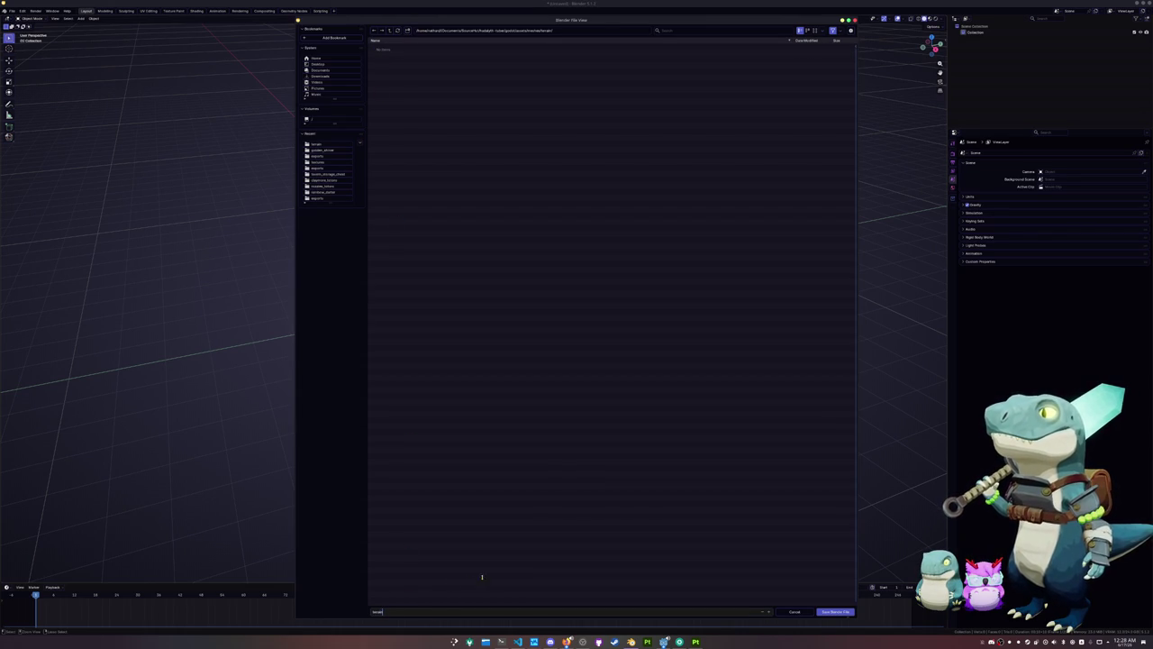
{"action": "left_click", "coordinate": [835, 611]}
Add a cube moved along X and rename the scene collection to Boulders
{"action": "key", "text": "shift+a"}
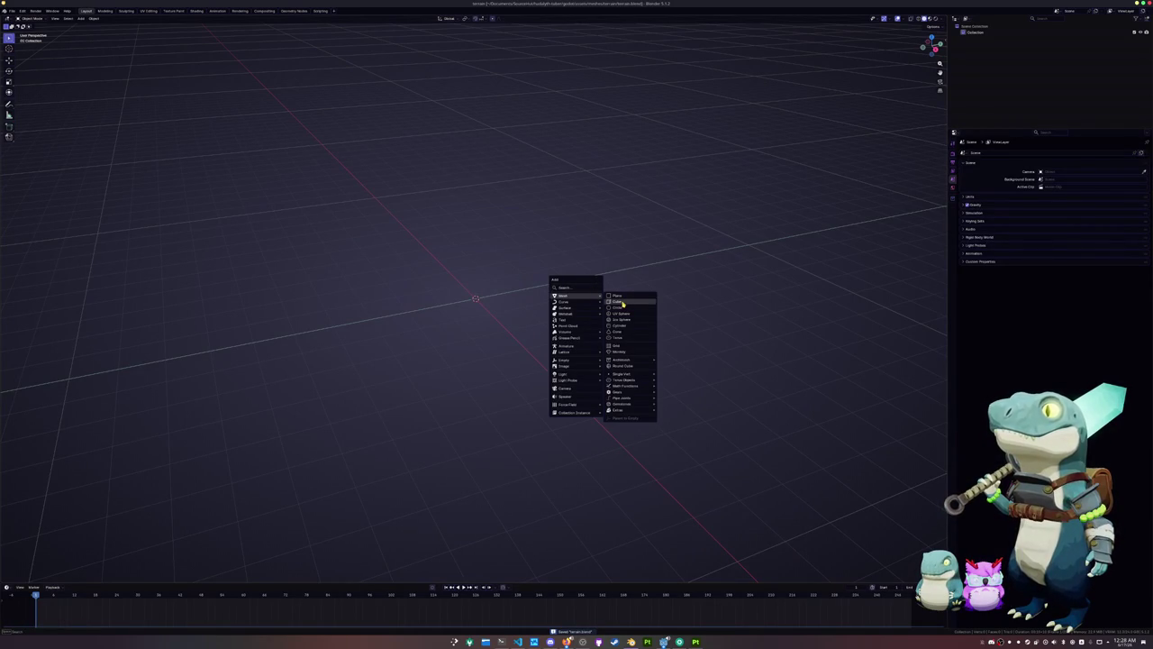
{"action": "left_click", "coordinate": [622, 304]}
{"action": "middle_click_drag", "start_coordinate": [513, 301], "coordinate": [494, 304]}
{"action": "key", "text": "g"}
{"action": "key", "text": "x"}
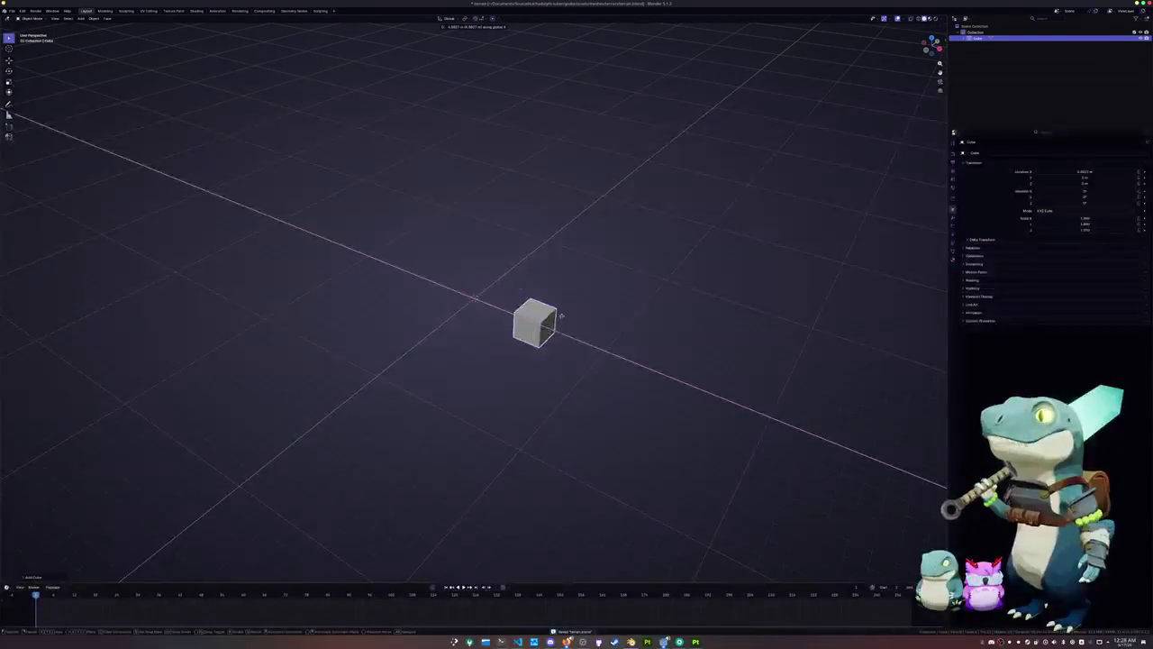
{"action": "left_click", "coordinate": [631, 346]}
{"action": "left_click", "coordinate": [976, 31]}
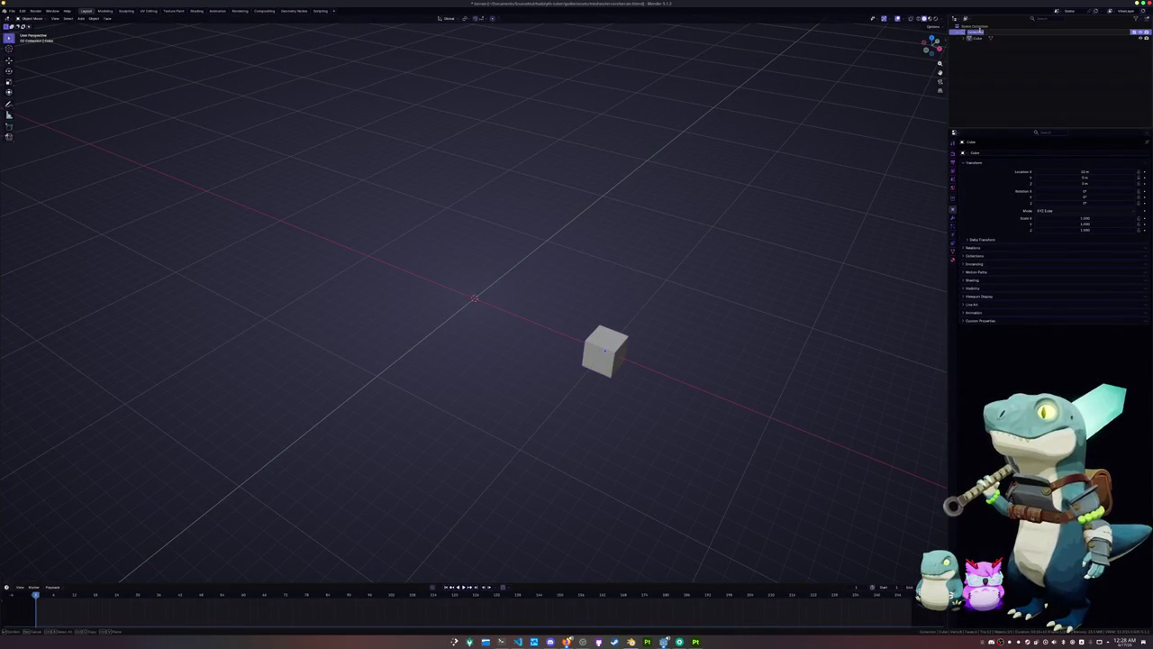
{"action": "key", "text": "Return"}
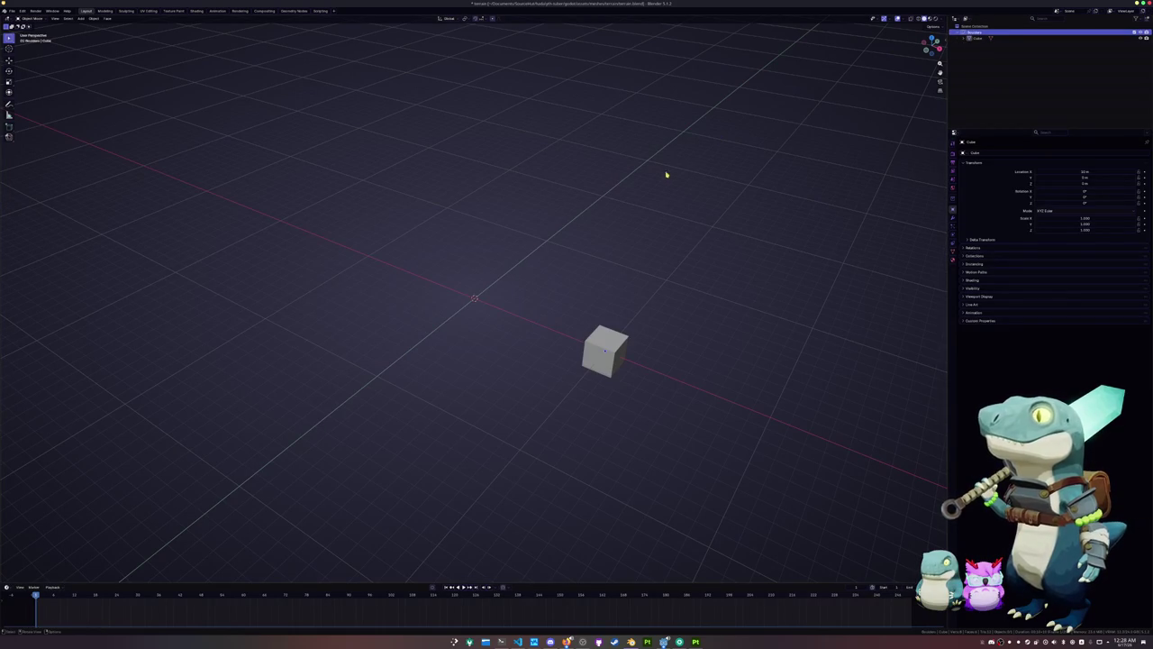
Add a second cube and raise it along the Z axis
{"action": "key", "text": "shift+a"}
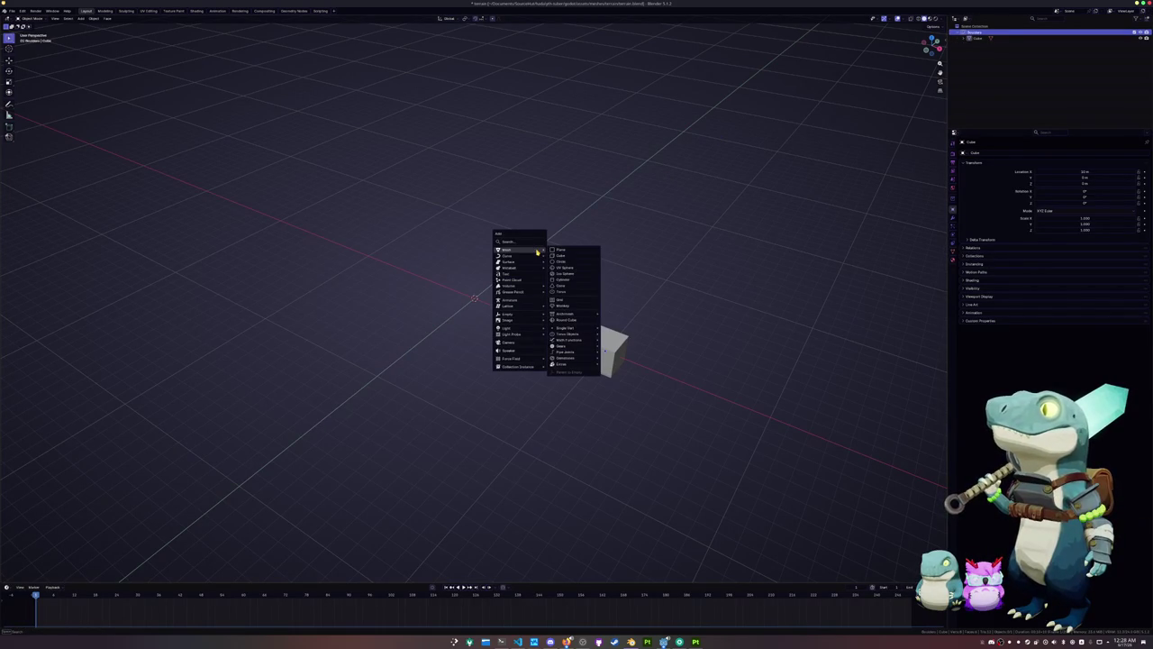
{"action": "left_click", "coordinate": [560, 255]}
{"action": "key", "text": "g"}
{"action": "key", "text": "z"}
{"action": "left_click", "coordinate": [571, 255]}
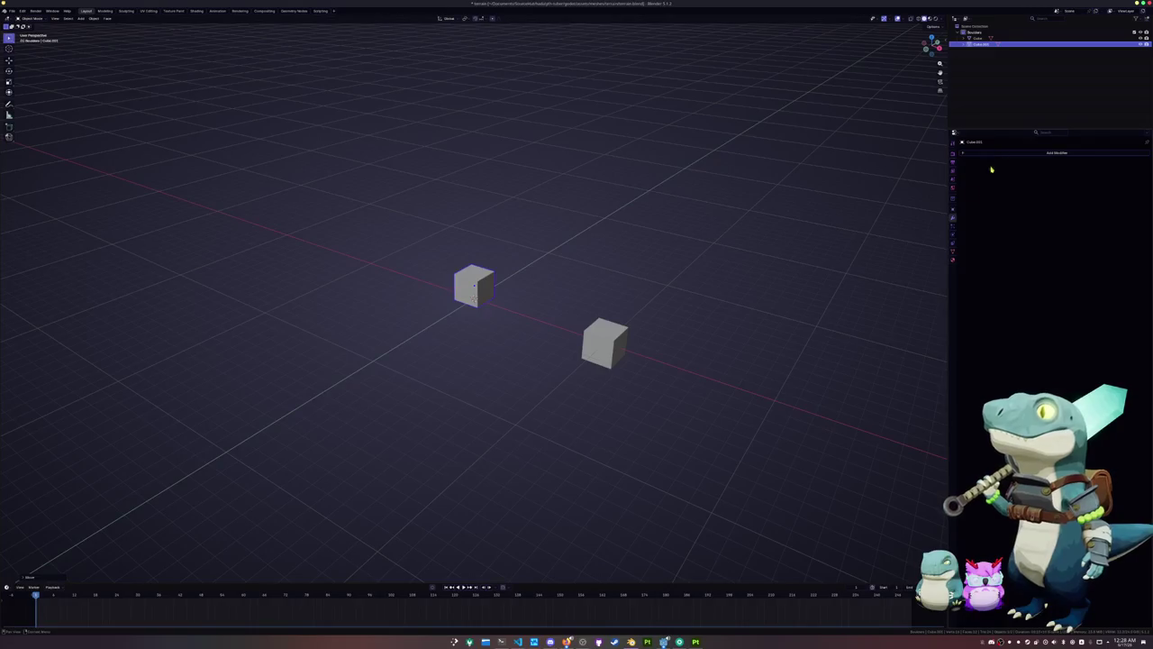
Give the second cube a Geometry Nodes modifier and switch to the Geometry Nodes workspace
{"action": "left_click", "coordinate": [1000, 153]}
{"action": "type", "text": "ge"}
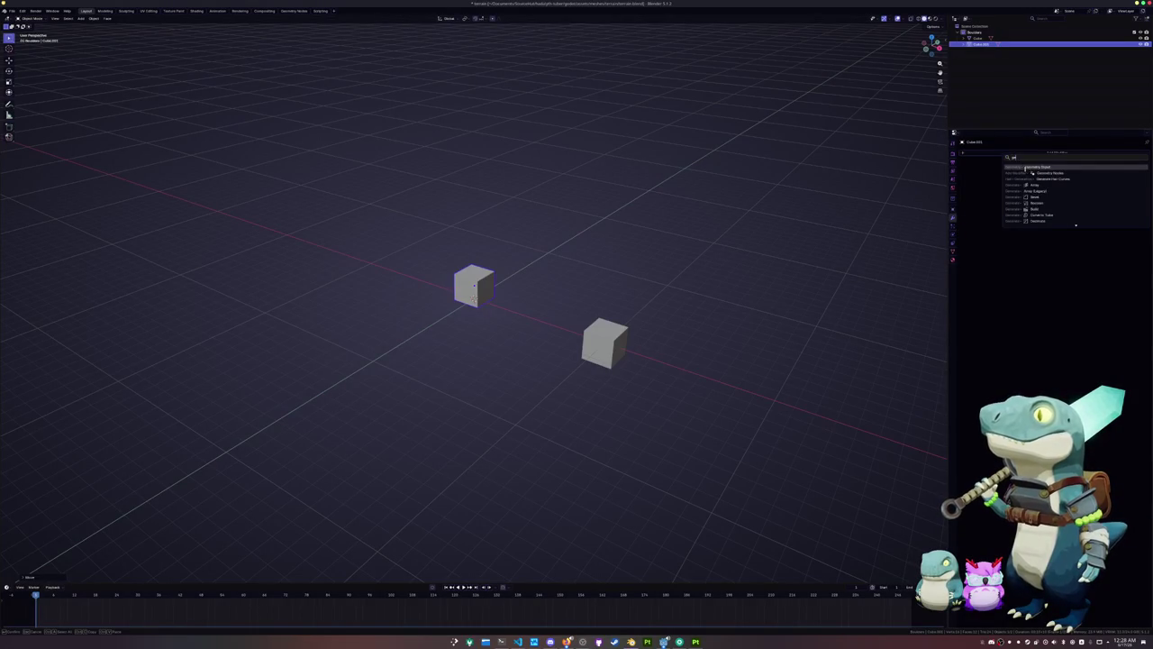
{"action": "left_click", "coordinate": [1036, 172]}
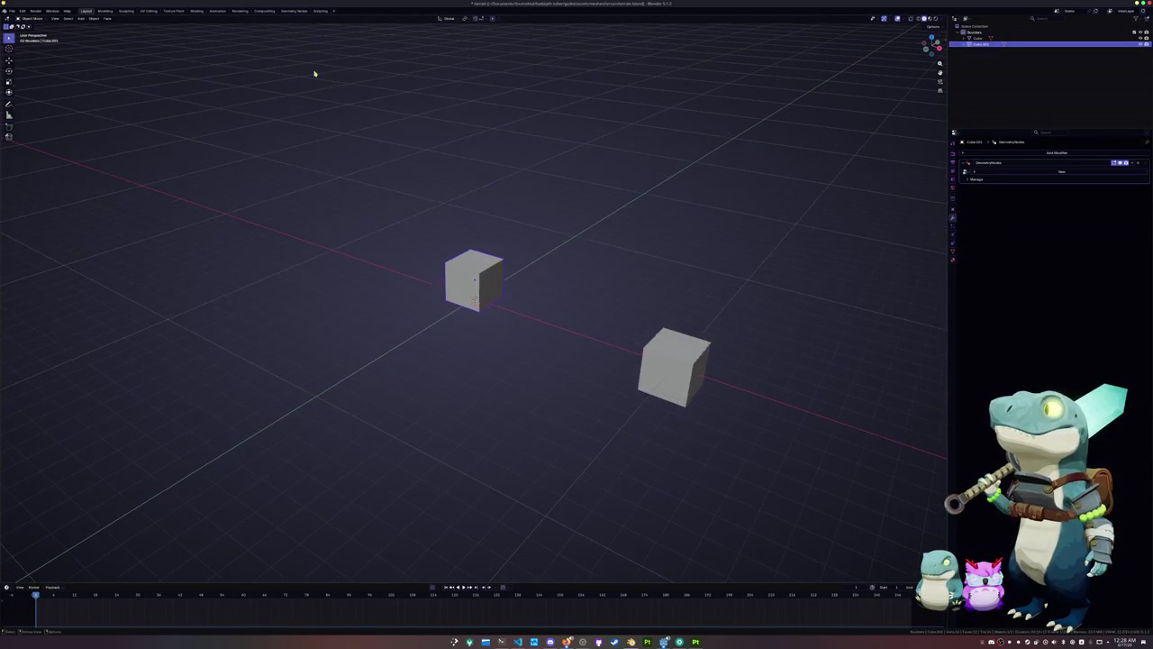
{"action": "left_click", "coordinate": [293, 11]}
{"action": "middle_click_drag", "start_coordinate": [497, 169], "coordinate": [514, 198]}
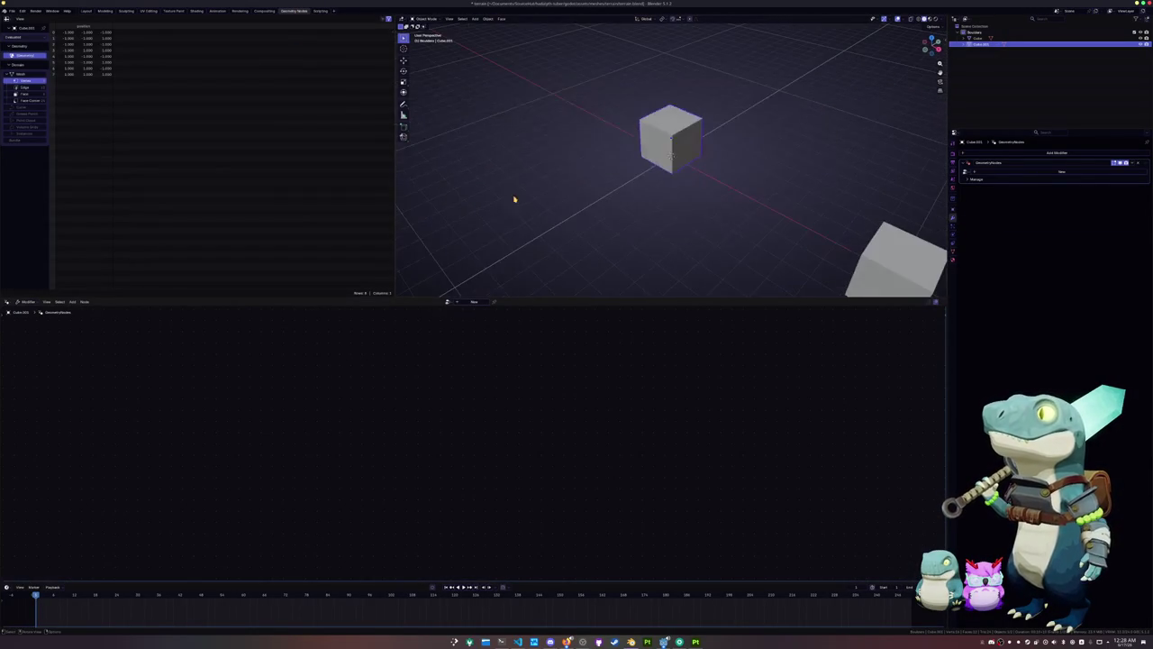
Create a new node tree, rename it, enable Fake User, and spread Group Input and Output apart
{"action": "left_click", "coordinate": [473, 301]}
{"action": "left_click", "coordinate": [991, 171]}
{"action": "key", "text": "BackSpace"}
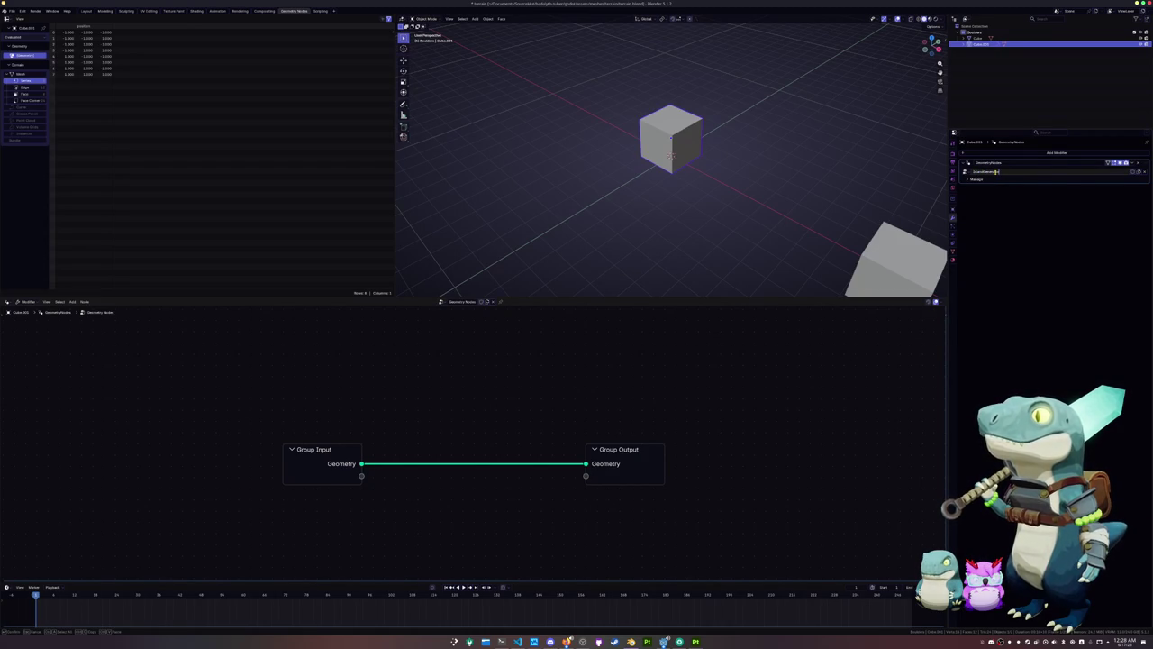
{"action": "key", "text": "Return"}
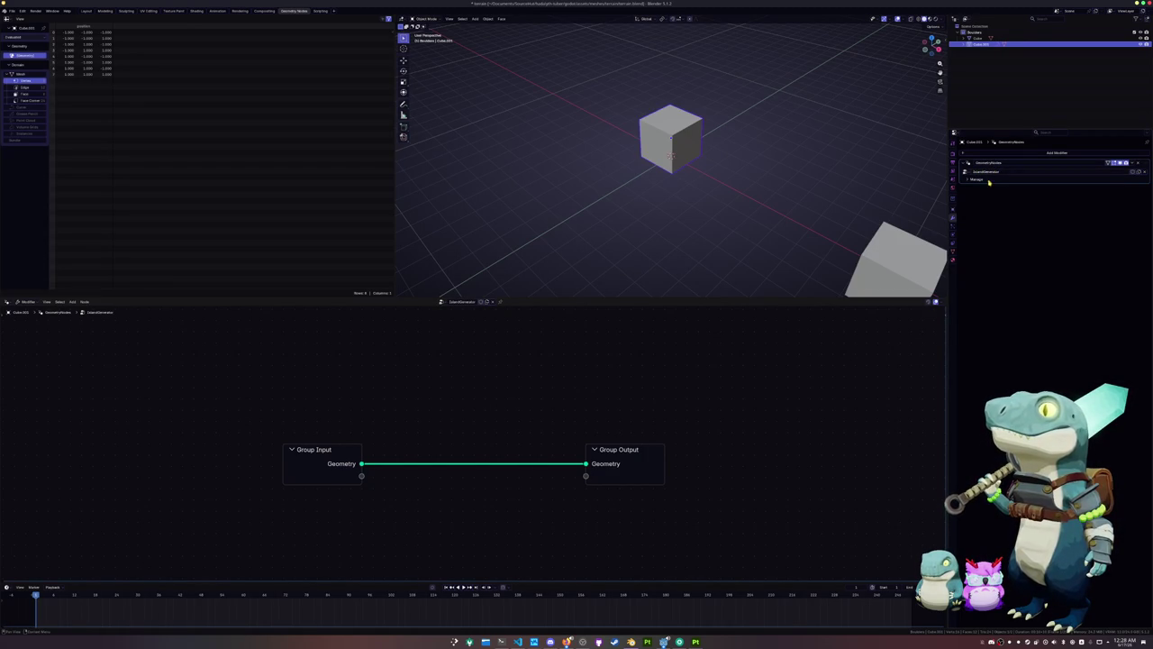
{"action": "left_click", "coordinate": [1133, 172]}
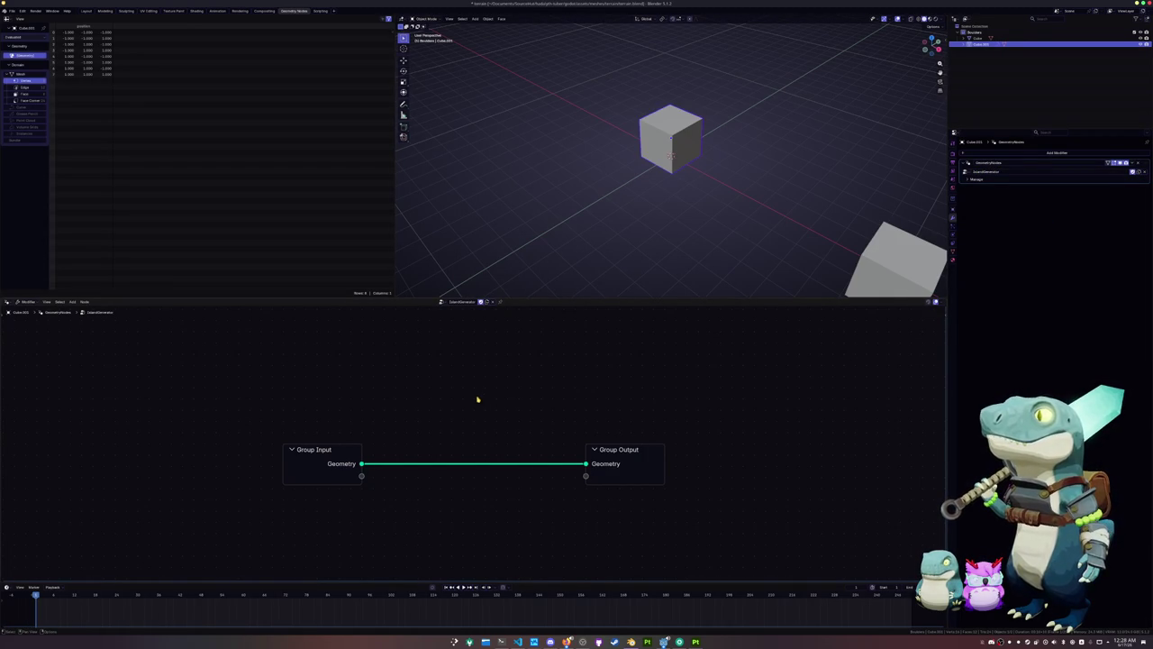
{"action": "left_click_drag", "start_coordinate": [337, 450], "coordinate": [101, 428]}
{"action": "left_click_drag", "start_coordinate": [622, 446], "coordinate": [868, 425]}
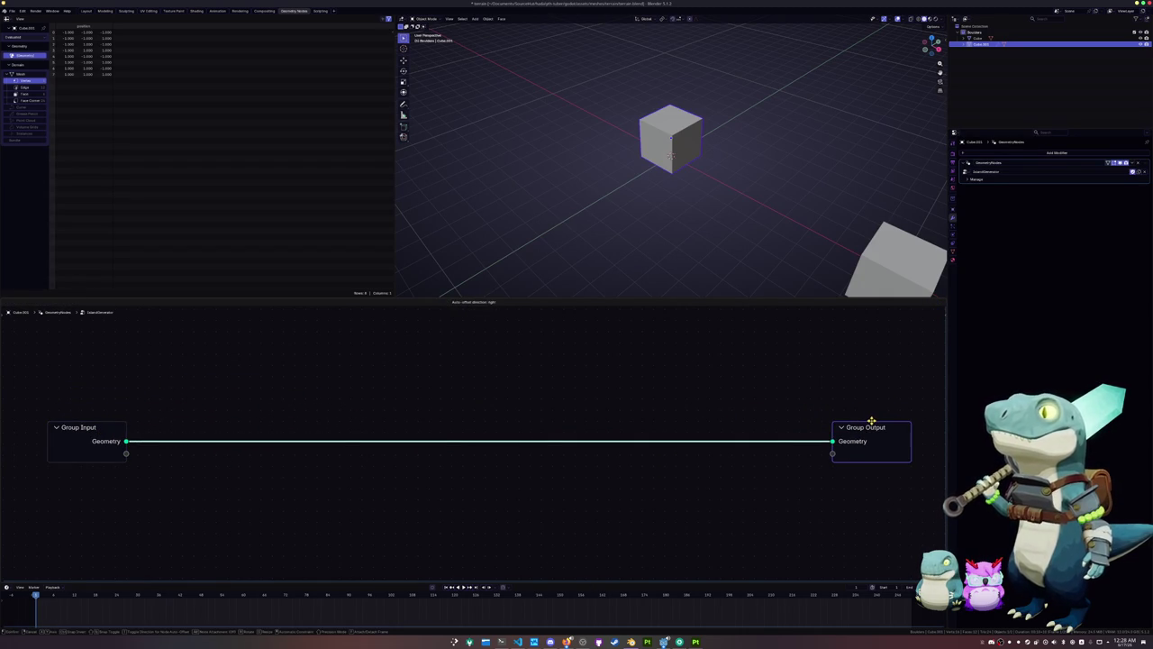
Reselect the second cube and search the node list for curve nodes, then cancel the search
{"action": "scroll", "coordinate": [693, 250], "scroll_direction": "down", "scroll_amount": 2}
{"action": "left_click", "coordinate": [665, 145]}
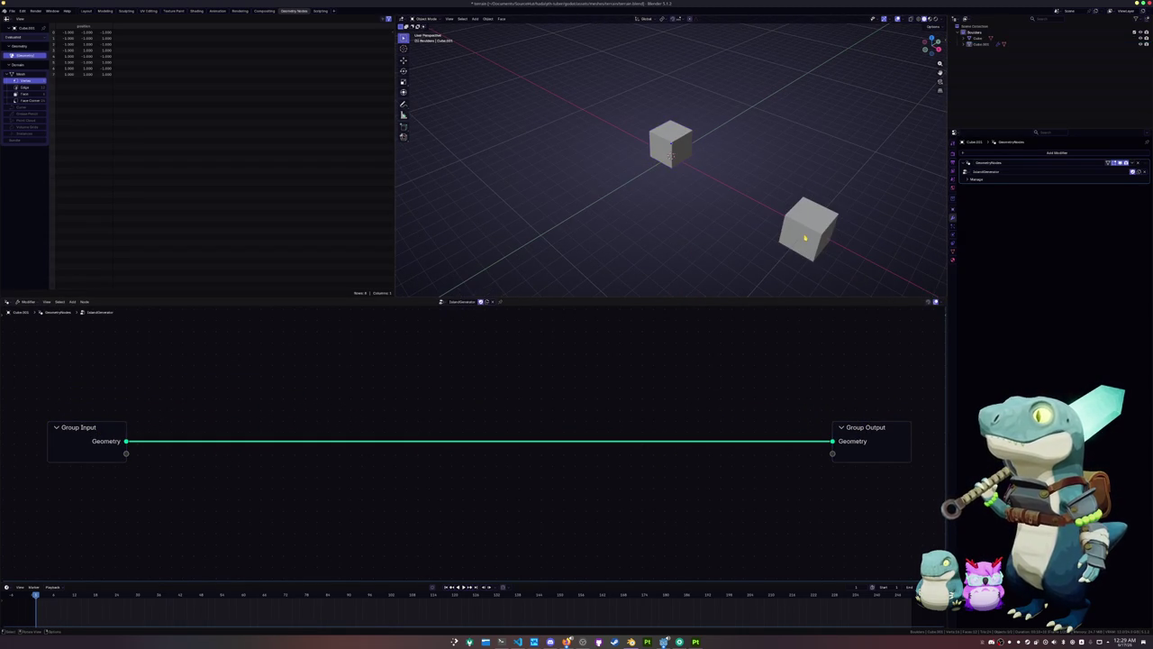
{"action": "left_click", "coordinate": [672, 142]}
{"action": "middle_click_drag", "start_coordinate": [671, 153], "coordinate": [653, 192]}
{"action": "key", "text": "Tab"}
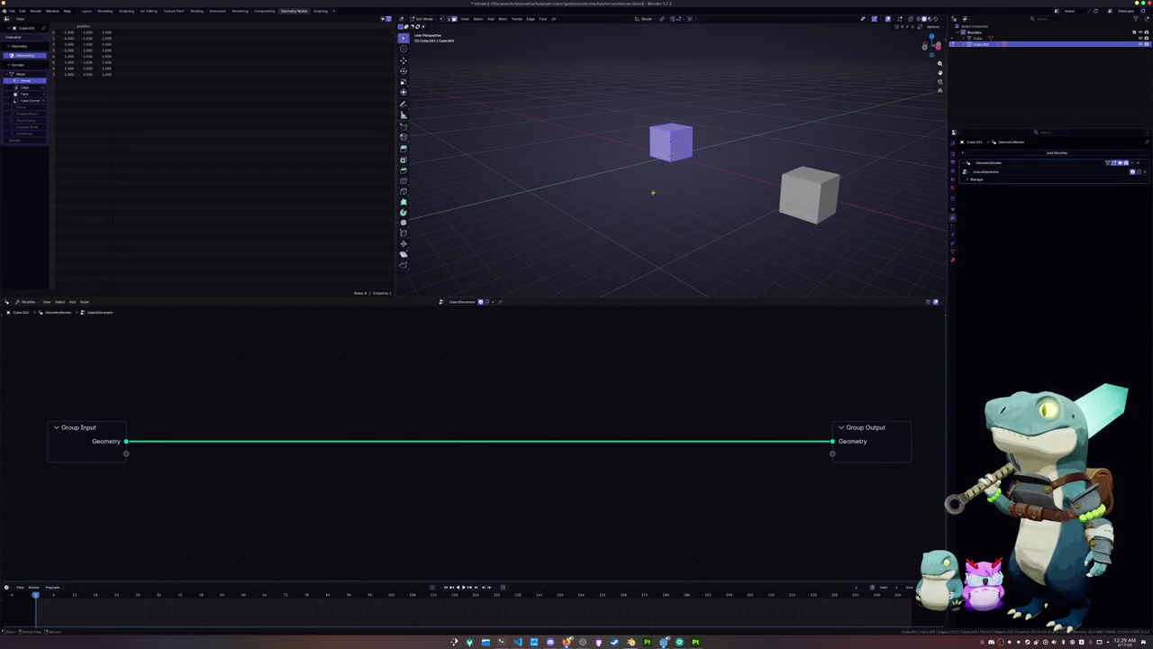
{"action": "left_click_drag", "start_coordinate": [138, 438], "coordinate": [254, 380]}
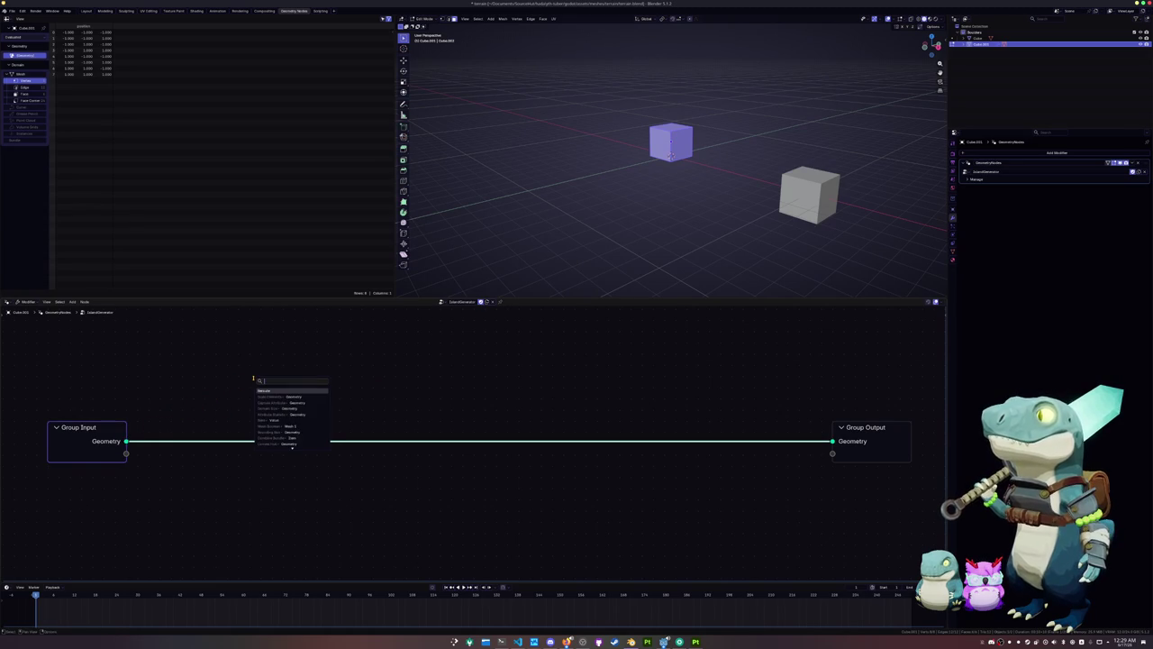
{"action": "type", "text": "curv"}
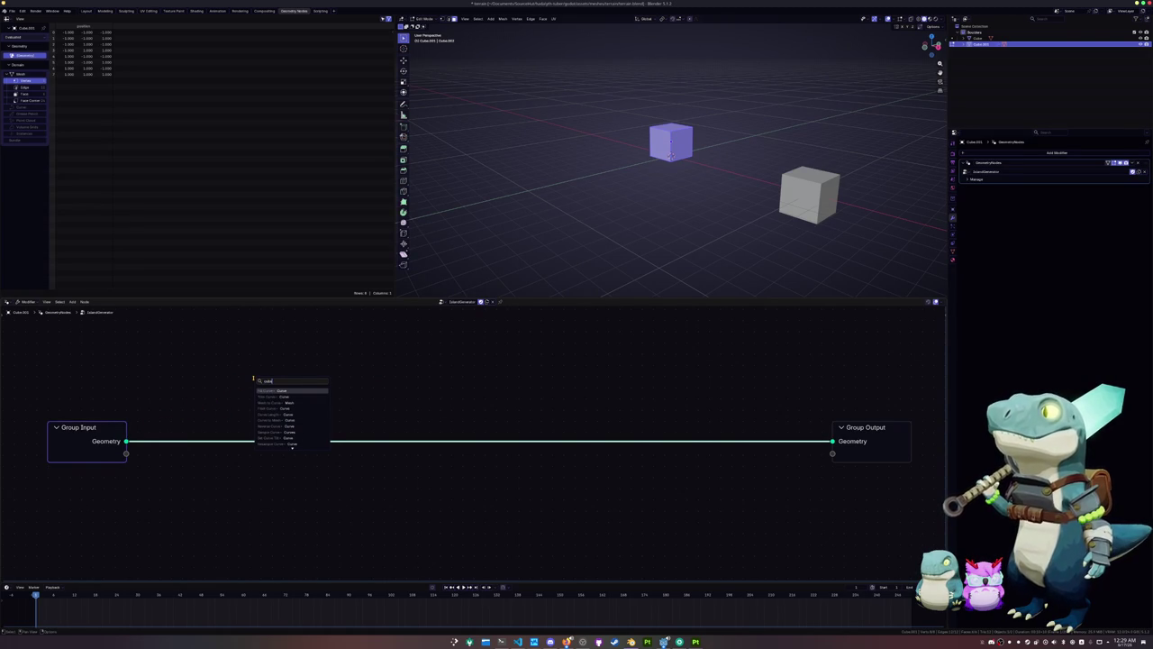
{"action": "key", "text": "Down"}
{"action": "key", "text": "Down"}
{"action": "key", "text": "Down"}
{"action": "key", "text": "Down"}
{"action": "key", "text": "Down"}
{"action": "key", "text": "Down"}
{"action": "key", "text": "Down"}
{"action": "key", "text": "Down"}
{"action": "key", "text": "Down"}
{"action": "key", "text": "Down"}
{"action": "key", "text": "Down"}
{"action": "key", "text": "Down"}
{"action": "key", "text": "Down"}
{"action": "key", "text": "Down"}
{"action": "type", "text": "cu"}
{"action": "key", "text": "Down"}
{"action": "key", "text": "Down"}
{"action": "key", "text": "Down"}
{"action": "key", "text": "Down"}
{"action": "key", "text": "Down"}
{"action": "key", "text": "Down"}
{"action": "key", "text": "Down"}
{"action": "key", "text": "Down"}
{"action": "key", "text": "Down"}
{"action": "key", "text": "Down"}
{"action": "key", "text": "Down"}
{"action": "key", "text": "Down"}
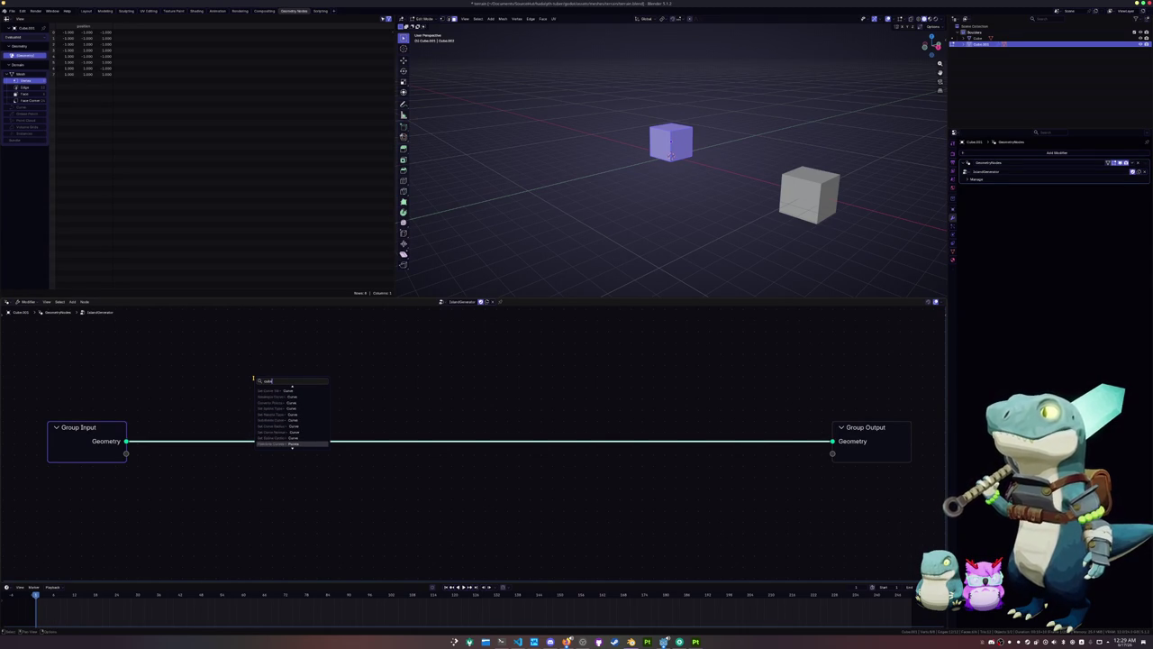
{"action": "key", "text": "Escape"}
{"action": "key", "text": "shift+a"}
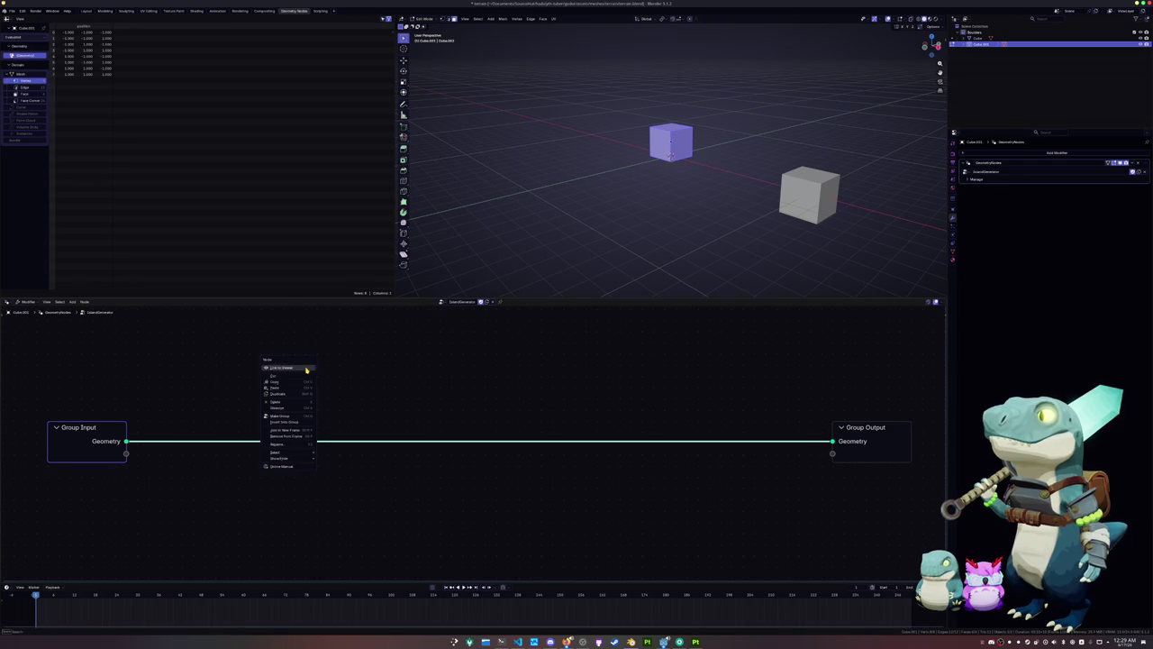
{"action": "key", "text": "shift+a"}
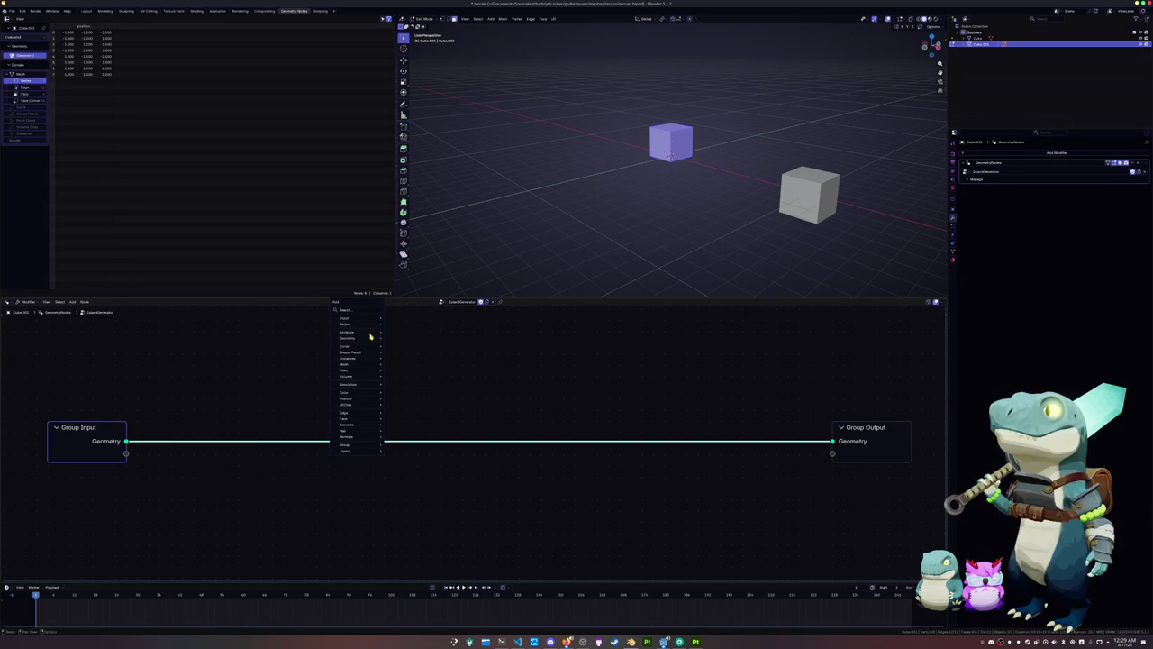
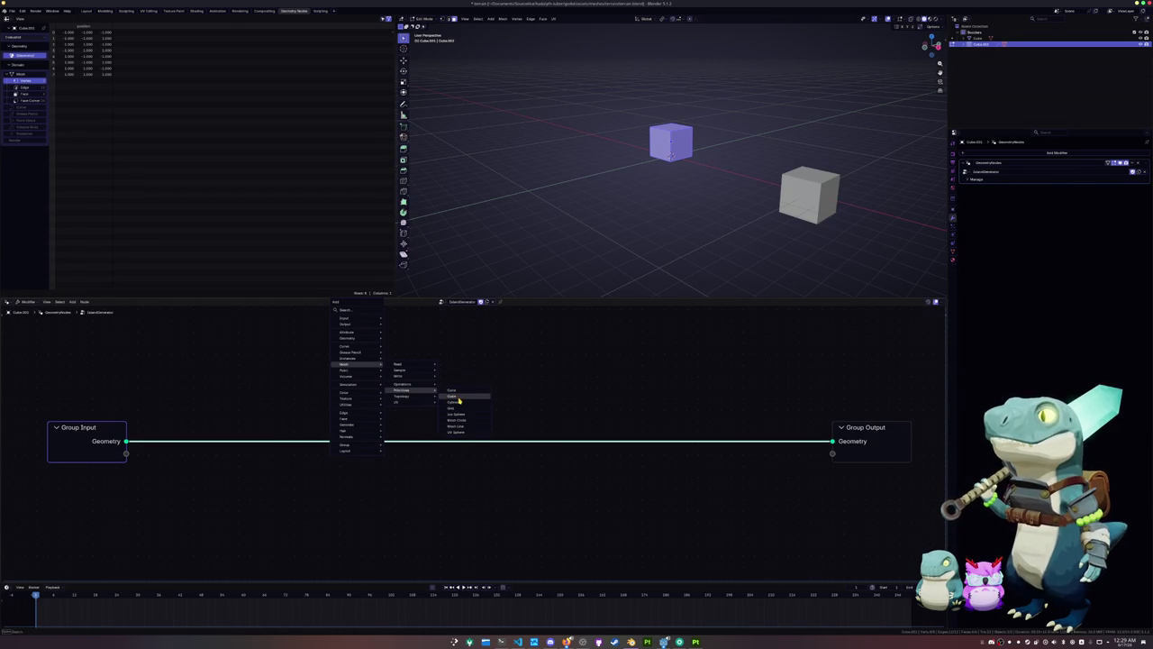
Add a Cube mesh primitive node and preview it through a Viewer node
{"action": "left_click", "coordinate": [457, 396]}
{"action": "left_click", "coordinate": [262, 333], "text": "ctrl+shift"}
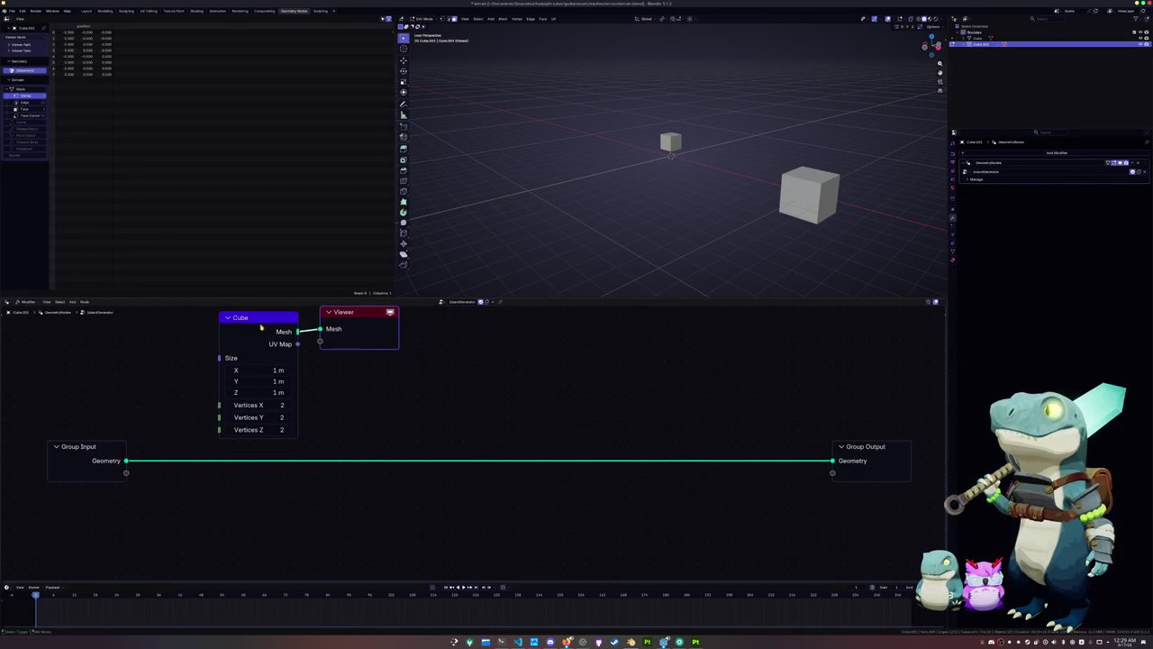
{"action": "left_click_drag", "start_coordinate": [350, 314], "coordinate": [713, 348]}
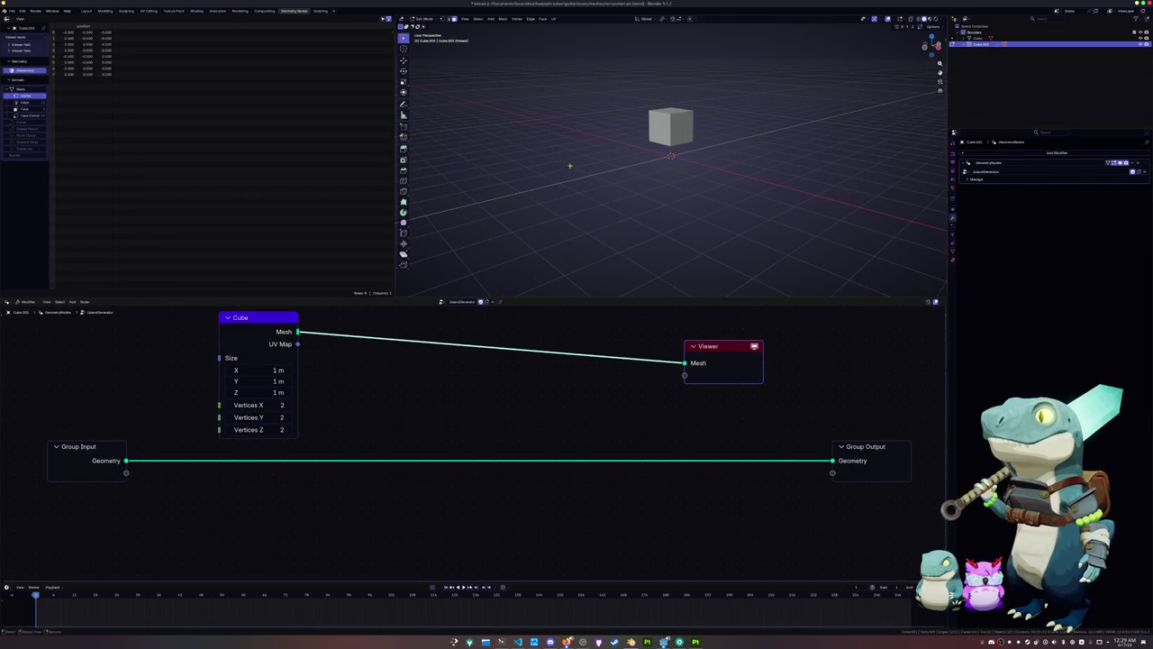
{"action": "scroll", "coordinate": [585, 181], "scroll_direction": "up", "scroll_amount": 4}
{"action": "mouse_move", "coordinate": [584, 180]}
{"action": "middle_mouse_down"}
{"action": "mouse_move", "coordinate": [650, 182]}
{"action": "mouse_move", "coordinate": [693, 165]}
{"action": "middle_mouse_up"}
Return the object to the world origin in object mode
{"action": "key", "text": "Tab"}
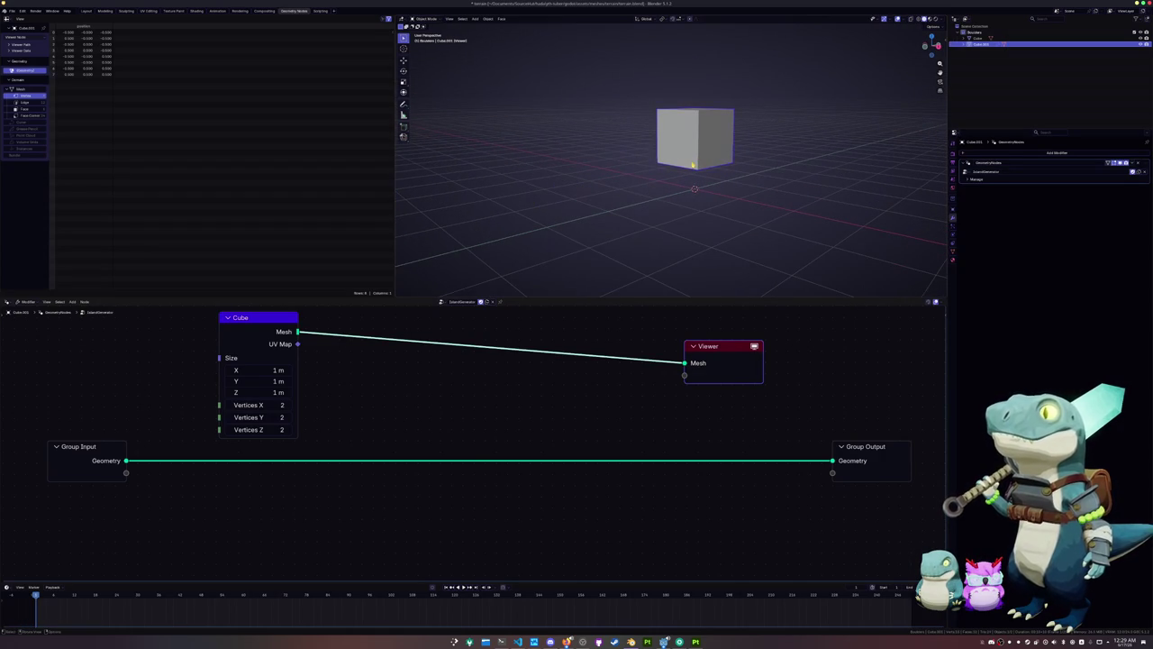
{"action": "key", "text": "g"}
{"action": "key", "text": "z"}
{"action": "key", "text": "Escape"}
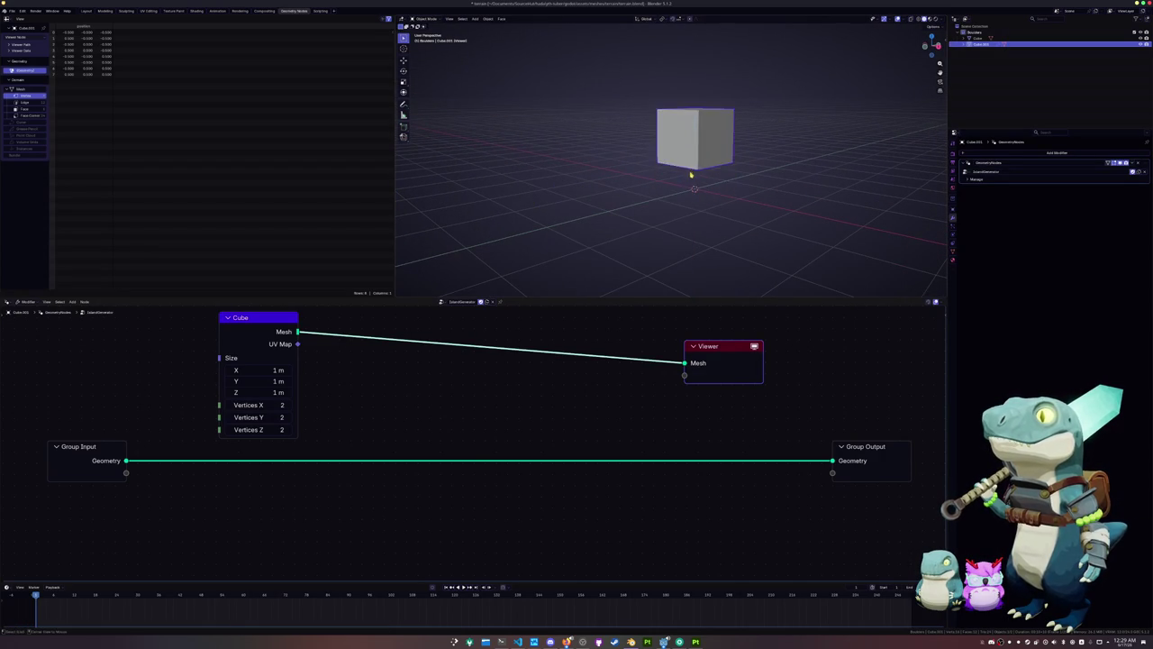
{"action": "key", "text": "alt+g"}
Rearrange Group Input and the Cube node, then delete the Cube primitive node
{"action": "middle_click_drag", "start_coordinate": [352, 365], "coordinate": [437, 373]}
{"action": "scroll", "coordinate": [384, 425], "scroll_direction": "down", "scroll_amount": 2}
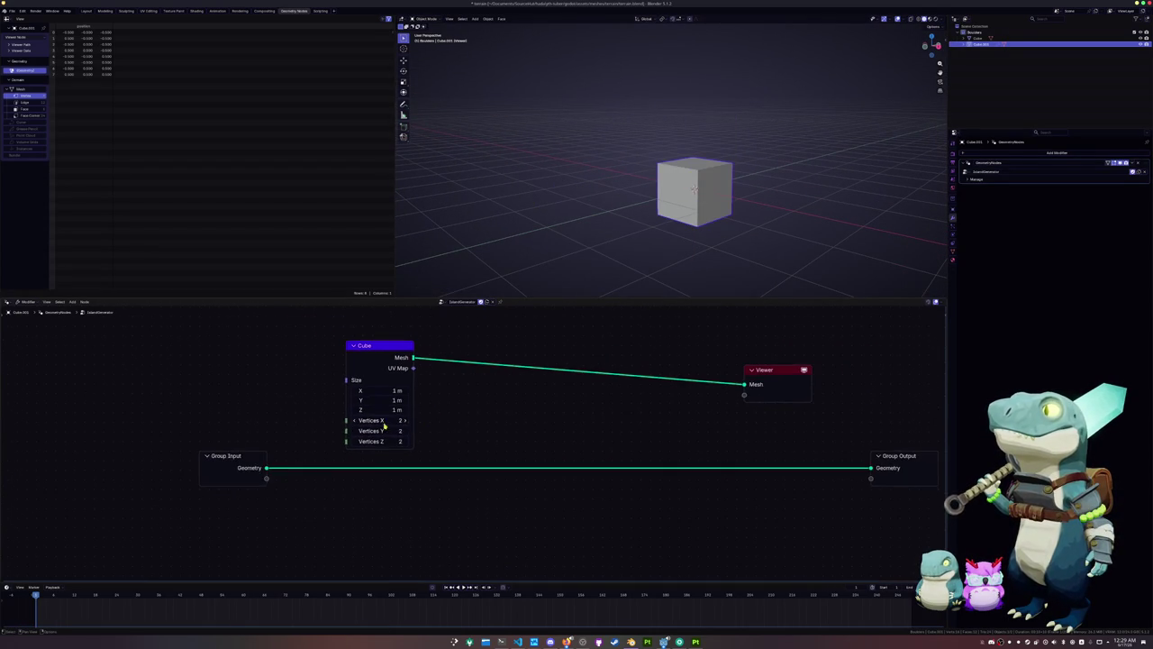
{"action": "left_click_drag", "start_coordinate": [239, 456], "coordinate": [181, 513]}
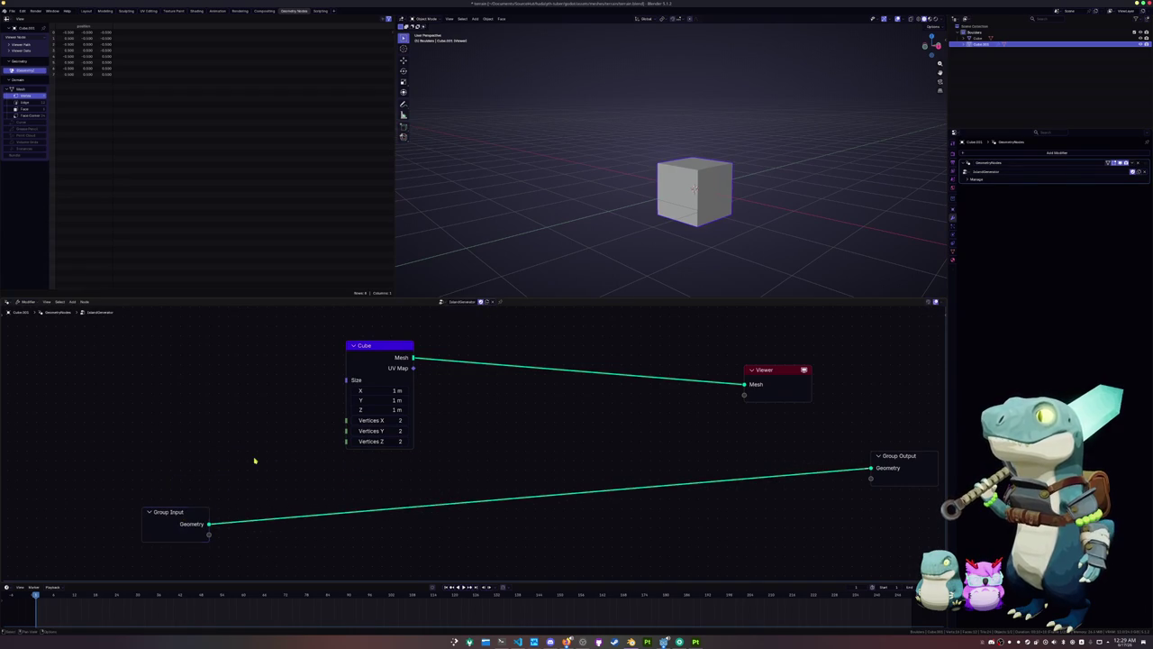
{"action": "left_click_drag", "start_coordinate": [343, 371], "coordinate": [304, 376]}
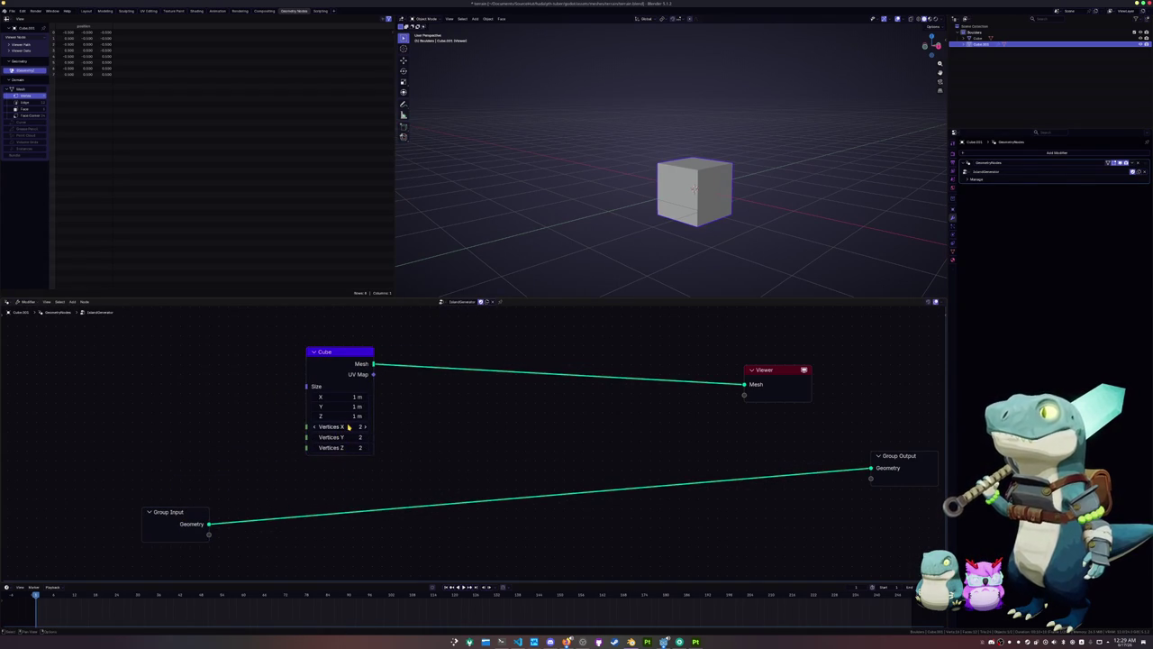
{"action": "mouse_move", "coordinate": [374, 363]}
{"action": "left_mouse_down"}
{"action": "mouse_move", "coordinate": [493, 351]}
{"action": "mouse_move", "coordinate": [427, 384]}
{"action": "left_mouse_up"}
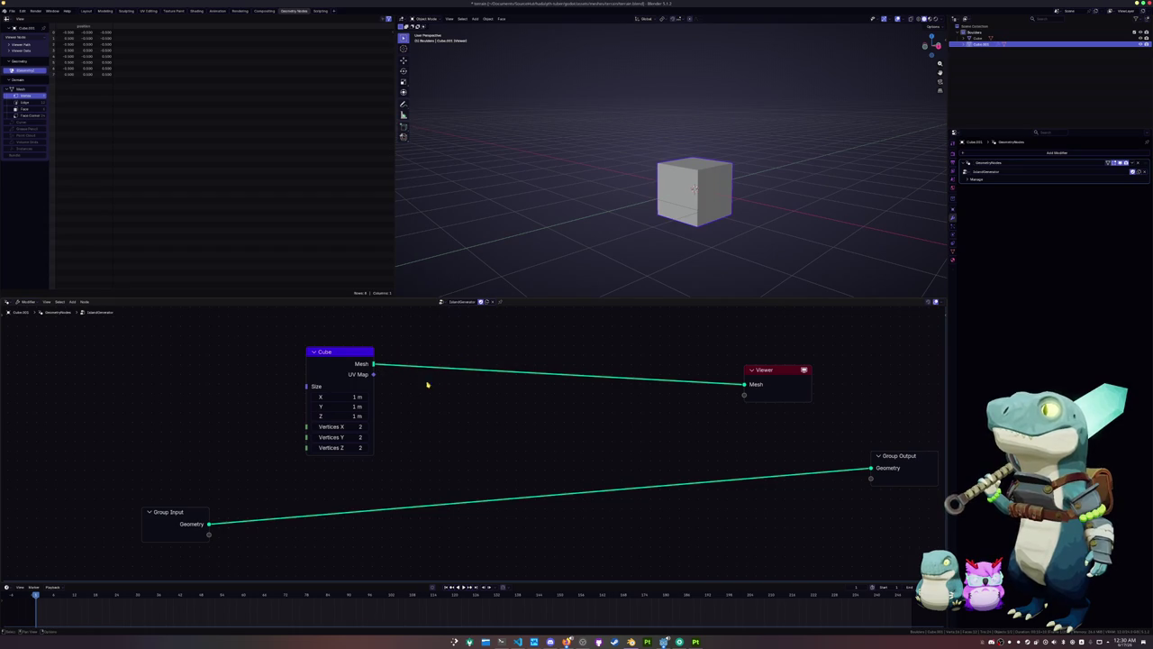
{"action": "left_click_drag", "start_coordinate": [375, 364], "coordinate": [492, 406]}
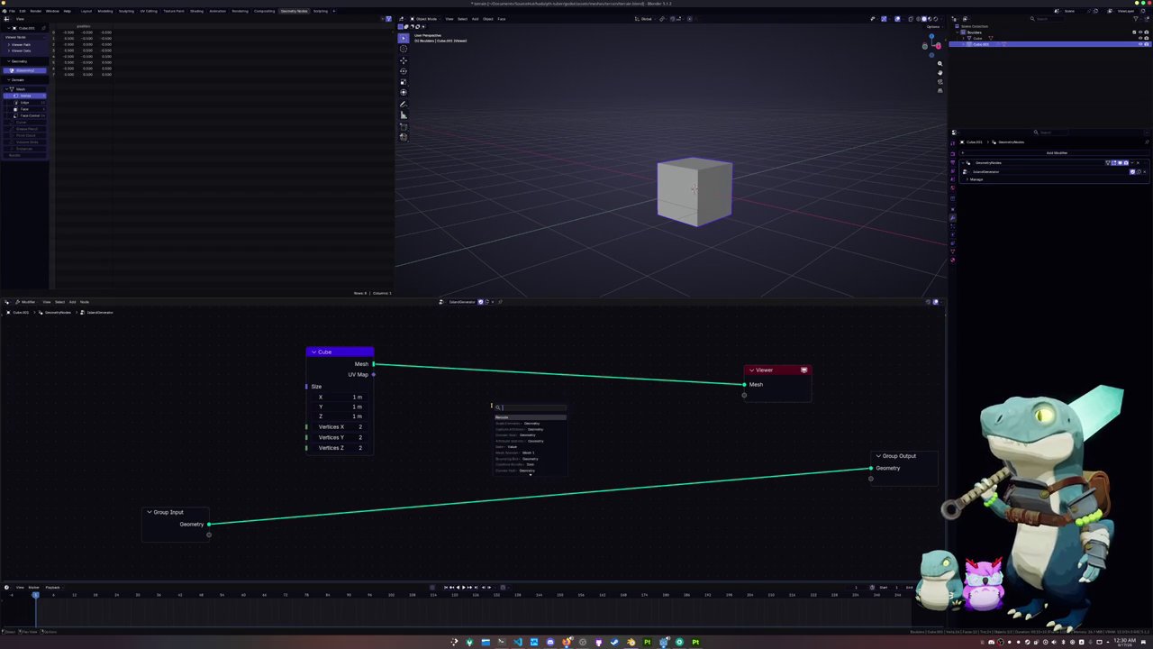
{"action": "type", "text": "set"}
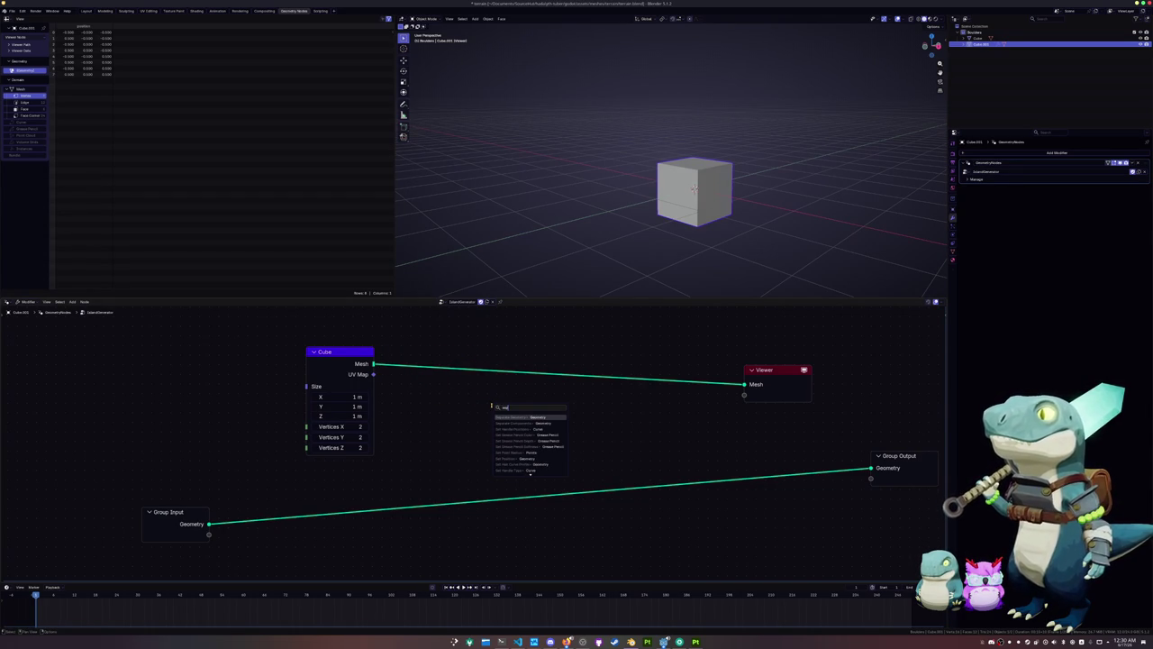
{"action": "key", "text": "Escape"}
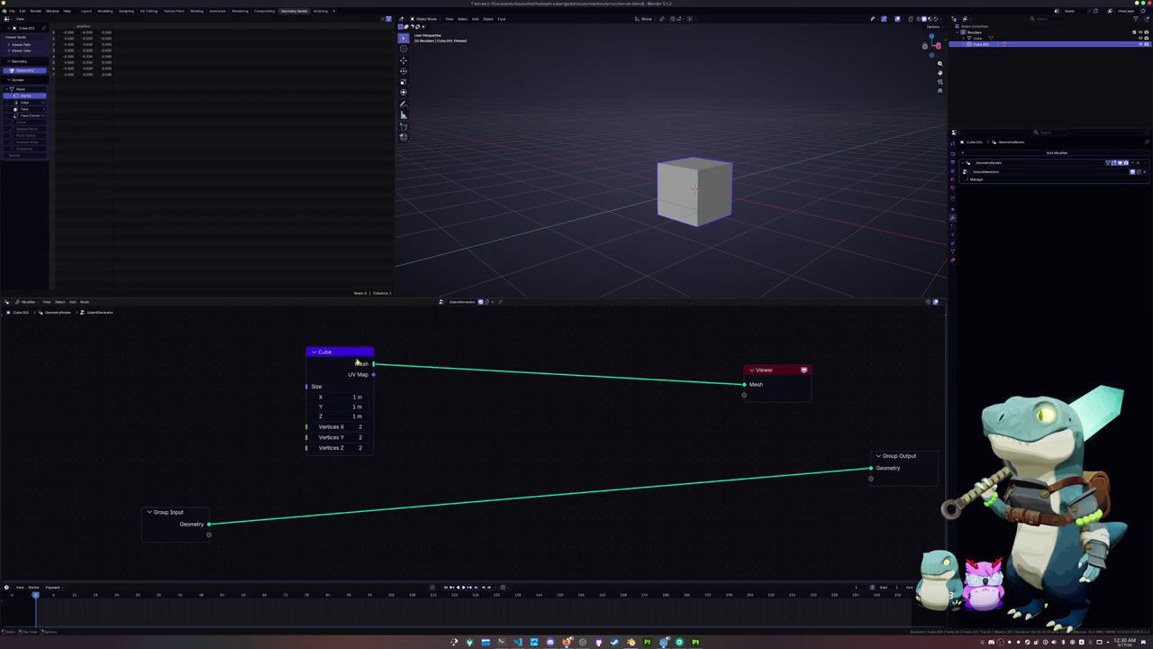
{"action": "key", "text": "x"}
{"action": "key", "text": "shift+a"}
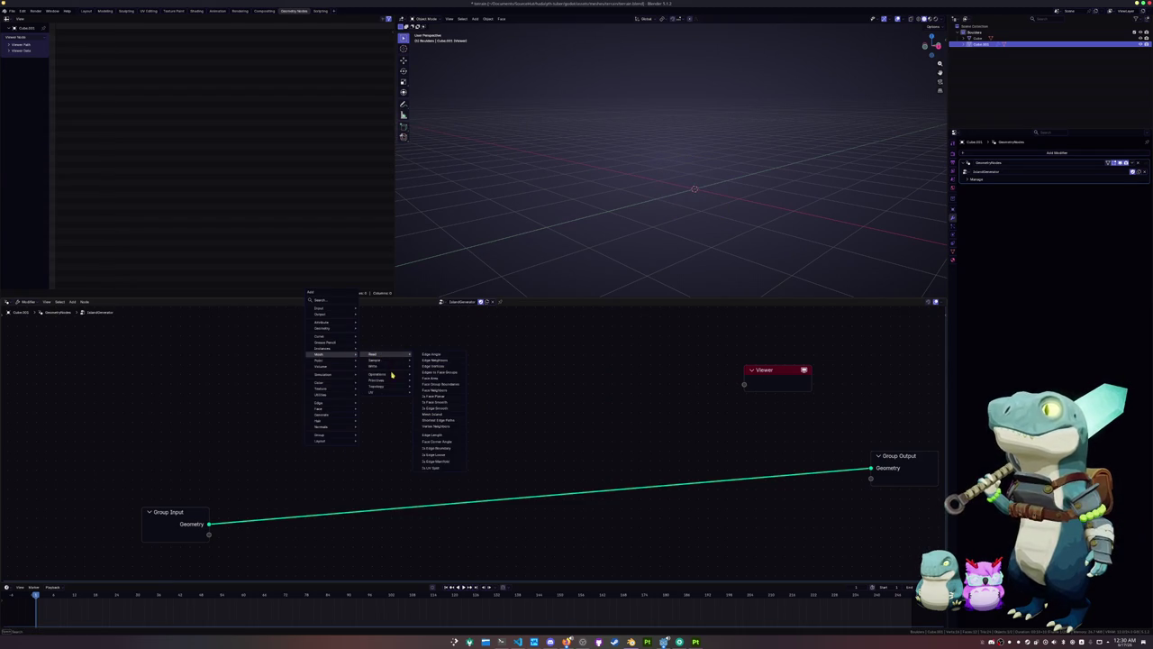
Add a Cylinder primitive, preview it in the Viewer, and set Vertices to 12
{"action": "left_click", "coordinate": [432, 393]}
{"action": "left_click", "coordinate": [278, 329]}
{"action": "left_click", "coordinate": [310, 335], "text": "ctrl+shift"}
{"action": "left_click", "coordinate": [314, 409]}
{"action": "key", "text": "Return"}
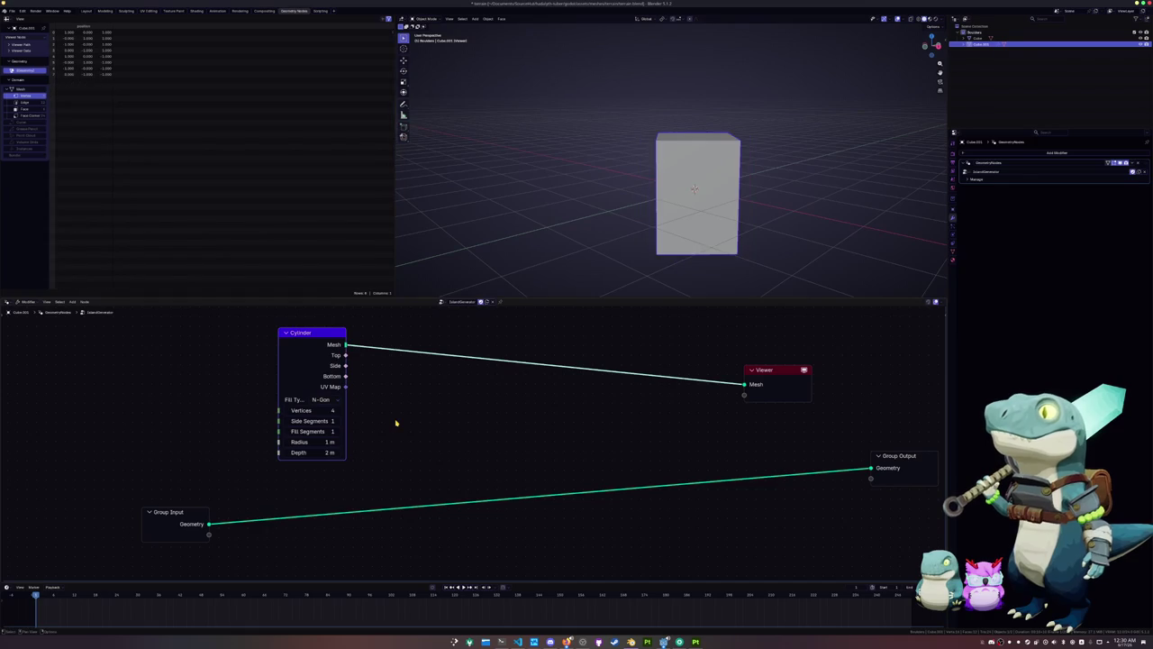
{"action": "mouse_move", "coordinate": [319, 411]}
{"action": "left_mouse_down"}
{"action": "mouse_move", "coordinate": [342, 411]}
{"action": "mouse_move", "coordinate": [317, 410]}
{"action": "left_mouse_up"}
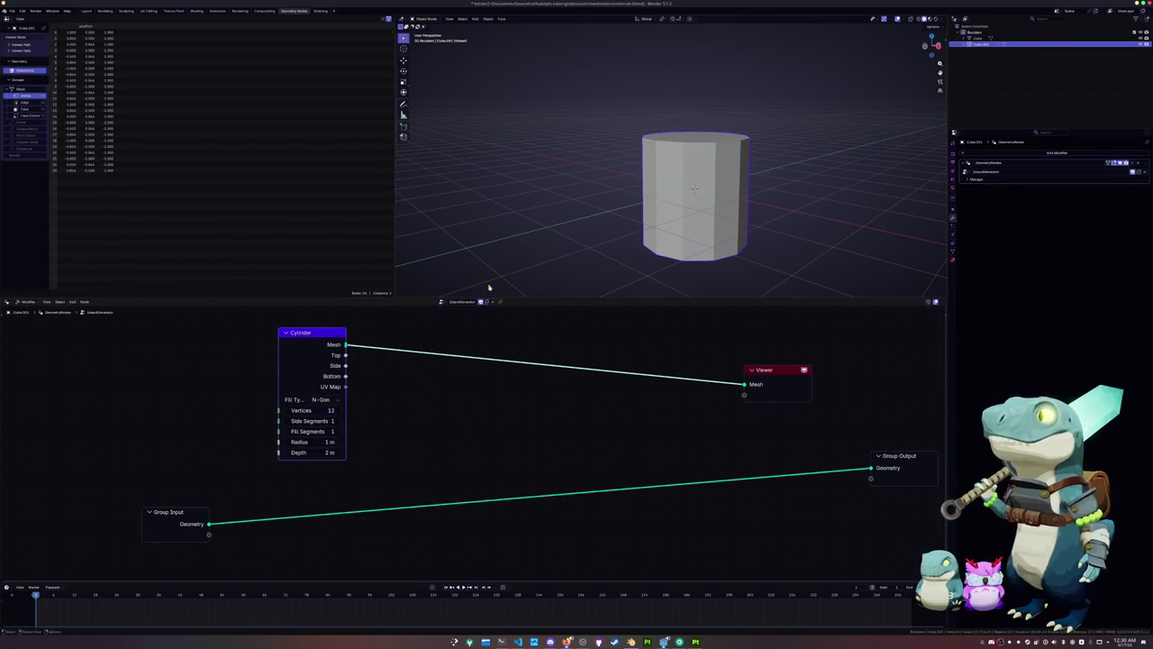
Orbit to view the cylinder from above and reposition the node editor view
{"action": "middle_click_drag", "start_coordinate": [576, 239], "coordinate": [519, 260]}
{"action": "middle_click_drag", "start_coordinate": [489, 336], "coordinate": [485, 358]}
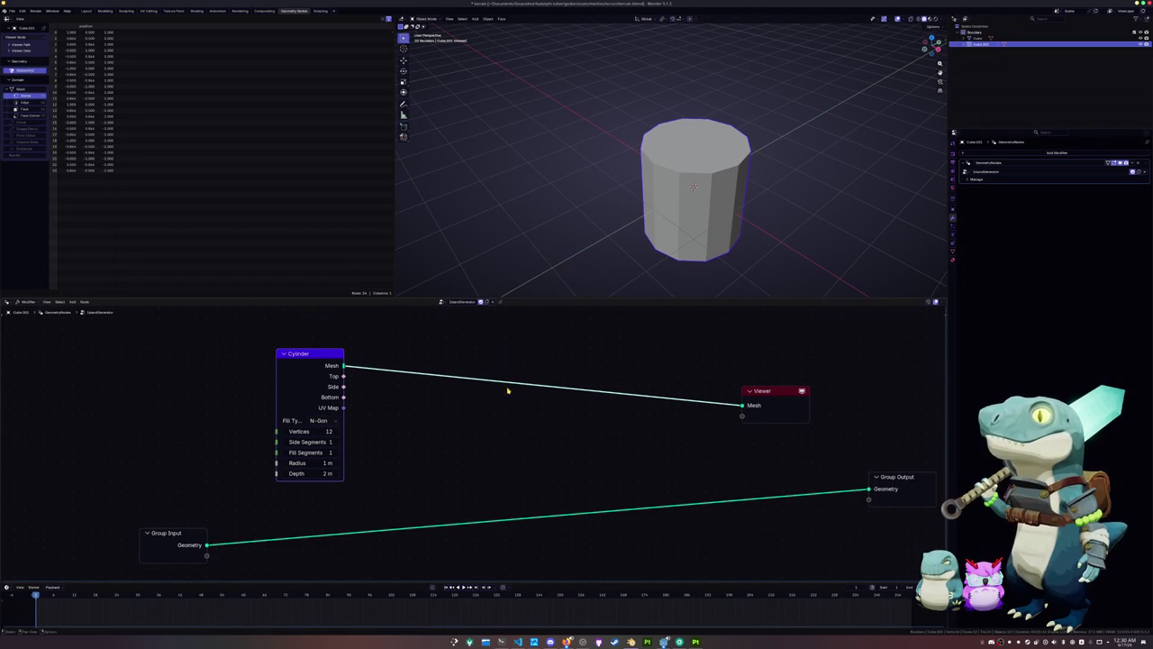
{"action": "left_click", "coordinate": [406, 437]}
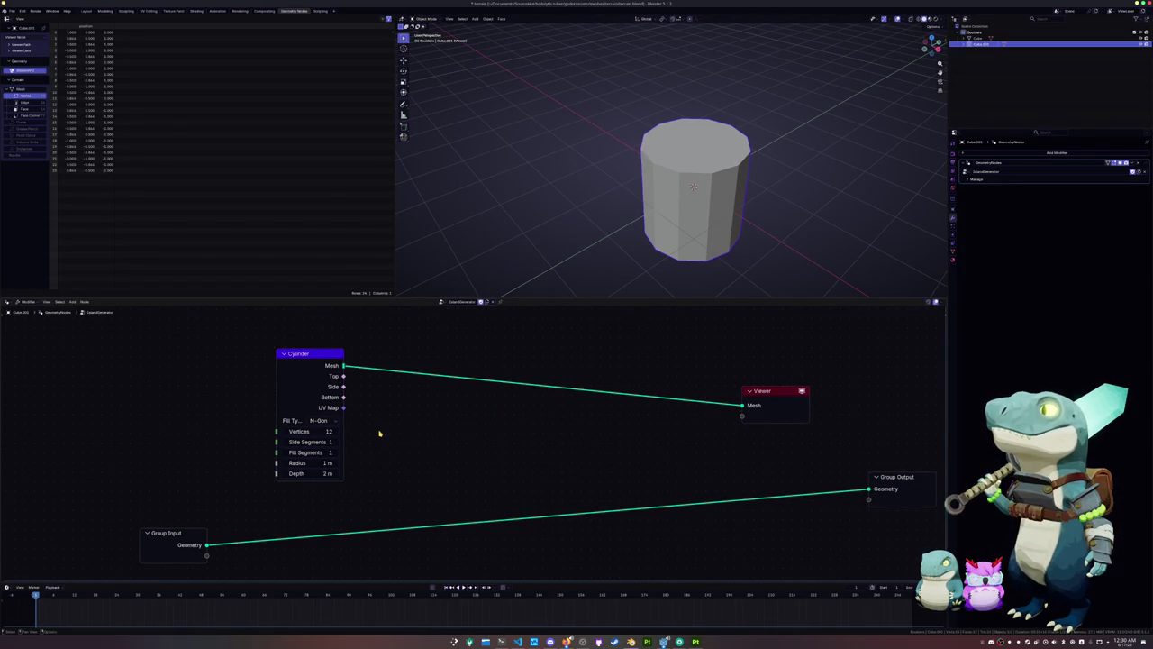
{"action": "middle_click_drag", "start_coordinate": [380, 433], "coordinate": [358, 453]}
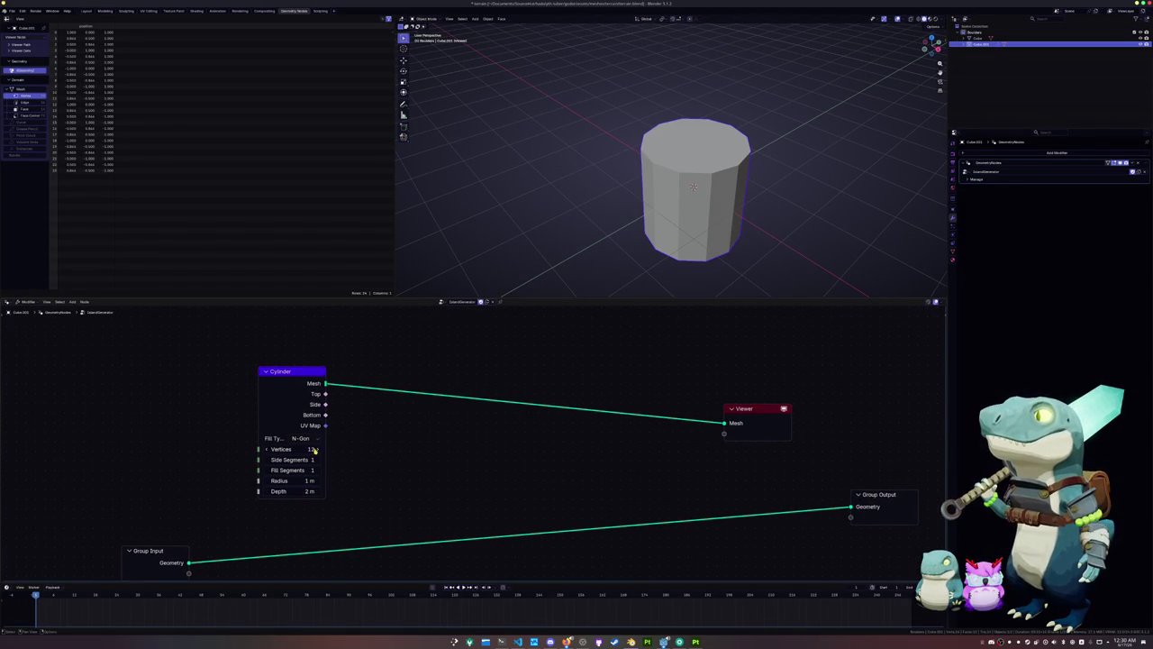
{"action": "left_click_drag", "start_coordinate": [324, 403], "coordinate": [399, 420]}
{"action": "key", "text": "Escape"}
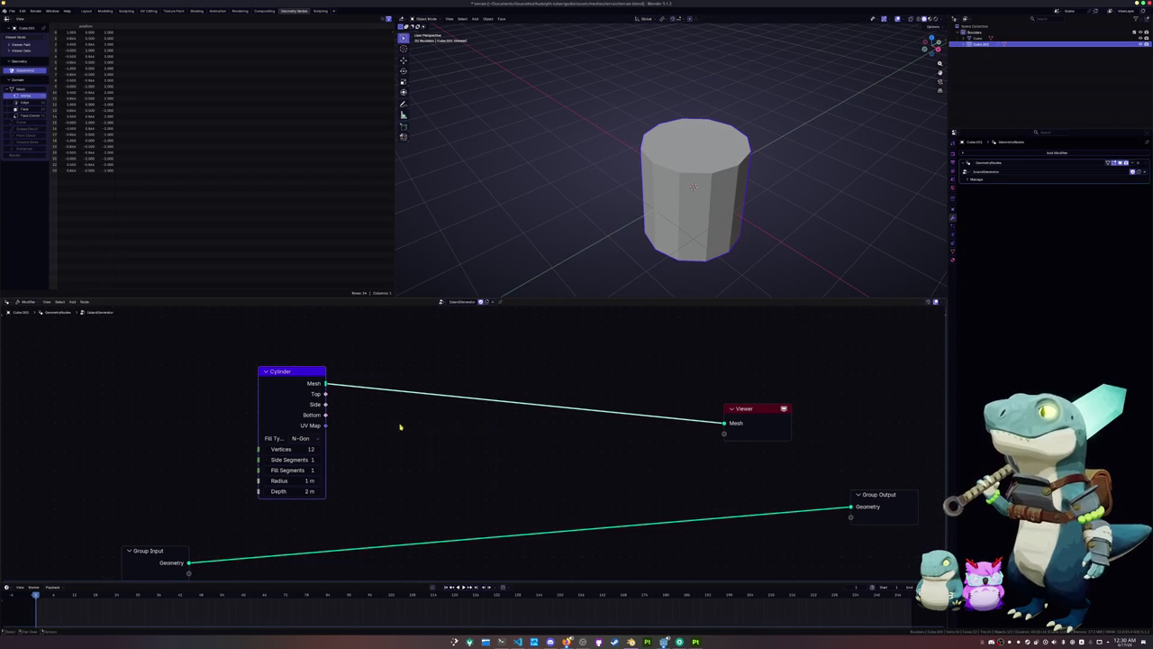
{"action": "key", "text": "shift+a"}
Add a Scale node and raise the cylinder's Fill Segments to 3
{"action": "type", "text": "sc"}
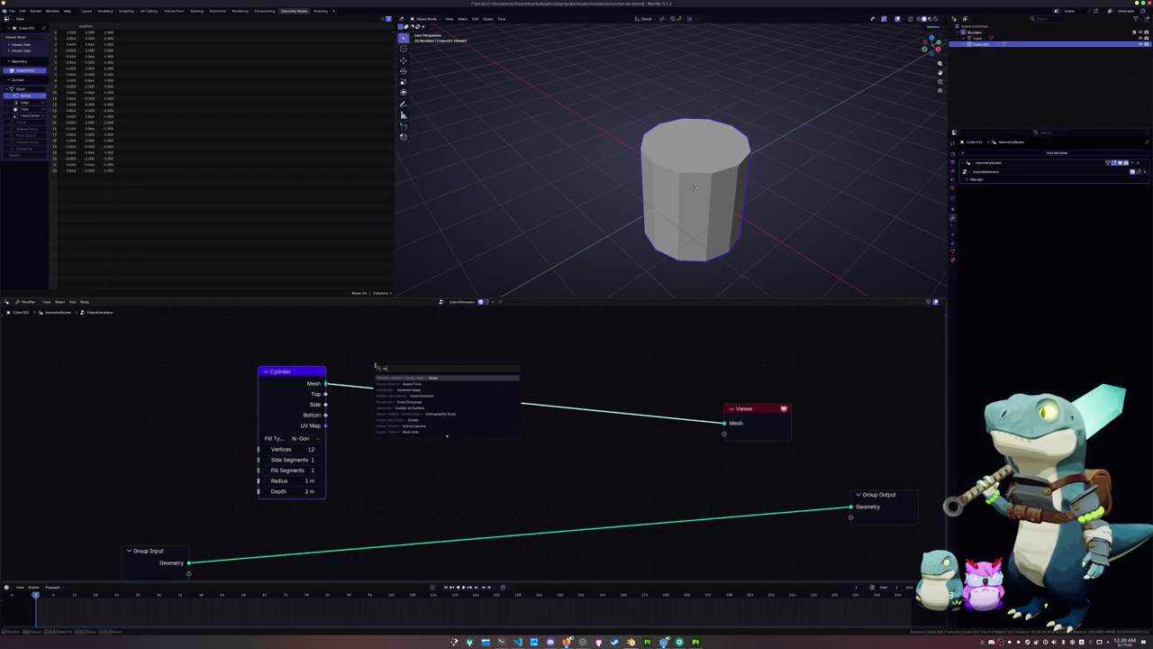
{"action": "type", "text": "a"}
{"action": "key", "text": "Return"}
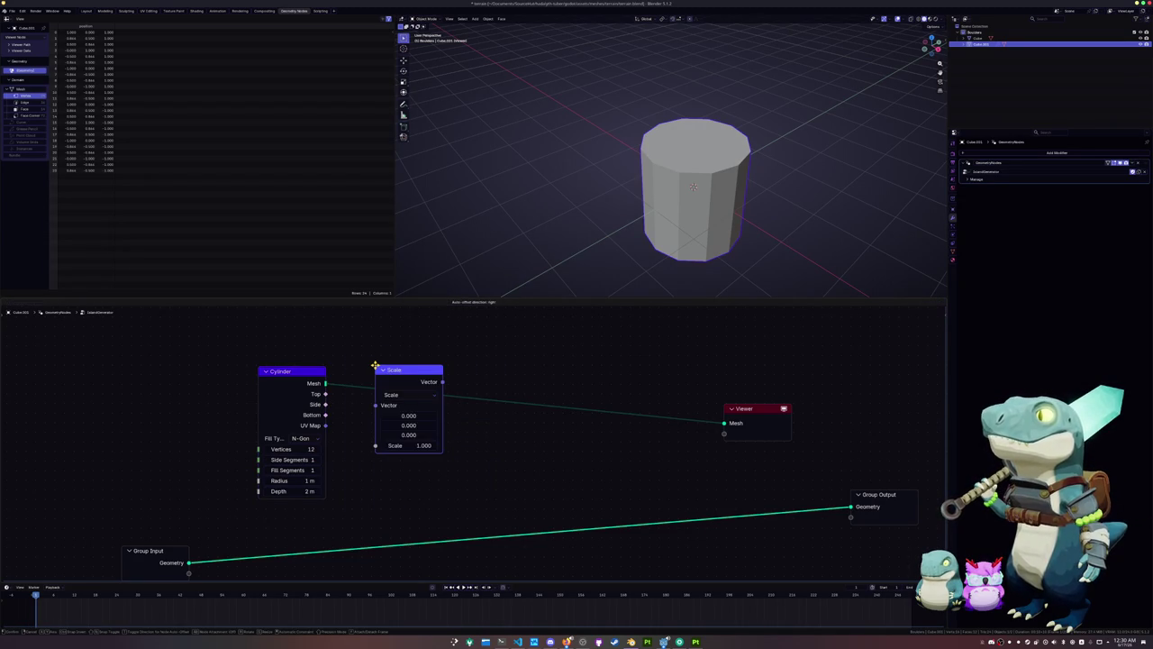
{"action": "left_click", "coordinate": [530, 329]}
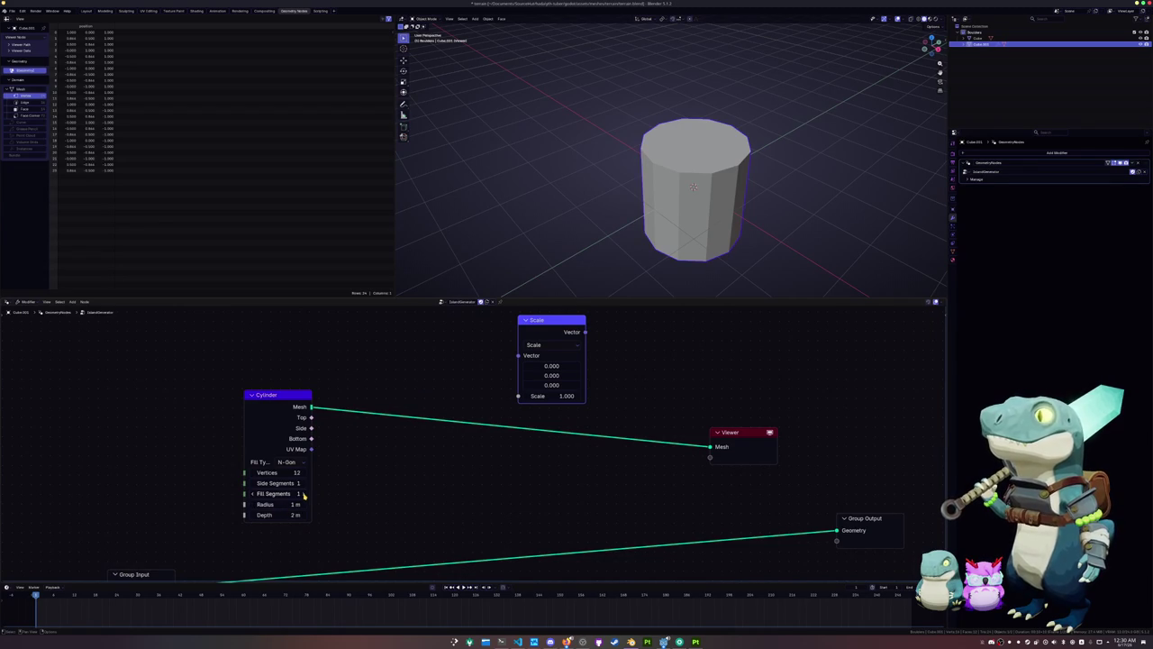
{"action": "left_click", "coordinate": [303, 494]}
{"action": "left_click", "coordinate": [303, 495]}
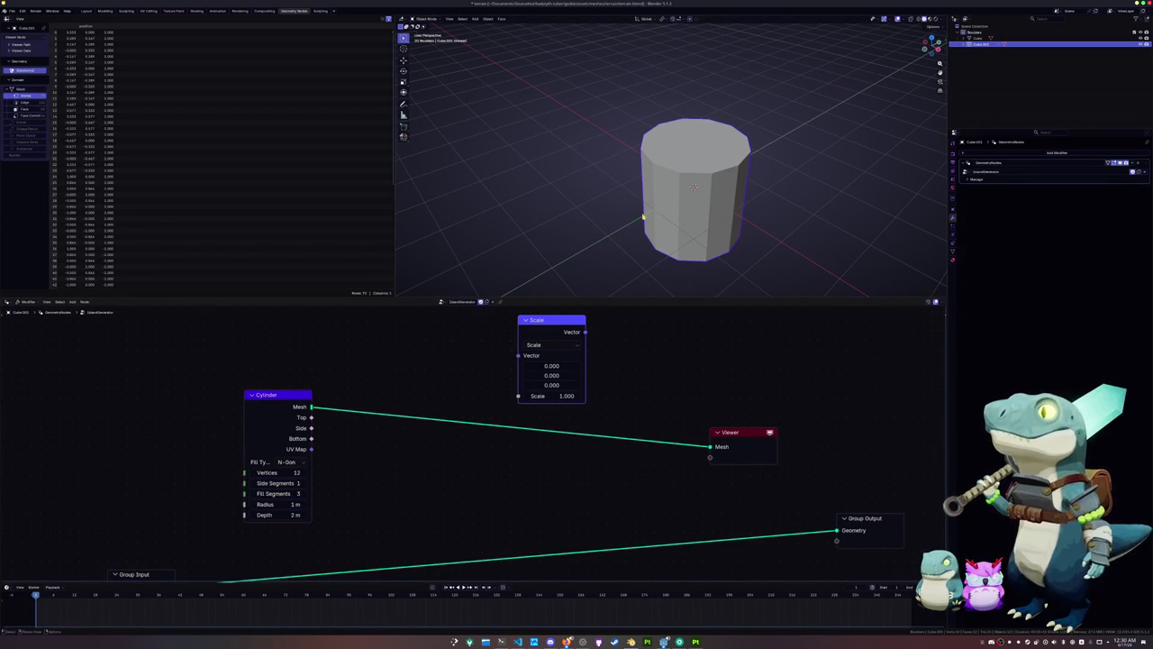
Move the Cylinder node left and delete the unwanted Scale node
{"action": "middle_click_drag", "start_coordinate": [643, 218], "coordinate": [636, 193]}
{"action": "left_click_drag", "start_coordinate": [323, 403], "coordinate": [273, 409]}
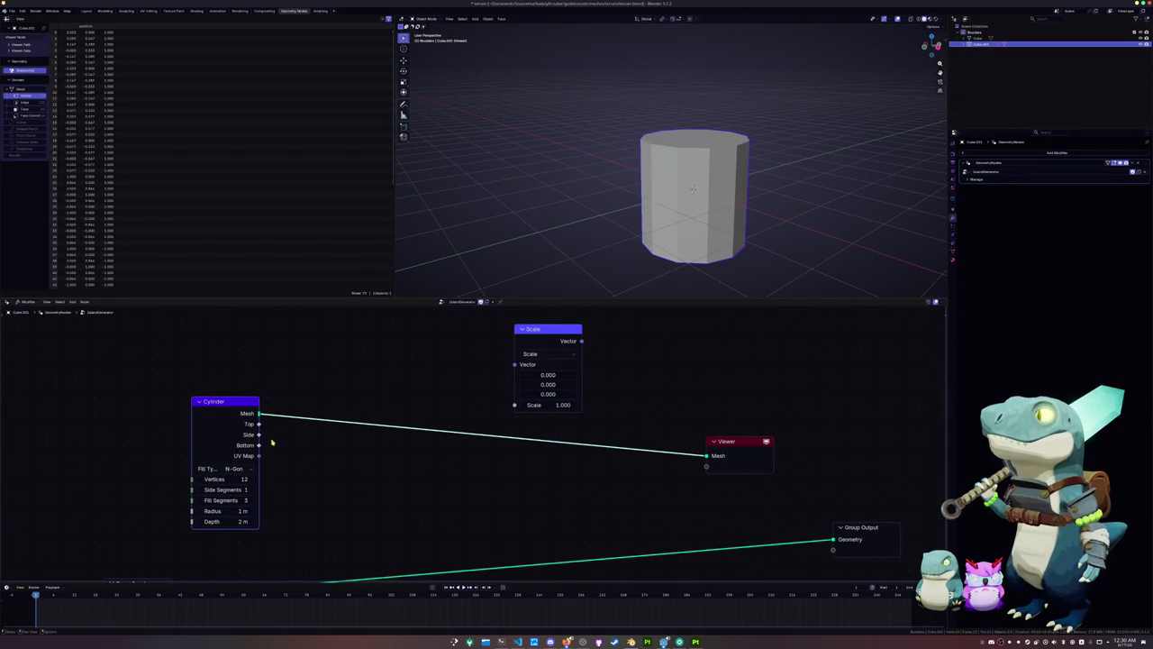
{"action": "left_click_drag", "start_coordinate": [260, 436], "coordinate": [430, 364]}
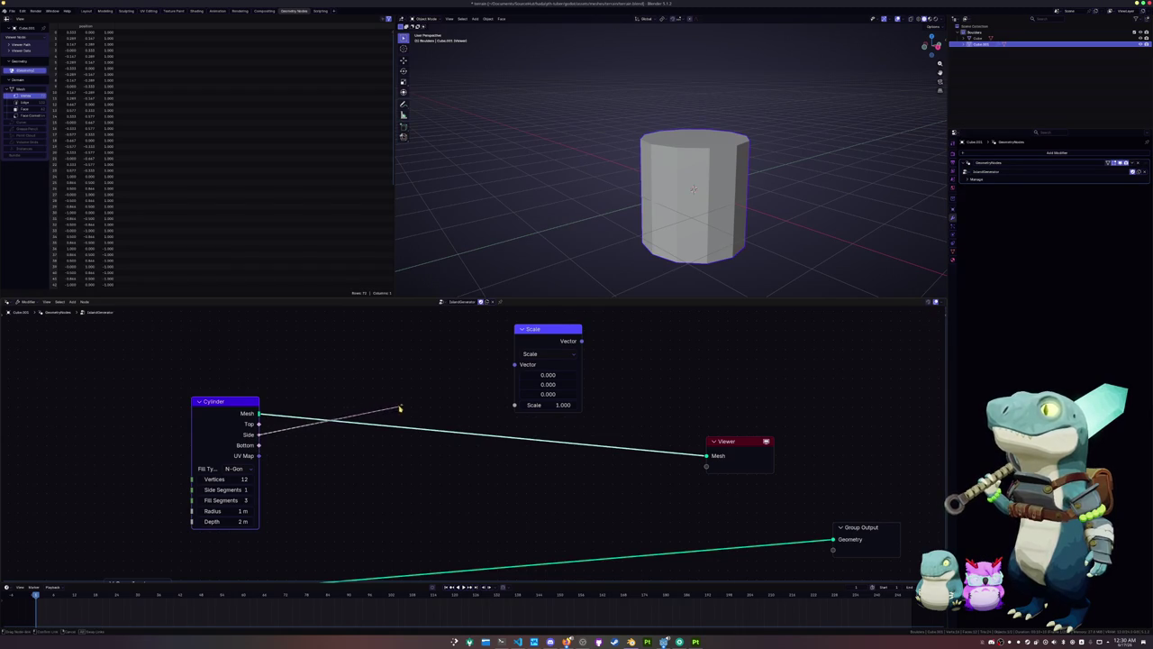
{"action": "key", "text": "Escape"}
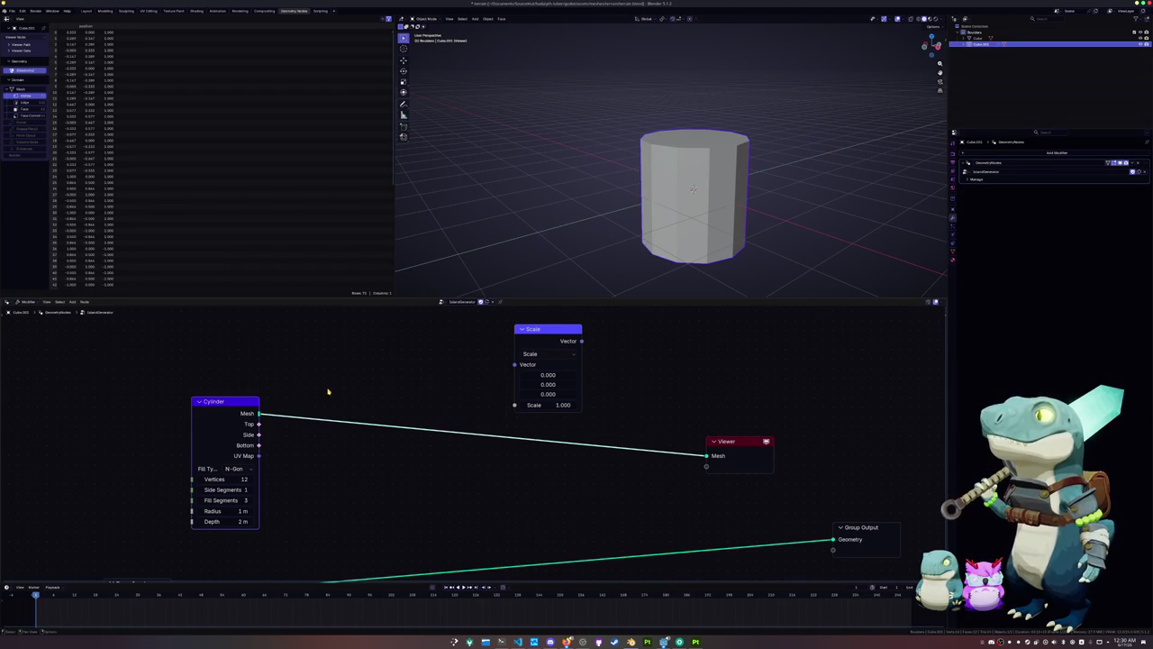
{"action": "scroll", "coordinate": [415, 374], "scroll_direction": "down", "scroll_amount": 1}
{"action": "left_click", "coordinate": [520, 350]}
{"action": "key", "text": "x"}
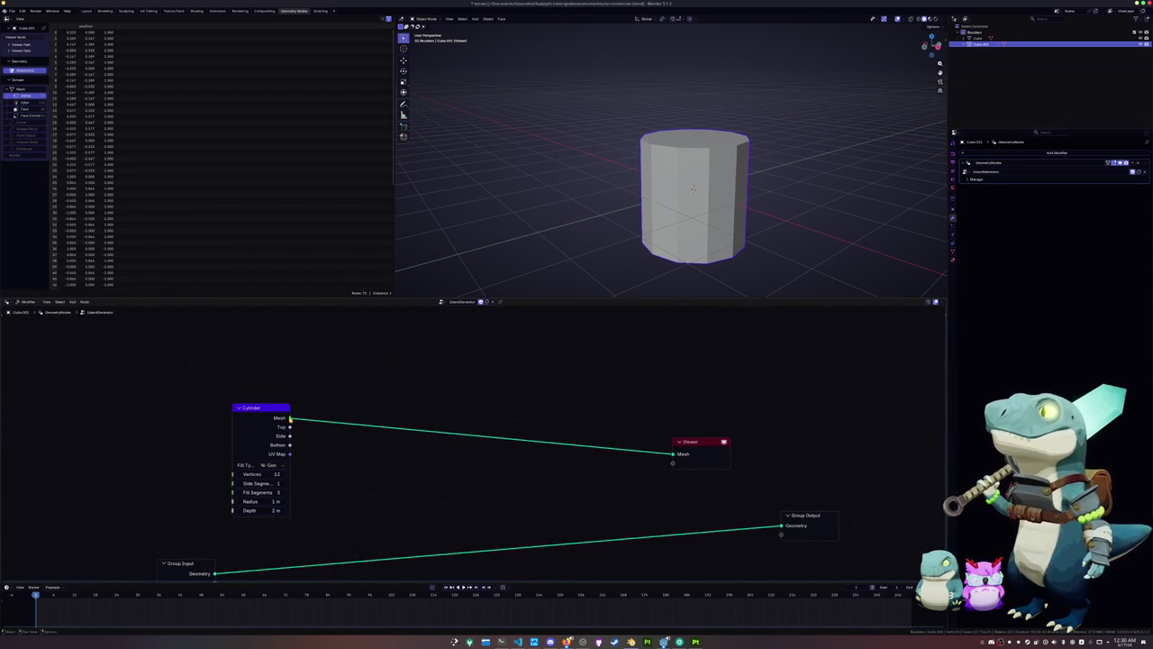
Add Scale Elements on the cylinder Mesh, with Bottom as selection, previewed in the Viewer
{"action": "left_click_drag", "start_coordinate": [291, 419], "coordinate": [450, 363]}
{"action": "type", "text": "scale"}
{"action": "key", "text": "Return"}
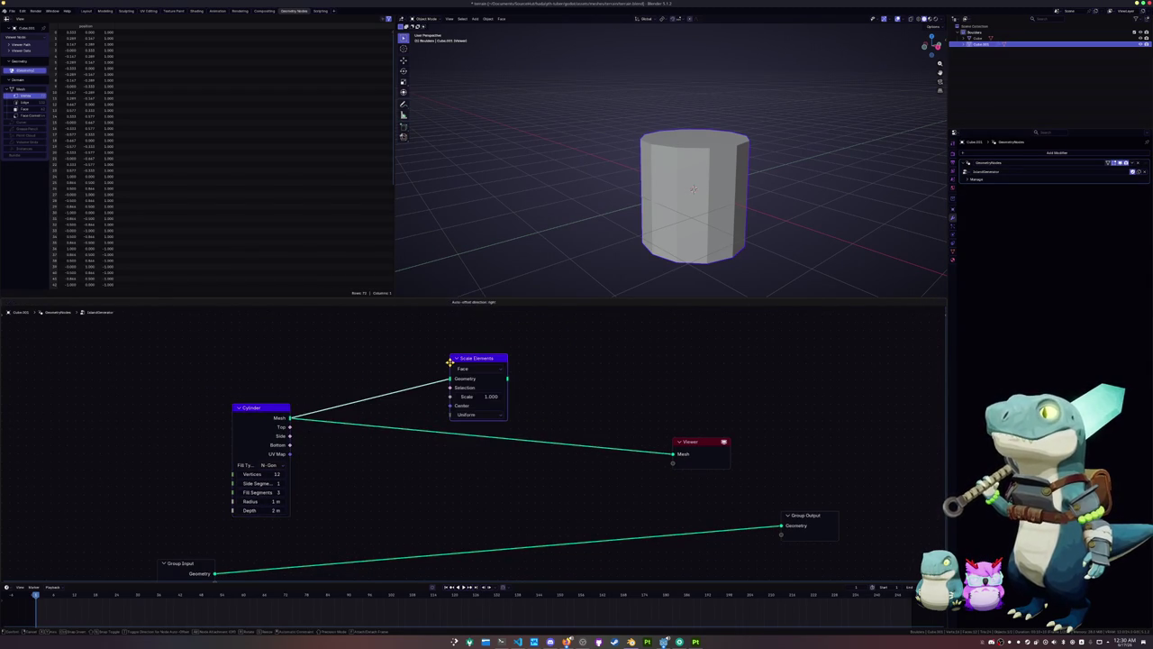
{"action": "left_click", "coordinate": [502, 343]}
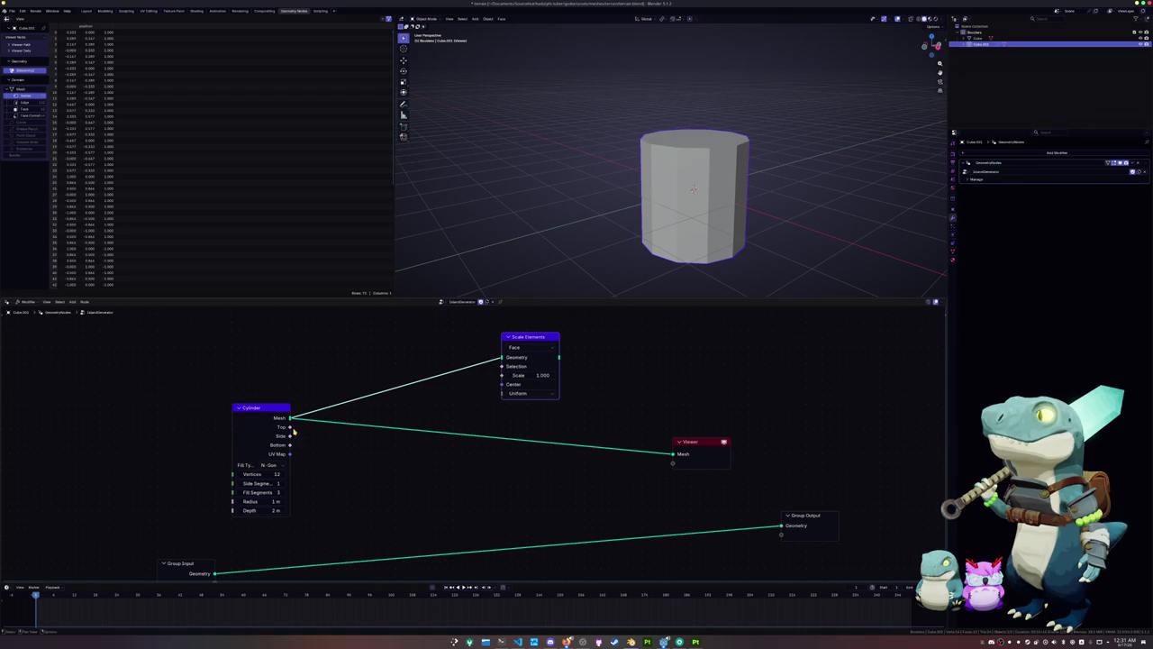
{"action": "left_click_drag", "start_coordinate": [290, 445], "coordinate": [502, 366]}
{"action": "left_click", "coordinate": [545, 361], "text": "ctrl+shift"}
{"action": "middle_click_drag", "start_coordinate": [569, 351], "coordinate": [545, 368]}
Set the Scale Elements scale to 0.5 to taper the cylinder
{"action": "left_click_drag", "start_coordinate": [523, 392], "coordinate": [509, 392]}
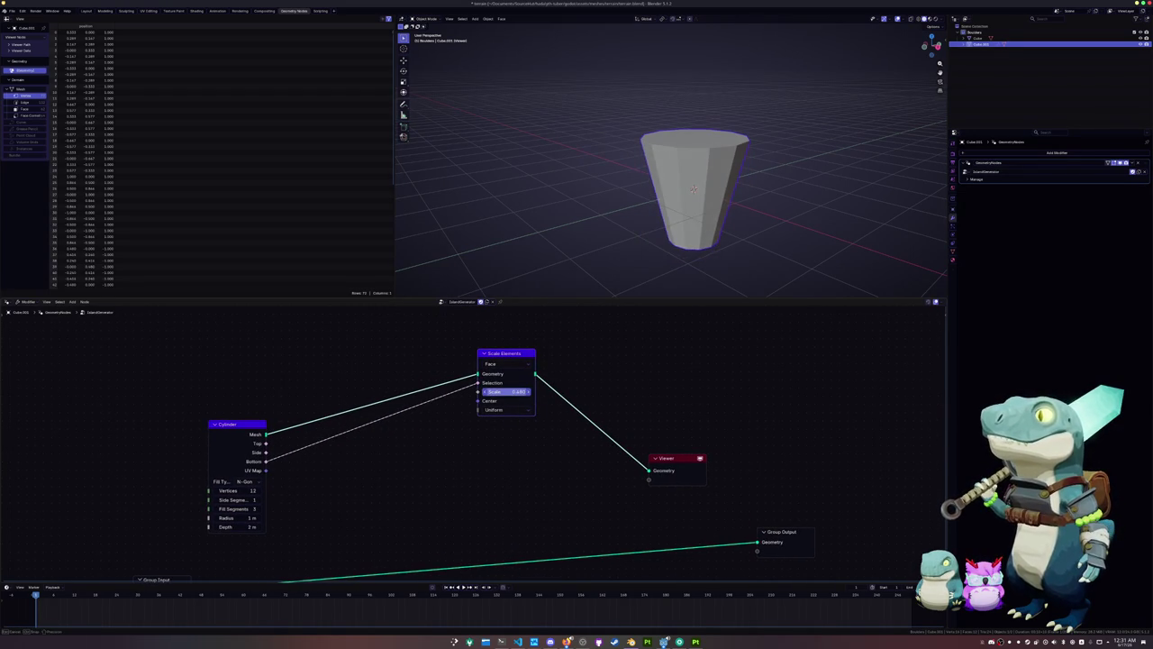
{"action": "left_click", "coordinate": [510, 393]}
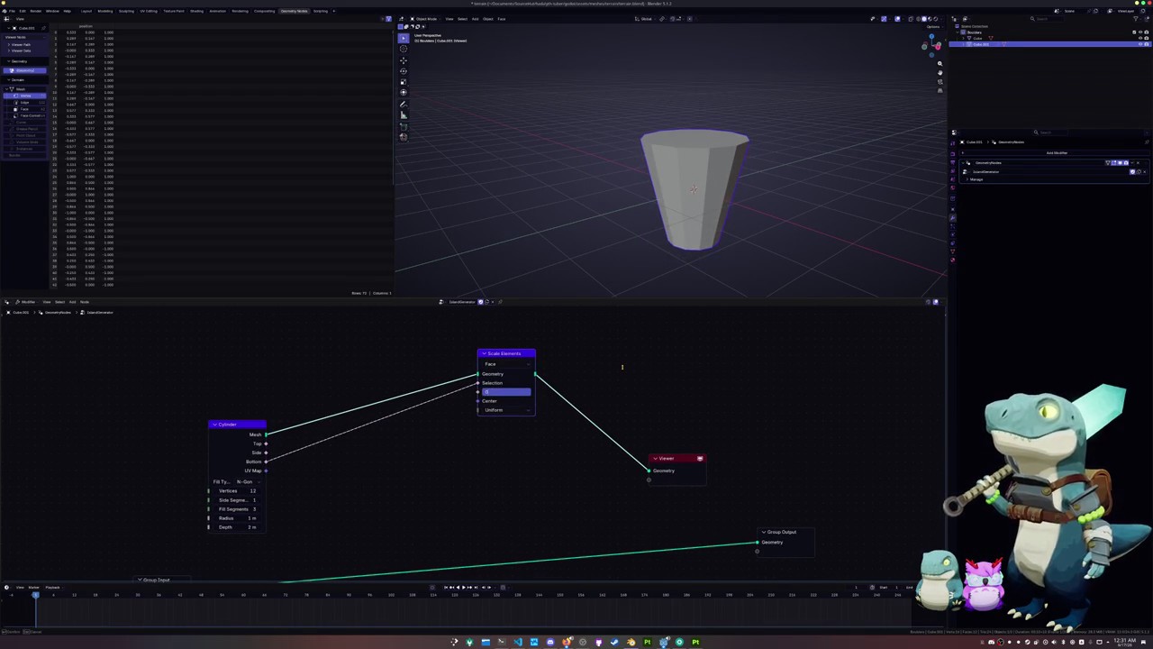
{"action": "type", "text": ".425-1"}
{"action": "key", "text": "Return"}
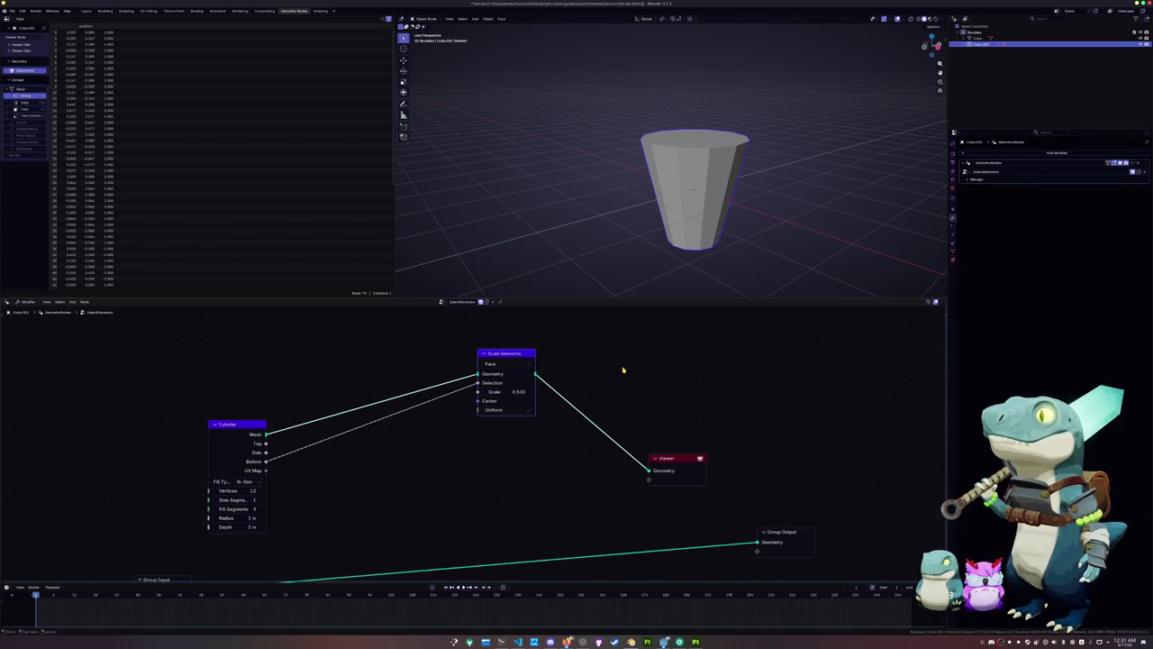
{"action": "middle_click_drag", "start_coordinate": [530, 385], "coordinate": [509, 400]}
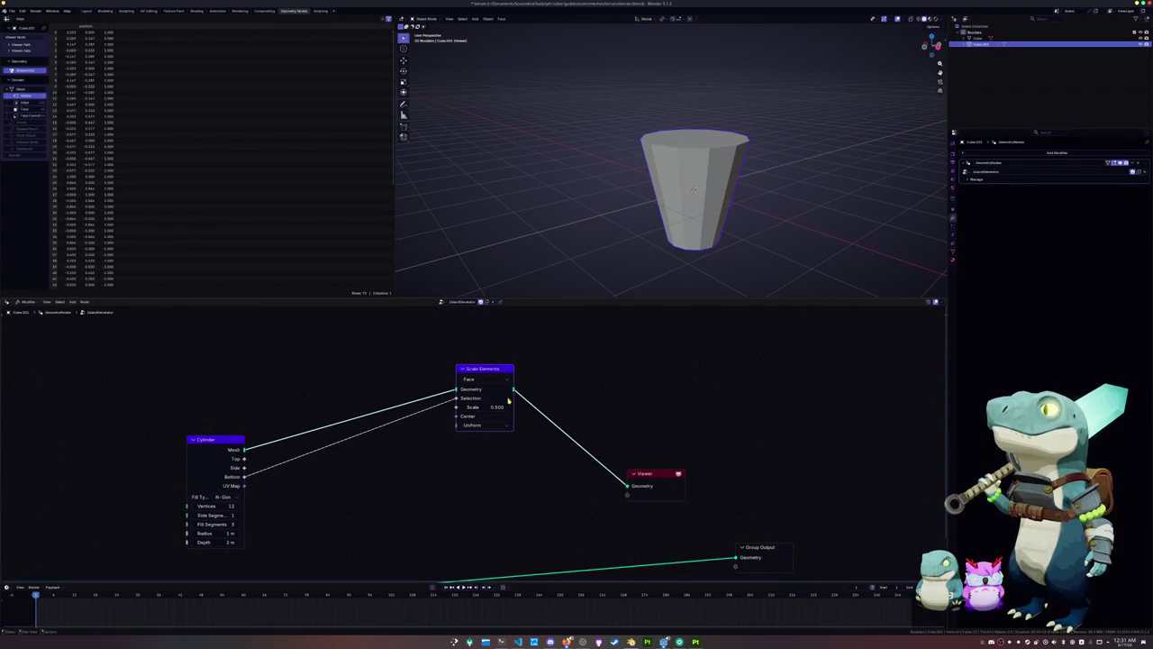
{"action": "key", "text": "shift+a"}
Add a Subdivide Mesh node onto the link, leaving its level at 1
{"action": "type", "text": "sub"}
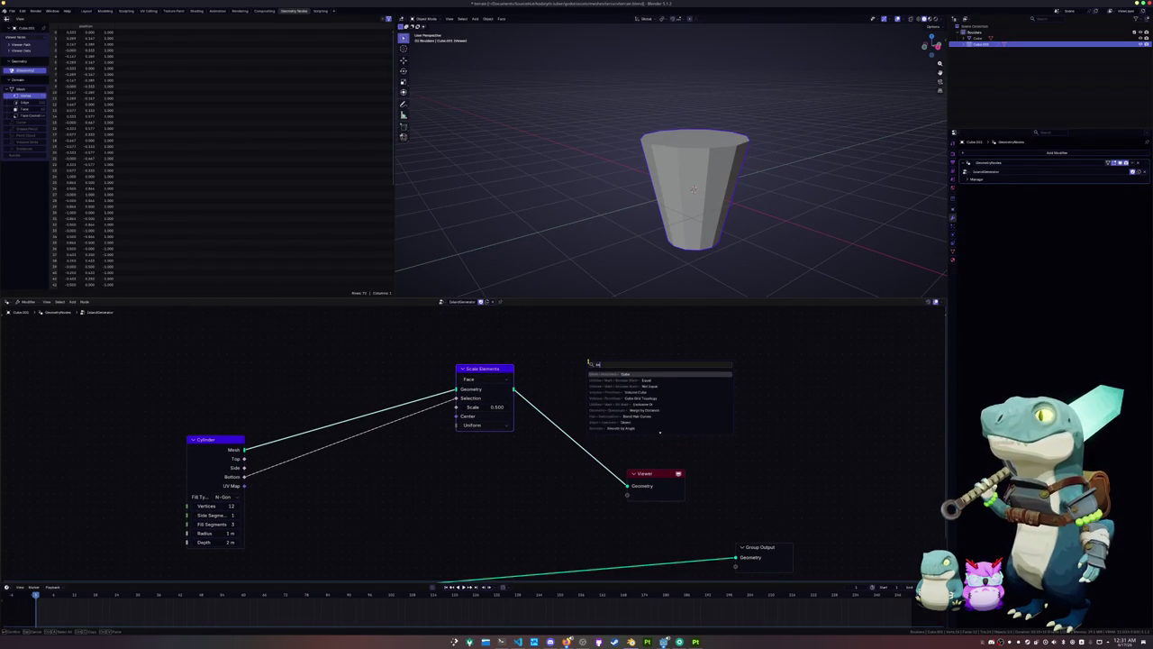
{"action": "type", "text": "e"}
{"action": "key", "text": "BackSpace"}
{"action": "type", "text": "di"}
{"action": "key", "text": "Return"}
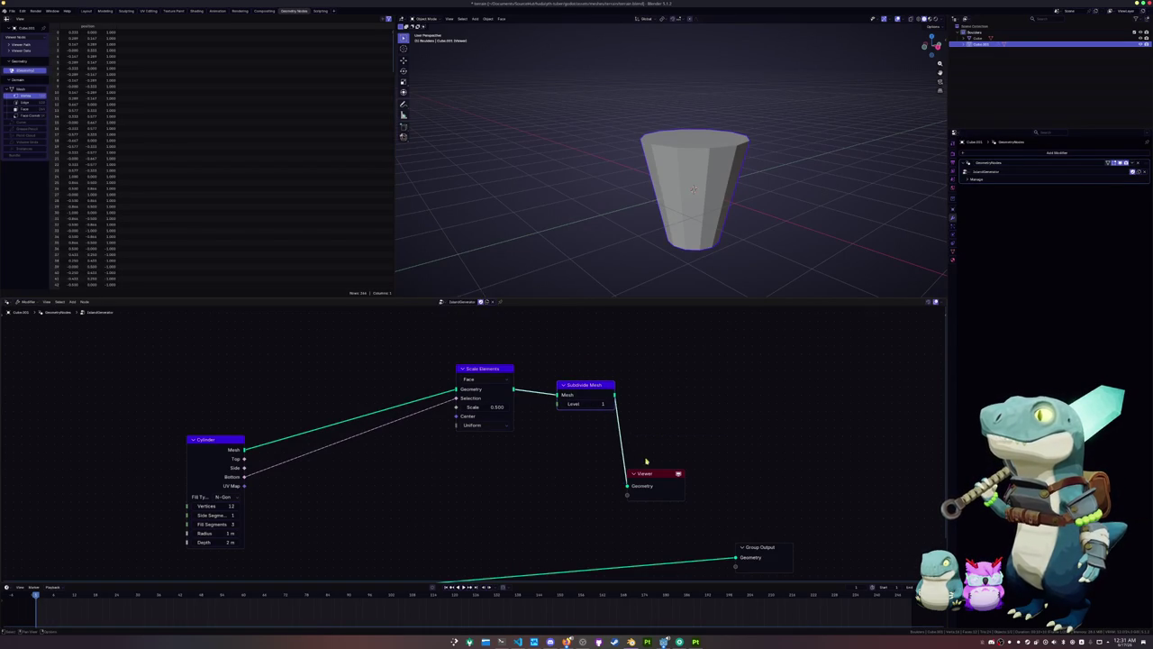
{"action": "left_click", "coordinate": [604, 372]}
{"action": "left_click", "coordinate": [615, 389]}
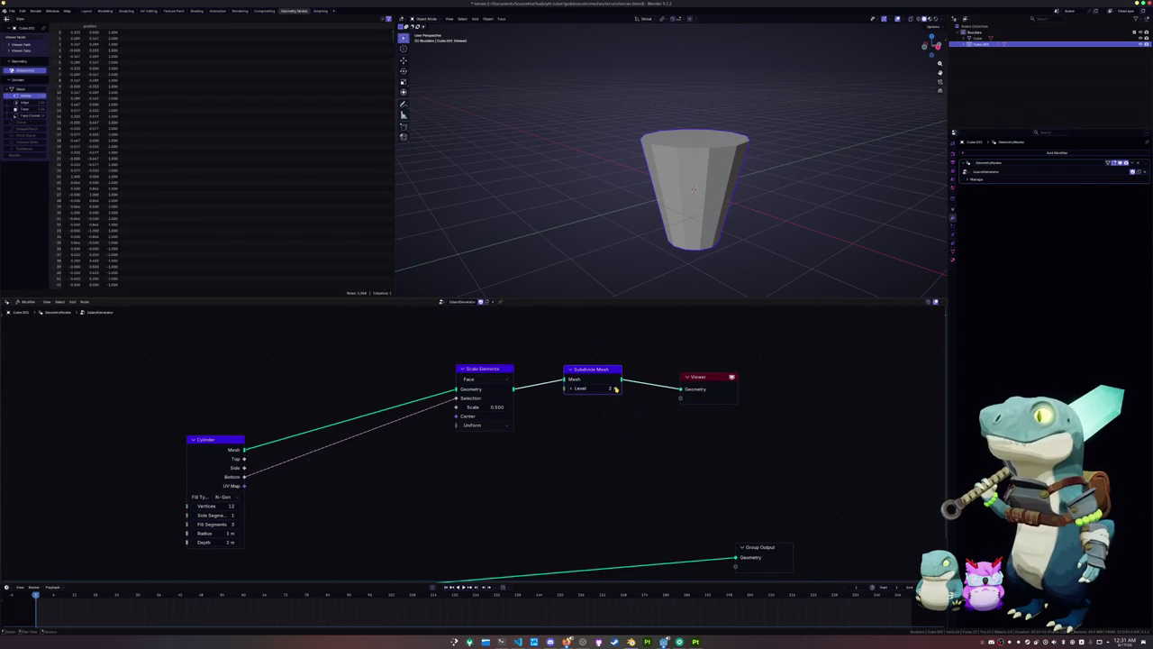
{"action": "left_click", "coordinate": [571, 390]}
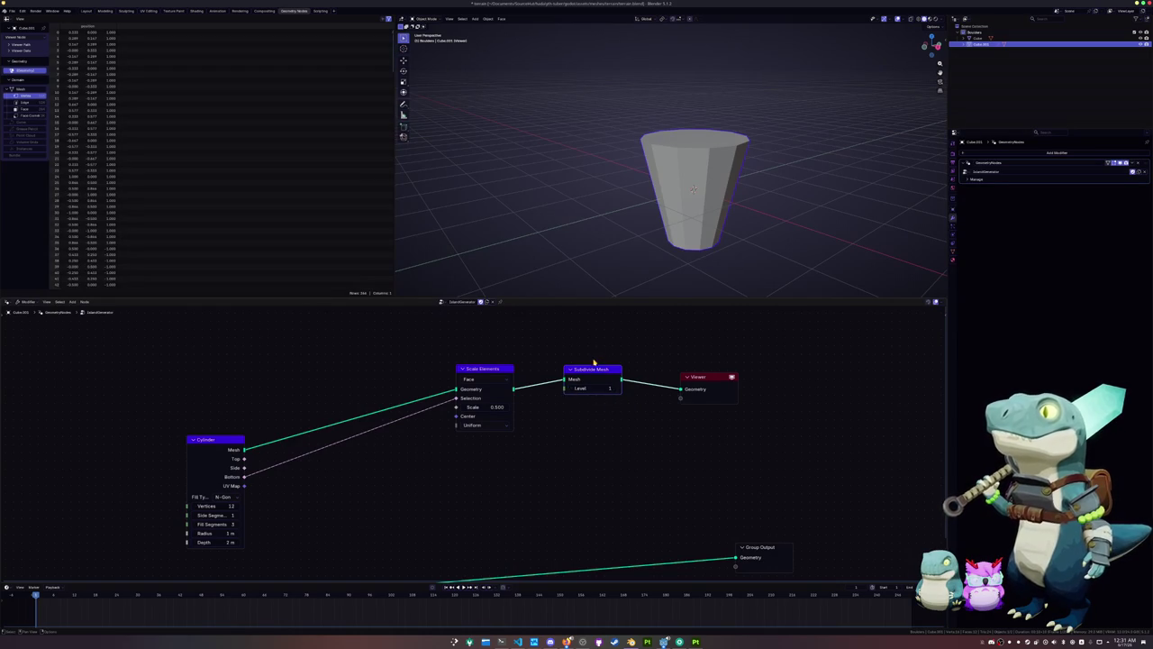
Add a Subdivision Surface node after Scale Elements and connect it to the Viewer
{"action": "key", "text": "shift+a"}
{"action": "type", "text": "a"}
{"action": "key", "text": "BackSpace"}
{"action": "type", "text": "subt"}
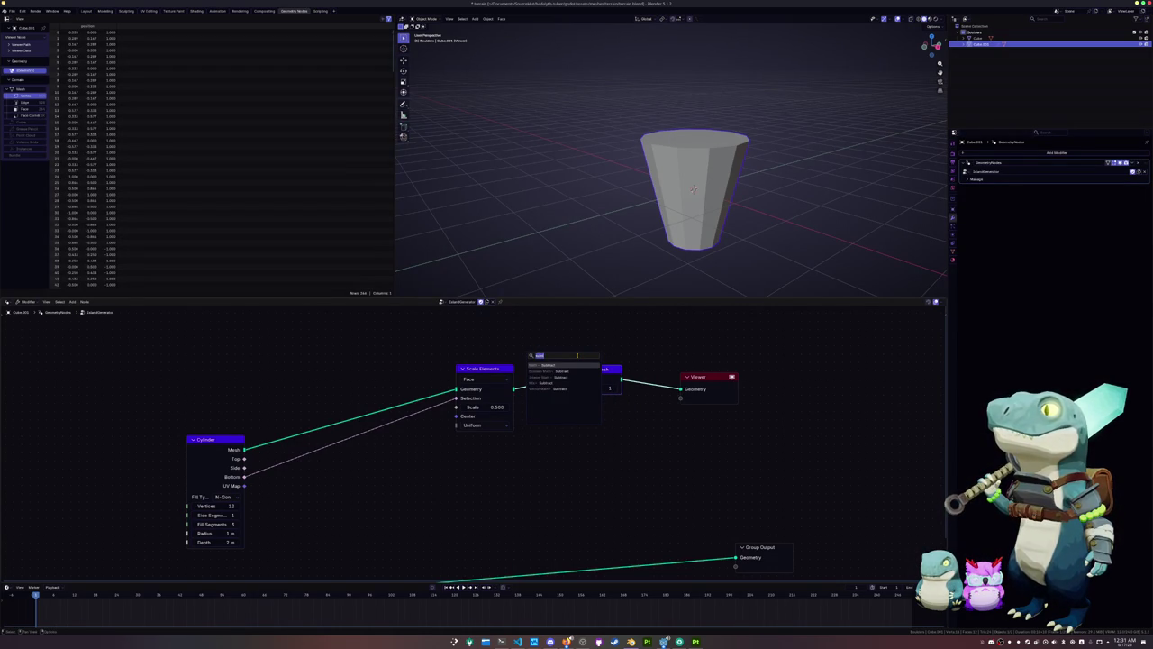
{"action": "key", "text": "Escape"}
{"action": "left_click", "coordinate": [548, 453]}
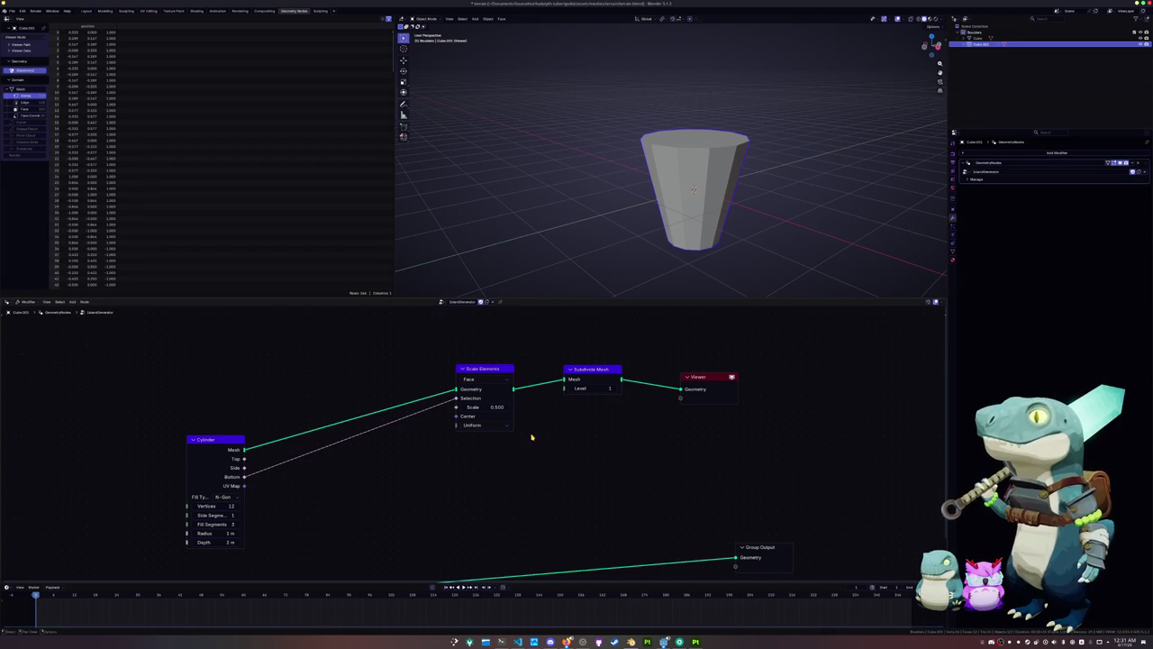
{"action": "left_click_drag", "start_coordinate": [513, 389], "coordinate": [605, 441]}
{"action": "type", "text": "subdi"}
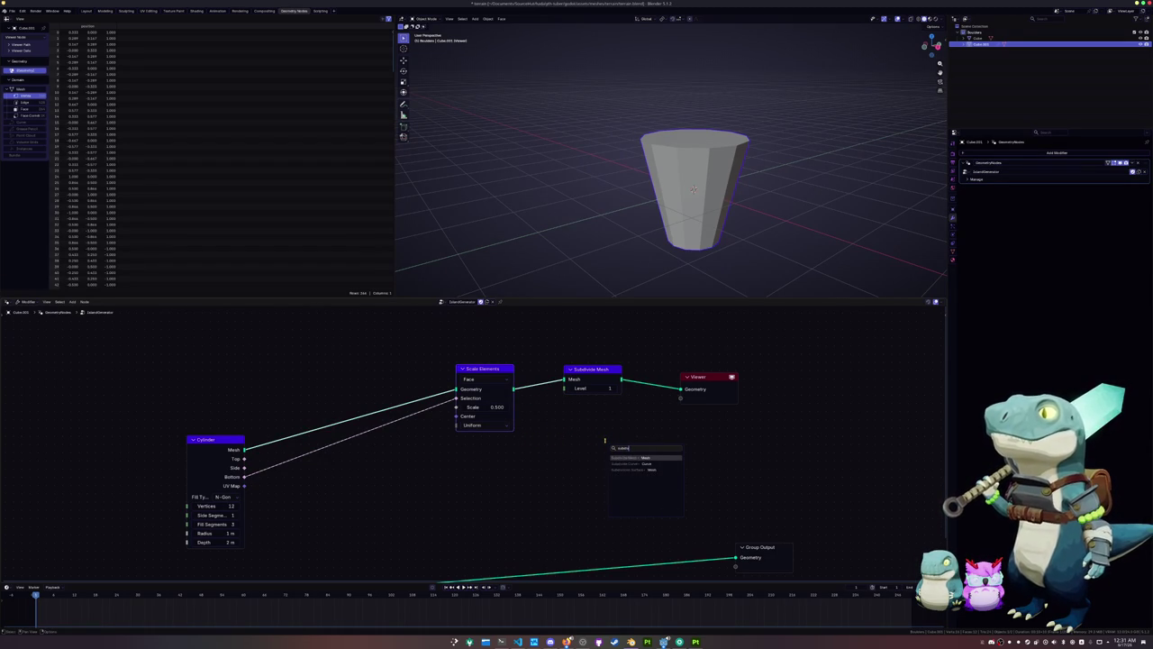
{"action": "key", "text": "Return"}
{"action": "left_click", "coordinate": [563, 417]}
{"action": "mouse_move", "coordinate": [624, 426]}
{"action": "left_mouse_down"}
{"action": "mouse_move", "coordinate": [682, 388]}
{"action": "mouse_move", "coordinate": [747, 375]}
{"action": "left_mouse_up"}
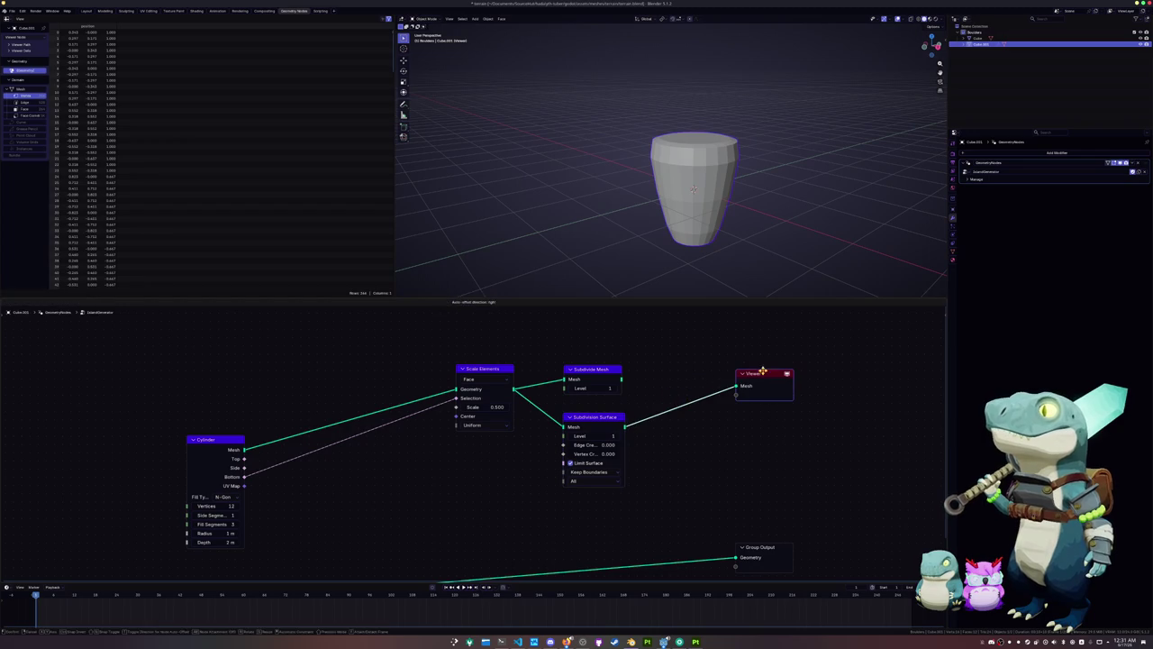
Delete the Subdivide Mesh node and place Scale Elements beside Subdivision Surface
{"action": "left_click", "coordinate": [587, 372]}
{"action": "key", "text": "x"}
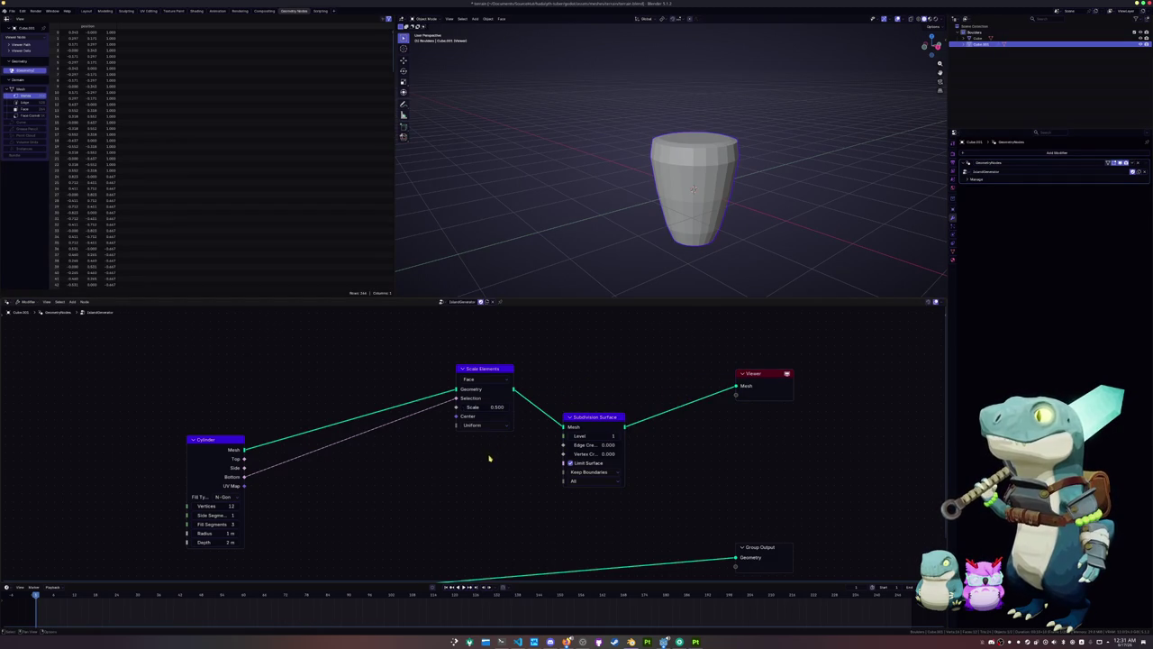
{"action": "middle_click_drag", "start_coordinate": [489, 459], "coordinate": [484, 477]}
{"action": "left_click_drag", "start_coordinate": [484, 382], "coordinate": [444, 407]}
{"action": "left_click_drag", "start_coordinate": [252, 466], "coordinate": [289, 393]}
{"action": "type", "text": "sepa"}
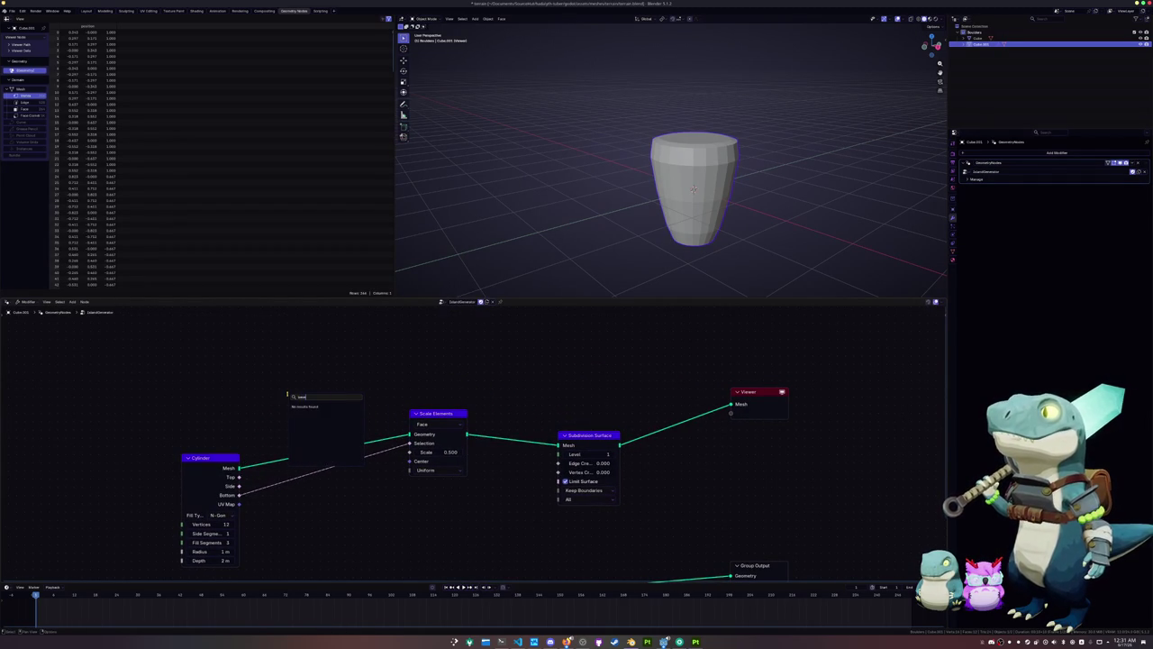
{"action": "key", "text": "BackSpace"}
{"action": "key", "text": "BackSpace"}
{"action": "key", "text": "BackSpace"}
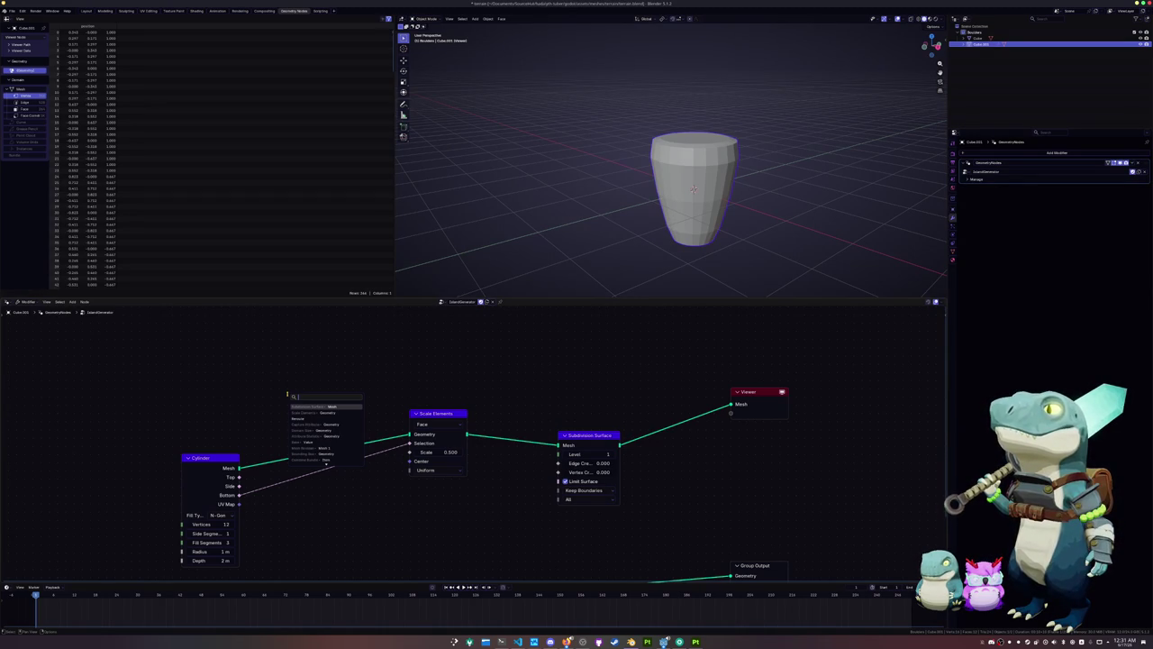
{"action": "type", "text": "s"}
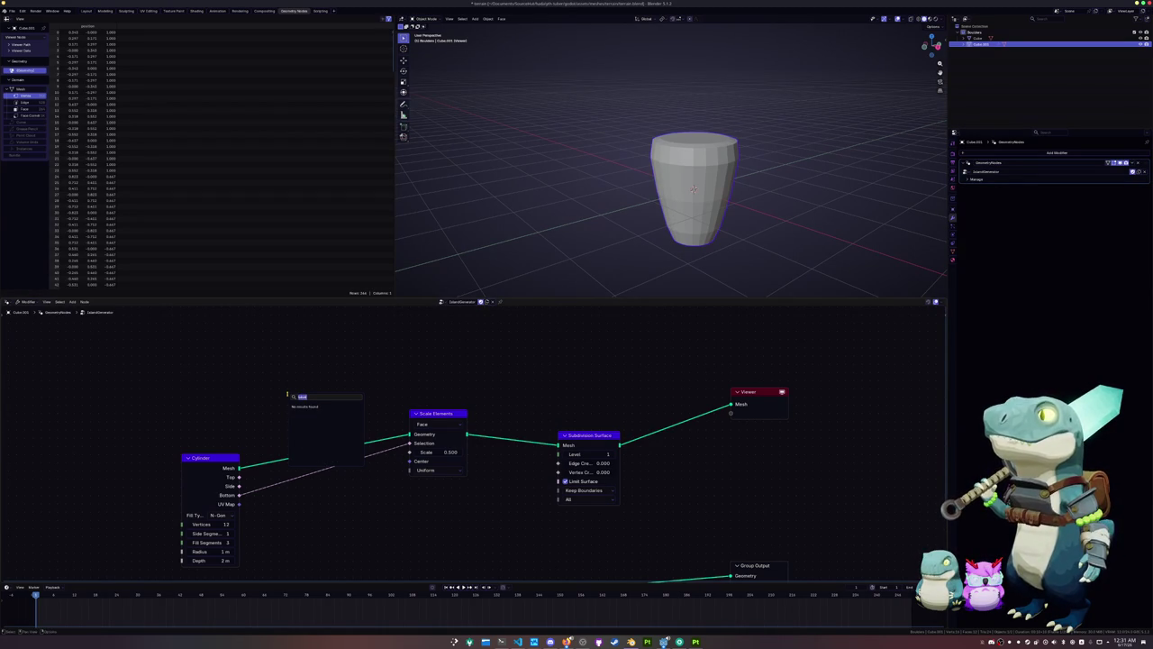
{"action": "type", "text": "ub"}
{"action": "key", "text": "Escape"}
{"action": "middle_click_drag", "start_coordinate": [305, 393], "coordinate": [381, 379]}
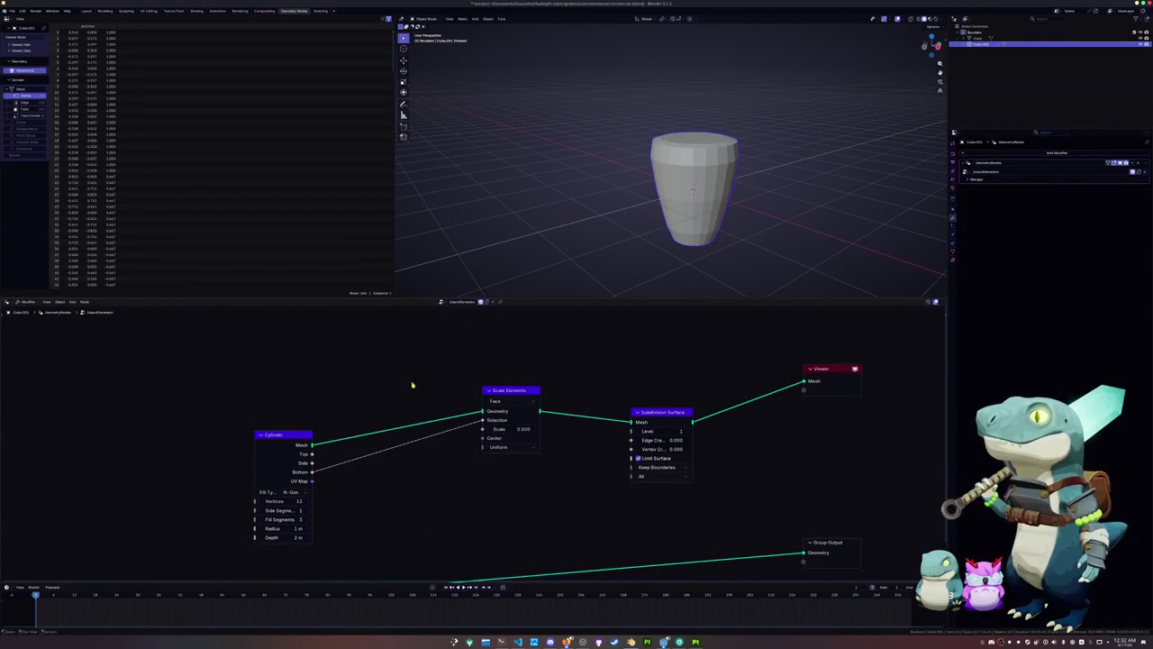
{"action": "left_click_drag", "start_coordinate": [502, 390], "coordinate": [578, 416]}
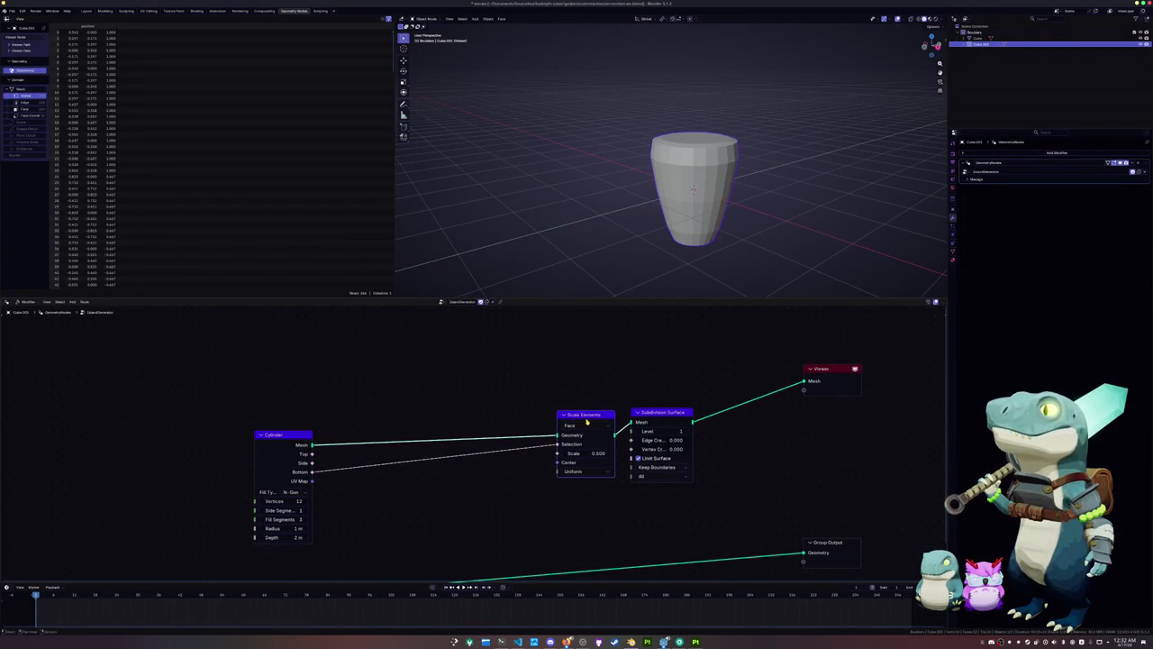
Set Subdivision Surface Level to 2, tidy the nodes, and begin lowering cylinder depth
{"action": "left_click", "coordinate": [686, 432]}
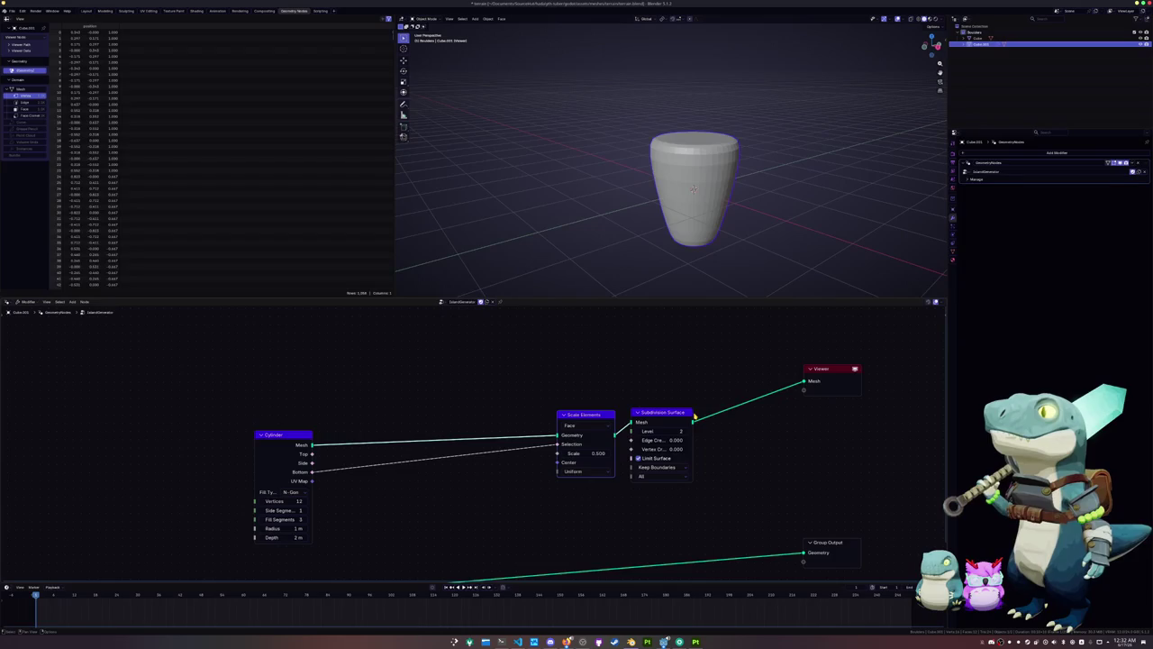
{"action": "left_click_drag", "start_coordinate": [691, 441], "coordinate": [755, 442]}
{"action": "scroll", "coordinate": [706, 385], "scroll_direction": "up", "scroll_amount": 1}
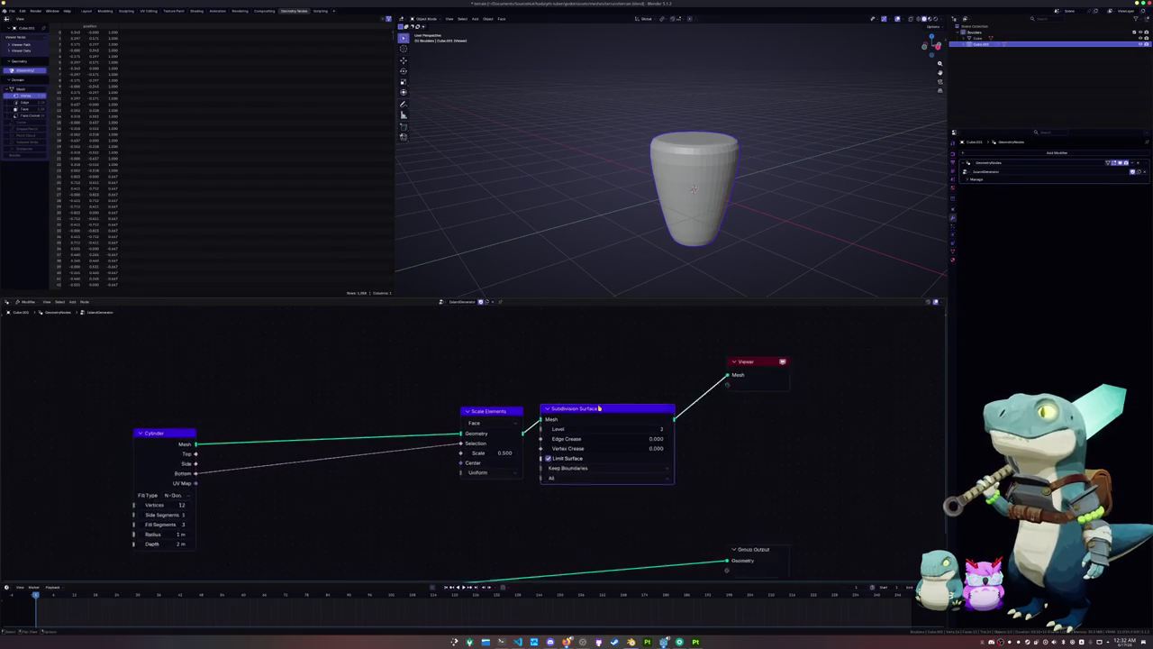
{"action": "scroll", "coordinate": [684, 415], "scroll_direction": "up", "scroll_amount": 1}
{"action": "scroll", "coordinate": [665, 437], "scroll_direction": "up", "scroll_amount": 1}
{"action": "mouse_move", "coordinate": [622, 451]}
{"action": "left_mouse_down"}
{"action": "mouse_move", "coordinate": [658, 452]}
{"action": "mouse_move", "coordinate": [621, 452]}
{"action": "left_mouse_up"}
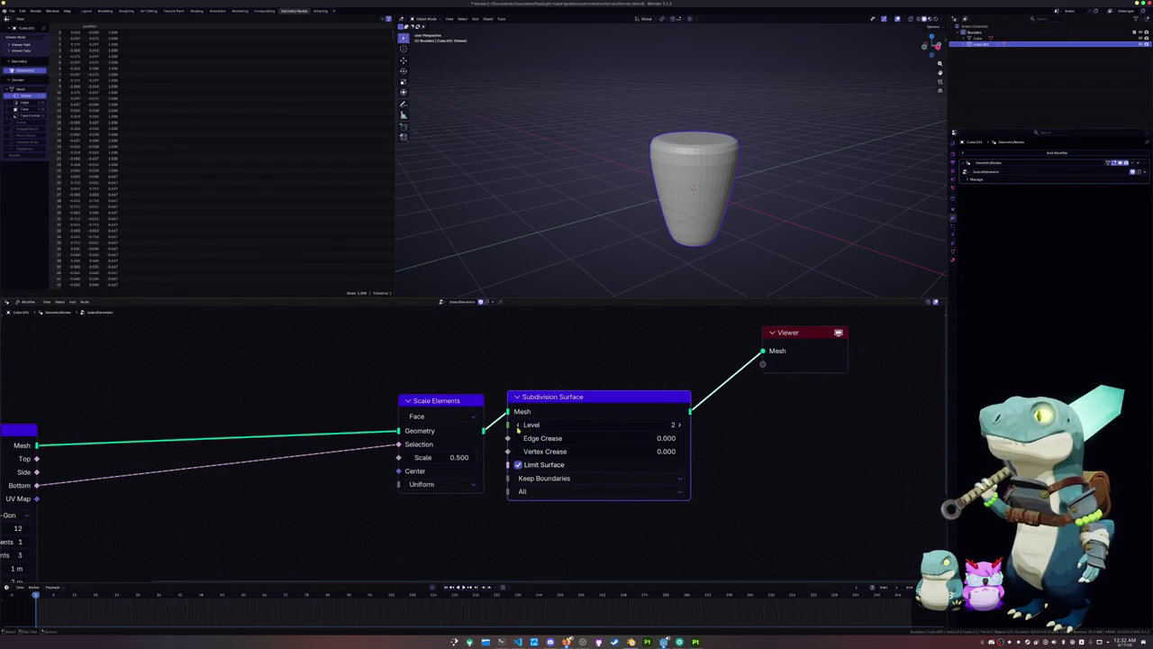
{"action": "scroll", "coordinate": [689, 190], "scroll_direction": "up", "scroll_amount": 2}
{"action": "scroll", "coordinate": [671, 193], "scroll_direction": "up", "scroll_amount": 2}
{"action": "scroll", "coordinate": [653, 199], "scroll_direction": "up", "scroll_amount": 2}
{"action": "scroll", "coordinate": [648, 199], "scroll_direction": "down", "scroll_amount": 3}
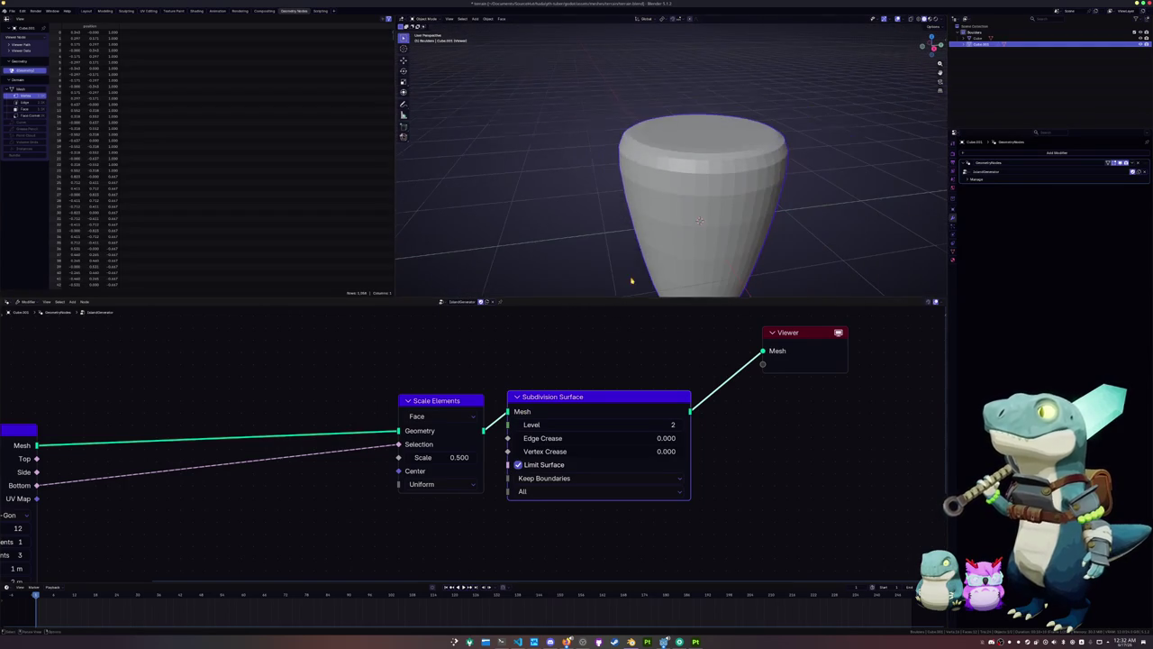
{"action": "scroll", "coordinate": [505, 378], "scroll_direction": "down", "scroll_amount": 2}
{"action": "left_click_drag", "start_coordinate": [446, 412], "coordinate": [402, 412]}
{"action": "left_click", "coordinate": [457, 385]}
{"action": "scroll", "coordinate": [458, 386], "scroll_direction": "down", "scroll_amount": 1}
{"action": "scroll", "coordinate": [592, 258], "scroll_direction": "down", "scroll_amount": 3}
{"action": "scroll", "coordinate": [591, 257], "scroll_direction": "up", "scroll_amount": 1}
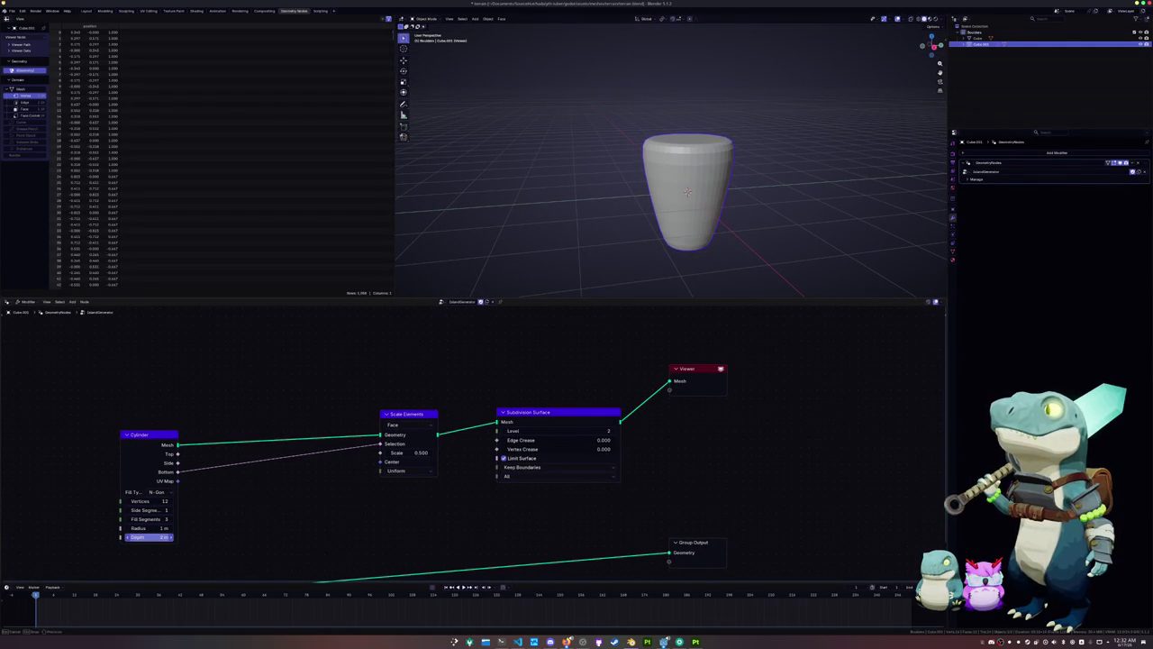
{"action": "left_click_drag", "start_coordinate": [151, 537], "coordinate": [118, 537]}
Set the Cylinder depth to 0.5 m and the Scale Elements scale to 0.250
{"action": "left_click", "coordinate": [149, 537]}
{"action": "type", "text": "0.5"}
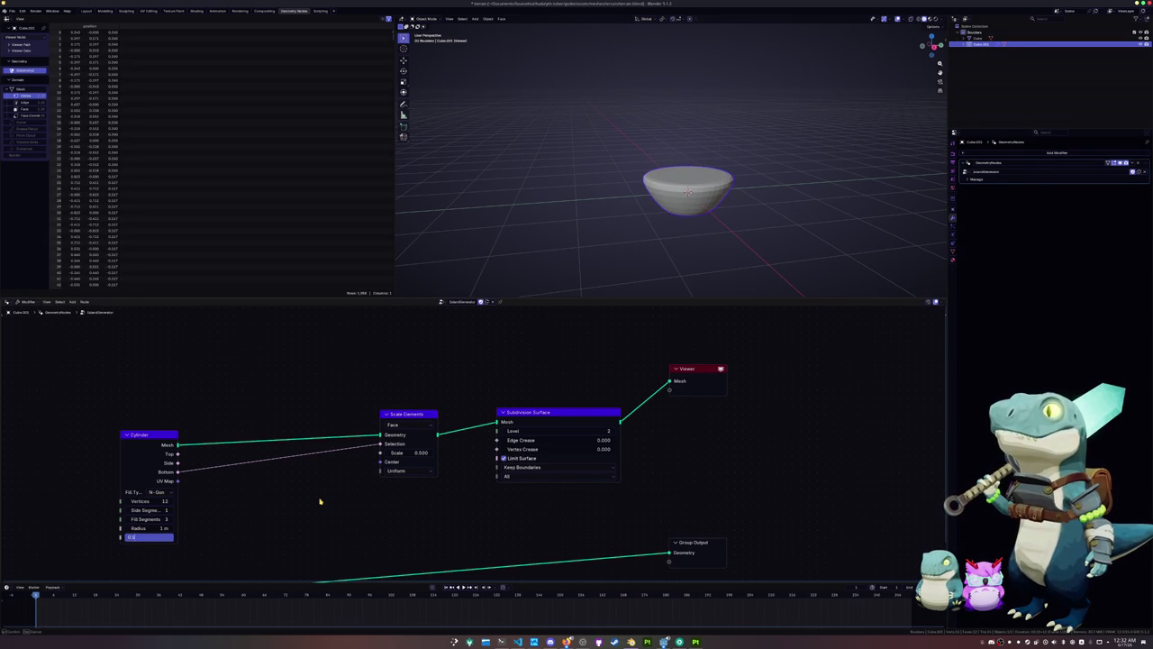
{"action": "key", "text": "Return"}
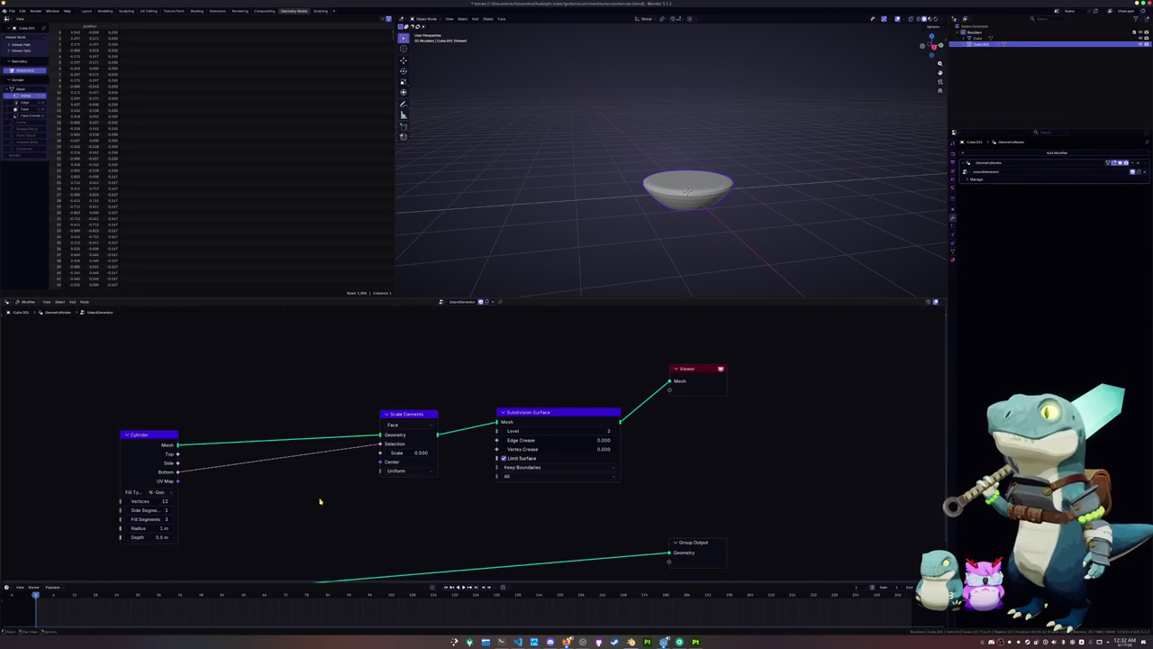
{"action": "middle_click_drag", "start_coordinate": [561, 216], "coordinate": [560, 207]}
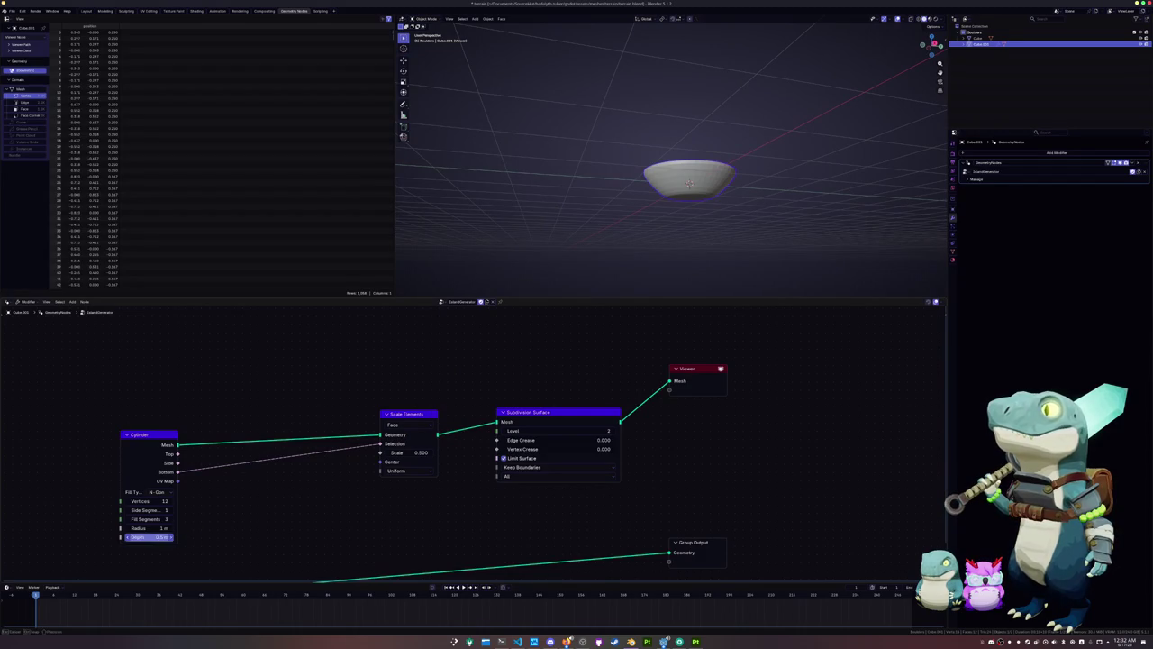
{"action": "left_click", "coordinate": [414, 453]}
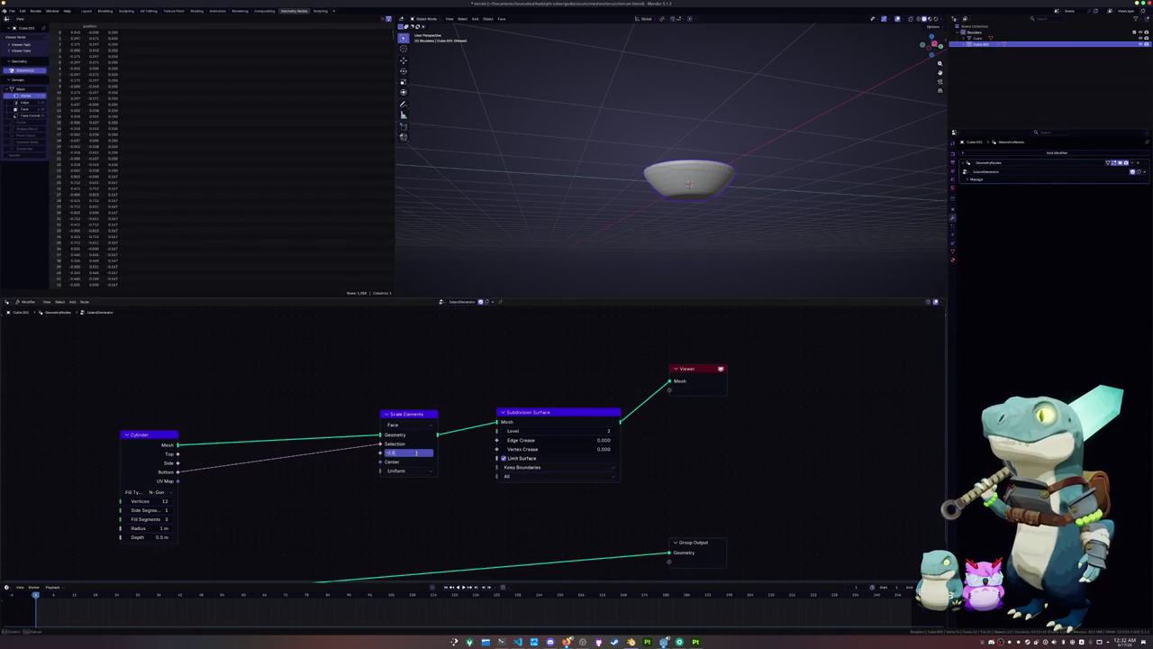
{"action": "key", "text": "Return"}
Zoom in on the bowl and line up the Scale Elements, Subdivision Surface and Viewer nodes
{"action": "mouse_move", "coordinate": [468, 234]}
{"action": "middle_mouse_down"}
{"action": "mouse_move", "coordinate": [507, 221]}
{"action": "mouse_move", "coordinate": [561, 237]}
{"action": "mouse_move", "coordinate": [537, 204]}
{"action": "middle_mouse_up"}
{"action": "scroll", "coordinate": [507, 222], "scroll_direction": "up", "scroll_amount": 3}
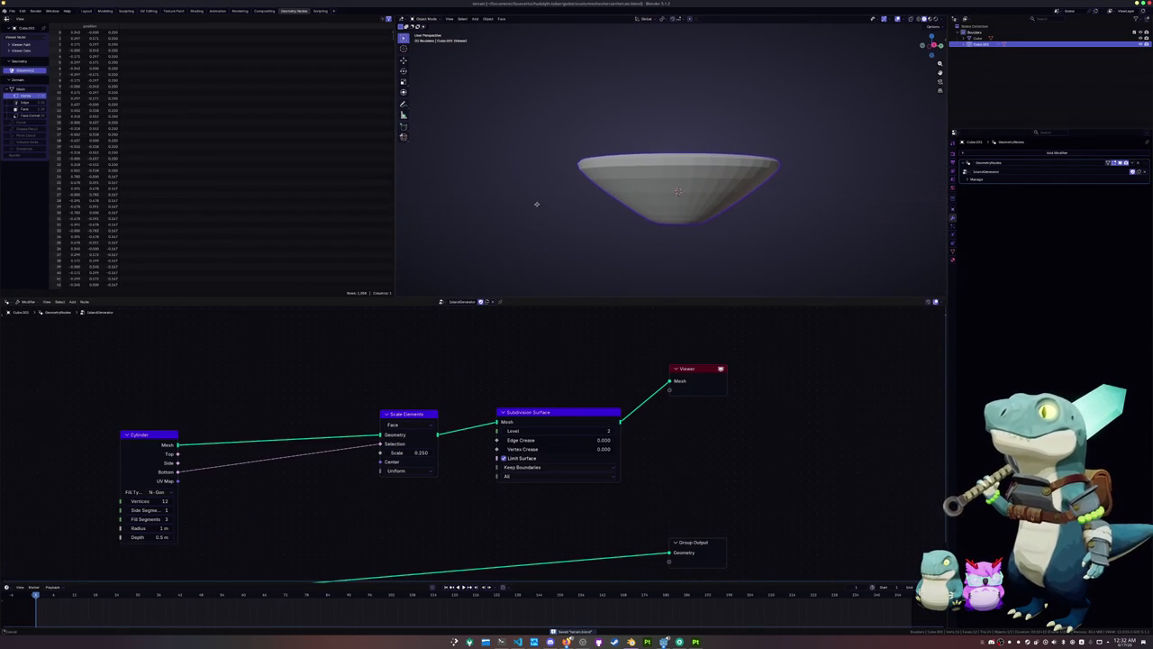
{"action": "mouse_move", "coordinate": [671, 369]}
{"action": "left_mouse_down"}
{"action": "mouse_move", "coordinate": [753, 382]}
{"action": "mouse_move", "coordinate": [747, 402]}
{"action": "left_mouse_up"}
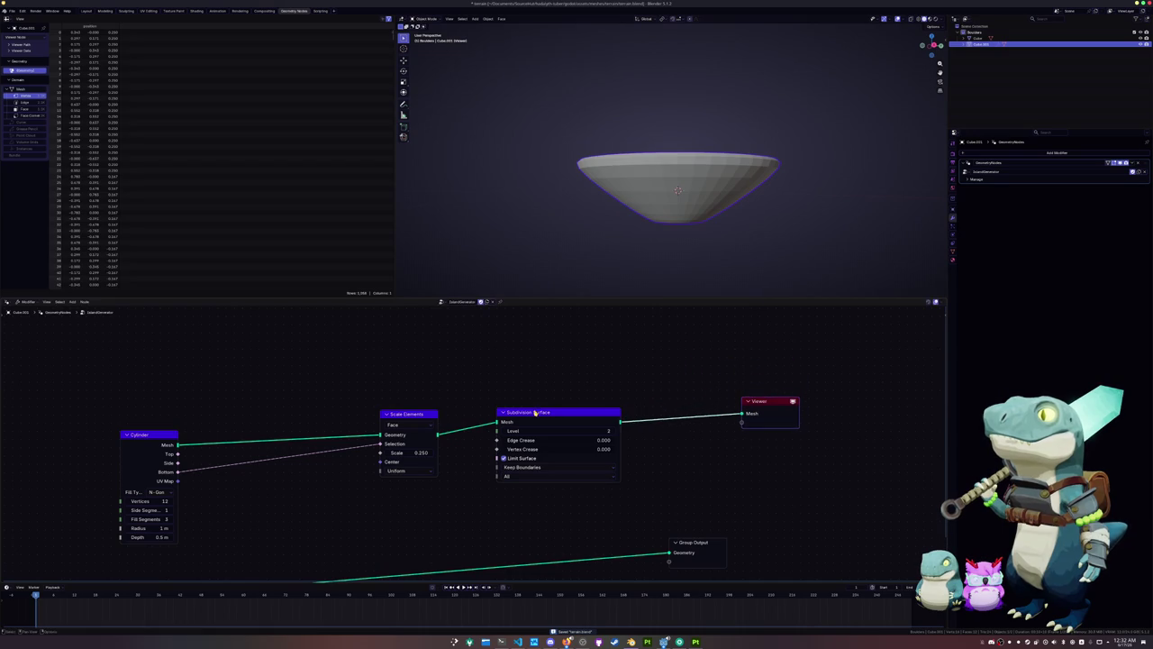
{"action": "left_click_drag", "start_coordinate": [535, 412], "coordinate": [495, 414]}
{"action": "left_click_drag", "start_coordinate": [414, 415], "coordinate": [392, 415]}
{"action": "left_click_drag", "start_coordinate": [474, 414], "coordinate": [442, 413]}
{"action": "key", "text": "shift+a"}
Insert Scatter on Surface into the Subdivision→Viewer link and move Group Output aside
{"action": "type", "text": "scat"}
{"action": "left_click", "coordinate": [604, 400]}
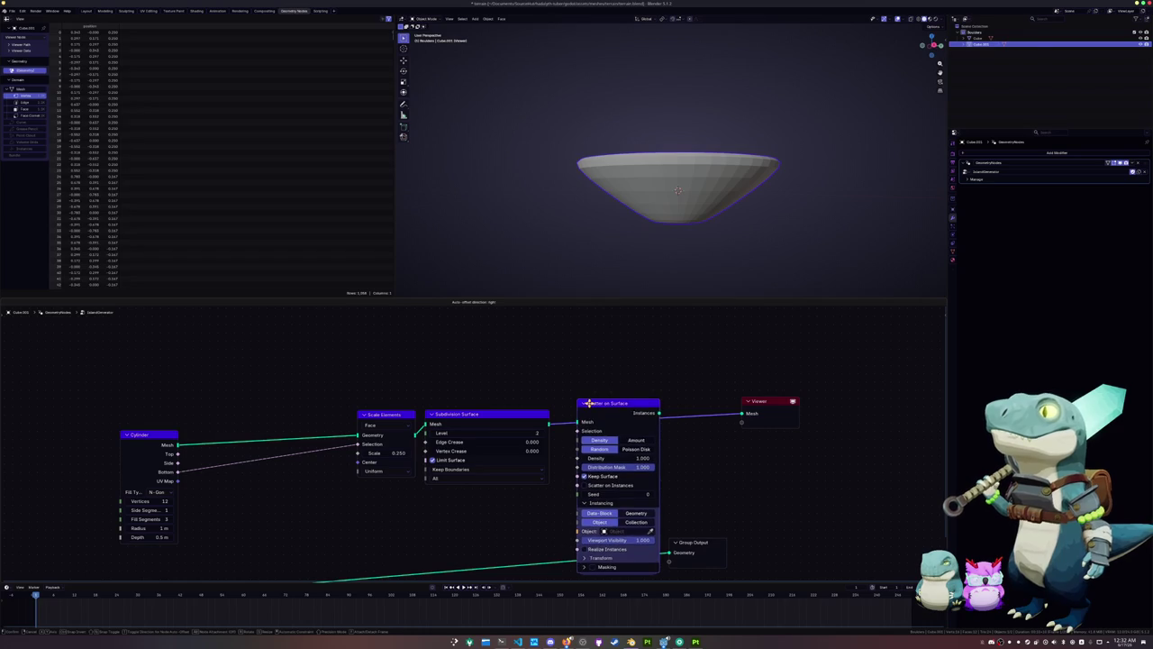
{"action": "left_click", "coordinate": [590, 397]}
{"action": "scroll", "coordinate": [590, 405], "scroll_direction": "down", "scroll_amount": 1}
{"action": "middle_click_drag", "start_coordinate": [651, 522], "coordinate": [663, 452]}
{"action": "left_click_drag", "start_coordinate": [662, 452], "coordinate": [603, 506]}
Add a Collection Info node via the 'collection' search
{"action": "left_click_drag", "start_coordinate": [572, 438], "coordinate": [506, 443]}
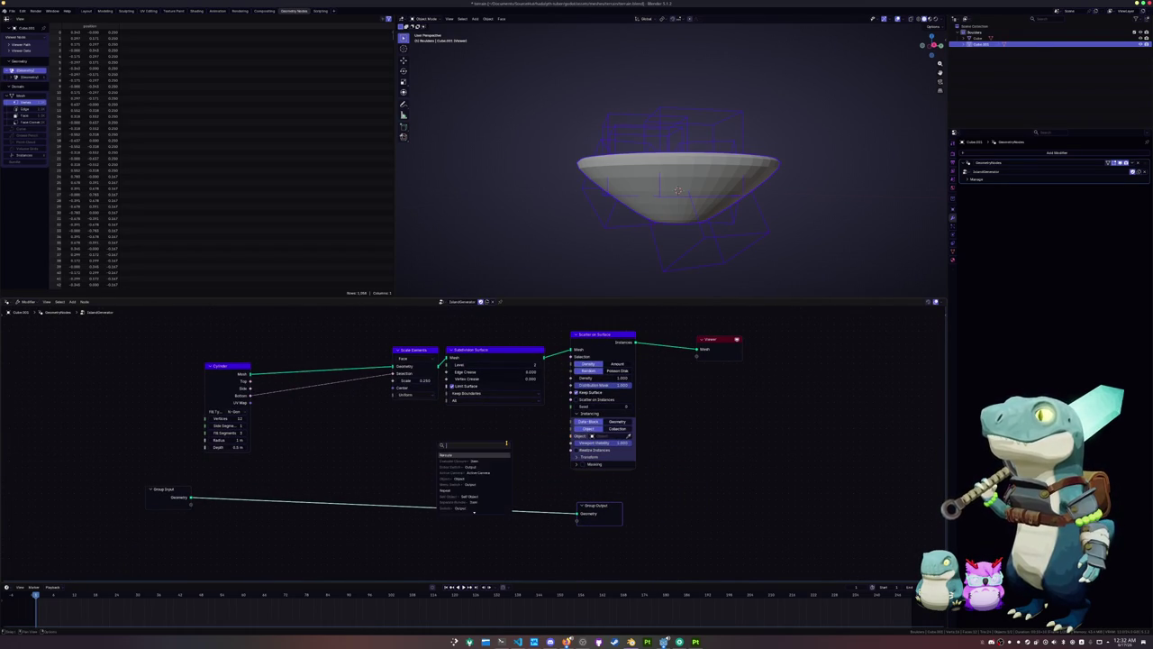
{"action": "type", "text": "collection"}
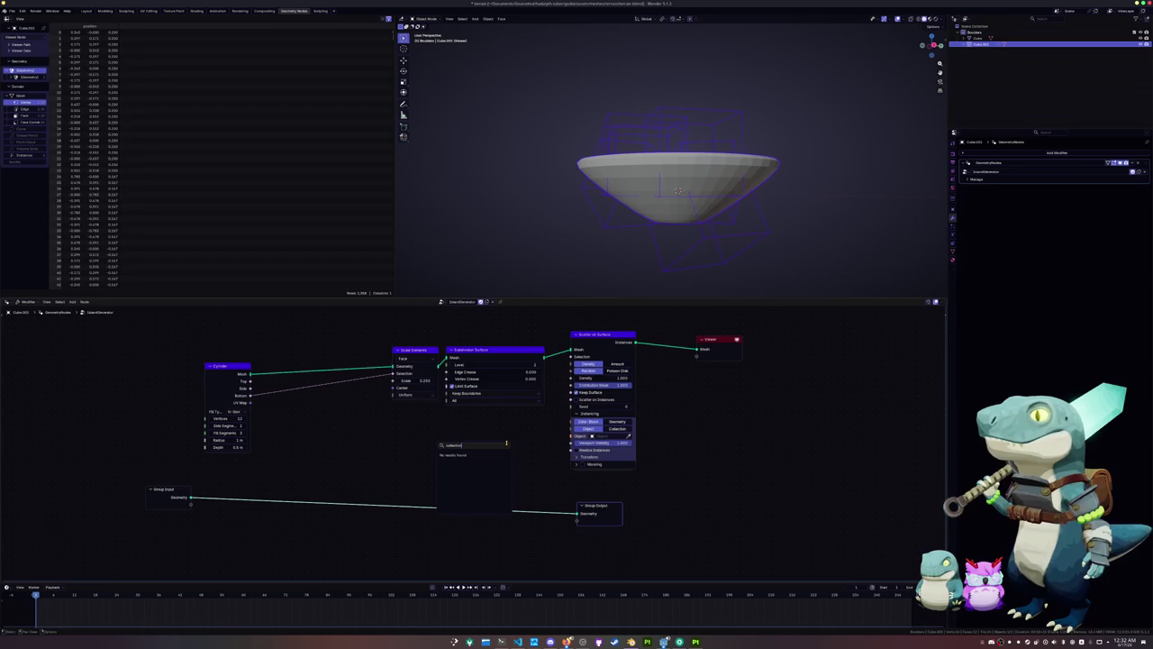
{"action": "key", "text": "BackSpace"}
{"action": "key", "text": "BackSpace"}
{"action": "key", "text": "BackSpace"}
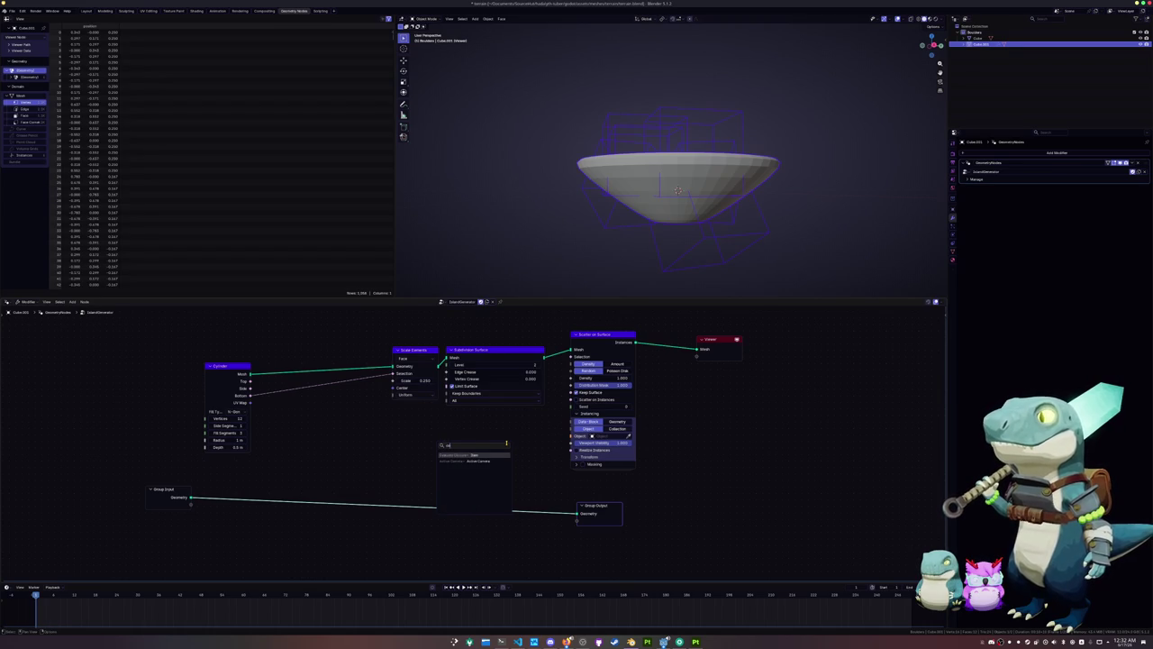
{"action": "key", "text": "Escape"}
{"action": "key", "text": "shift+a"}
{"action": "type", "text": "collection"}
{"action": "key", "text": "Down"}
{"action": "key", "text": "Return"}
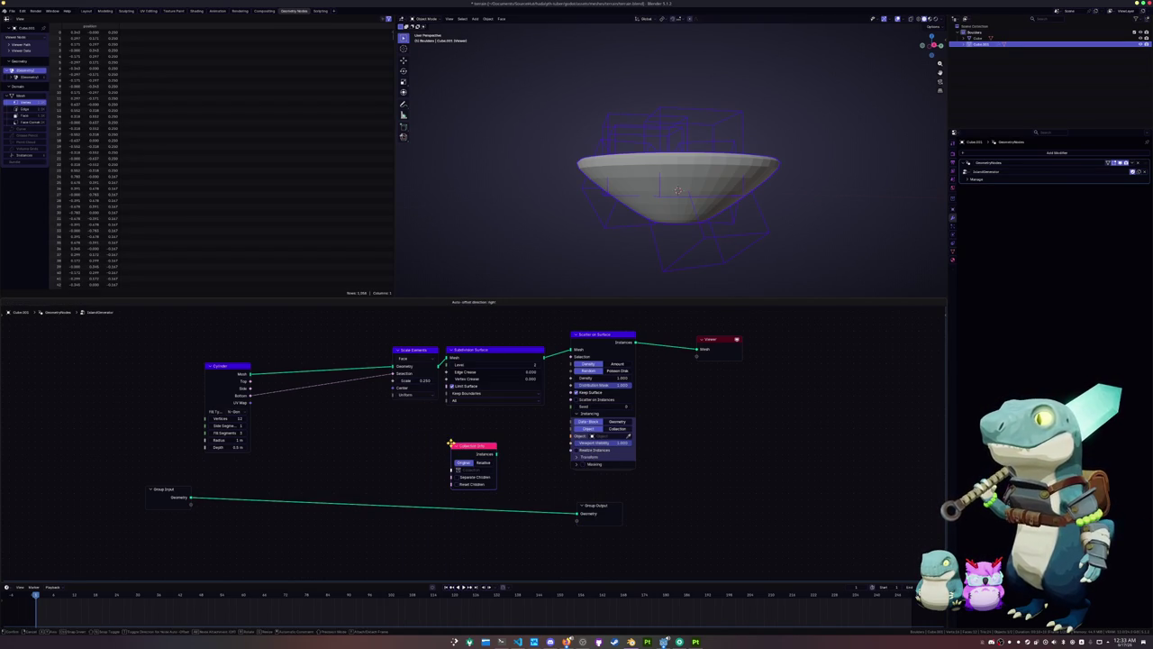
Point Collection Info at the Boulders collection and undo an invalid Instances-to-Object link
{"action": "left_click", "coordinate": [468, 476]}
{"action": "mouse_move", "coordinate": [494, 449]}
{"action": "left_mouse_down"}
{"action": "mouse_move", "coordinate": [565, 438]}
{"action": "mouse_move", "coordinate": [507, 445]}
{"action": "left_mouse_up"}
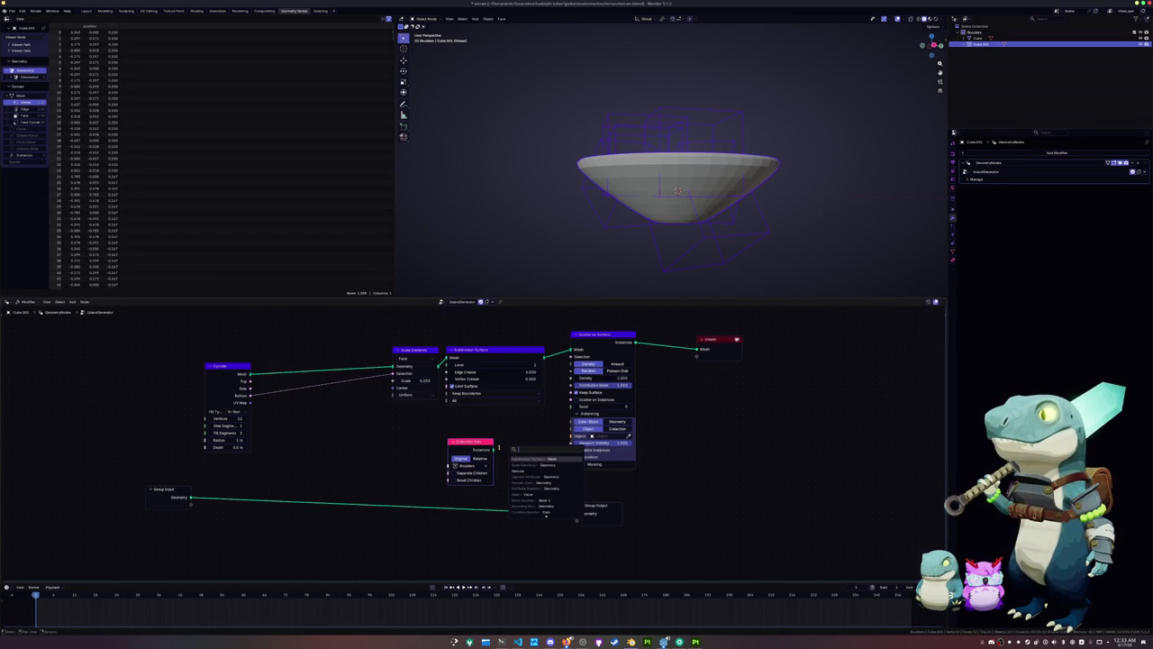
{"action": "key", "text": "Escape"}
{"action": "left_click_drag", "start_coordinate": [493, 449], "coordinate": [570, 436]}
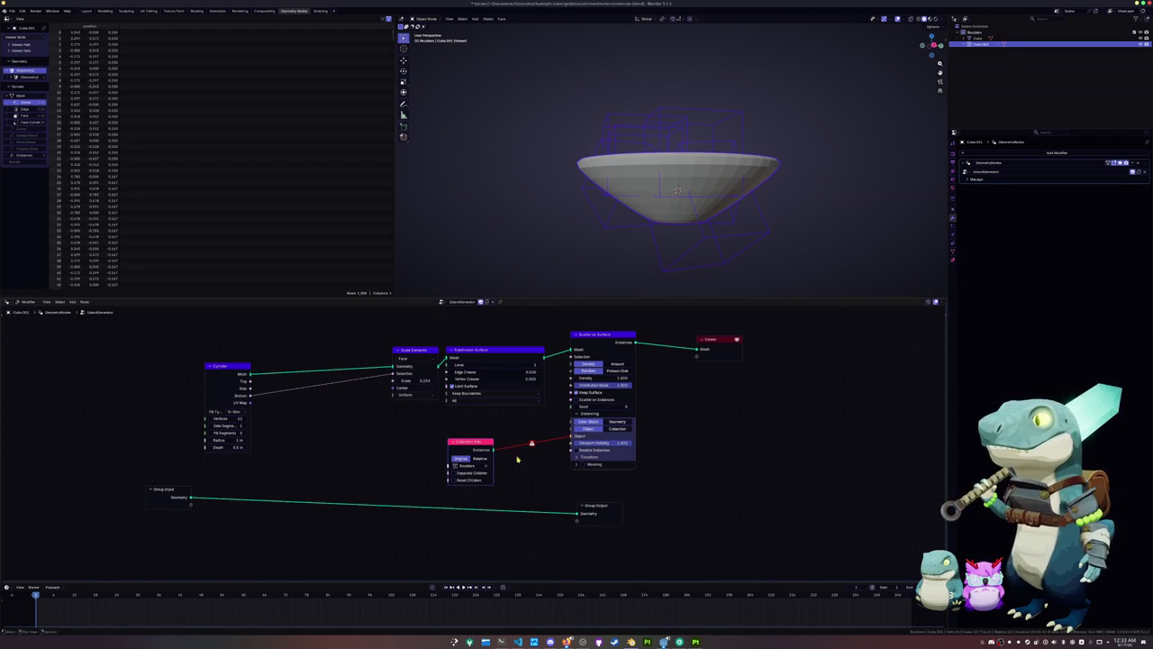
{"action": "key", "text": "ctrl+z"}
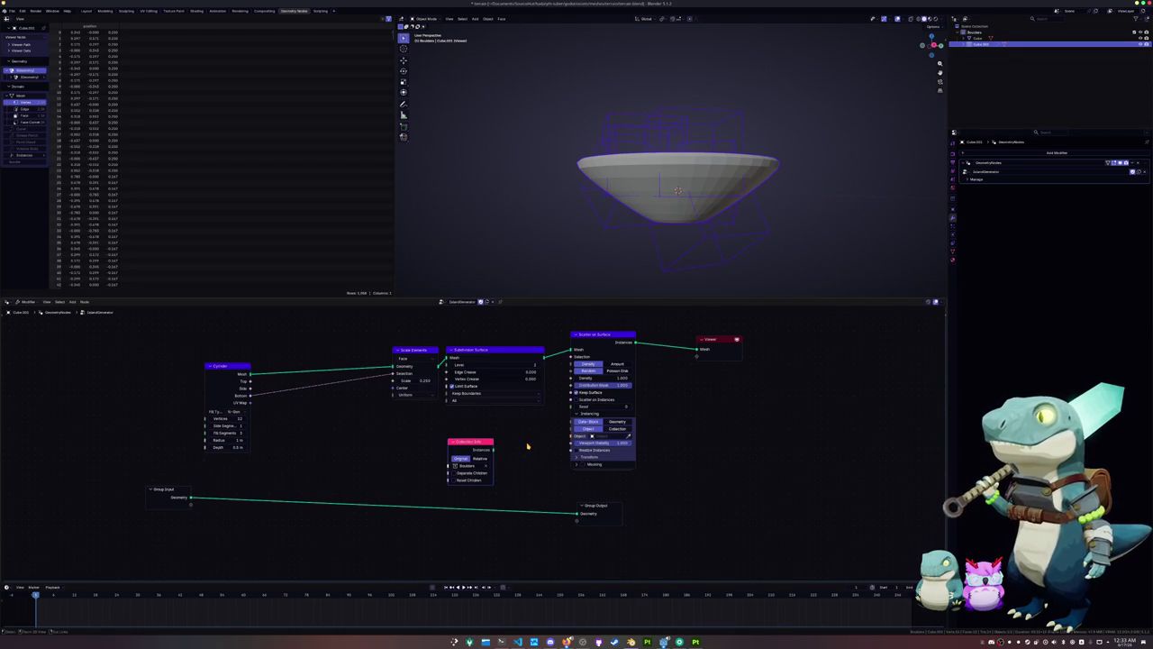
Search 'instance' from the Instances output, add Split to Instances, then discard it
{"action": "left_click_drag", "start_coordinate": [485, 446], "coordinate": [438, 437]}
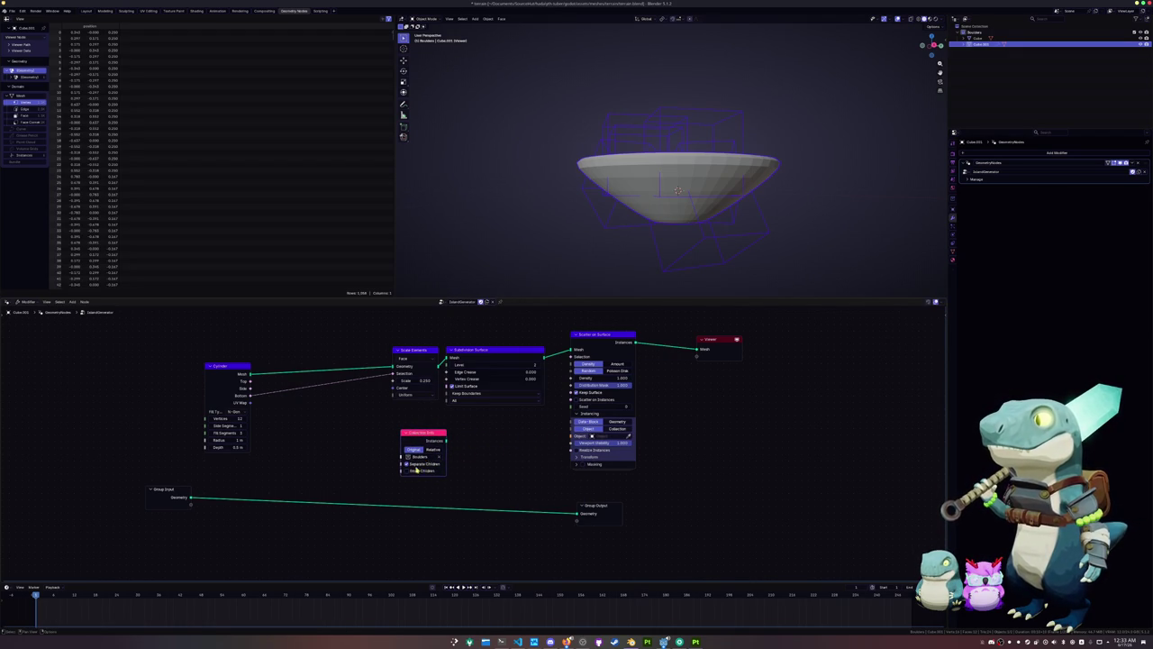
{"action": "left_click_drag", "start_coordinate": [445, 440], "coordinate": [482, 442]}
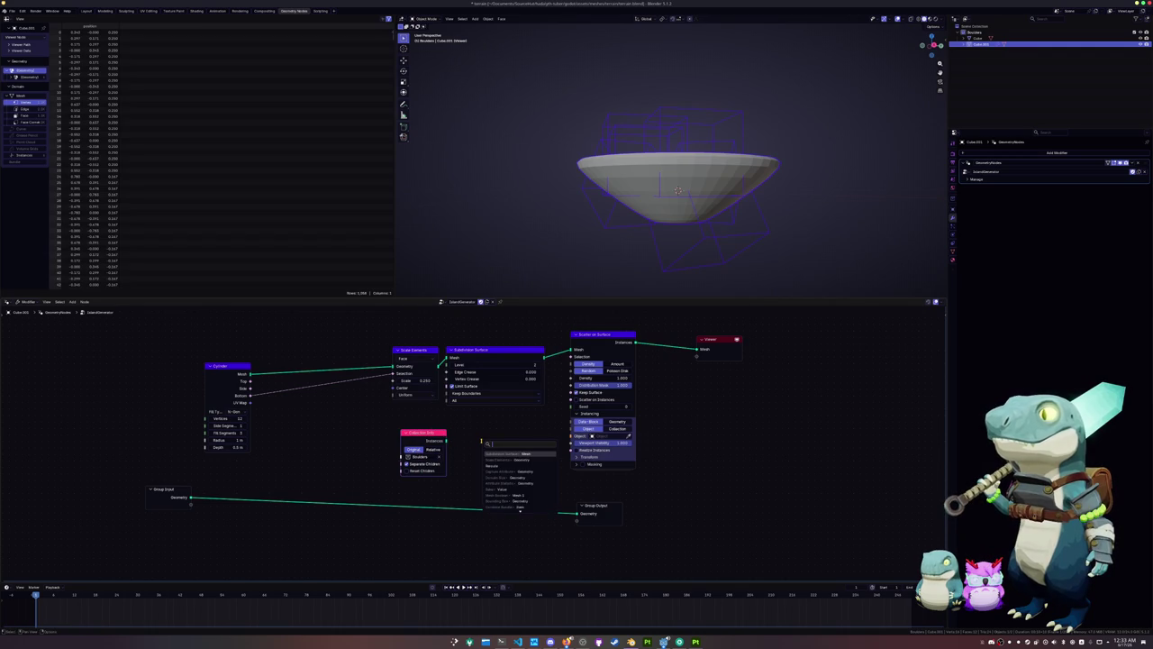
{"action": "type", "text": "ins"}
{"action": "key", "text": "BackSpace"}
{"action": "key", "text": "BackSpace"}
{"action": "key", "text": "BackSpace"}
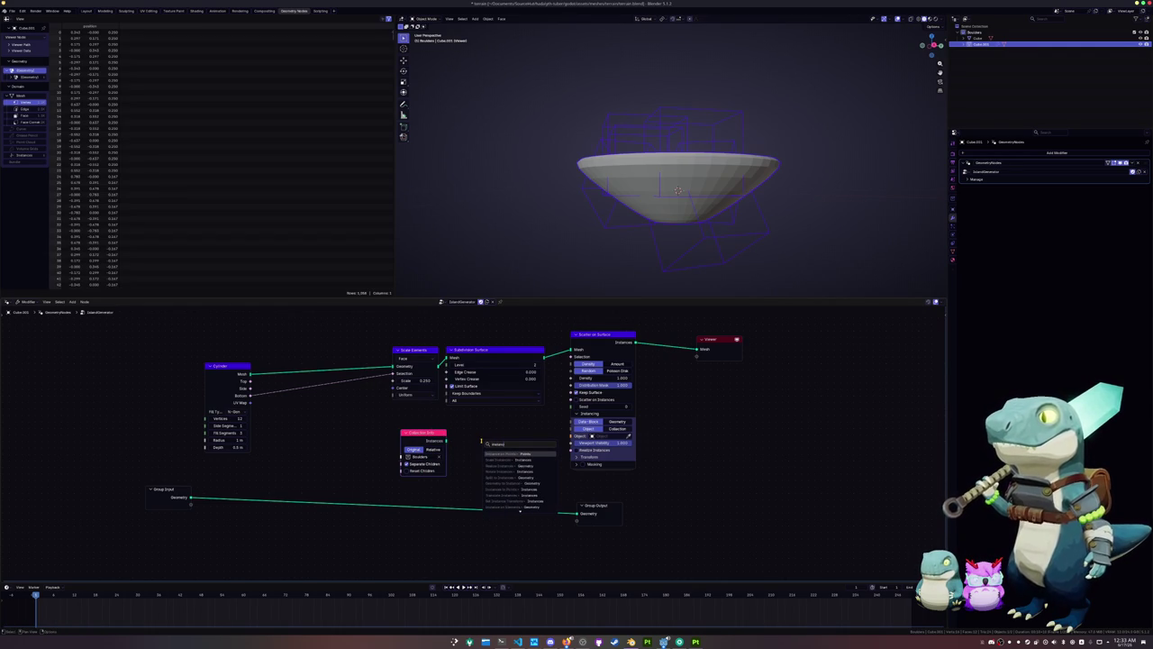
{"action": "type", "text": "nstance"}
{"action": "key", "text": "Down"}
{"action": "key", "text": "Down"}
{"action": "key", "text": "Down"}
{"action": "key", "text": "Return"}
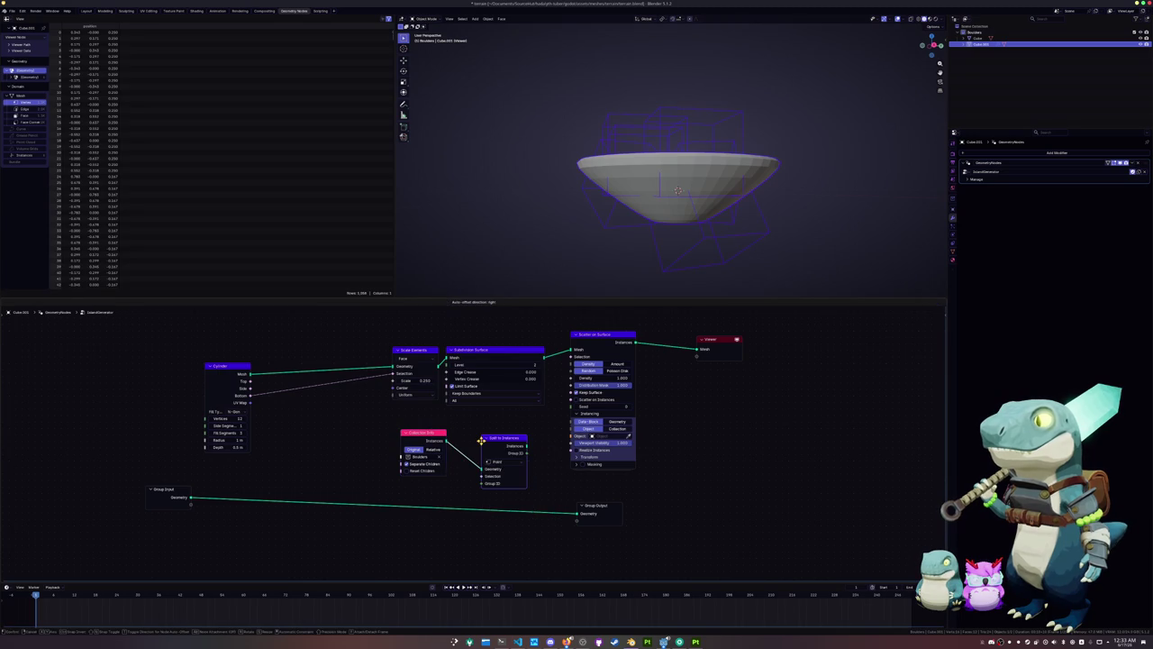
{"action": "key", "text": "Escape"}
Add a Self Object node from the node search, then remove it again
{"action": "key", "text": "shift+a"}
{"action": "key", "text": "Down"}
{"action": "key", "text": "Down"}
{"action": "key", "text": "Down"}
{"action": "key", "text": "Down"}
{"action": "key", "text": "Down"}
{"action": "key", "text": "Down"}
{"action": "key", "text": "Down"}
{"action": "key", "text": "Down"}
{"action": "key", "text": "Down"}
{"action": "key", "text": "Up"}
{"action": "key", "text": "Up"}
{"action": "key", "text": "Up"}
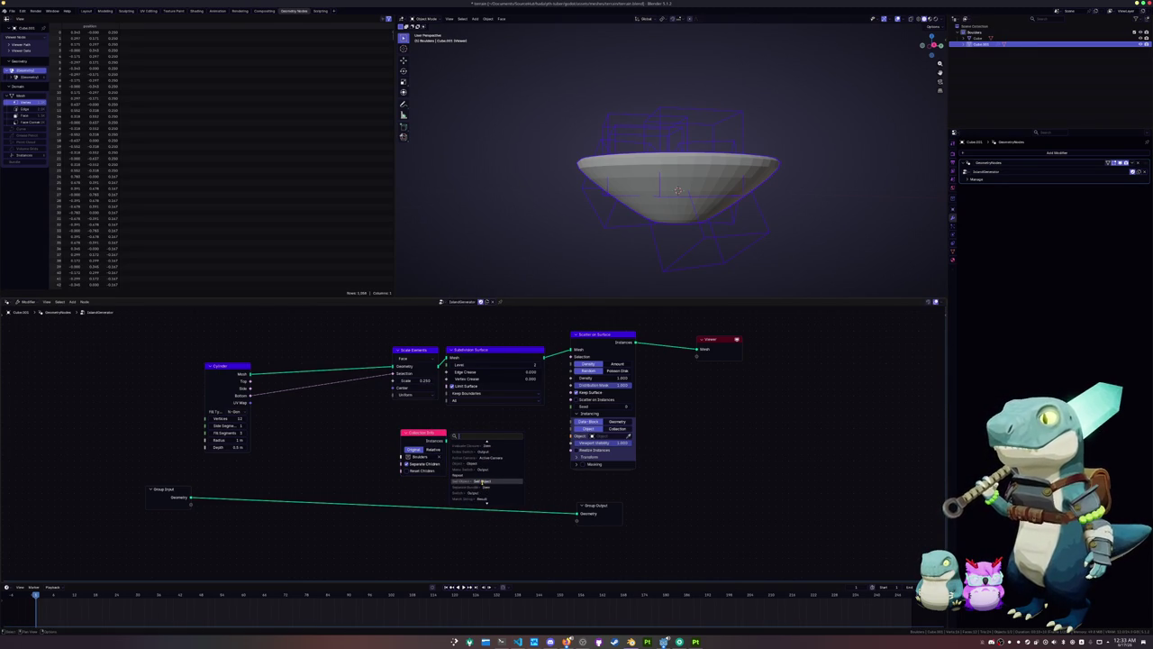
{"action": "key", "text": "Down"}
{"action": "key", "text": "Up"}
{"action": "key", "text": "Up"}
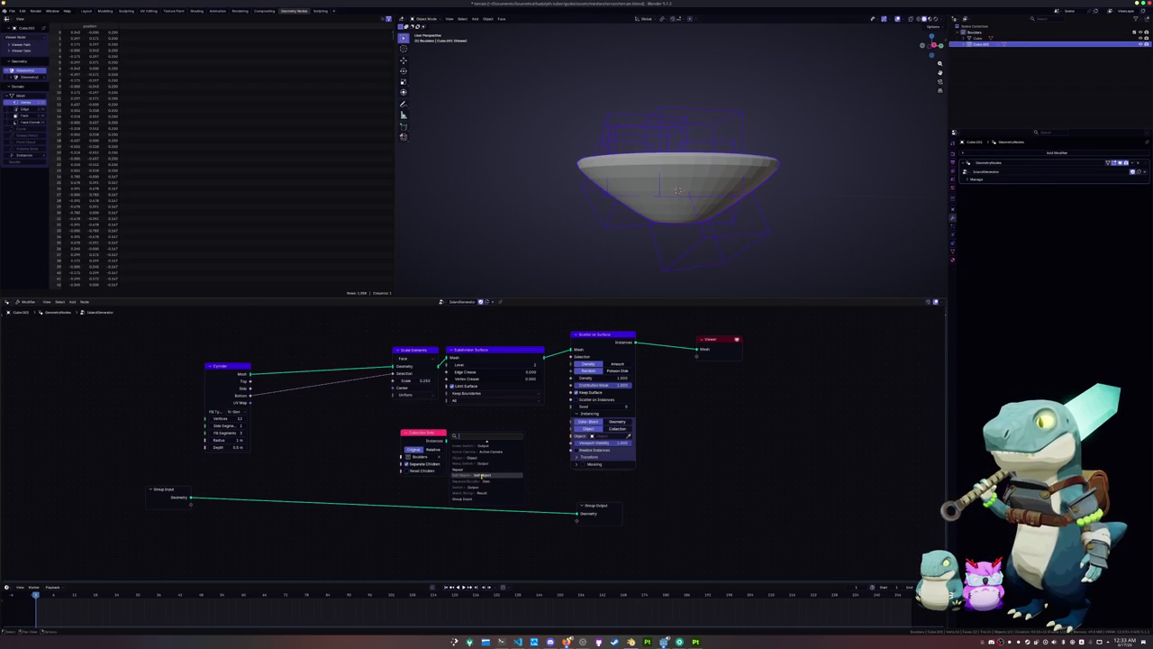
{"action": "key", "text": "Return"}
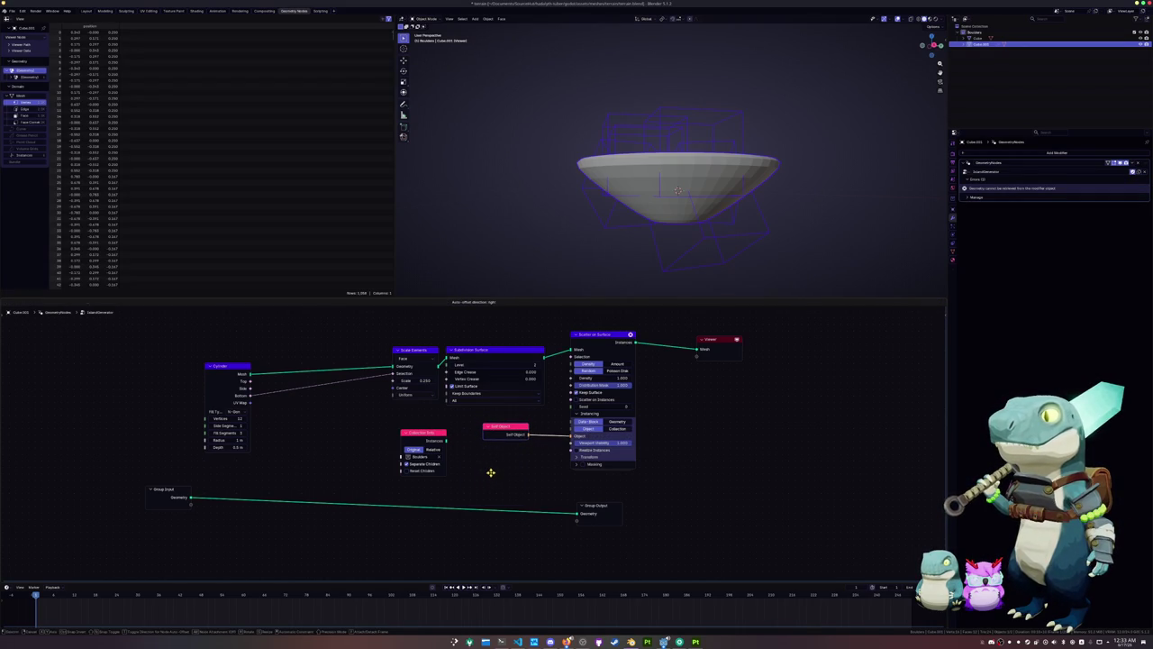
{"action": "key", "text": "Escape"}
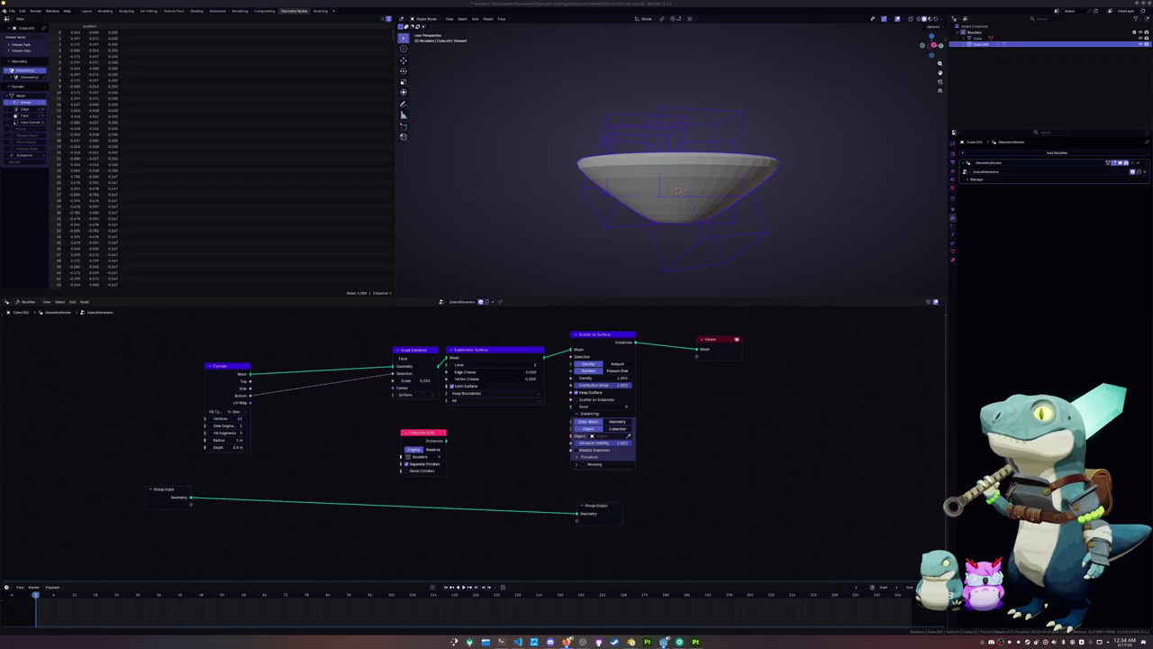
Save the .blend file, abandon a 'group' link search, and open the Collection Info manual page
{"action": "key", "text": "ctrl+s"}
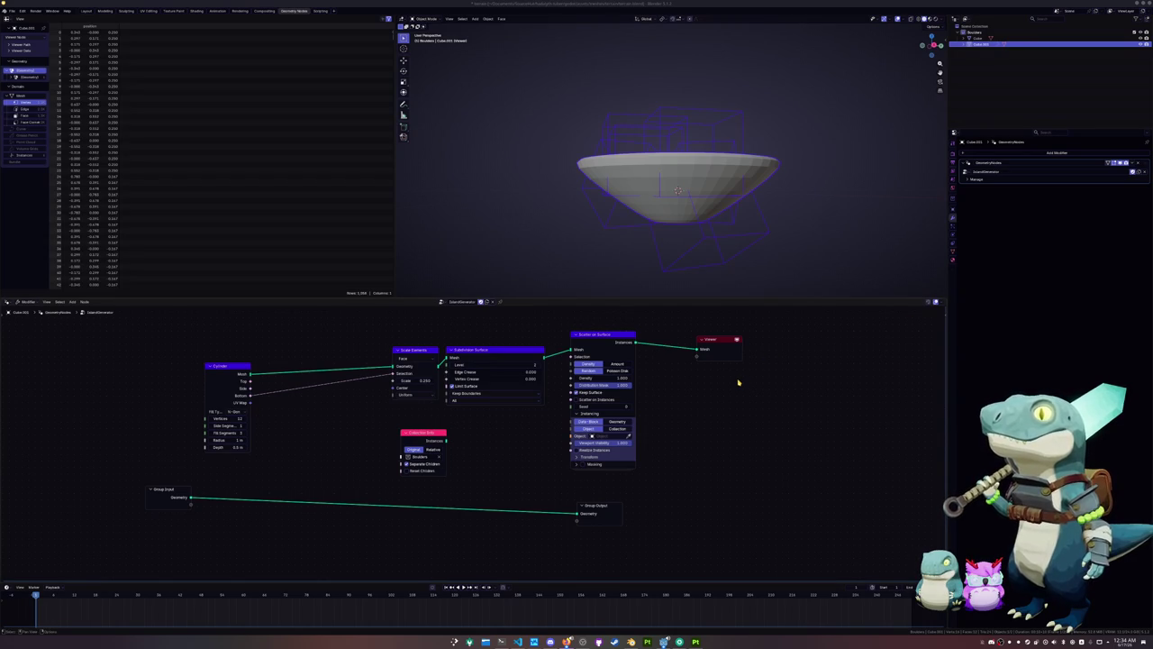
{"action": "left_click_drag", "start_coordinate": [445, 441], "coordinate": [484, 439]}
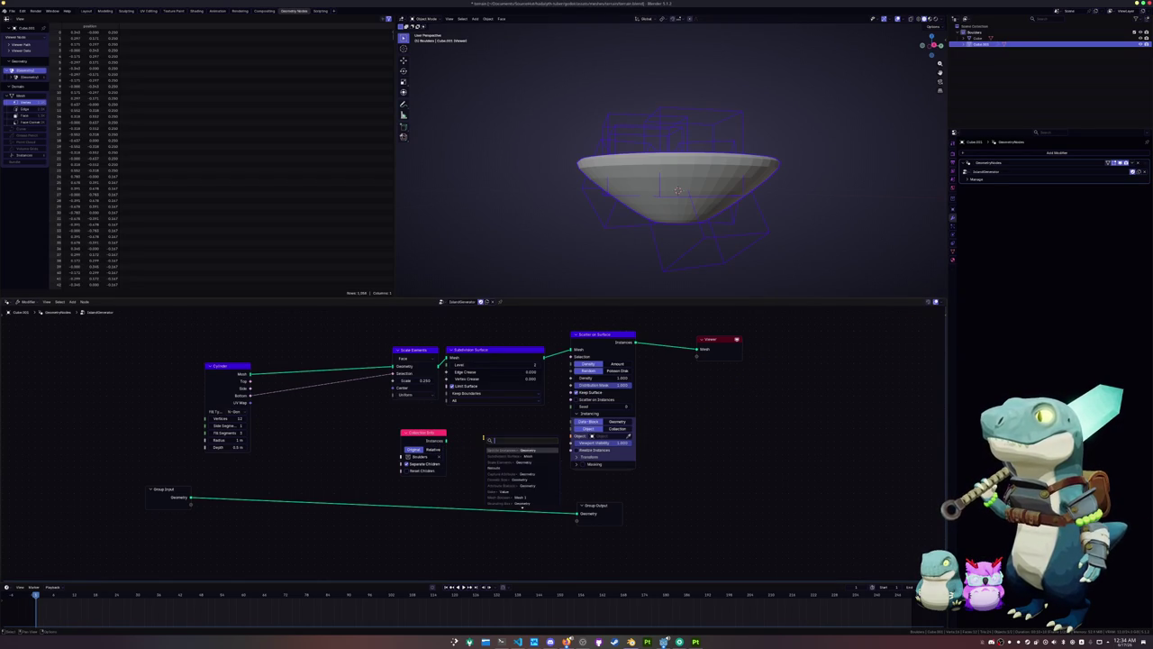
{"action": "type", "text": "group"}
{"action": "key", "text": "Escape"}
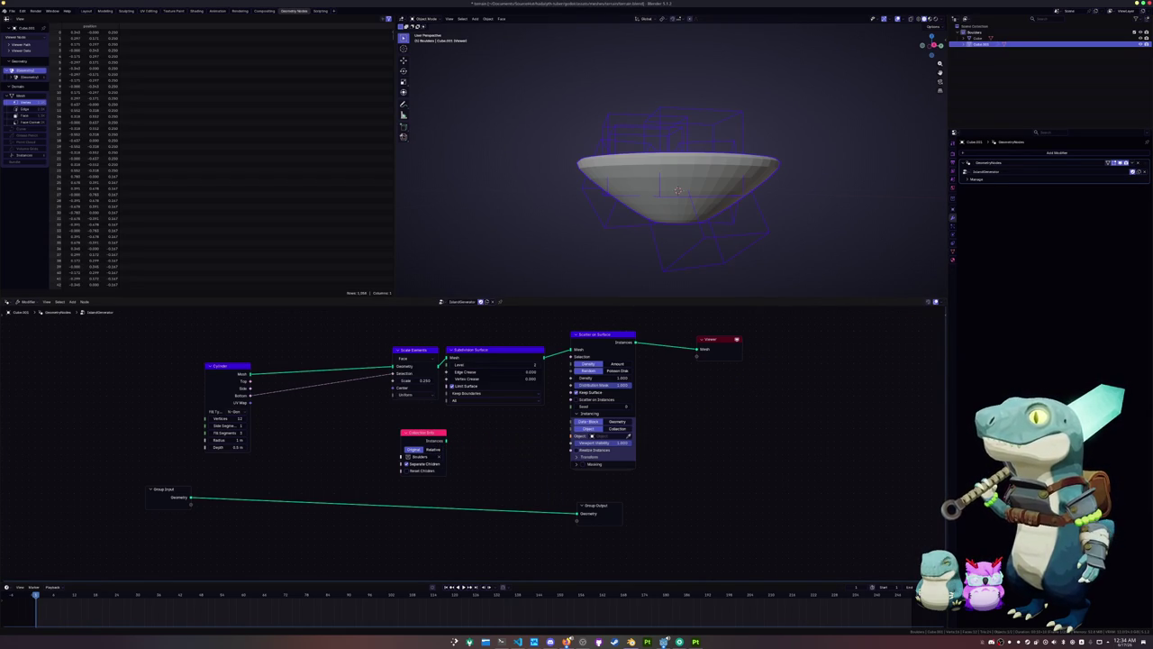
{"action": "key", "text": "F1"}
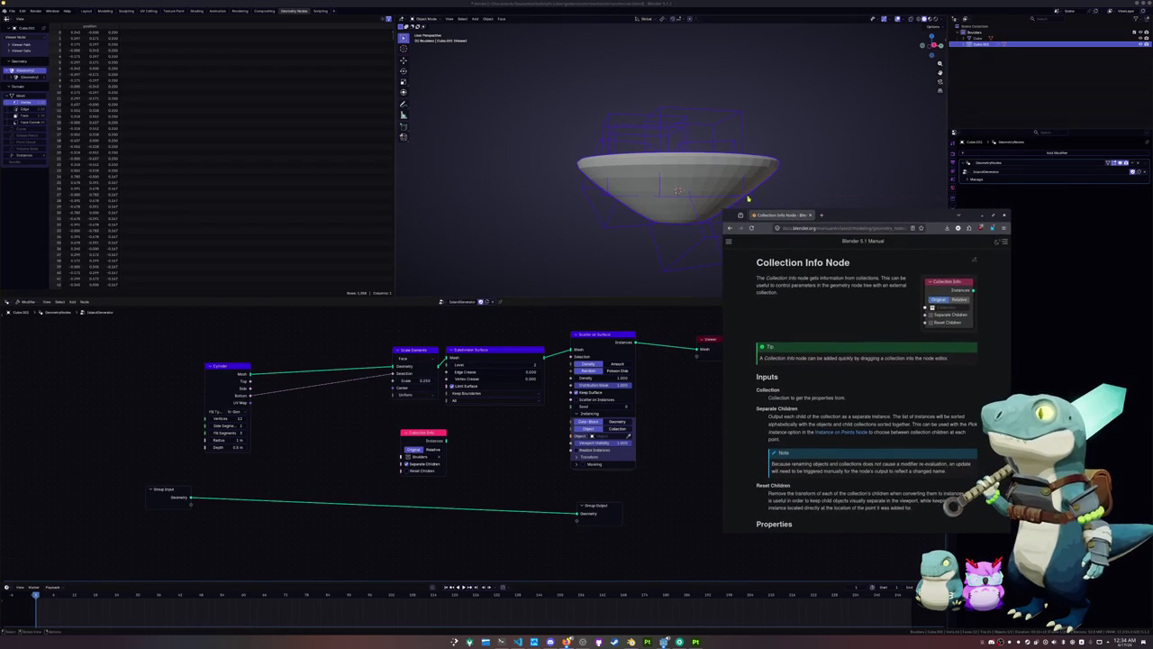
Enlarge the manual window, read through the Collection Info Node page, then return to the node tree
{"action": "left_click_drag", "start_coordinate": [725, 210], "coordinate": [495, 91]}
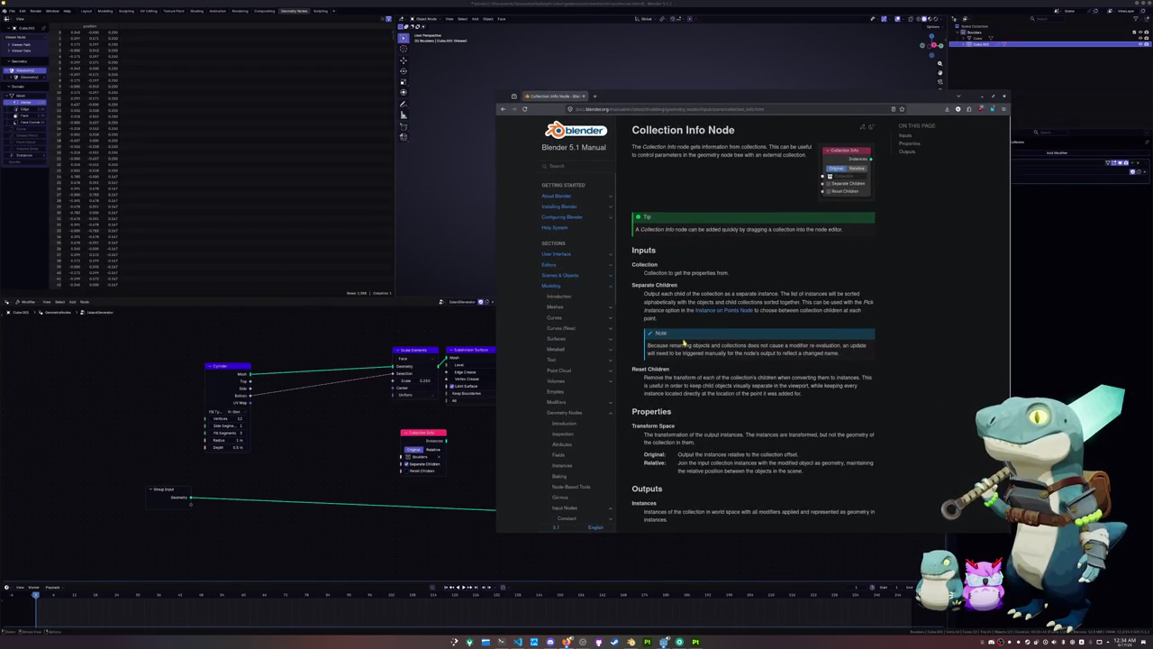
{"action": "scroll", "coordinate": [684, 343], "scroll_direction": "up", "scroll_amount": 2, "text": "ctrl"}
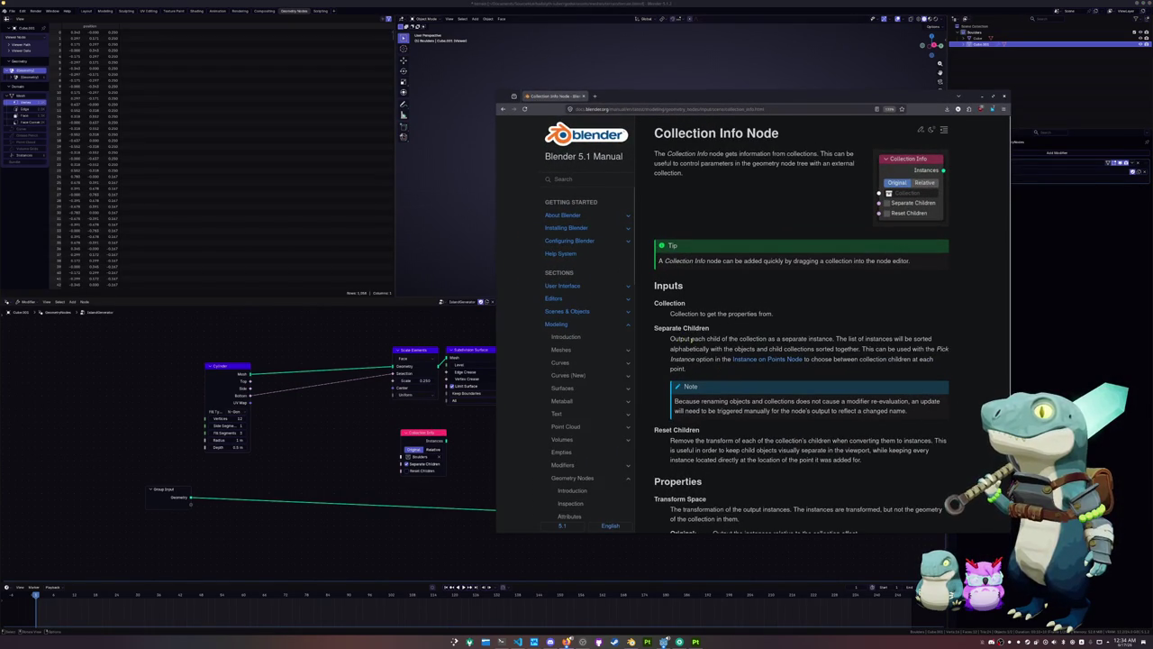
{"action": "scroll", "coordinate": [760, 332], "scroll_direction": "down", "scroll_amount": 2}
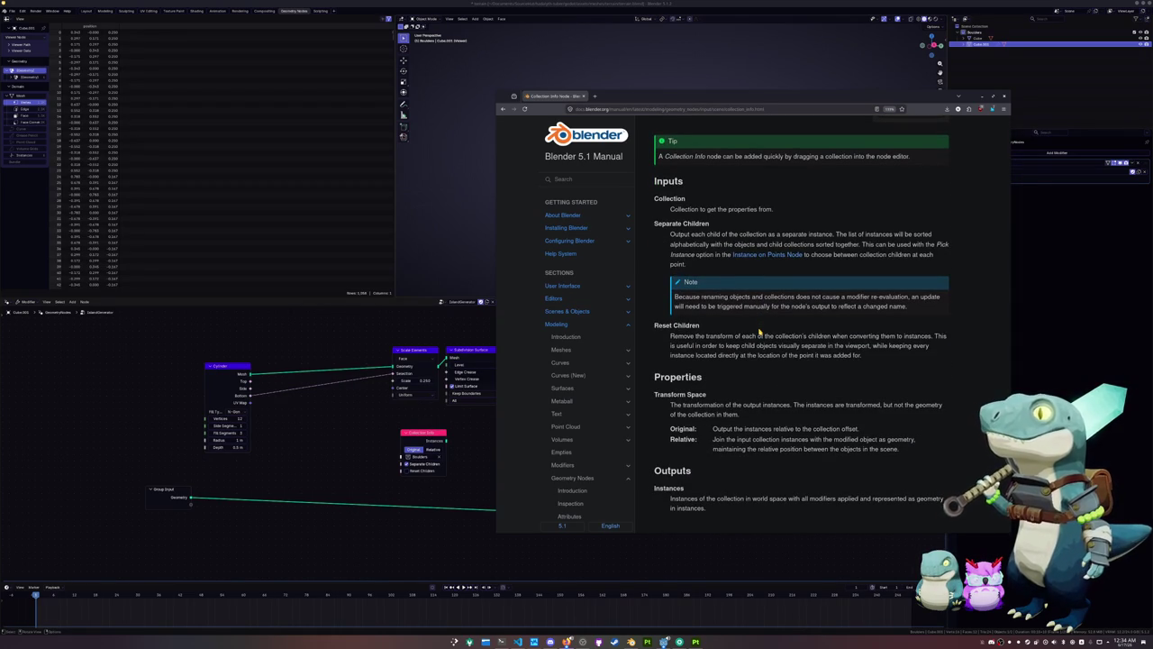
{"action": "scroll", "coordinate": [759, 333], "scroll_direction": "down", "scroll_amount": 2}
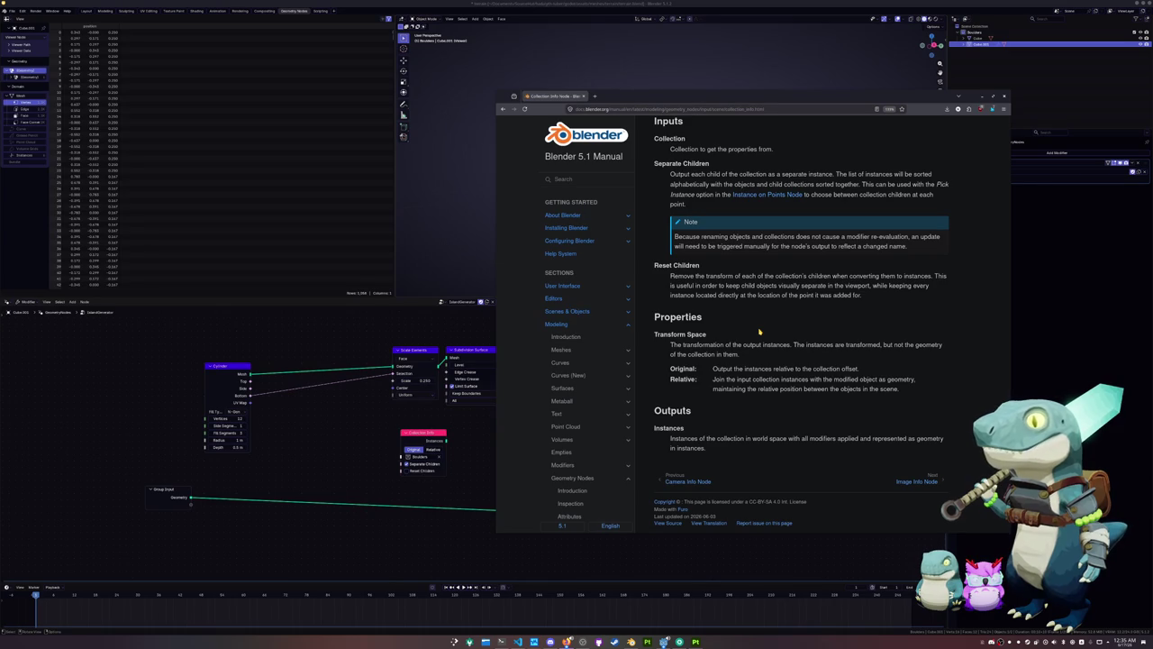
{"action": "scroll", "coordinate": [748, 334], "scroll_direction": "up", "scroll_amount": 1}
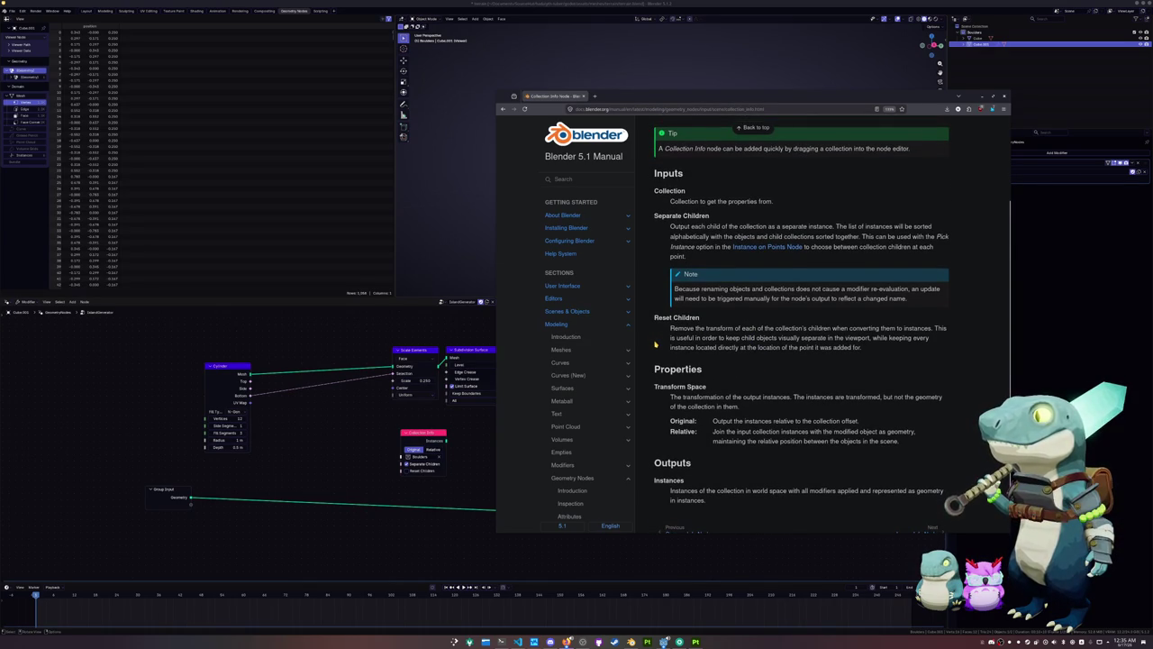
{"action": "scroll", "coordinate": [655, 344], "scroll_direction": "up", "scroll_amount": 1}
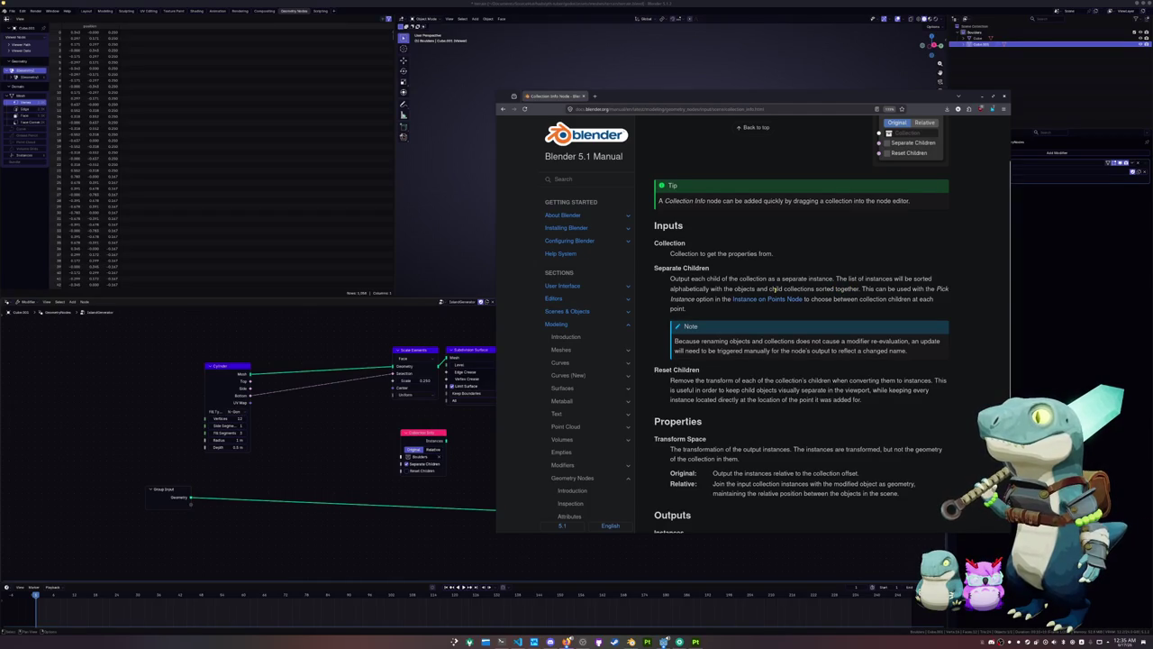
{"action": "left_click", "coordinate": [489, 437]}
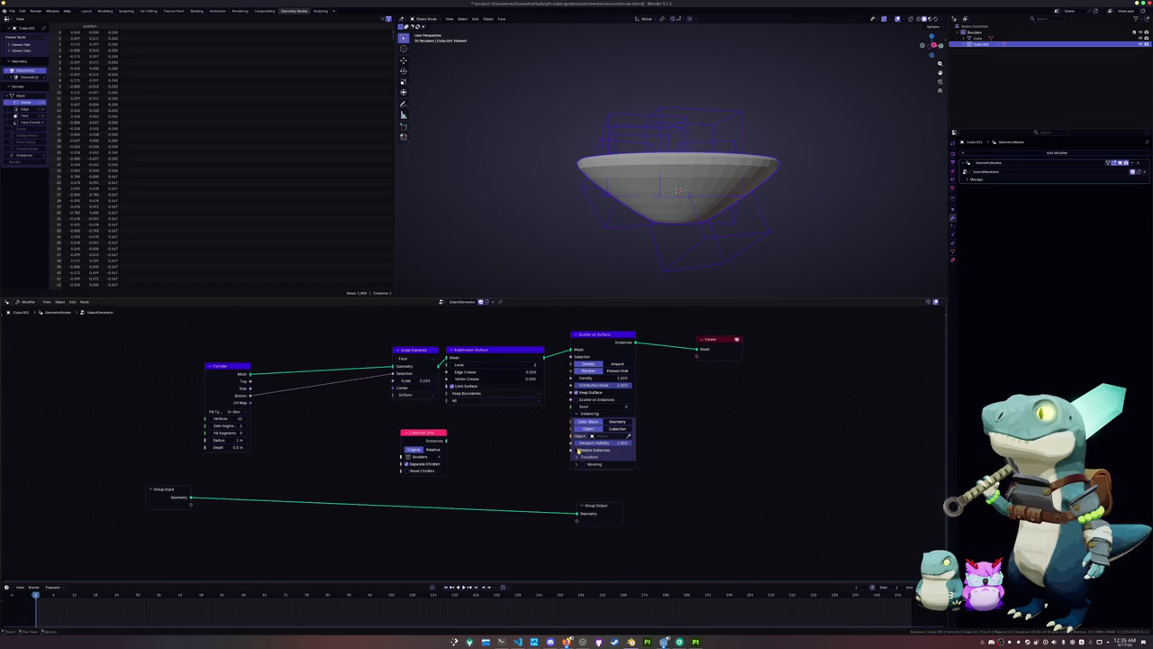
{"action": "key", "text": "alt+Tab"}
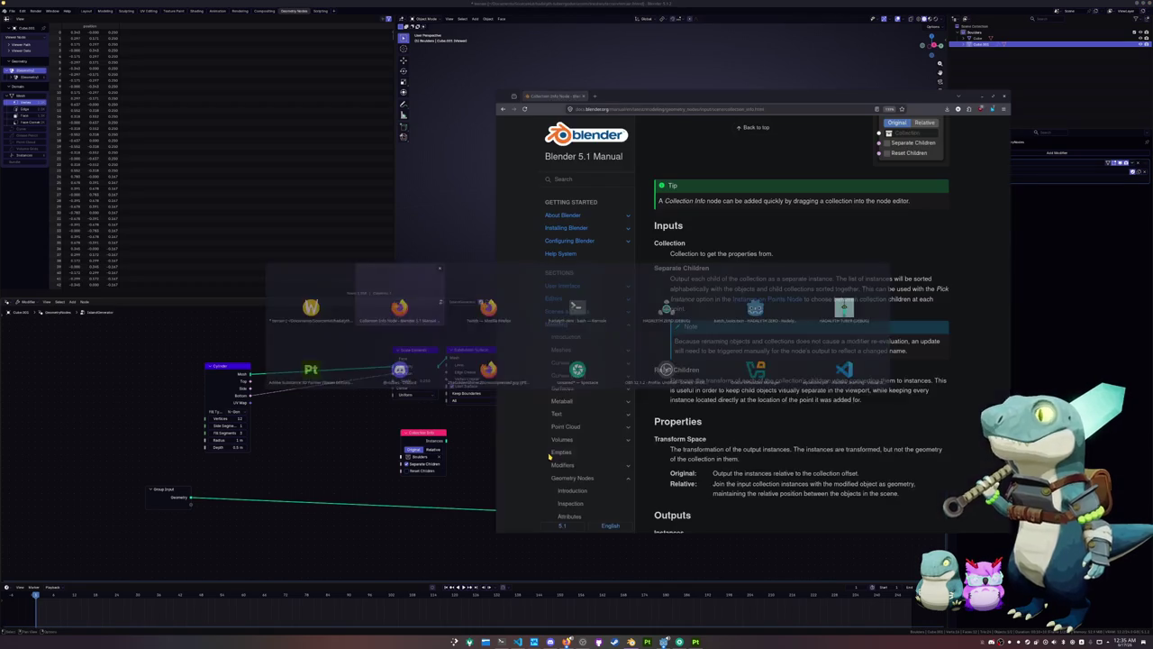
{"action": "left_click", "coordinate": [466, 441]}
Rearrange Scatter on Surface, Subdivision Surface and Scale Elements in the node tree
{"action": "mouse_move", "coordinate": [599, 335]}
{"action": "left_mouse_down"}
{"action": "mouse_move", "coordinate": [582, 343]}
{"action": "mouse_move", "coordinate": [610, 351]}
{"action": "left_mouse_up"}
{"action": "mouse_move", "coordinate": [254, 391]}
{"action": "left_mouse_down"}
{"action": "mouse_move", "coordinate": [334, 413]}
{"action": "mouse_move", "coordinate": [559, 370]}
{"action": "mouse_move", "coordinate": [591, 352]}
{"action": "left_mouse_up"}
{"action": "left_click_drag", "start_coordinate": [510, 349], "coordinate": [513, 314]}
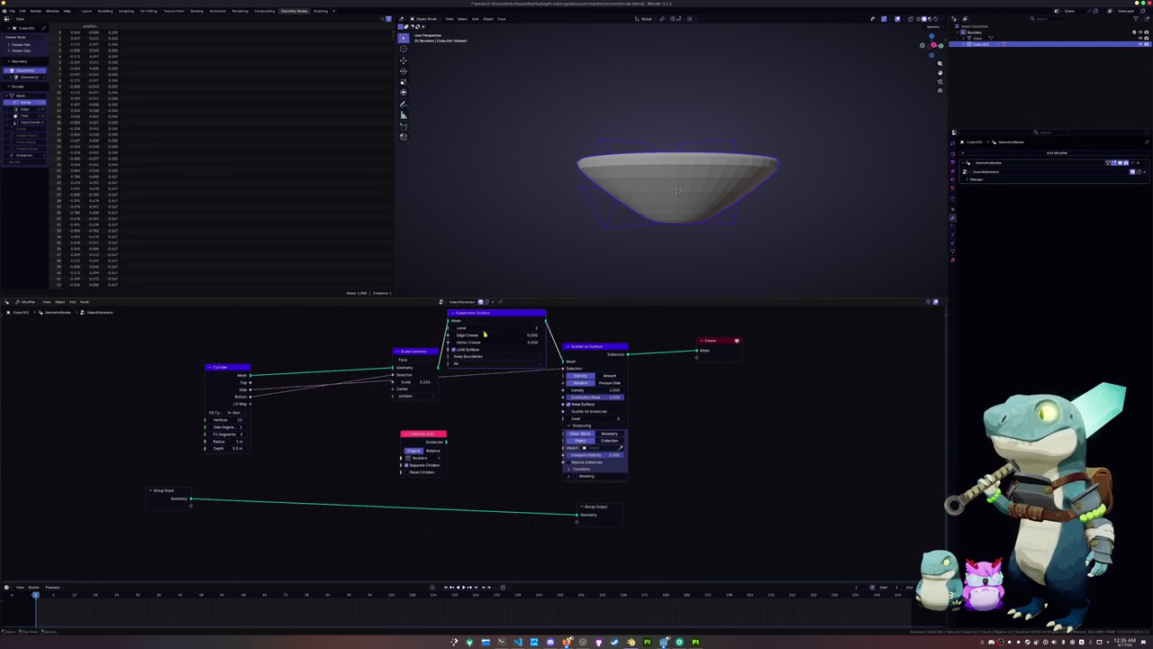
{"action": "left_click_drag", "start_coordinate": [410, 350], "coordinate": [405, 344]}
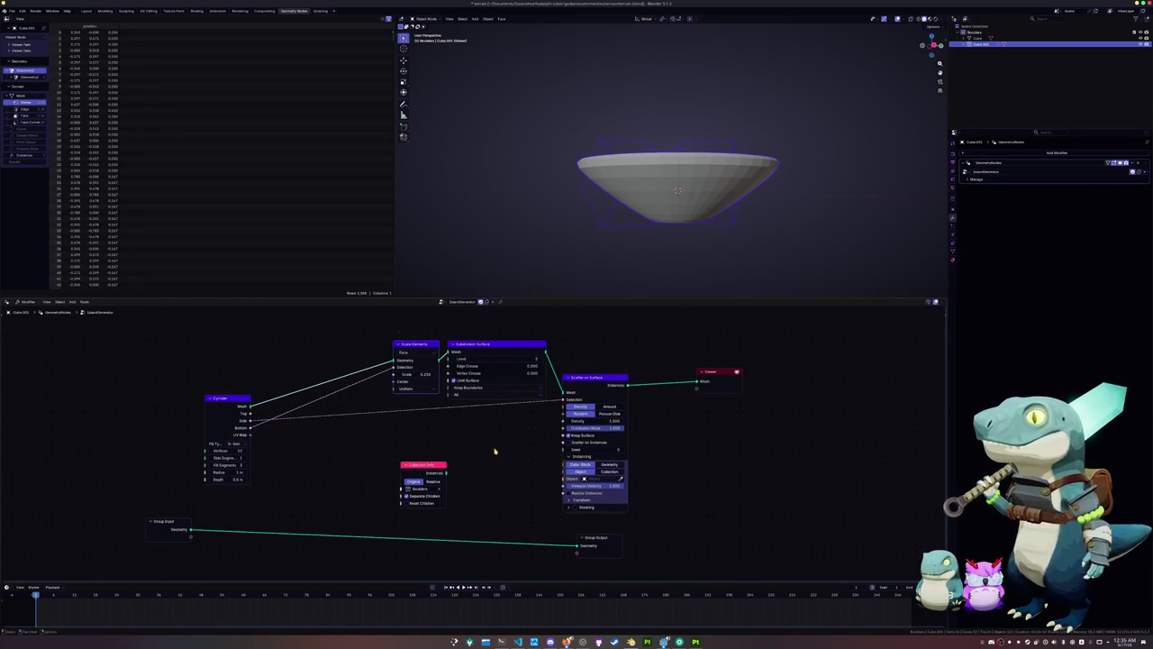
{"action": "middle_click_drag", "start_coordinate": [517, 455], "coordinate": [484, 445]}
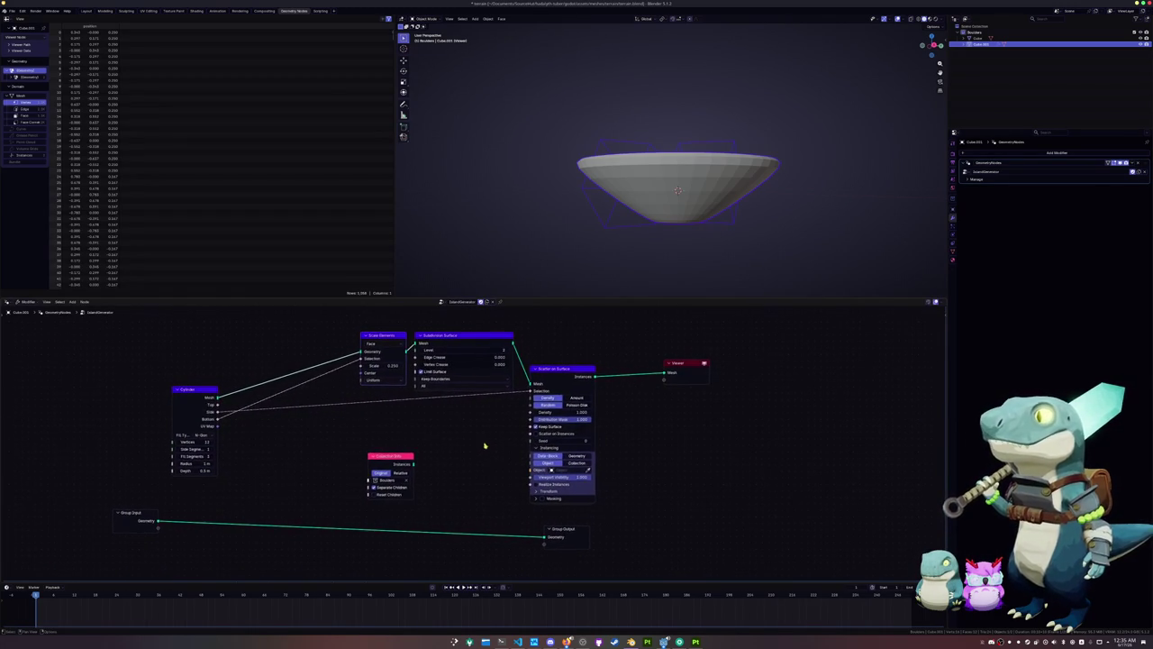
{"action": "left_click_drag", "start_coordinate": [566, 373], "coordinate": [571, 378]}
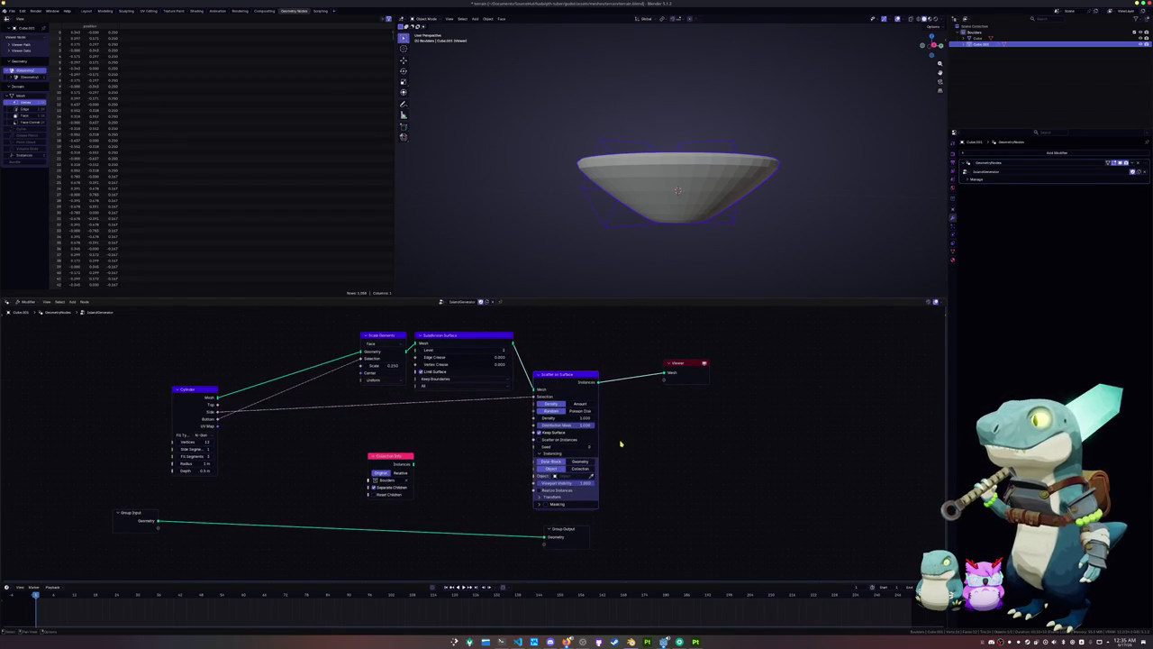
Make the scatter instance the Boulders collection and delete the spare Collection Info node
{"action": "left_click", "coordinate": [573, 470]}
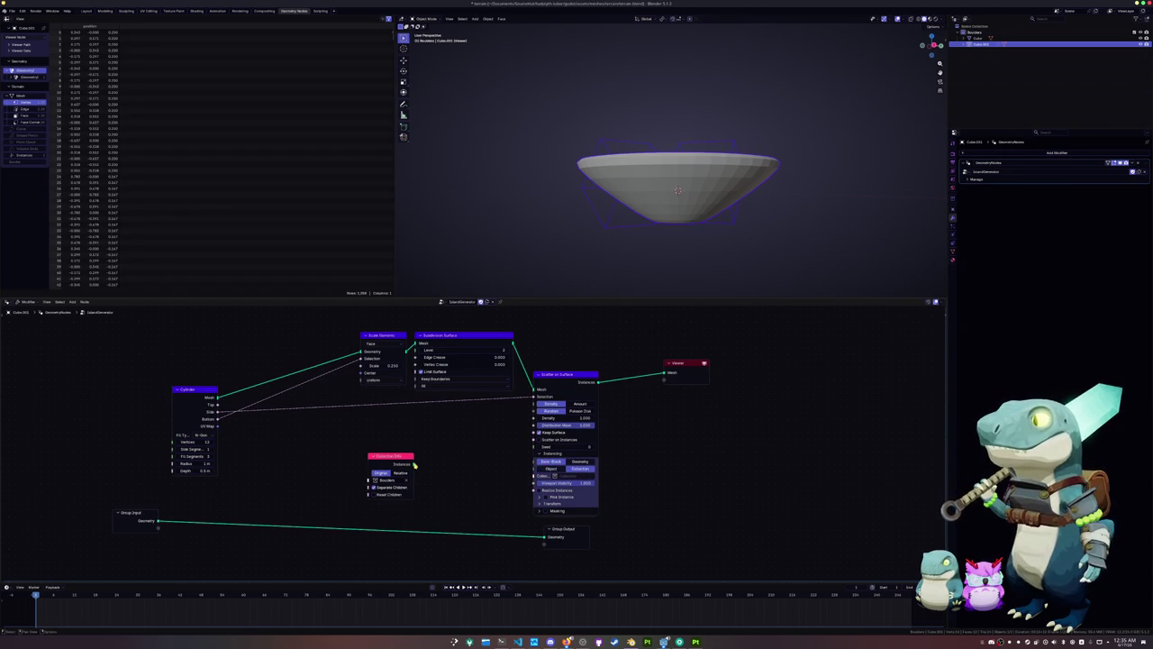
{"action": "left_click_drag", "start_coordinate": [403, 459], "coordinate": [489, 453]}
{"action": "left_click", "coordinate": [478, 476]}
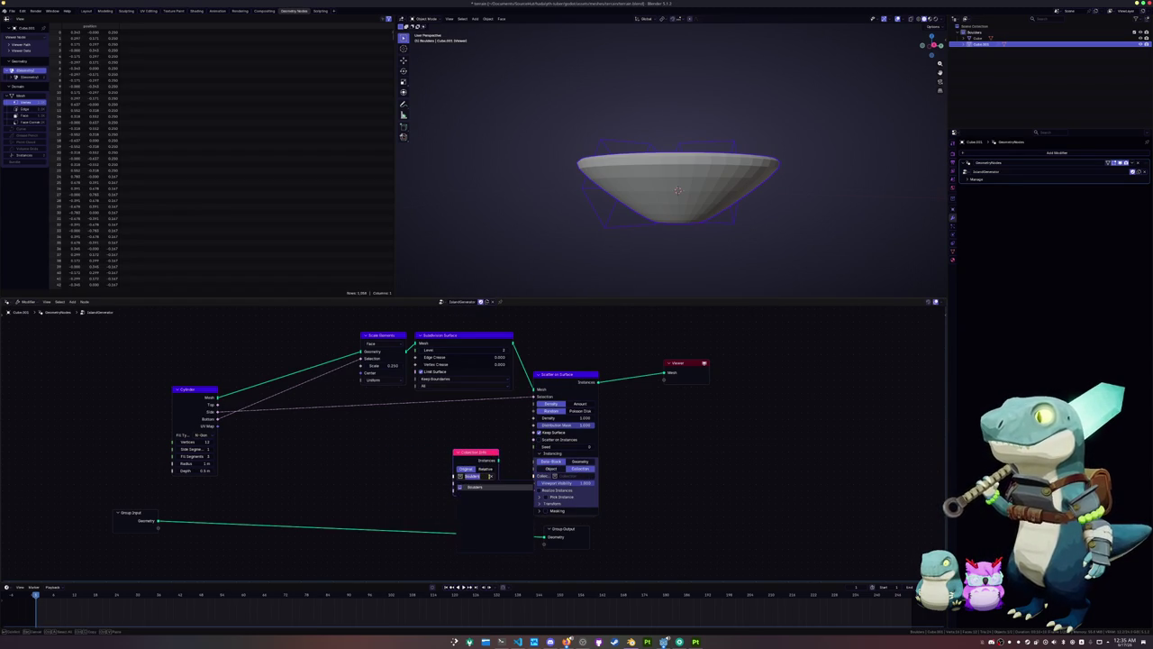
{"action": "left_click", "coordinate": [474, 487]}
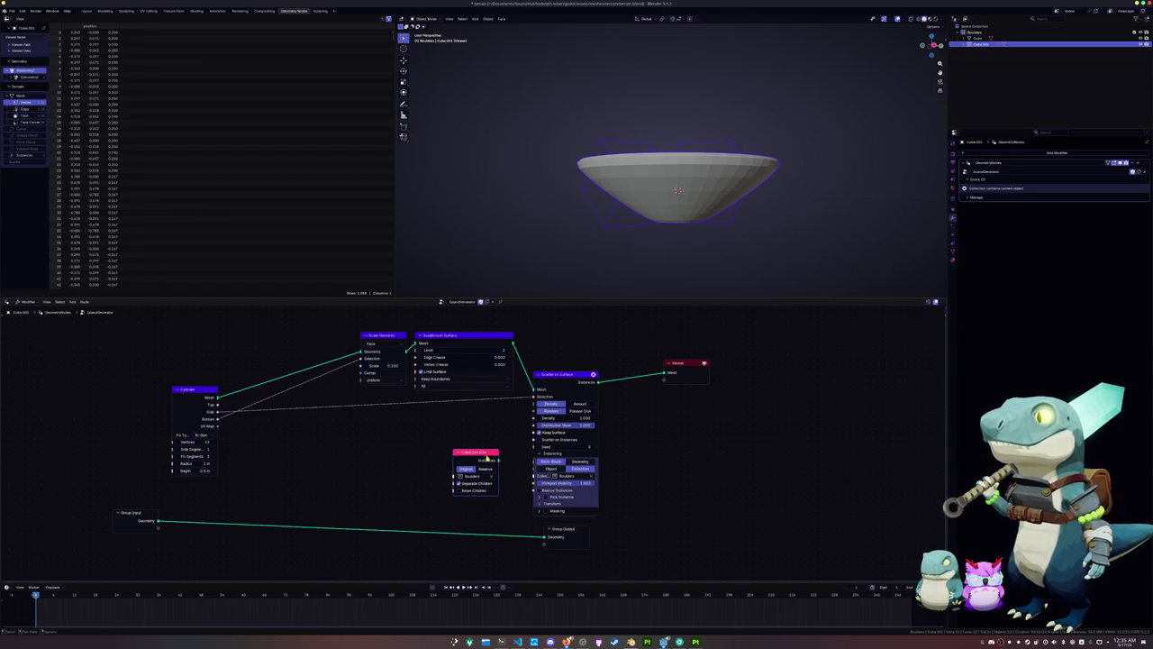
{"action": "key", "text": "x"}
Expand the scatter transform settings and move Subdivision Surface above Scale Elements
{"action": "mouse_move", "coordinate": [547, 385]}
{"action": "left_mouse_down"}
{"action": "mouse_move", "coordinate": [549, 371]}
{"action": "mouse_move", "coordinate": [596, 406]}
{"action": "left_mouse_up"}
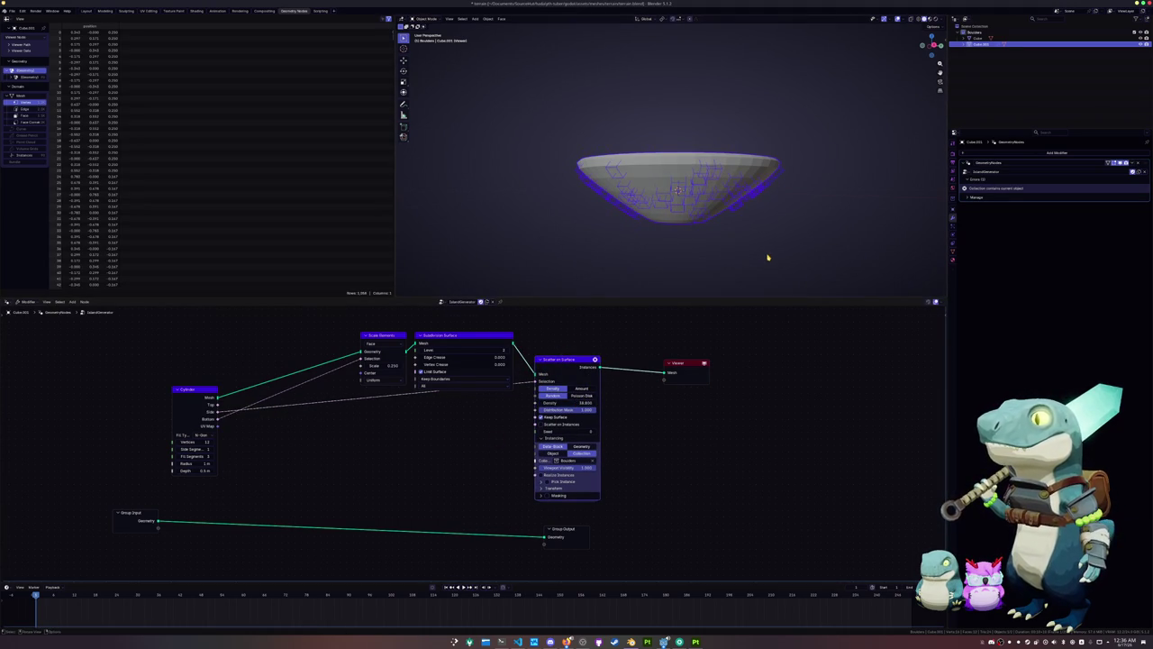
{"action": "scroll", "coordinate": [759, 250], "scroll_direction": "up", "scroll_amount": 2}
{"action": "scroll", "coordinate": [718, 210], "scroll_direction": "up", "scroll_amount": 2}
{"action": "middle_click_drag", "start_coordinate": [718, 210], "coordinate": [721, 207]}
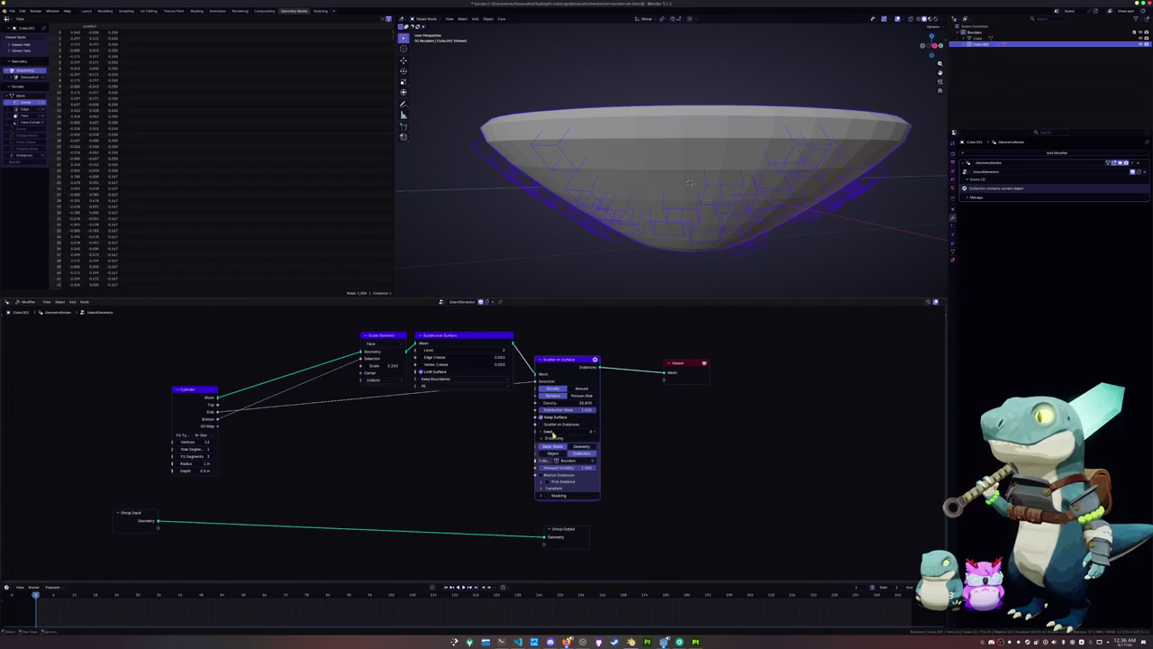
{"action": "left_click", "coordinate": [543, 487]}
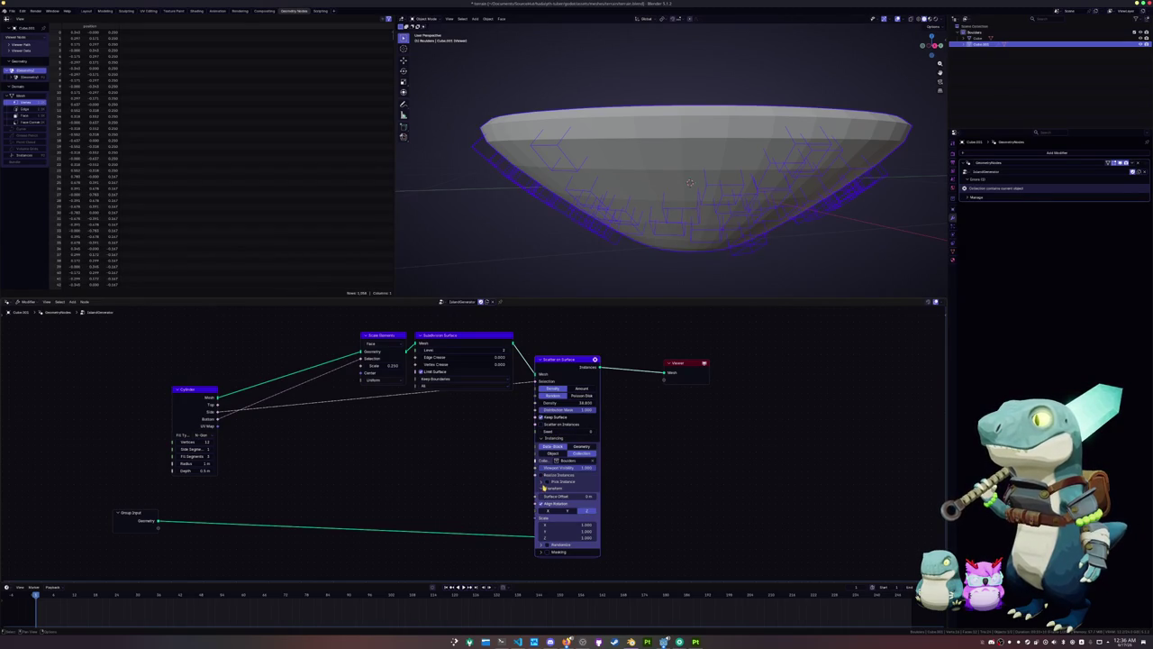
{"action": "left_click_drag", "start_coordinate": [563, 357], "coordinate": [578, 339]}
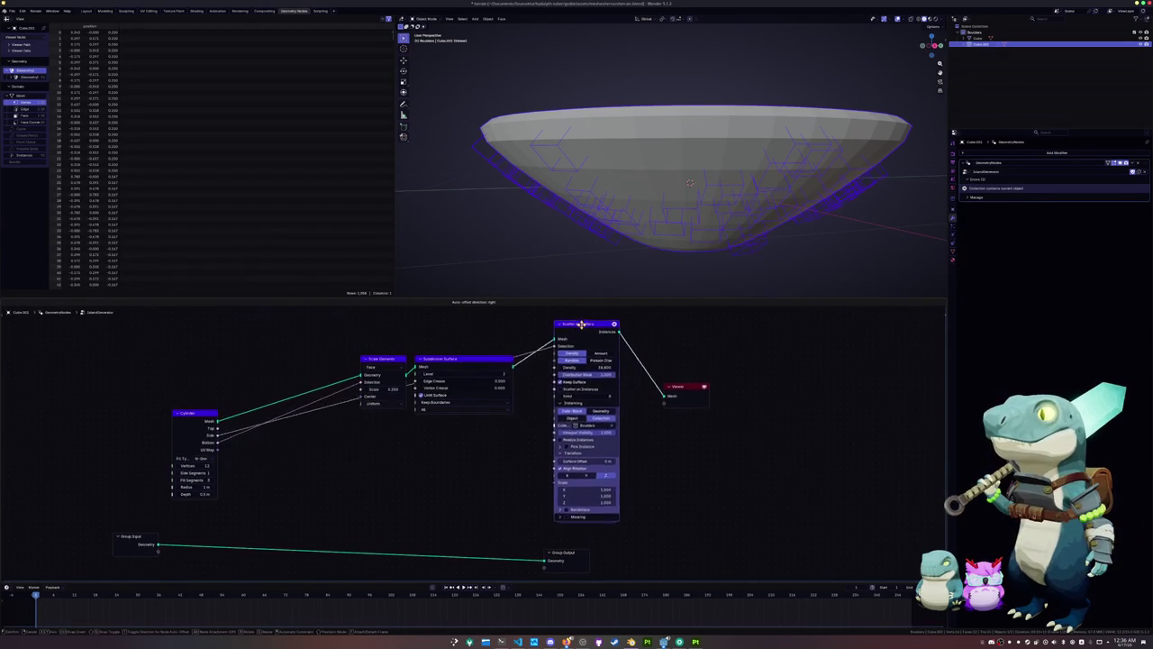
{"action": "mouse_move", "coordinate": [415, 403]}
{"action": "left_mouse_down"}
{"action": "mouse_move", "coordinate": [419, 356]}
{"action": "mouse_move", "coordinate": [395, 328]}
{"action": "left_mouse_up"}
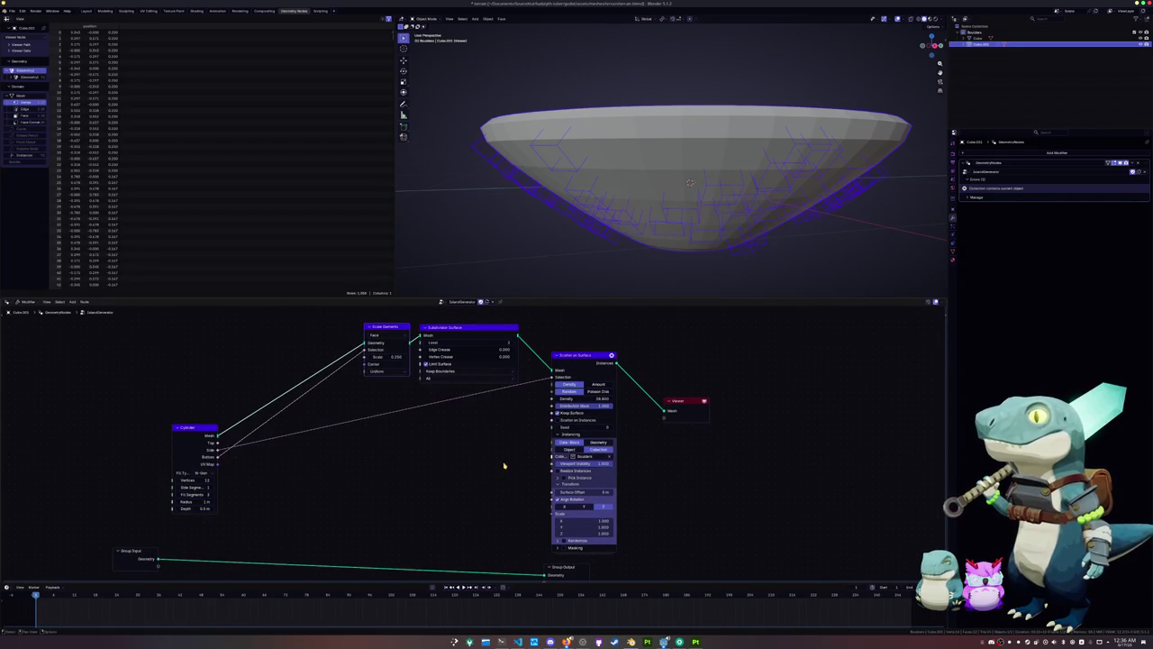
{"action": "middle_click_drag", "start_coordinate": [522, 476], "coordinate": [510, 451]}
{"action": "left_click_drag", "start_coordinate": [552, 549], "coordinate": [568, 558]}
Try the masking, Pick Instance and instance-source options, then turn off Keep Surface
{"action": "left_click", "coordinate": [547, 527]}
{"action": "left_click", "coordinate": [546, 527]}
{"action": "left_click", "coordinate": [546, 525]}
{"action": "left_click", "coordinate": [547, 525]}
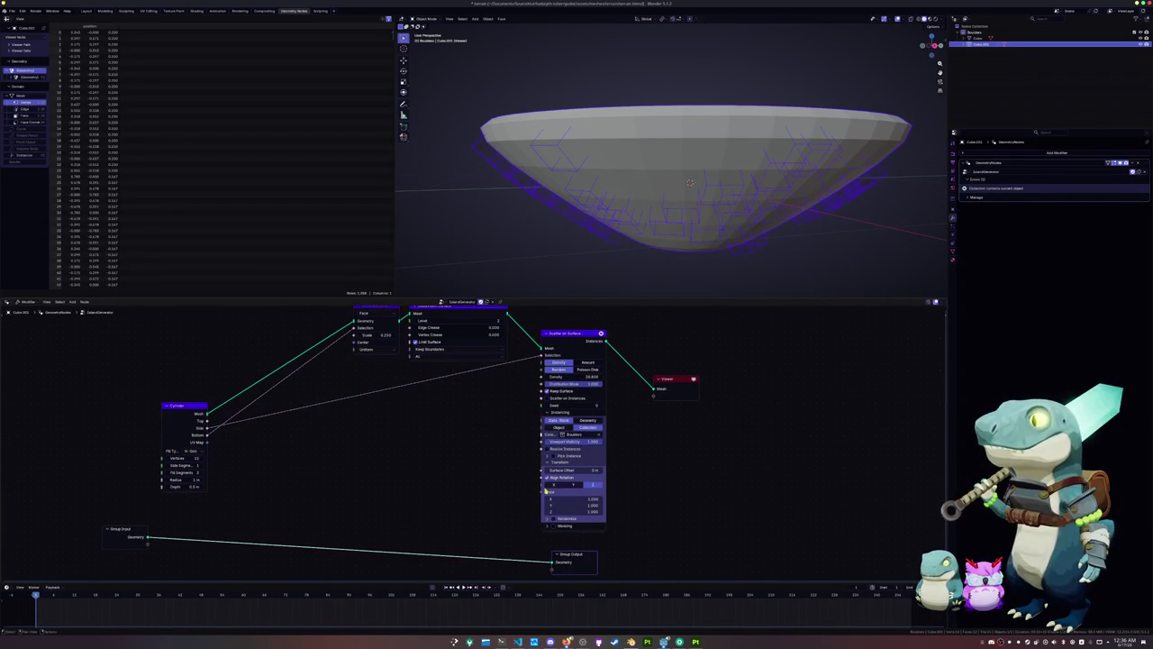
{"action": "left_click", "coordinate": [548, 463]}
{"action": "left_click", "coordinate": [548, 456]}
{"action": "left_click", "coordinate": [548, 456]}
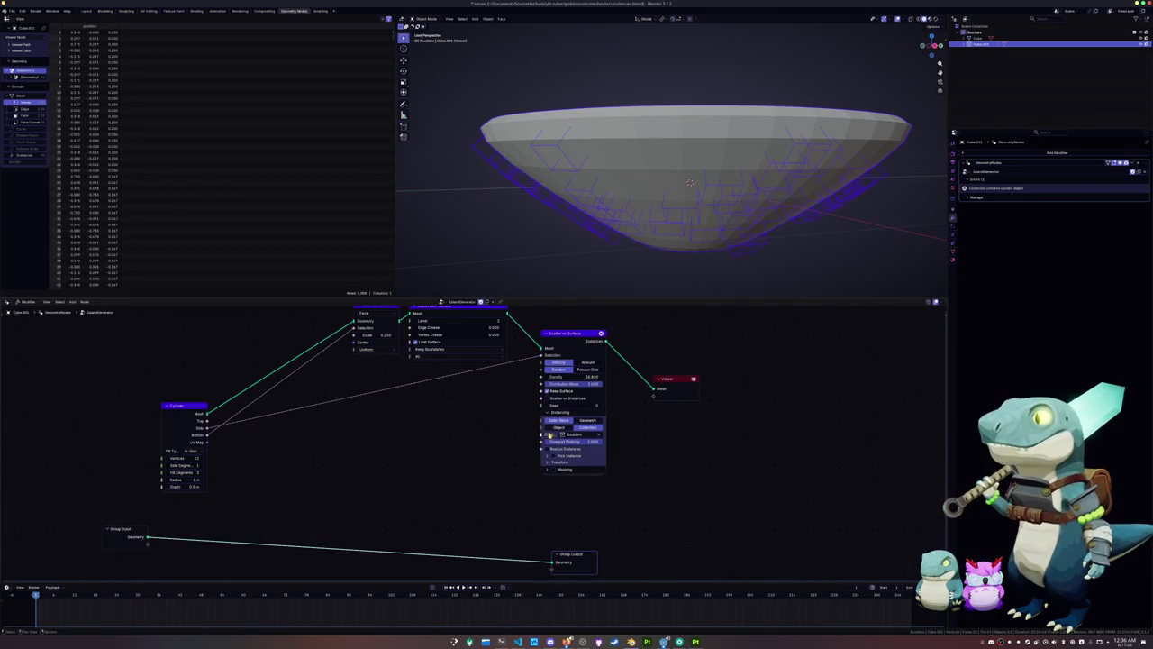
{"action": "left_click", "coordinate": [584, 421]}
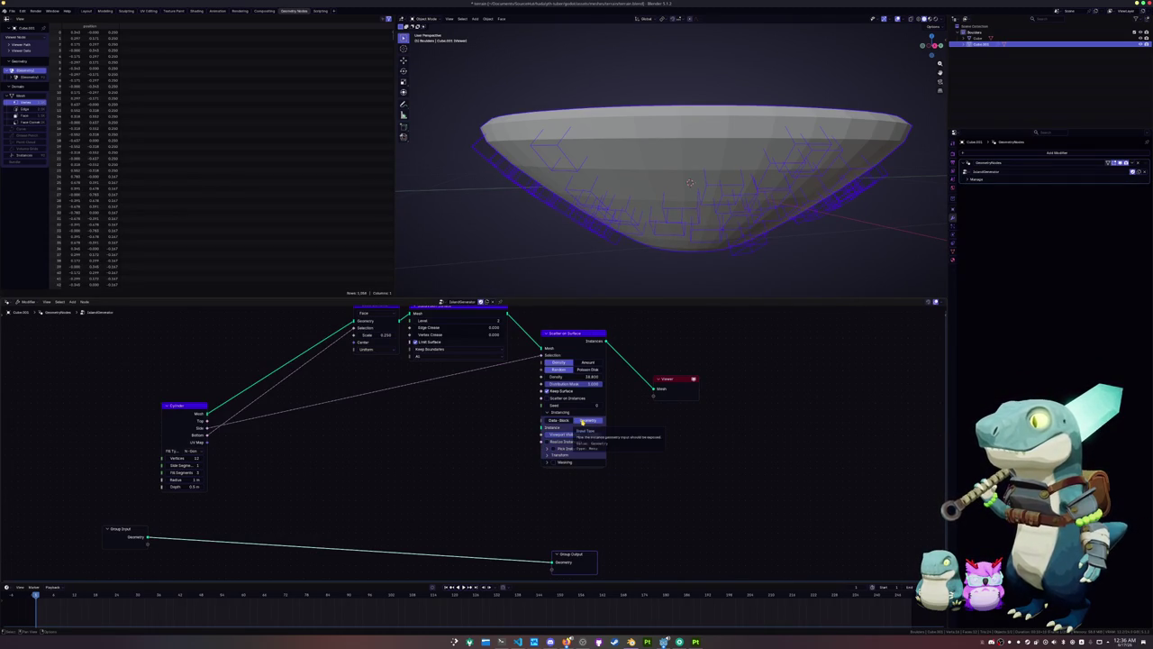
{"action": "left_click", "coordinate": [560, 421]}
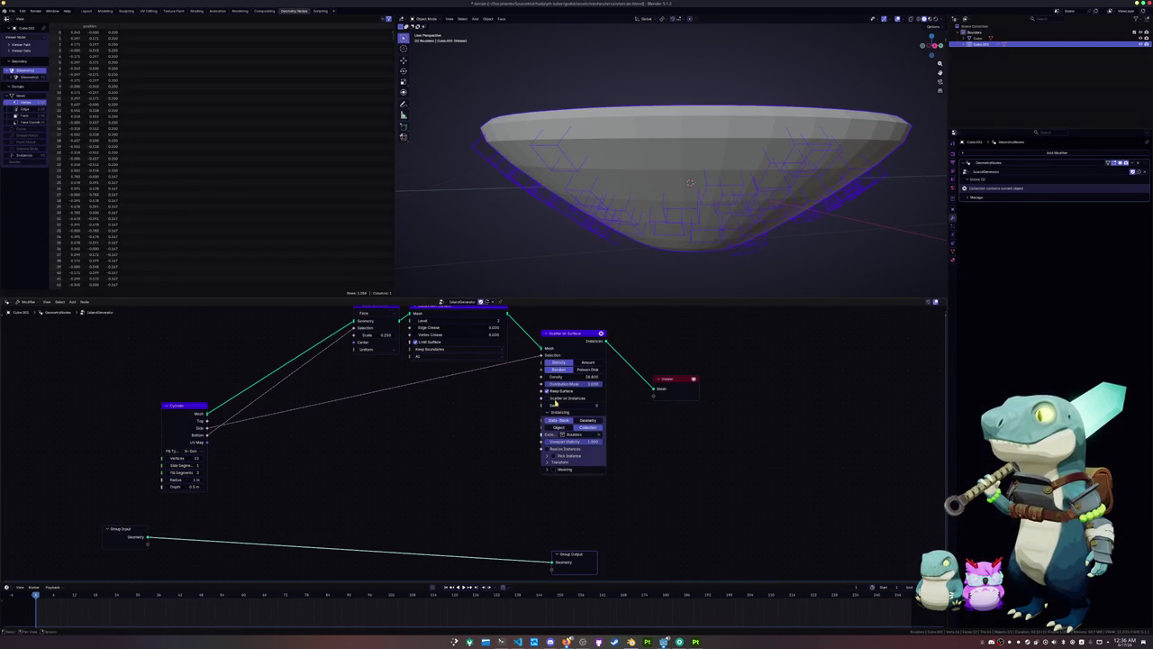
{"action": "left_click", "coordinate": [553, 391]}
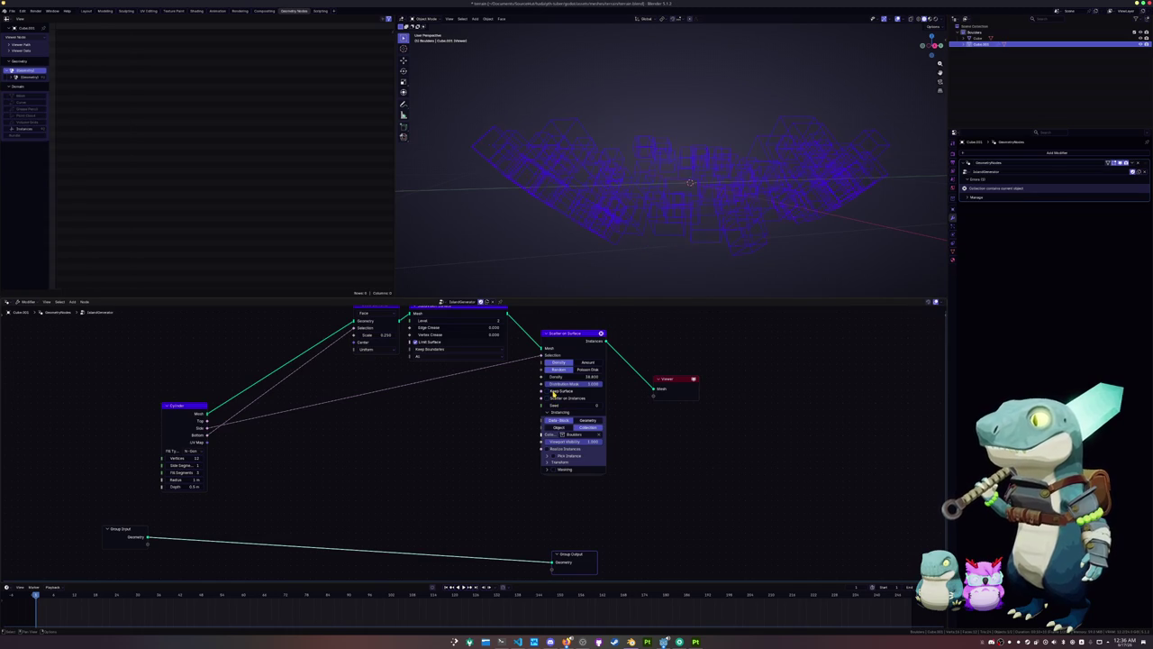
Turn Keep Surface back on and try moving the Cube along X and between collections
{"action": "left_click", "coordinate": [547, 391]}
{"action": "scroll", "coordinate": [692, 259], "scroll_direction": "down", "scroll_amount": 5}
{"action": "middle_click_drag", "start_coordinate": [695, 255], "coordinate": [714, 250]}
{"action": "left_click", "coordinate": [977, 38]}
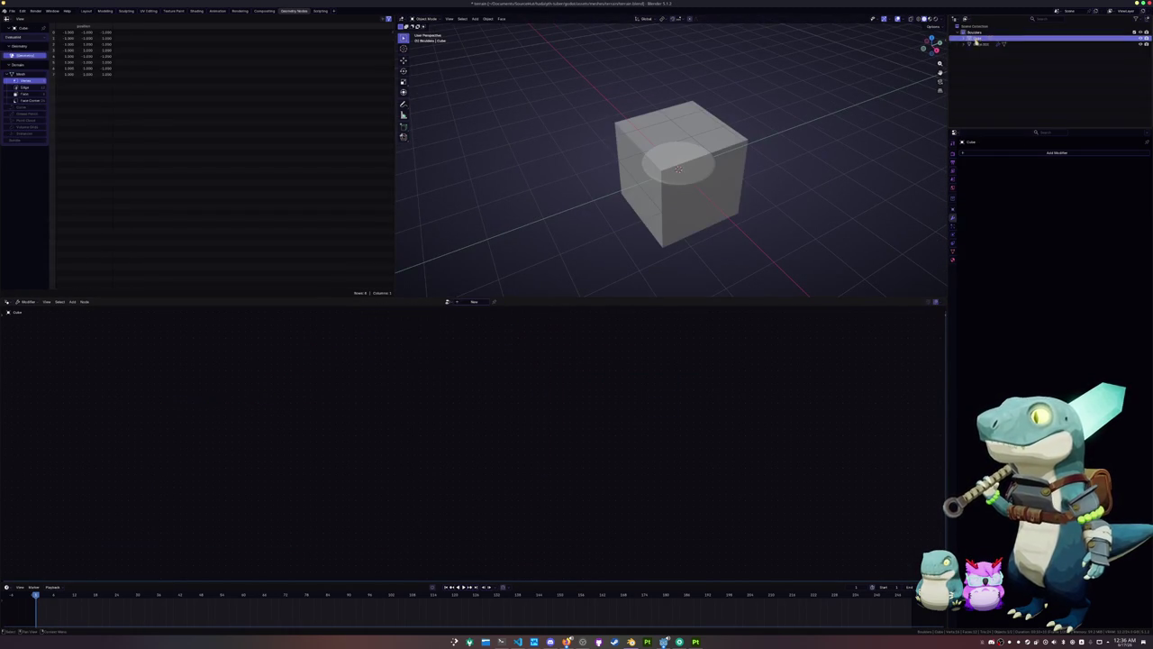
{"action": "left_click", "coordinate": [734, 190]}
{"action": "key", "text": "g"}
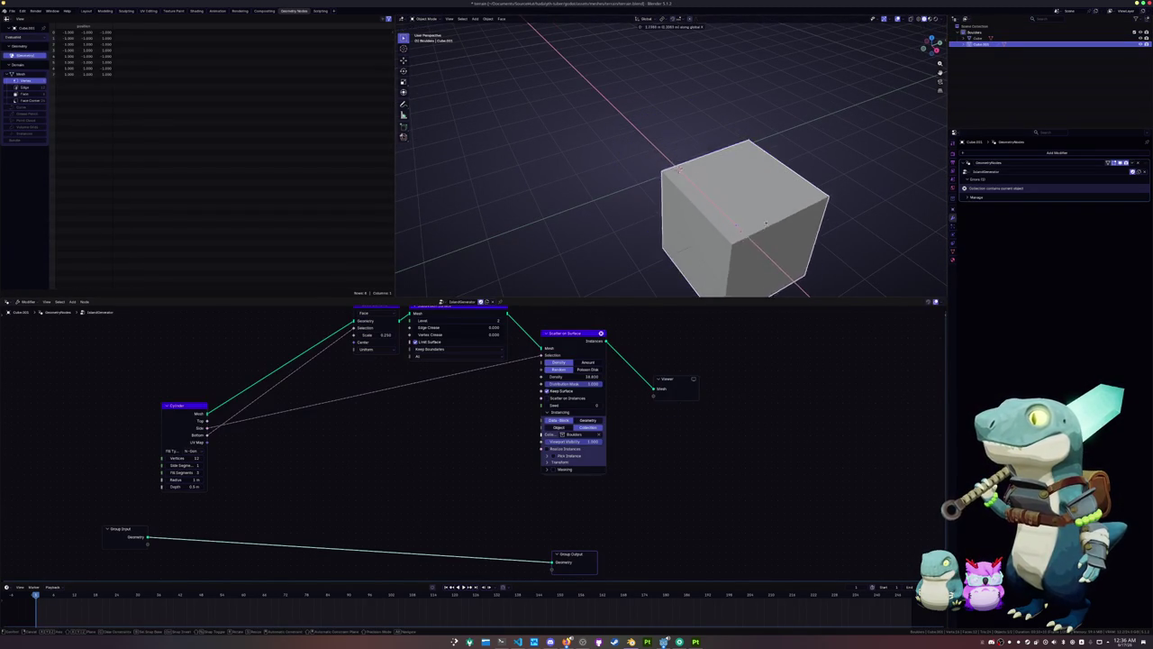
{"action": "key", "text": "x"}
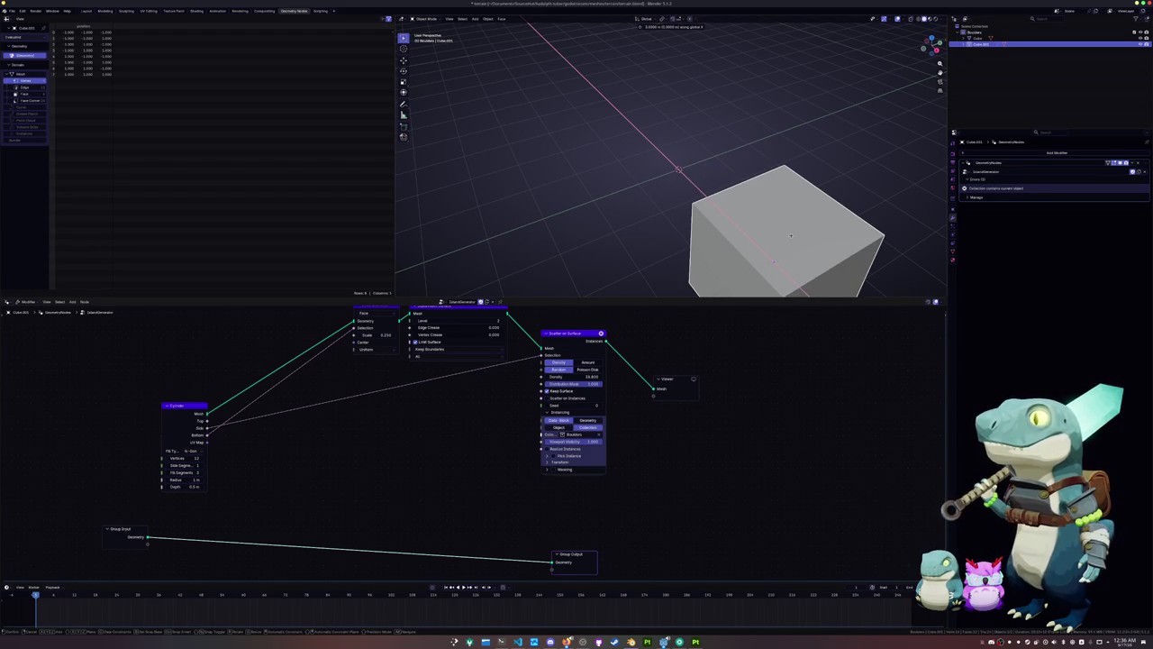
{"action": "key", "text": "Escape"}
{"action": "mouse_move", "coordinate": [978, 43]}
{"action": "left_mouse_down"}
{"action": "mouse_move", "coordinate": [991, 27]}
{"action": "mouse_move", "coordinate": [980, 39]}
{"action": "left_mouse_up"}
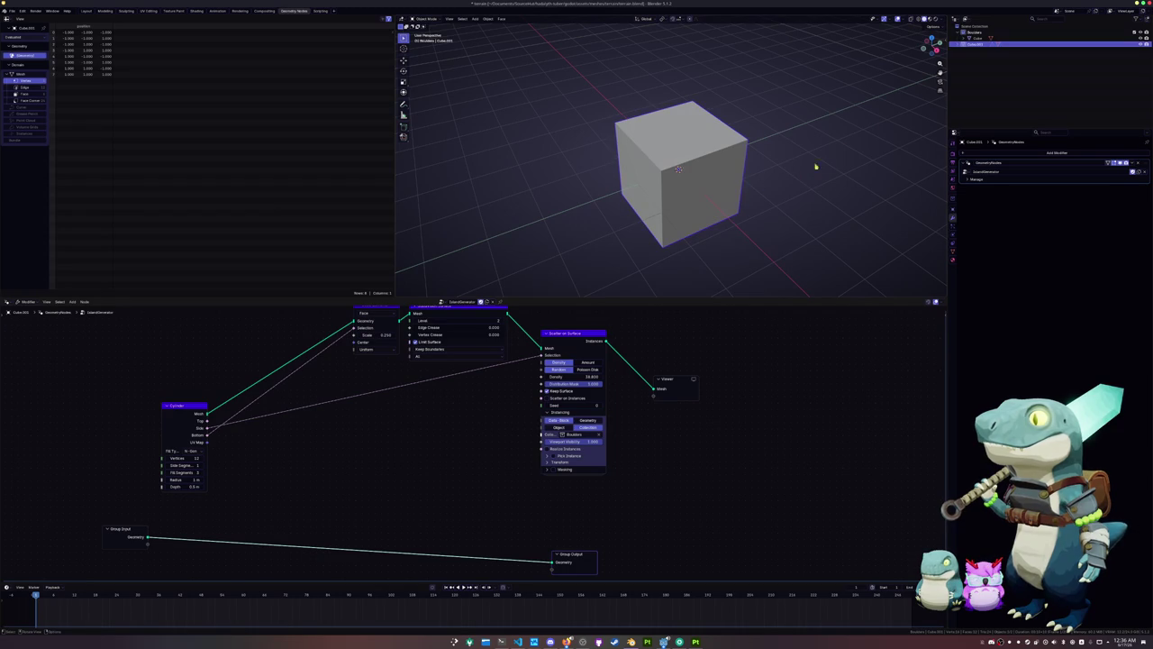
Move the Cube along X, reset it to the origin, and slide a copy beside it
{"action": "left_click", "coordinate": [978, 38]}
{"action": "key", "text": "g"}
{"action": "key", "text": "x"}
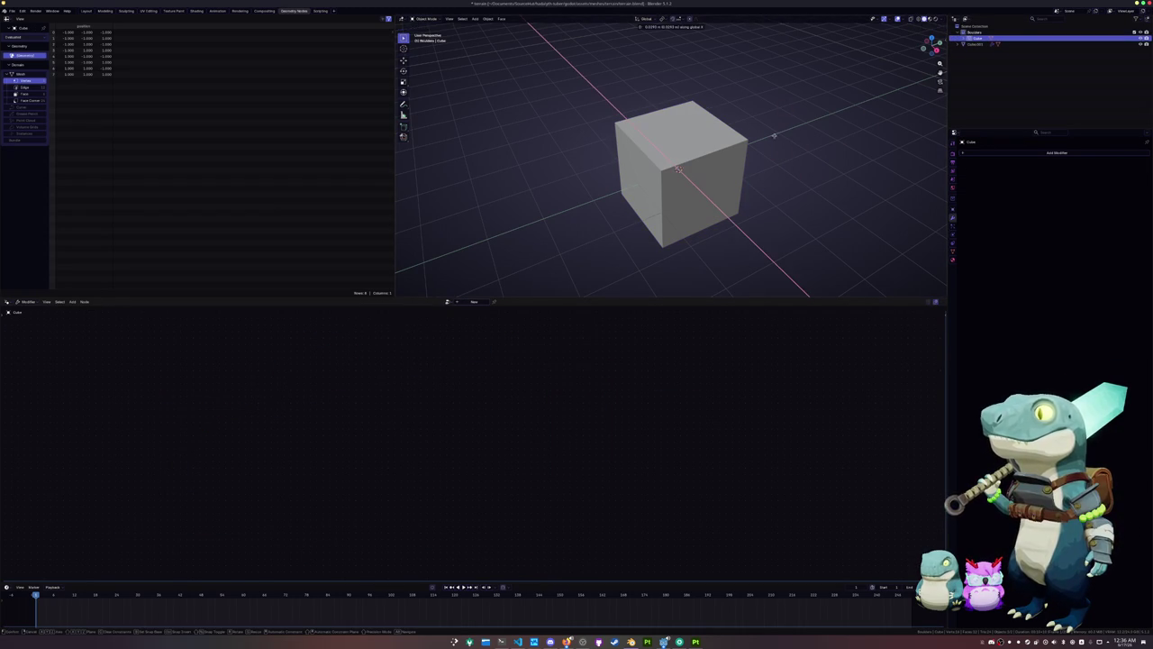
{"action": "left_click", "coordinate": [844, 179]}
{"action": "scroll", "coordinate": [764, 200], "scroll_direction": "down", "scroll_amount": 2}
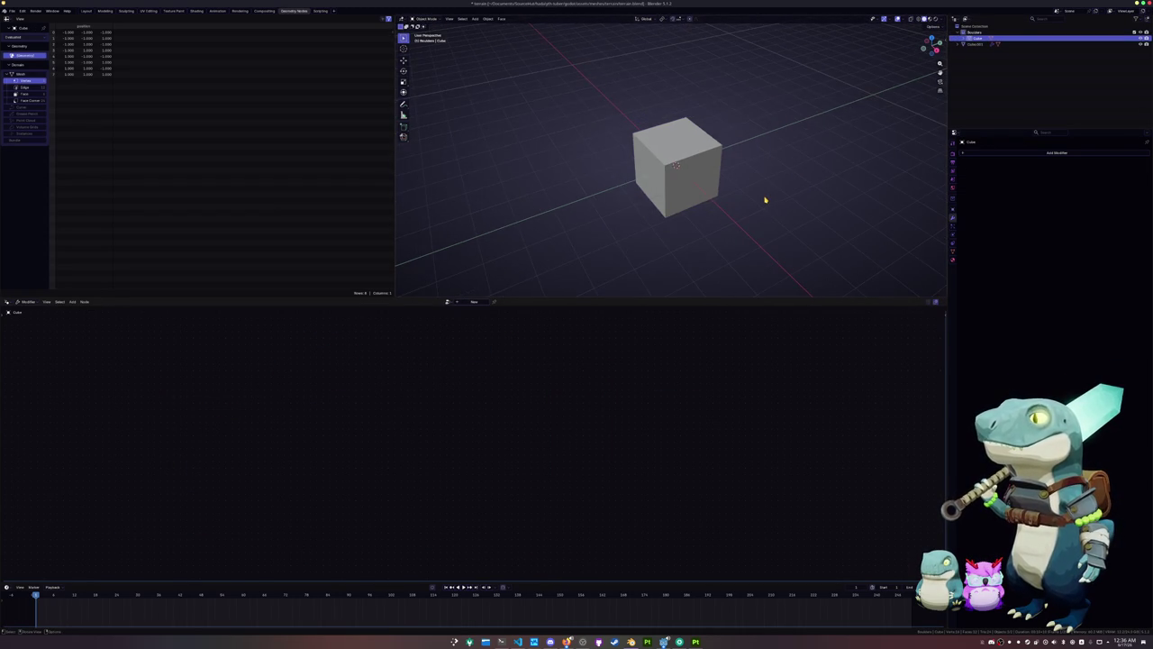
{"action": "scroll", "coordinate": [765, 200], "scroll_direction": "up", "scroll_amount": 3}
{"action": "mouse_move", "coordinate": [765, 199]}
{"action": "middle_mouse_down"}
{"action": "mouse_move", "coordinate": [675, 172]}
{"action": "mouse_move", "coordinate": [720, 162]}
{"action": "middle_mouse_up"}
{"action": "key", "text": "alt+g"}
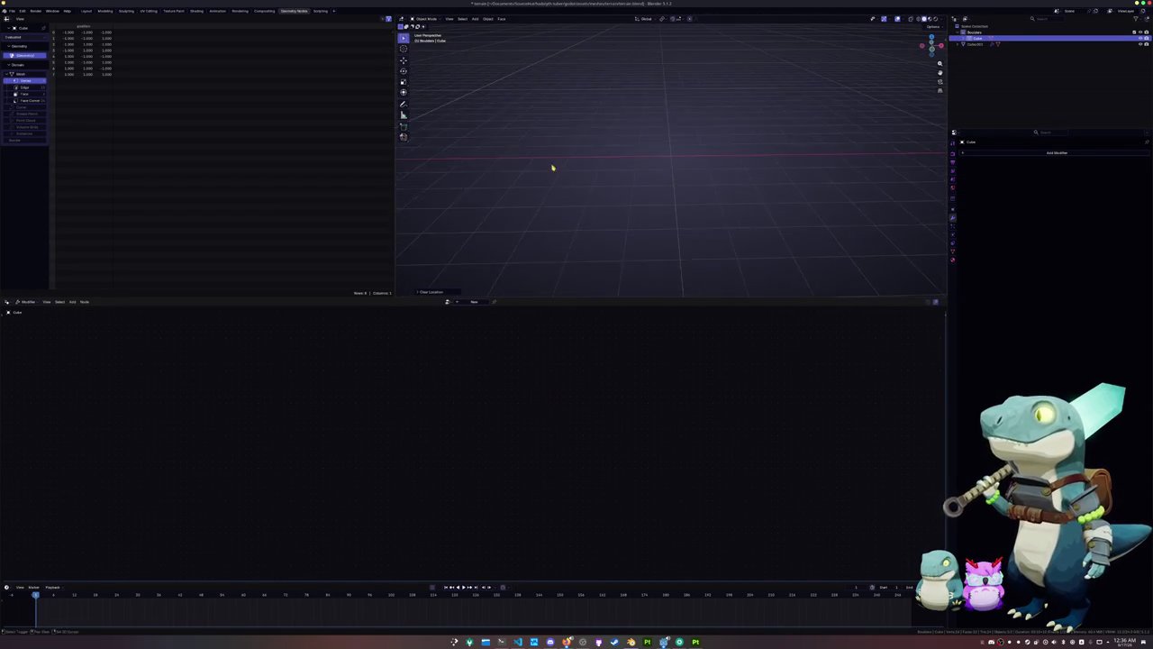
{"action": "key", "text": "g"}
{"action": "key", "text": "x"}
{"action": "left_click", "coordinate": [760, 174]}
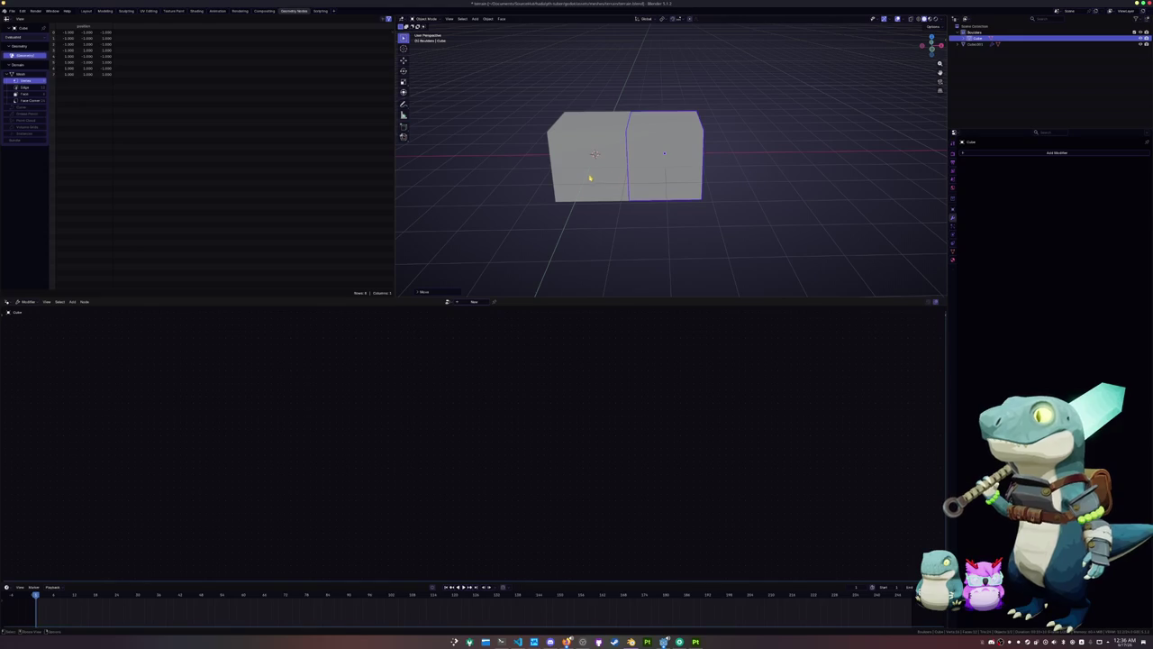
Select Cube.001 and route the scattered instances to the Viewer and Group Output
{"action": "left_click", "coordinate": [590, 178], "text": "shift"}
{"action": "middle_click_drag", "start_coordinate": [656, 186], "coordinate": [747, 240]}
{"action": "scroll", "coordinate": [764, 250], "scroll_direction": "up", "scroll_amount": 2}
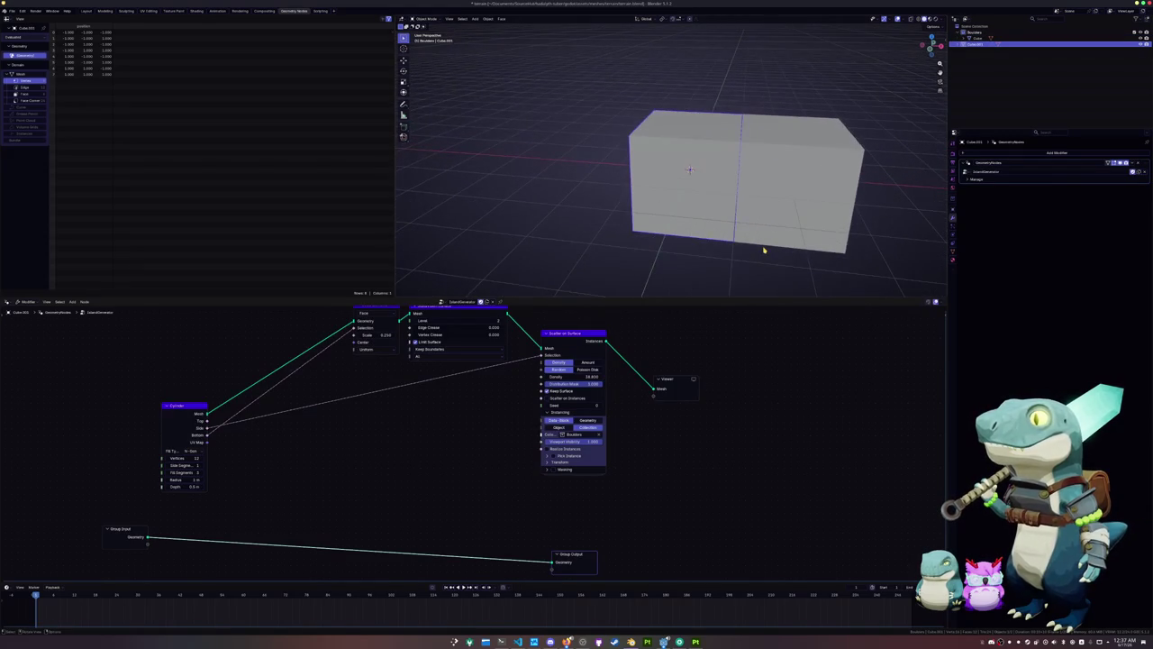
{"action": "left_click_drag", "start_coordinate": [562, 547], "coordinate": [684, 487]}
{"action": "left_click", "coordinate": [595, 340], "text": "ctrl+shift"}
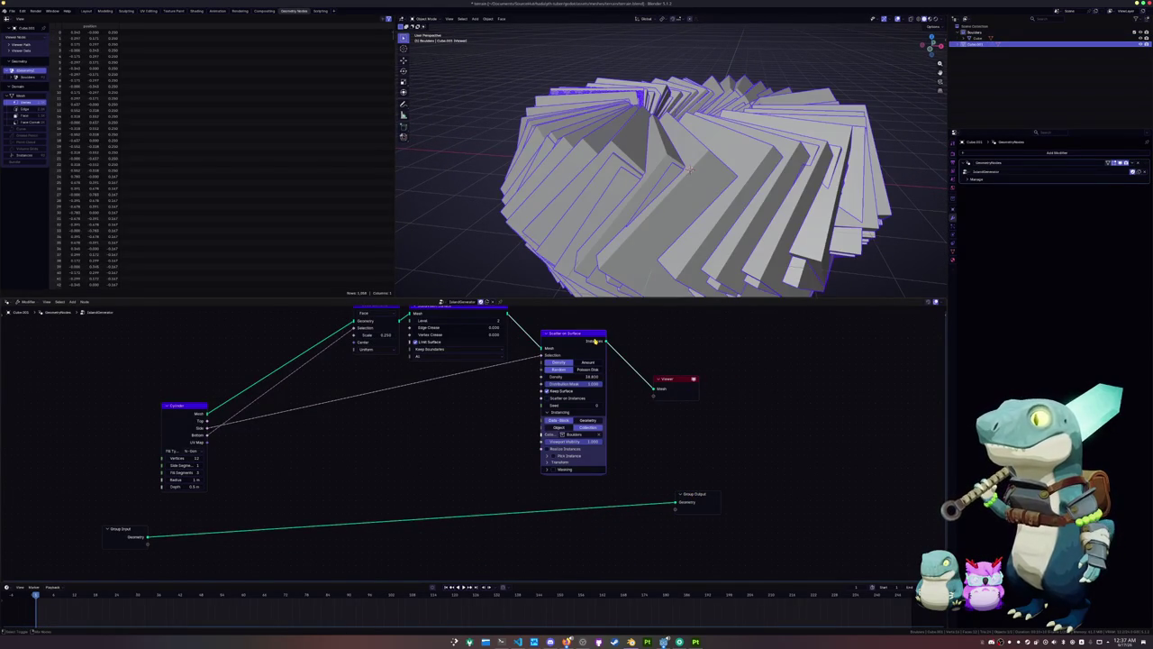
{"action": "left_click_drag", "start_coordinate": [603, 342], "coordinate": [675, 496]}
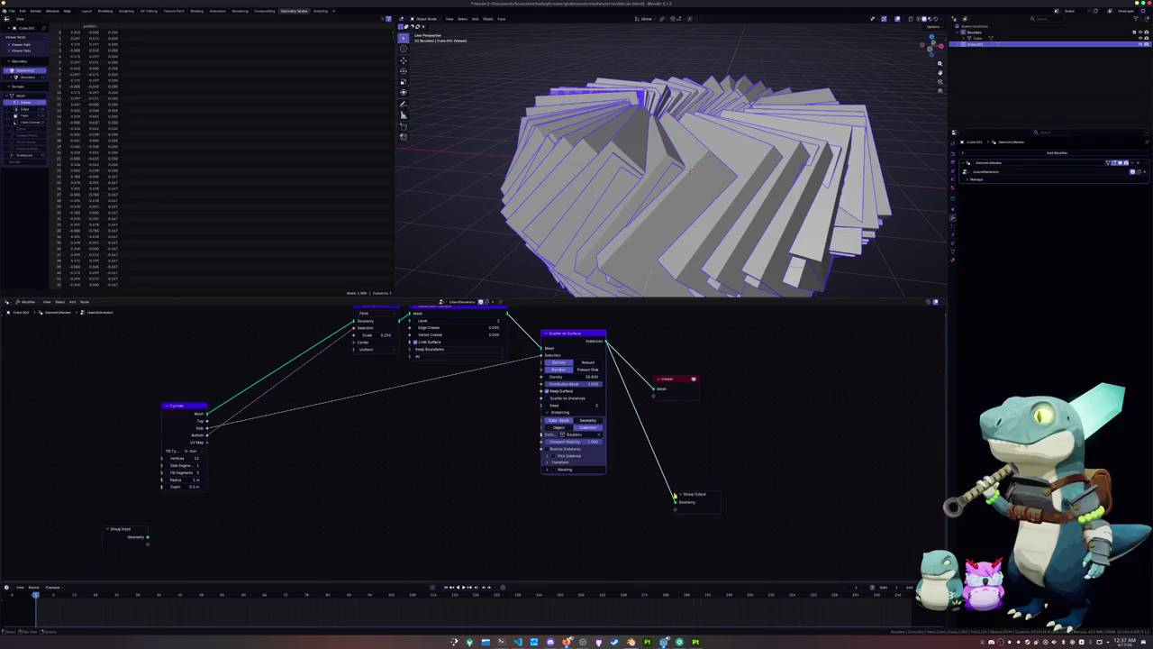
{"action": "left_click_drag", "start_coordinate": [678, 379], "coordinate": [724, 390]}
Expand the scatter transform settings and stop aligning instance rotation to the surface
{"action": "scroll", "coordinate": [487, 406], "scroll_direction": "up", "scroll_amount": 1}
{"action": "middle_click_drag", "start_coordinate": [617, 407], "coordinate": [608, 456]}
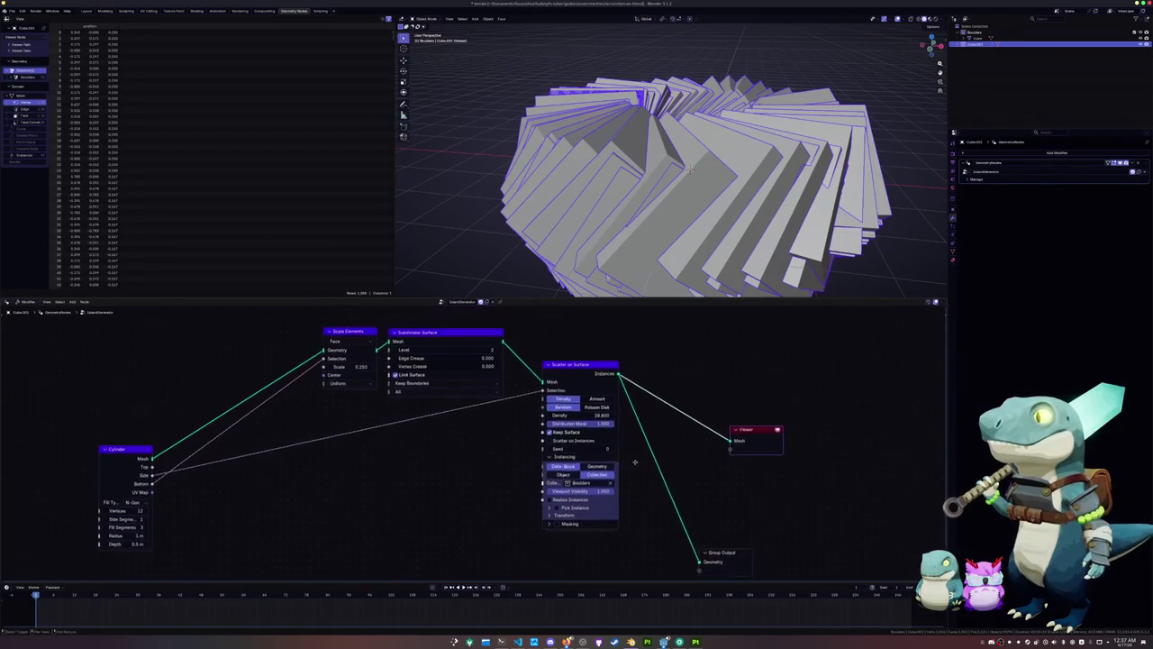
{"action": "left_click", "coordinate": [547, 518]}
{"action": "mouse_move", "coordinate": [547, 520]}
{"action": "middle_mouse_down"}
{"action": "mouse_move", "coordinate": [557, 461]}
{"action": "mouse_move", "coordinate": [506, 487]}
{"action": "middle_mouse_up"}
{"action": "left_click", "coordinate": [558, 473]}
Isolate the Cube, scale it down to 0.2, and bring up the Apply menu
{"action": "left_click", "coordinate": [975, 38]}
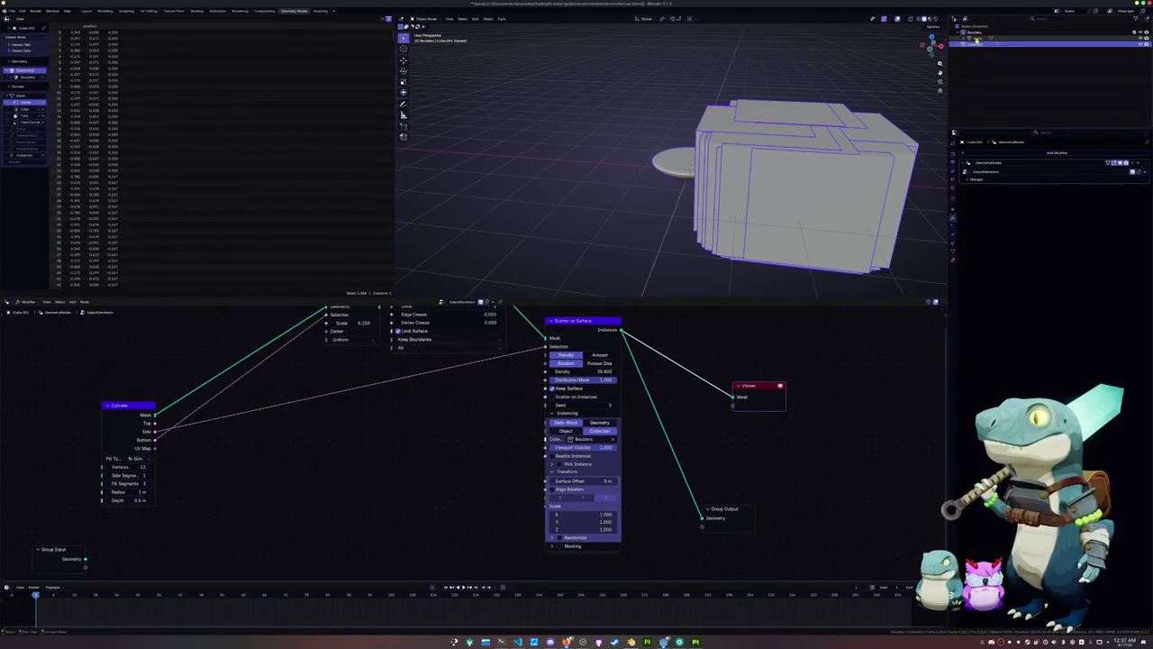
{"action": "key", "text": "slash"}
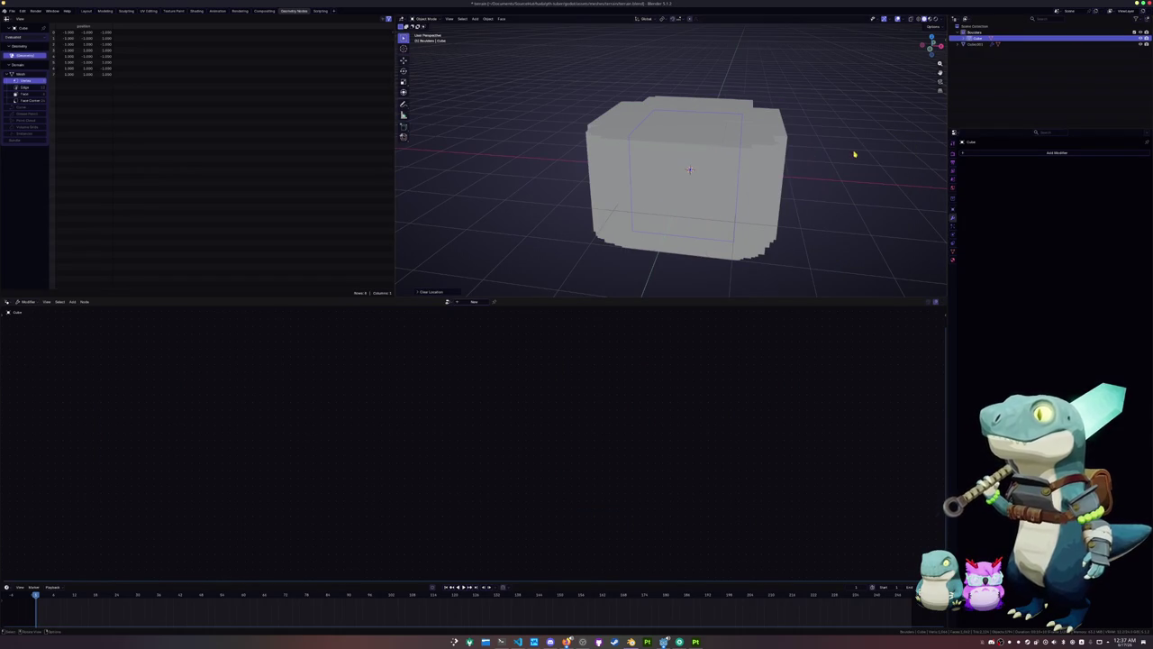
{"action": "key", "text": "s"}
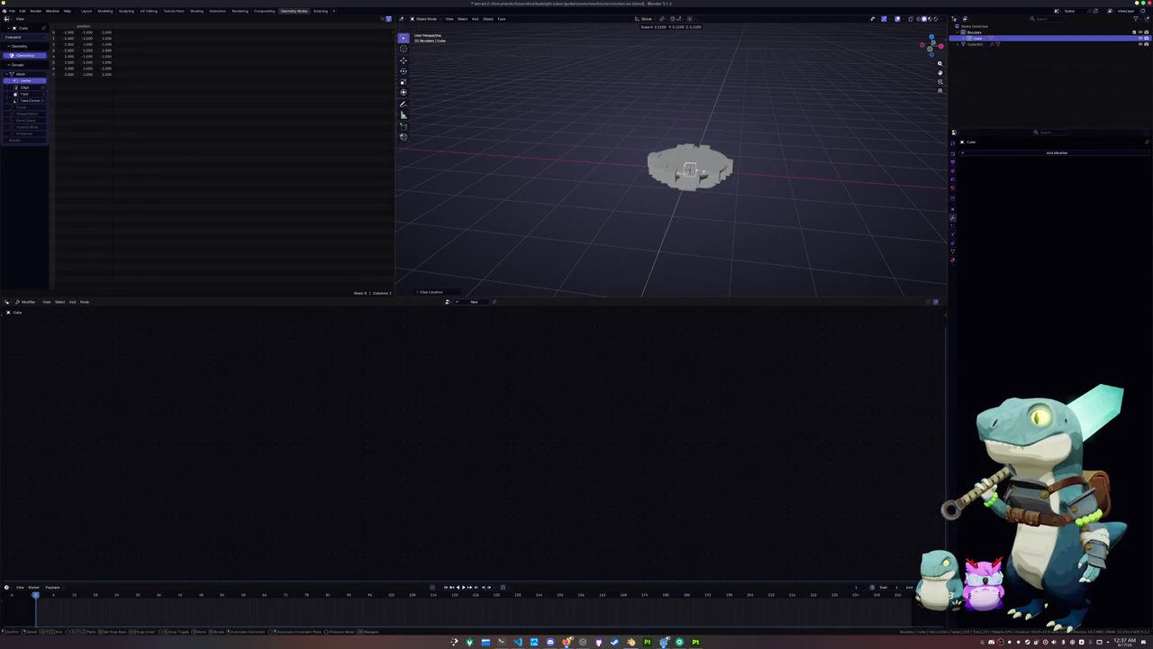
{"action": "left_click", "coordinate": [702, 171]}
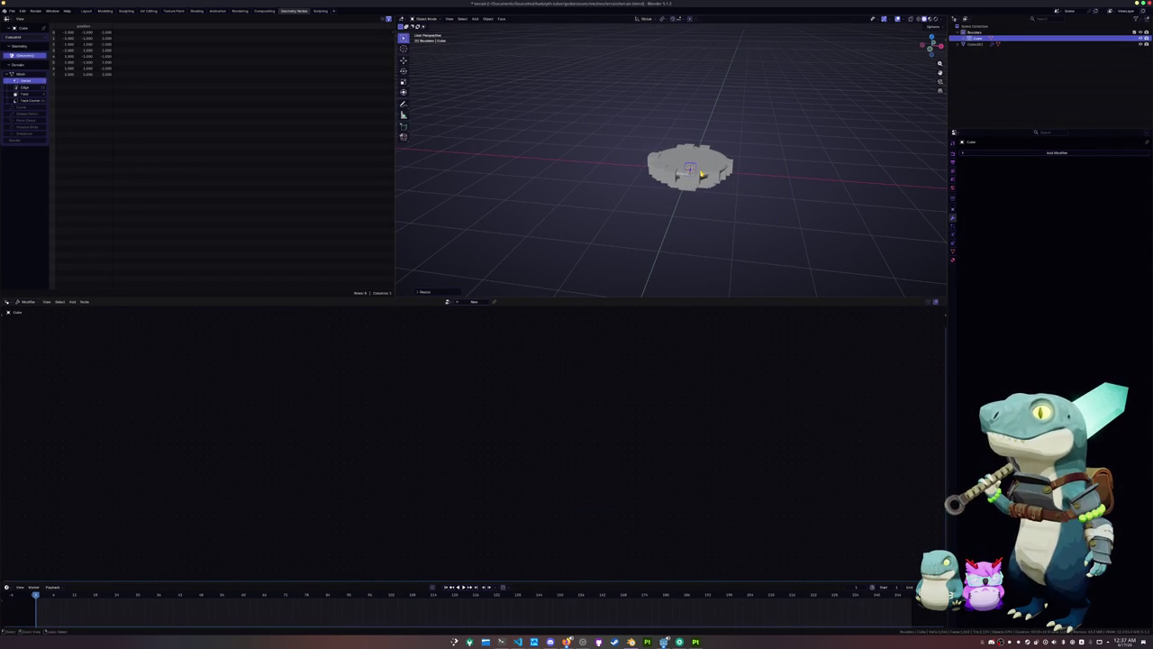
{"action": "key", "text": "ctrl+a"}
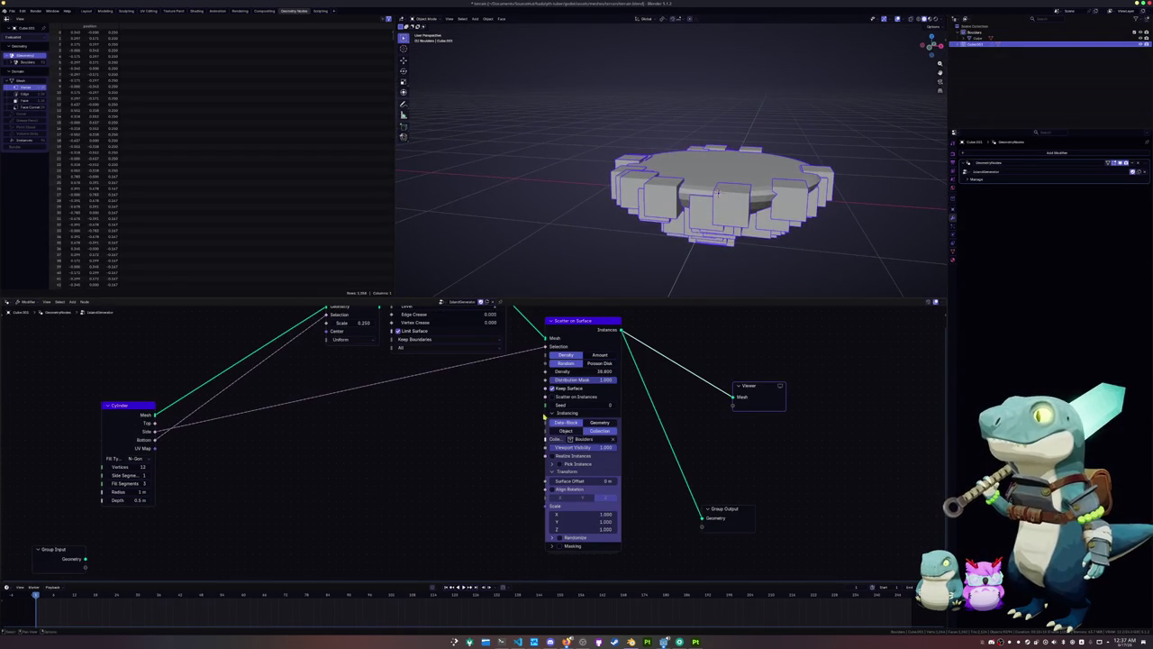
Raise the Scatter on Surface Density to 125
{"action": "middle_click_drag", "start_coordinate": [489, 411], "coordinate": [478, 443]}
{"action": "left_click_drag", "start_coordinate": [570, 402], "coordinate": [594, 402]}
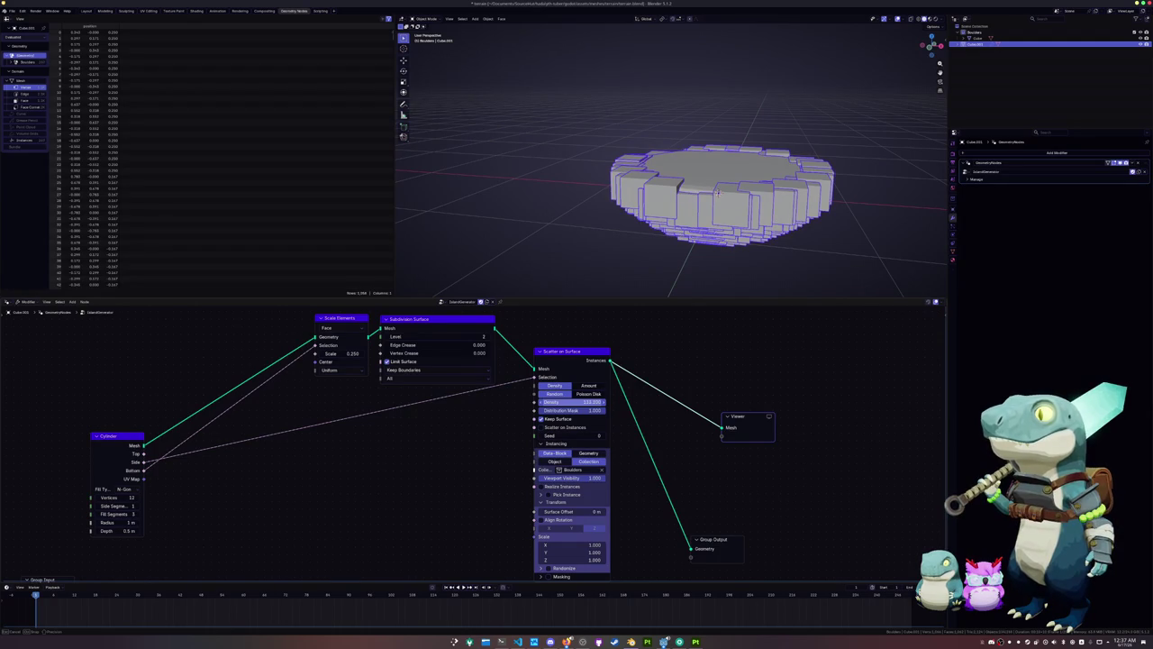
{"action": "left_click_drag", "start_coordinate": [569, 401], "coordinate": [595, 402]}
{"action": "left_click", "coordinate": [569, 402]}
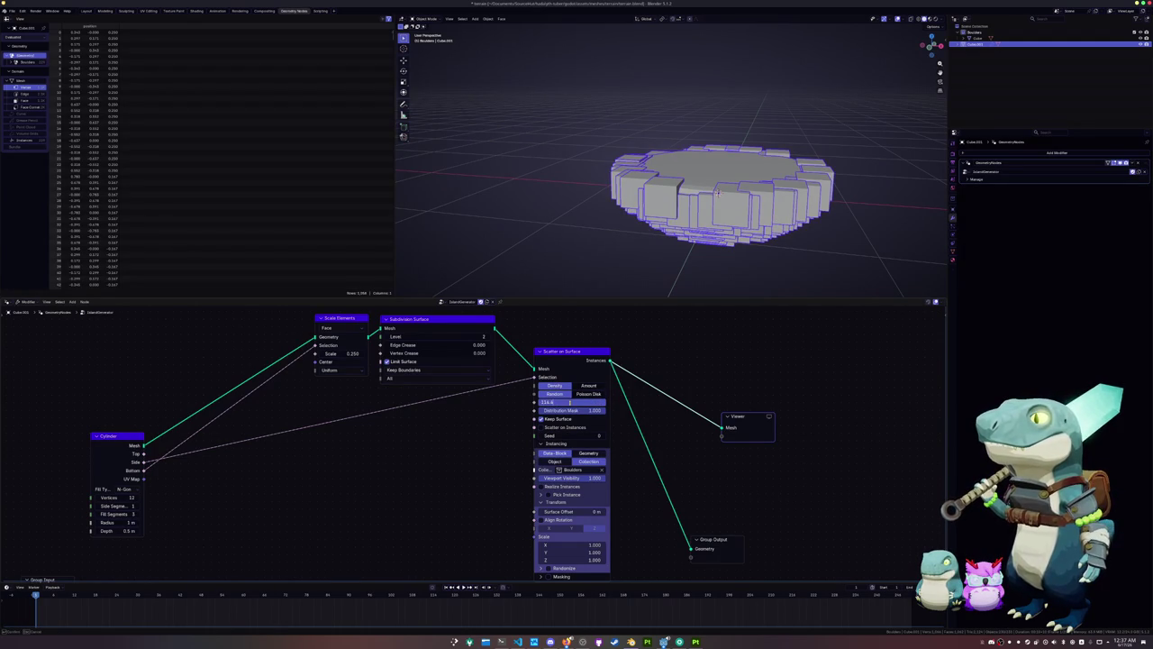
{"action": "type", "text": "5"}
{"action": "key", "text": "Return"}
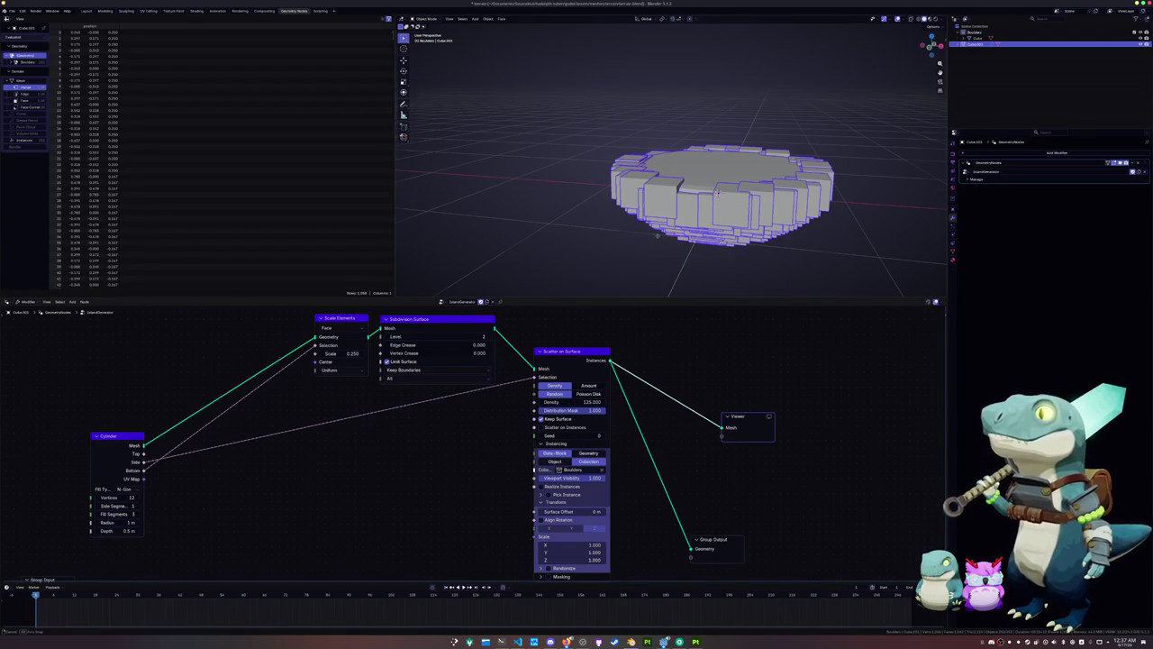
Connect the Cylinder's Side output to the scatter Selection input, after briefly trying Bottom
{"action": "middle_click_drag", "start_coordinate": [914, 84], "coordinate": [437, 173]}
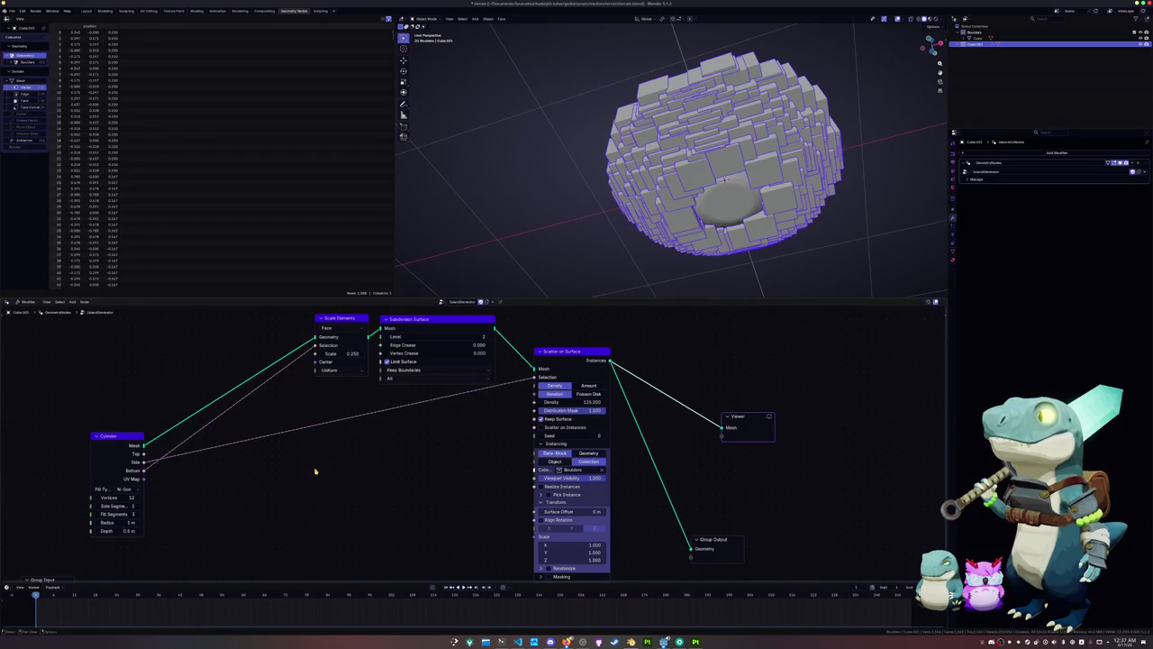
{"action": "left_click_drag", "start_coordinate": [144, 477], "coordinate": [326, 472]}
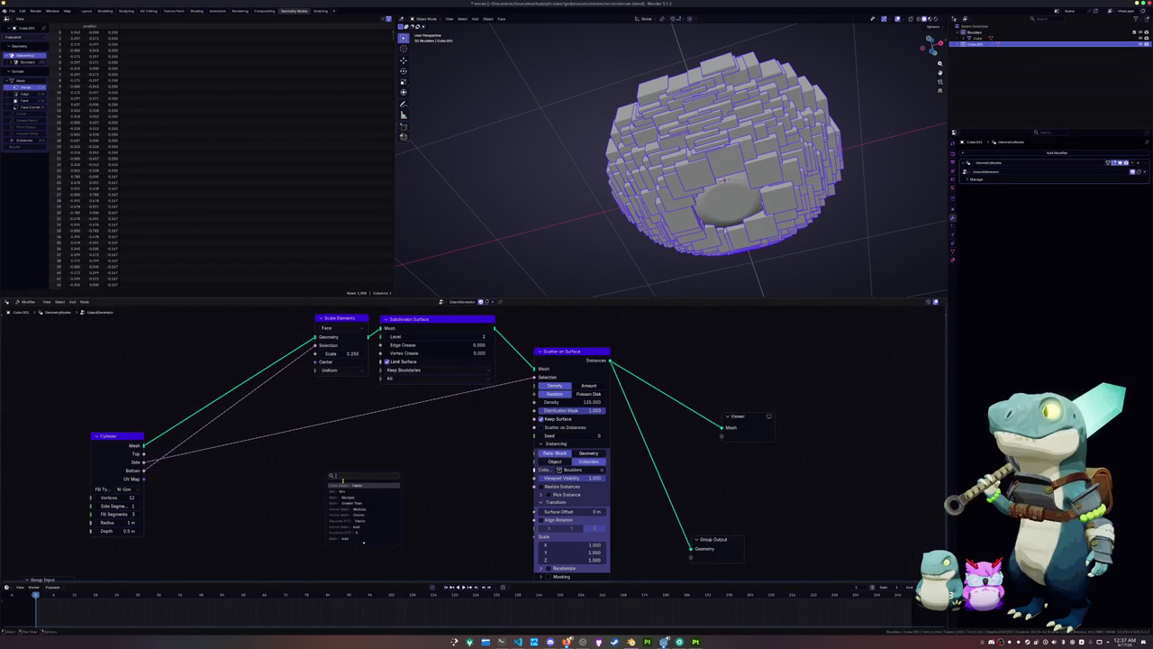
{"action": "type", "text": "sel"}
{"action": "key", "text": "Down"}
{"action": "key", "text": "Down"}
{"action": "key", "text": "Down"}
{"action": "key", "text": "Down"}
{"action": "key", "text": "Down"}
{"action": "key", "text": "Down"}
{"action": "key", "text": "Down"}
{"action": "key", "text": "Down"}
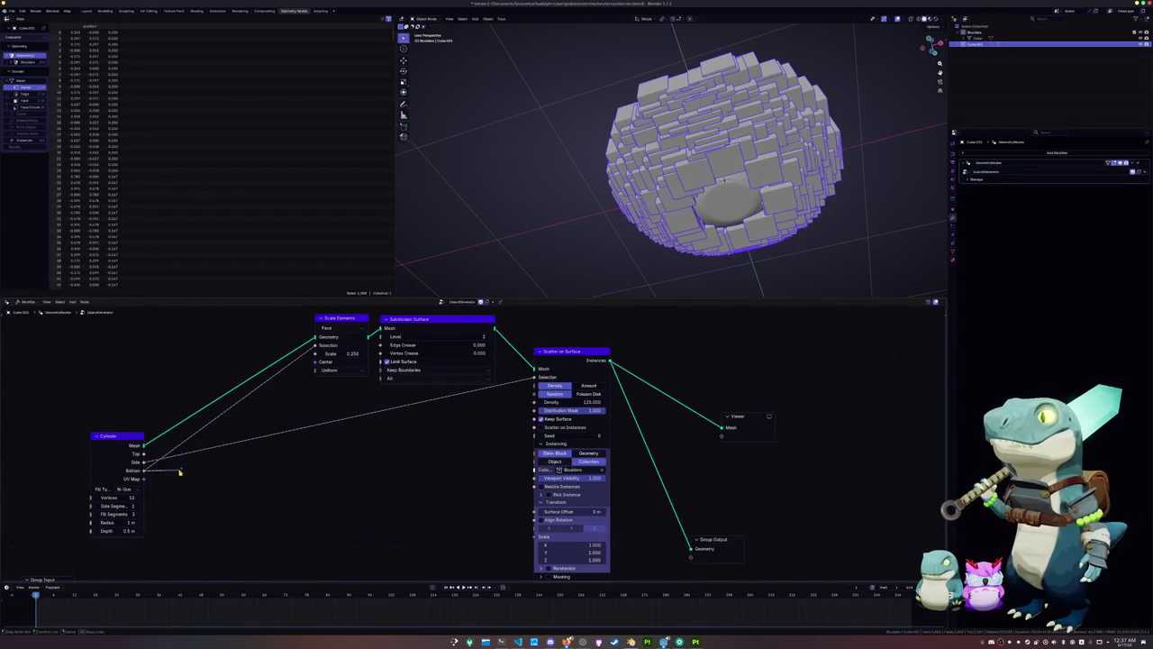
{"action": "left_click_drag", "start_coordinate": [144, 470], "coordinate": [535, 377]}
{"action": "left_click_drag", "start_coordinate": [144, 462], "coordinate": [536, 377]}
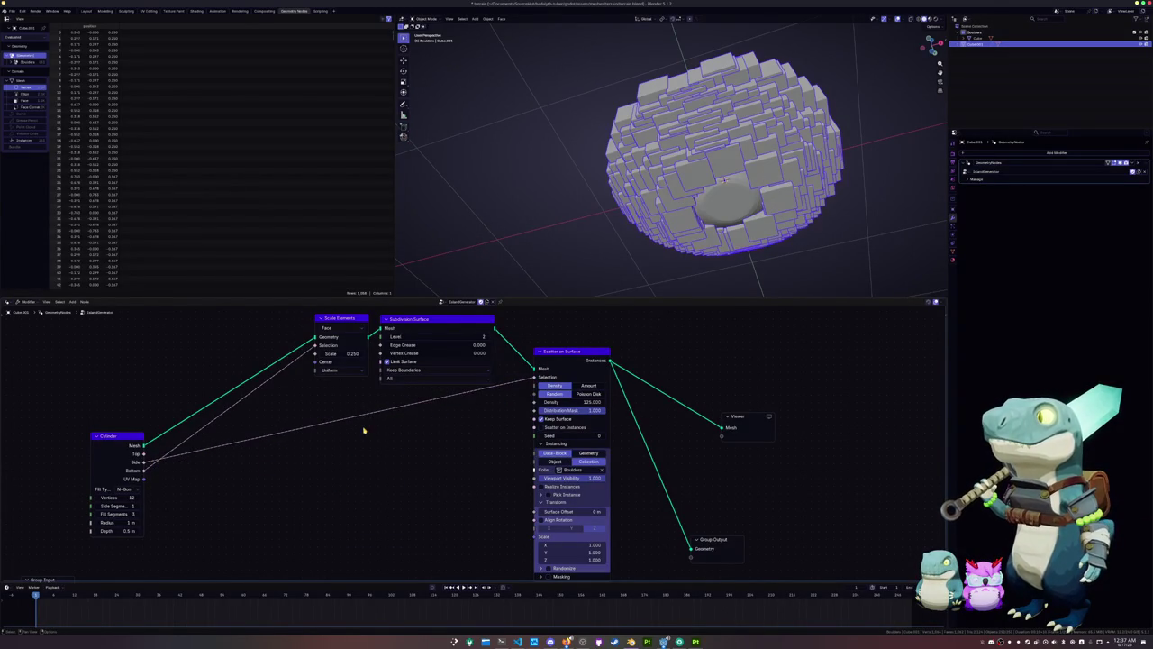
Browse the node search list from the Side output, then open the Collection Info manual page
{"action": "left_click_drag", "start_coordinate": [142, 463], "coordinate": [331, 453]}
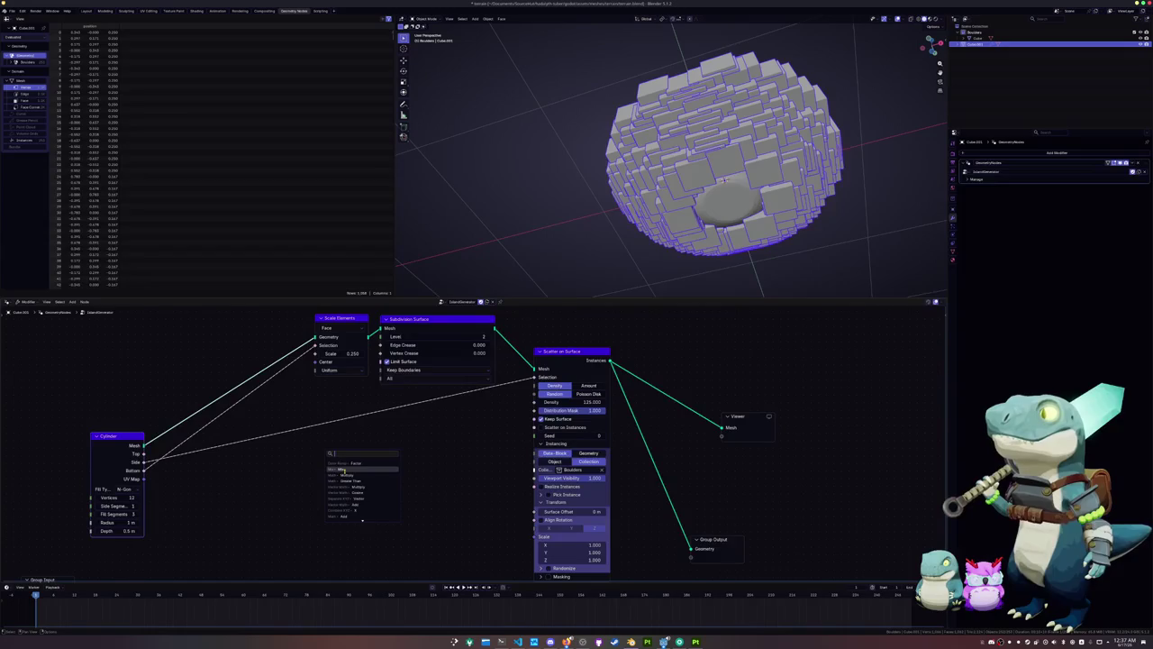
{"action": "scroll", "coordinate": [341, 470], "scroll_direction": "down", "scroll_amount": 3}
{"action": "scroll", "coordinate": [341, 471], "scroll_direction": "down", "scroll_amount": 2}
{"action": "scroll", "coordinate": [341, 471], "scroll_direction": "down", "scroll_amount": 2}
{"action": "scroll", "coordinate": [342, 470], "scroll_direction": "down", "scroll_amount": 2}
{"action": "scroll", "coordinate": [341, 470], "scroll_direction": "down", "scroll_amount": 2}
{"action": "scroll", "coordinate": [341, 470], "scroll_direction": "down", "scroll_amount": 2}
{"action": "scroll", "coordinate": [342, 470], "scroll_direction": "down", "scroll_amount": 2}
{"action": "scroll", "coordinate": [342, 471], "scroll_direction": "down", "scroll_amount": 2}
{"action": "scroll", "coordinate": [343, 470], "scroll_direction": "down", "scroll_amount": 2}
{"action": "scroll", "coordinate": [343, 470], "scroll_direction": "down", "scroll_amount": 2}
{"action": "scroll", "coordinate": [343, 471], "scroll_direction": "down", "scroll_amount": 2}
{"action": "scroll", "coordinate": [344, 475], "scroll_direction": "down", "scroll_amount": 2}
{"action": "scroll", "coordinate": [345, 478], "scroll_direction": "down", "scroll_amount": 2}
{"action": "scroll", "coordinate": [345, 479], "scroll_direction": "down", "scroll_amount": 2}
{"action": "scroll", "coordinate": [345, 478], "scroll_direction": "down", "scroll_amount": 2}
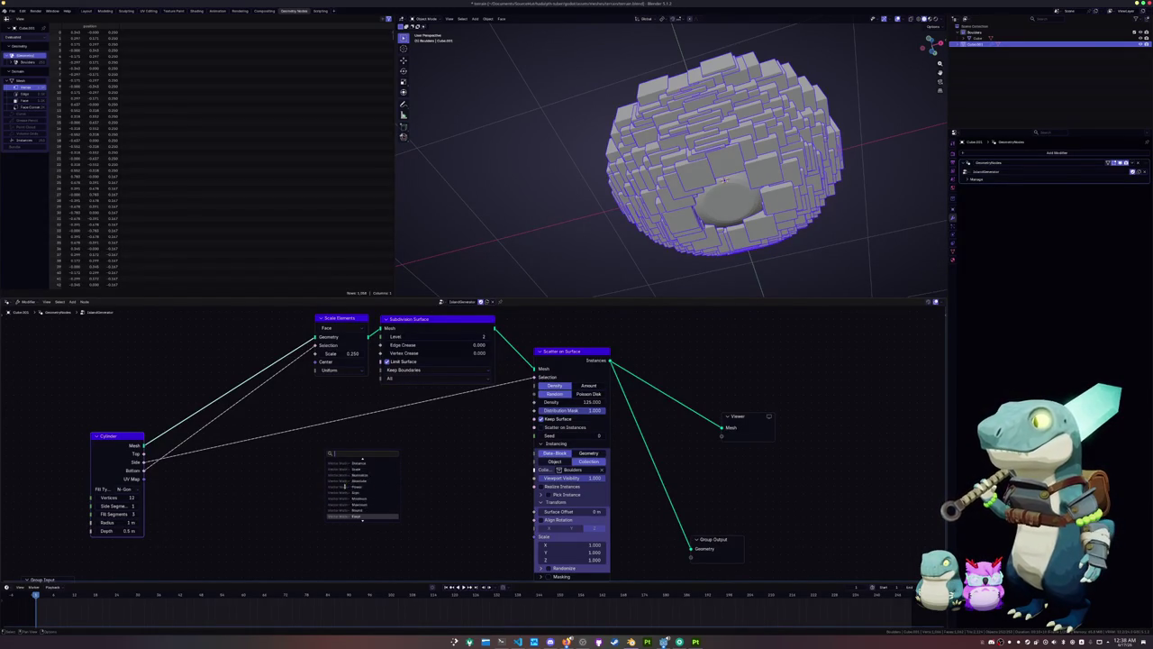
{"action": "key", "text": "F1"}
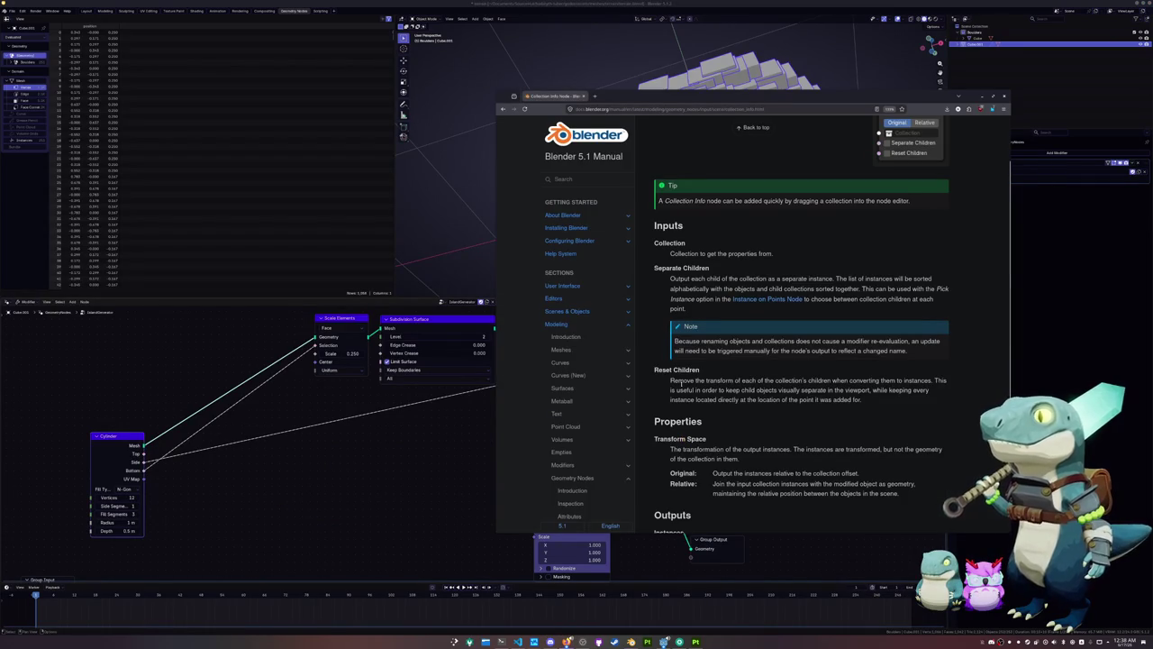
{"action": "key", "text": "alt+Tab"}
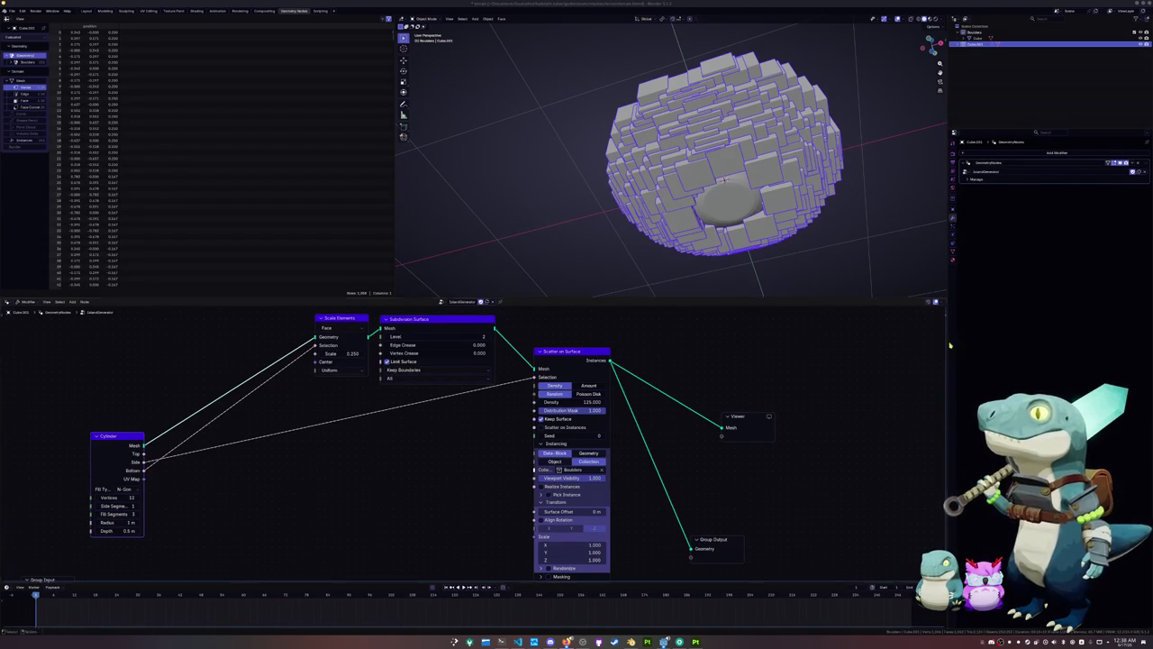
Save the file and insert a Boolean Math Or node on the Side selection link
{"action": "key", "text": "ctrl+s"}
{"action": "left_click_drag", "start_coordinate": [141, 464], "coordinate": [339, 458]}
{"action": "type", "text": "boolean"}
{"action": "key", "text": "Down"}
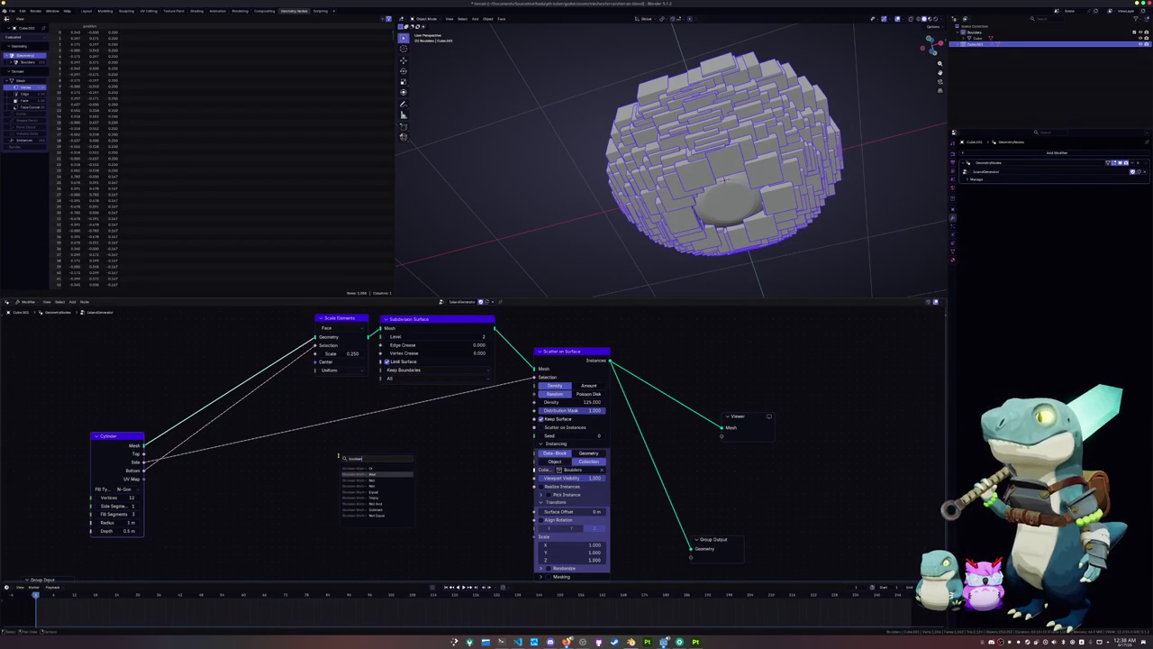
{"action": "key", "text": "Up"}
{"action": "key", "text": "Return"}
{"action": "left_click", "coordinate": [357, 386]}
{"action": "left_click_drag", "start_coordinate": [357, 386], "coordinate": [377, 420]}
Connect the cylinder's Bottom output into the Or node's second input
{"action": "left_click_drag", "start_coordinate": [137, 470], "coordinate": [345, 451]}
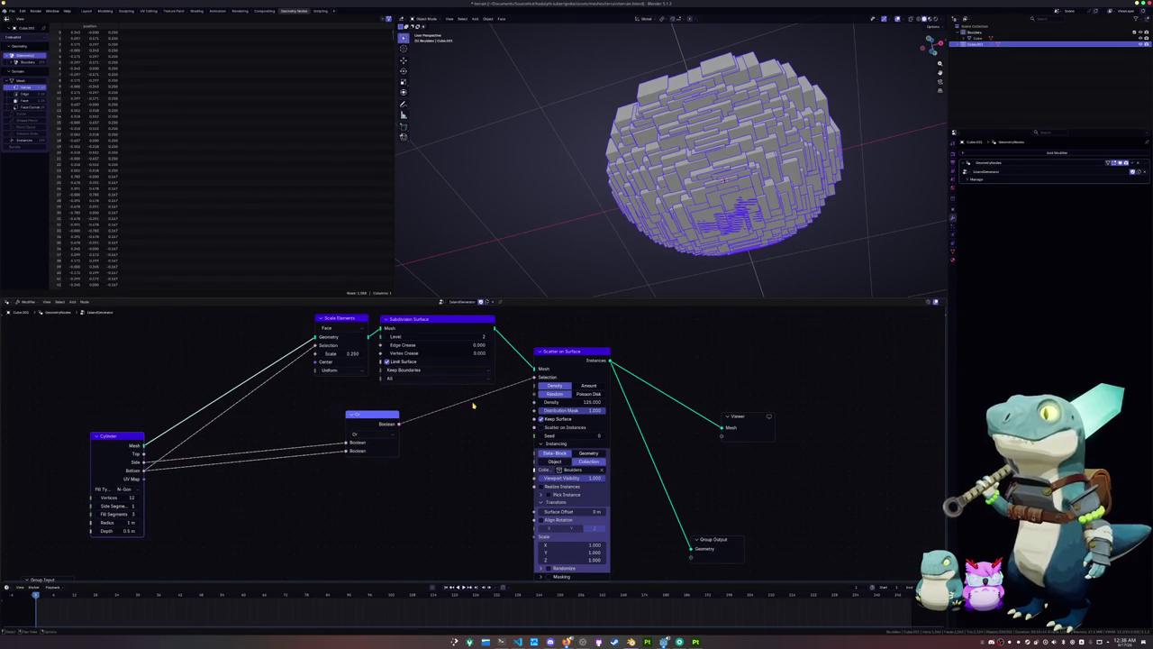
{"action": "mouse_move", "coordinate": [685, 180]}
{"action": "middle_mouse_down"}
{"action": "mouse_move", "coordinate": [677, 267]}
{"action": "mouse_move", "coordinate": [685, 207]}
{"action": "mouse_move", "coordinate": [719, 193]}
{"action": "middle_mouse_up"}
{"action": "middle_click_drag", "start_coordinate": [481, 475], "coordinate": [463, 438]}
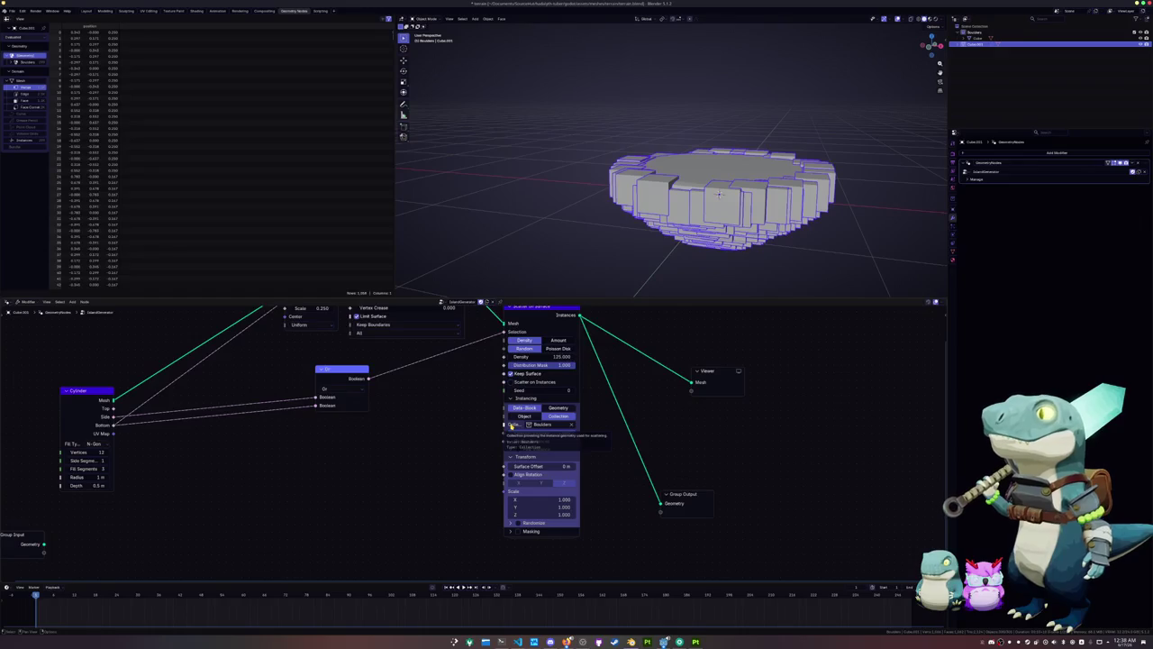
{"action": "middle_click_drag", "start_coordinate": [721, 198], "coordinate": [702, 217]}
{"action": "scroll", "coordinate": [703, 216], "scroll_direction": "down", "scroll_amount": 4}
{"action": "scroll", "coordinate": [751, 177], "scroll_direction": "up", "scroll_amount": 1}
{"action": "left_click", "coordinate": [696, 181]}
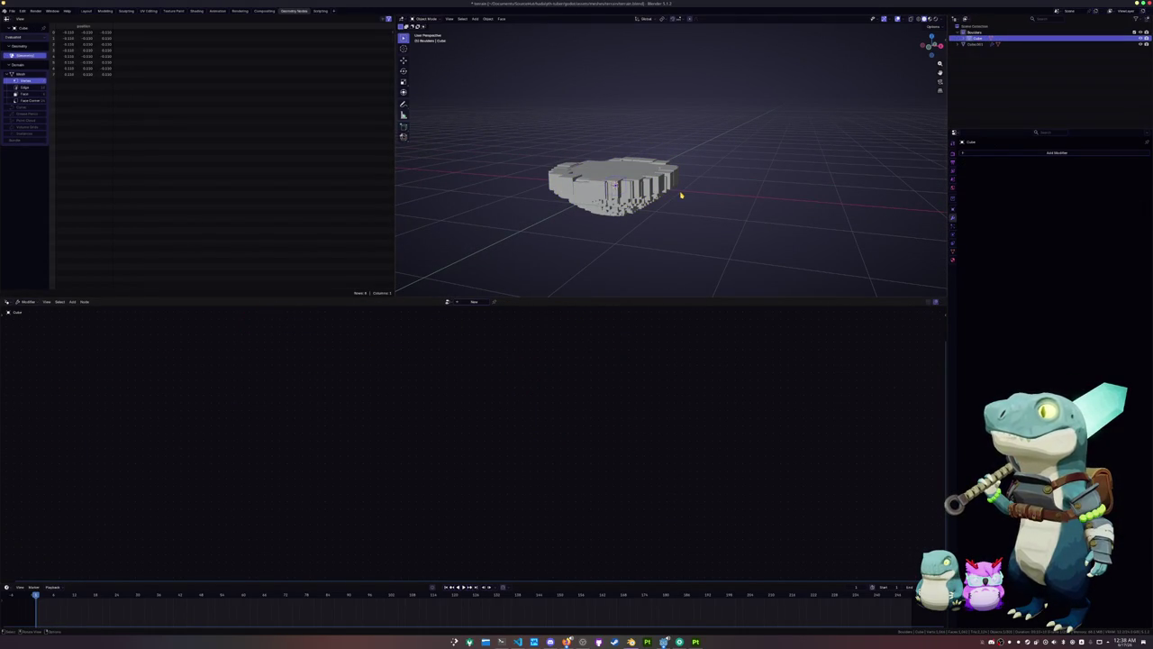
Start moving the Cube along X, cancel it, and toggle Edit Mode in and out unchanged
{"action": "key", "text": "g"}
{"action": "key", "text": "x"}
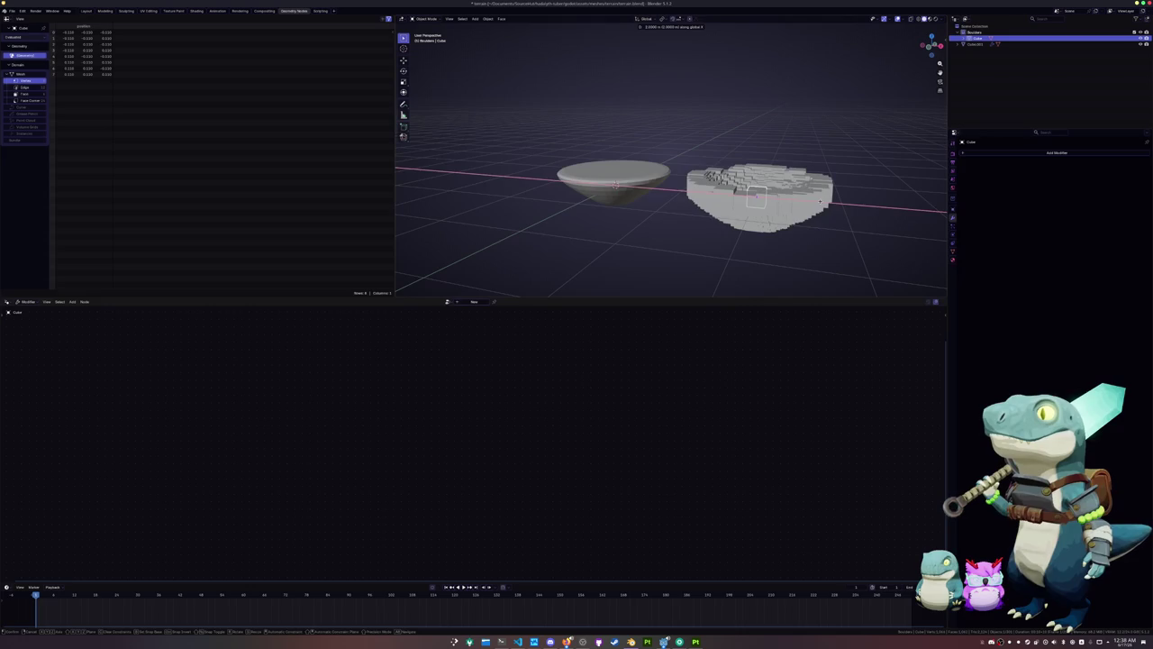
{"action": "key", "text": "Escape"}
{"action": "key", "text": "Tab"}
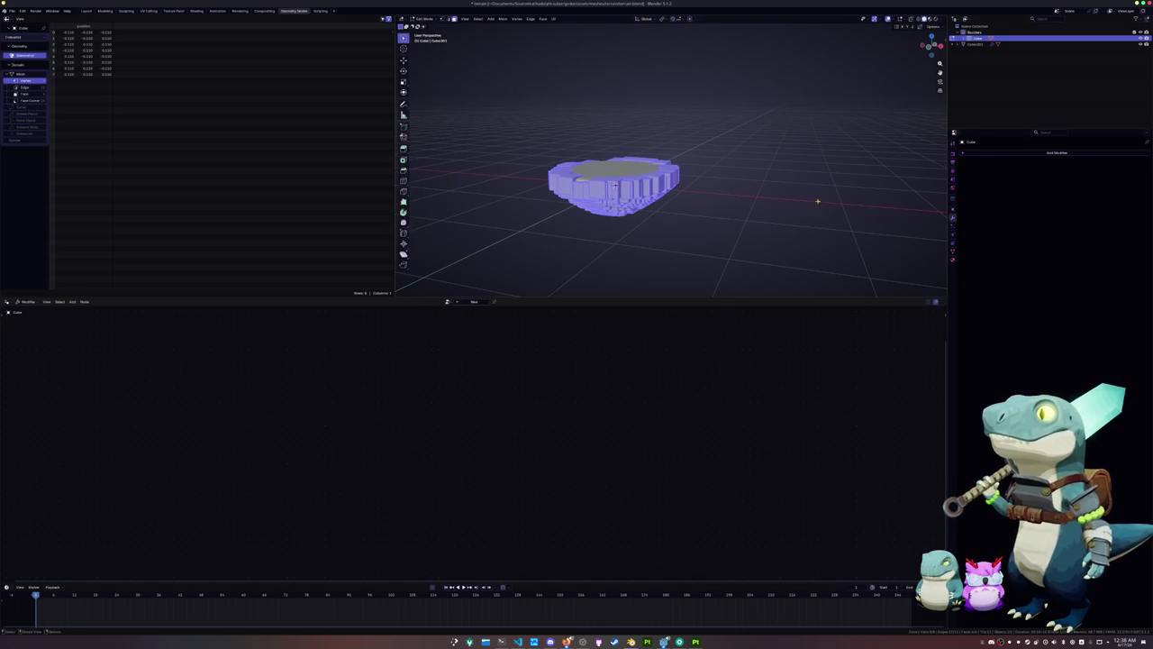
{"action": "key", "text": "x"}
{"action": "key", "text": "Escape"}
{"action": "key", "text": "Tab"}
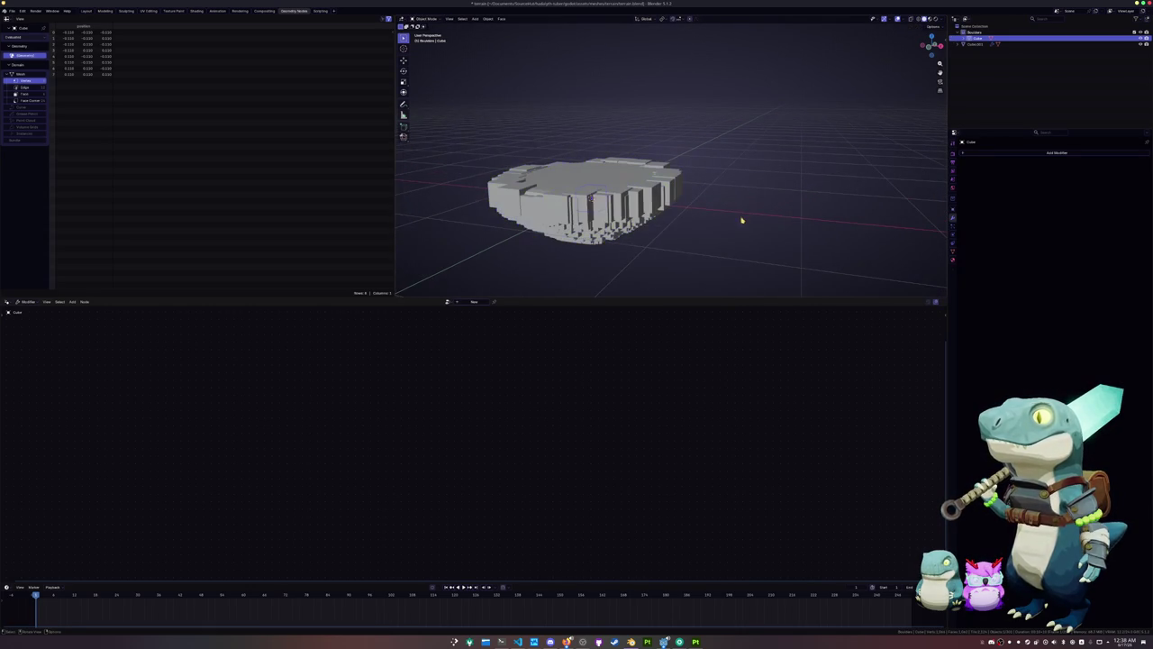
Slide the Cube aside along X, then reselect the bowl and reposition the Or node
{"action": "key", "text": "g"}
{"action": "key", "text": "x"}
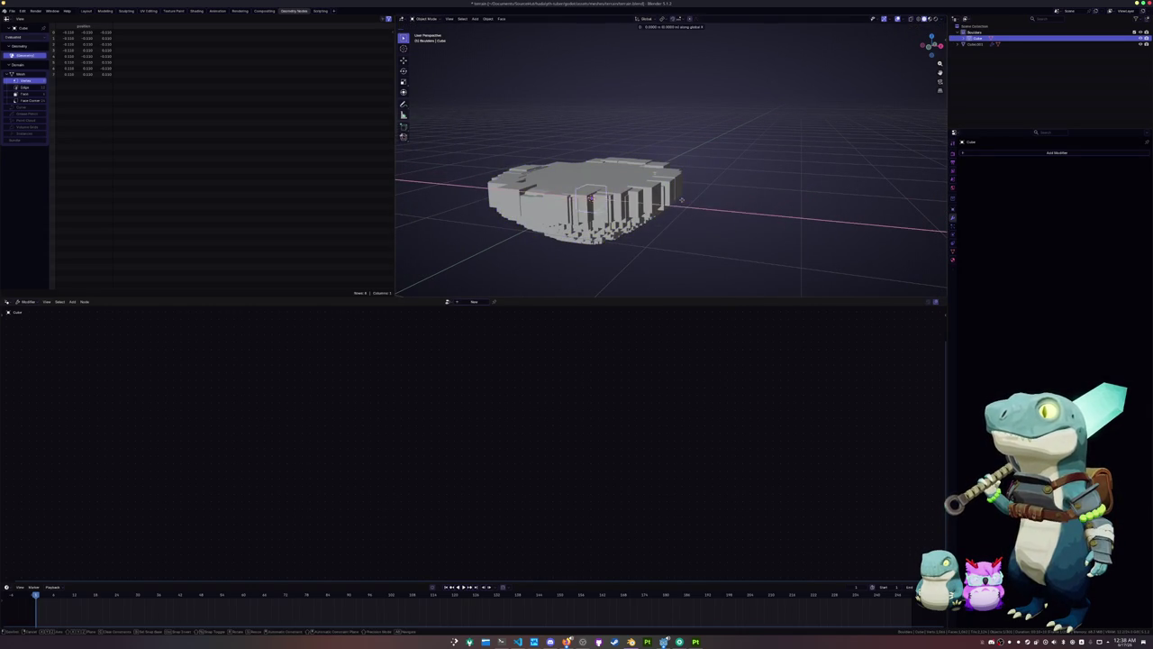
{"action": "left_click", "coordinate": [913, 225]}
{"action": "left_click", "coordinate": [613, 218], "text": "shift"}
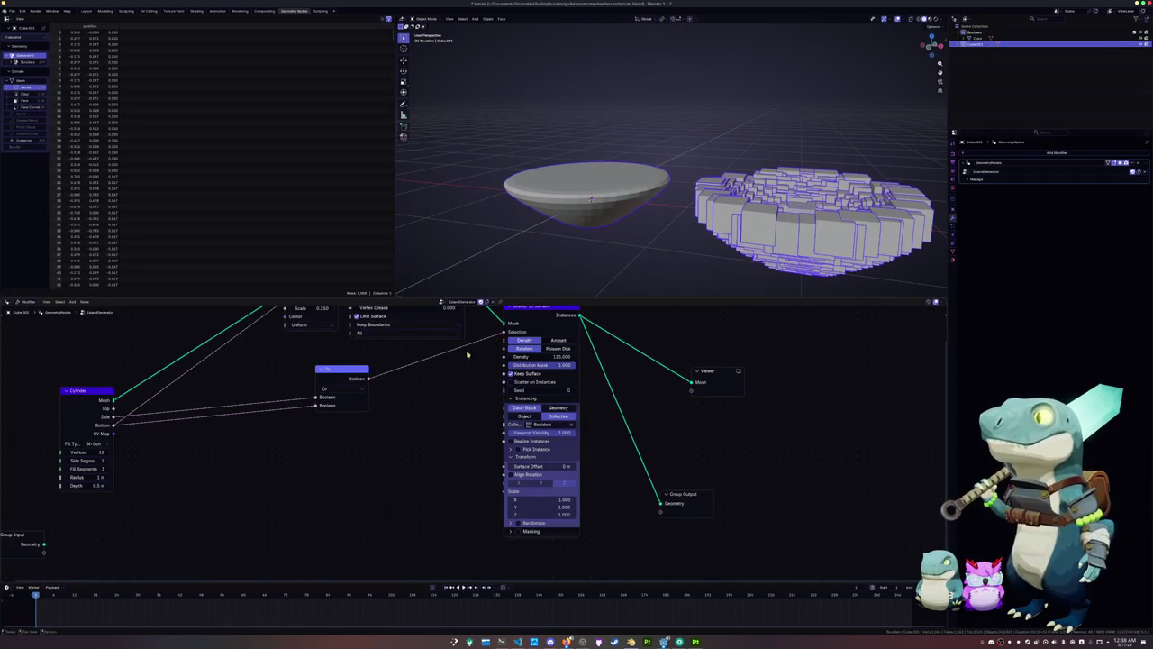
{"action": "middle_click_drag", "start_coordinate": [342, 388], "coordinate": [426, 409]}
{"action": "mouse_move", "coordinate": [425, 389]}
{"action": "left_mouse_down"}
{"action": "mouse_move", "coordinate": [386, 404]}
{"action": "mouse_move", "coordinate": [398, 410]}
{"action": "left_mouse_up"}
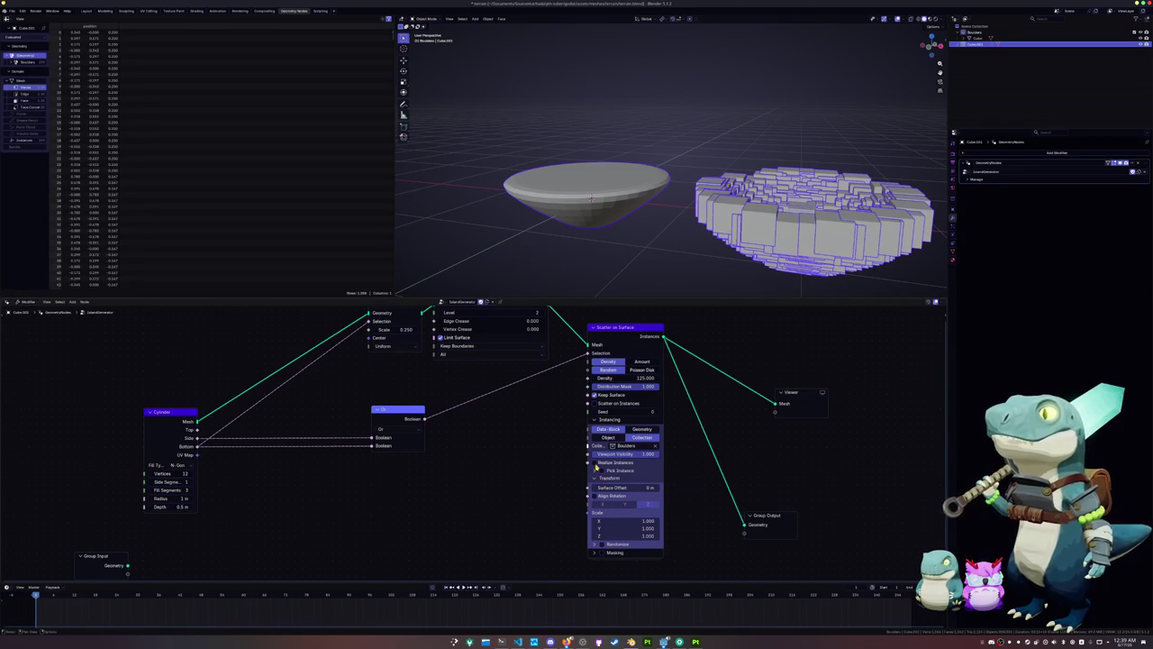
Keep instancing the Boulders collection and enable Pick Instance on Scatter on Surface
{"action": "mouse_move", "coordinate": [522, 477]}
{"action": "middle_mouse_down"}
{"action": "mouse_move", "coordinate": [510, 492]}
{"action": "mouse_move", "coordinate": [526, 491]}
{"action": "middle_mouse_up"}
{"action": "left_click", "coordinate": [675, 443]}
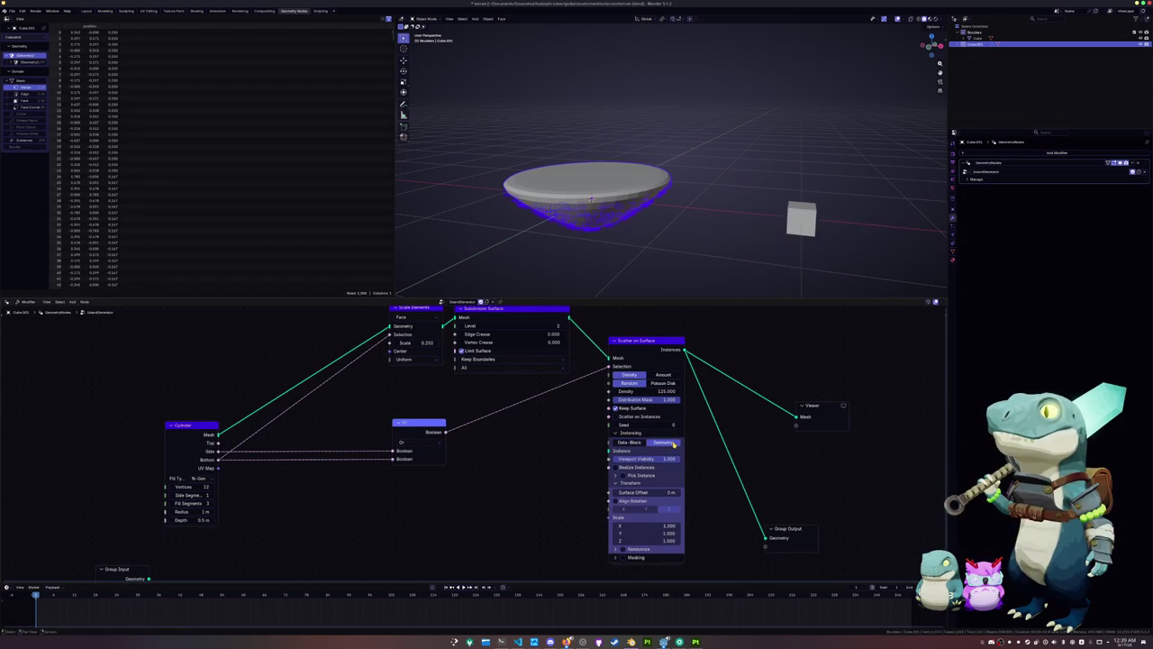
{"action": "left_click", "coordinate": [628, 442]}
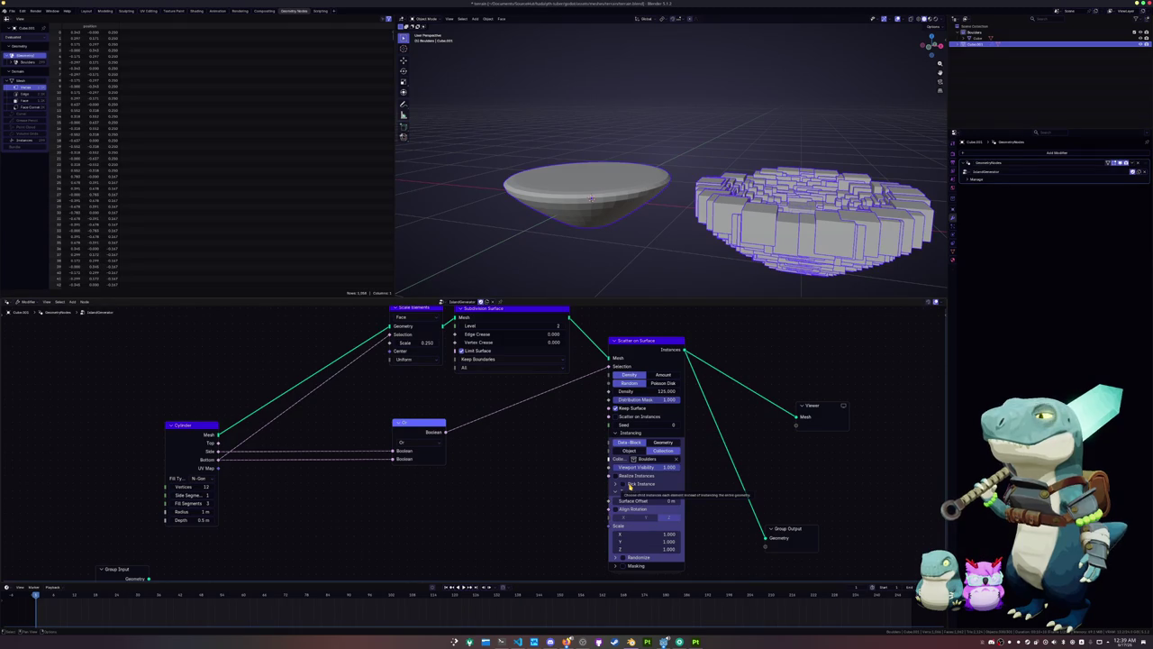
{"action": "left_click", "coordinate": [623, 484]}
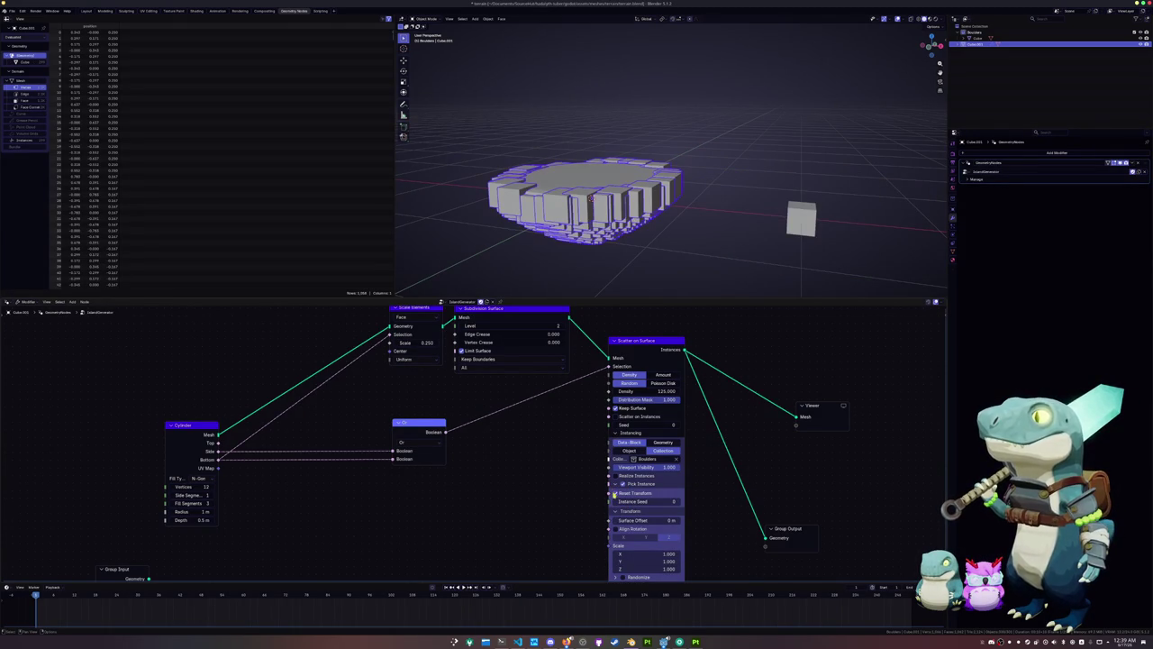
{"action": "left_click", "coordinate": [800, 219]}
{"action": "key", "text": "KP_Decimal"}
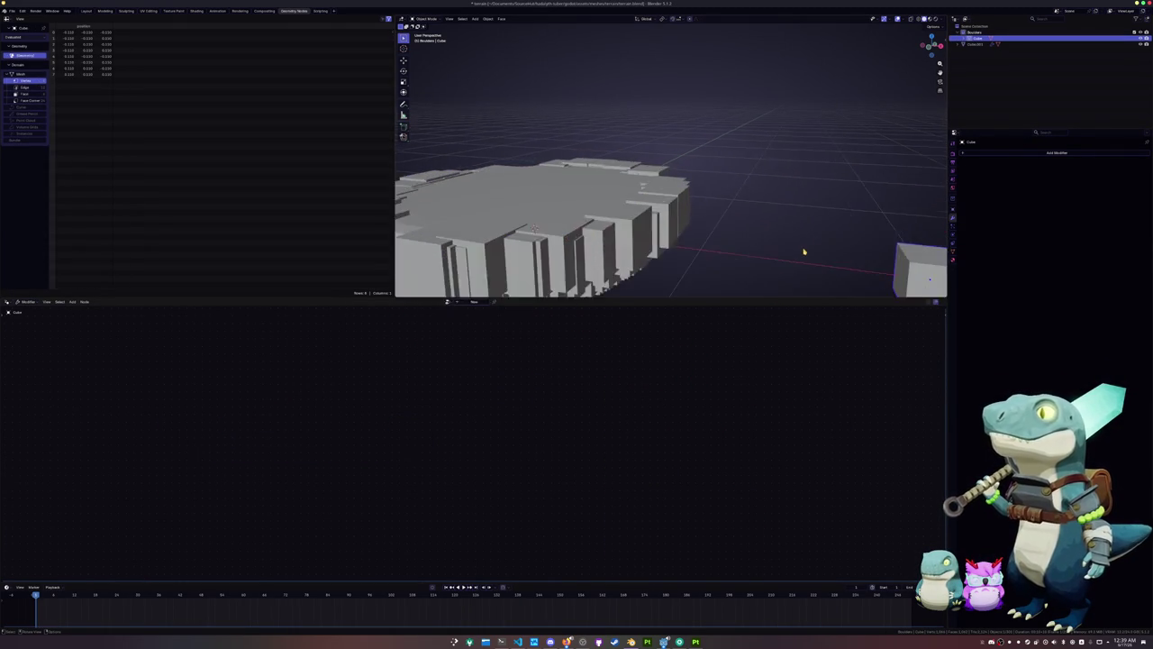
Duplicate the boulder cube and place the copy beside the original along X
{"action": "key", "text": "a"}
{"action": "scroll", "coordinate": [618, 122], "scroll_direction": "up", "scroll_amount": 3}
{"action": "scroll", "coordinate": [619, 123], "scroll_direction": "down", "scroll_amount": 5}
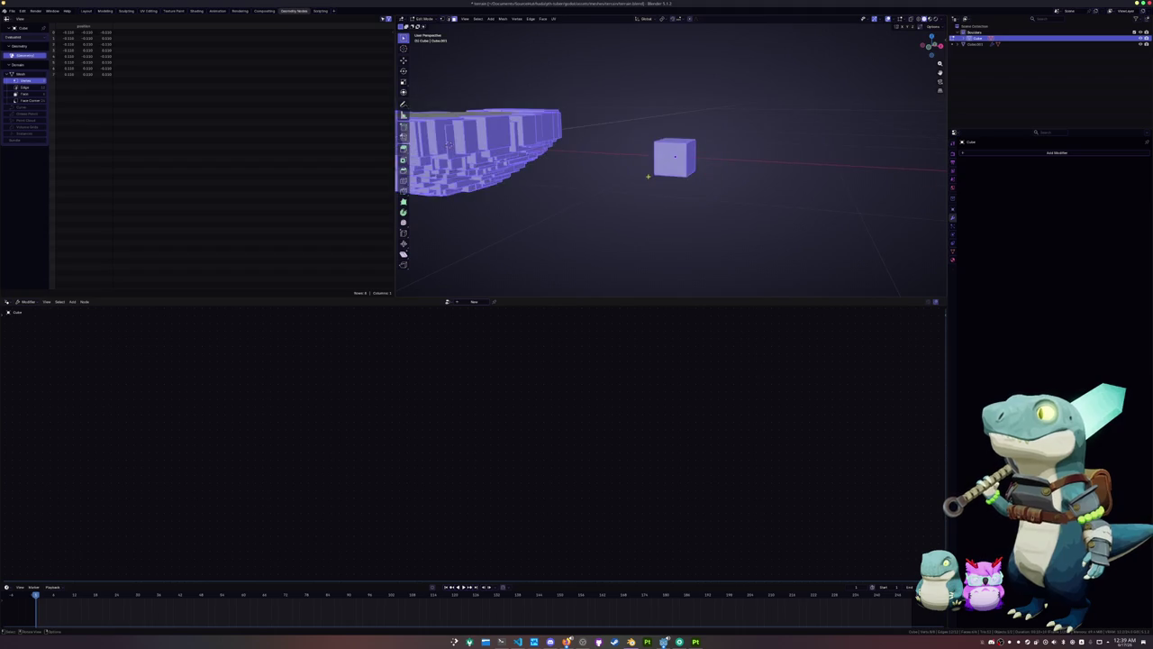
{"action": "middle_click_drag", "start_coordinate": [619, 122], "coordinate": [481, 116]}
{"action": "key", "text": "Tab"}
{"action": "key", "text": "Tab"}
{"action": "middle_click_drag", "start_coordinate": [639, 199], "coordinate": [702, 211]}
{"action": "key", "text": "shift+d"}
{"action": "key", "text": "x"}
{"action": "left_click", "coordinate": [736, 226]}
{"action": "key", "text": "Tab"}
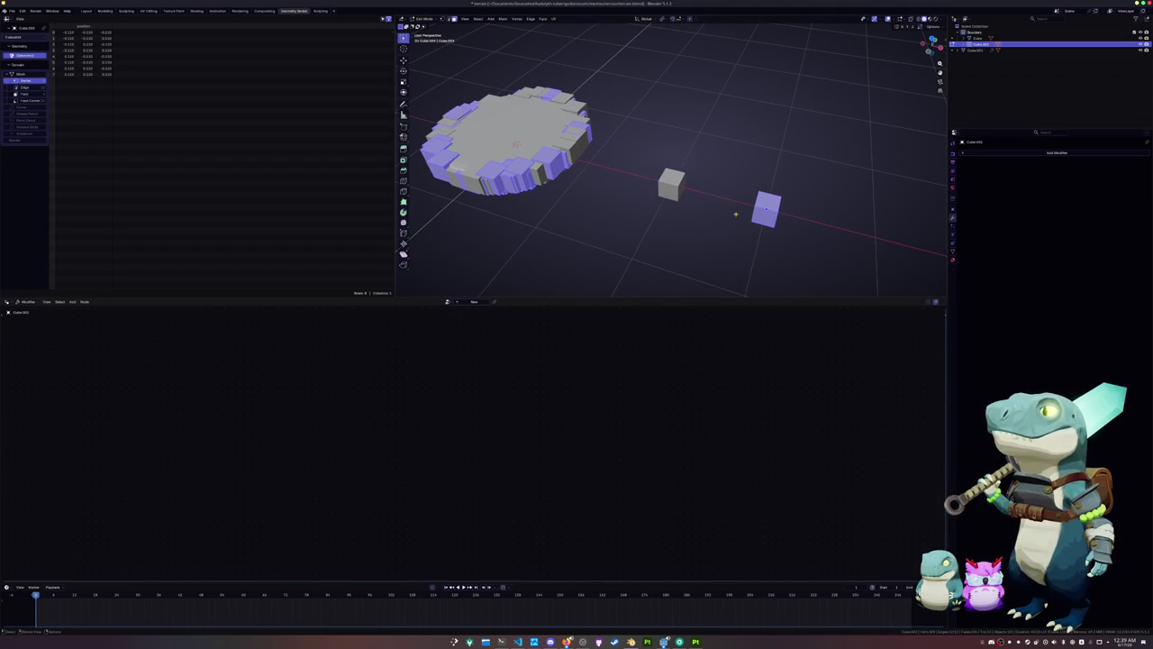
Try a Bisect cut on the copy, then undo back to the uncut cube
{"action": "key", "text": "F3"}
{"action": "type", "text": "b"}
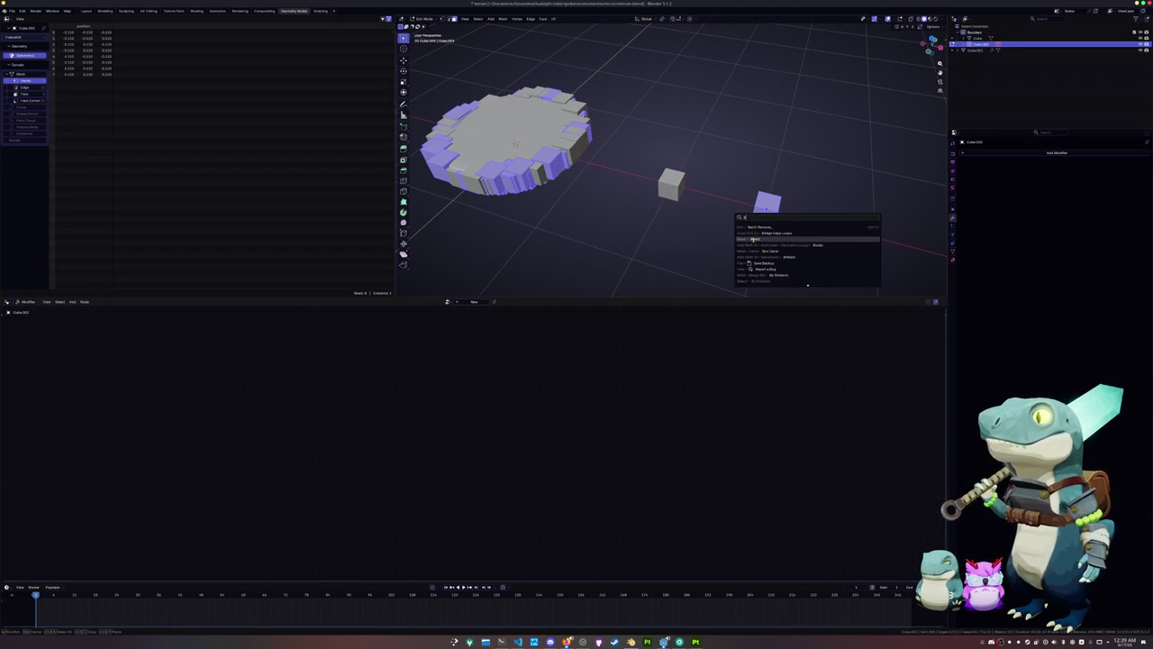
{"action": "left_click", "coordinate": [761, 239]}
{"action": "left_click_drag", "start_coordinate": [765, 185], "coordinate": [812, 243]}
{"action": "key", "text": "a"}
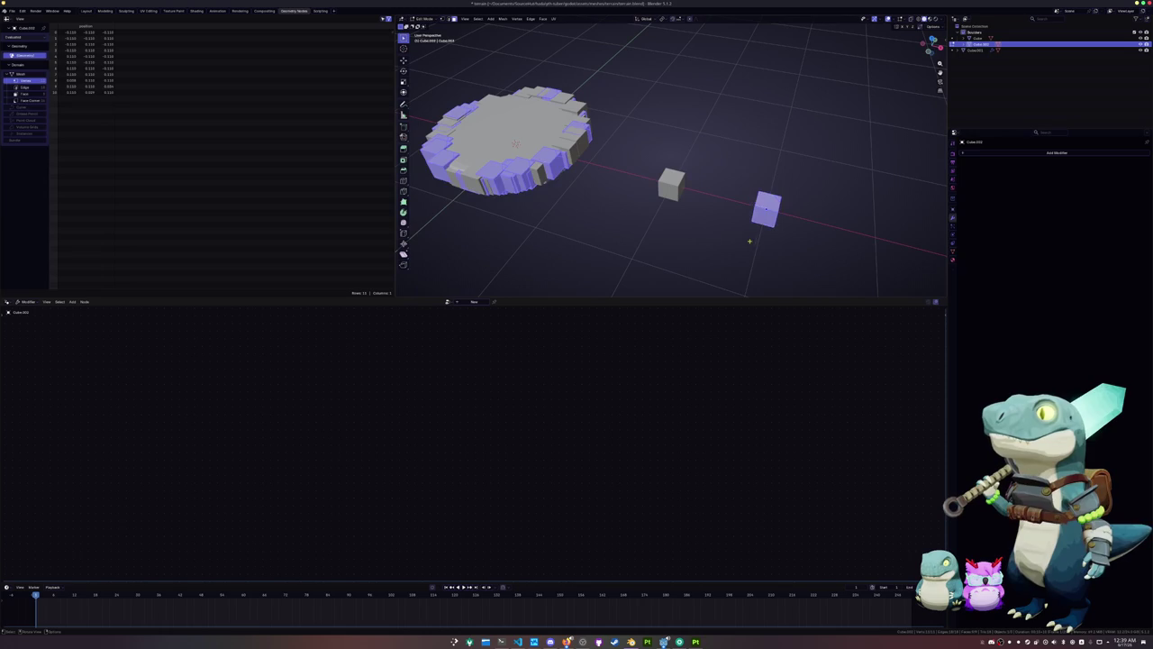
{"action": "key", "text": "ctrl+z"}
{"action": "key", "text": "ctrl+shift+z"}
{"action": "key", "text": "ctrl+z"}
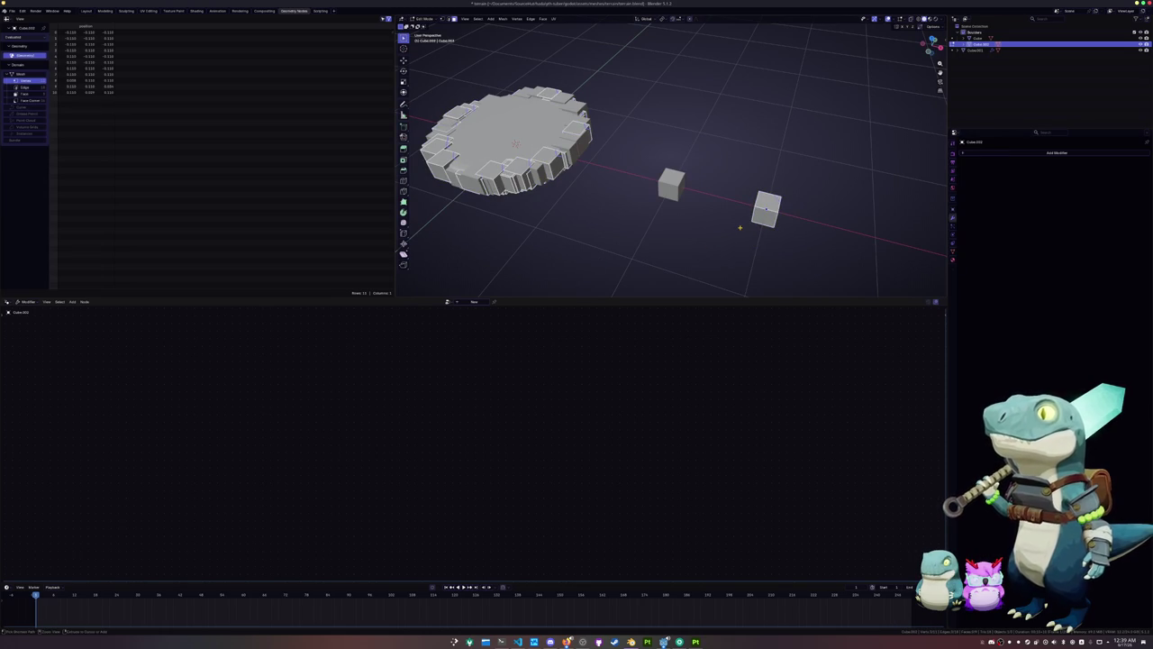
{"action": "key", "text": "ctrl+z"}
Bisect a corner off the copy with Fill and Clear Outer enabled
{"action": "key", "text": "F3"}
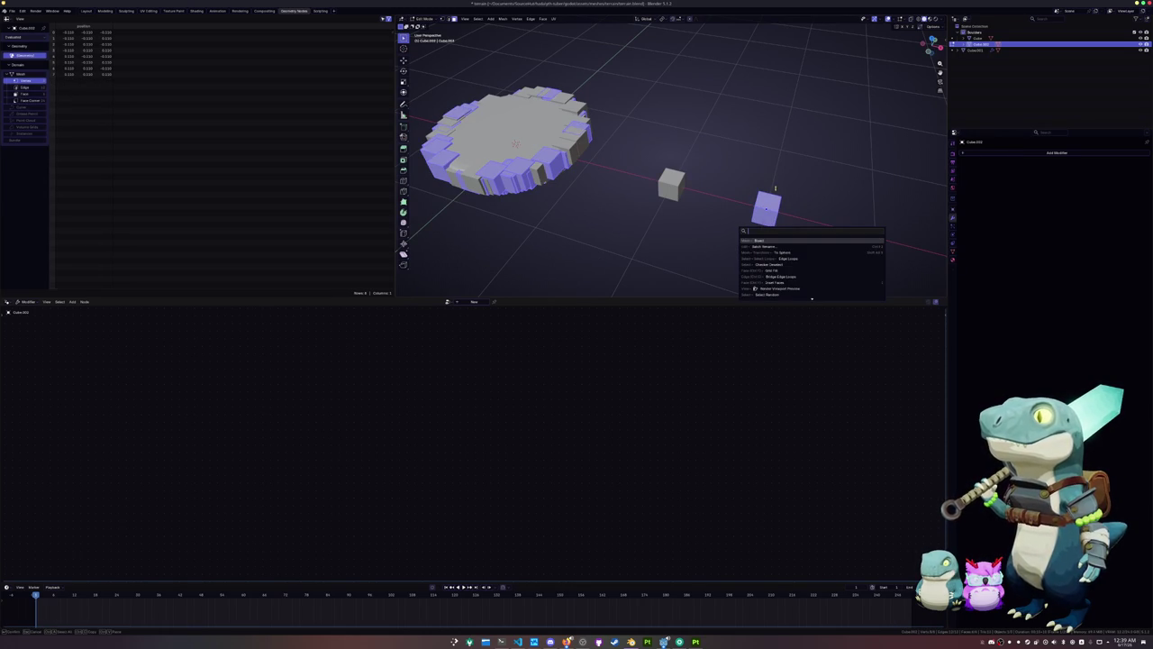
{"action": "left_click", "coordinate": [758, 242]}
{"action": "left_click_drag", "start_coordinate": [811, 245], "coordinate": [782, 209]}
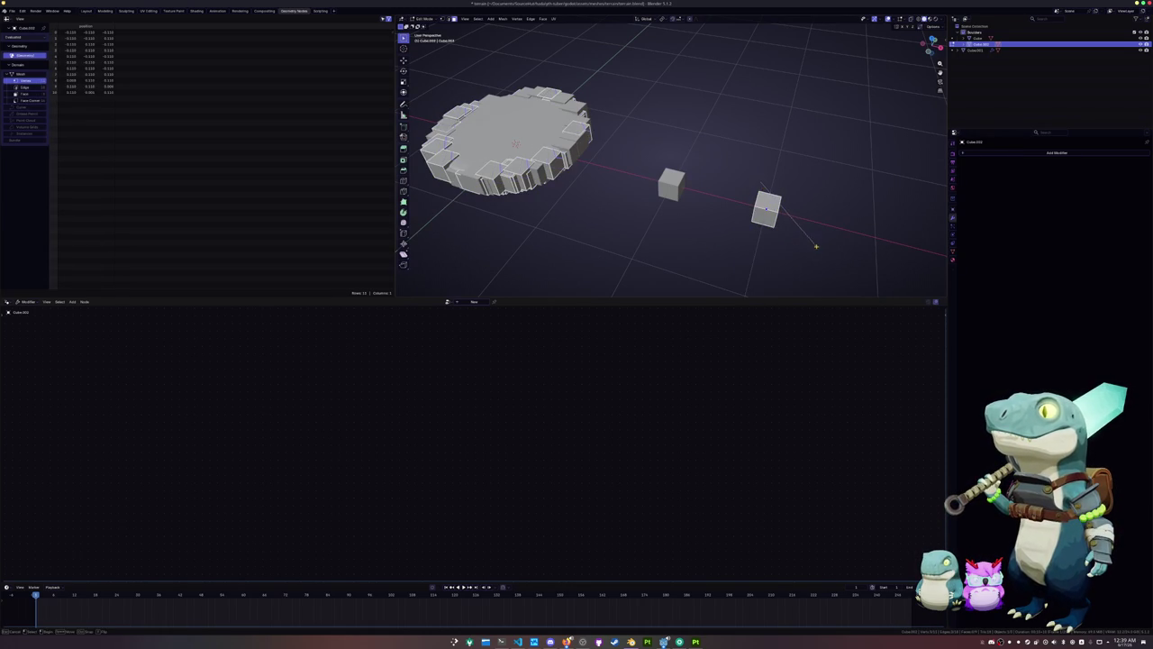
{"action": "left_click", "coordinate": [428, 294]}
{"action": "left_click", "coordinate": [452, 271]}
{"action": "left_click", "coordinate": [453, 283]}
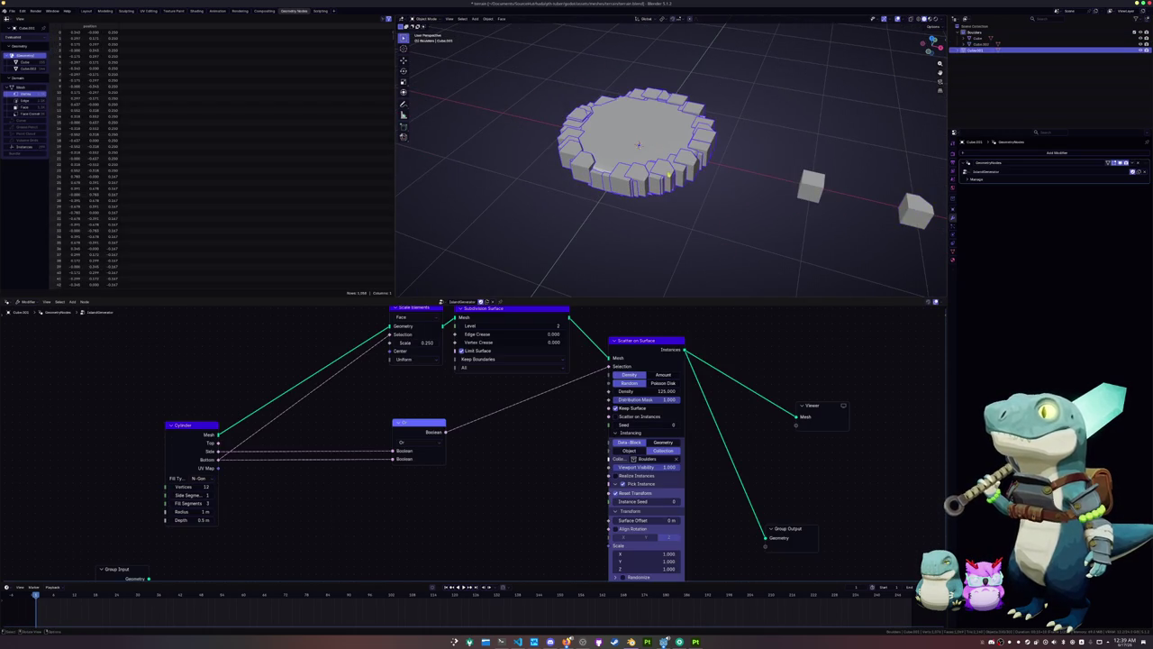
{"action": "scroll", "coordinate": [670, 171], "scroll_direction": "up", "scroll_amount": 2}
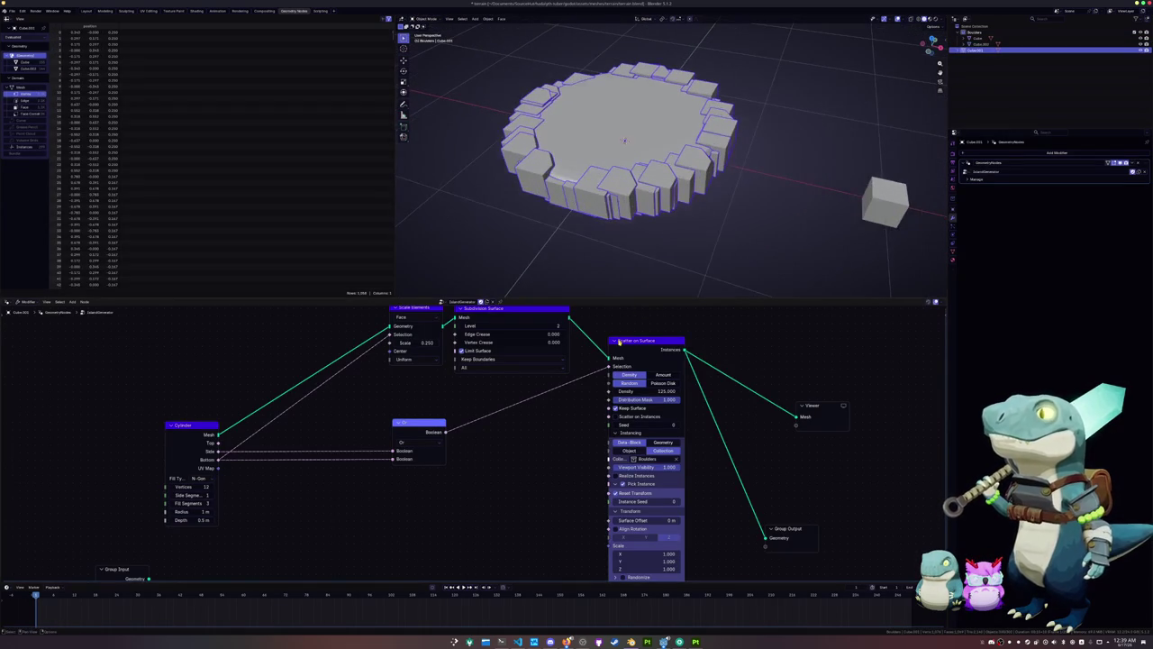
Move the Viewer and Group Output nodes further to the right
{"action": "middle_click_drag", "start_coordinate": [564, 448], "coordinate": [535, 401]}
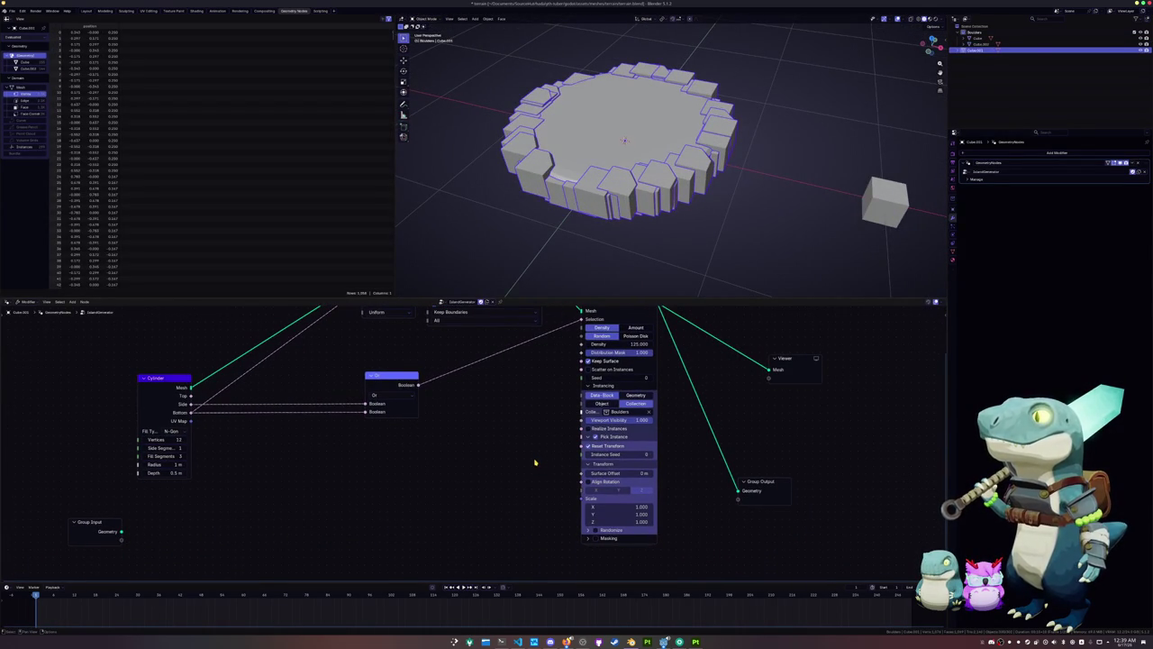
{"action": "middle_click_drag", "start_coordinate": [536, 463], "coordinate": [573, 472]}
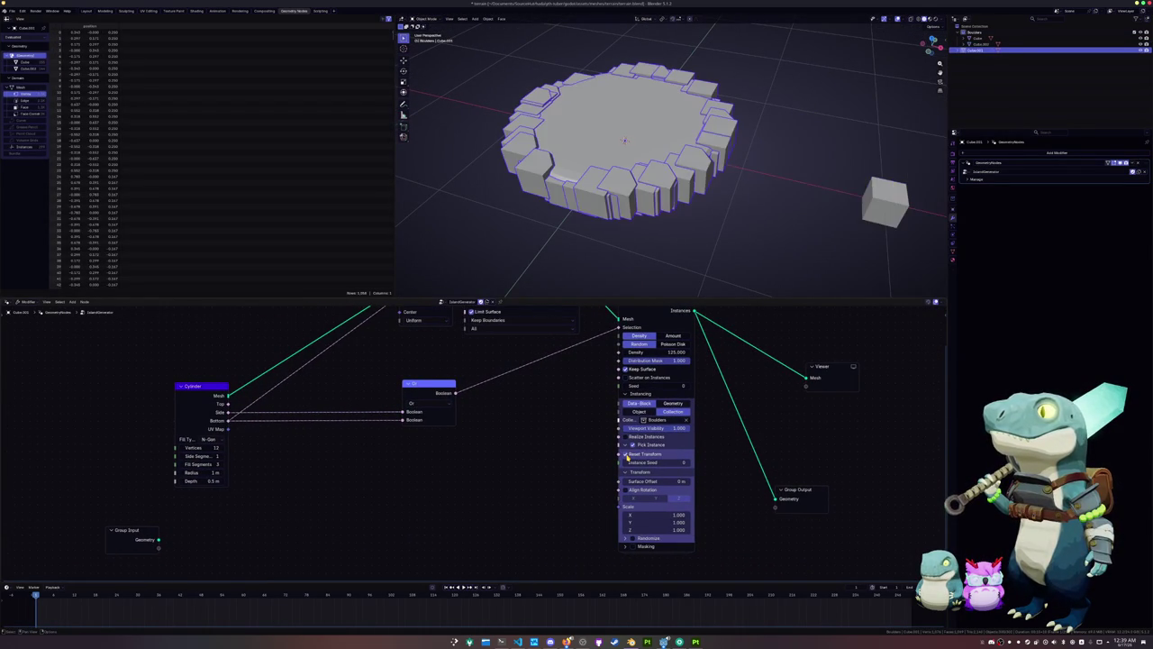
{"action": "middle_click_drag", "start_coordinate": [628, 457], "coordinate": [568, 494]}
{"action": "left_click_drag", "start_coordinate": [795, 501], "coordinate": [784, 458]}
{"action": "left_click_drag", "start_coordinate": [771, 404], "coordinate": [881, 410]}
{"action": "left_click_drag", "start_coordinate": [785, 458], "coordinate": [880, 448]}
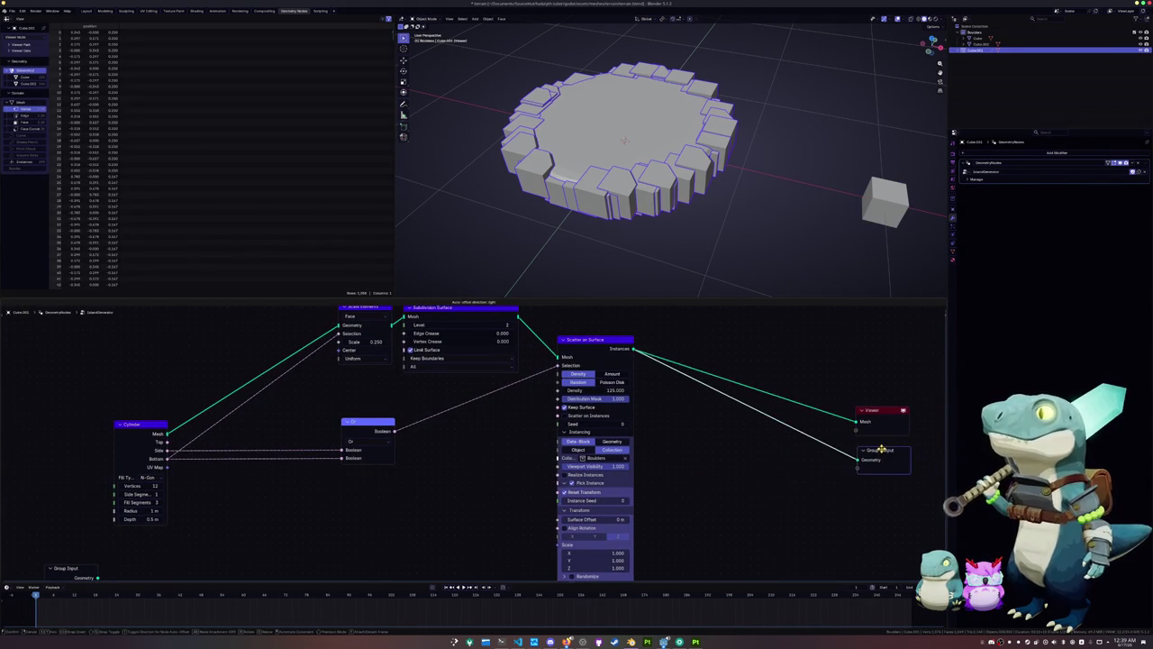
{"action": "middle_click_drag", "start_coordinate": [642, 365], "coordinate": [612, 429]}
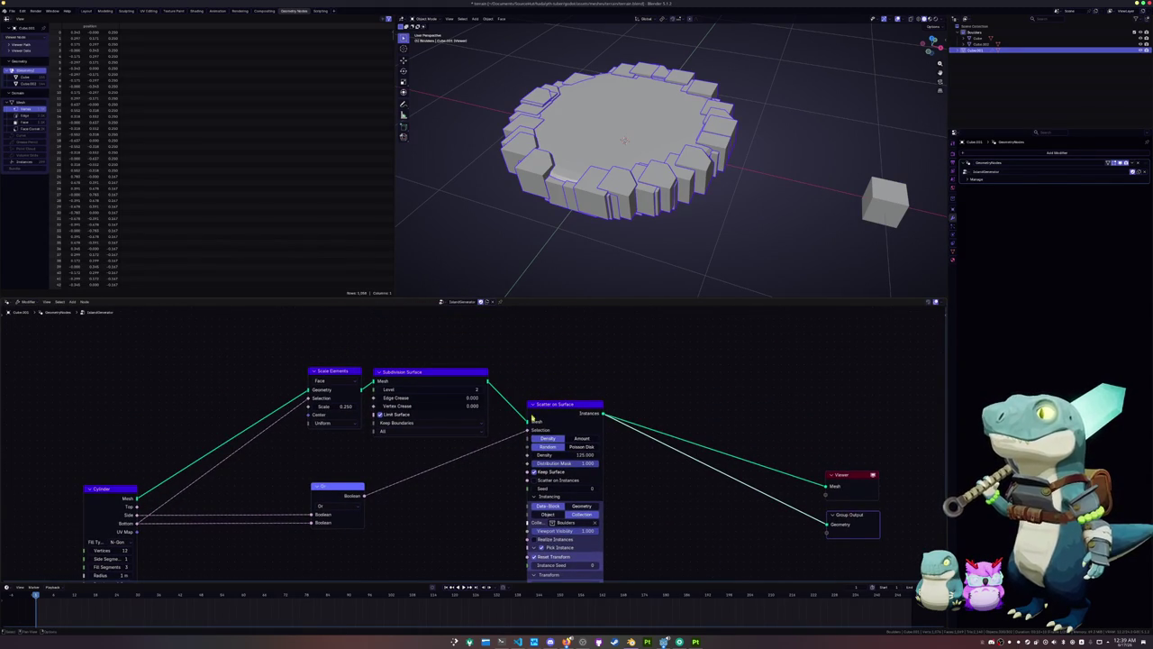
Expand Randomize on the Scatter on Surface node and switch it on
{"action": "scroll", "coordinate": [533, 417], "scroll_direction": "down", "scroll_amount": 2}
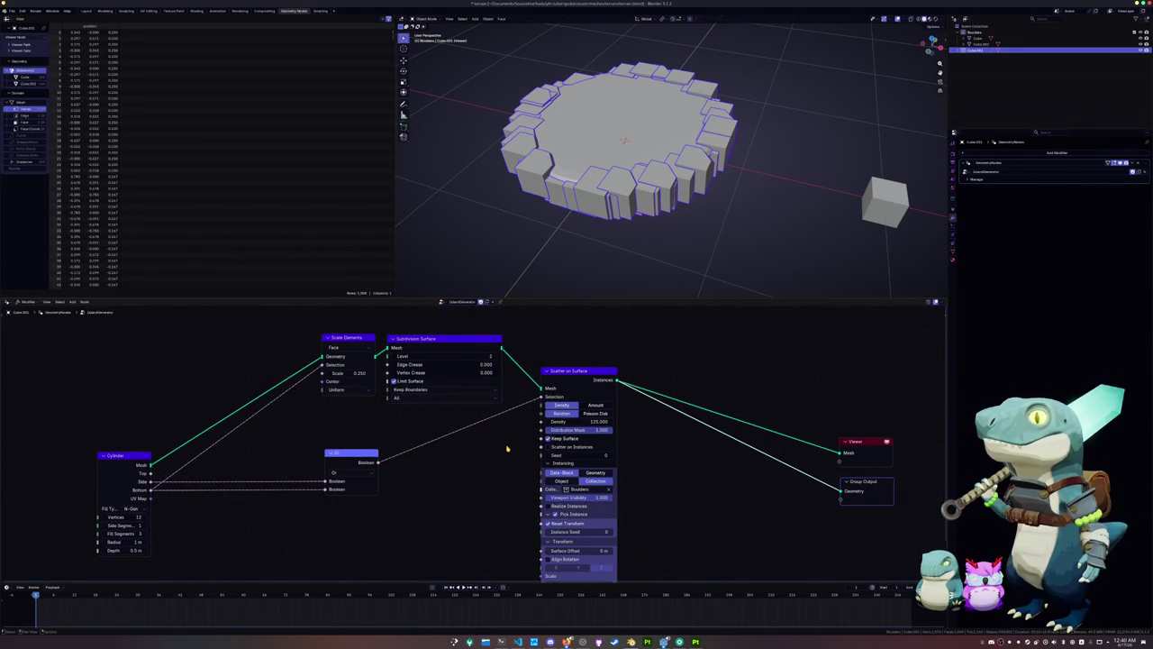
{"action": "scroll", "coordinate": [518, 444], "scroll_direction": "down", "scroll_amount": 1}
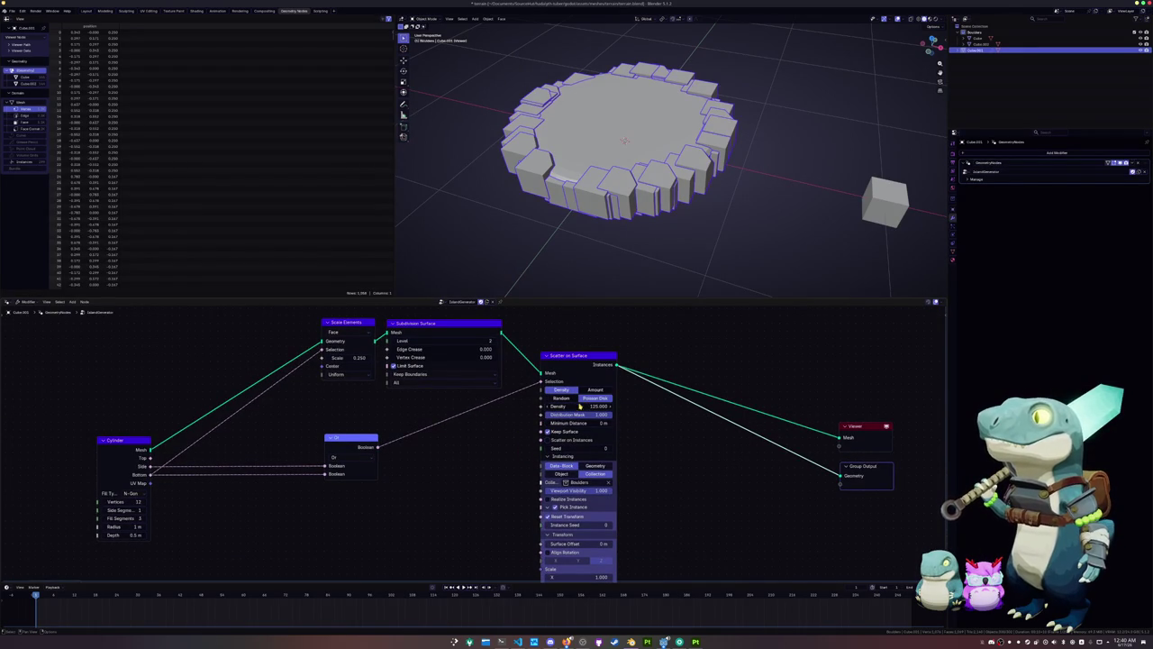
{"action": "scroll", "coordinate": [523, 424], "scroll_direction": "down", "scroll_amount": 2, "text": "shift"}
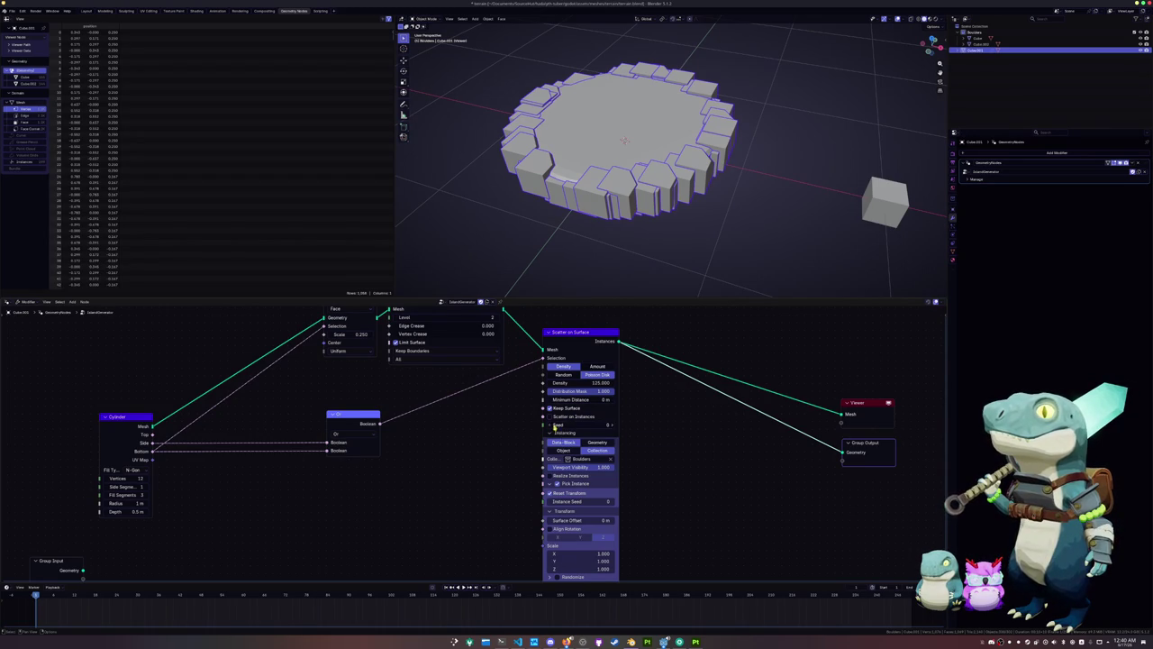
{"action": "middle_click_drag", "start_coordinate": [516, 464], "coordinate": [519, 436]}
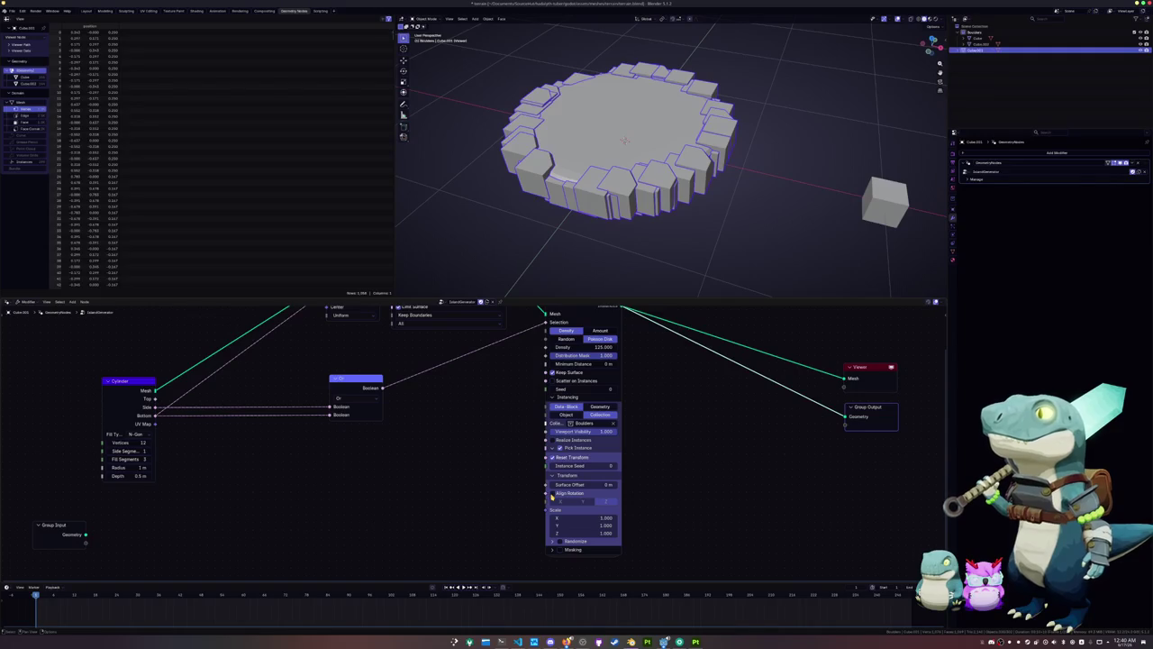
{"action": "left_click", "coordinate": [551, 542]}
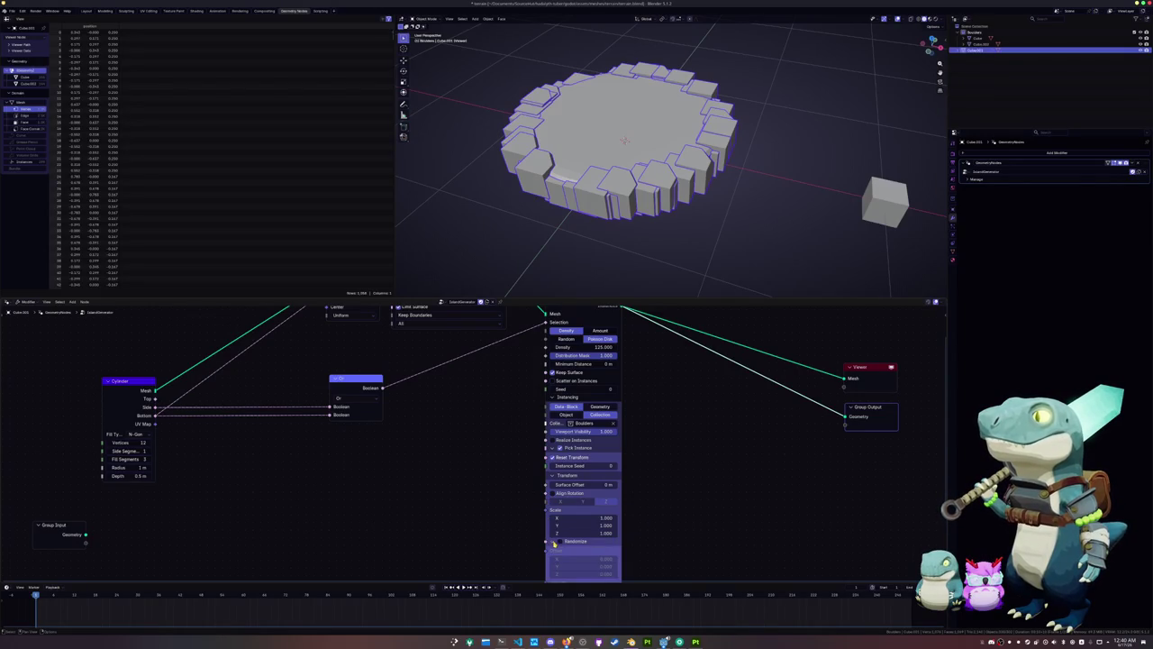
{"action": "middle_click_drag", "start_coordinate": [551, 542], "coordinate": [575, 421]}
{"action": "left_click", "coordinate": [576, 429]}
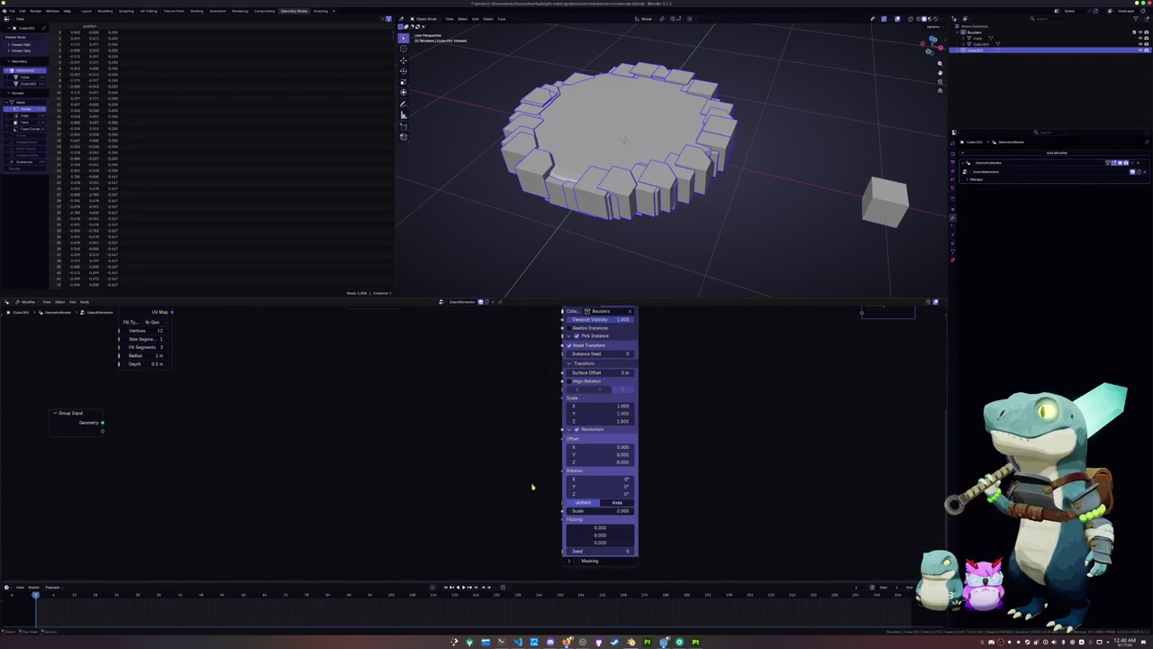
Set the random boulder rotation to 15° on X and Y and 180° on Z
{"action": "middle_click_drag", "start_coordinate": [547, 493], "coordinate": [546, 466]}
{"action": "mouse_move", "coordinate": [599, 457]}
{"action": "left_mouse_down"}
{"action": "mouse_move", "coordinate": [621, 458]}
{"action": "mouse_move", "coordinate": [595, 465]}
{"action": "left_mouse_up"}
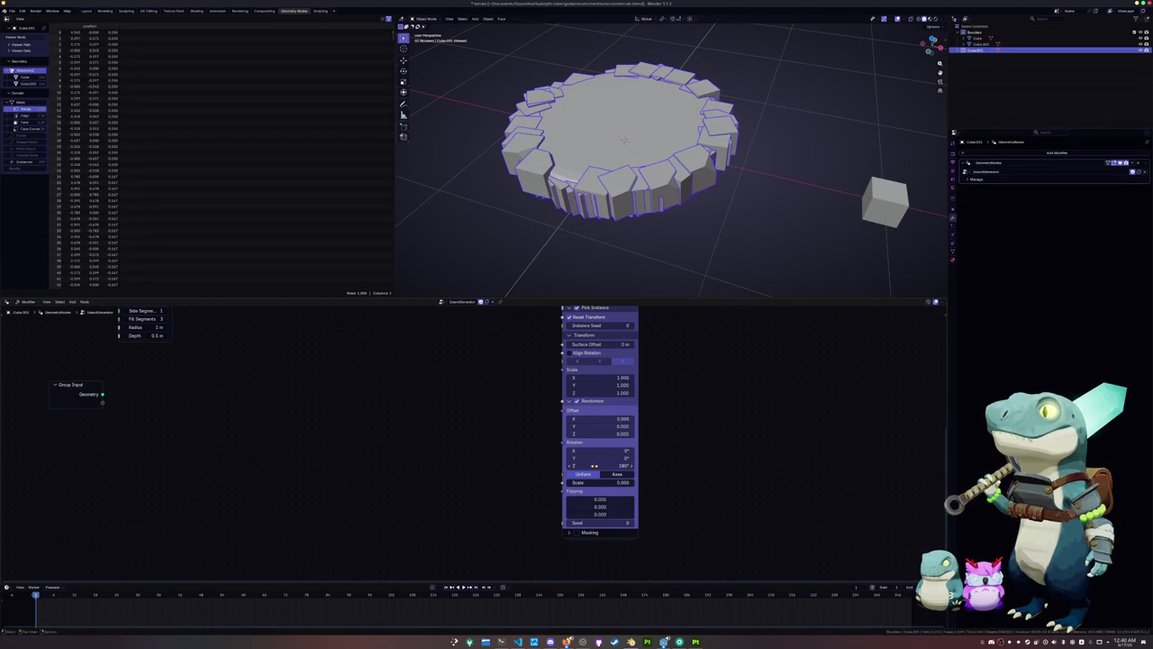
{"action": "left_click_drag", "start_coordinate": [599, 460], "coordinate": [602, 460]}
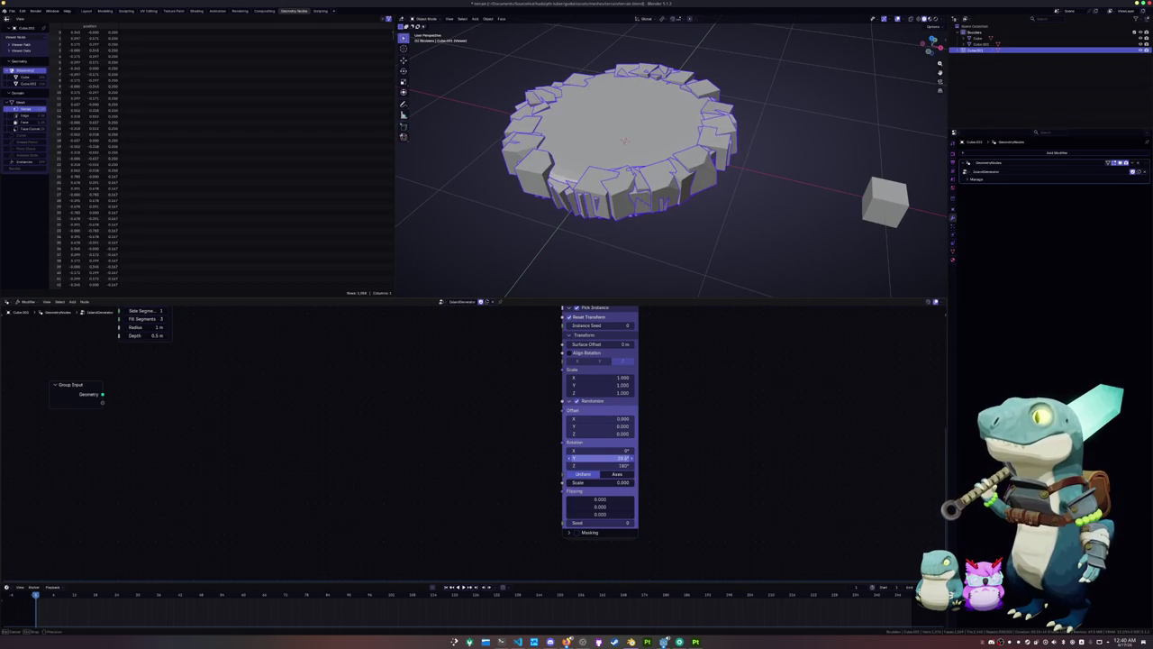
{"action": "left_click", "coordinate": [604, 451]}
{"action": "type", "text": "15"}
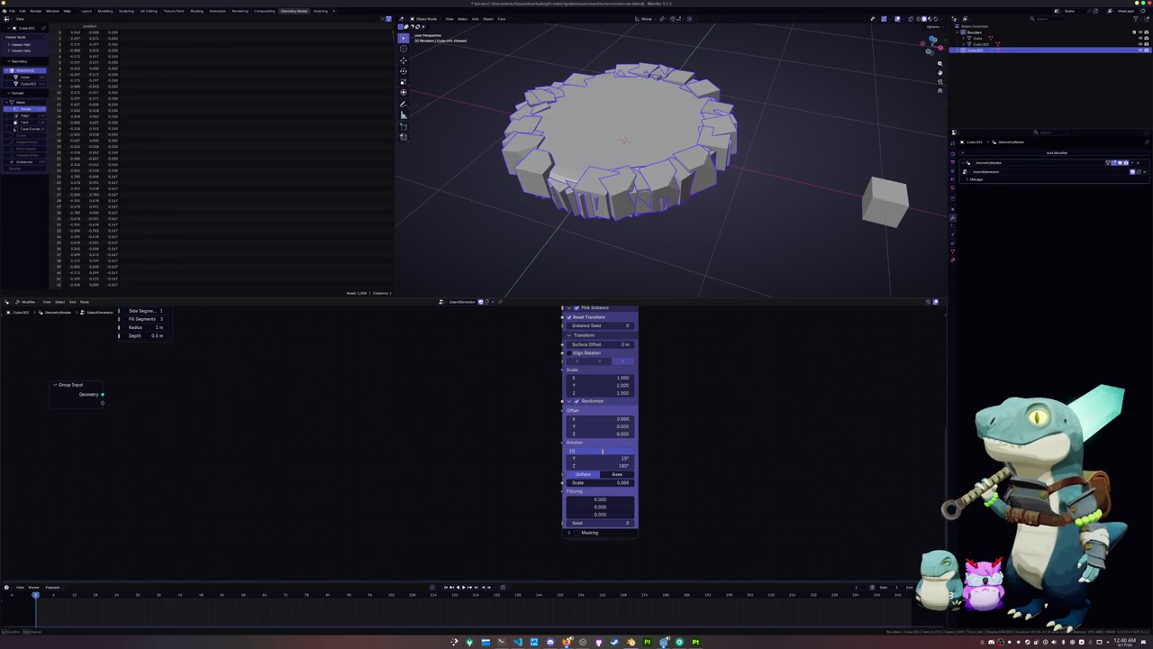
{"action": "key", "text": "Return"}
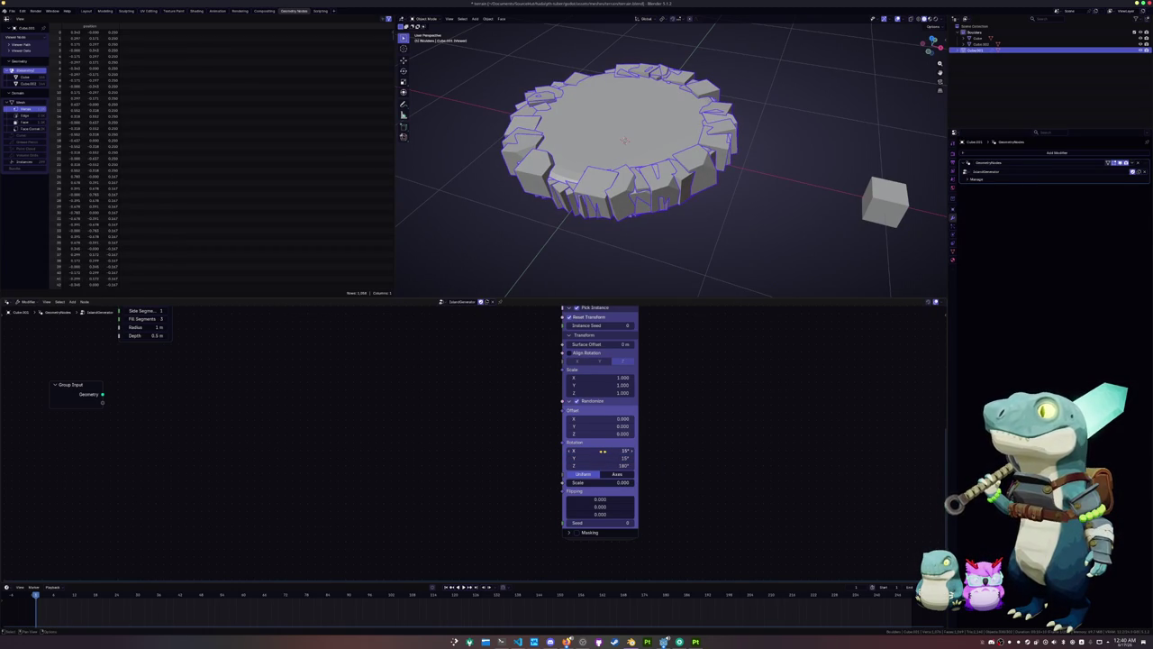
{"action": "middle_click_drag", "start_coordinate": [668, 261], "coordinate": [660, 171]}
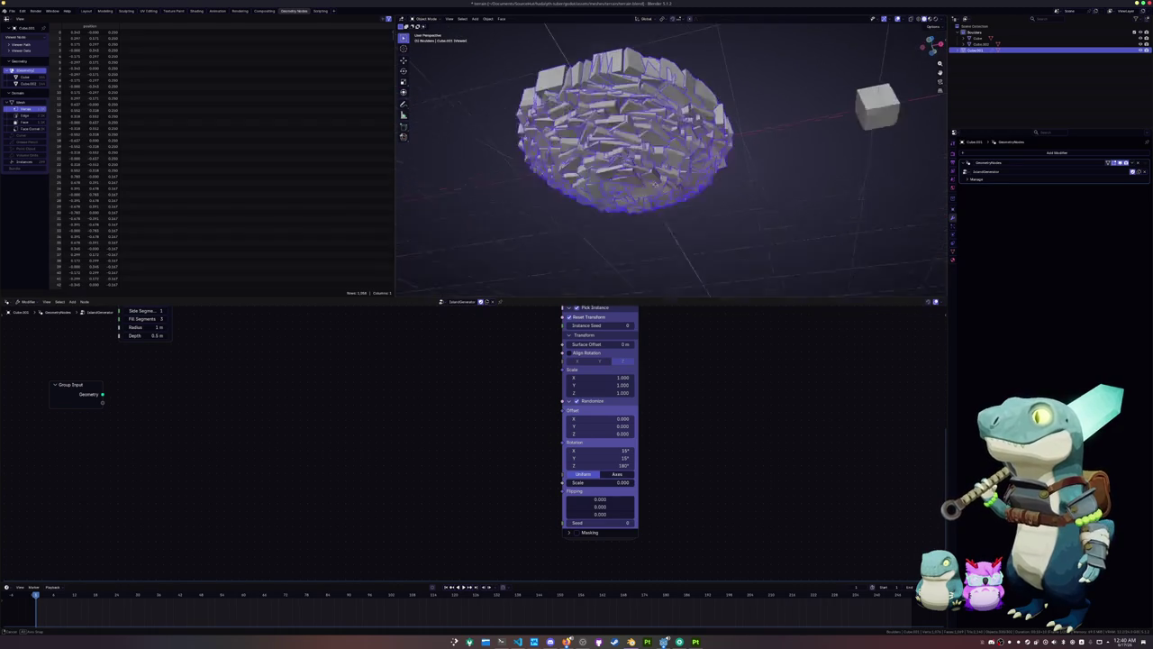
Lower the scatter Density to 45 for sparser boulders
{"action": "middle_click_drag", "start_coordinate": [530, 356], "coordinate": [496, 489]}
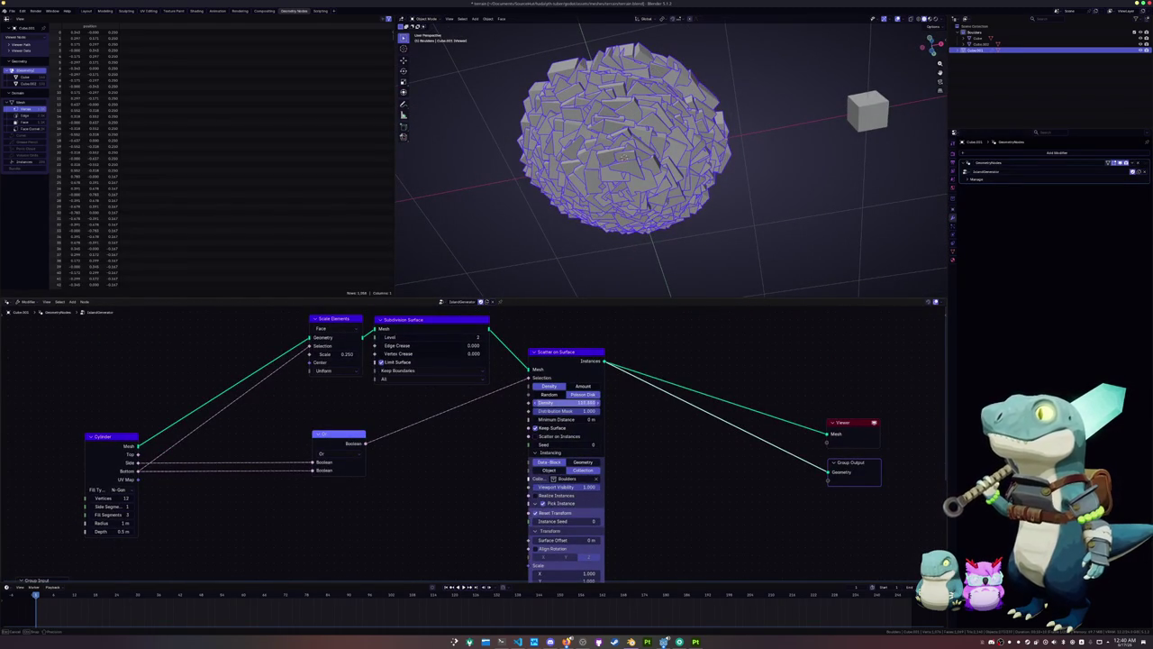
{"action": "mouse_move", "coordinate": [565, 401]}
{"action": "left_mouse_down"}
{"action": "mouse_move", "coordinate": [594, 402]}
{"action": "mouse_move", "coordinate": [584, 402]}
{"action": "left_mouse_up"}
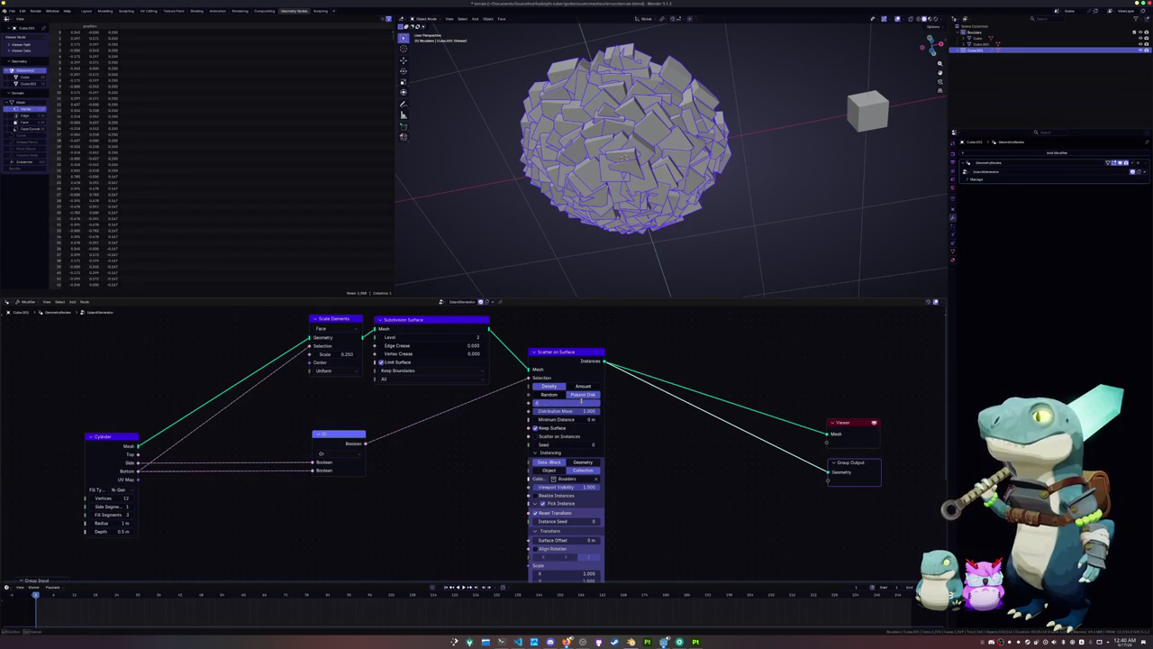
{"action": "left_click_drag", "start_coordinate": [581, 402], "coordinate": [583, 402]}
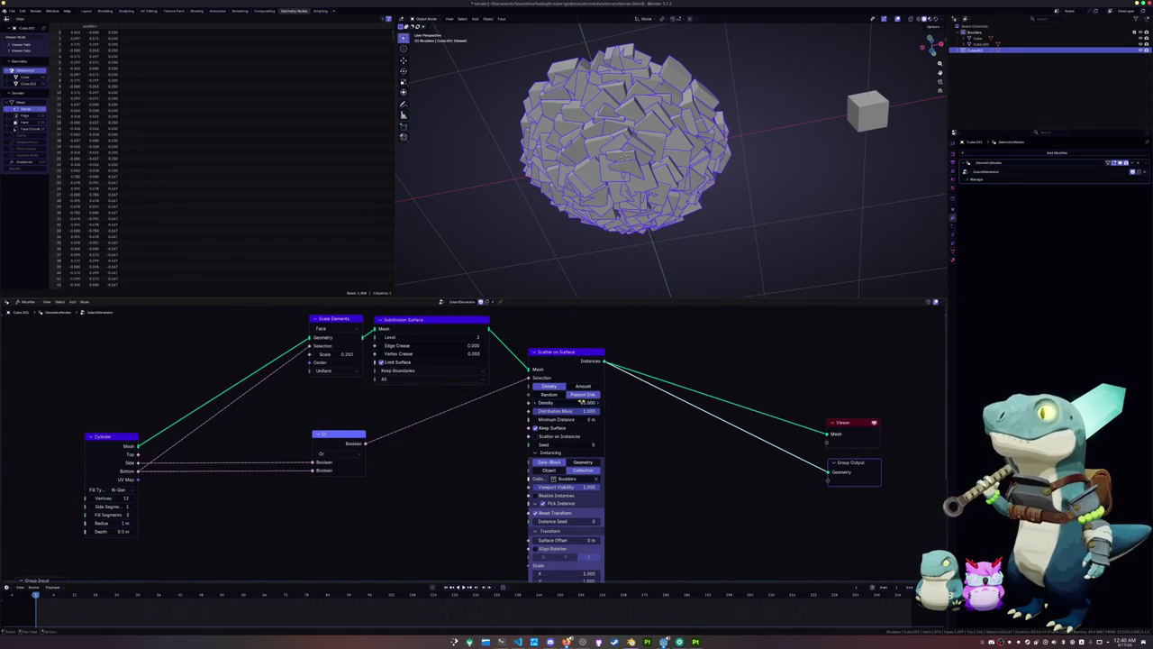
{"action": "middle_click_drag", "start_coordinate": [611, 210], "coordinate": [631, 180]}
{"action": "key", "text": "s"}
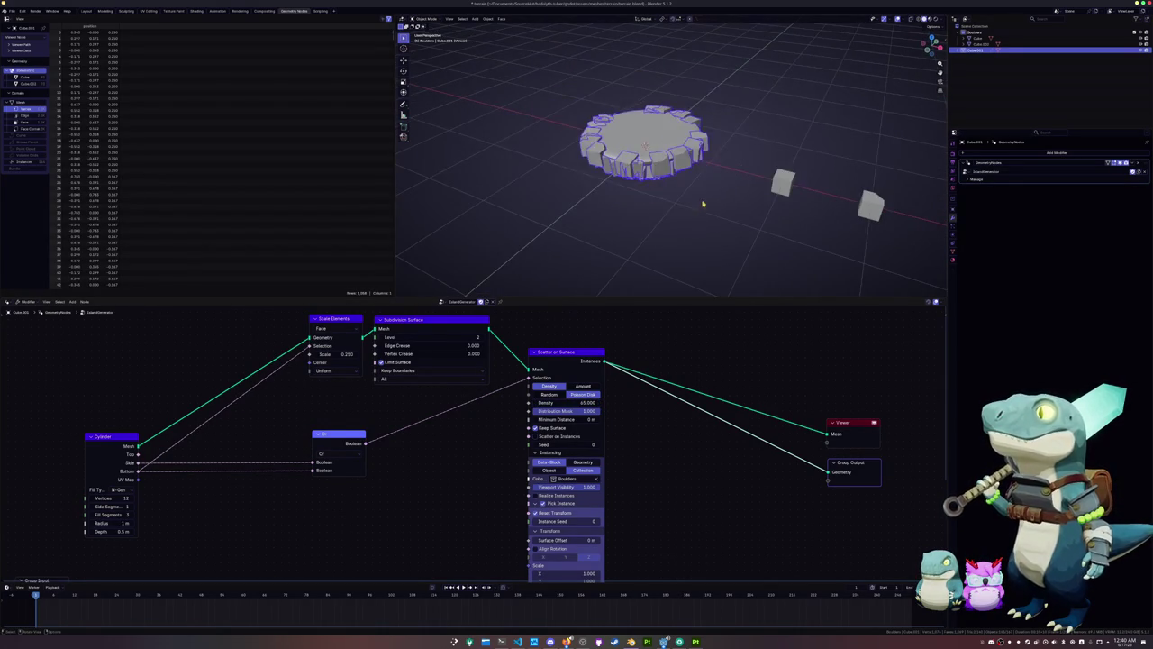
Select the boulder disc object and raise Randomize Scale for varied boulder sizes
{"action": "left_click", "coordinate": [789, 186]}
{"action": "key", "text": "alt+a"}
{"action": "middle_click_drag", "start_coordinate": [789, 187], "coordinate": [749, 117]}
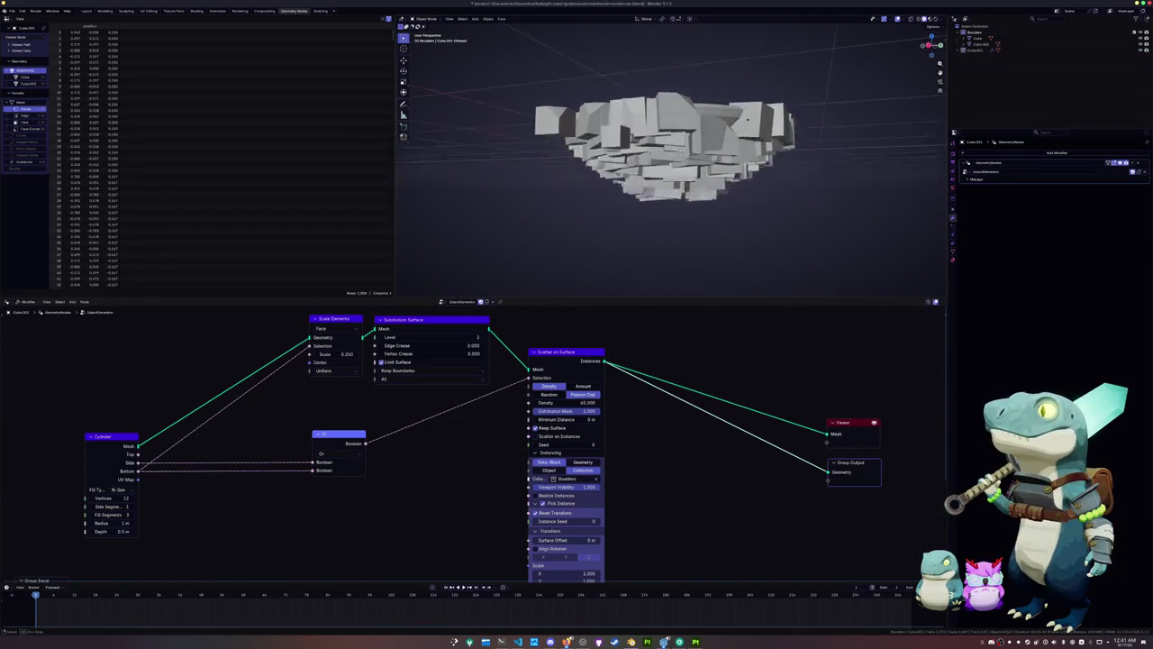
{"action": "left_click", "coordinate": [734, 115]}
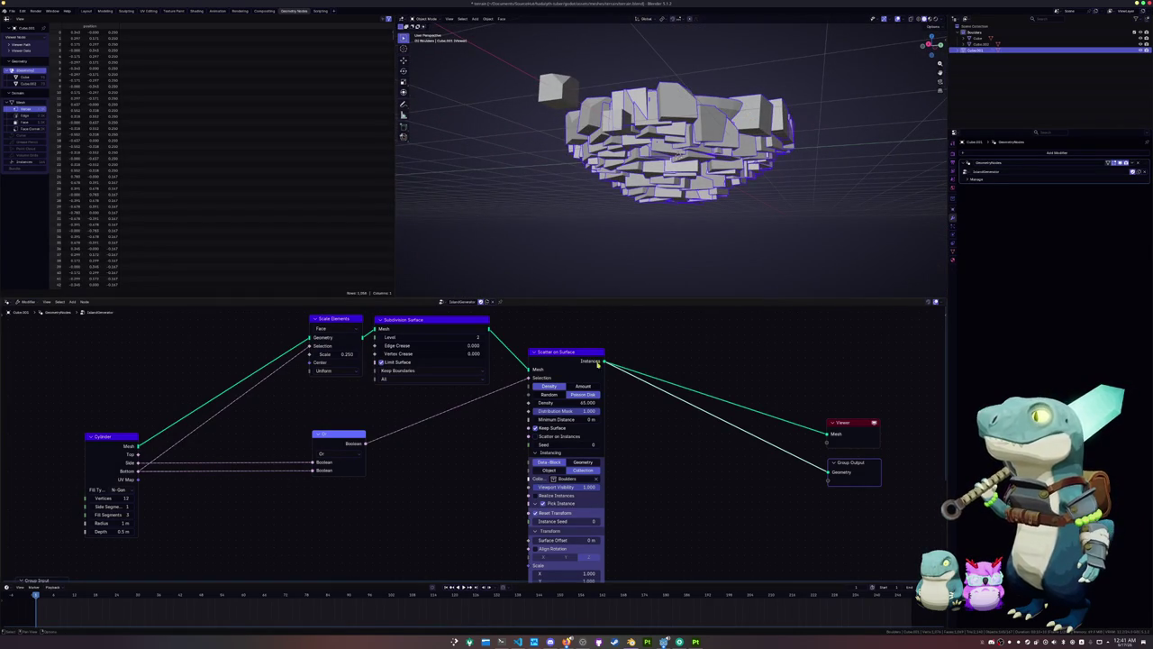
{"action": "scroll", "coordinate": [602, 388], "scroll_direction": "down", "scroll_amount": 2, "text": "shift"}
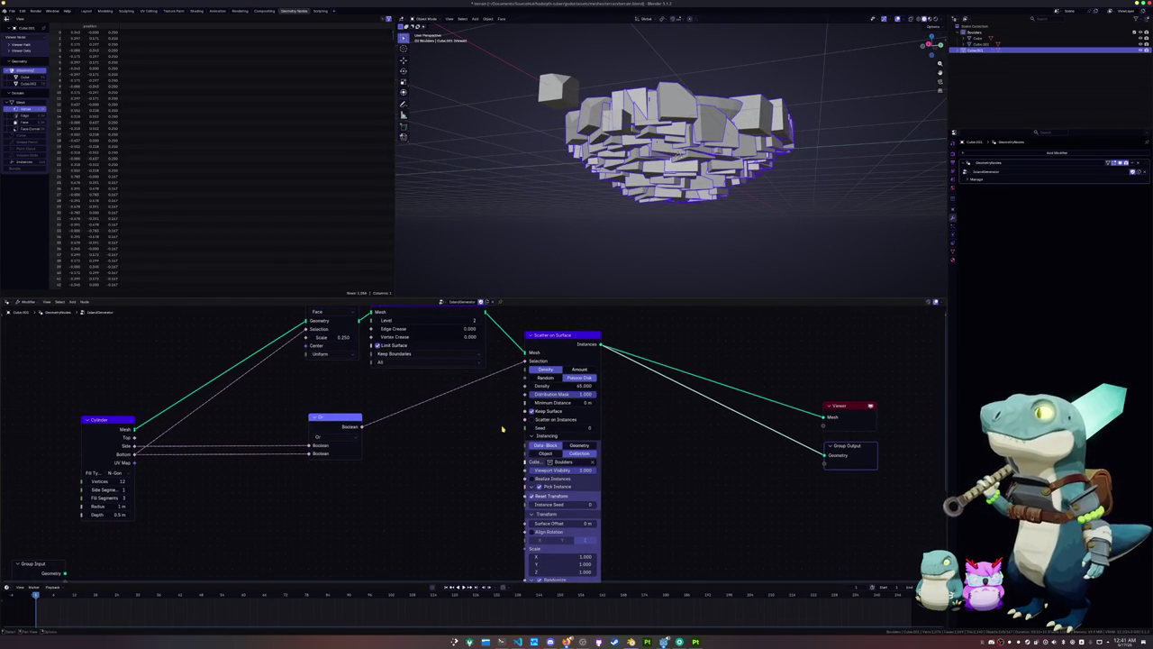
{"action": "scroll", "coordinate": [503, 429], "scroll_direction": "down", "scroll_amount": 3, "text": "shift"}
{"action": "scroll", "coordinate": [502, 430], "scroll_direction": "down", "scroll_amount": 3, "text": "shift"}
{"action": "scroll", "coordinate": [502, 430], "scroll_direction": "down", "scroll_amount": 3, "text": "shift"}
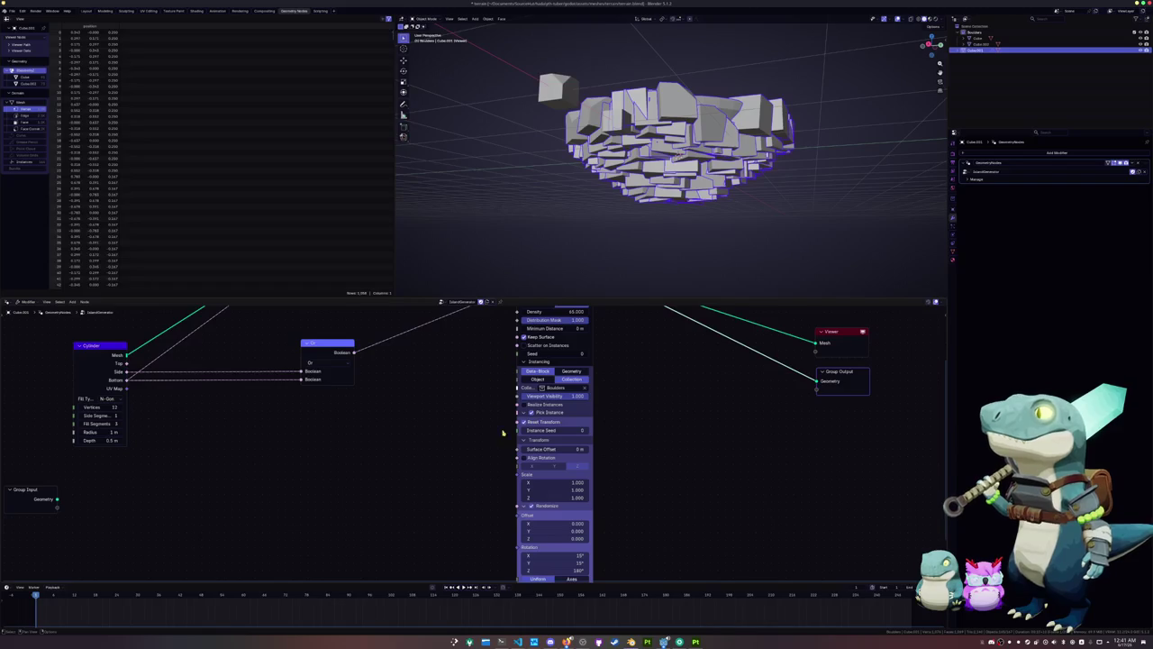
{"action": "scroll", "coordinate": [507, 458], "scroll_direction": "down", "scroll_amount": 2, "text": "shift"}
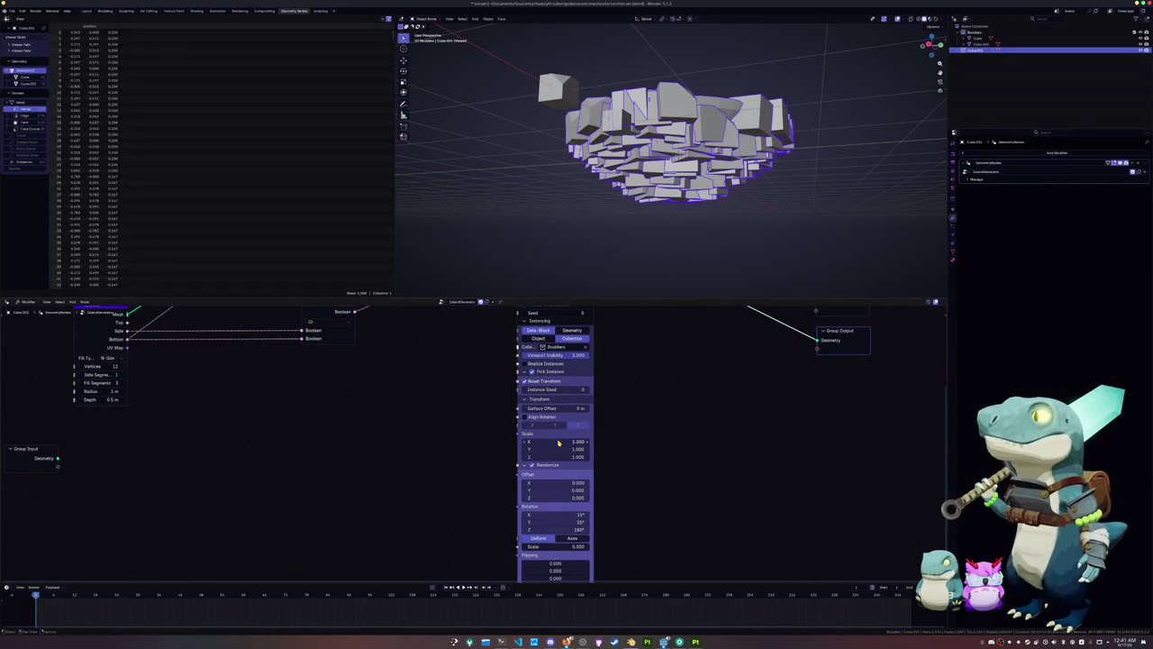
{"action": "scroll", "coordinate": [622, 471], "scroll_direction": "down", "scroll_amount": 3, "text": "shift"}
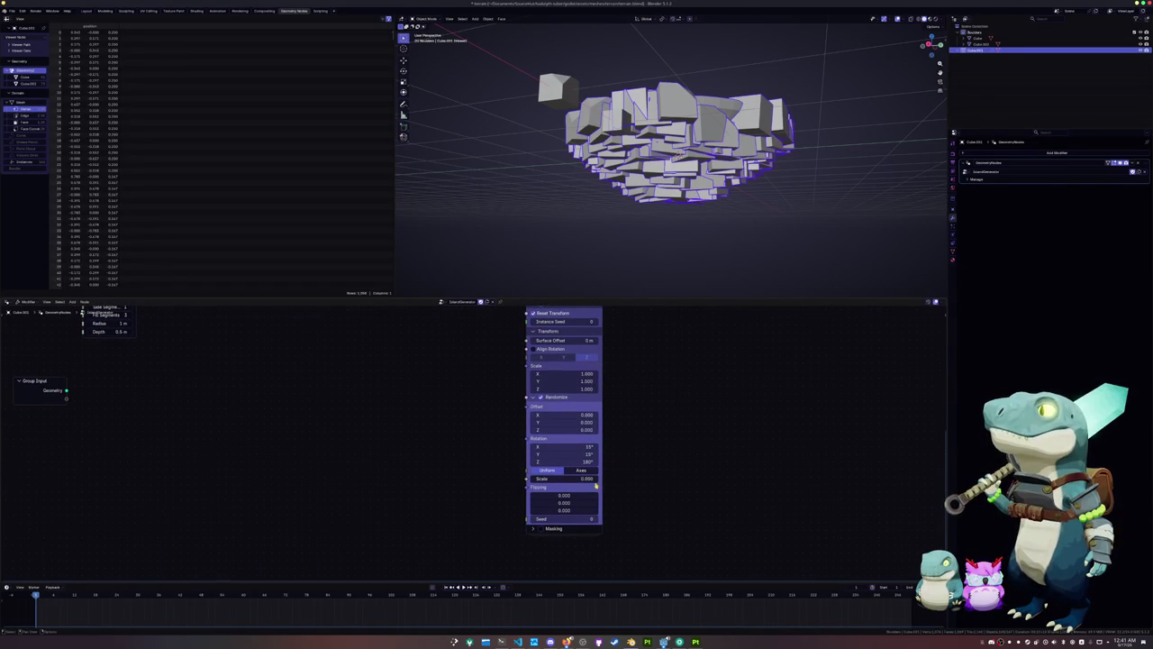
{"action": "mouse_move", "coordinate": [563, 478]}
{"action": "left_mouse_down"}
{"action": "mouse_move", "coordinate": [595, 479]}
{"action": "mouse_move", "coordinate": [572, 479]}
{"action": "left_mouse_up"}
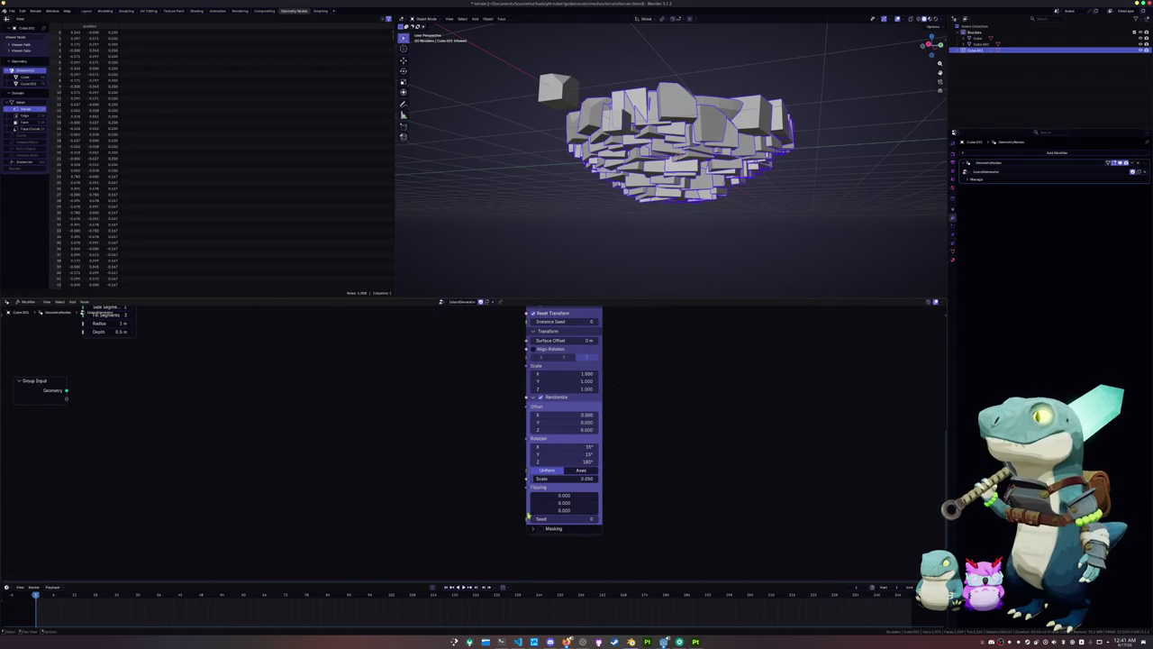
Bring the running Godot game window to the front and swing its camera
{"action": "scroll", "coordinate": [503, 507], "scroll_direction": "up", "scroll_amount": 2, "text": "shift"}
{"action": "scroll", "coordinate": [504, 464], "scroll_direction": "up", "scroll_amount": 2, "text": "shift"}
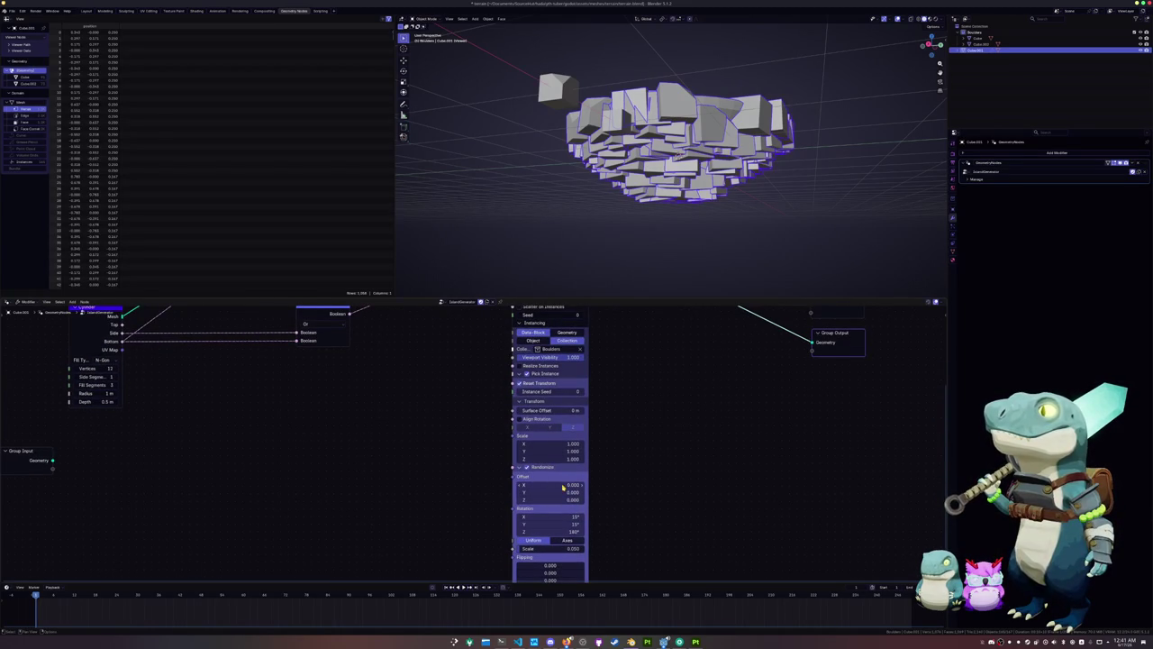
{"action": "scroll", "coordinate": [549, 448], "scroll_direction": "up", "scroll_amount": 1, "text": "shift"}
{"action": "scroll", "coordinate": [618, 420], "scroll_direction": "up", "scroll_amount": 4, "text": "shift"}
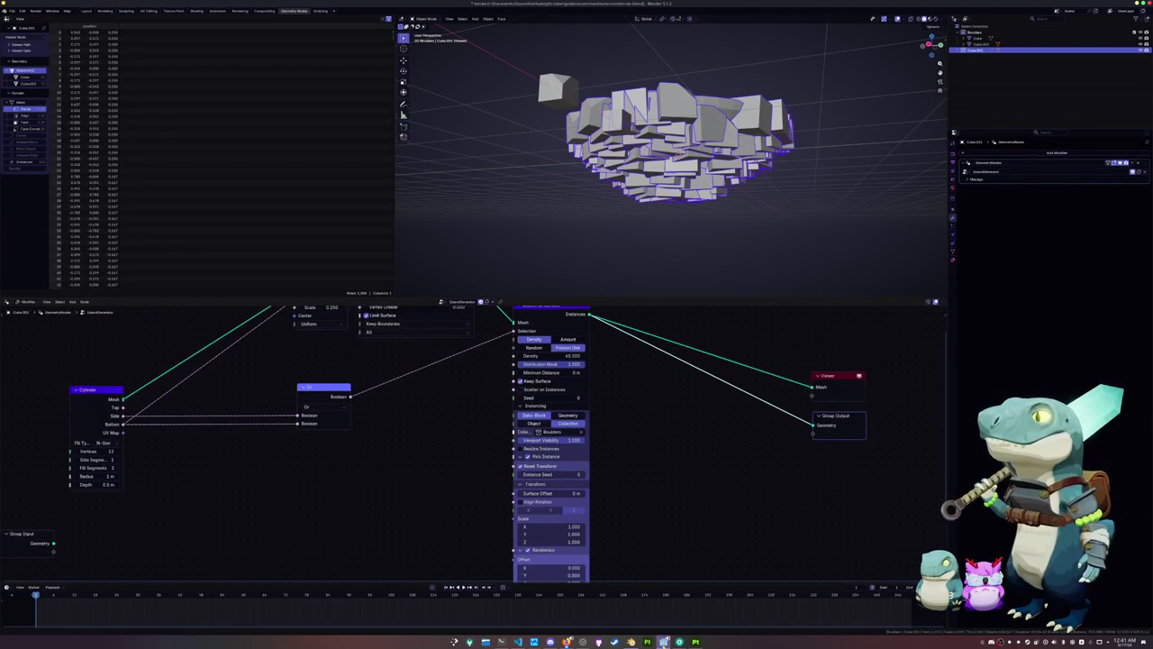
{"action": "mouse_move", "coordinate": [663, 641]}
{"action": "left_click", "coordinate": [747, 599]}
{"action": "right_click_drag", "start_coordinate": [604, 386], "coordinate": [668, 292]}
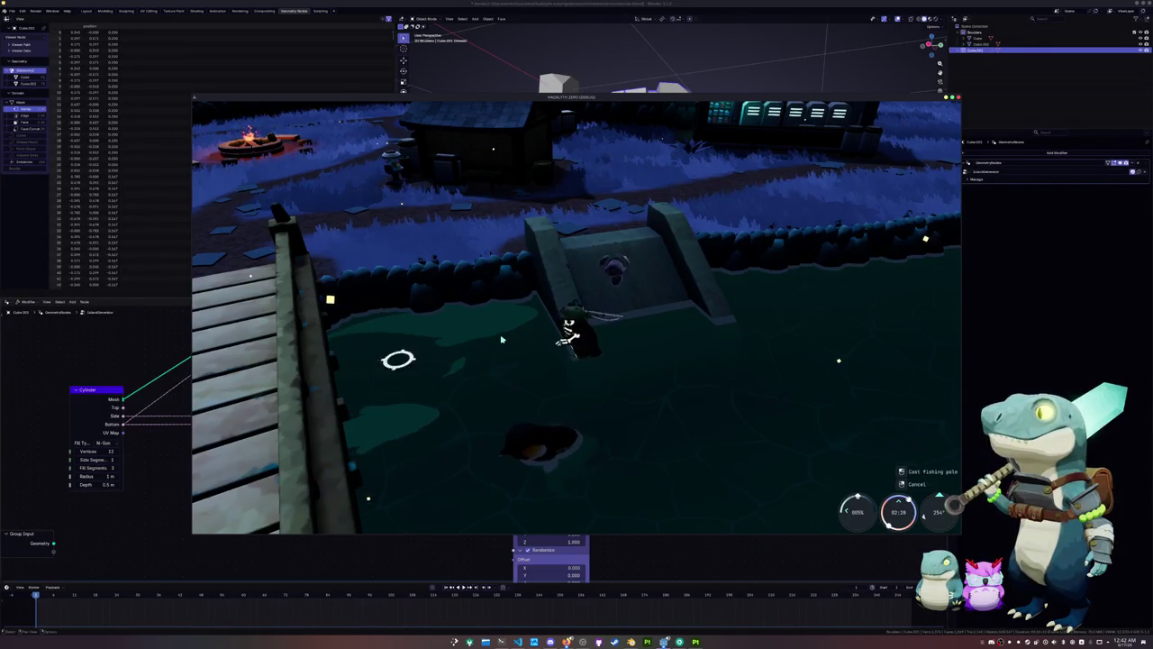
Angle the game camera and cast the fishing line into the pond
{"action": "key", "text": "q"}
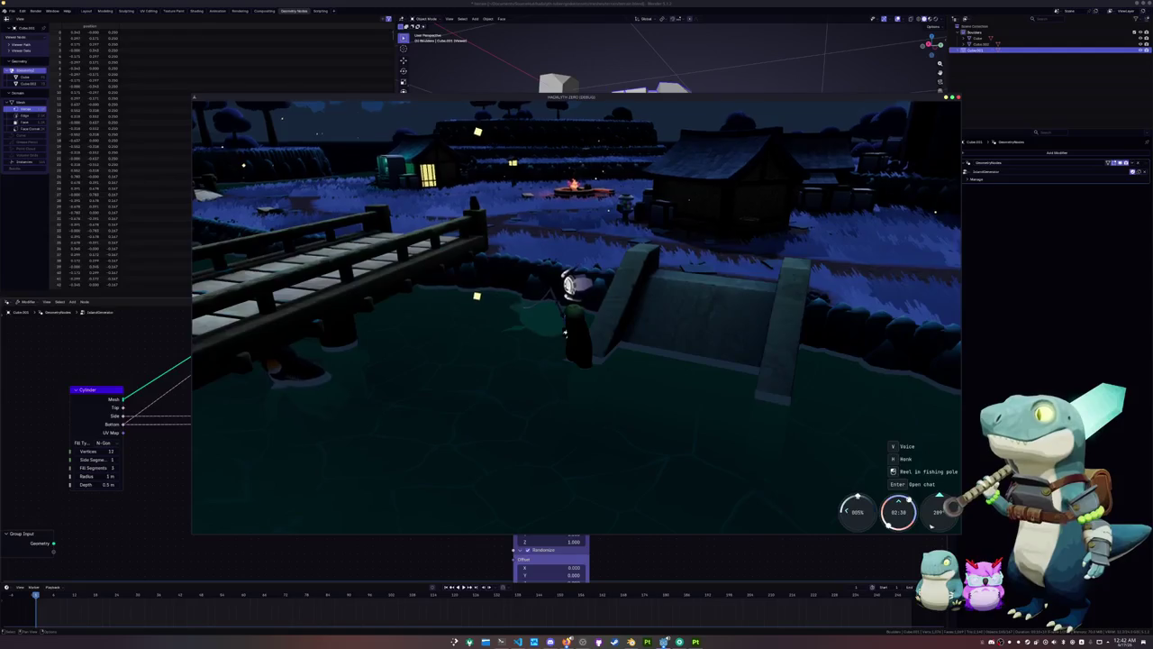
{"action": "right_click_drag", "start_coordinate": [660, 422], "coordinate": [647, 437]}
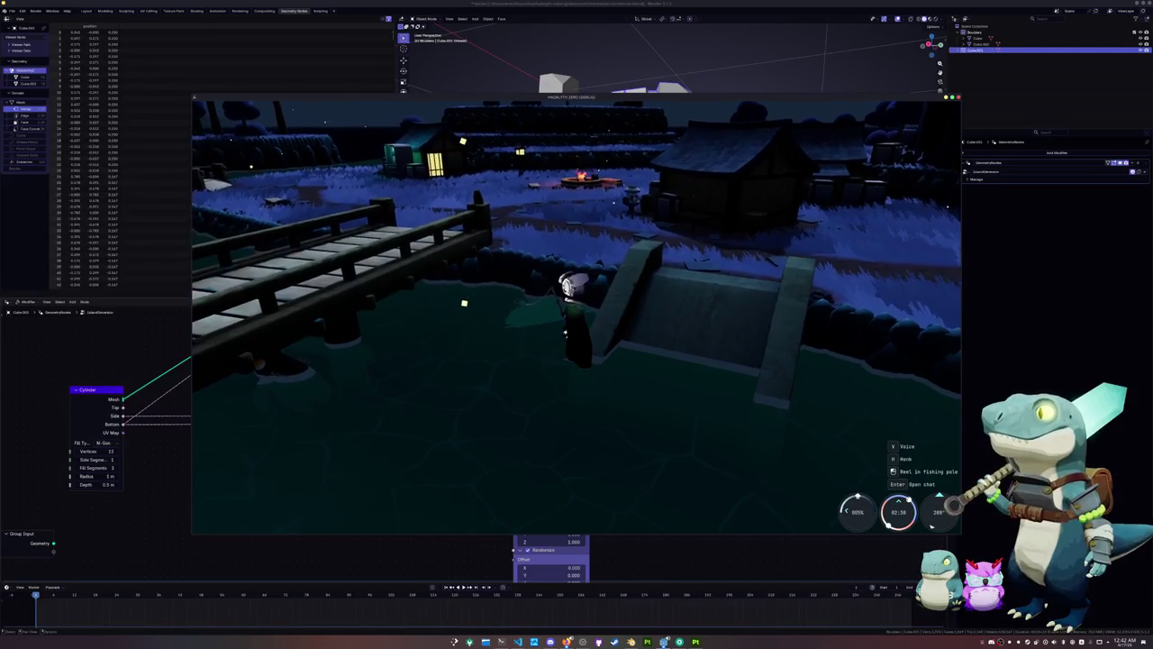
{"action": "left_click", "coordinate": [644, 429]}
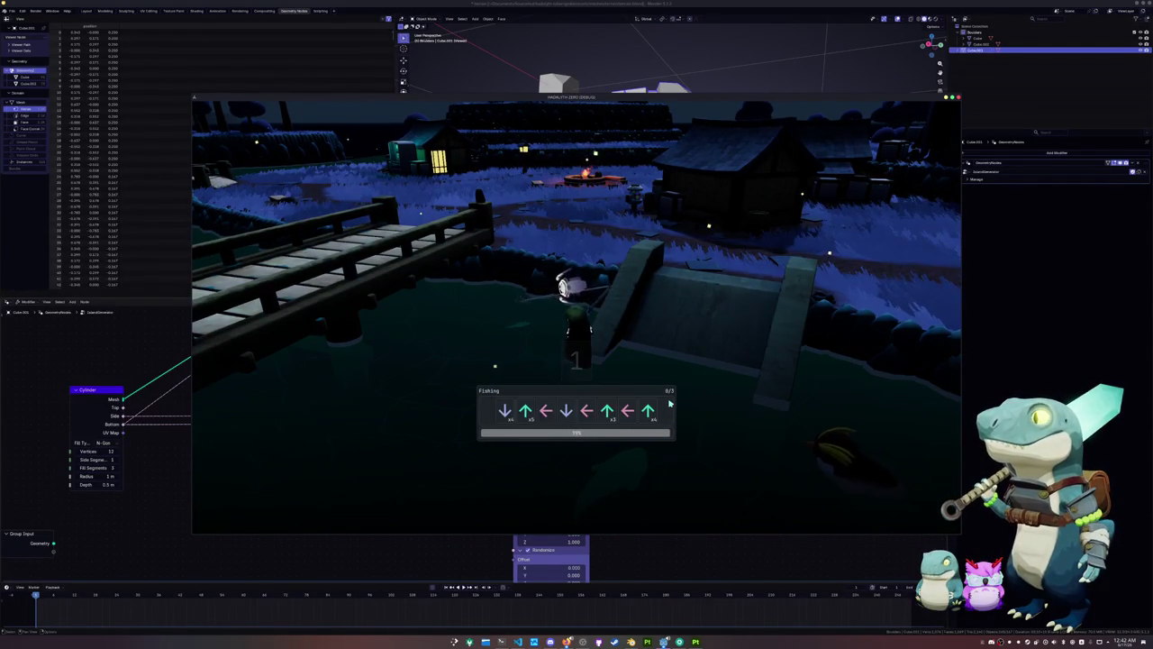
Enter the arrow-key sequences to reel in and land a Basking Shark
{"action": "key", "text": "Up"}
{"action": "key", "text": "Right"}
{"action": "key", "text": "Down"}
{"action": "key", "text": "Right"}
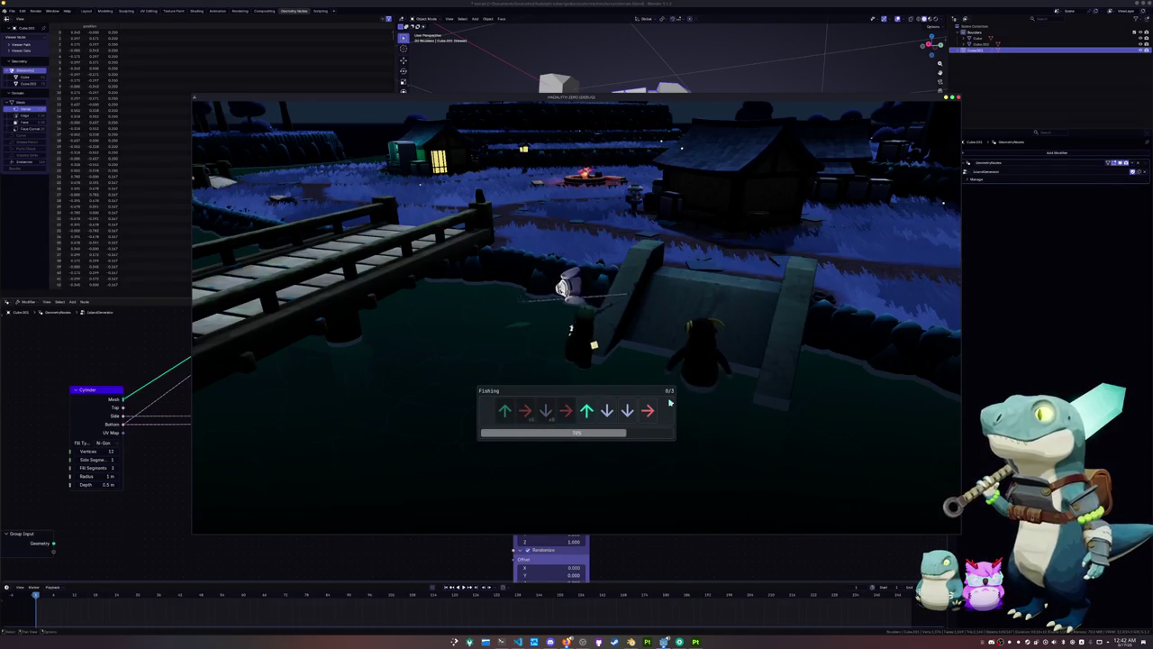
{"action": "key", "text": "Up"}
{"action": "key", "text": "Down"}
{"action": "key", "text": "Down"}
{"action": "key", "text": "Right"}
{"action": "key", "text": "Down"}
{"action": "key", "text": "Left"}
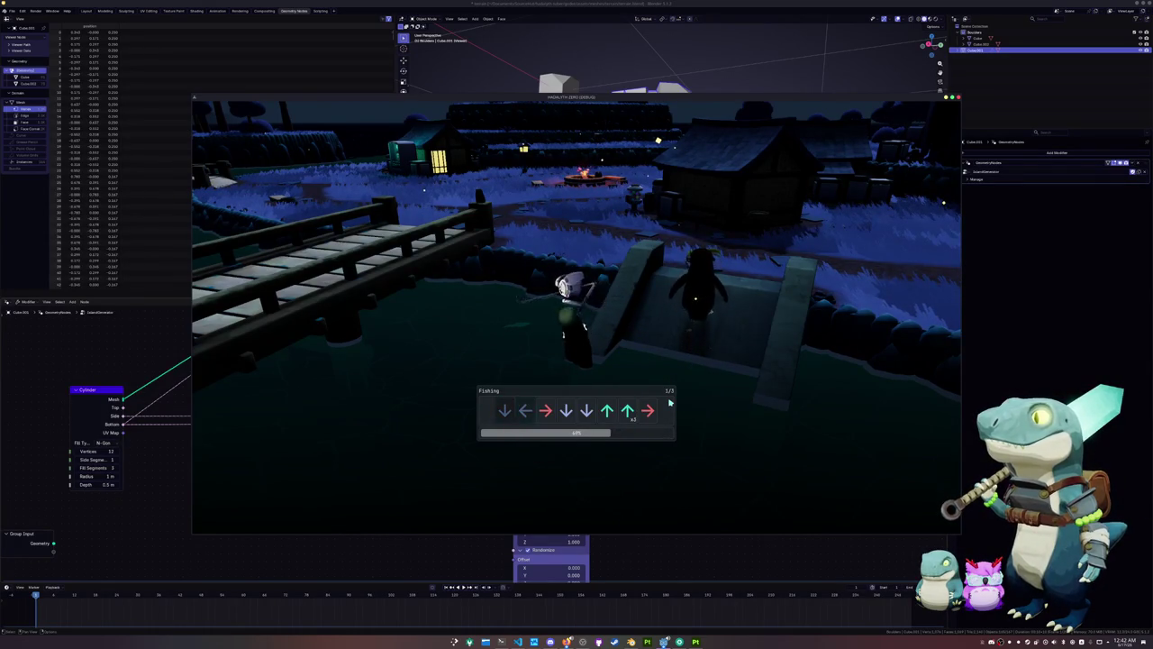
{"action": "key", "text": "Right"}
{"action": "key", "text": "Down"}
{"action": "key", "text": "Down"}
{"action": "key", "text": "Up"}
{"action": "key", "text": "Up"}
{"action": "key", "text": "Right"}
{"action": "key", "text": "Down"}
{"action": "key", "text": "Down"}
{"action": "key", "text": "Left"}
{"action": "key", "text": "Up"}
{"action": "key", "text": "Up"}
{"action": "key", "text": "Down"}
{"action": "key", "text": "Left"}
{"action": "key", "text": "Left"}
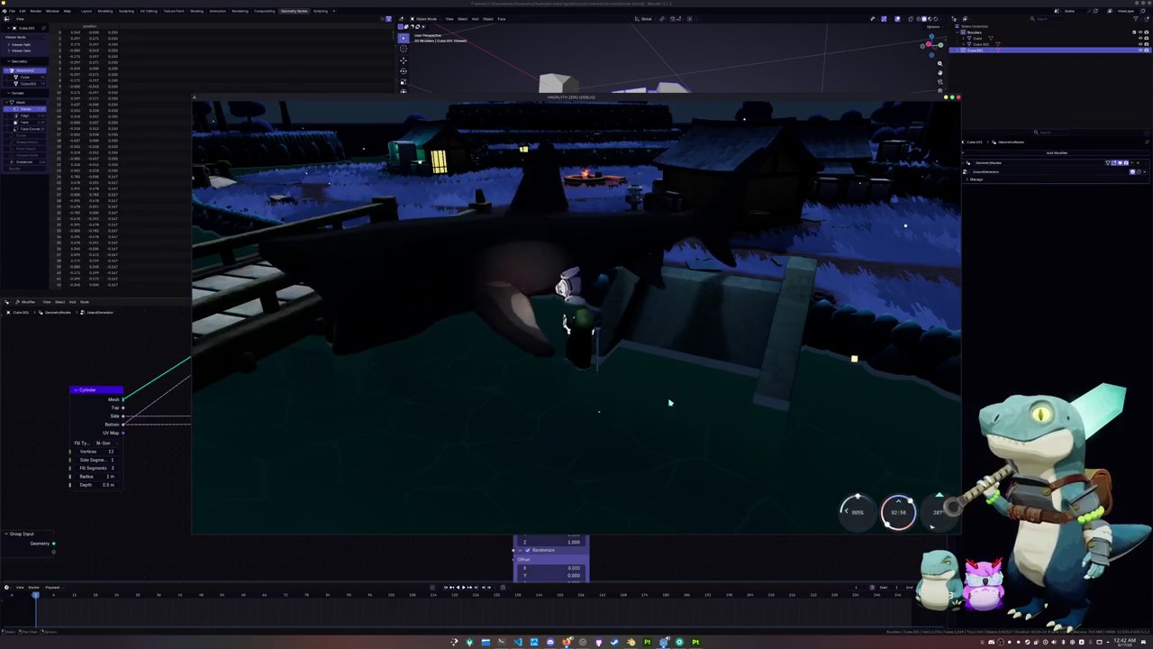
{"action": "key", "text": "e"}
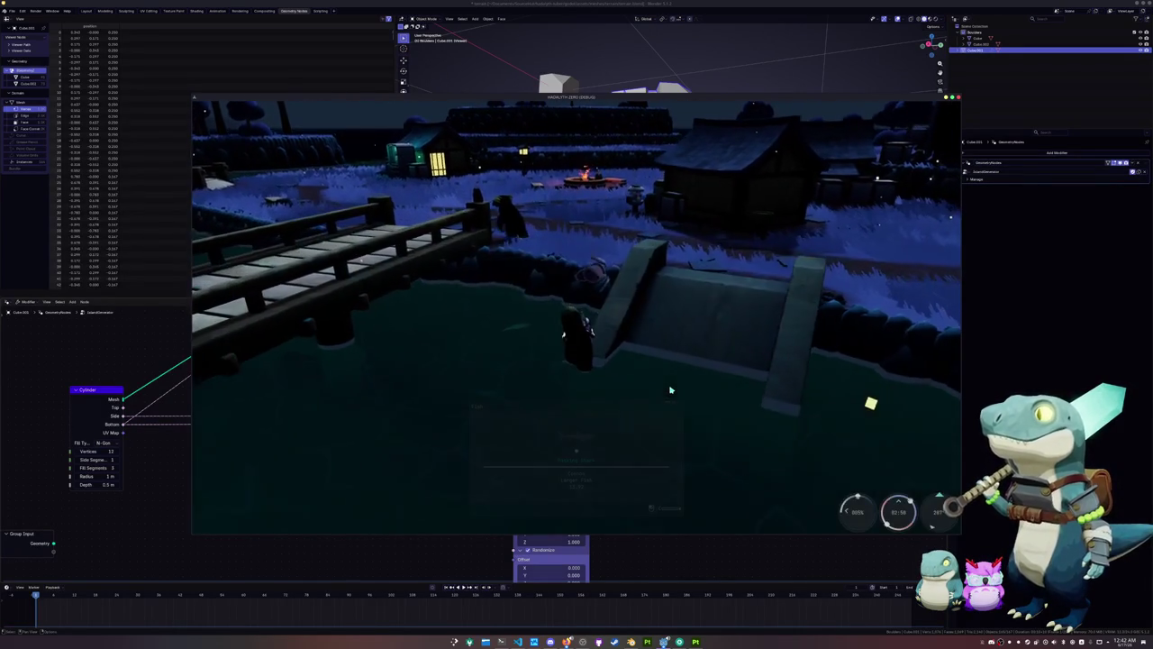
Walk to the campfire, sit on the bench, then close the game window
{"action": "key", "text": "w"}
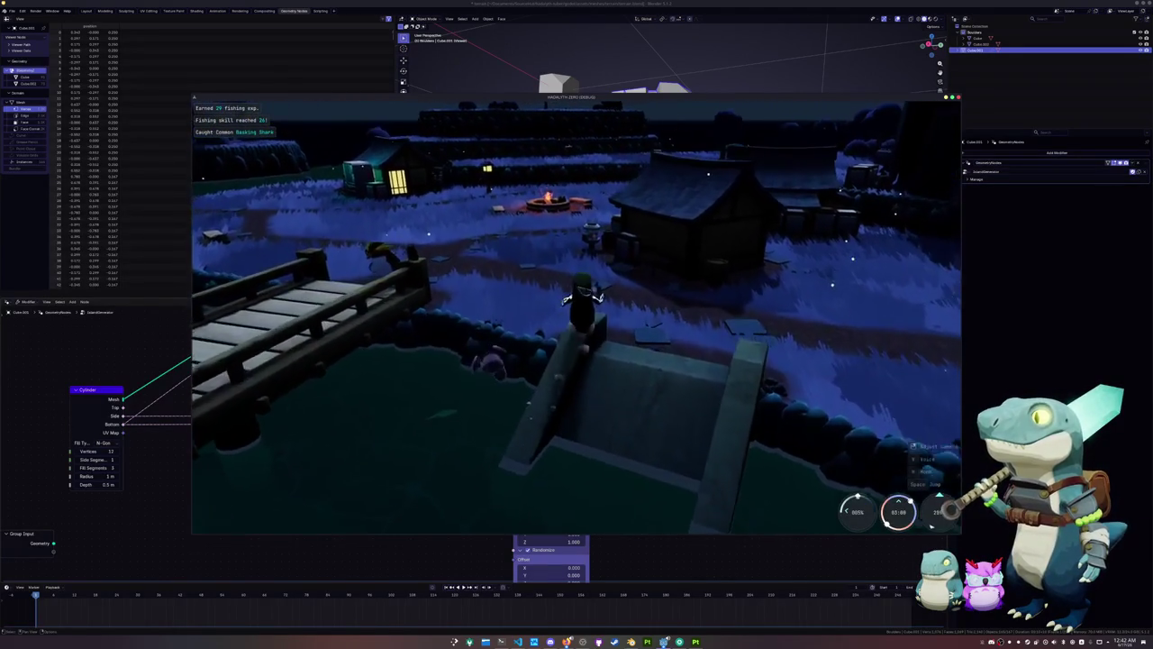
{"action": "key", "text": "w"}
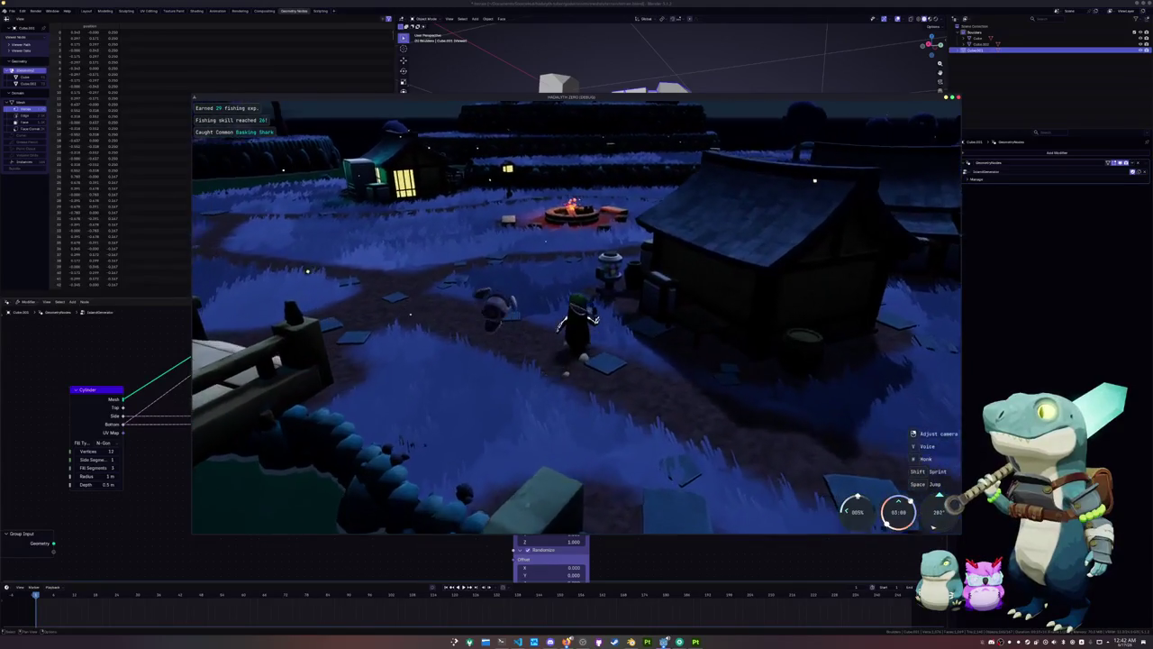
{"action": "key", "text": "w"}
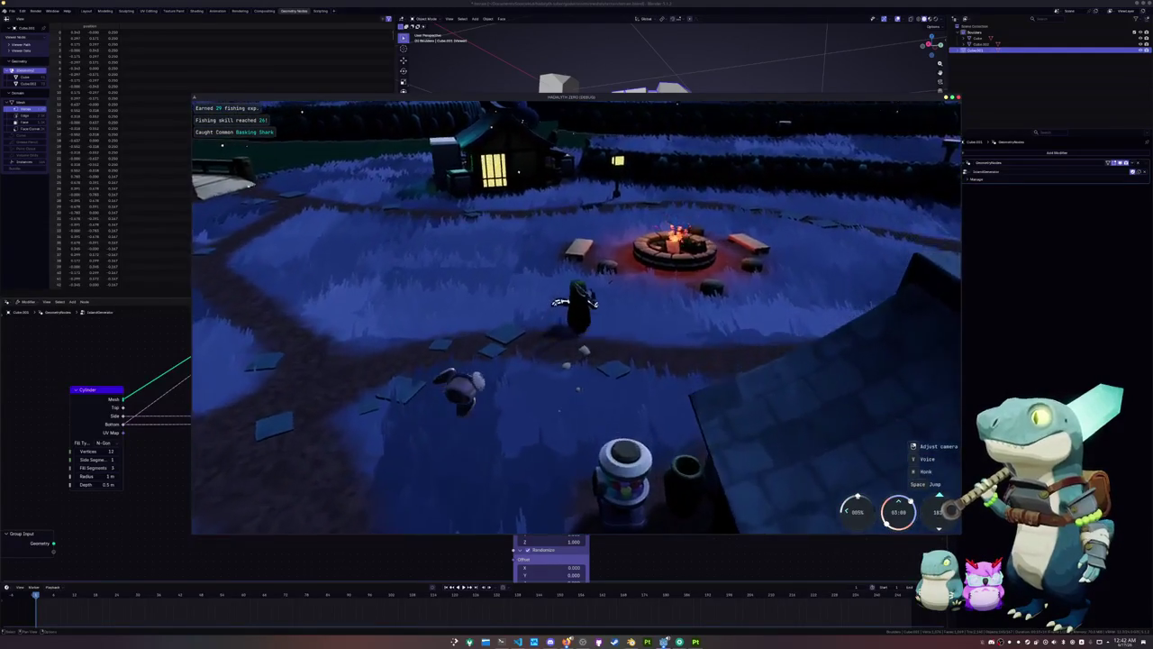
{"action": "key", "text": "f"}
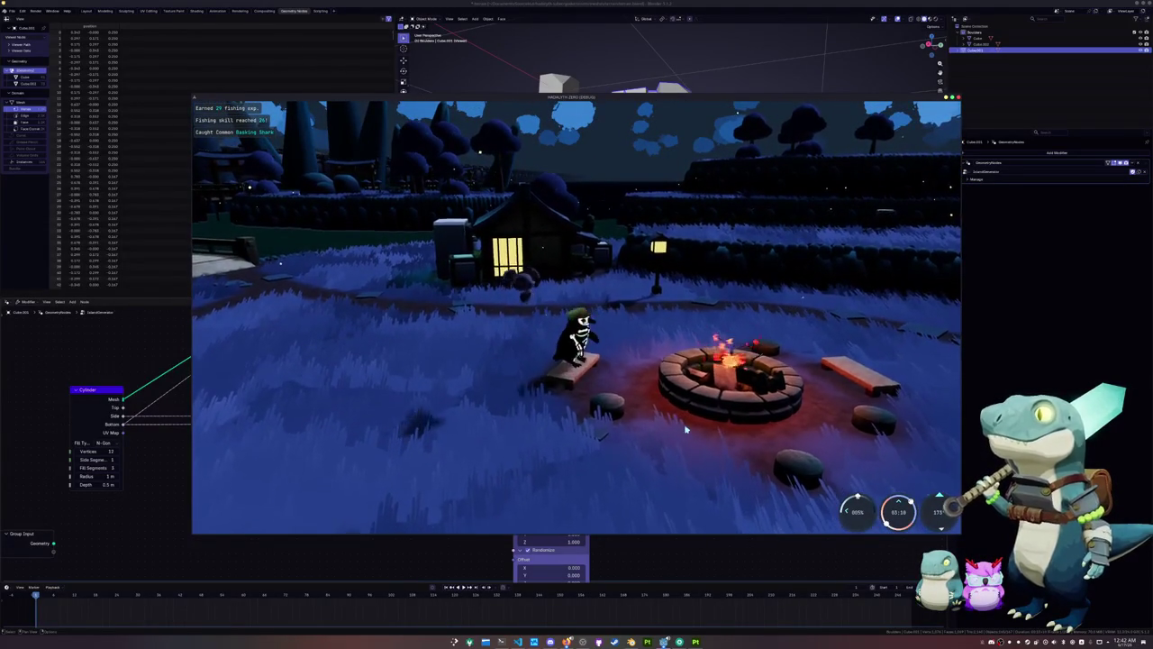
{"action": "key", "text": "alt+F4"}
{"action": "left_click", "coordinate": [671, 259]}
Raise the ring's scatter Density to 176,200 and lower Minimum Distance to 0.12 m
{"action": "left_click", "coordinate": [671, 171]}
{"action": "middle_click_drag", "start_coordinate": [671, 171], "coordinate": [654, 235]}
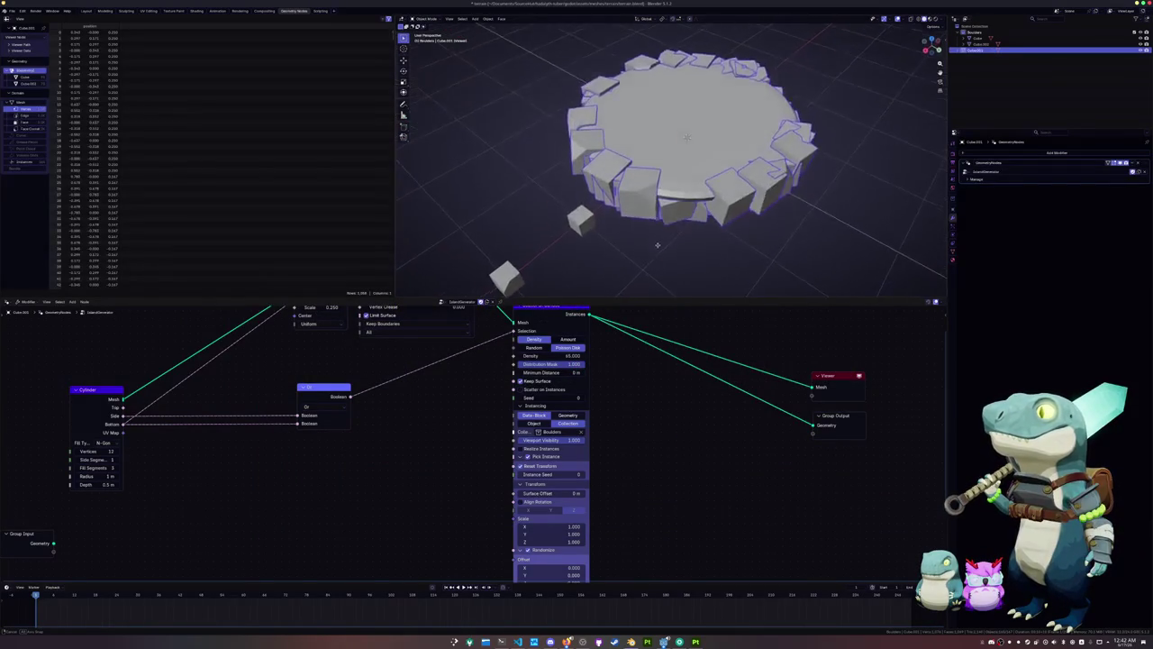
{"action": "middle_click_drag", "start_coordinate": [621, 378], "coordinate": [624, 417]}
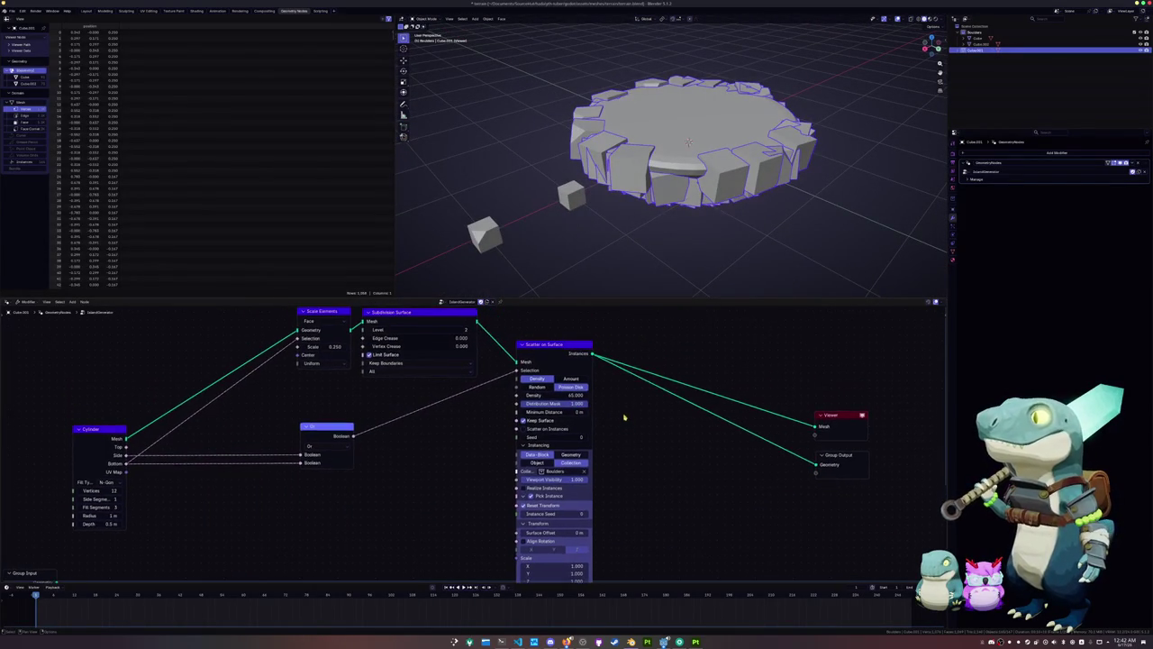
{"action": "mouse_move", "coordinate": [567, 397]}
{"action": "left_mouse_down"}
{"action": "mouse_move", "coordinate": [630, 397]}
{"action": "mouse_move", "coordinate": [540, 397]}
{"action": "mouse_move", "coordinate": [614, 397]}
{"action": "mouse_move", "coordinate": [574, 403]}
{"action": "mouse_move", "coordinate": [594, 412]}
{"action": "left_mouse_up"}
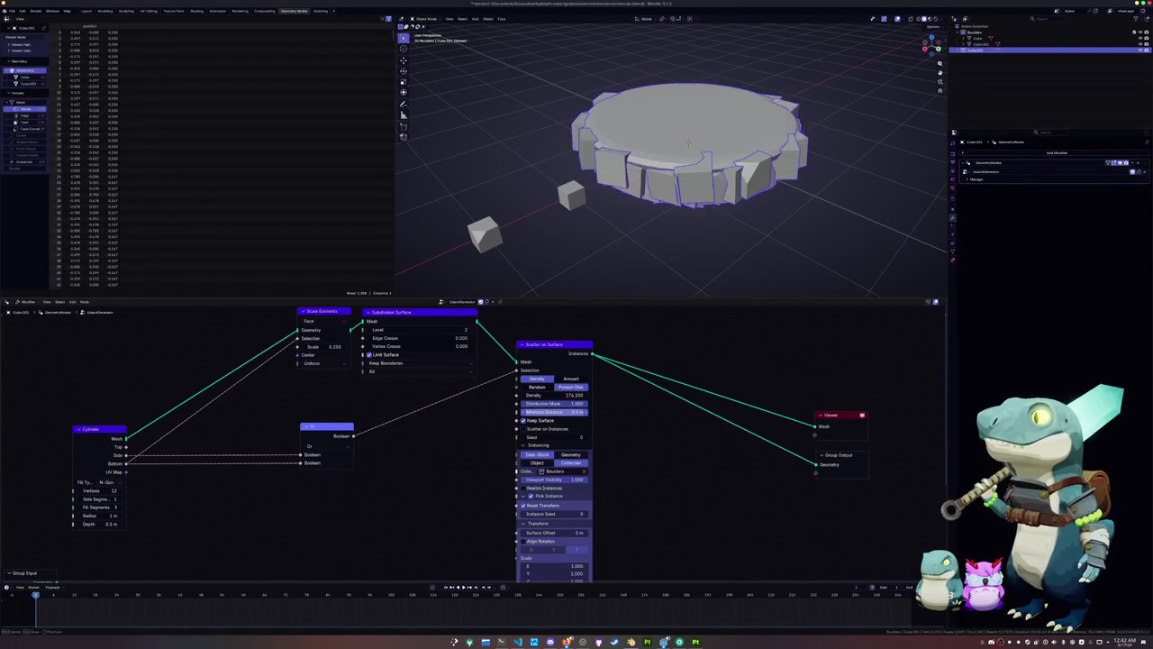
{"action": "left_click_drag", "start_coordinate": [594, 411], "coordinate": [567, 411]}
Apply the ring object's scale, cancelling a trial rescale afterwards
{"action": "key", "text": "ctrl+a"}
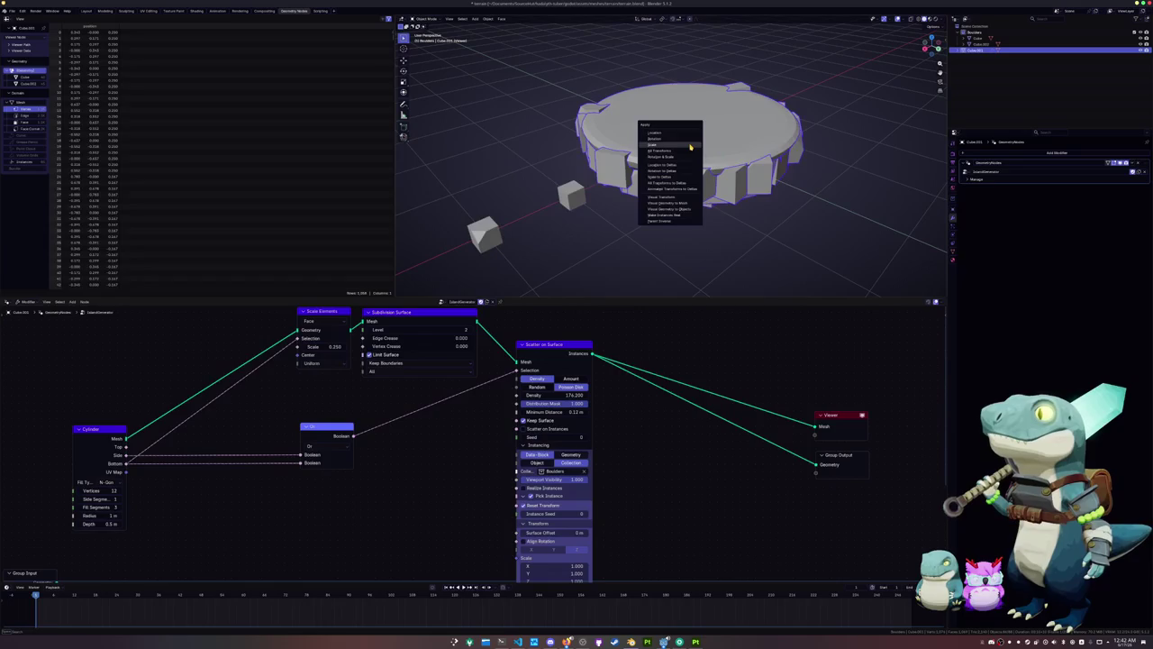
{"action": "left_click", "coordinate": [690, 146]}
{"action": "middle_click_drag", "start_coordinate": [625, 288], "coordinate": [648, 261]}
{"action": "key", "text": "s"}
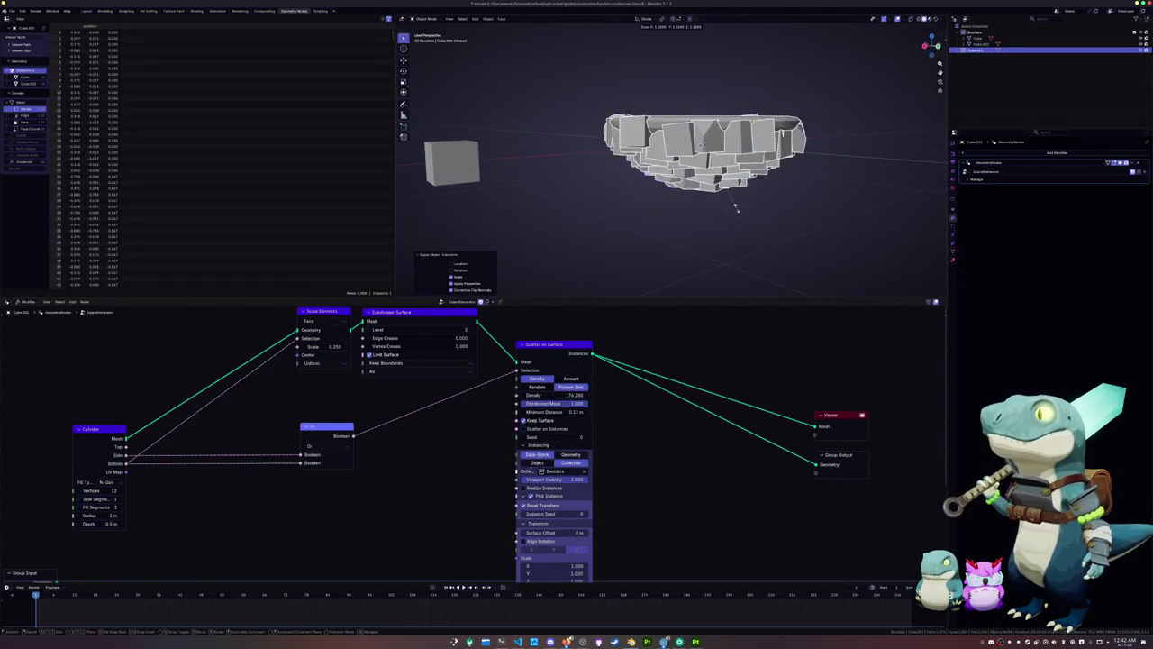
{"action": "key", "text": "Escape"}
{"action": "scroll", "coordinate": [750, 232], "scroll_direction": "down", "scroll_amount": 3}
{"action": "scroll", "coordinate": [750, 231], "scroll_direction": "down", "scroll_amount": 1}
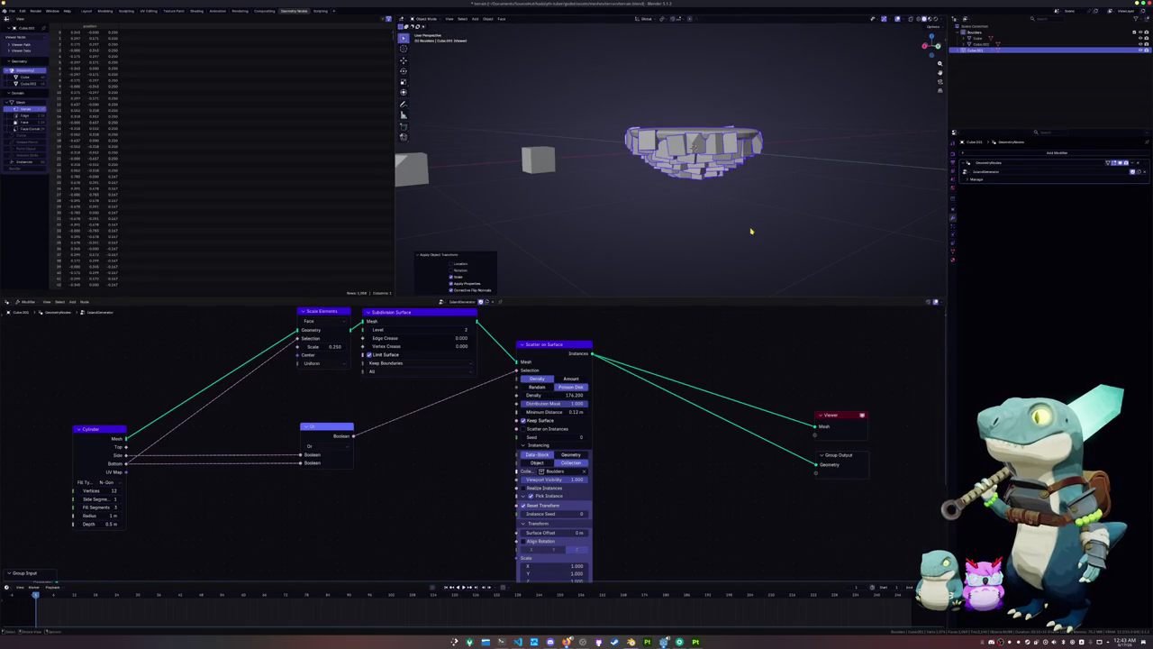
{"action": "middle_click_drag", "start_coordinate": [282, 403], "coordinate": [521, 400]}
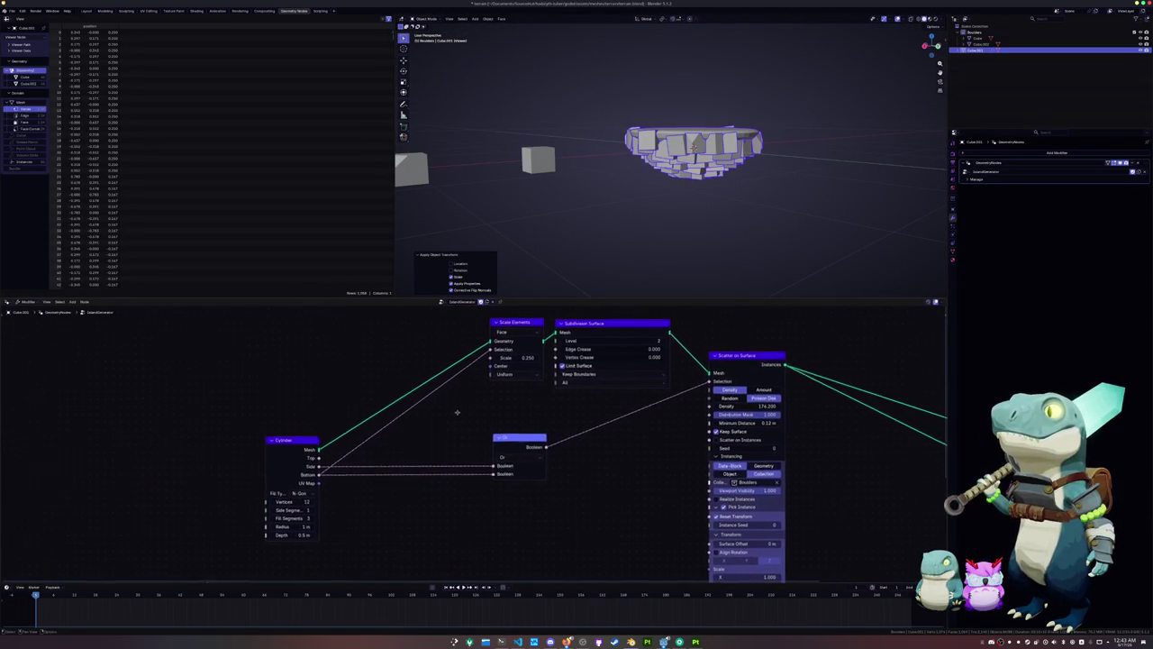
Add a temporary Value node on the Cylinder Radius, then remove it
{"action": "middle_click_drag", "start_coordinate": [441, 427], "coordinate": [456, 389]}
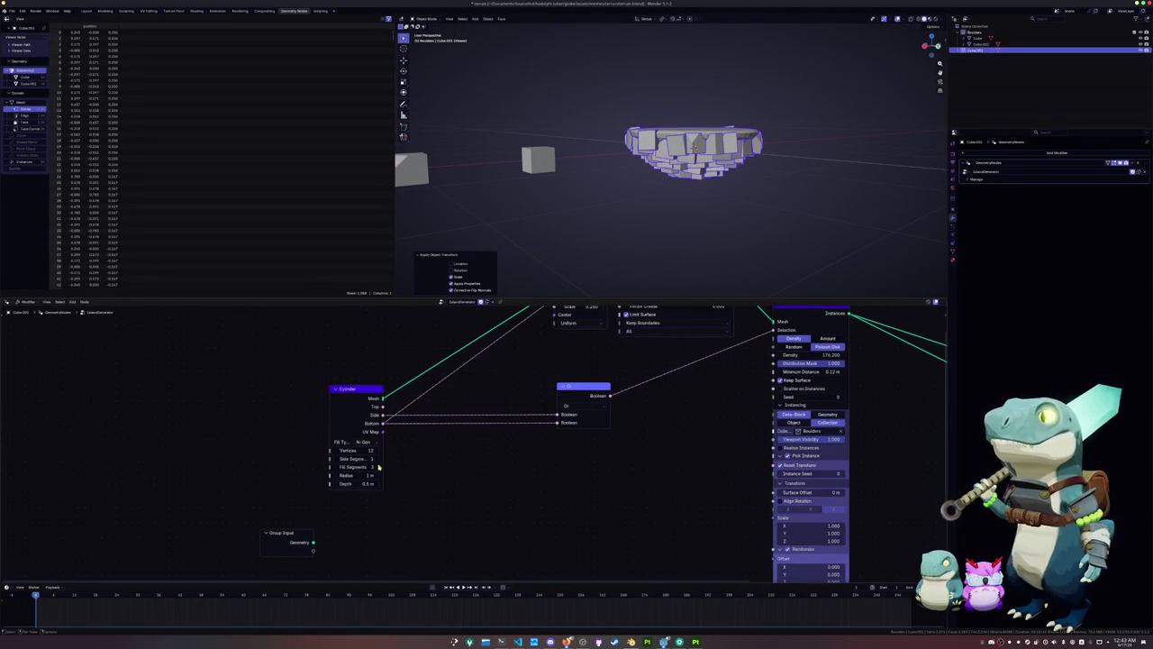
{"action": "middle_click_drag", "start_coordinate": [366, 480], "coordinate": [439, 474]}
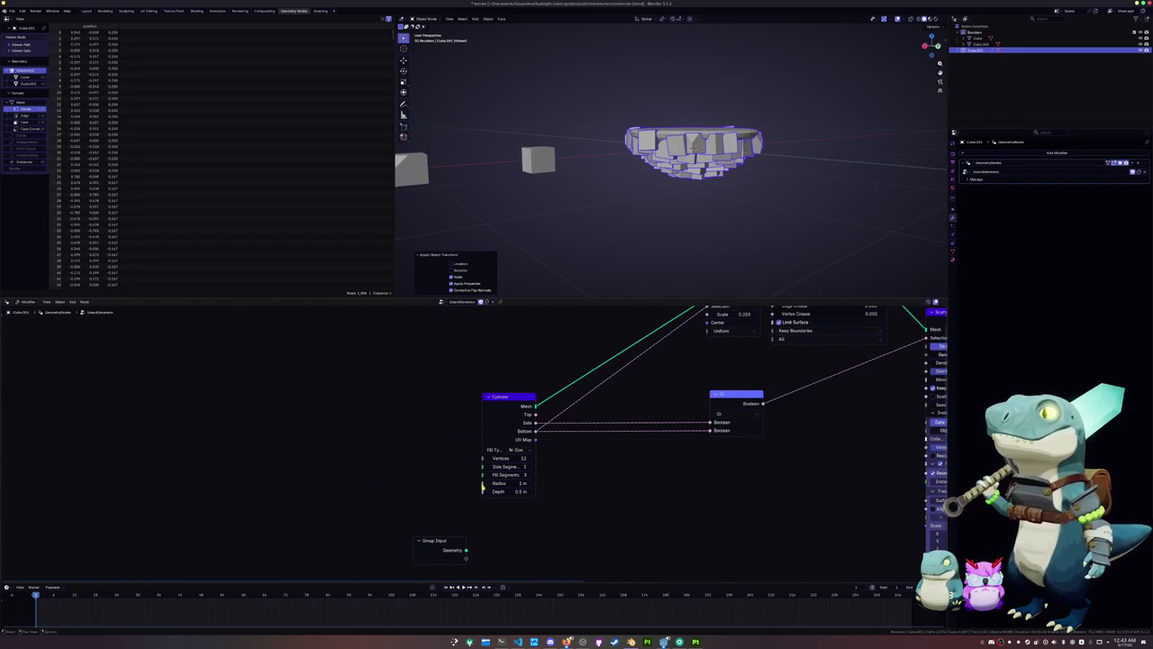
{"action": "key", "text": "shift+a"}
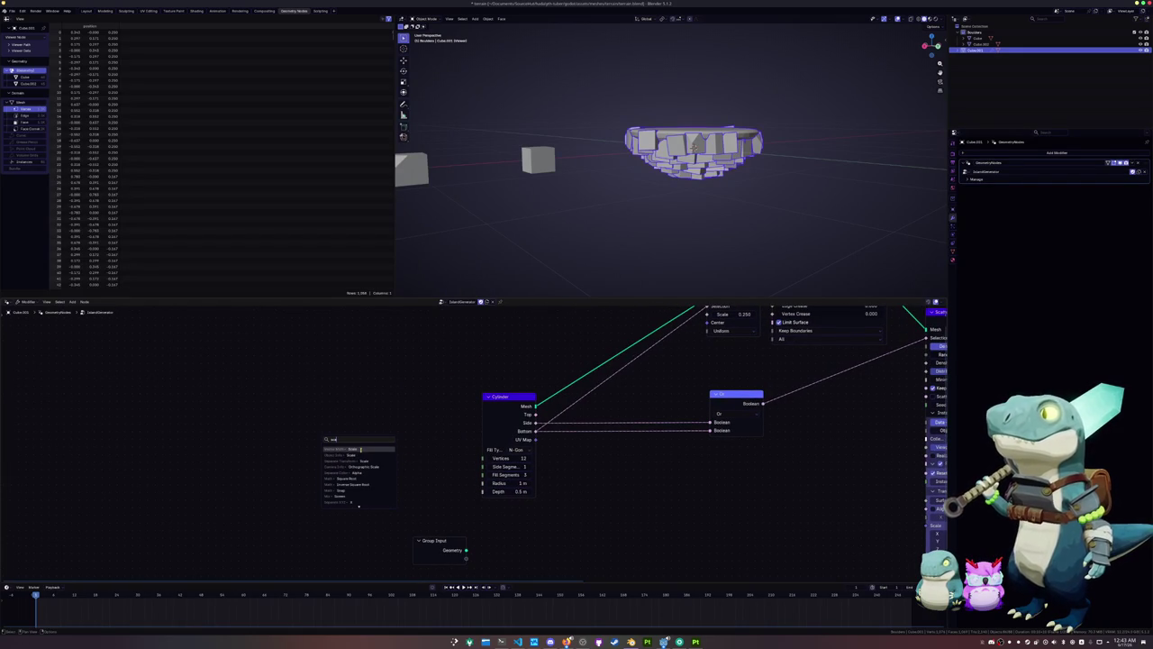
{"action": "key", "text": "Escape"}
{"action": "left_click_drag", "start_coordinate": [481, 465], "coordinate": [340, 386]}
{"action": "key", "text": "Return"}
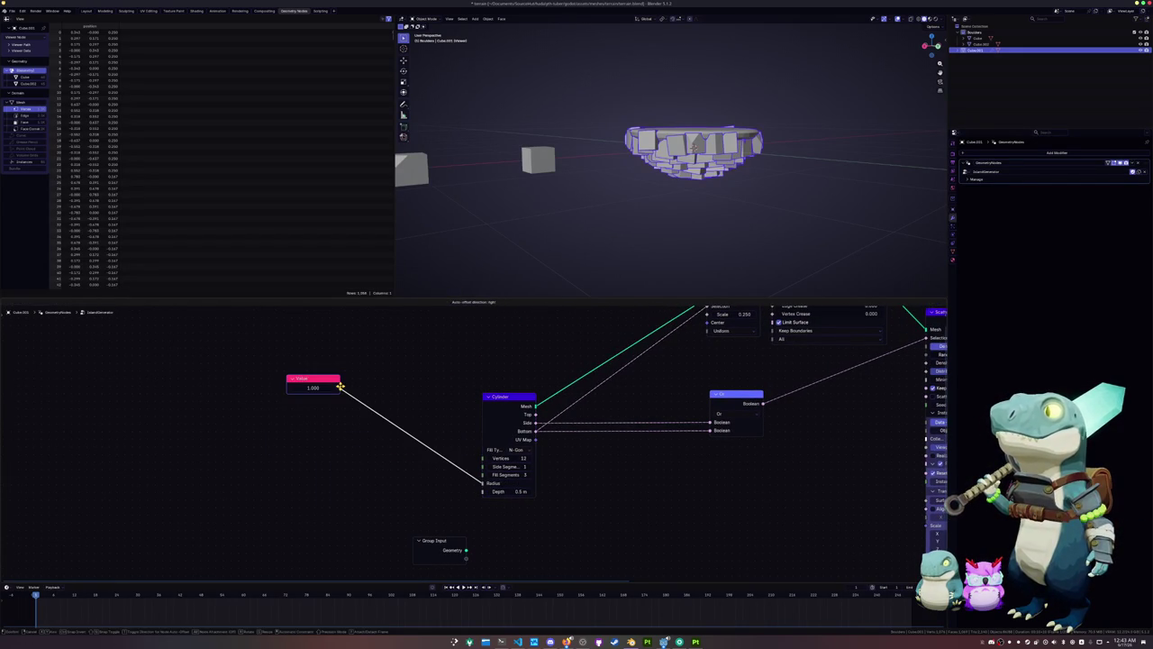
{"action": "left_click_drag", "start_coordinate": [429, 538], "coordinate": [205, 379]}
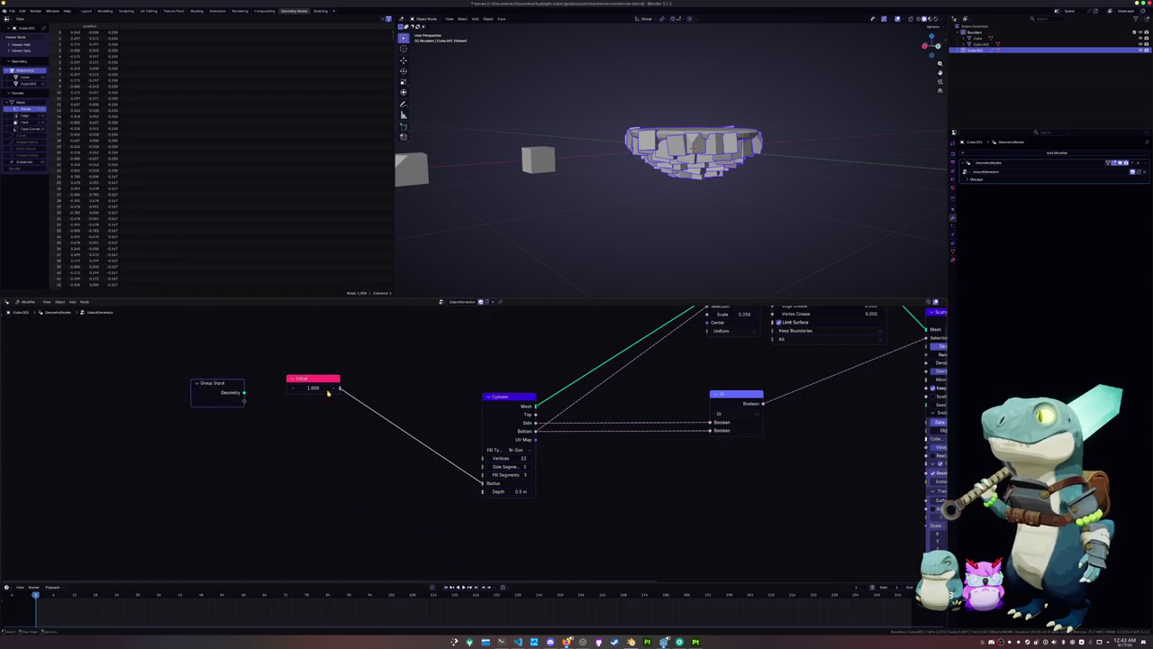
{"action": "left_click_drag", "start_coordinate": [280, 410], "coordinate": [314, 417]}
{"action": "key", "text": "Escape"}
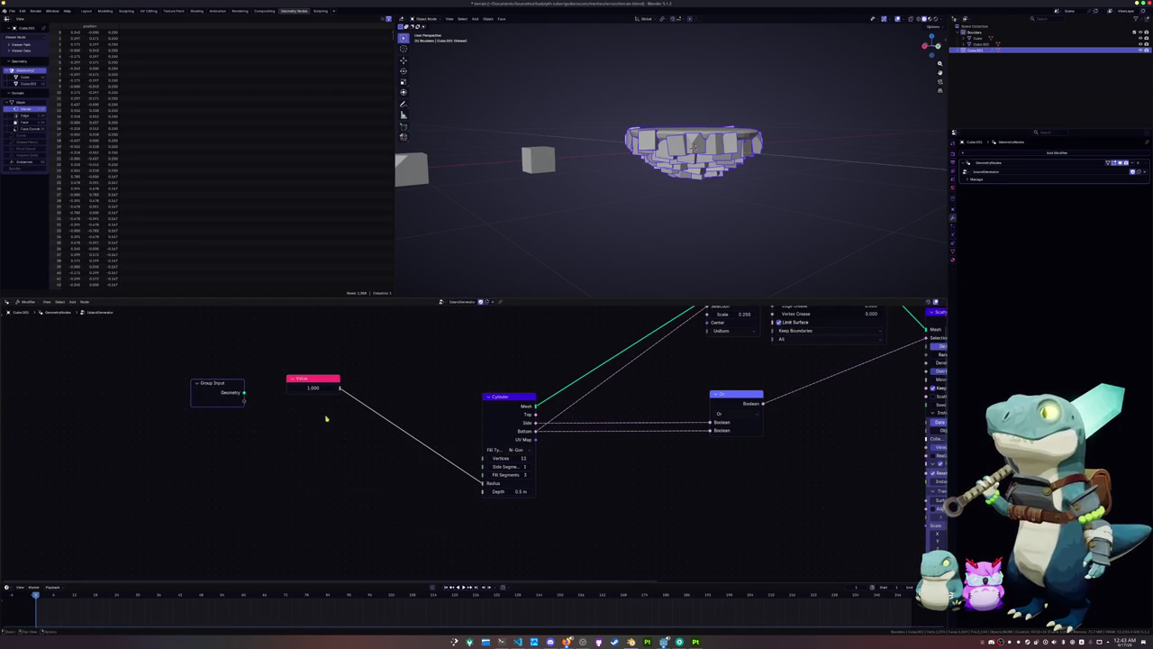
{"action": "left_click_drag", "start_coordinate": [485, 486], "coordinate": [327, 366]}
{"action": "key", "text": "x"}
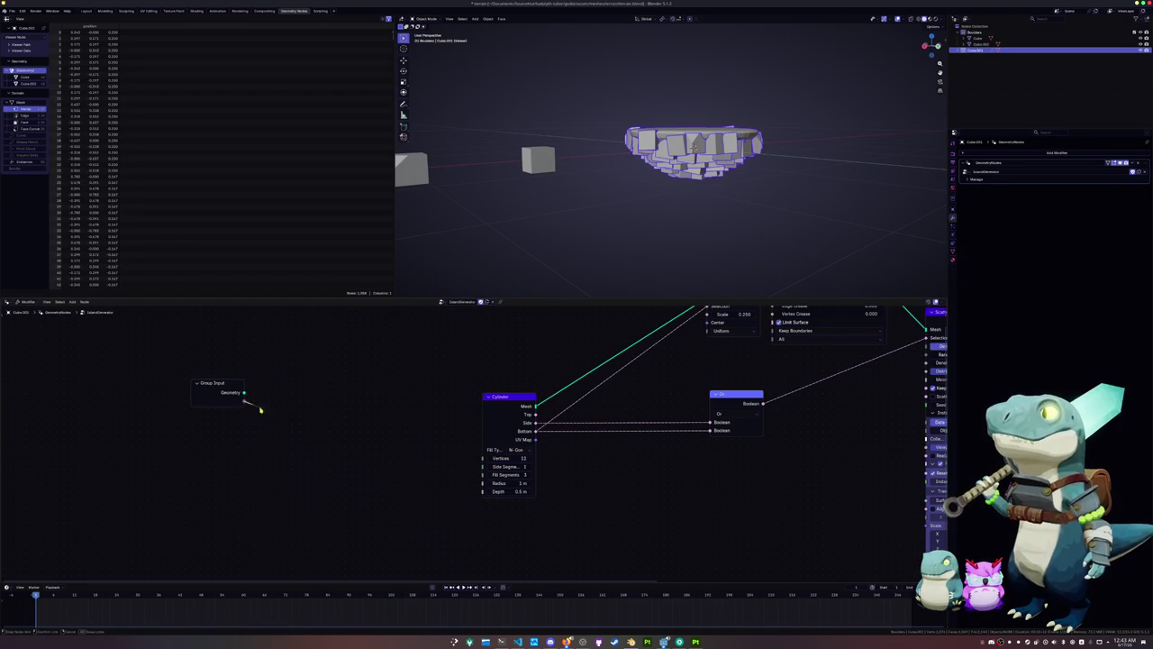
Expose Cylinder Radius as a group input and feed it plus a new group input into a Divide node
{"action": "left_click_drag", "start_coordinate": [482, 487], "coordinate": [255, 401]}
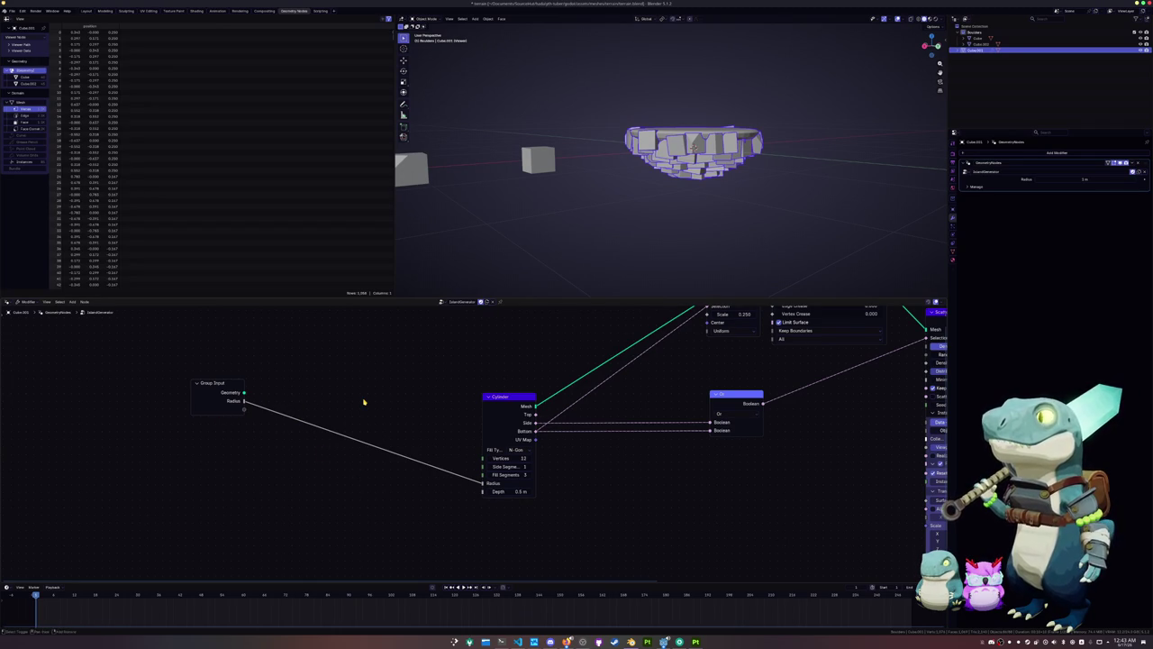
{"action": "key", "text": "shift+a"}
{"action": "type", "text": "sdivide"}
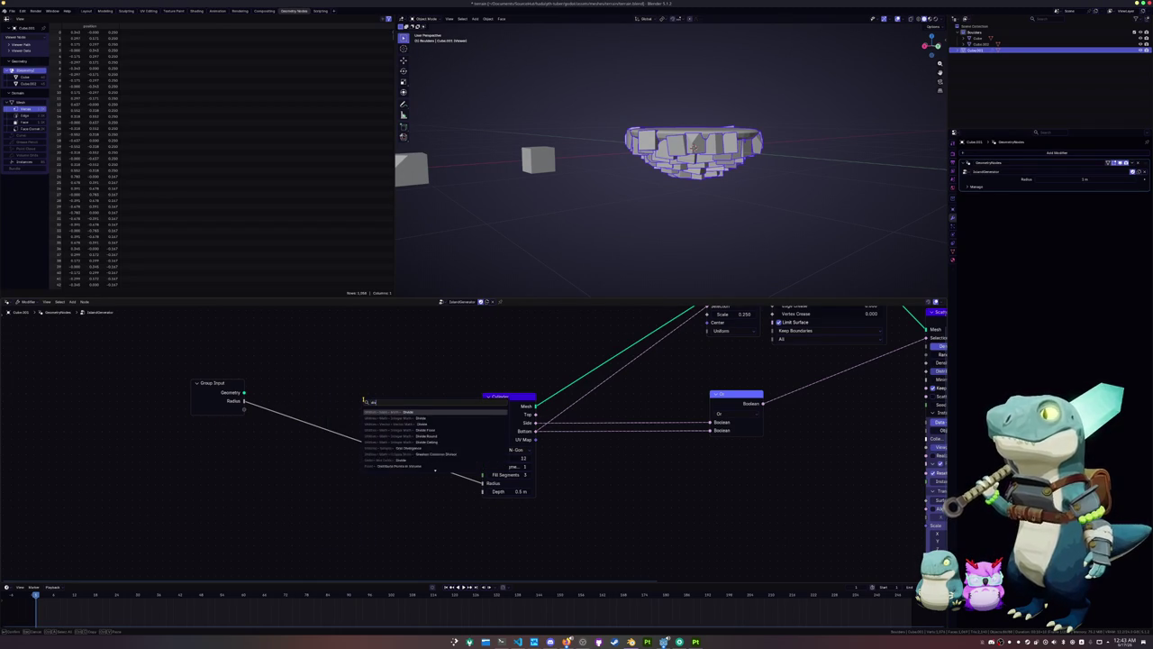
{"action": "key", "text": "Return"}
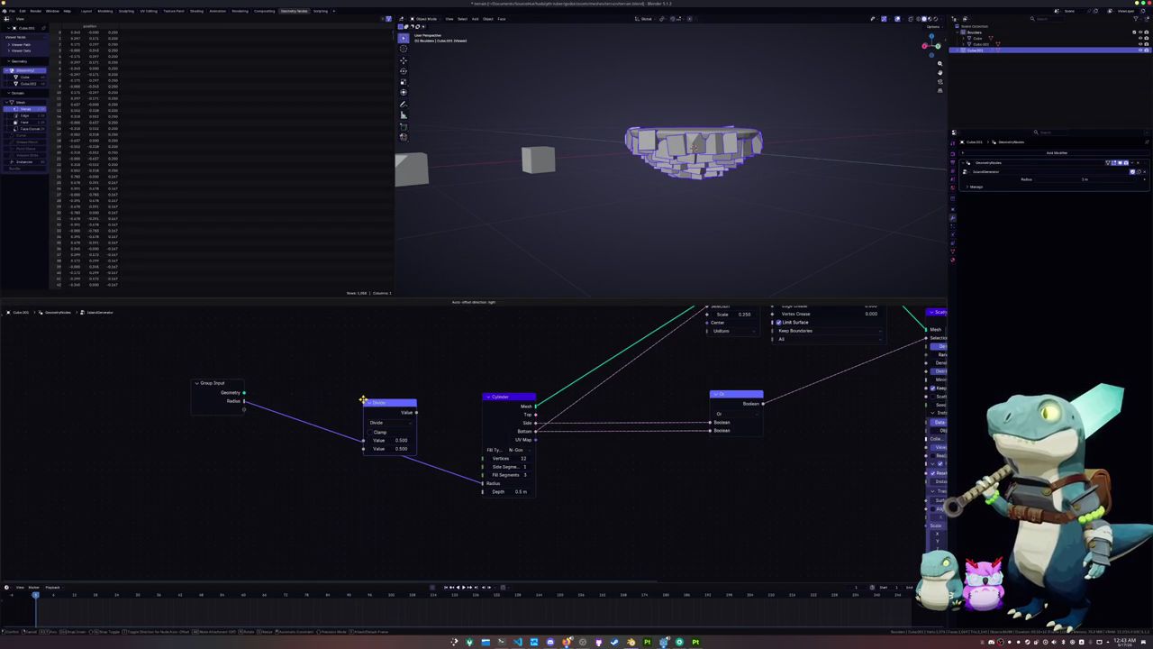
{"action": "left_click", "coordinate": [364, 461]}
{"action": "middle_click_drag", "start_coordinate": [255, 421], "coordinate": [289, 382]}
{"action": "left_click_drag", "start_coordinate": [275, 362], "coordinate": [369, 460]}
{"action": "left_click_drag", "start_coordinate": [274, 363], "coordinate": [338, 464]}
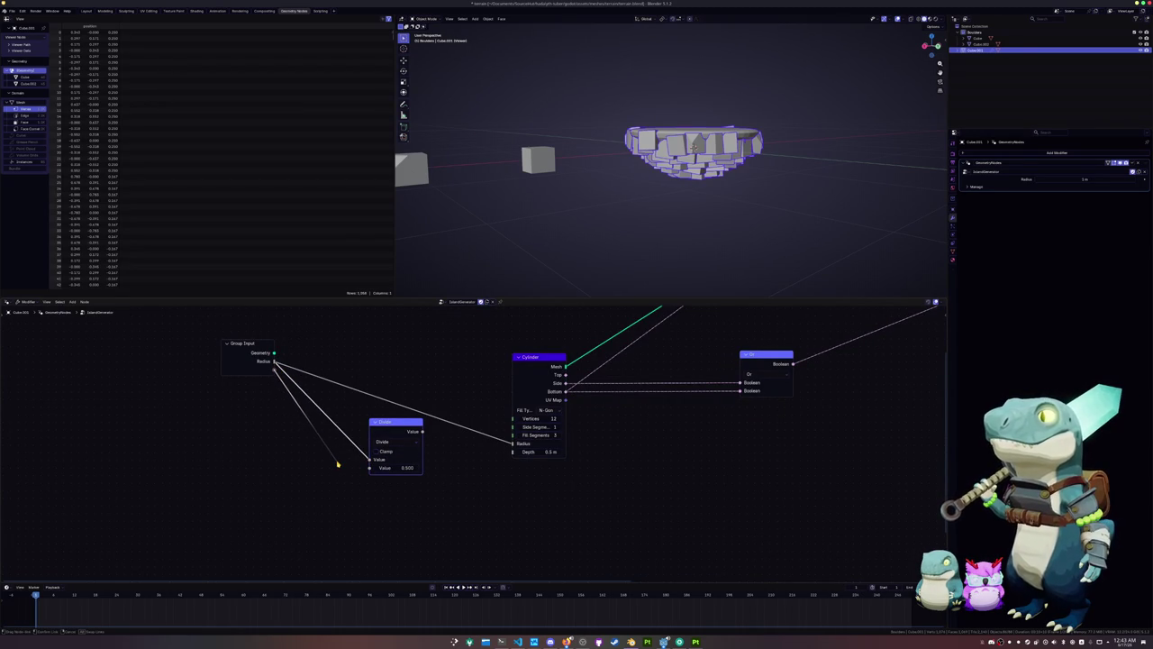
{"action": "right_click", "coordinate": [338, 464]}
{"action": "left_click_drag", "start_coordinate": [275, 370], "coordinate": [369, 468]}
Drop the Divide node and wire the new group Value input directly to Cylinder Depth
{"action": "left_click_drag", "start_coordinate": [424, 432], "coordinate": [510, 456]}
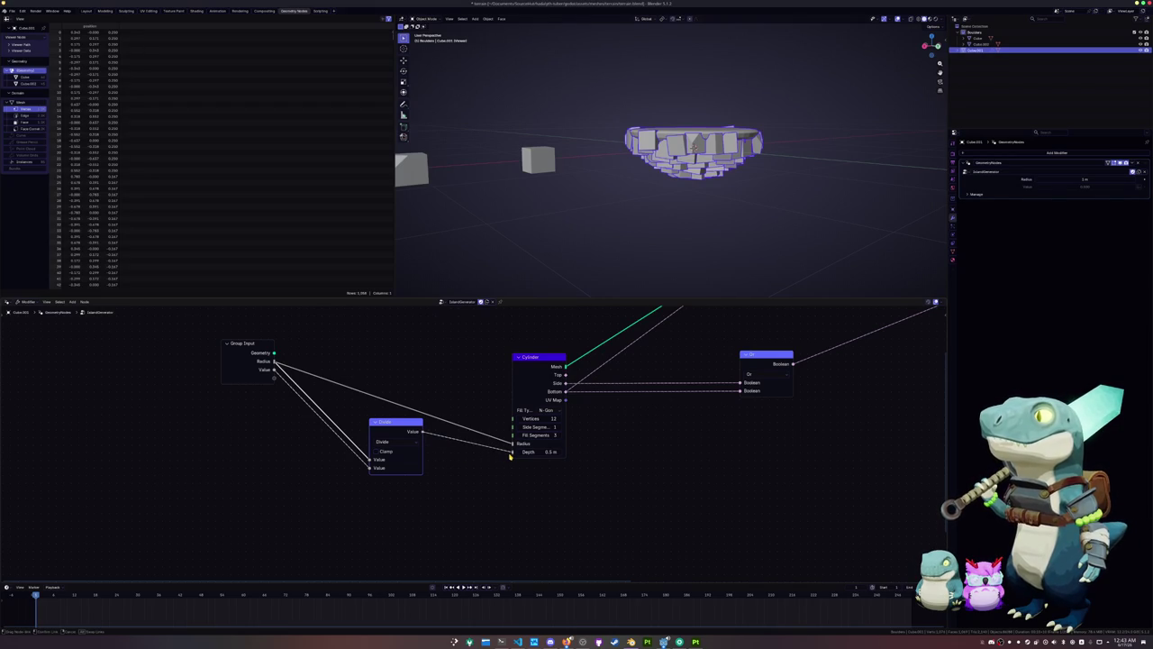
{"action": "left_click_drag", "start_coordinate": [510, 456], "coordinate": [489, 456]}
{"action": "key", "text": "Escape"}
{"action": "key", "text": "x"}
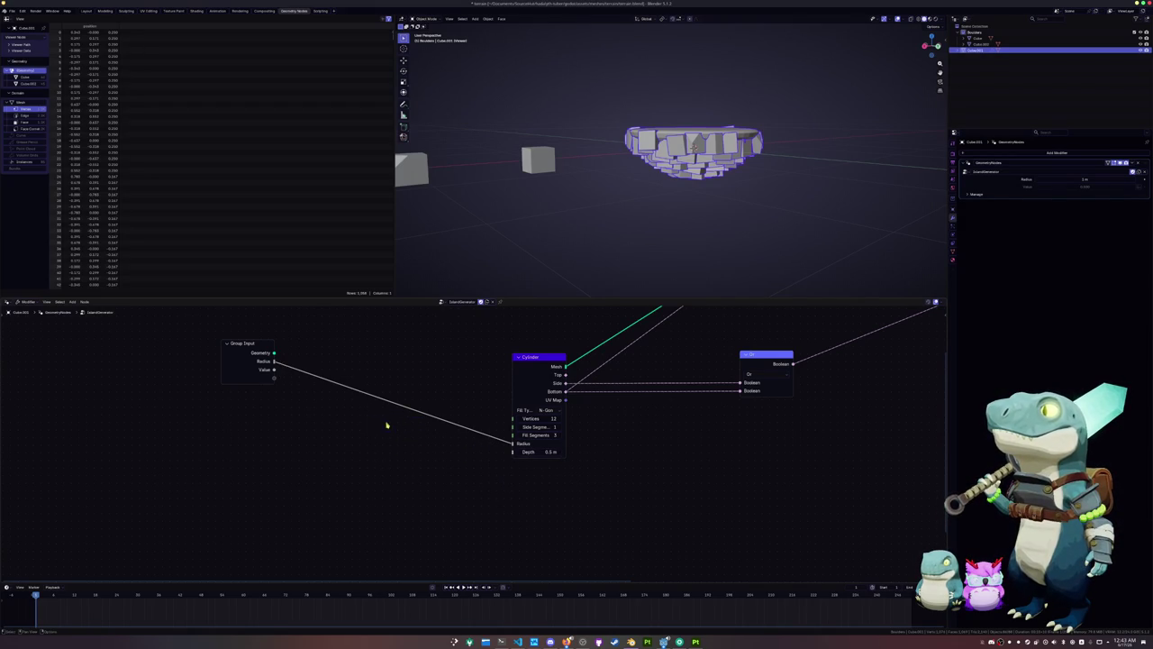
{"action": "left_click_drag", "start_coordinate": [275, 371], "coordinate": [512, 452]}
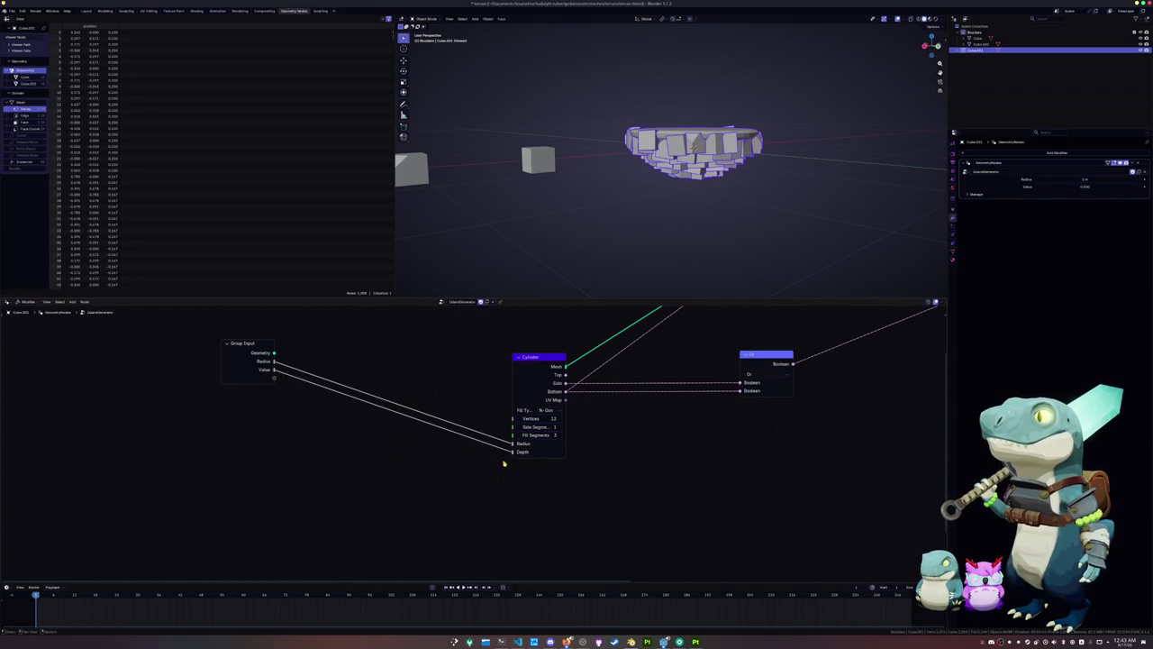
Return to the modifier properties showing the new inputs and select the Group Input node
{"action": "left_click", "coordinate": [953, 259]}
{"action": "left_click", "coordinate": [953, 254]}
{"action": "left_click", "coordinate": [953, 245]}
{"action": "left_click", "coordinate": [953, 236]}
{"action": "left_click", "coordinate": [953, 221]}
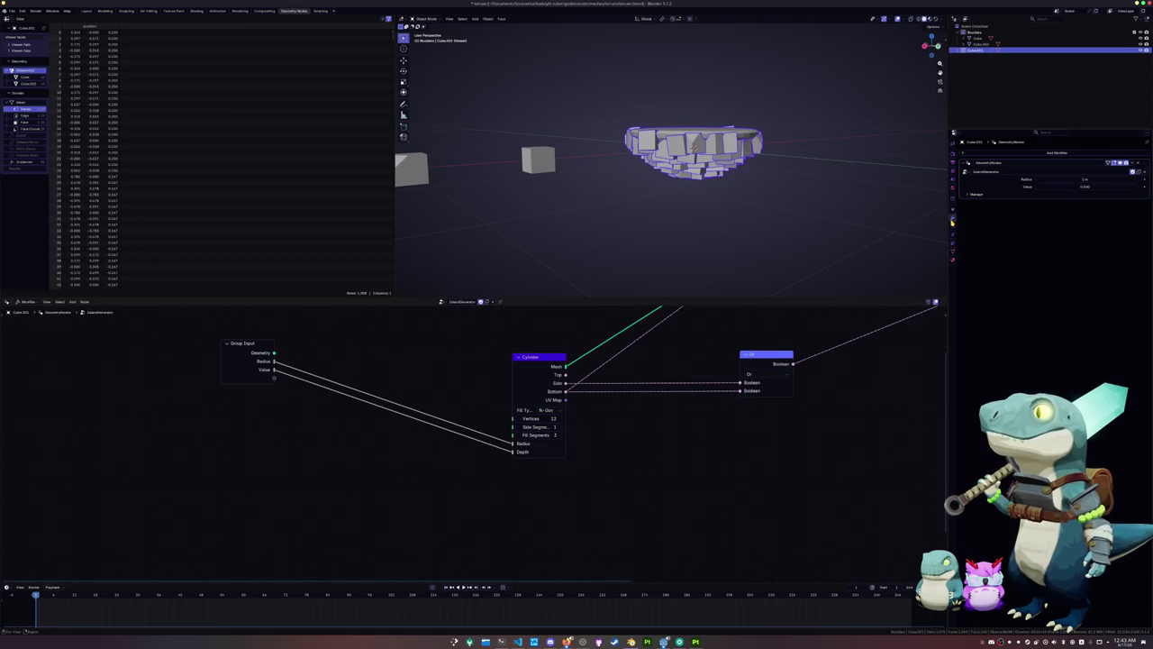
{"action": "right_click", "coordinate": [1015, 190]}
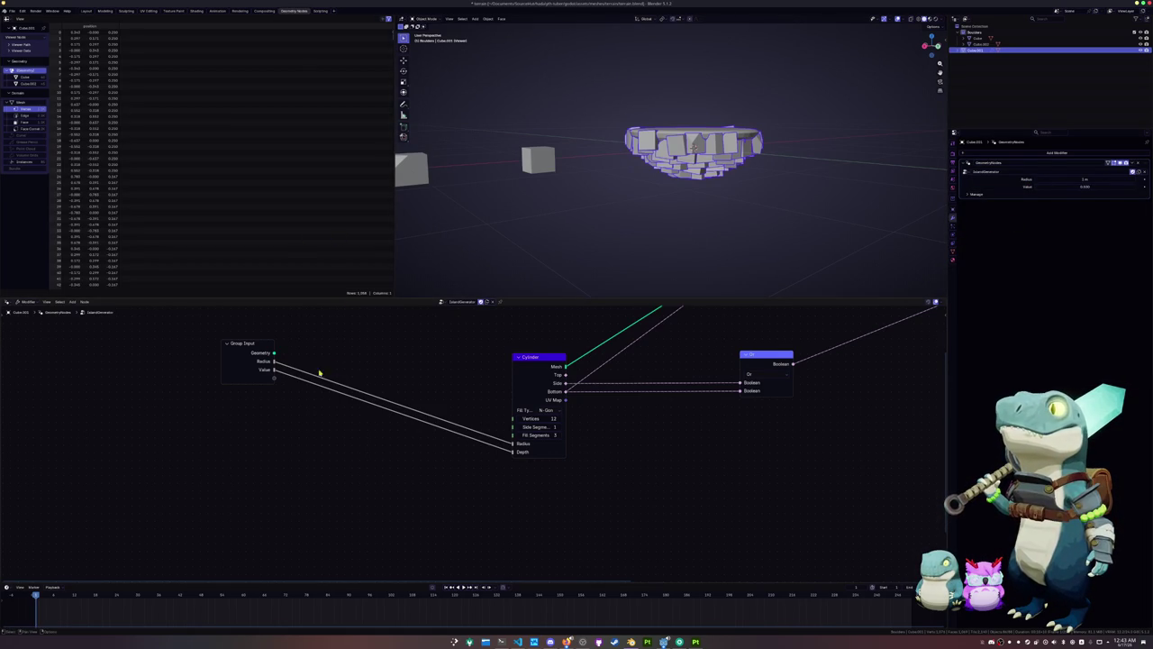
{"action": "left_click", "coordinate": [269, 375]}
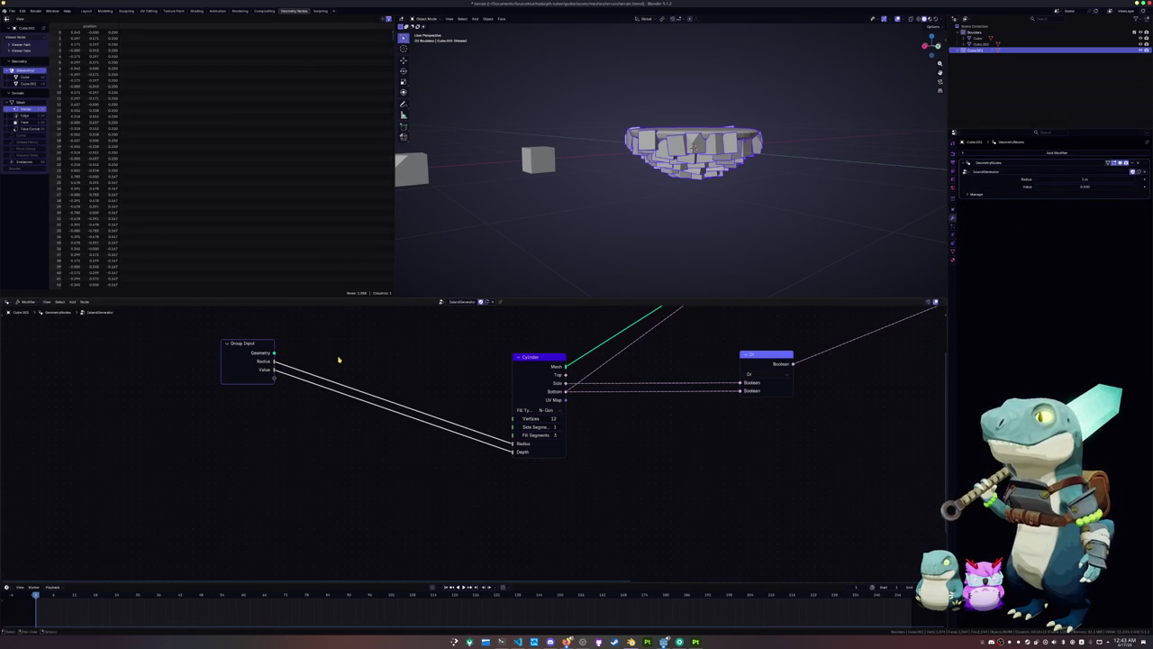
Rename the Value group input to Depth in the sidebar's Group list
{"action": "key", "text": "n"}
{"action": "double_click", "coordinate": [888, 407]}
{"action": "type", "text": "th"}
{"action": "key", "text": "Return"}
Set the modifier Radius to 10 m and Depth to 5, then lower Depth for a shallow dish
{"action": "left_click_drag", "start_coordinate": [1083, 181], "coordinate": [1082, 180]}
{"action": "left_click", "coordinate": [1081, 185]}
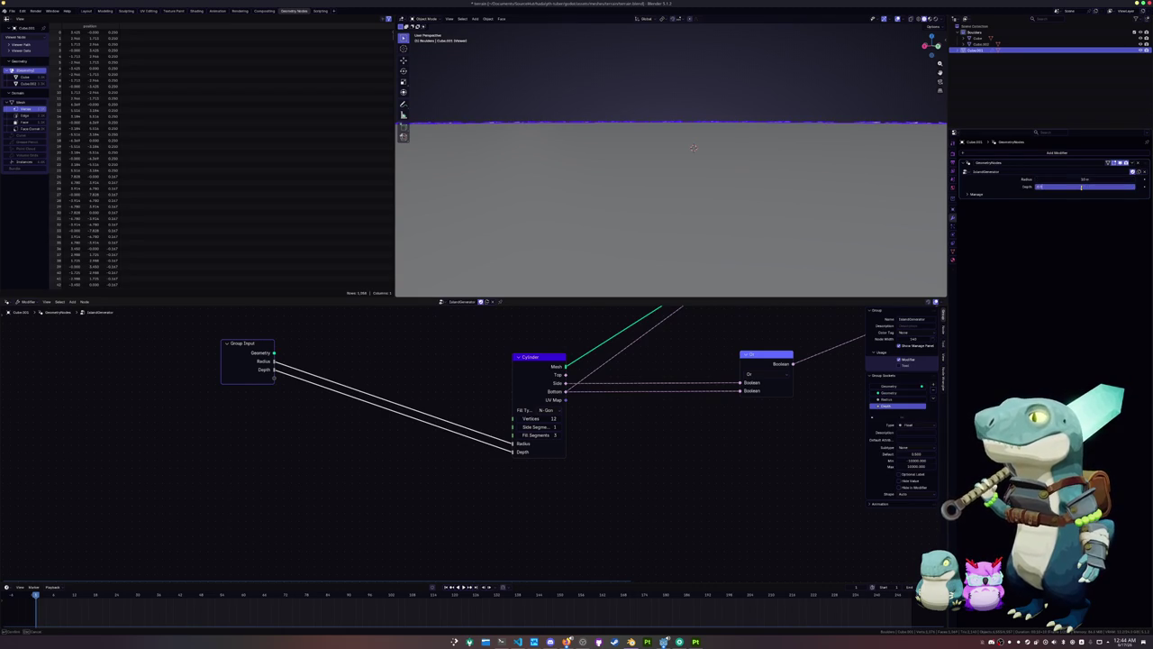
{"action": "type", "text": "5"}
{"action": "key", "text": "Return"}
{"action": "scroll", "coordinate": [671, 154], "scroll_direction": "down", "scroll_amount": 10}
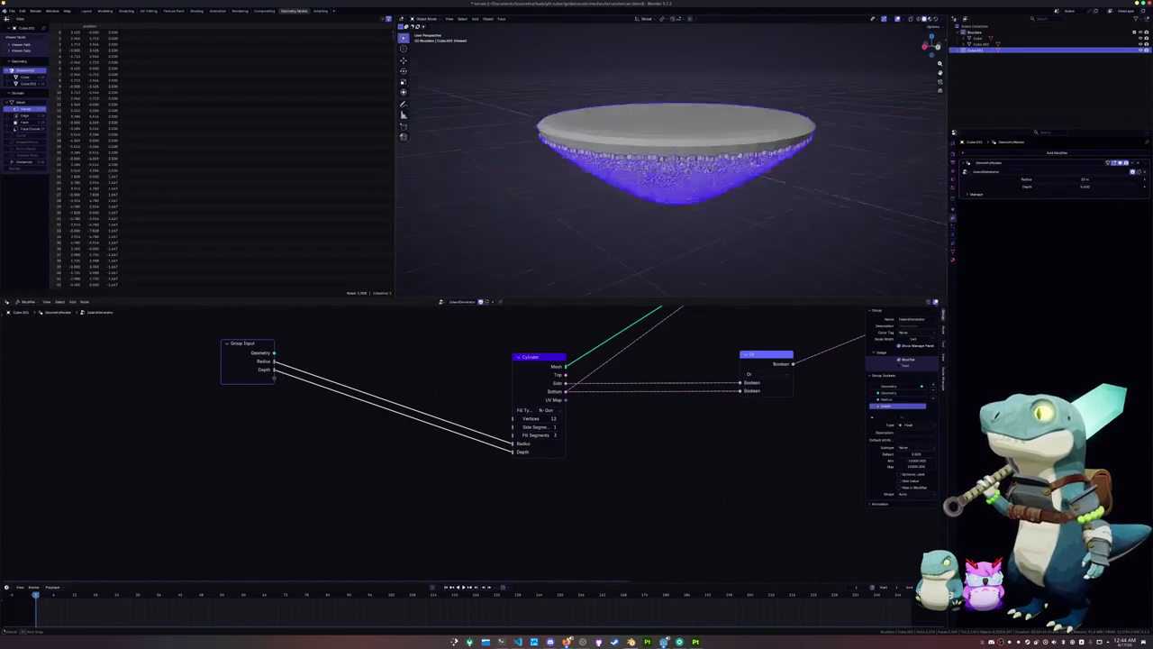
{"action": "scroll", "coordinate": [779, 214], "scroll_direction": "up", "scroll_amount": 2}
{"action": "scroll", "coordinate": [785, 223], "scroll_direction": "up", "scroll_amount": 2}
{"action": "scroll", "coordinate": [790, 226], "scroll_direction": "up", "scroll_amount": 1}
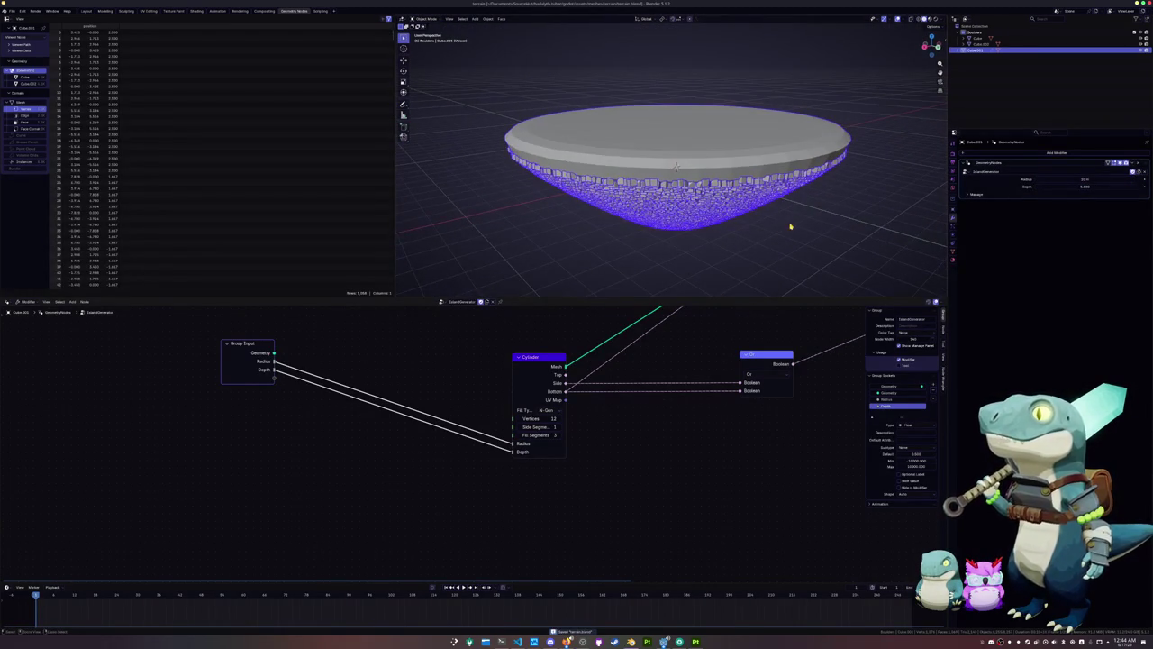
{"action": "left_click", "coordinate": [1083, 186]}
{"action": "left_click_drag", "start_coordinate": [1083, 186], "coordinate": [1083, 188]}
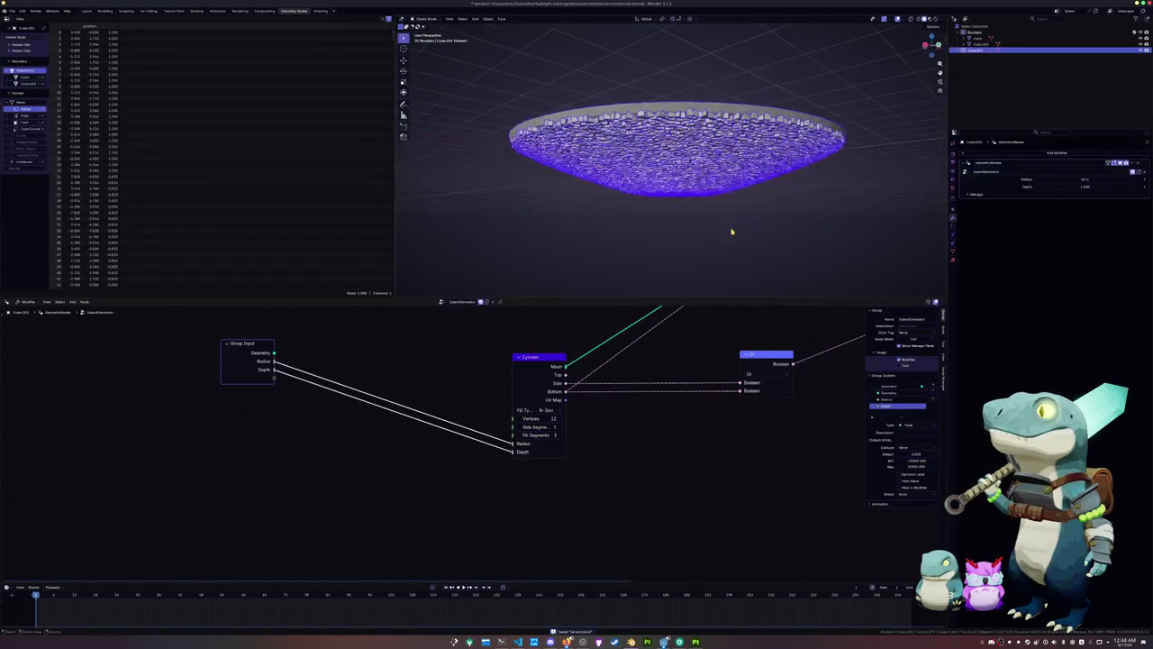
Select the Cube boulder and resize it
{"action": "left_click", "coordinate": [978, 41]}
{"action": "key", "text": "s"}
{"action": "left_click", "coordinate": [910, 184]}
Apply the boulder Cube's scale
{"action": "key", "text": "ctrl+a"}
{"action": "left_click", "coordinate": [467, 189]}
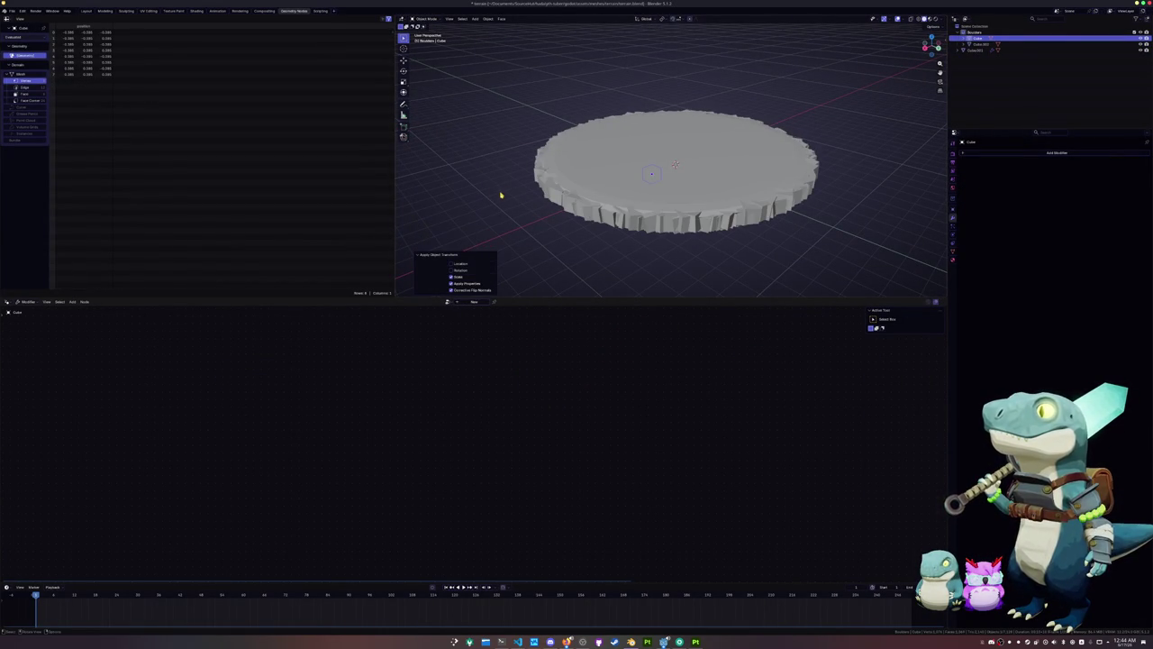
{"action": "key", "text": "ctrl+a"}
{"action": "left_click", "coordinate": [432, 204]}
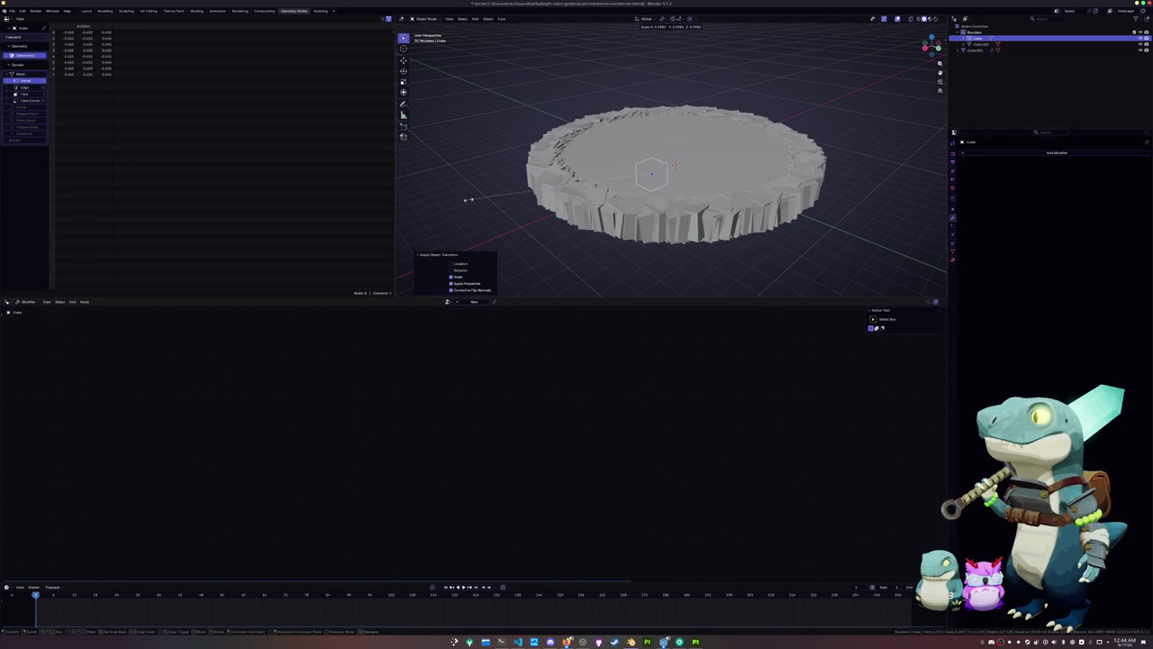
{"action": "key", "text": "ctrl+a"}
{"action": "left_click", "coordinate": [547, 187]}
Select the bowl and lower the Scatter on Surface Density to 125
{"action": "middle_click_drag", "start_coordinate": [547, 187], "coordinate": [533, 108]}
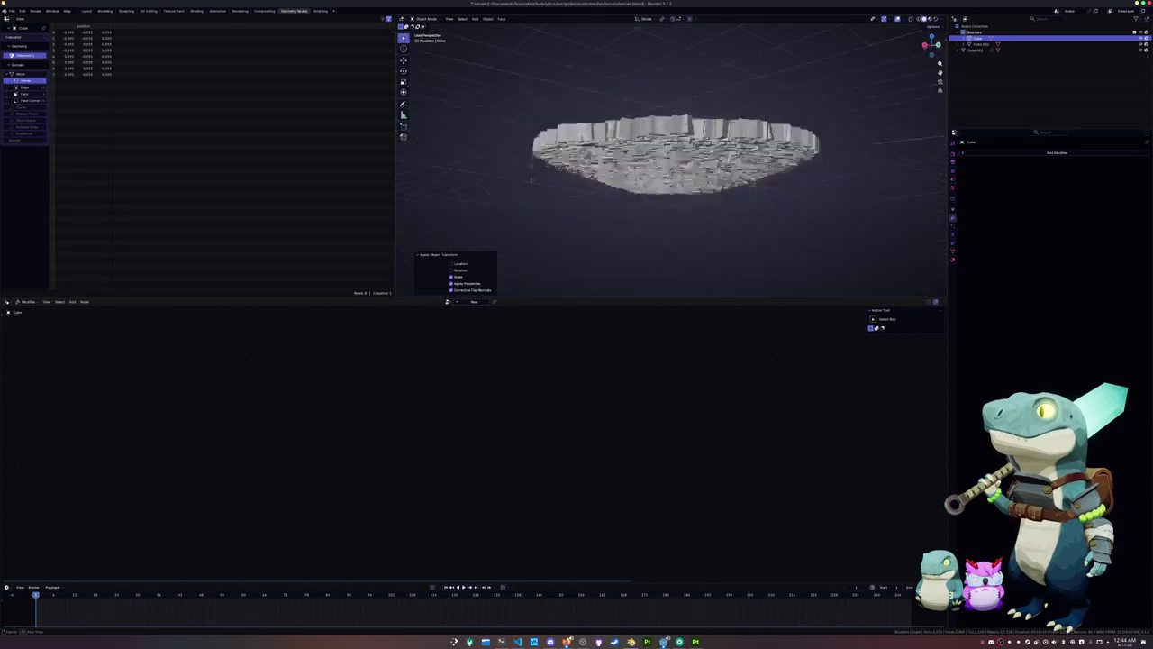
{"action": "left_click", "coordinate": [572, 164]}
{"action": "middle_click_drag", "start_coordinate": [572, 163], "coordinate": [559, 247]}
{"action": "middle_click_drag", "start_coordinate": [577, 351], "coordinate": [527, 460]}
{"action": "middle_click_drag", "start_coordinate": [839, 450], "coordinate": [470, 463]}
{"action": "left_click_drag", "start_coordinate": [639, 443], "coordinate": [612, 443]}
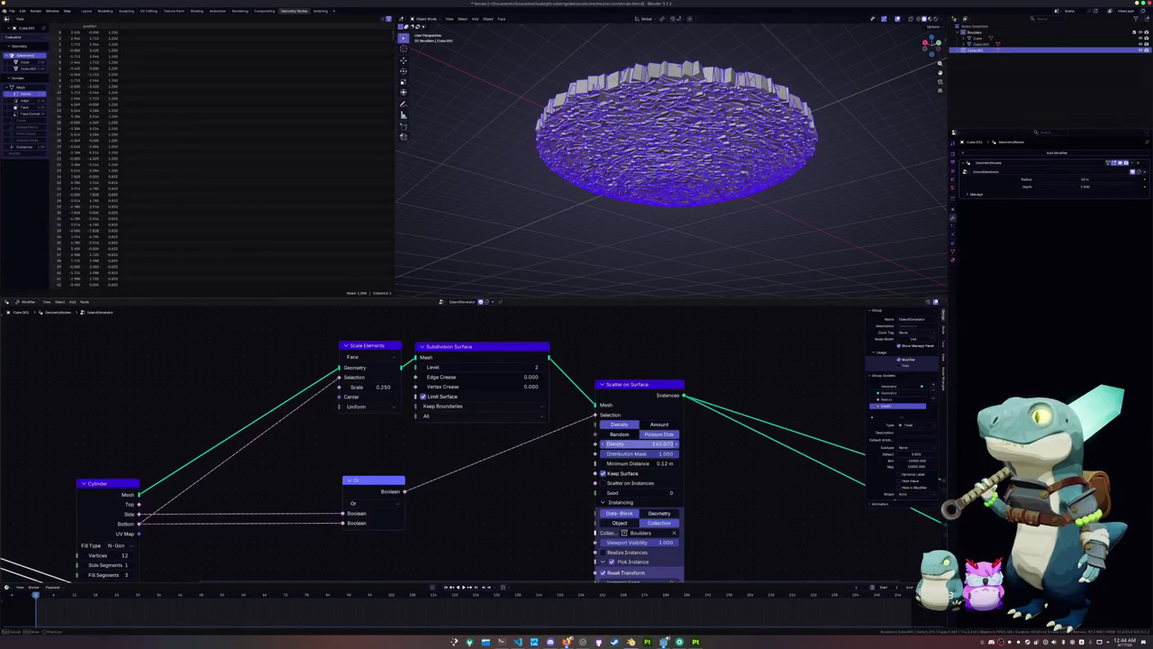
{"action": "left_click", "coordinate": [660, 444]}
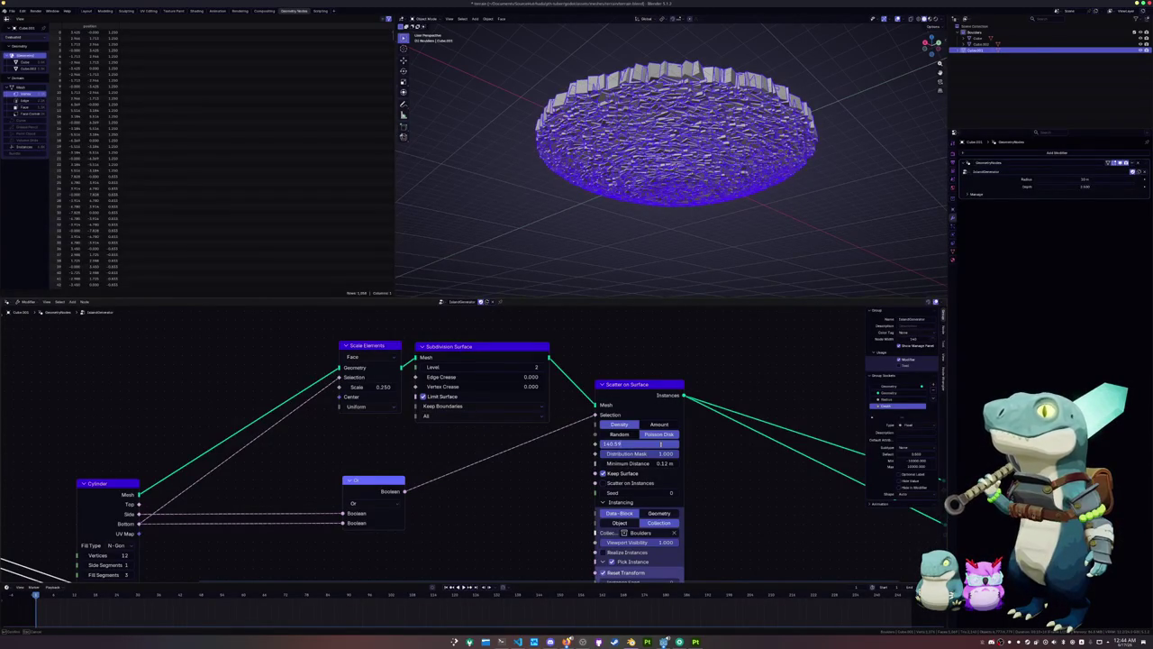
{"action": "type", "text": "125"}
{"action": "key", "text": "Return"}
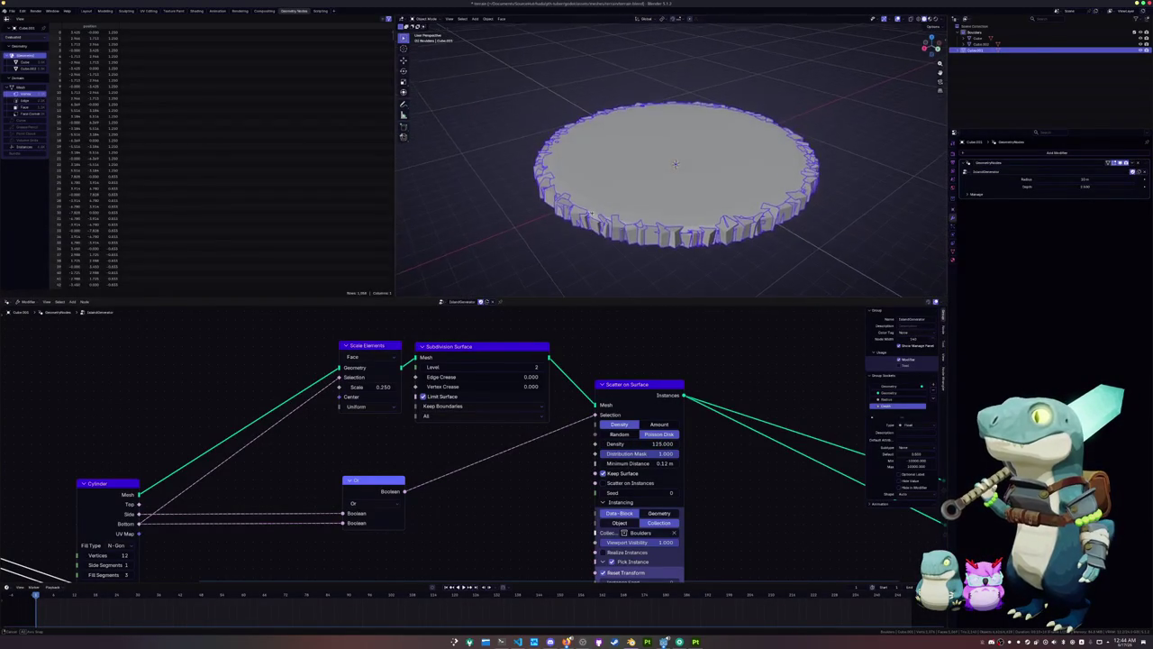
Reset the scale of the extra boulder cube Cube.002 and delete it
{"action": "left_click", "coordinate": [637, 196]}
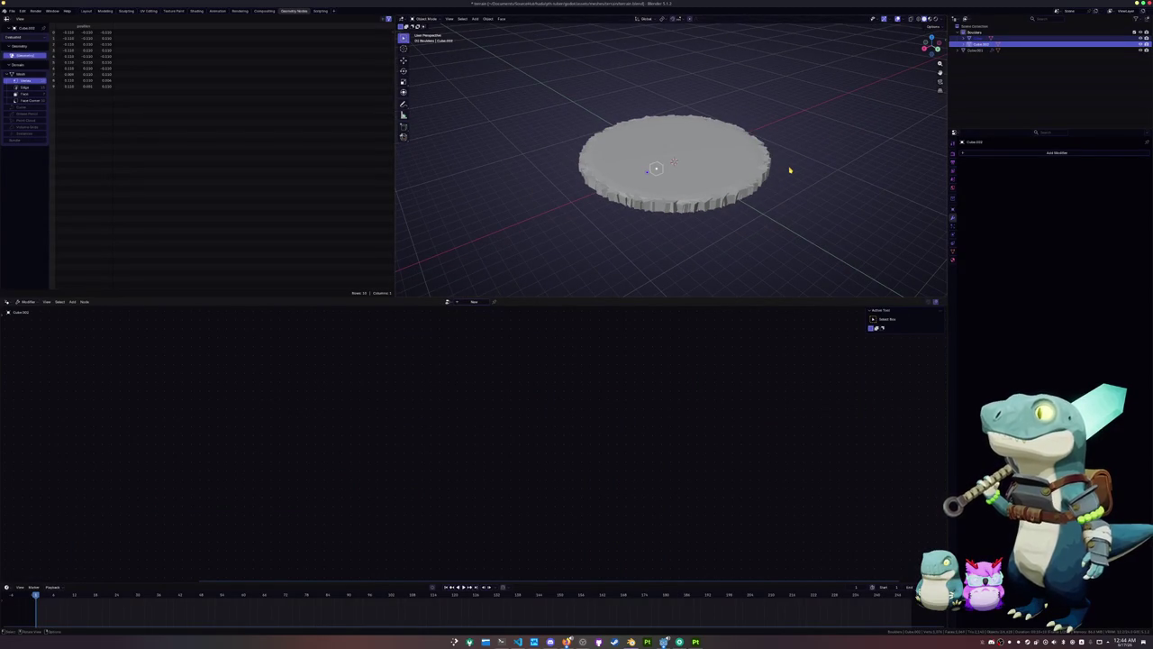
{"action": "key", "text": "alt+s"}
{"action": "key", "text": "ctrl+z"}
{"action": "left_click", "coordinate": [647, 179]}
{"action": "key", "text": "x"}
{"action": "left_click", "coordinate": [650, 171]}
{"action": "key", "text": "ctrl+z"}
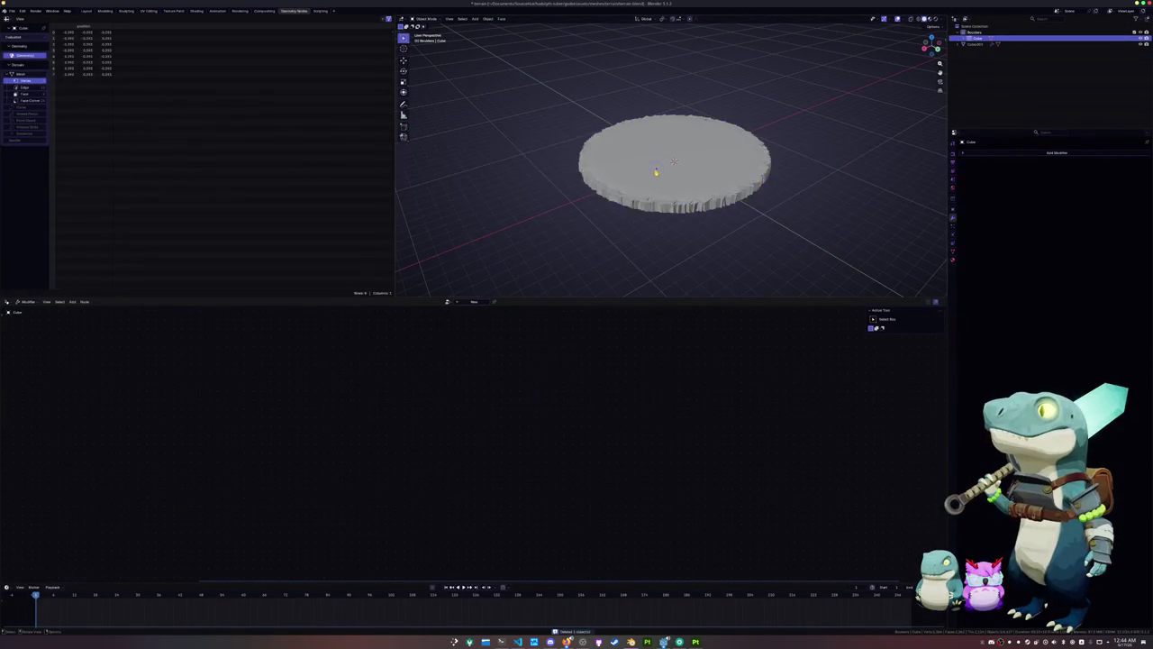